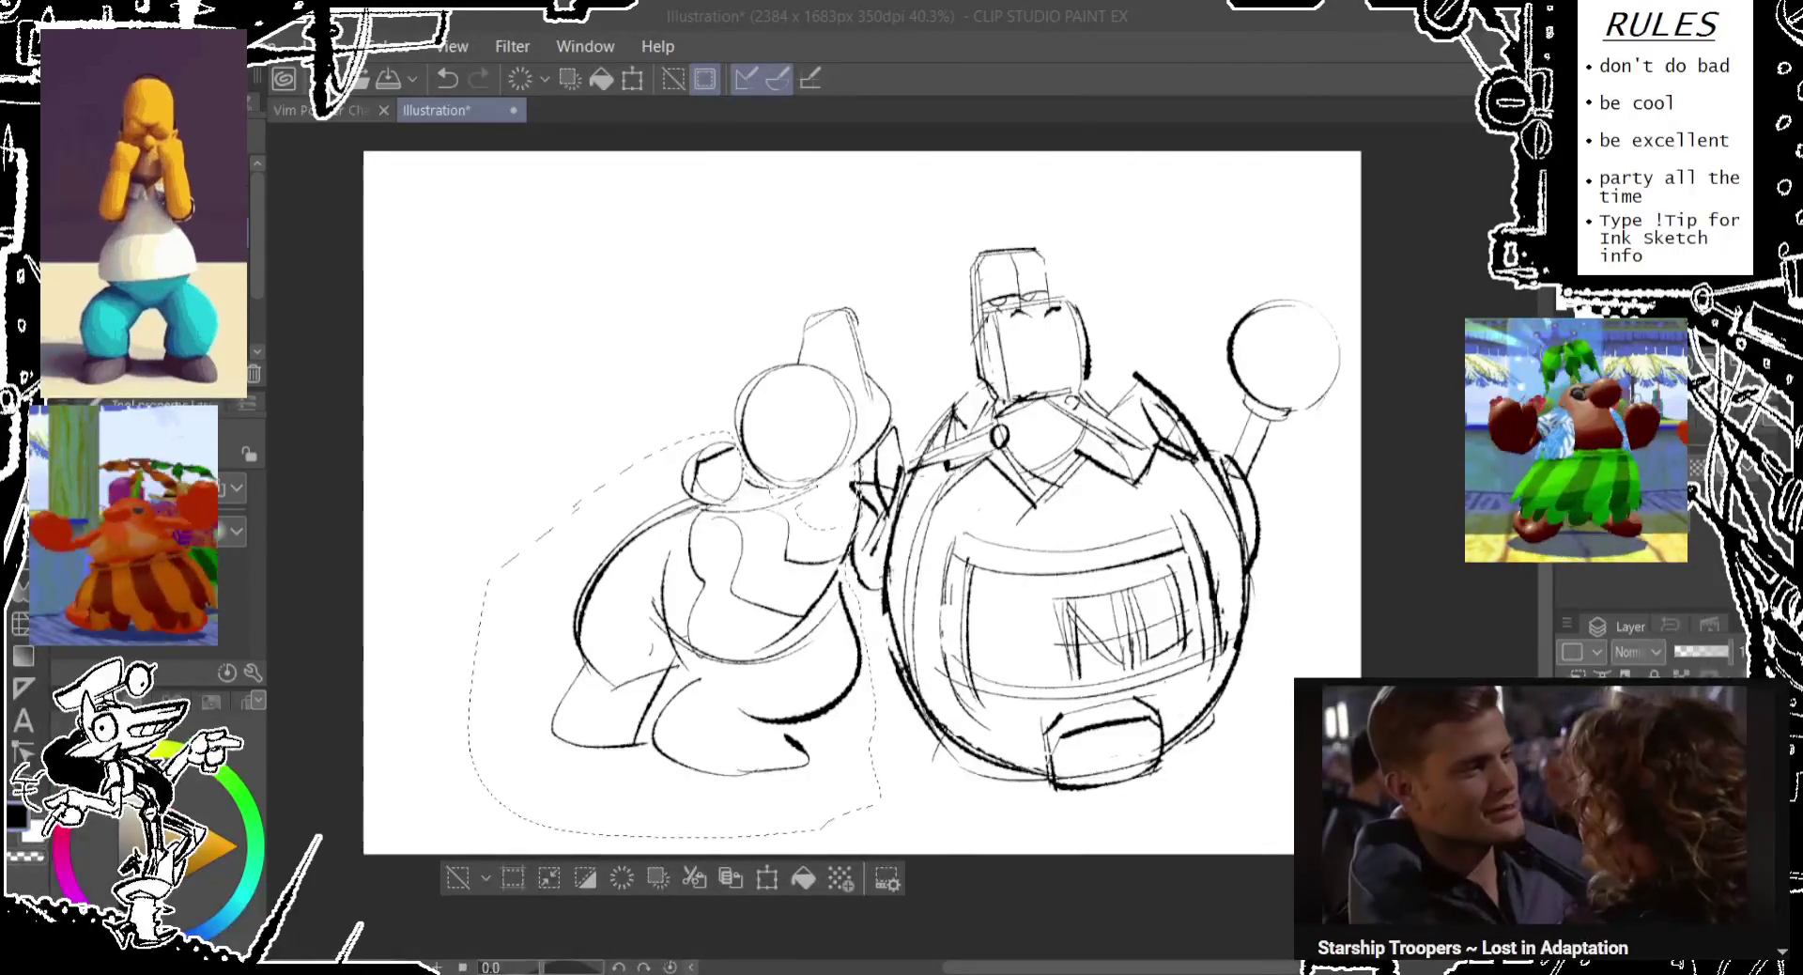
Squash the selected left character slightly shorter from its bottom transform handle.
left_click_drag(799, 565, 769, 556)
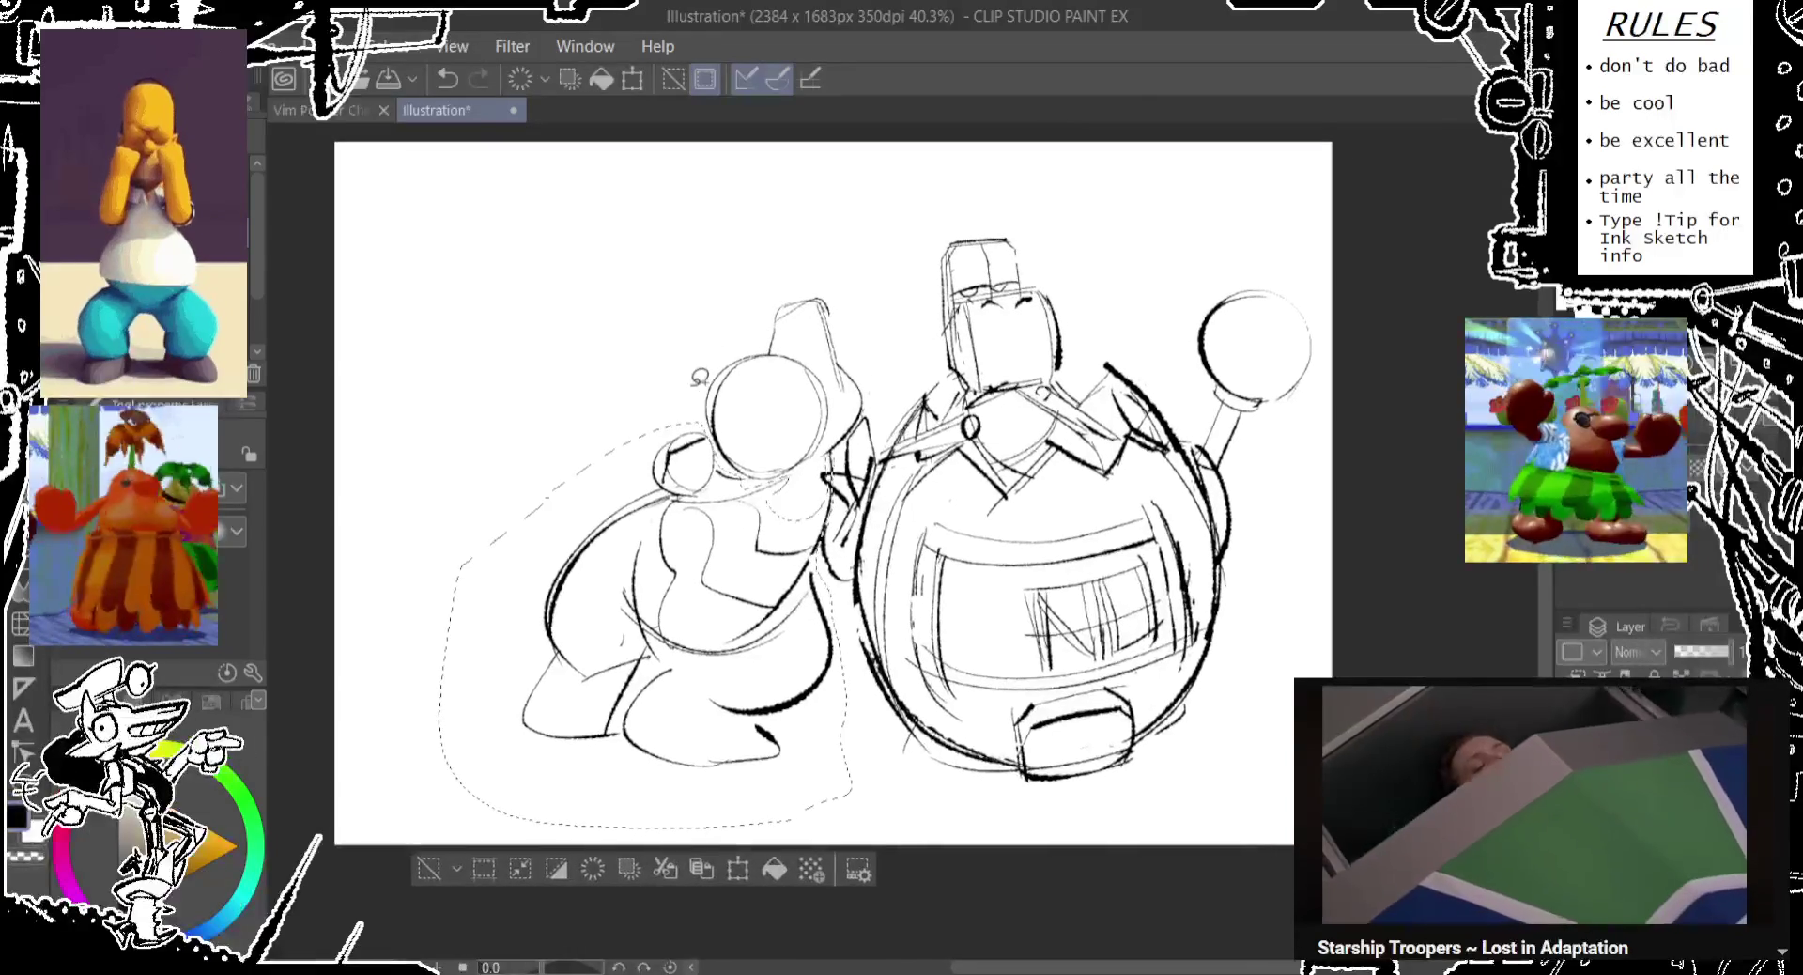
key("ctrl+t")
left_click_drag(645, 826, 678, 789)
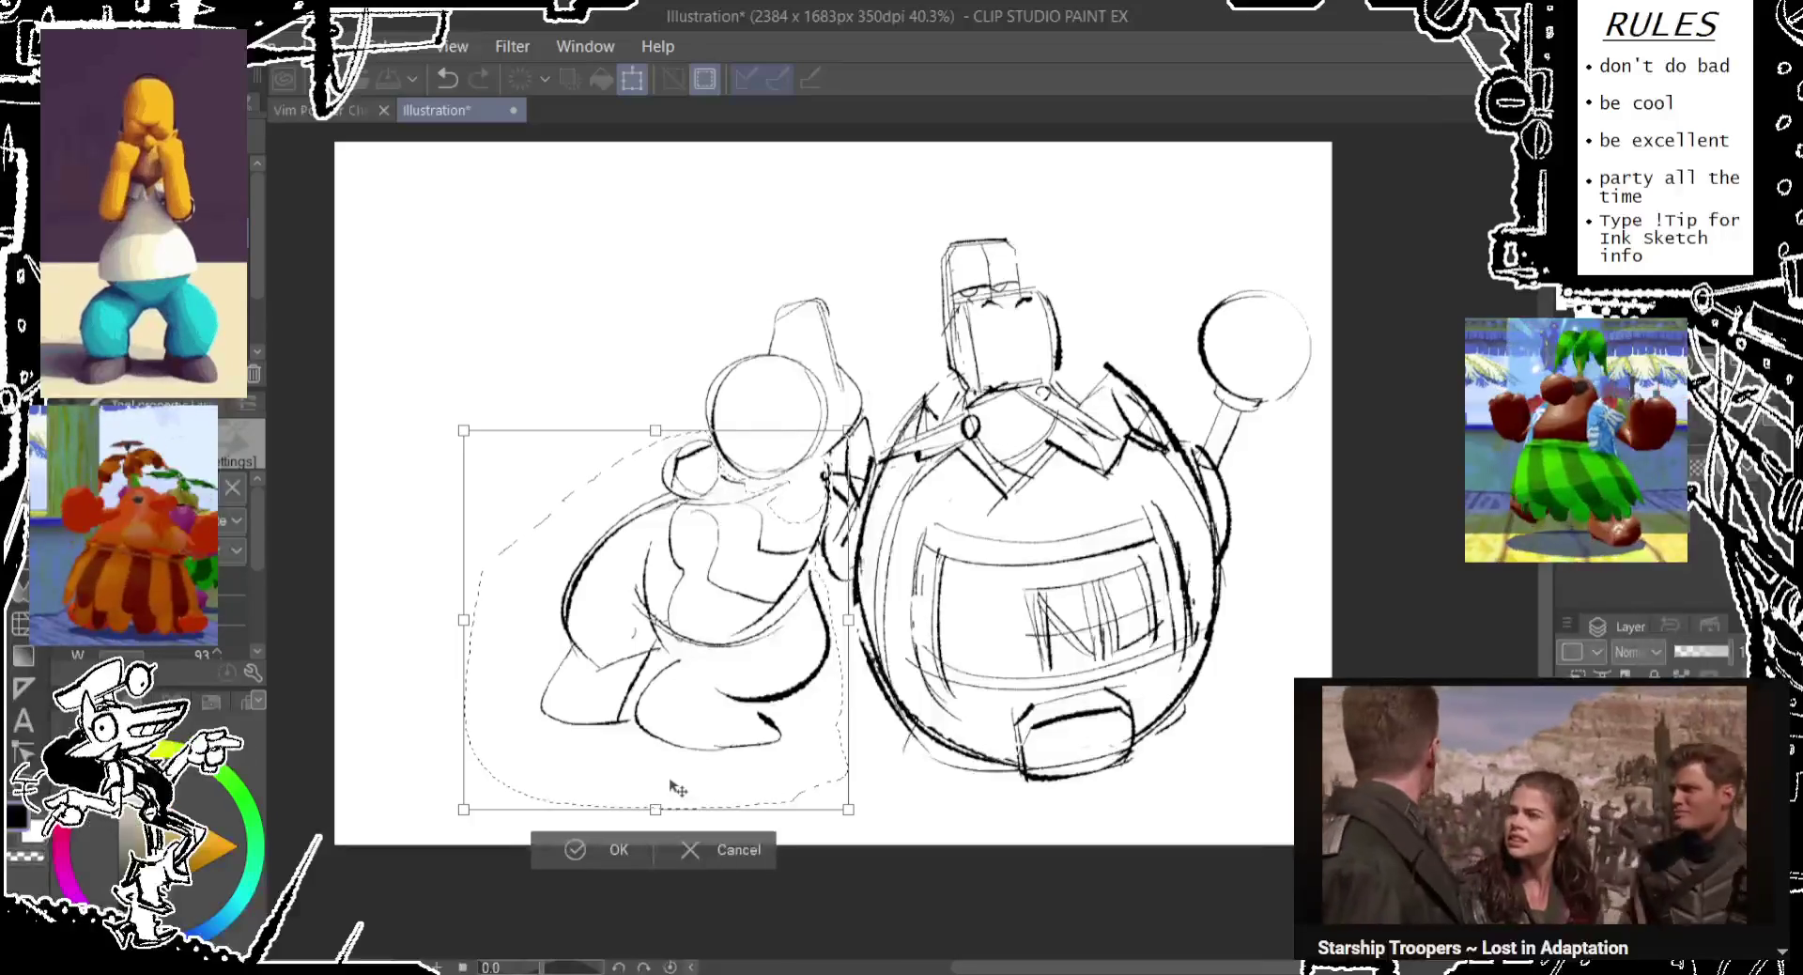
left_click(595, 856)
left_click(441, 850)
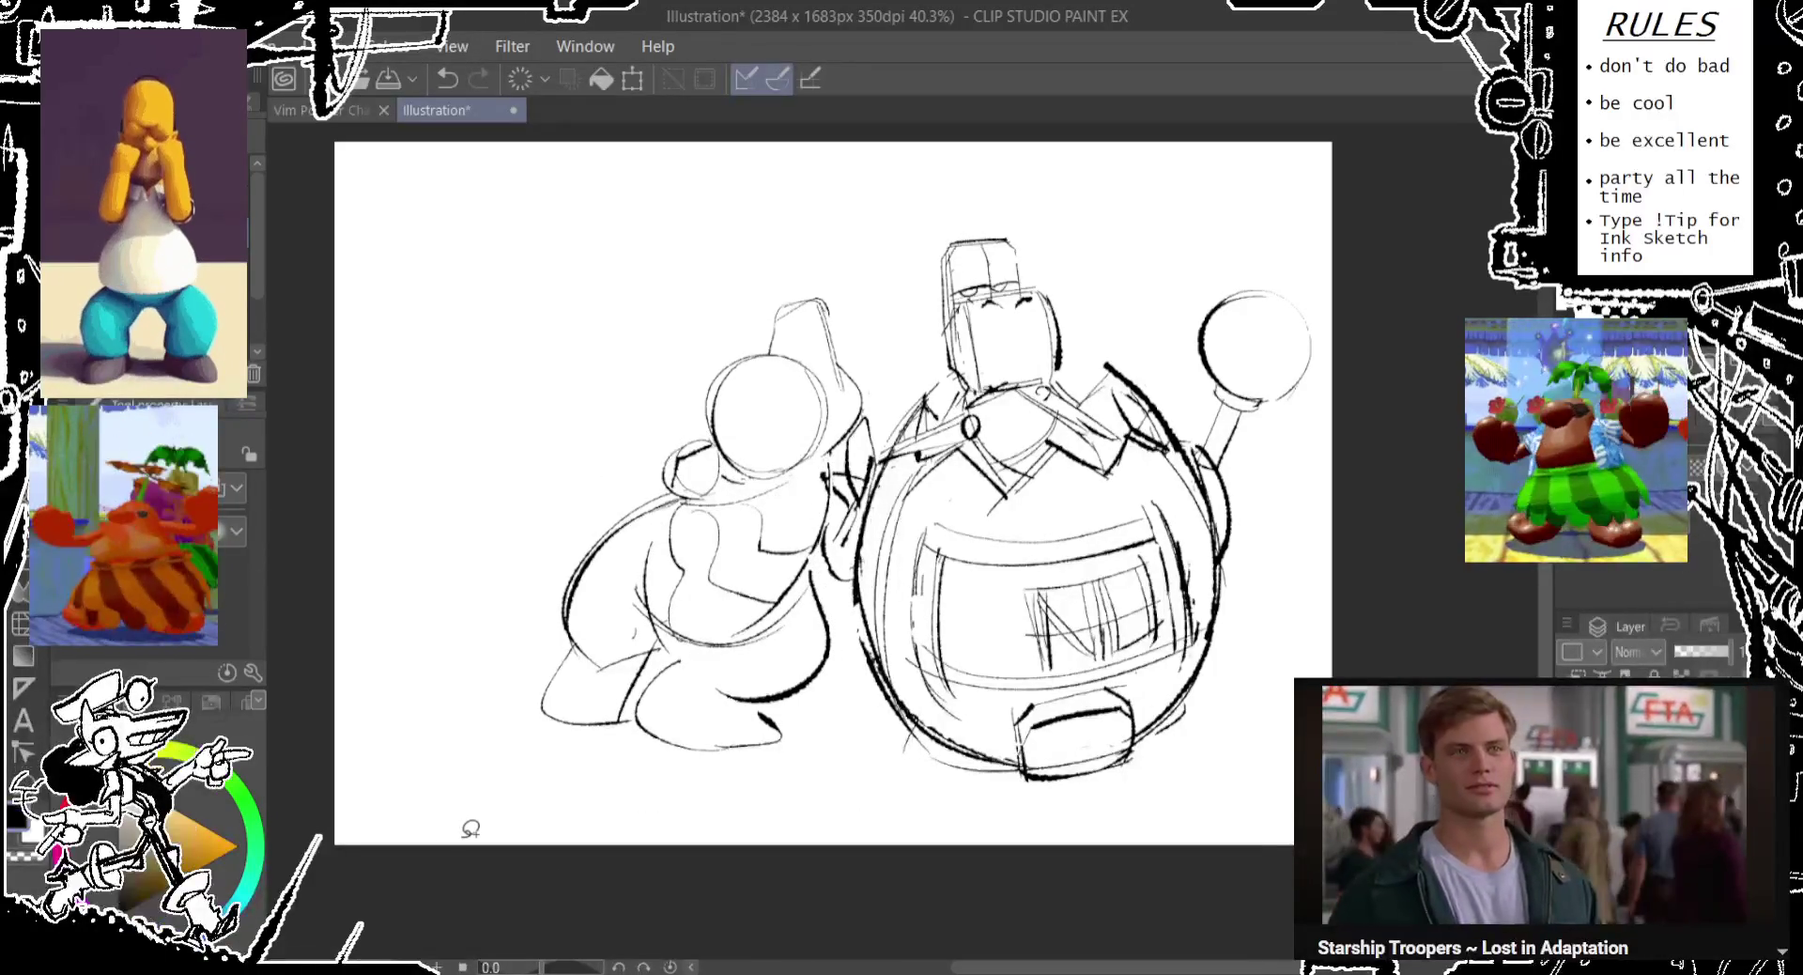
Lasso the left character again, nudge it down and slightly left, and deselect.
scroll(479, 742, "up", 3)
mouse_move(491, 728)
left_mouse_down()
mouse_move(499, 638)
mouse_move(836, 803)
left_mouse_up()
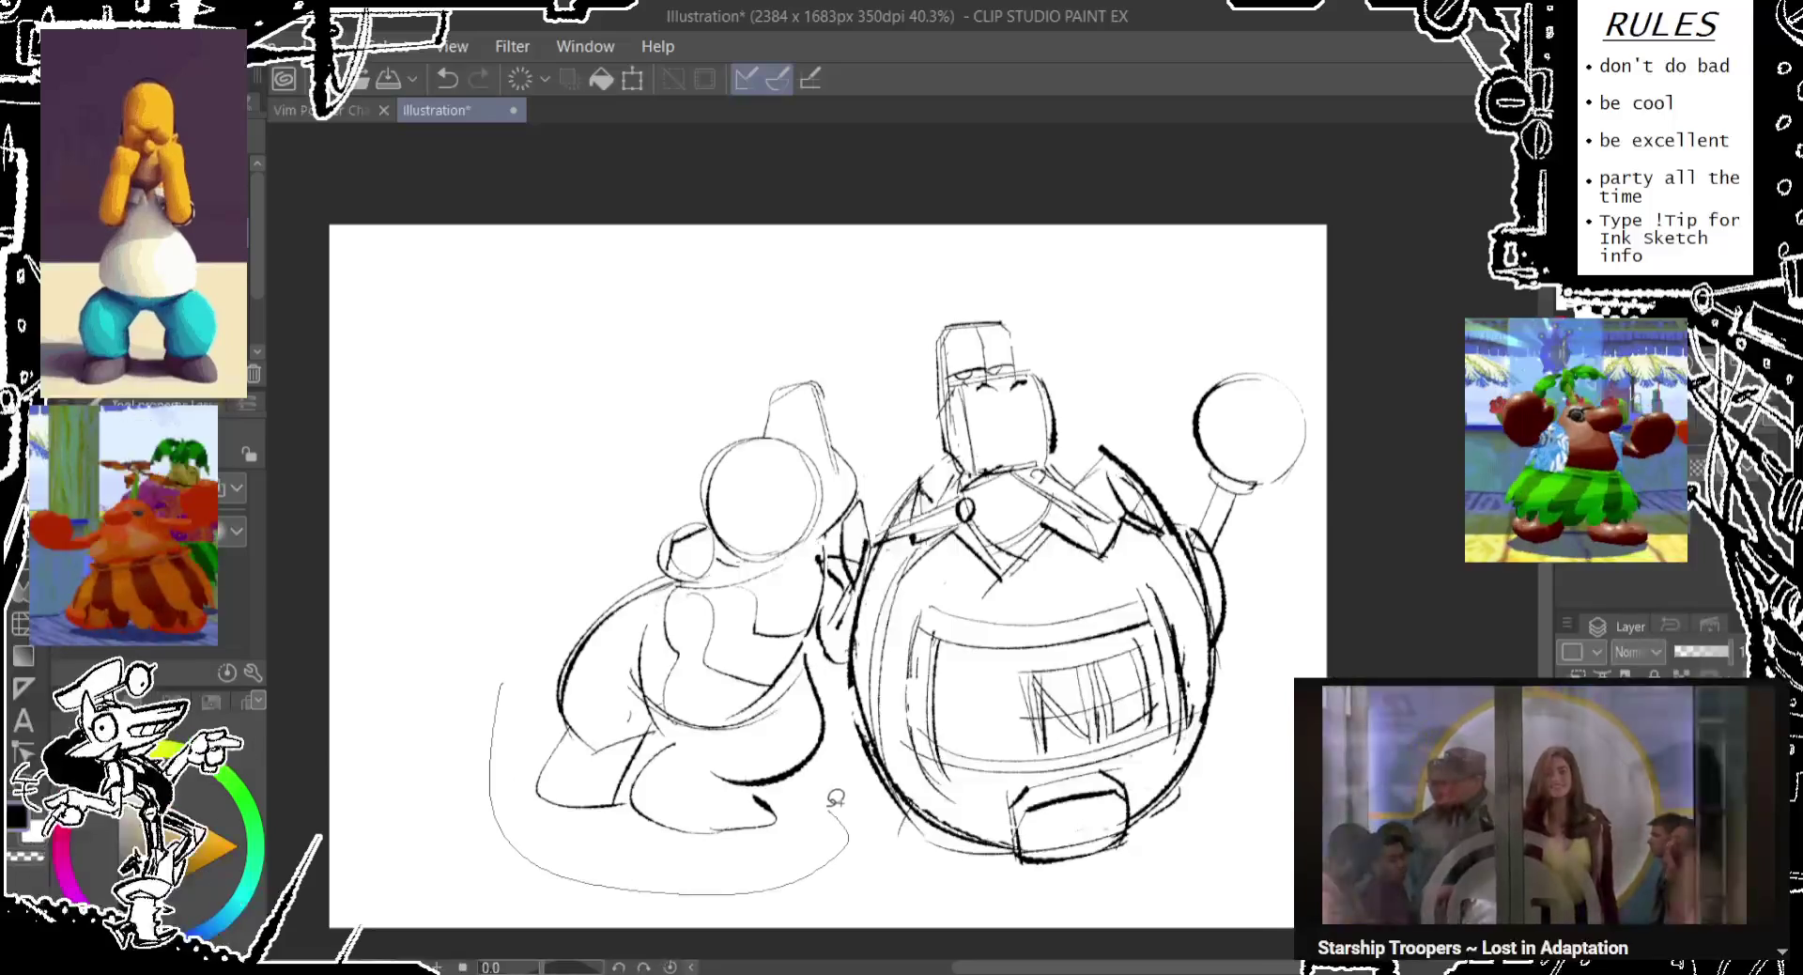
mouse_move(860, 624)
left_mouse_down()
mouse_move(756, 329)
mouse_move(483, 471)
left_mouse_up()
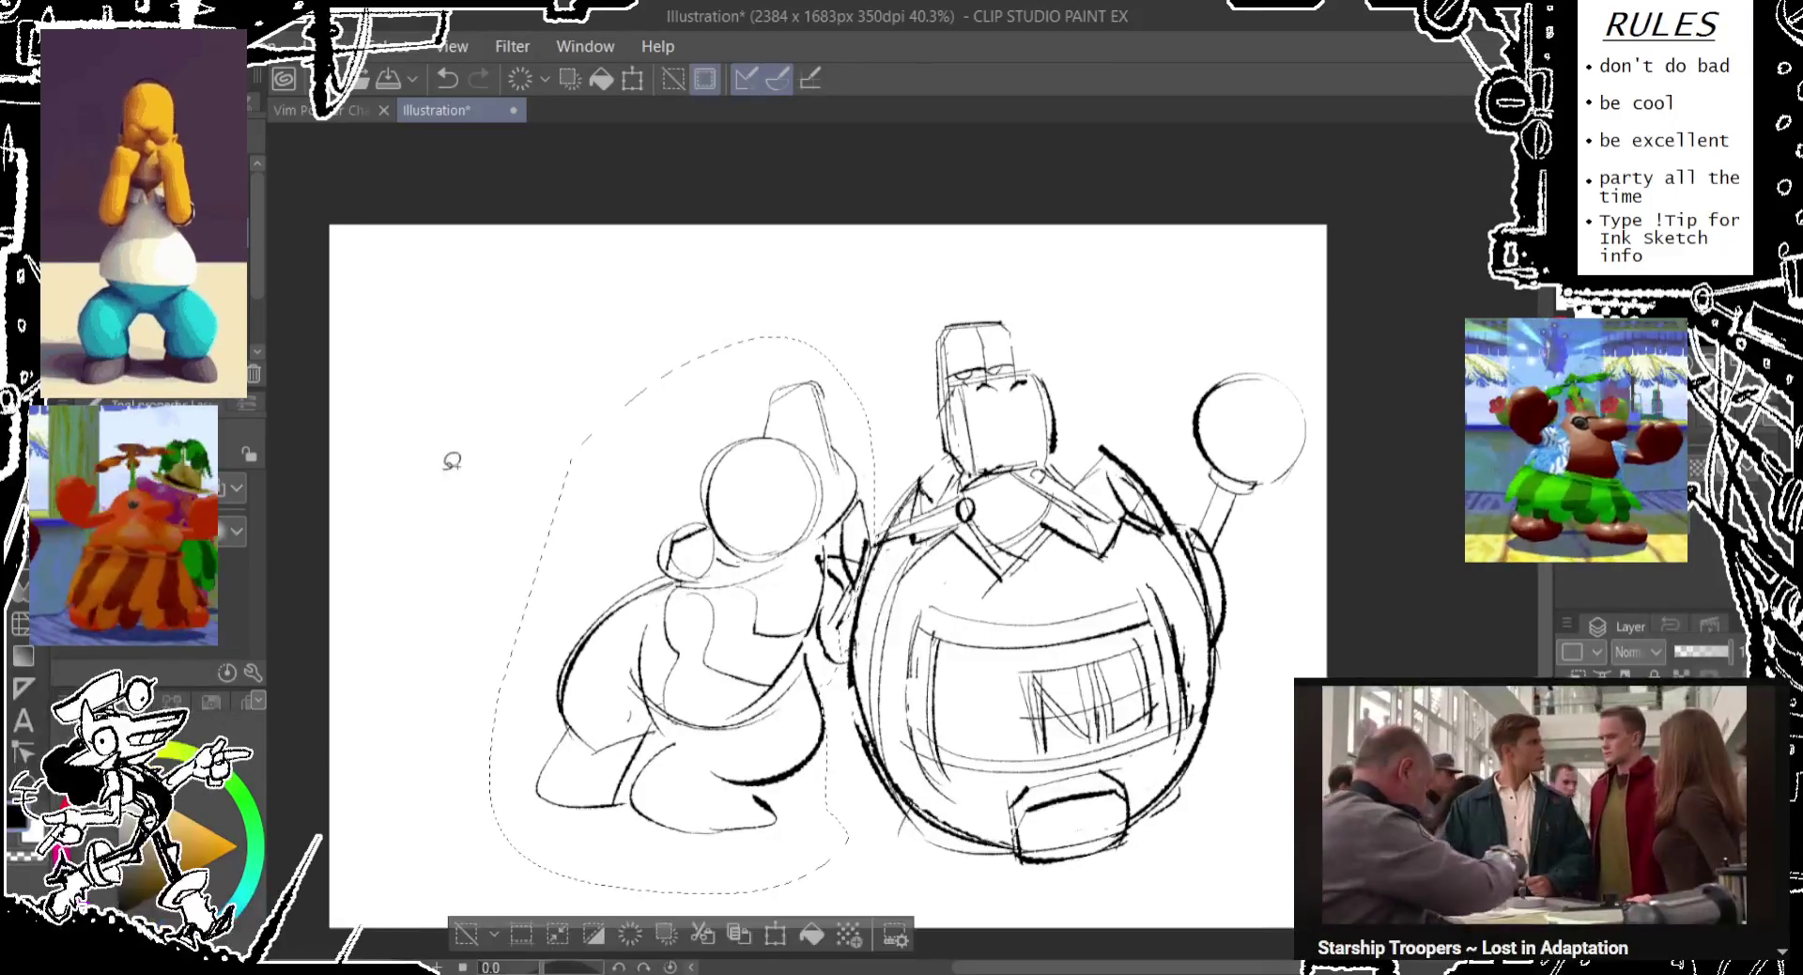
left_click_drag(800, 549, 794, 564)
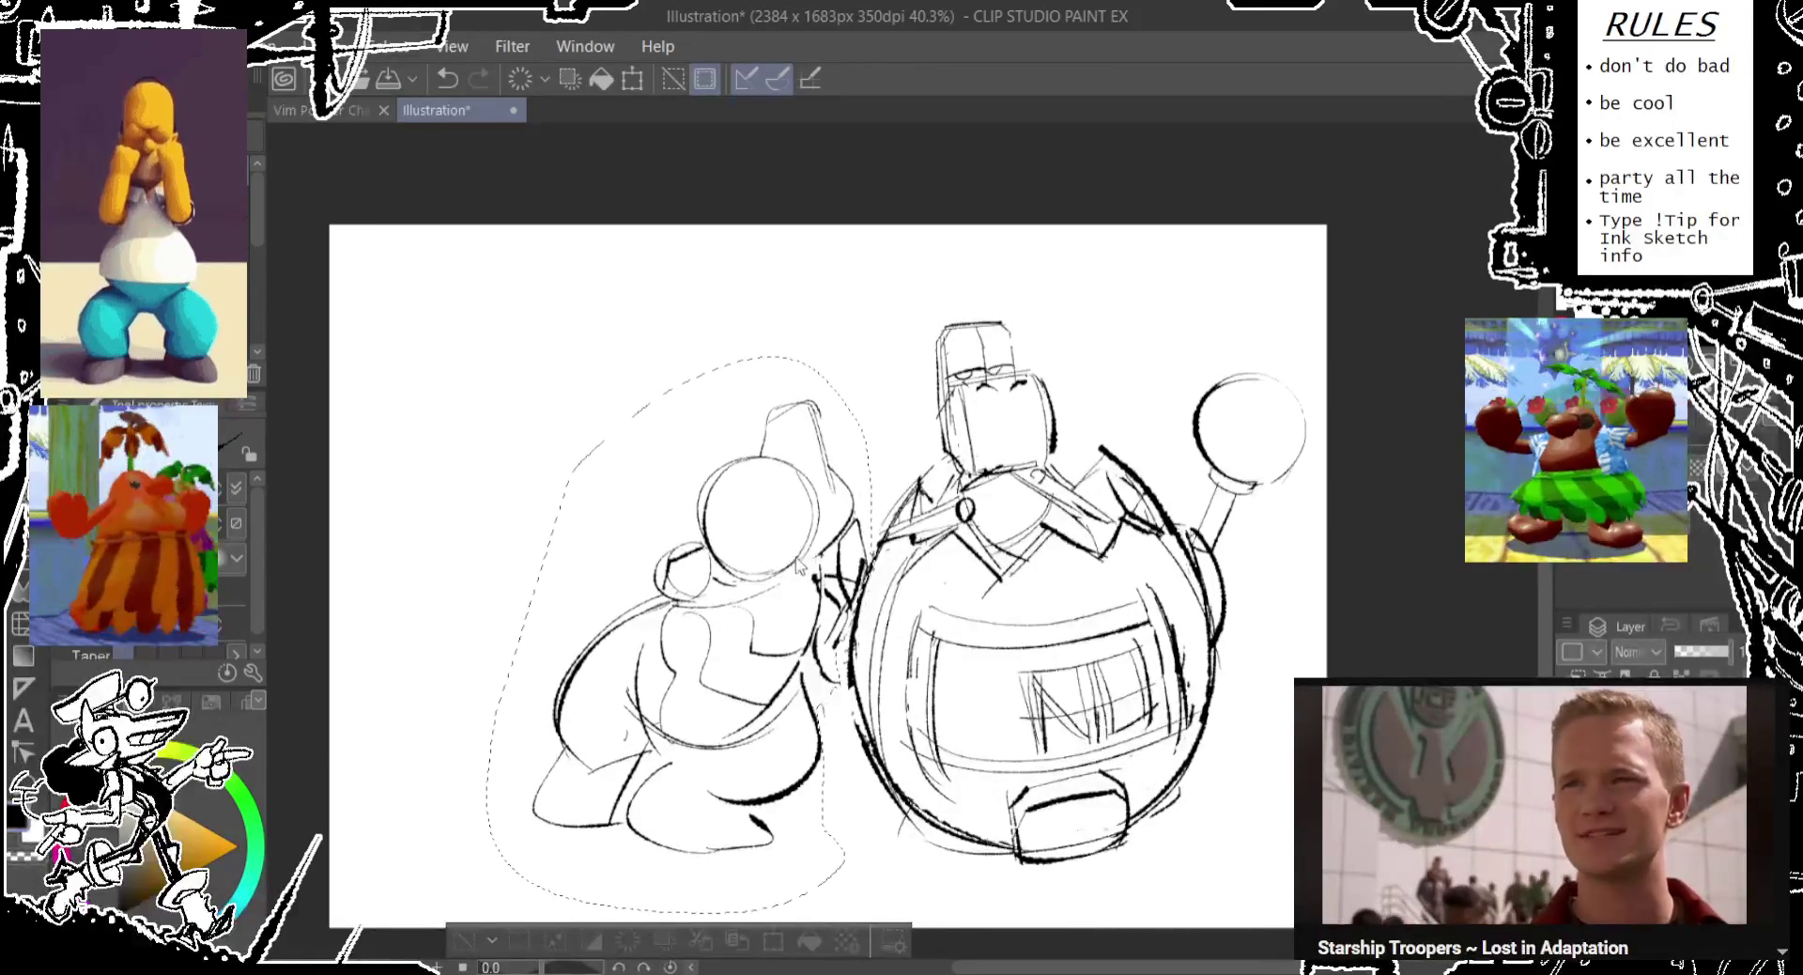
scroll(657, 893, "up", 2)
left_click(467, 939)
left_click_drag(471, 797, 490, 814)
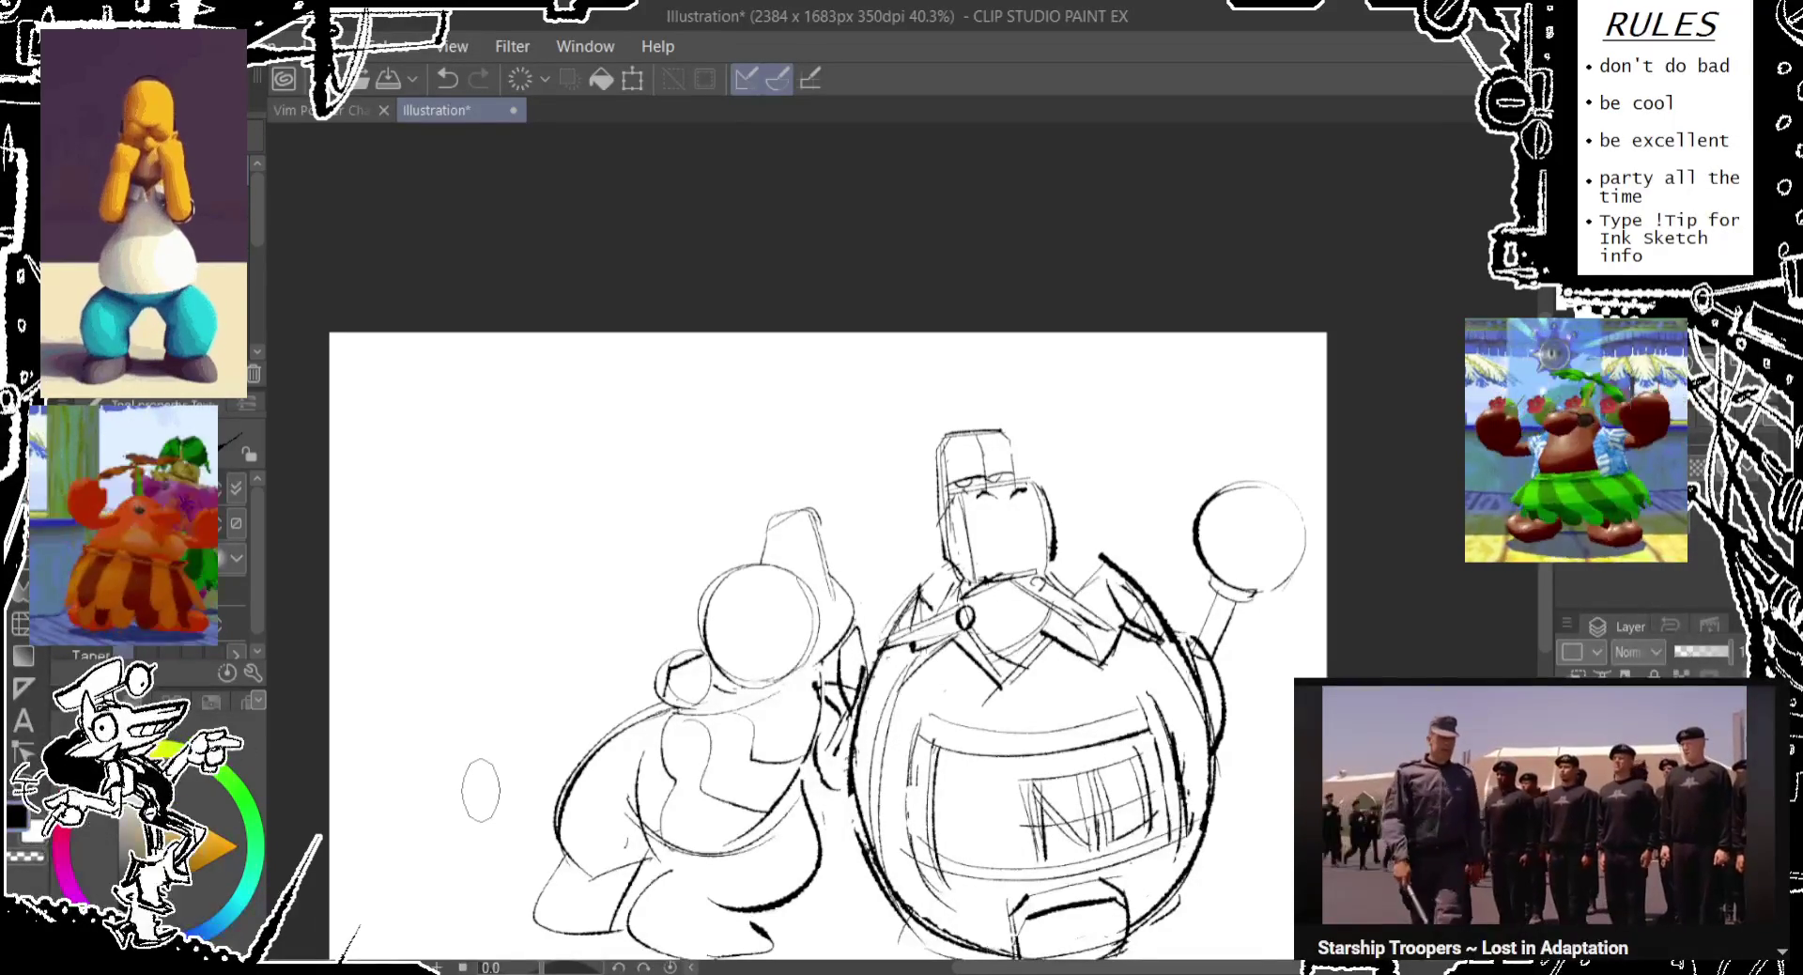
Enlarge the left character's hat and head area by stretching its top handle upward.
scroll(617, 589, "down", 1)
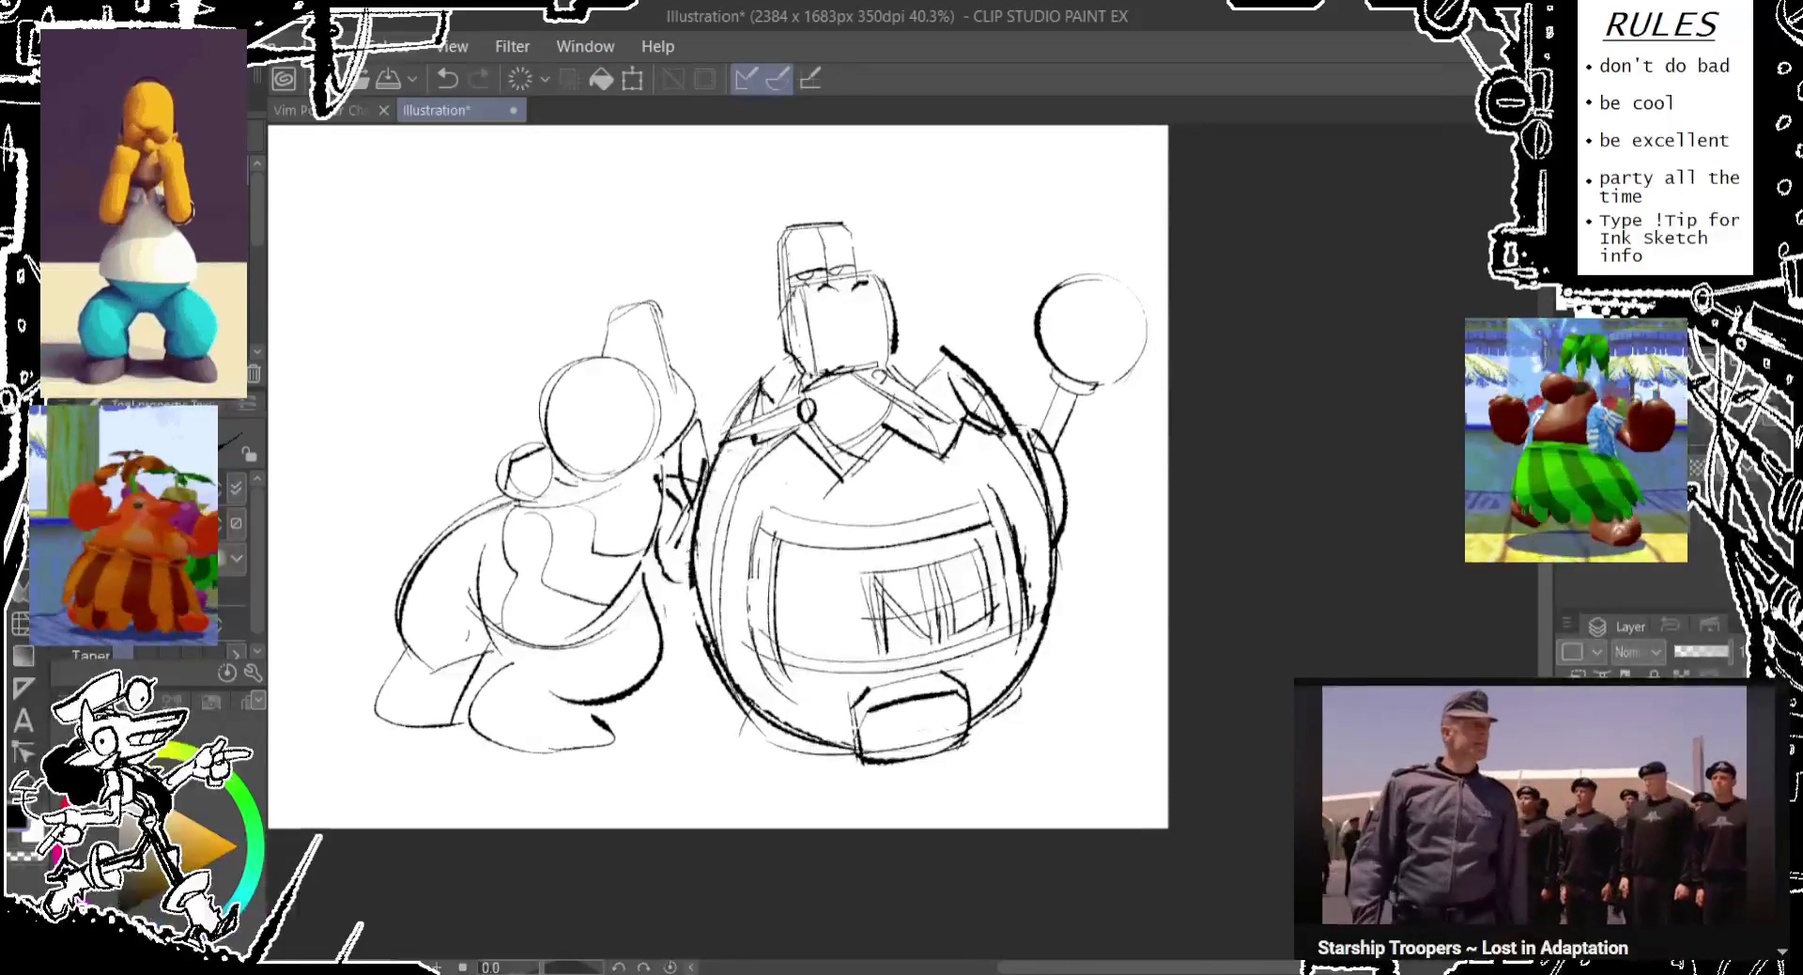
mouse_move(487, 307)
left_mouse_down()
mouse_move(718, 371)
mouse_move(711, 410)
mouse_move(556, 442)
left_mouse_up()
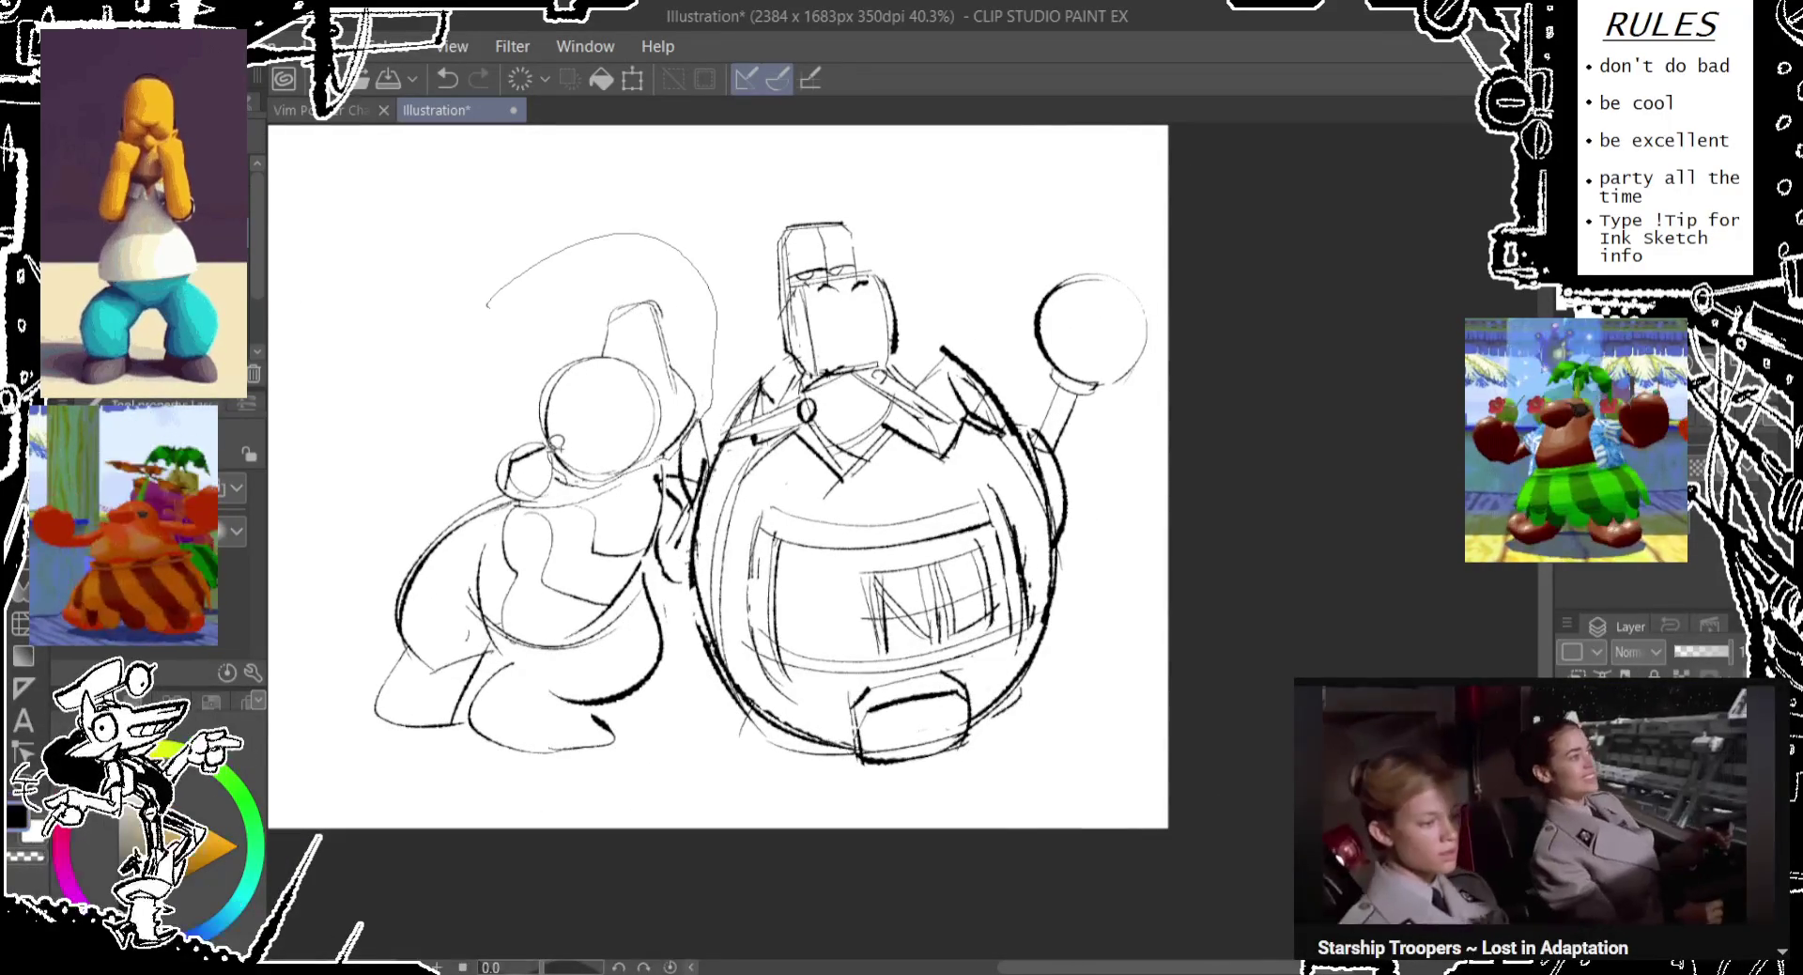
key("ctrl+t")
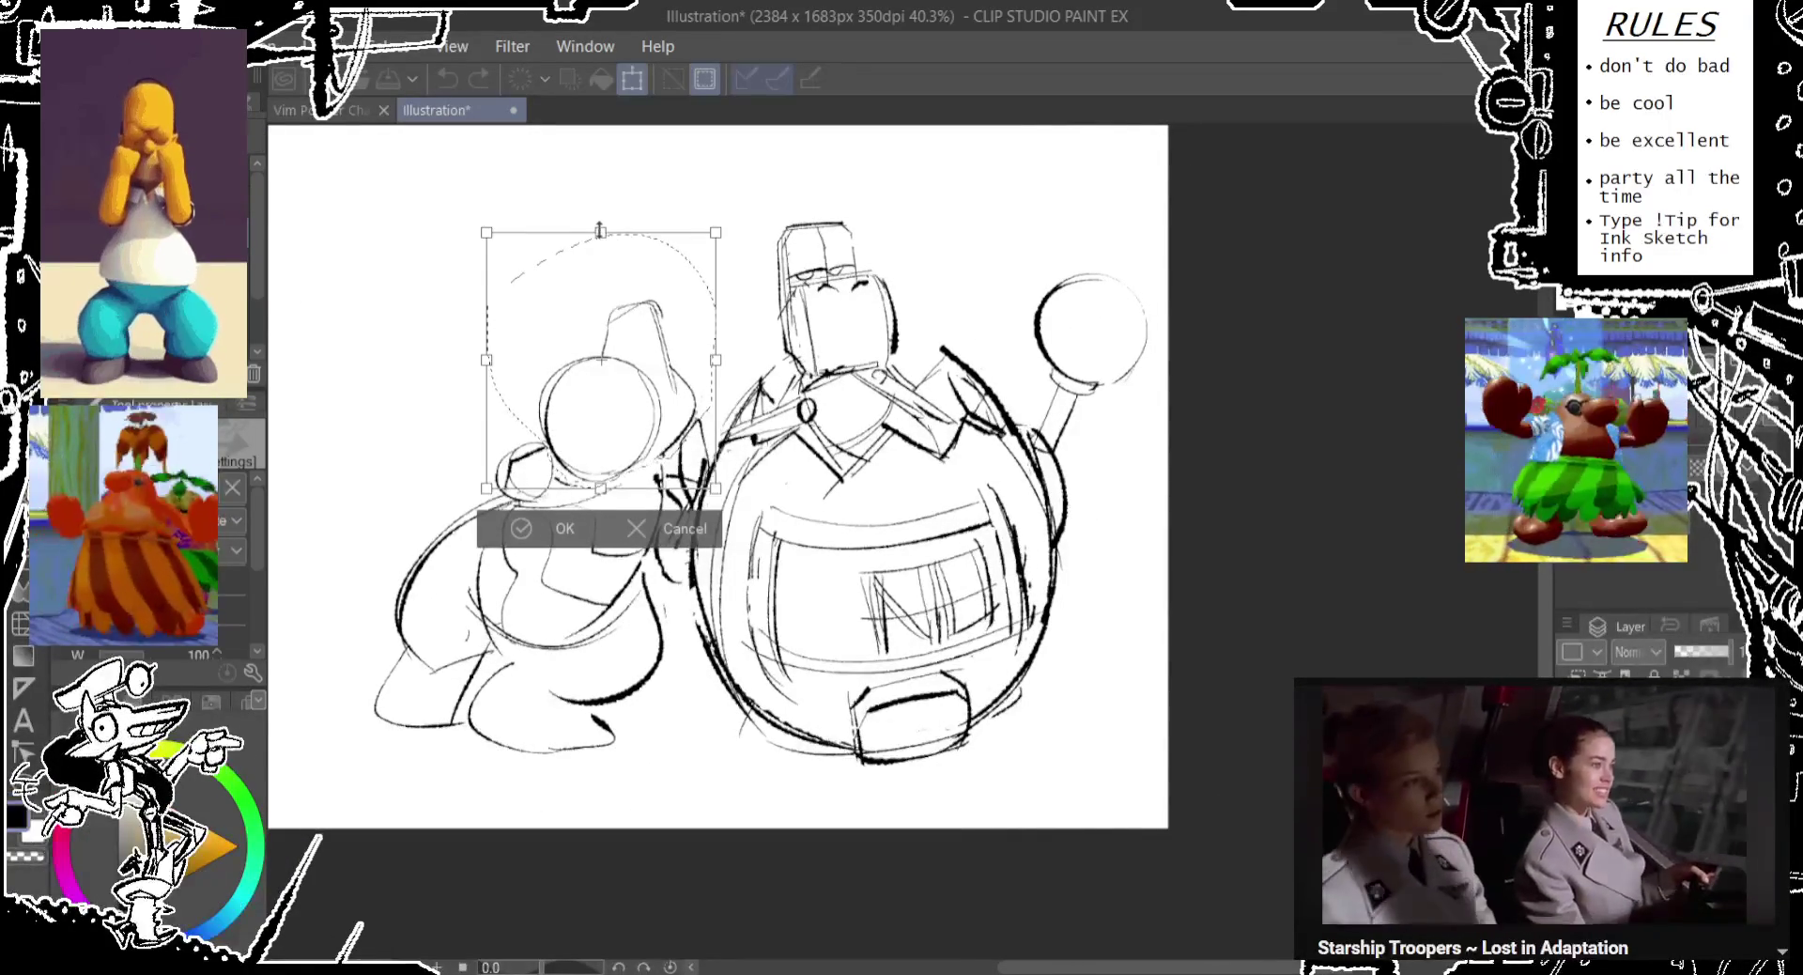
left_click_drag(600, 230, 600, 216)
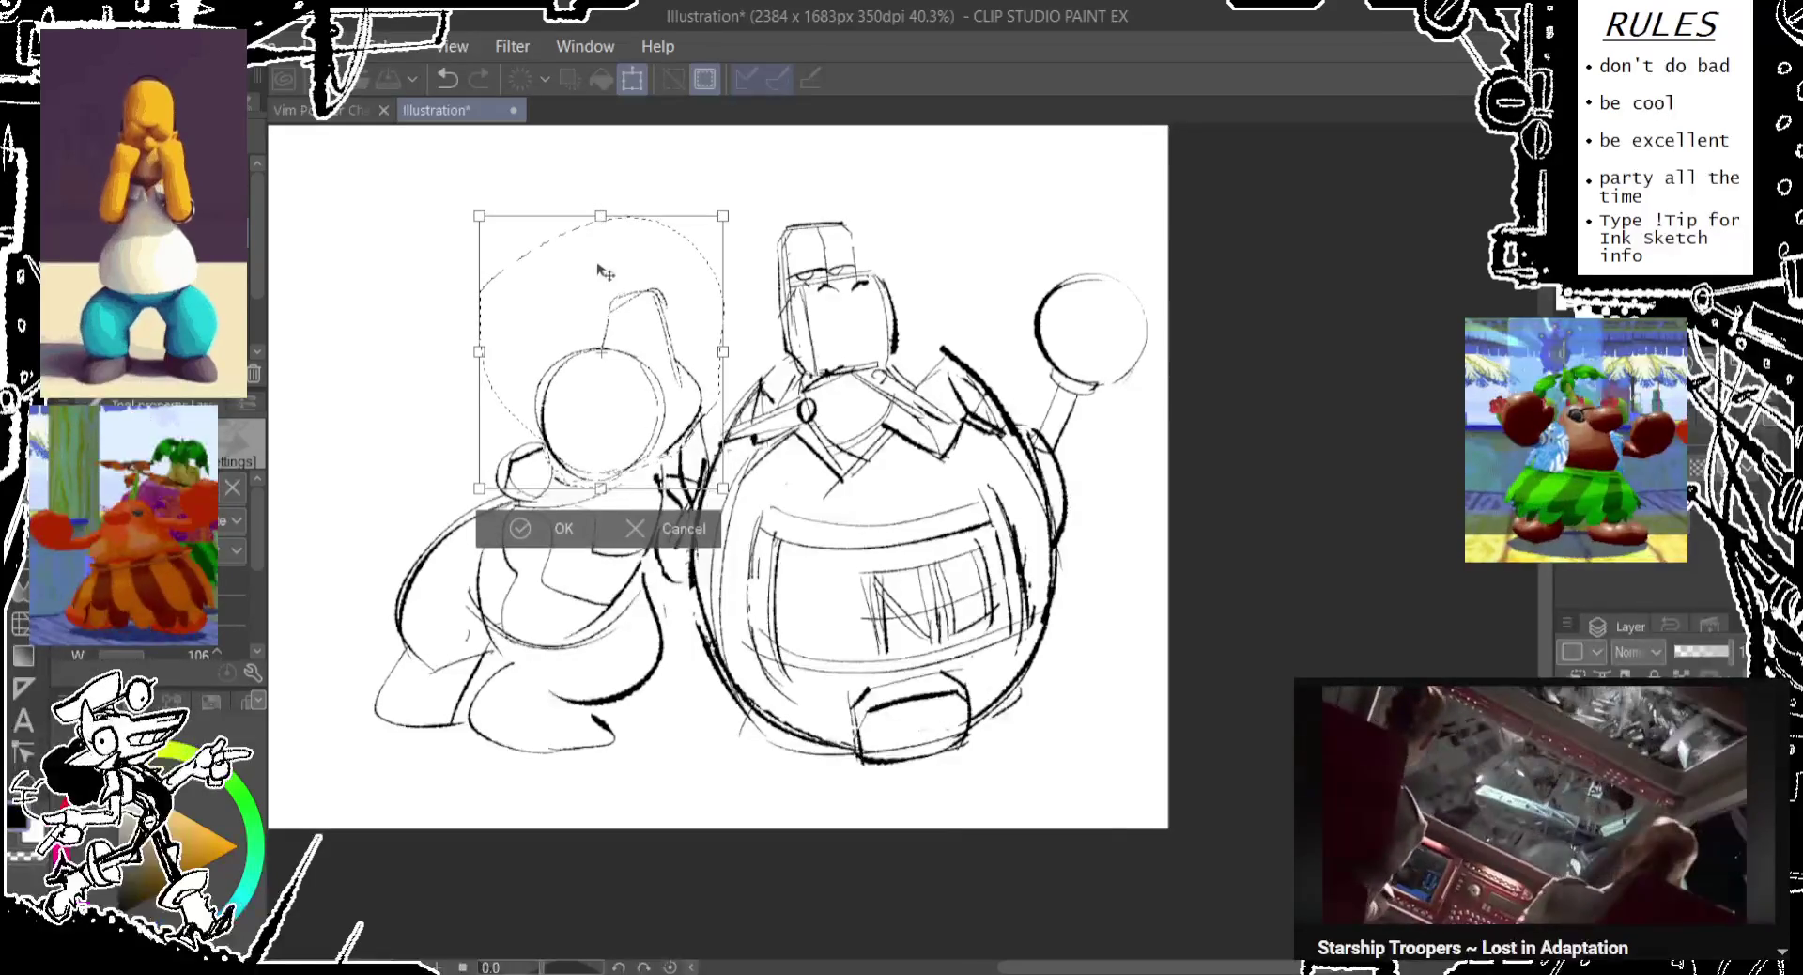
left_click_drag(602, 297, 599, 299)
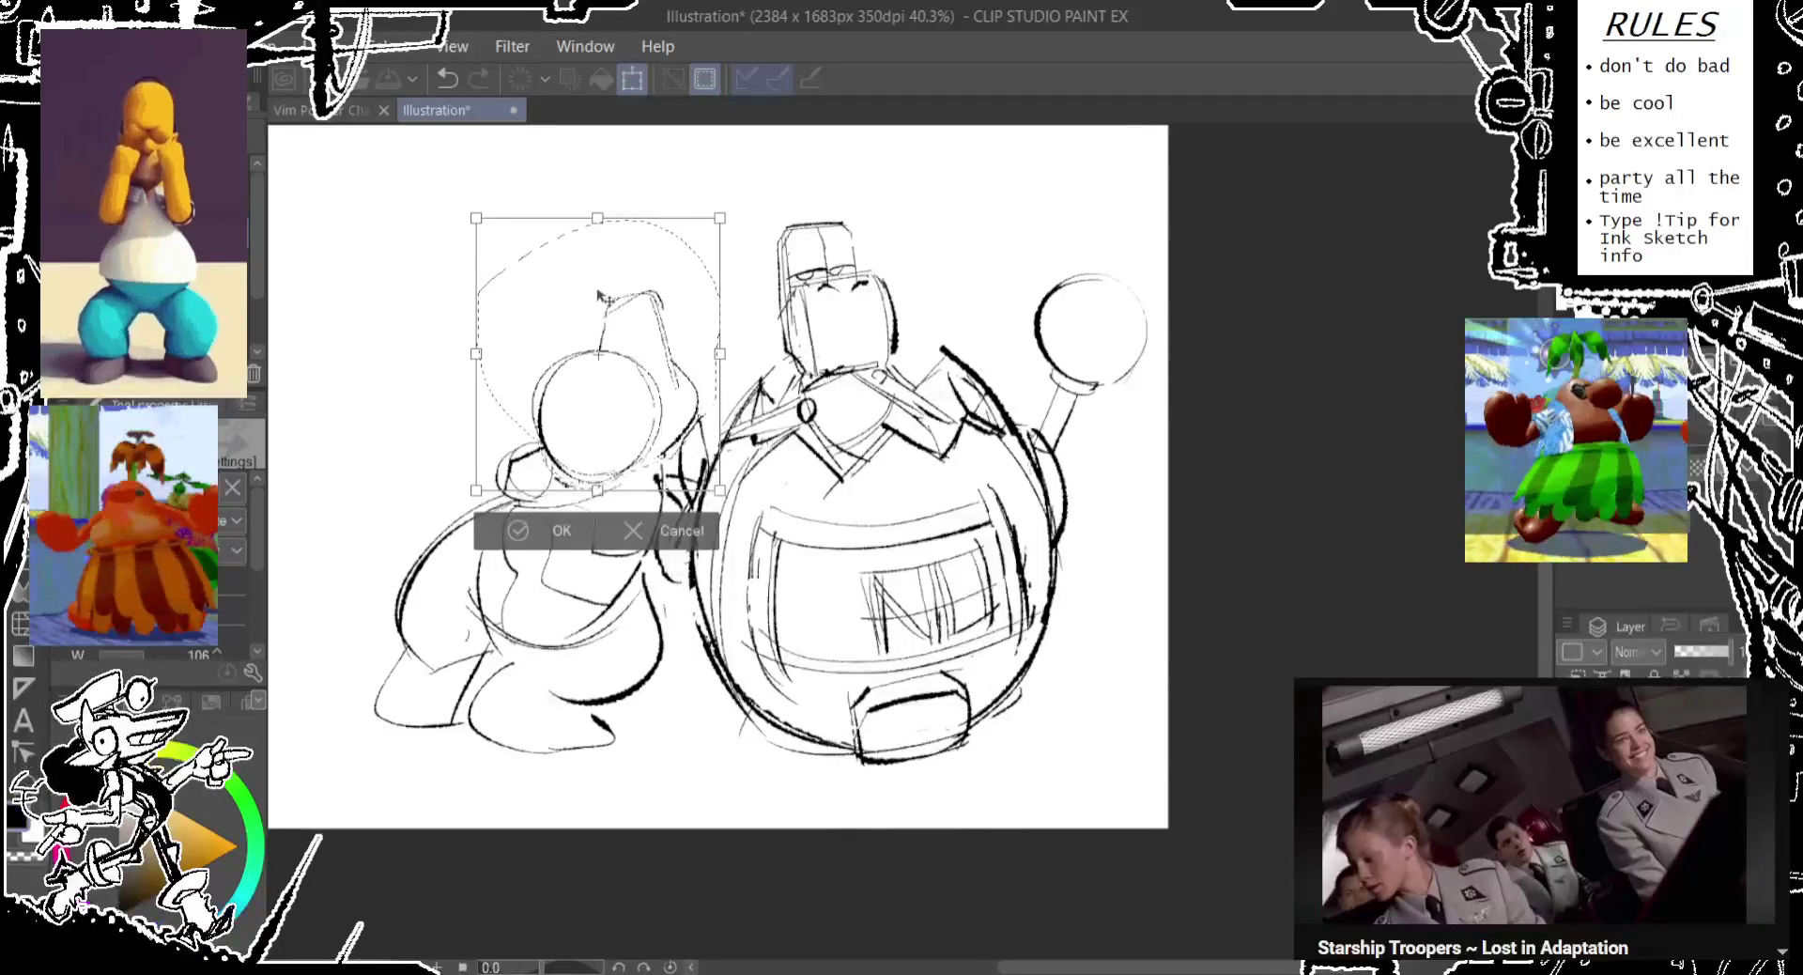
left_click(512, 537)
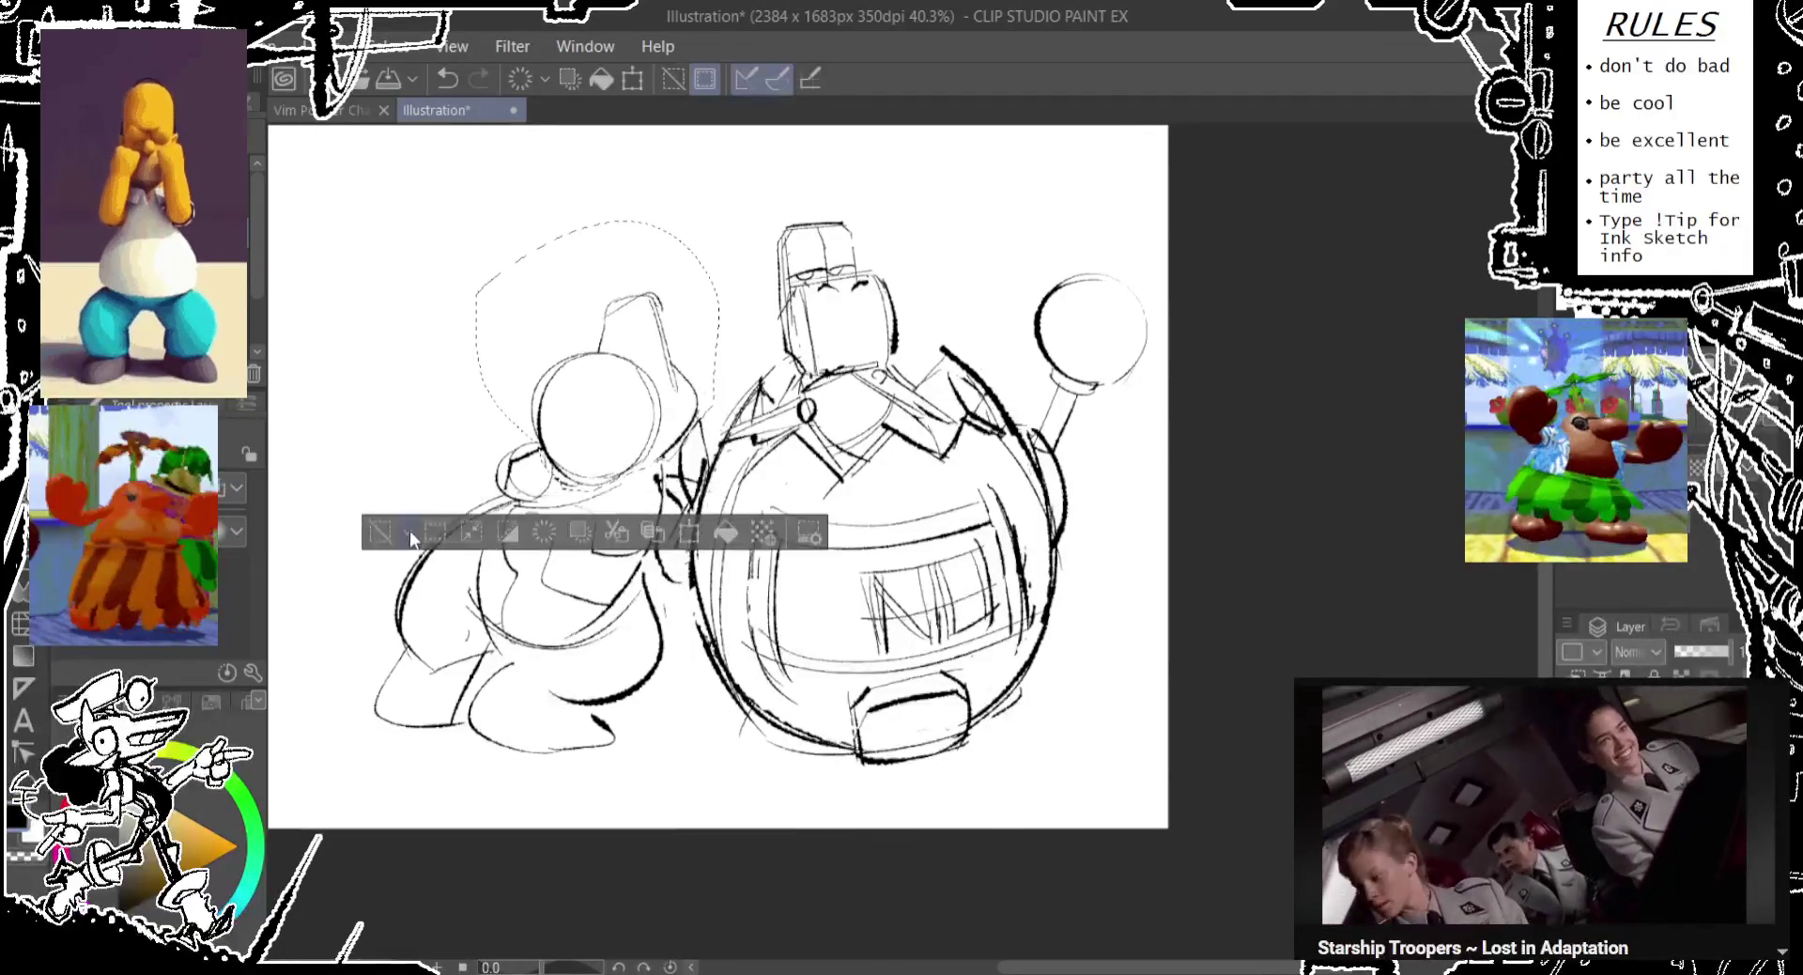
left_click(410, 533)
Begin scaling the whole sketch up from its top transform handle.
left_click_drag(415, 414, 721, 612)
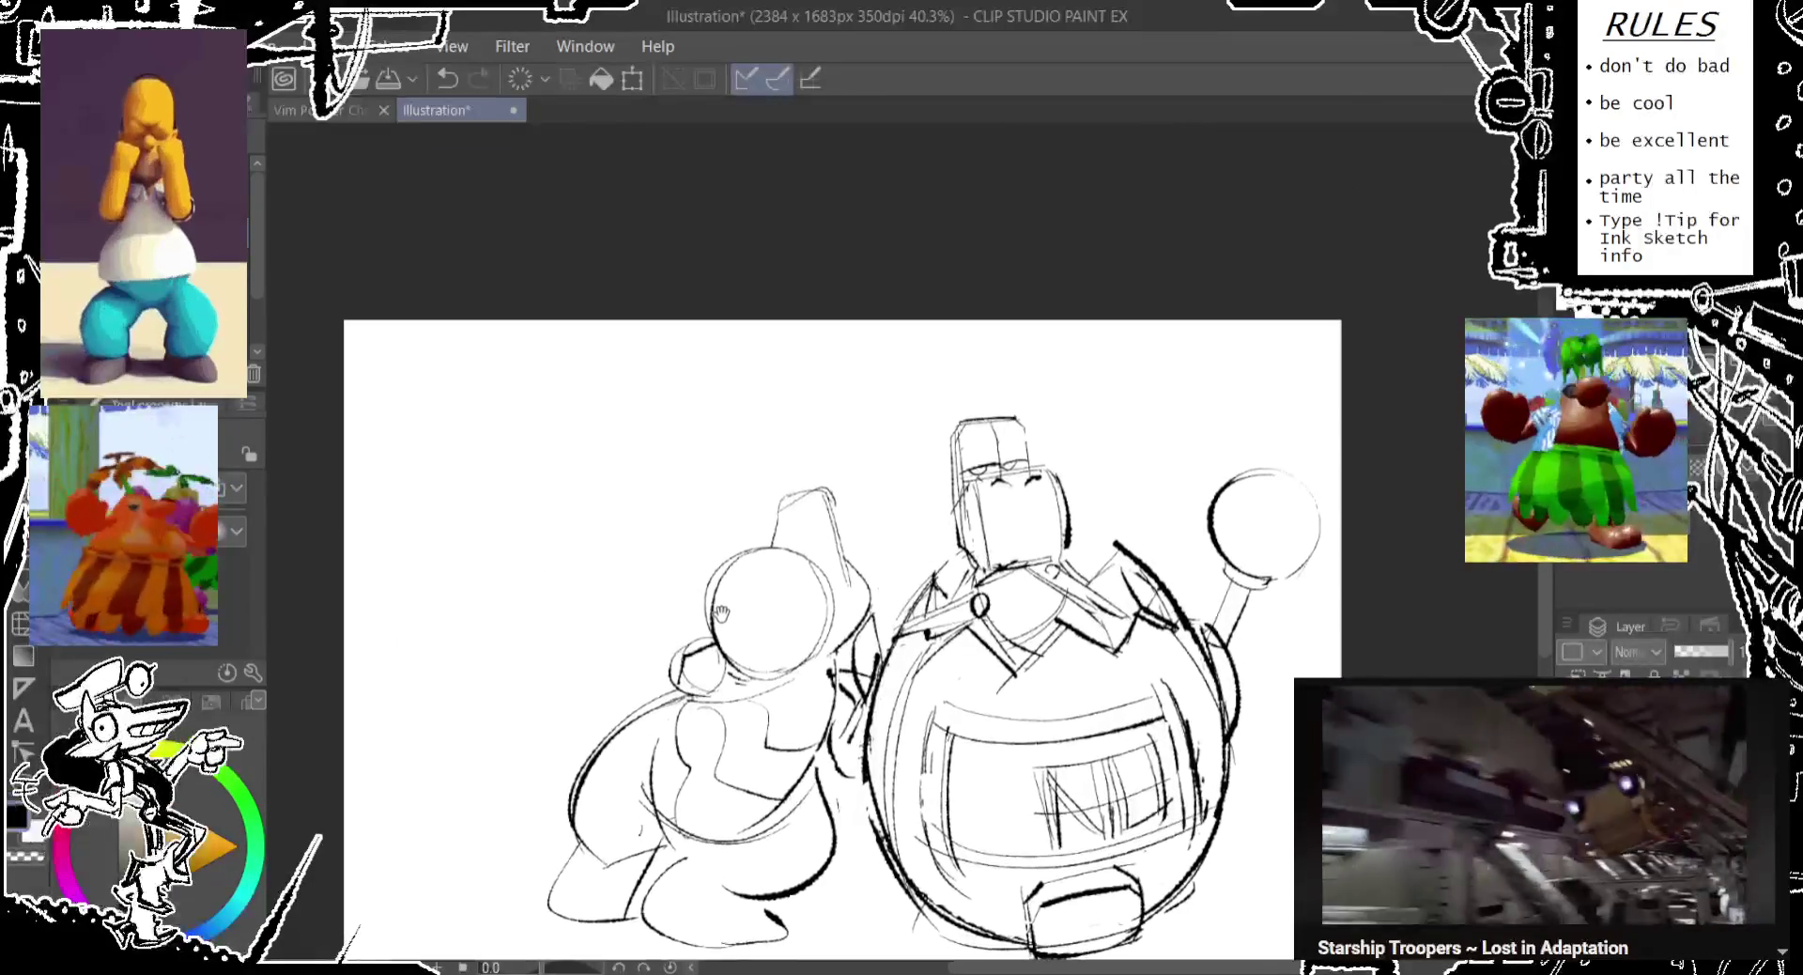
left_click_drag(759, 526, 750, 329)
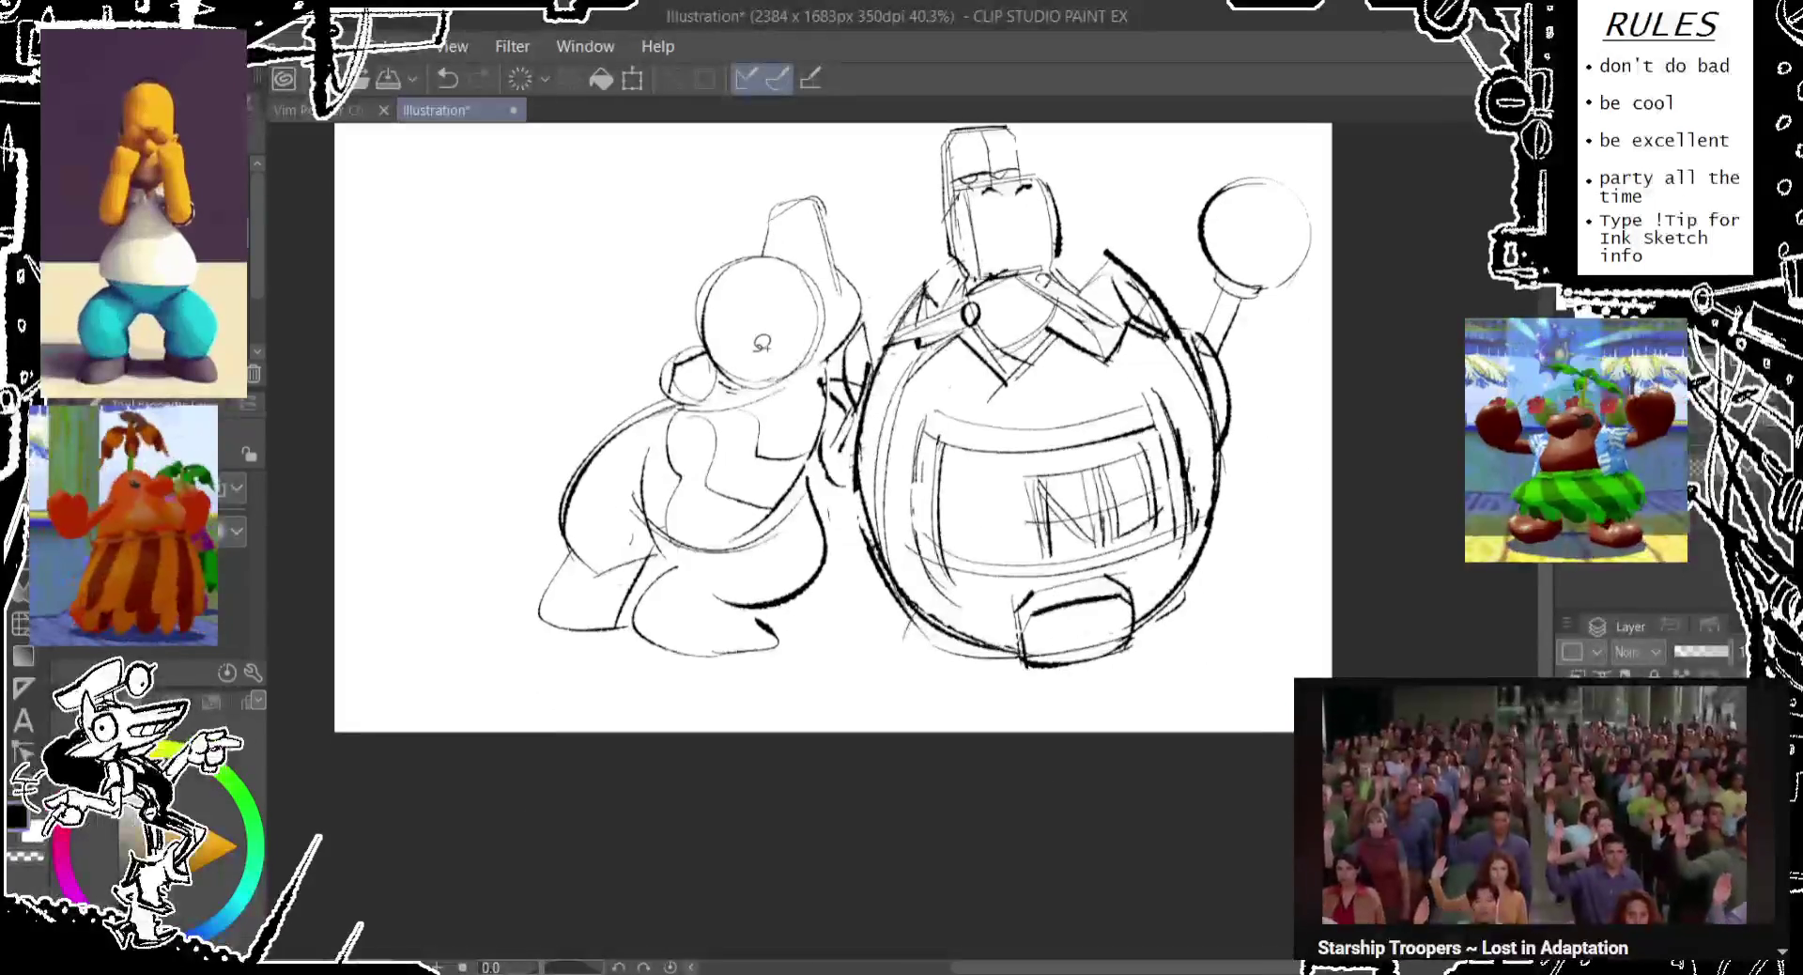
left_click_drag(841, 426, 808, 566)
key("ctrl+t")
mouse_move(915, 268)
left_mouse_down()
mouse_move(917, 169)
mouse_move(817, 282)
mouse_move(823, 305)
left_mouse_up()
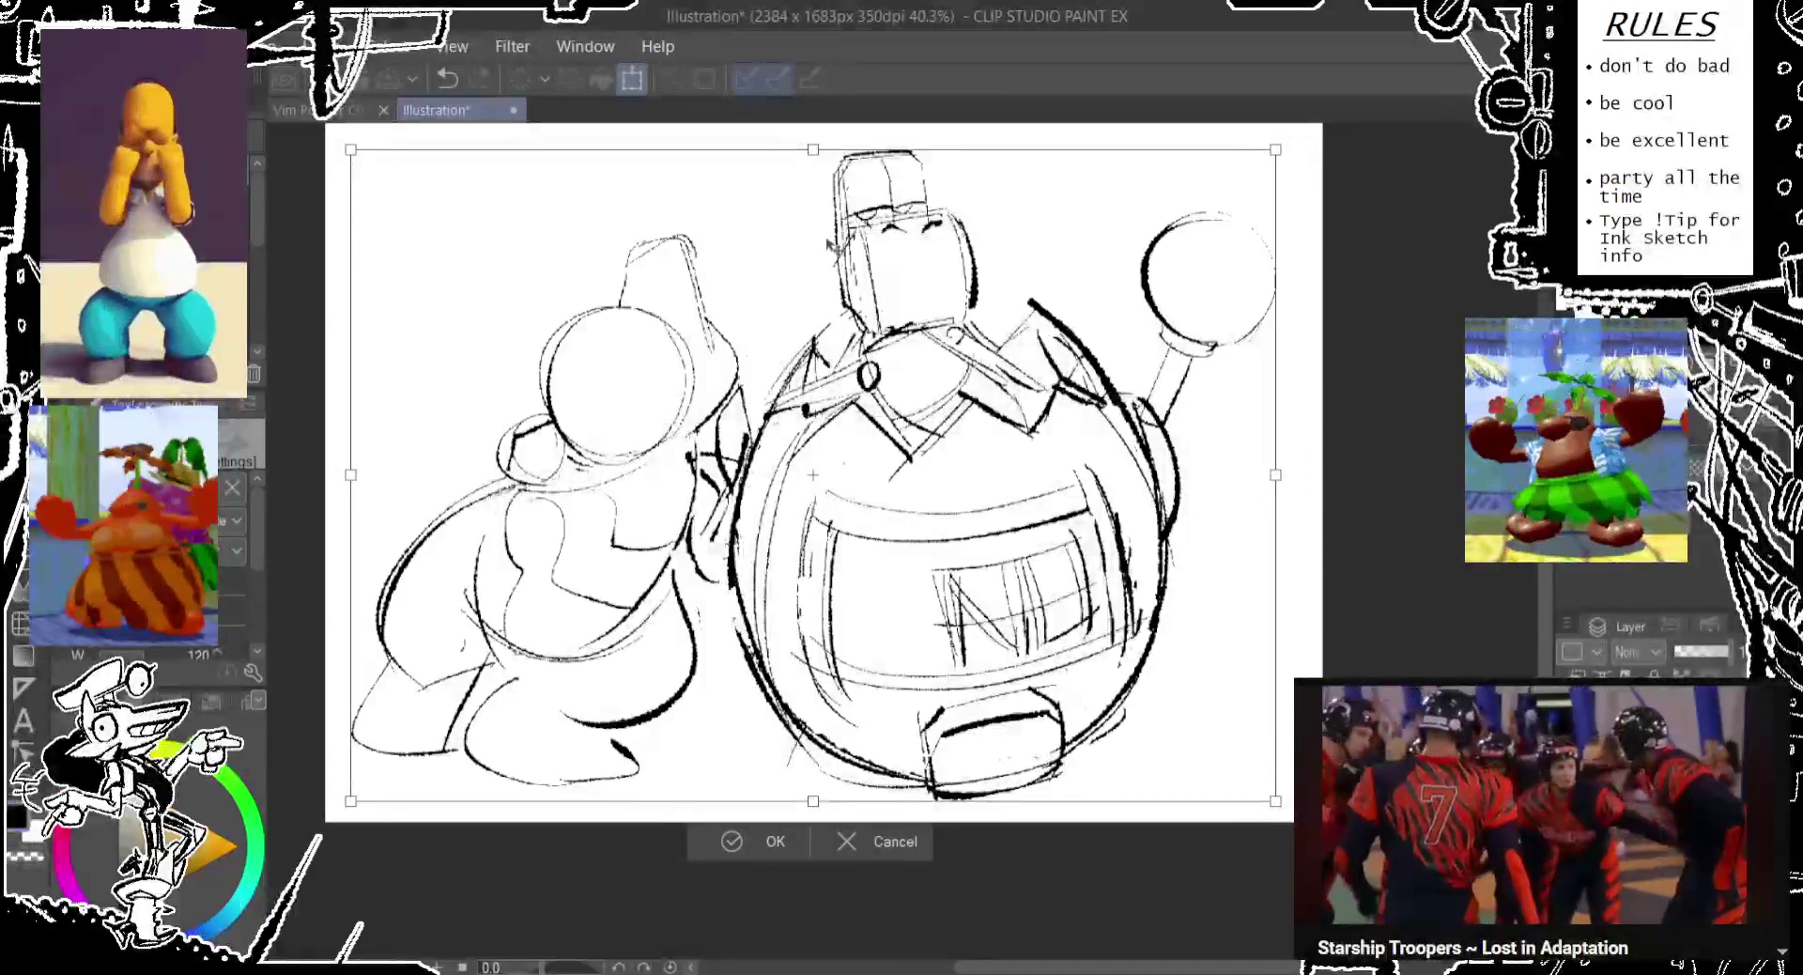
Commit the sketch enlarged to fill the canvas and lasso the right character's raised ball.
left_click_drag(827, 232, 829, 160)
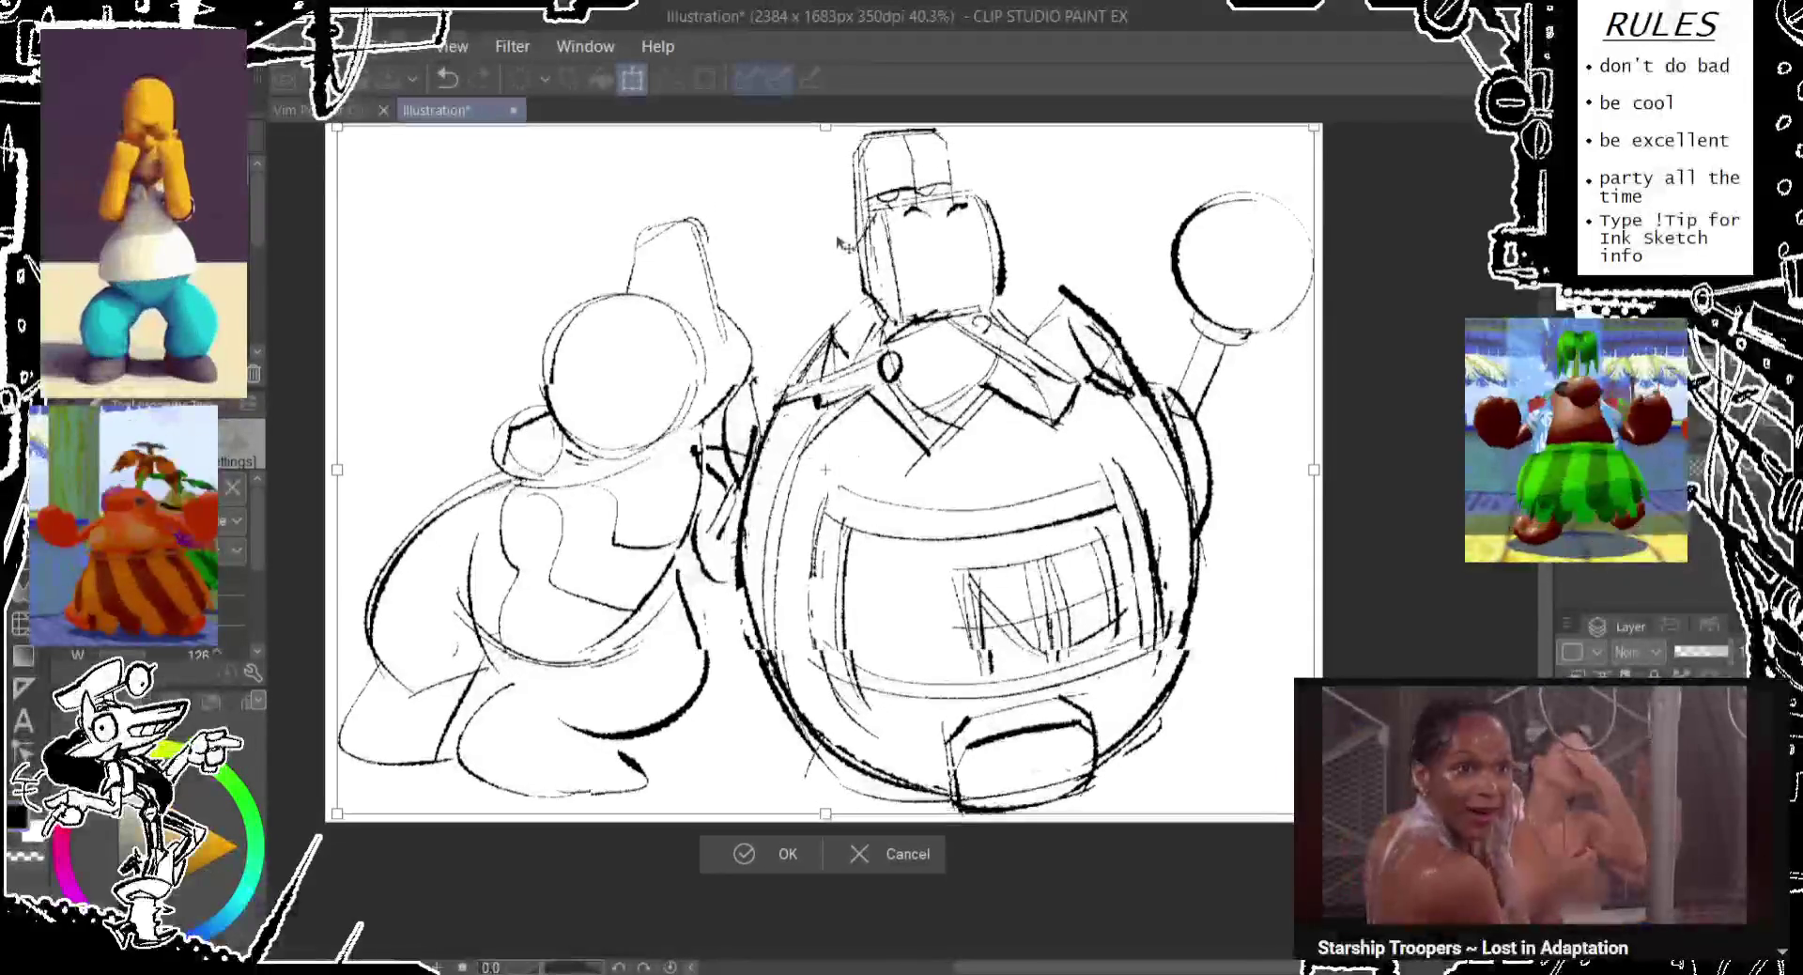
key("Return")
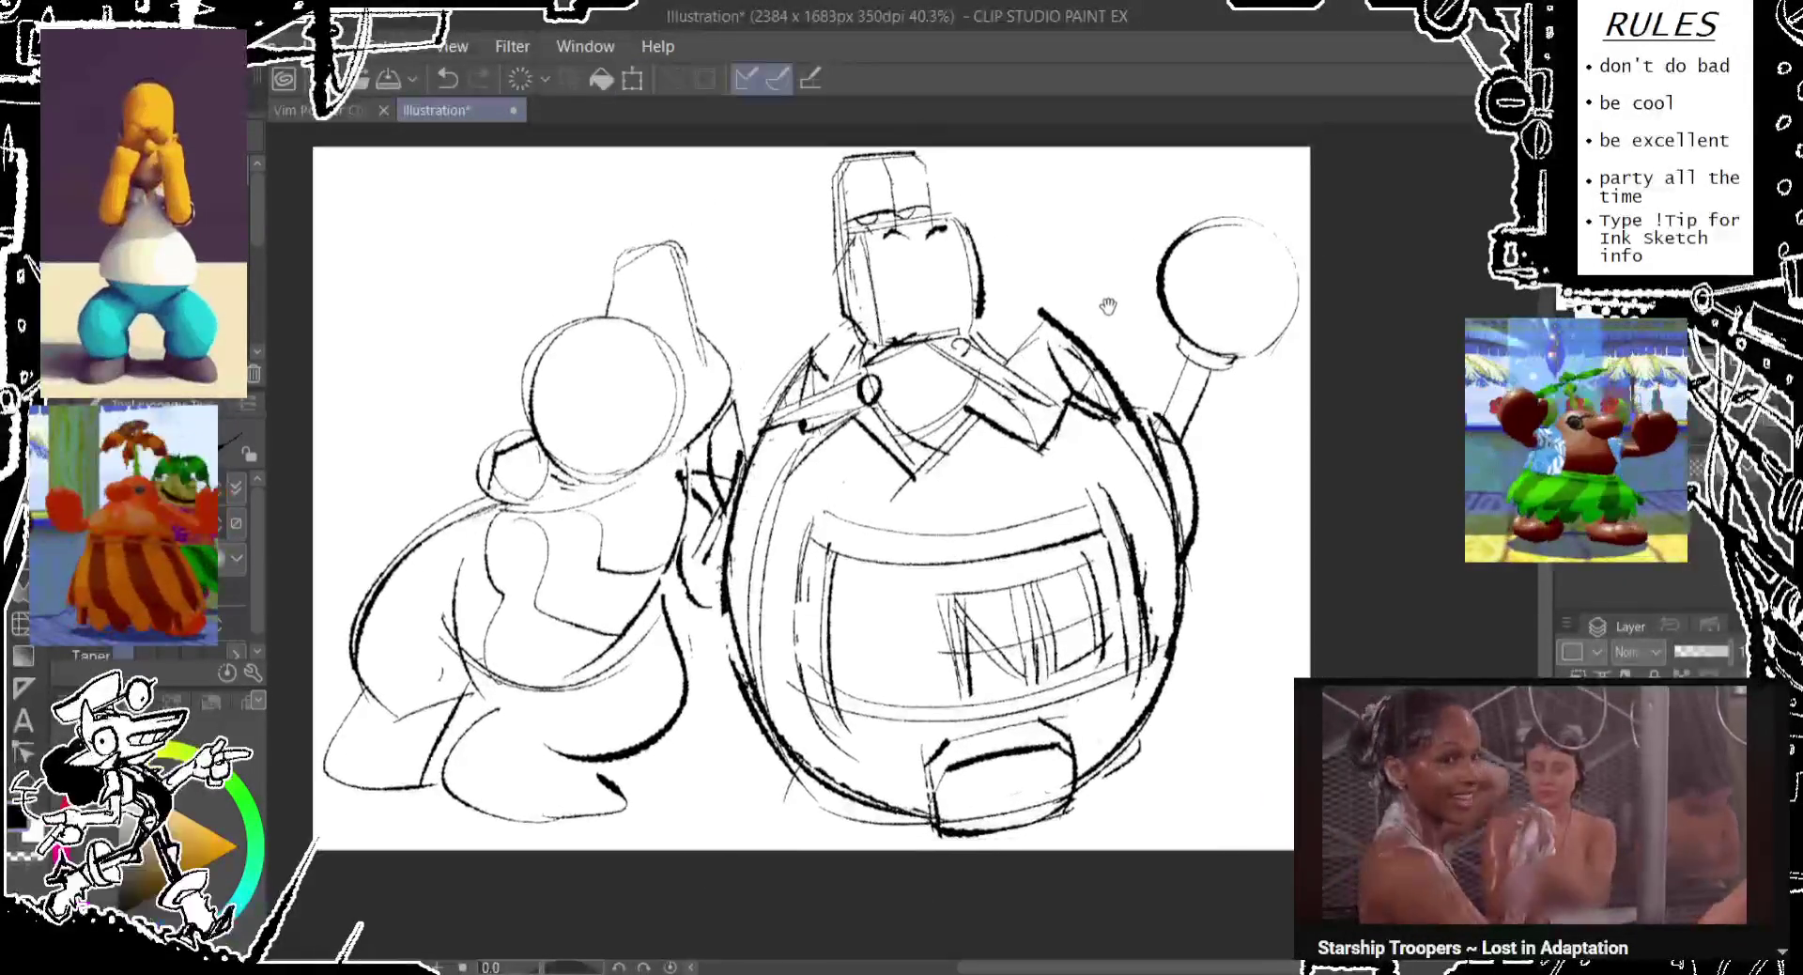
left_click_drag(856, 349, 836, 409)
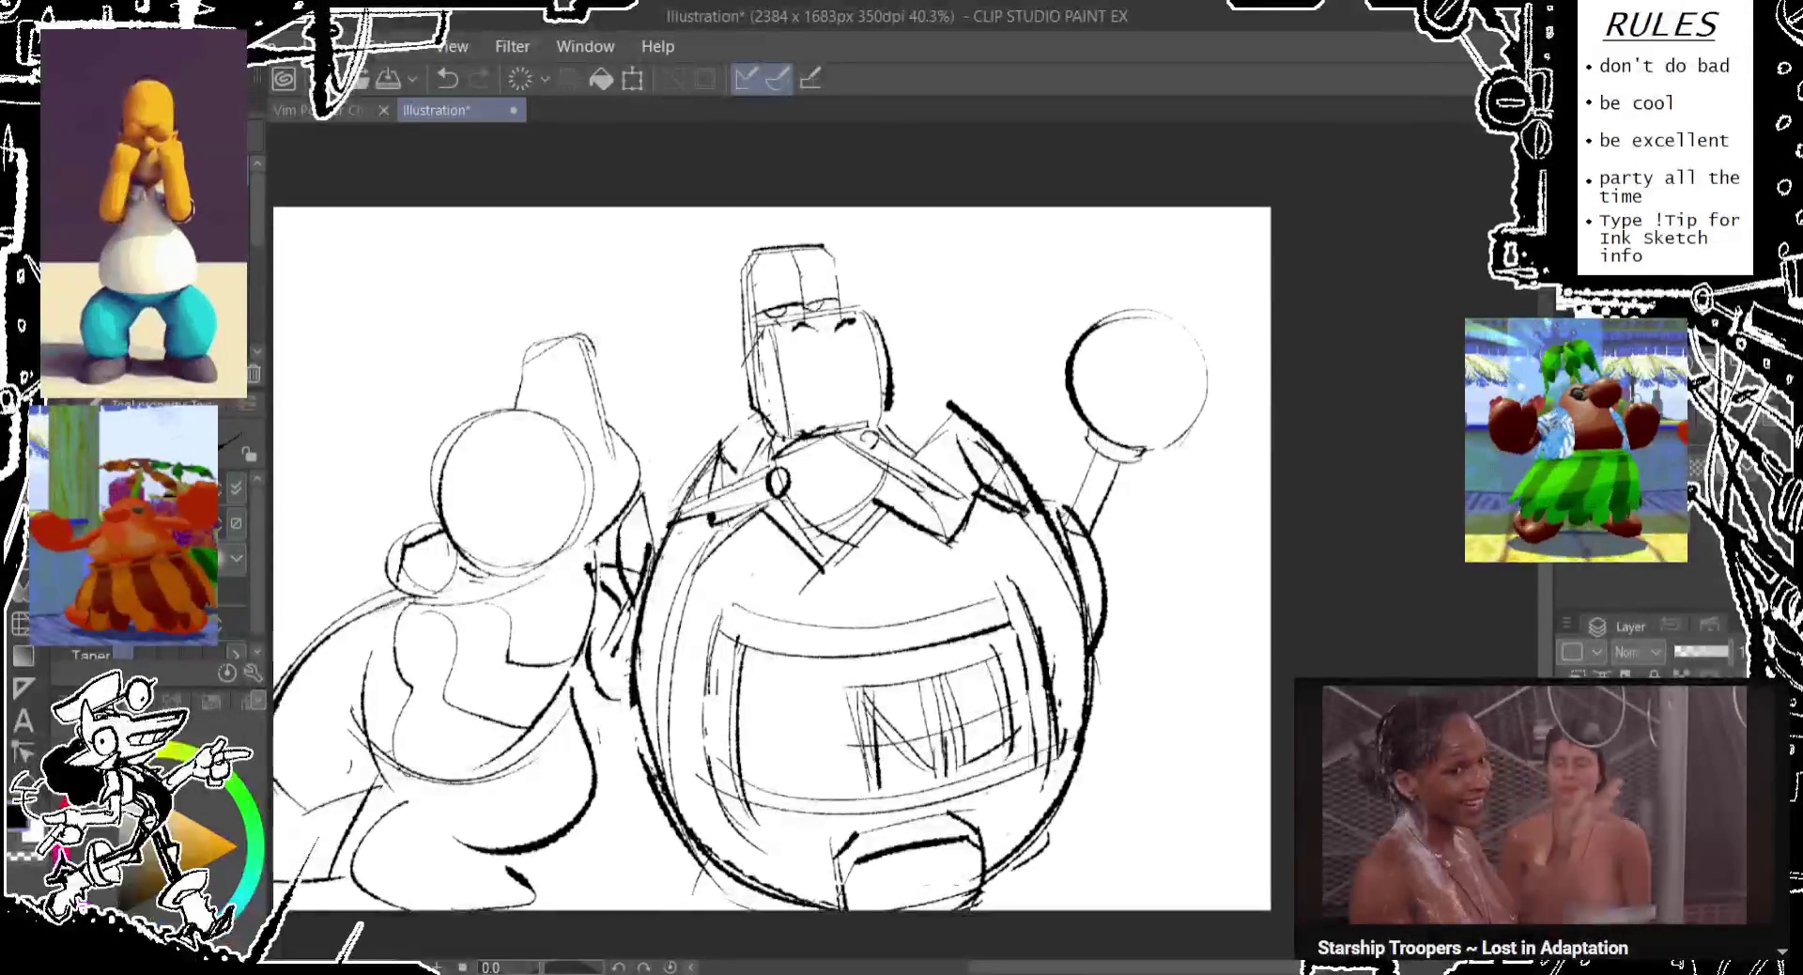
mouse_move(998, 272)
left_mouse_down()
mouse_move(1213, 292)
mouse_move(1221, 484)
left_mouse_up()
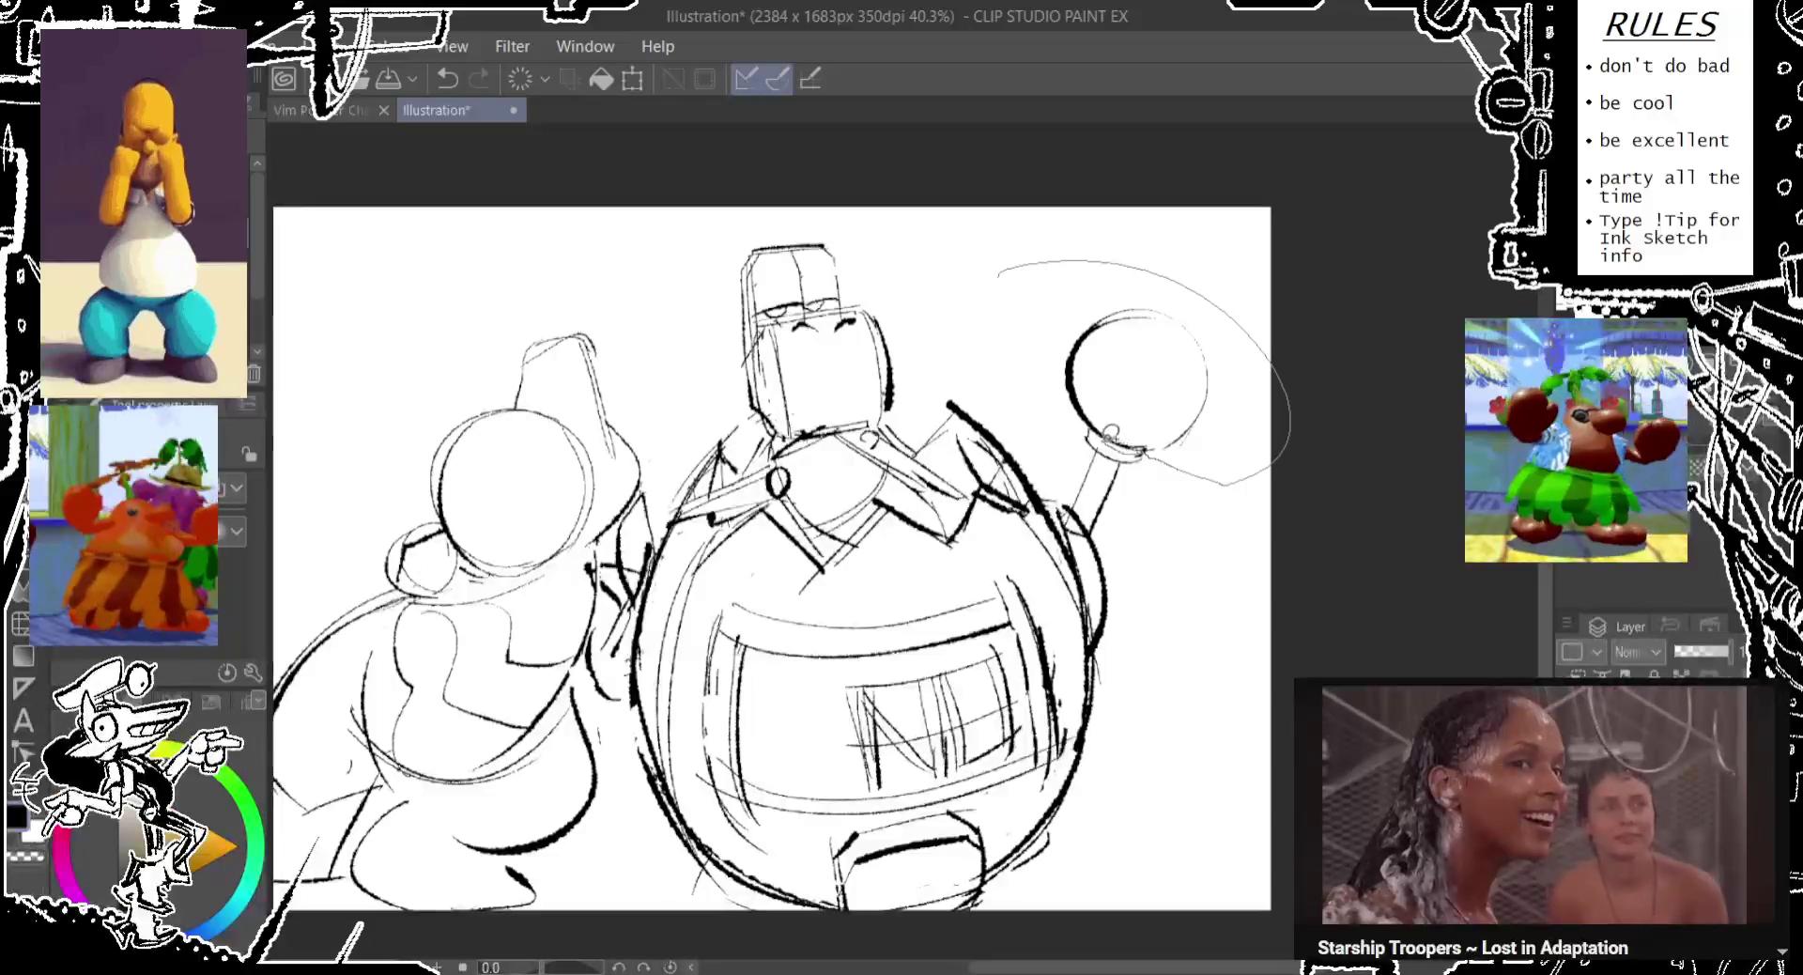
Scale the ball in the right character's hand slightly smaller and confirm.
key("ctrl+t")
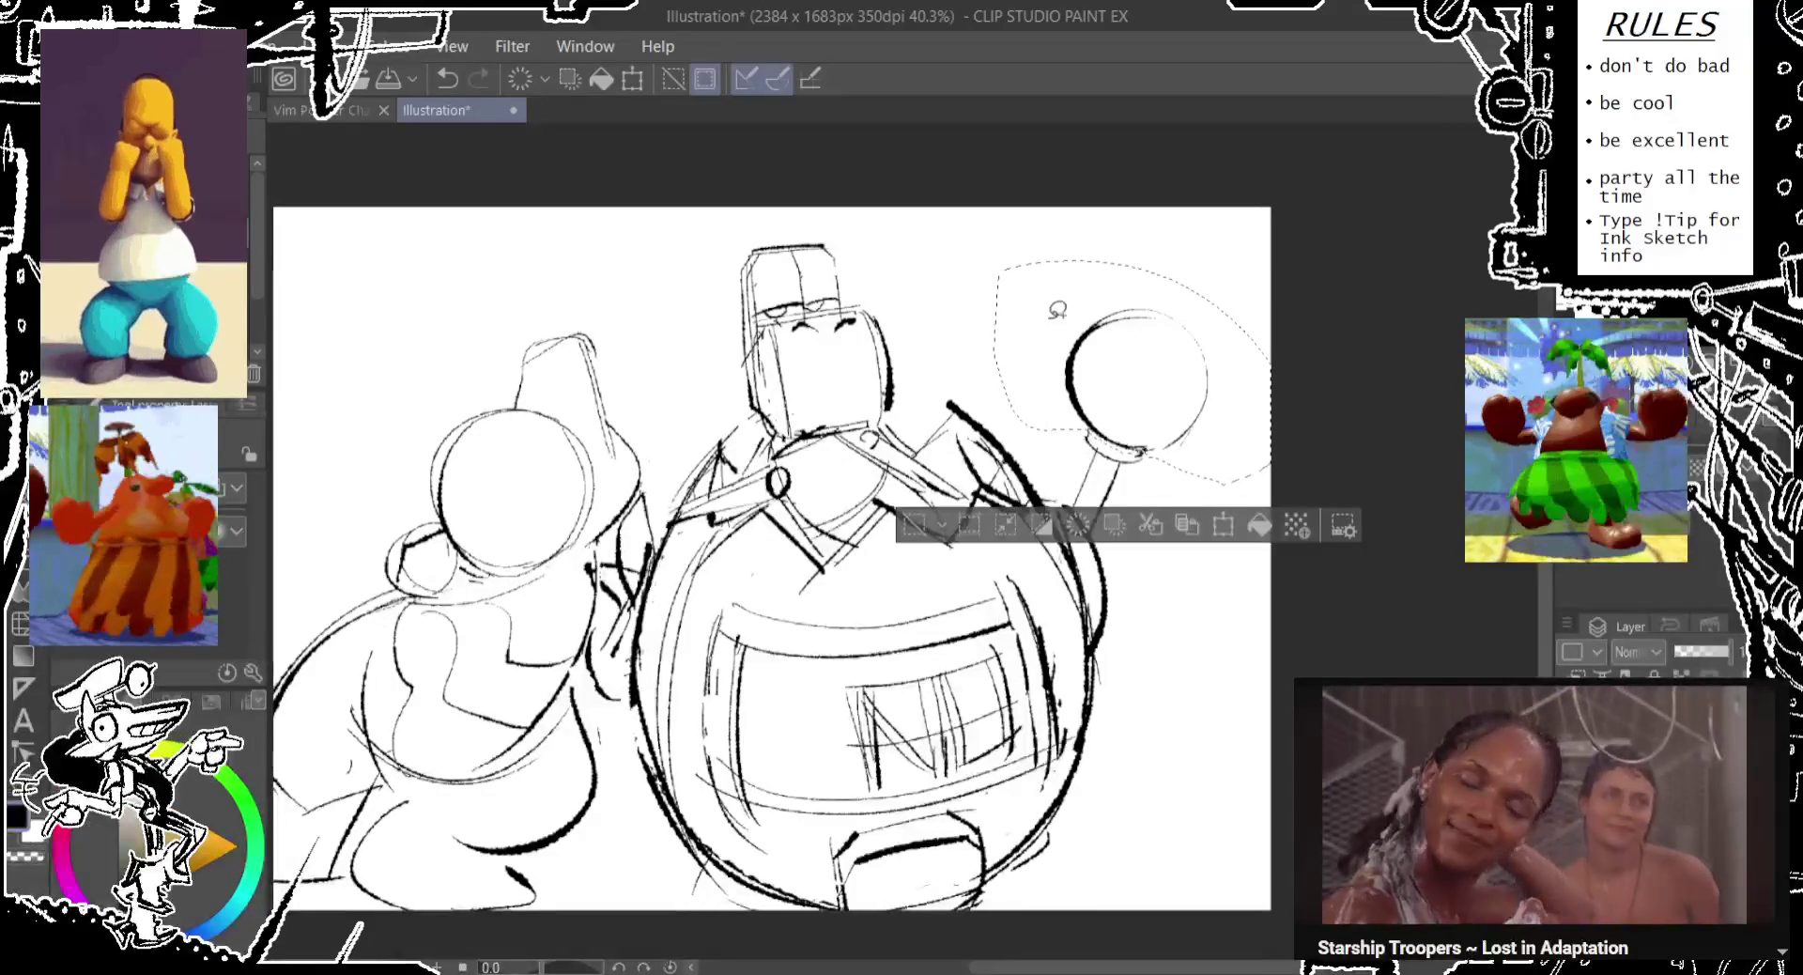
left_click_drag(1272, 258, 1326, 215)
left_click_drag(1205, 331, 1217, 301)
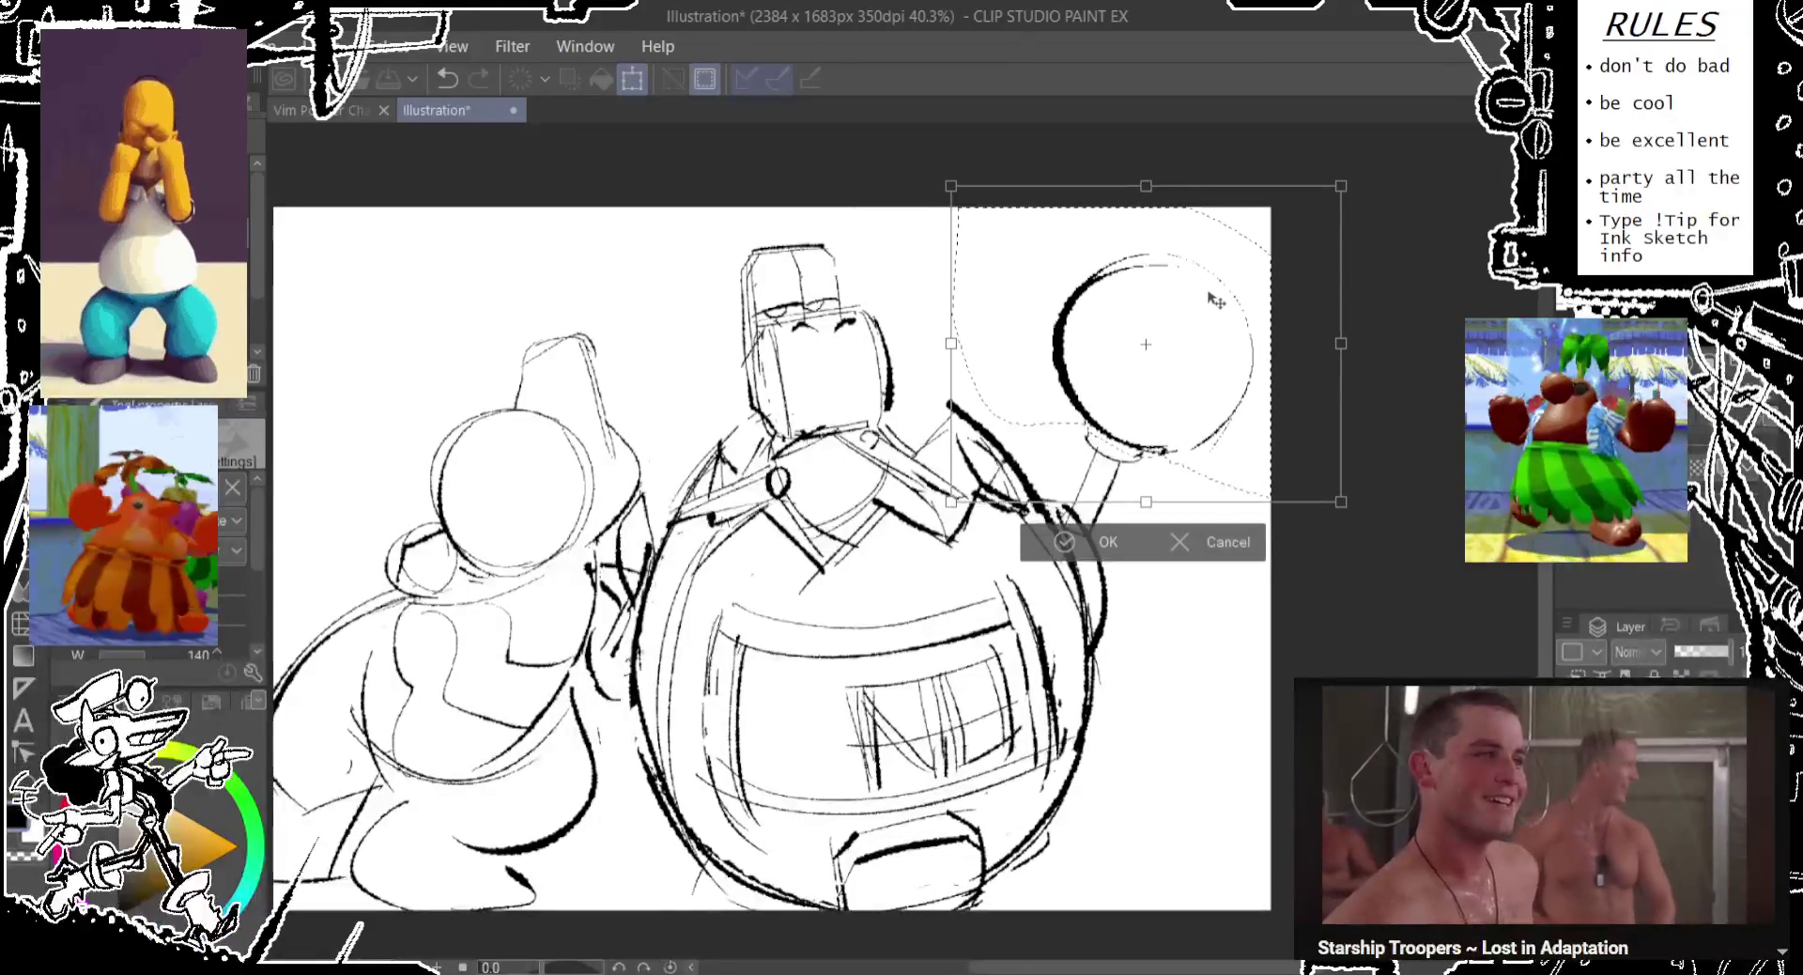
left_click_drag(1338, 185, 1326, 195)
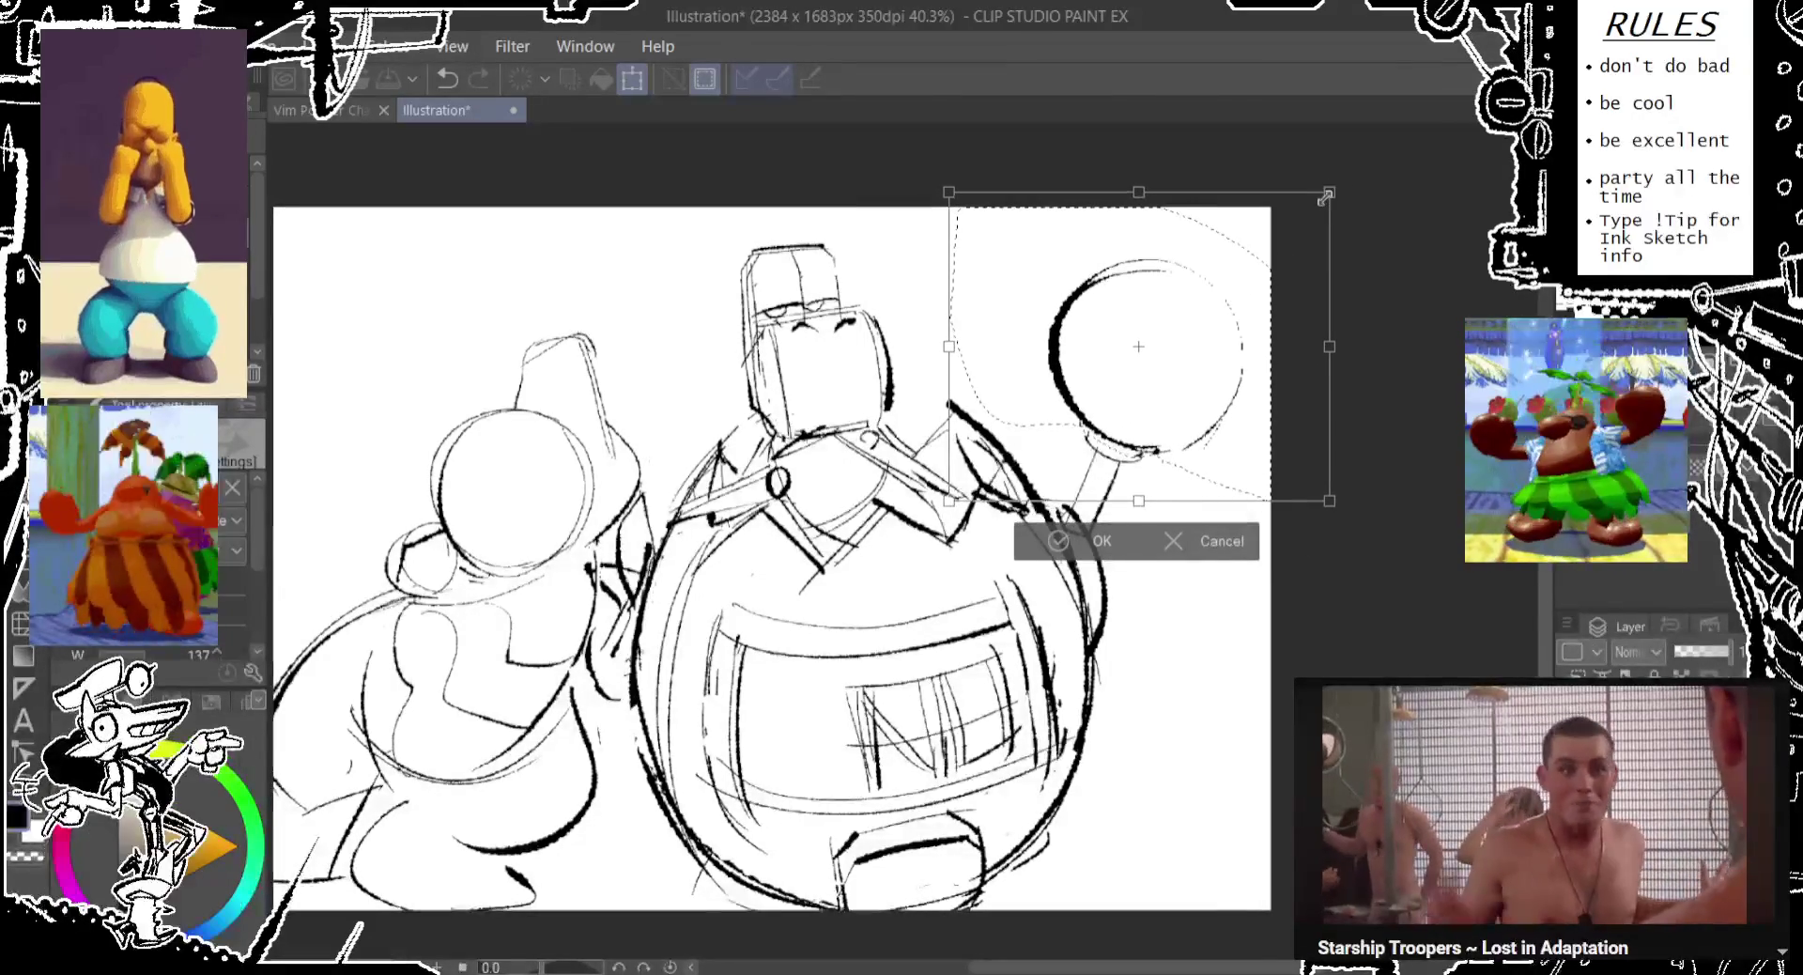
left_click(1059, 541)
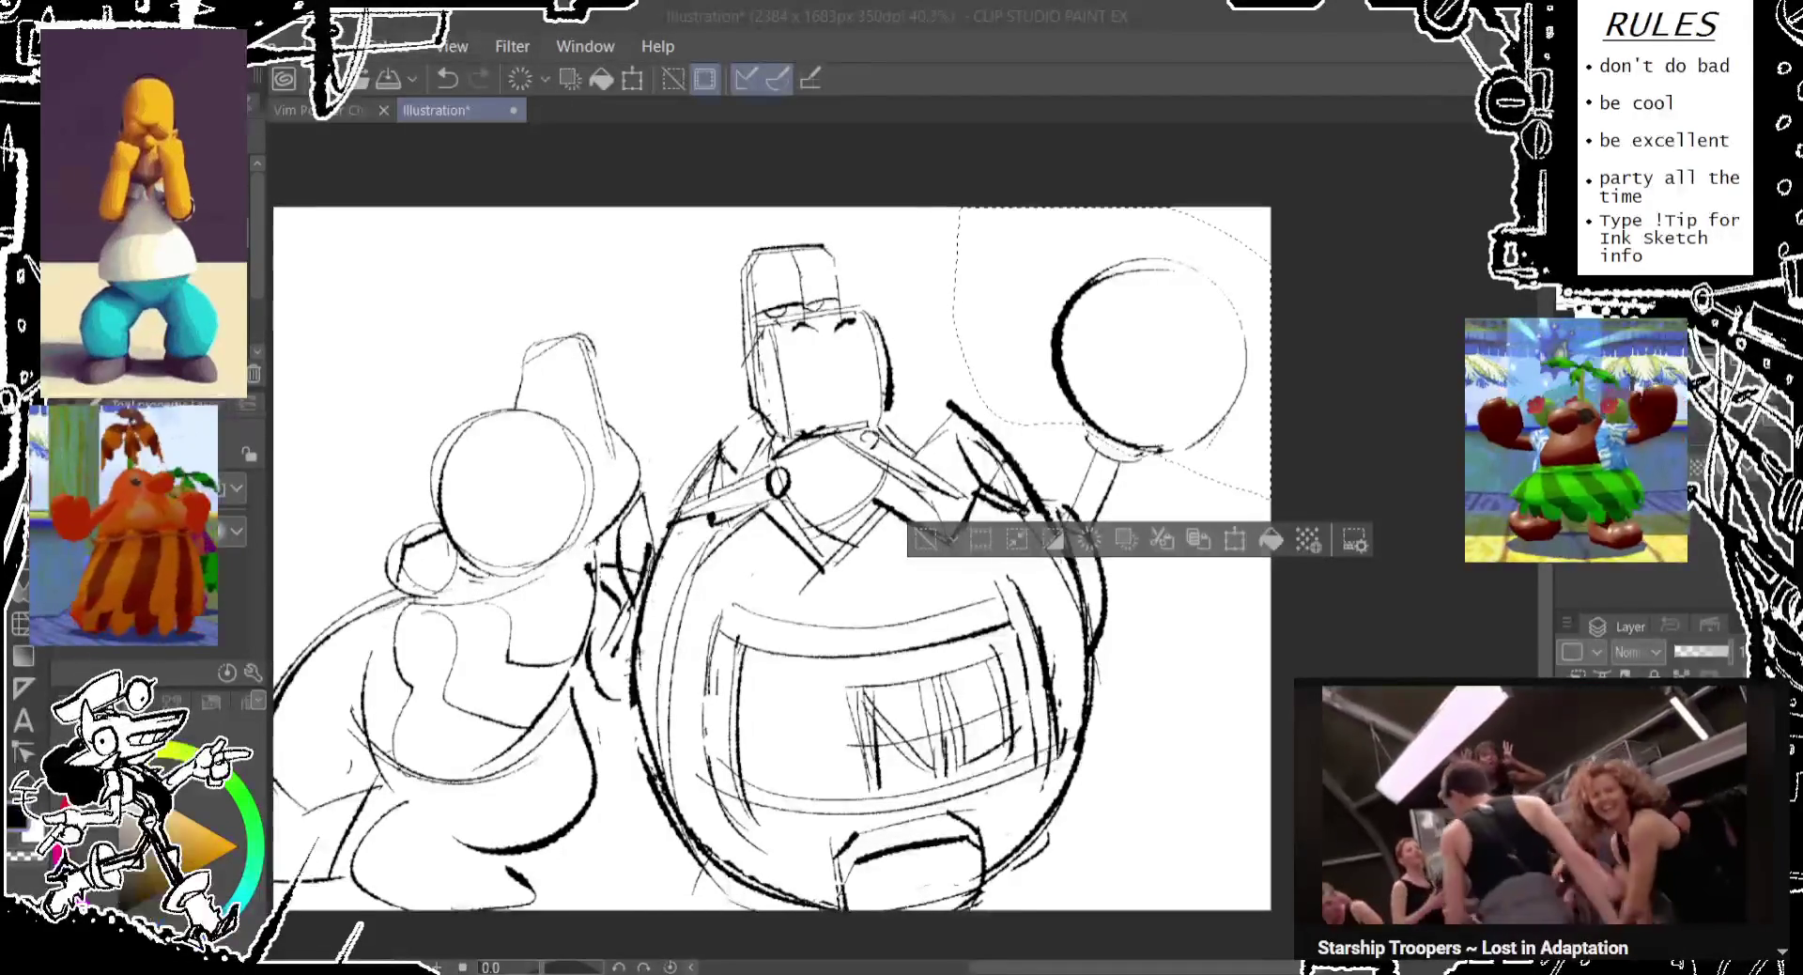
Deselect the ball and start another transform of the sketch.
left_click_drag(830, 572, 869, 534)
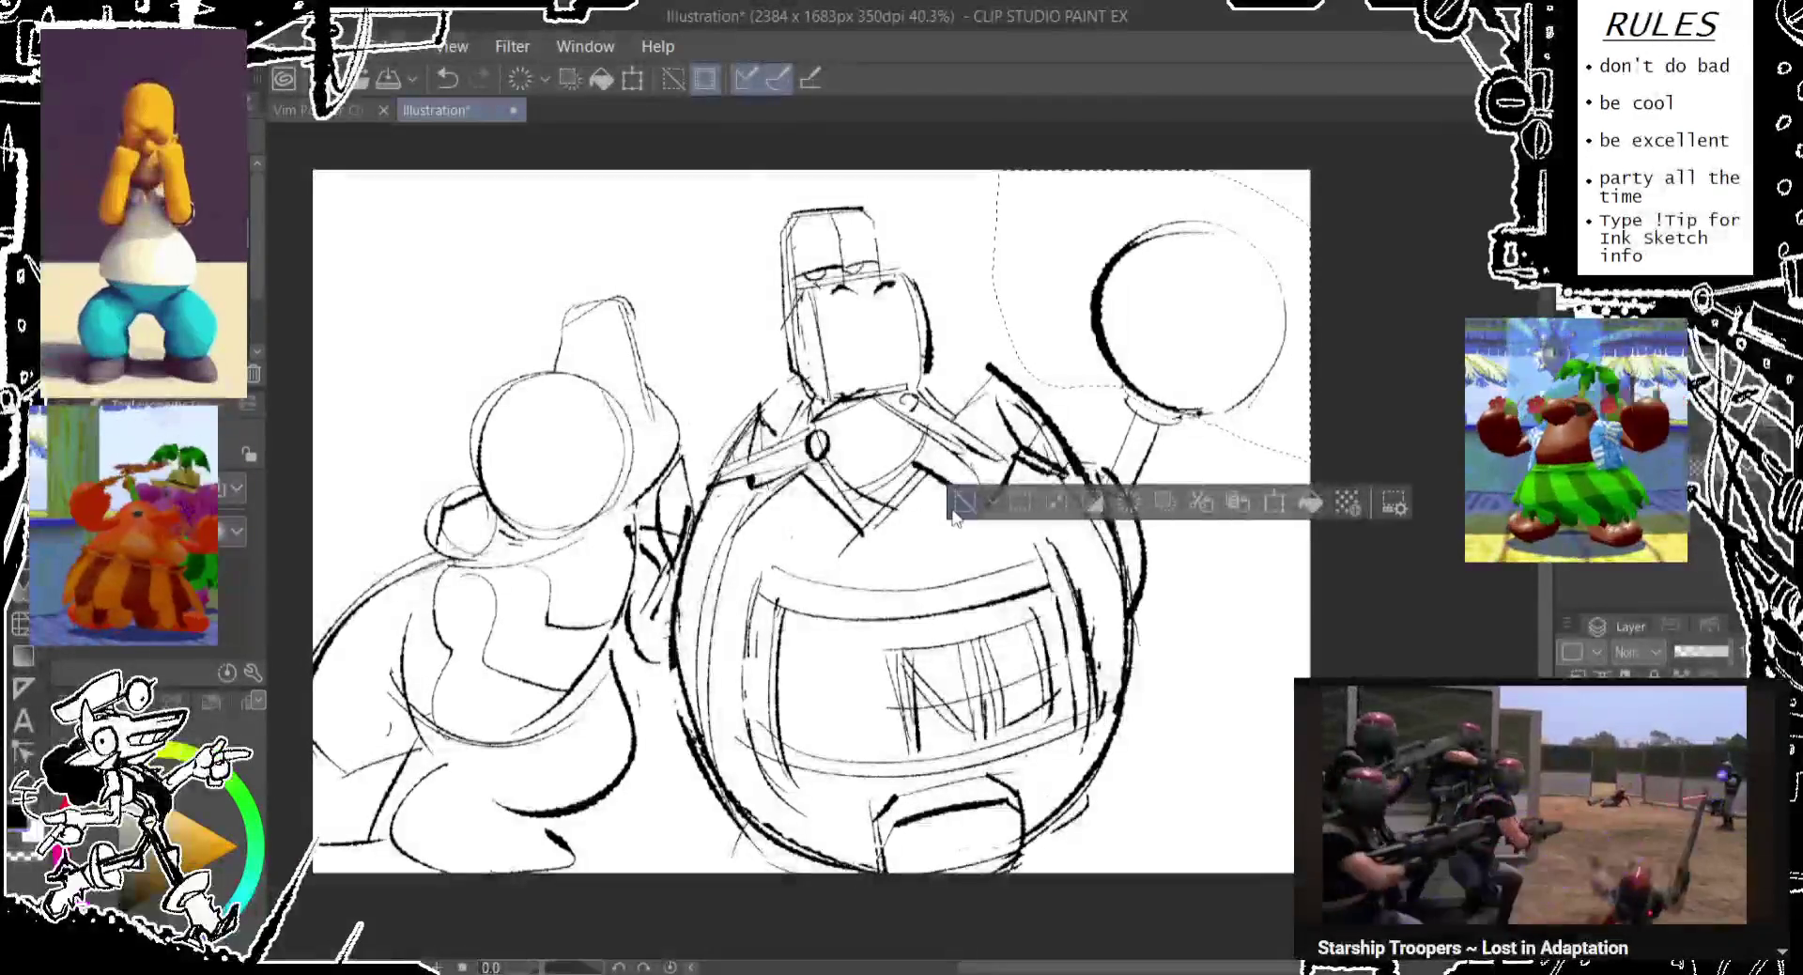
key("ctrl+d")
scroll(672, 456, "up", 2)
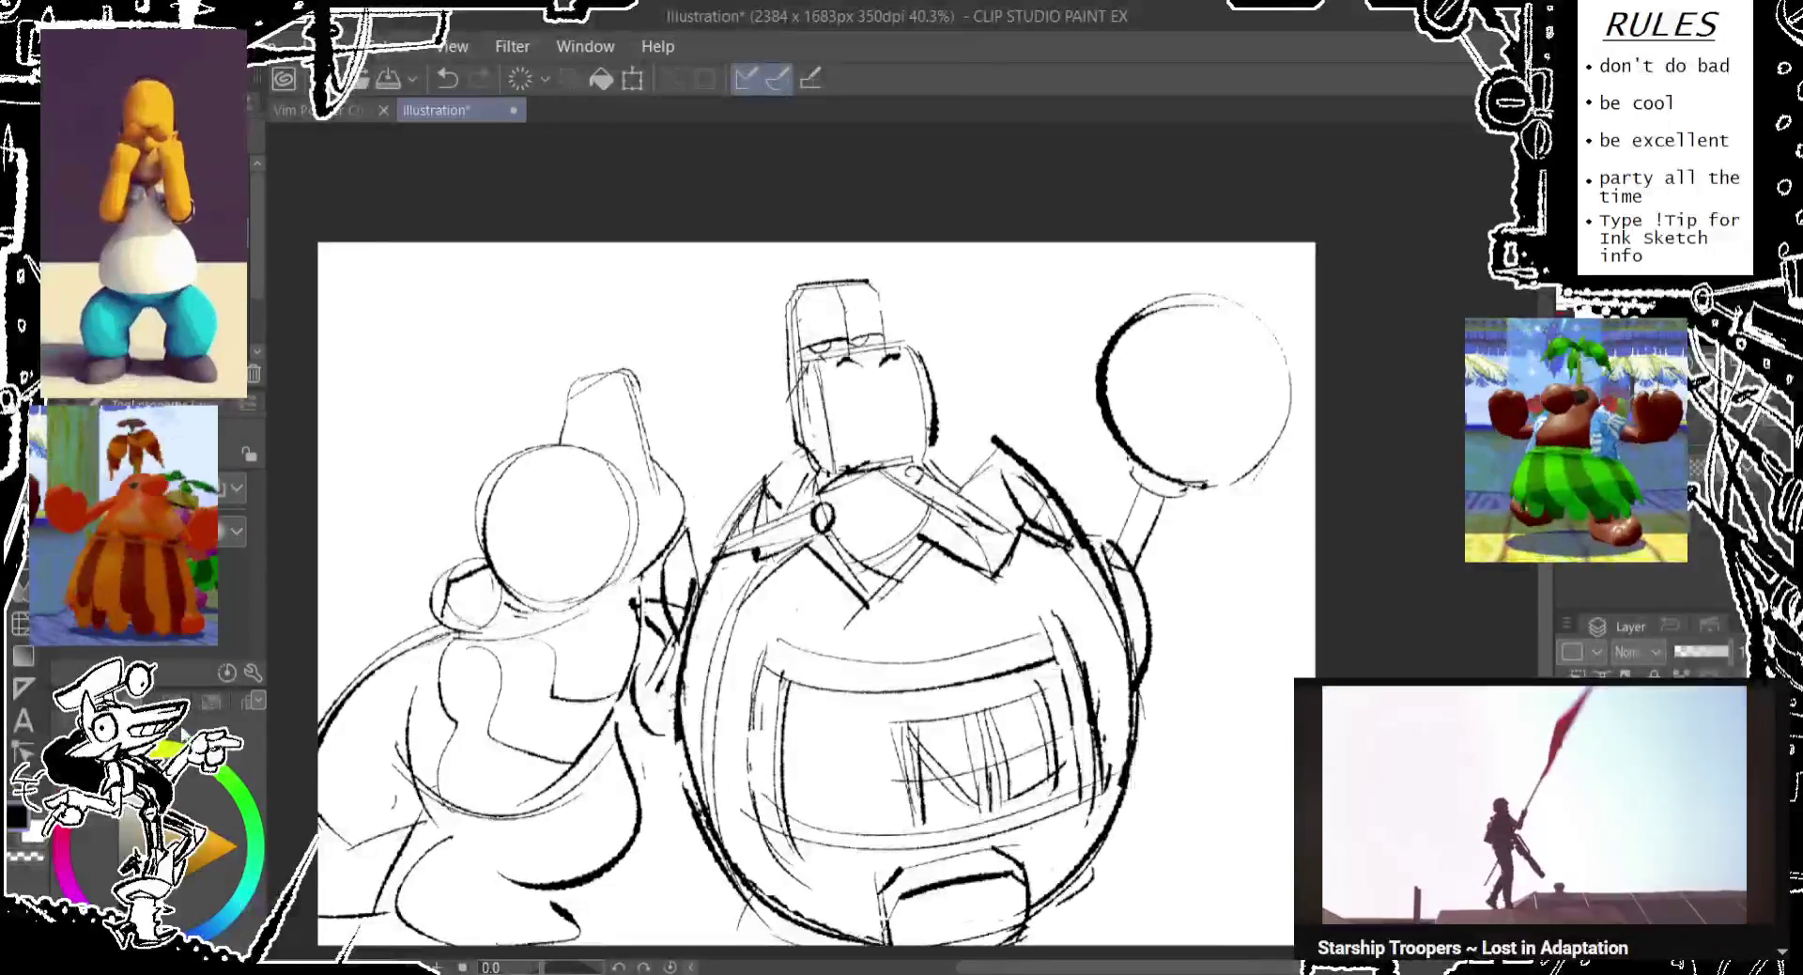
key("ctrl+t")
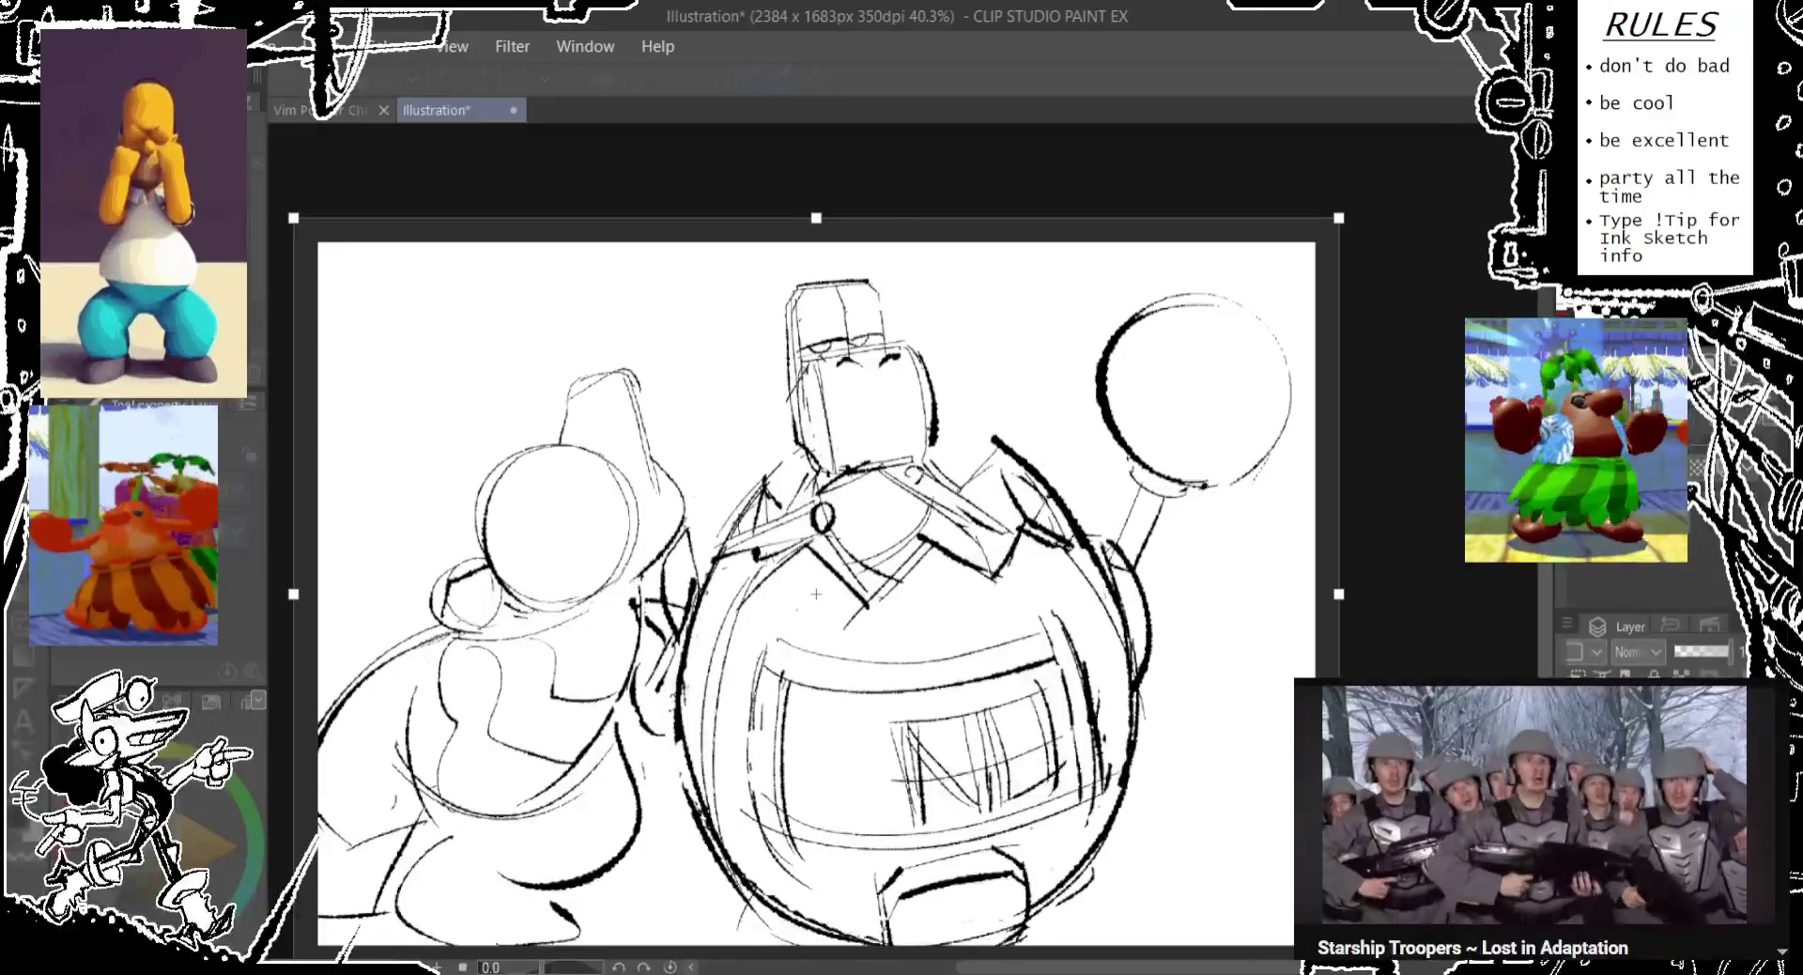
Apply the 2500 x 1900 px canvas size and clear all selection.
key("Return")
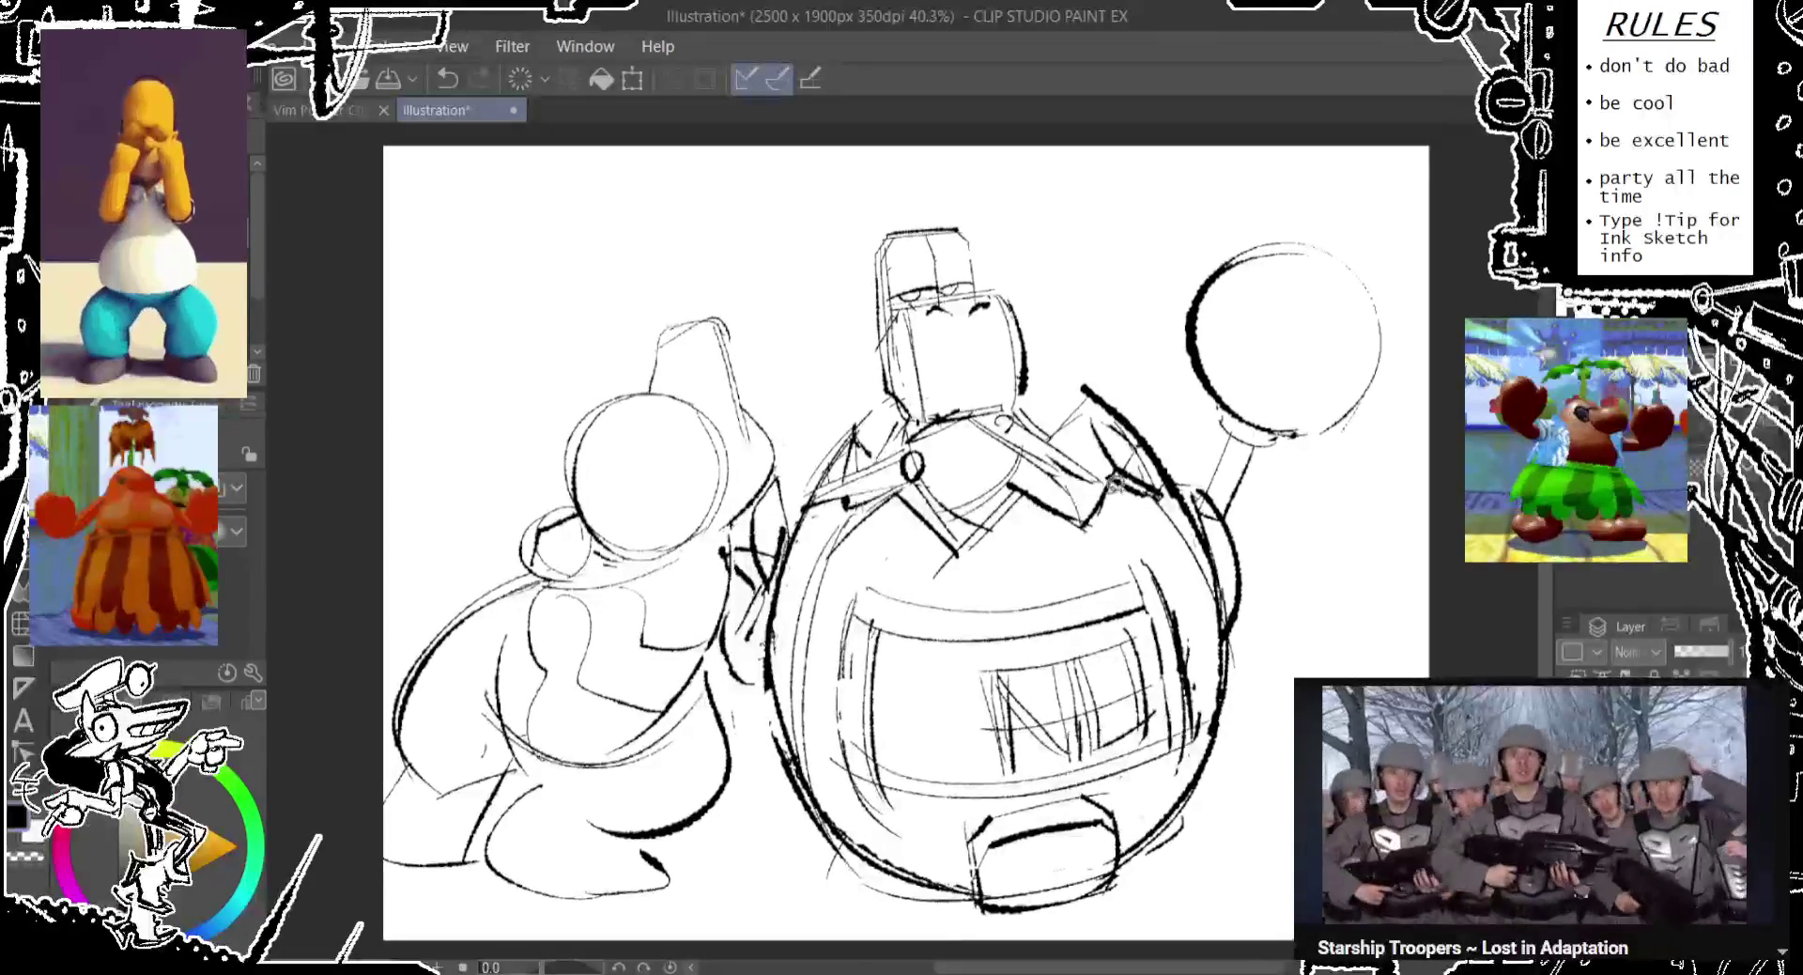
key("ctrl+a")
left_click(936, 540)
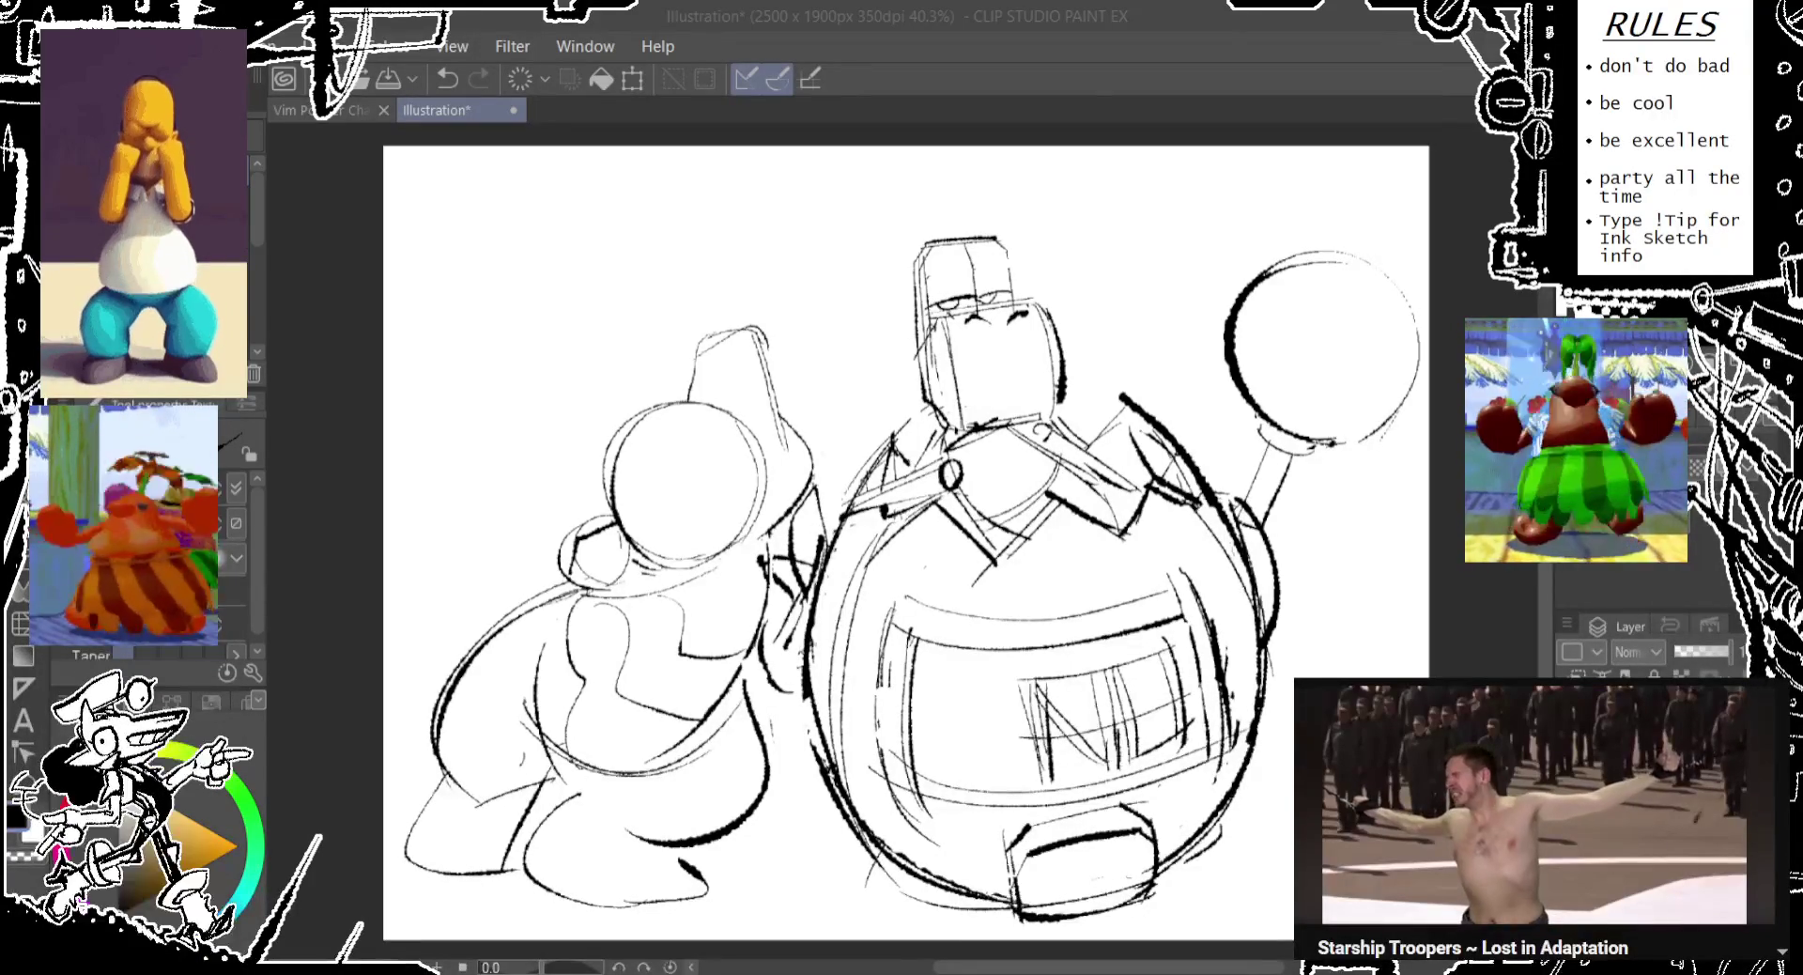
Draw a bold cuff on the left character's arm and redo the lines between the figures.
left_click_drag(787, 204, 615, 596)
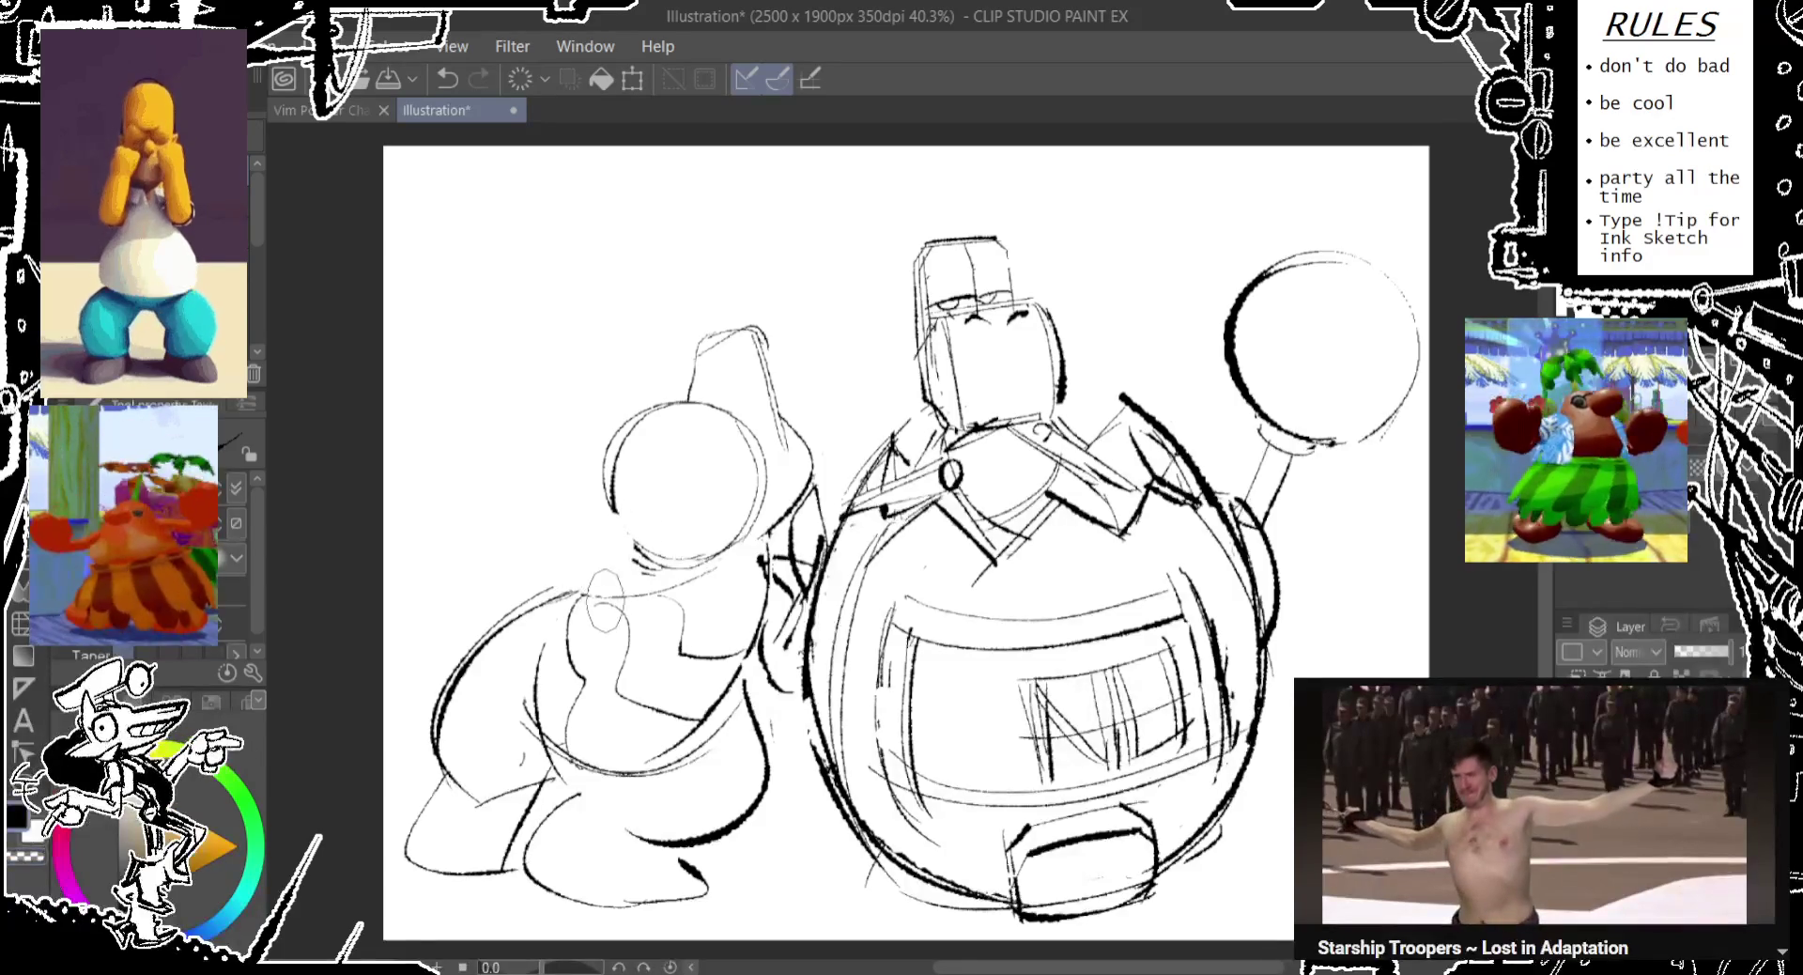
mouse_move(590, 526)
left_mouse_down()
mouse_move(639, 533)
mouse_move(622, 601)
mouse_move(573, 606)
left_mouse_up()
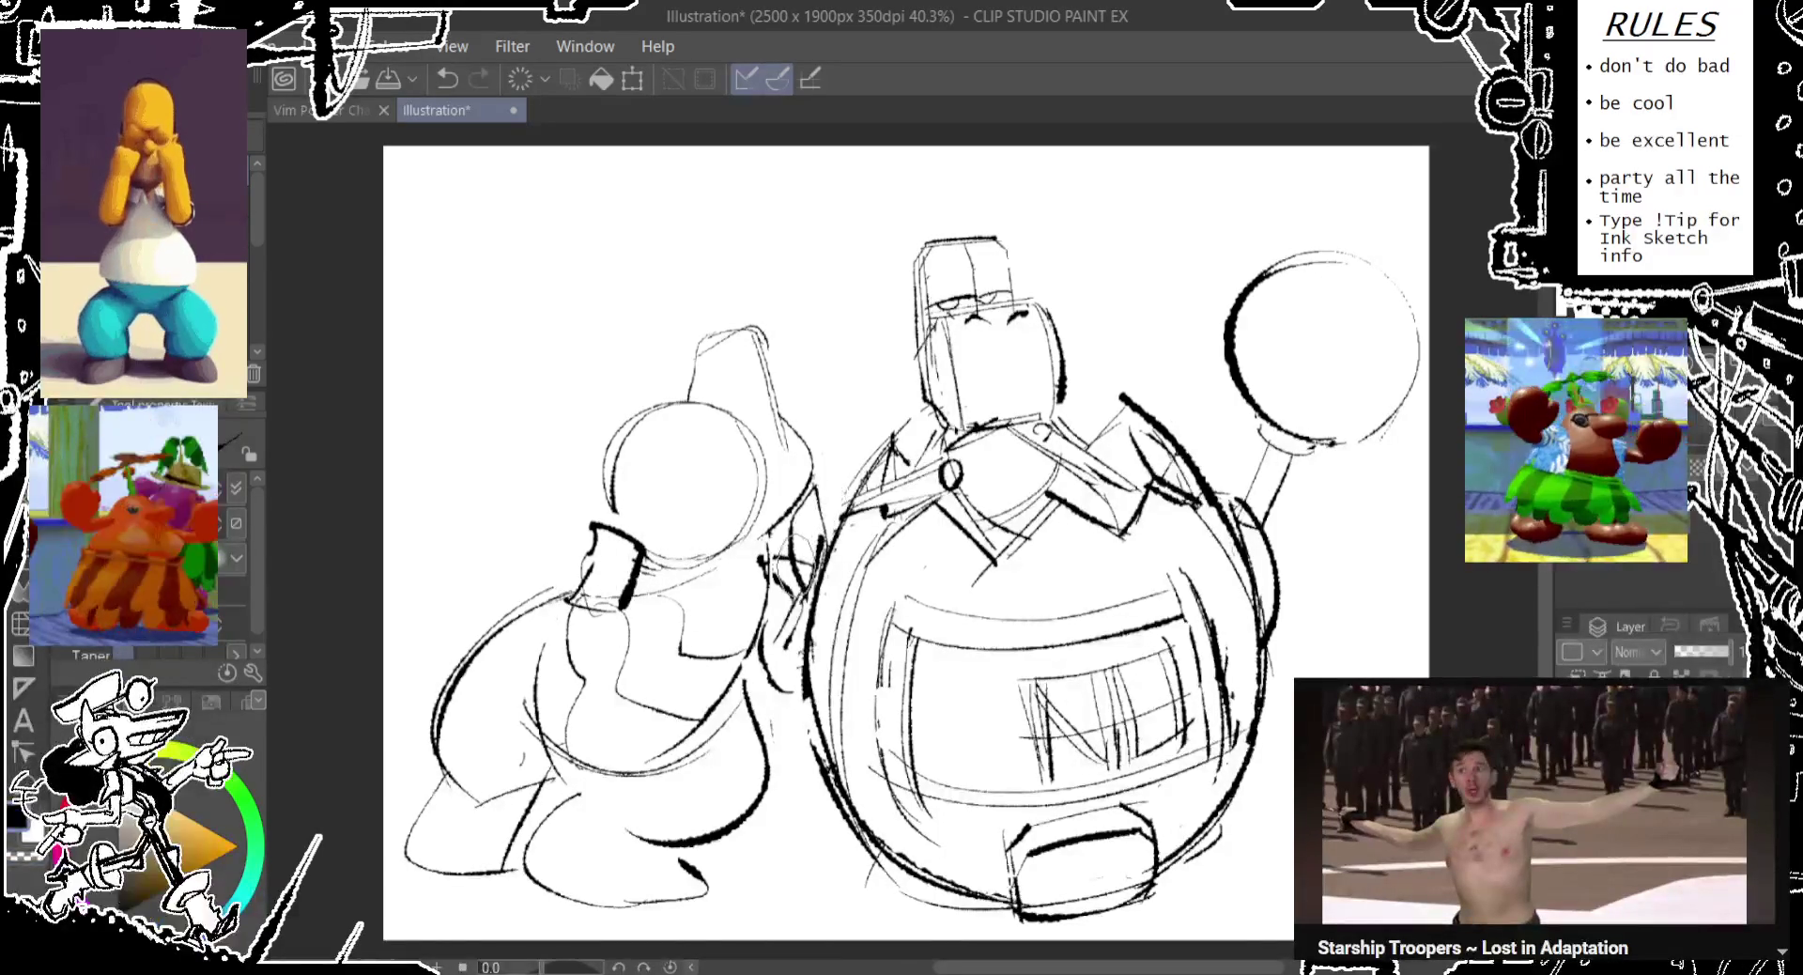
left_click_drag(780, 535, 798, 601)
mouse_move(808, 470)
left_mouse_down()
mouse_move(841, 601)
mouse_move(822, 610)
mouse_move(808, 554)
mouse_move(775, 526)
mouse_move(827, 624)
left_mouse_up()
left_click_drag(817, 540, 799, 616)
key("ctrl+z")
left_click_drag(808, 475, 827, 606)
left_click_drag(784, 507, 775, 615)
left_click_drag(794, 554, 779, 620)
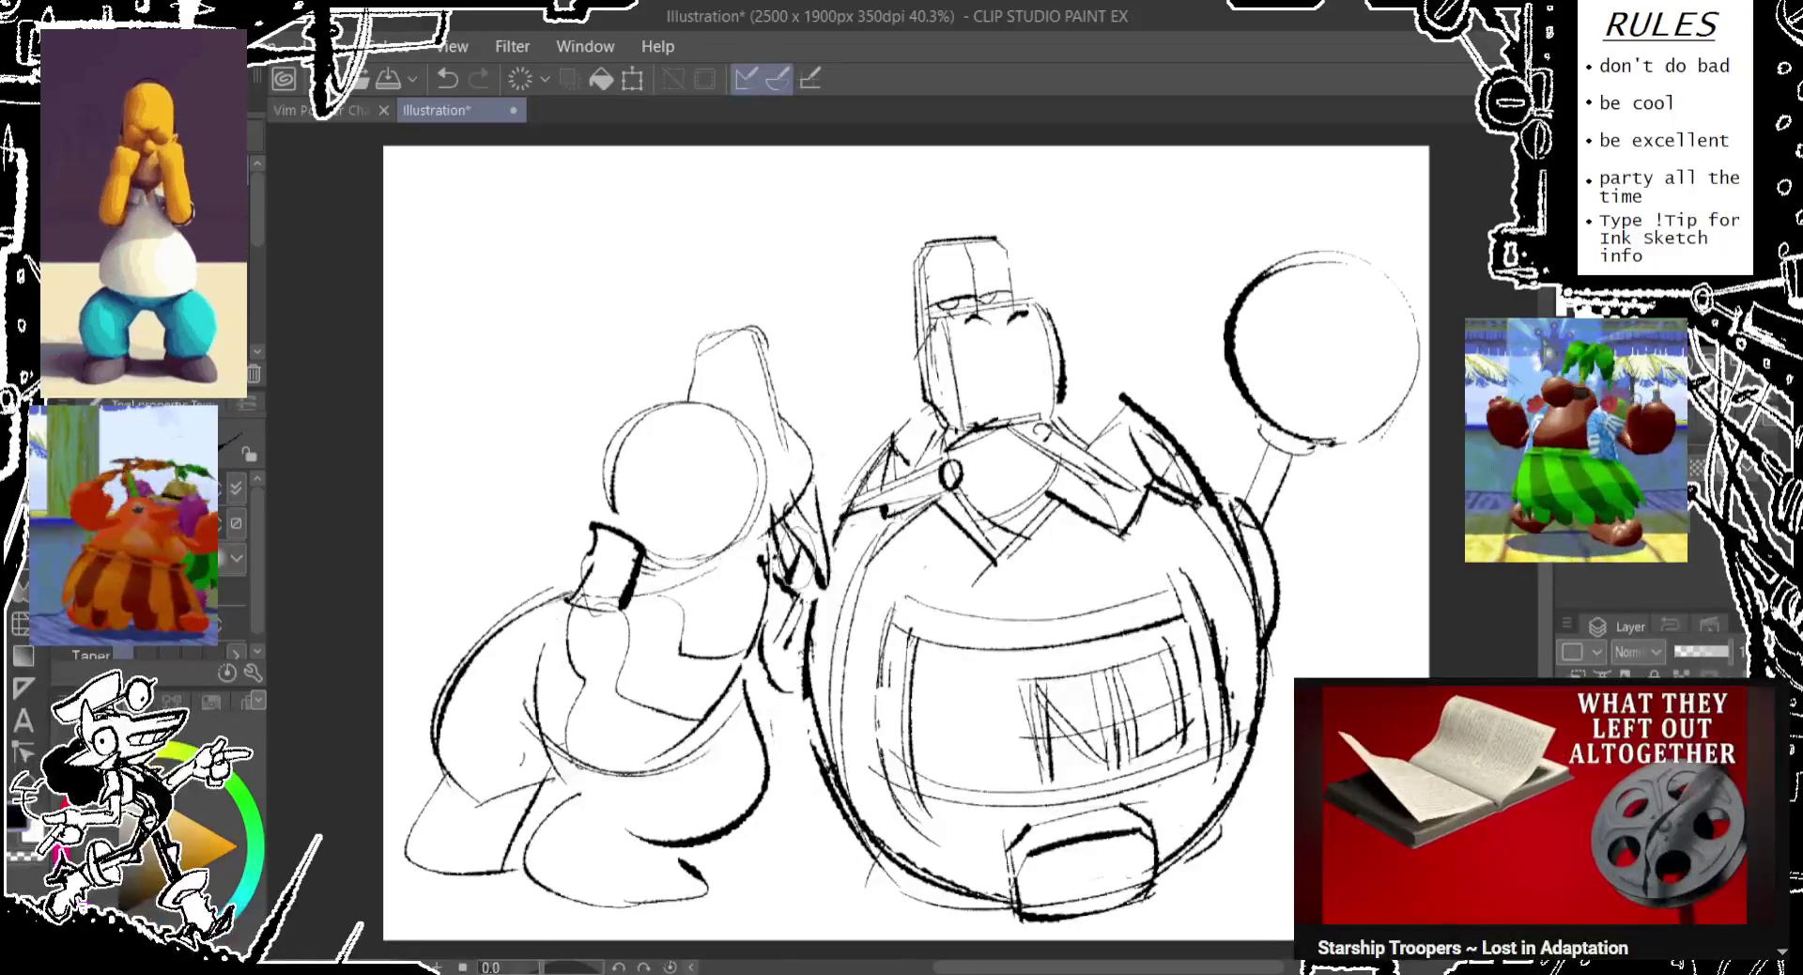
Repeatedly sketch and undo trial strokes beside the left character's head.
mouse_move(695, 366)
left_mouse_down()
mouse_move(686, 423)
mouse_move(700, 413)
left_mouse_up()
left_click_drag(713, 352, 756, 423)
key("ctrl+z")
mouse_move(695, 343)
left_mouse_down()
mouse_move(770, 404)
mouse_move(690, 422)
left_mouse_up()
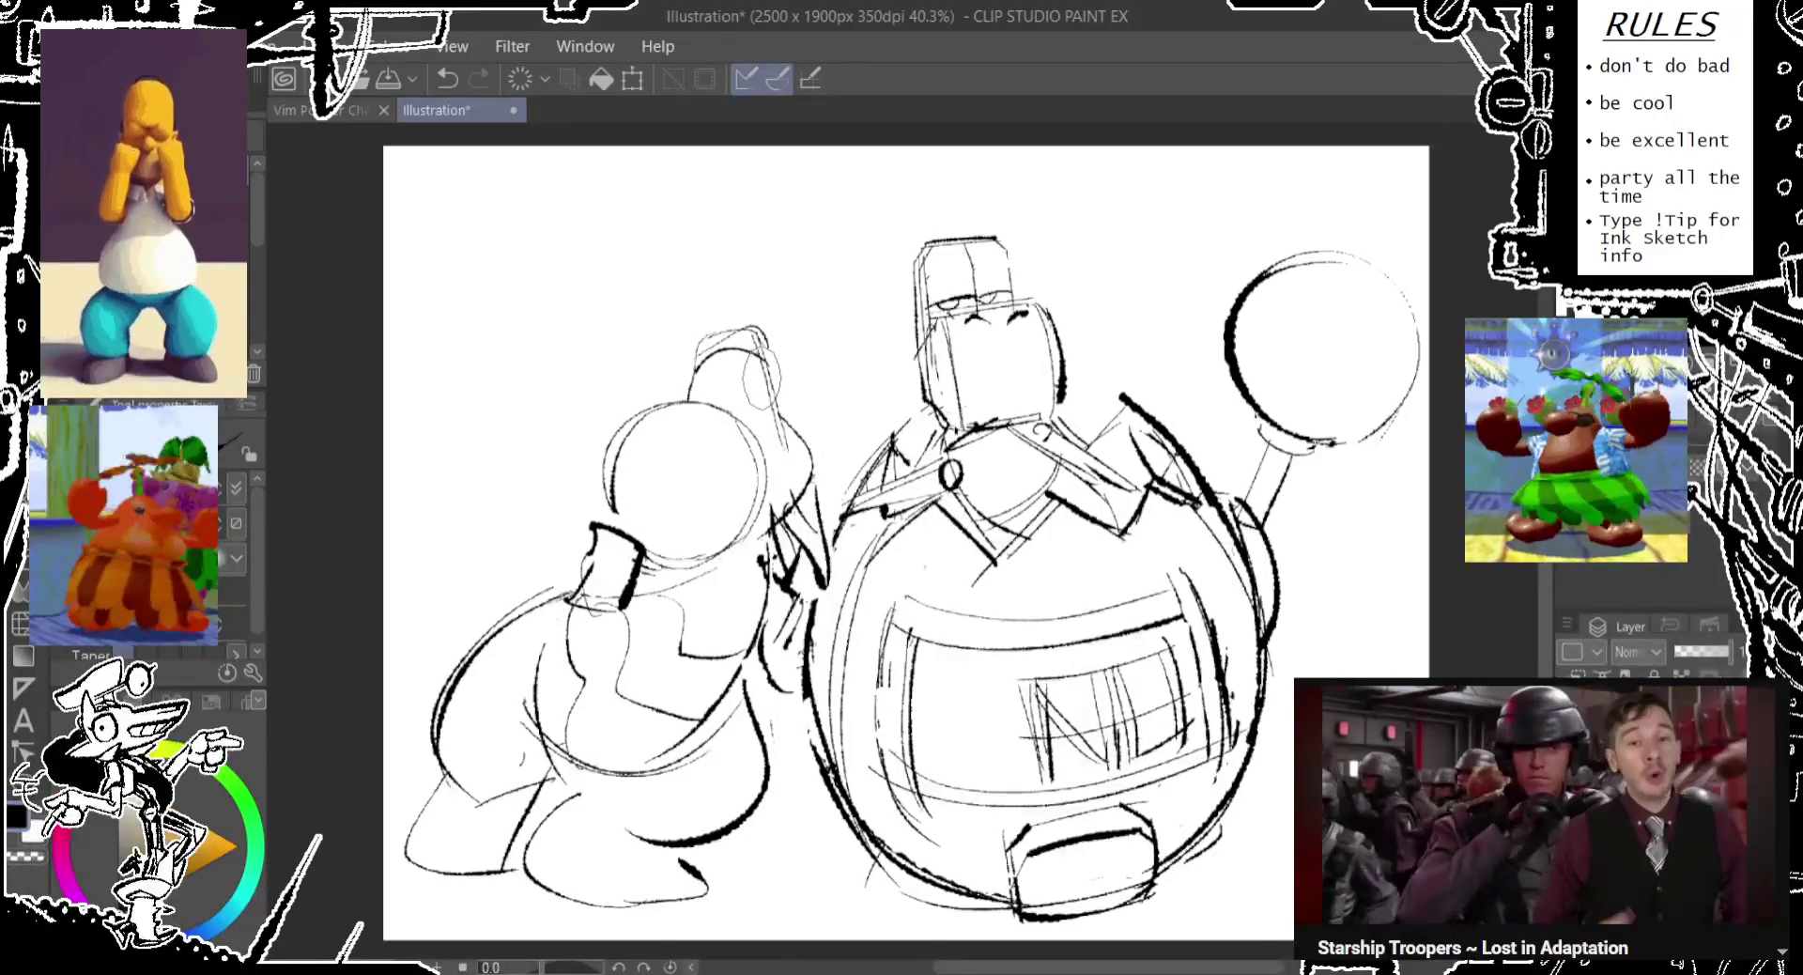
key("ctrl+z")
key("ctrl+z")
key("ctrl+z")
left_click_drag(784, 361, 780, 418)
key("ctrl+z")
left_click_drag(756, 319, 798, 474)
key("ctrl+z")
left_click_drag(756, 338, 794, 451)
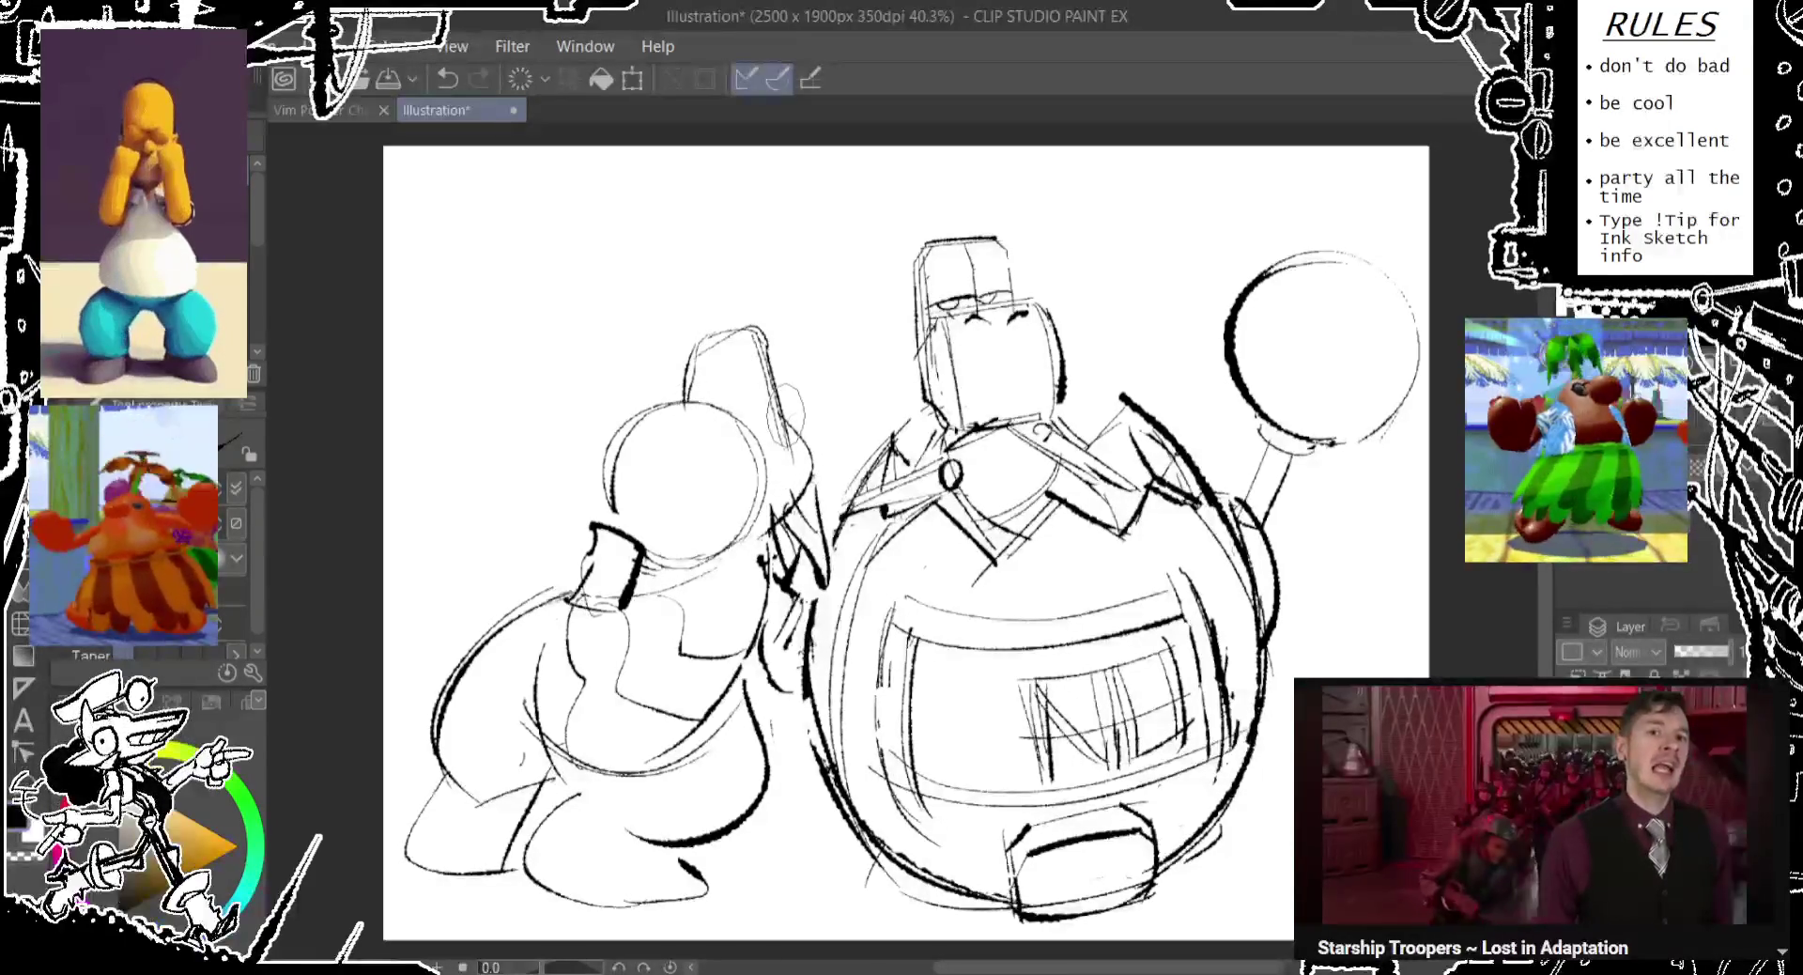
key("ctrl+z")
left_click_drag(761, 319, 803, 474)
key("ctrl+z")
mouse_move(756, 324)
left_mouse_down()
mouse_move(798, 465)
mouse_move(751, 573)
left_mouse_up()
key("ctrl+z")
key("ctrl+z")
left_click_drag(822, 422, 817, 484)
key("ctrl+z")
left_click_drag(808, 408, 761, 563)
key("ctrl+z")
left_click_drag(812, 414, 742, 559)
left_click_drag(808, 414, 761, 563)
key("ctrl+z")
left_click_drag(818, 447, 732, 578)
key("ctrl+z")
Draw a dark curve along the left character's head.
left_click_drag(798, 423, 824, 521)
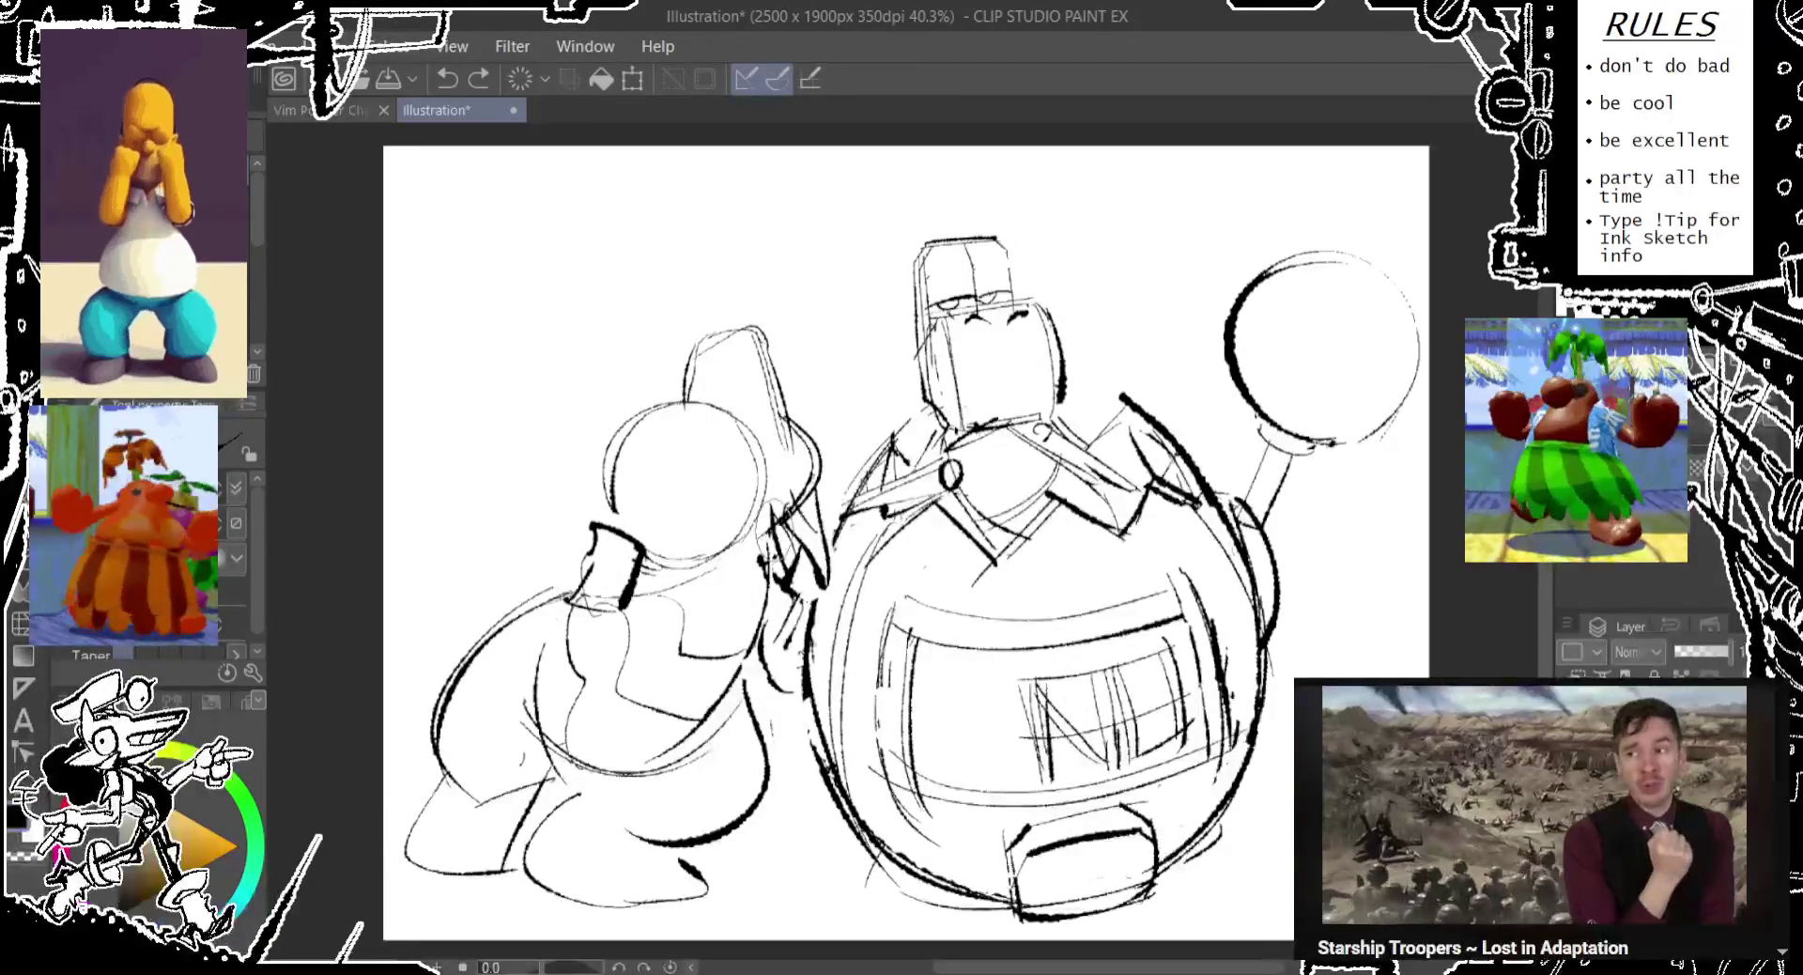
left_click_drag(762, 400, 761, 503)
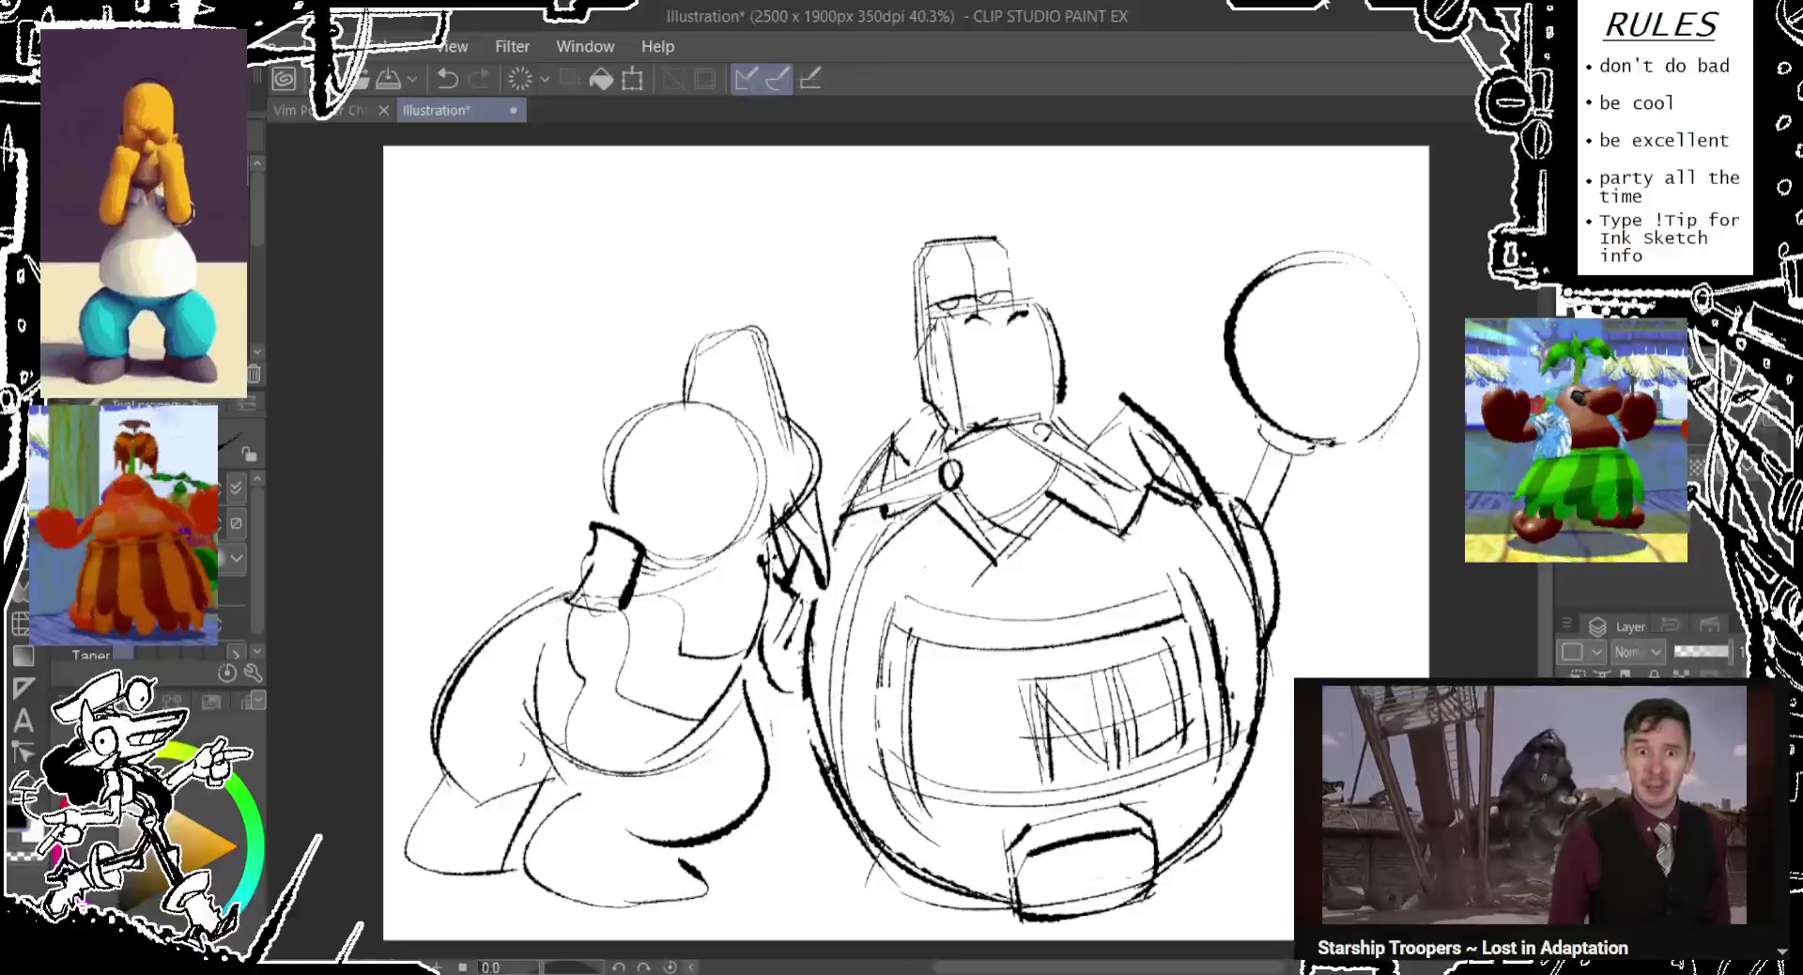
left_click_drag(998, 274, 1004, 271)
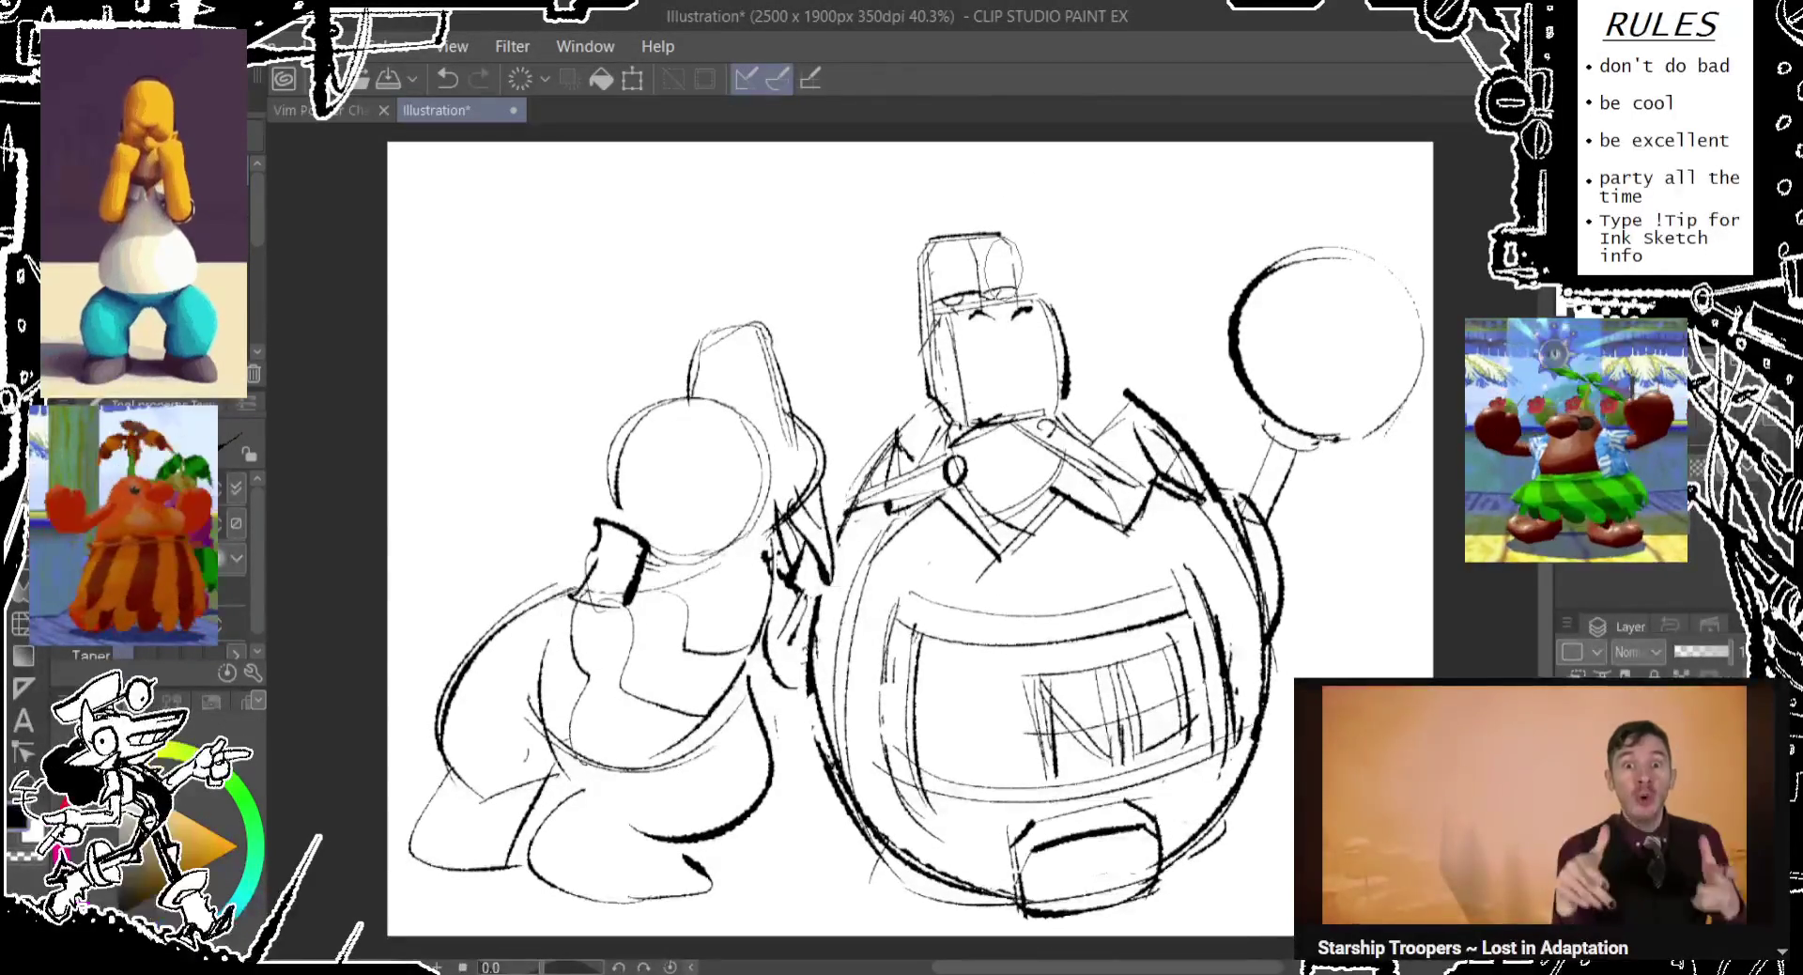
left_click_drag(415, 305, 499, 326)
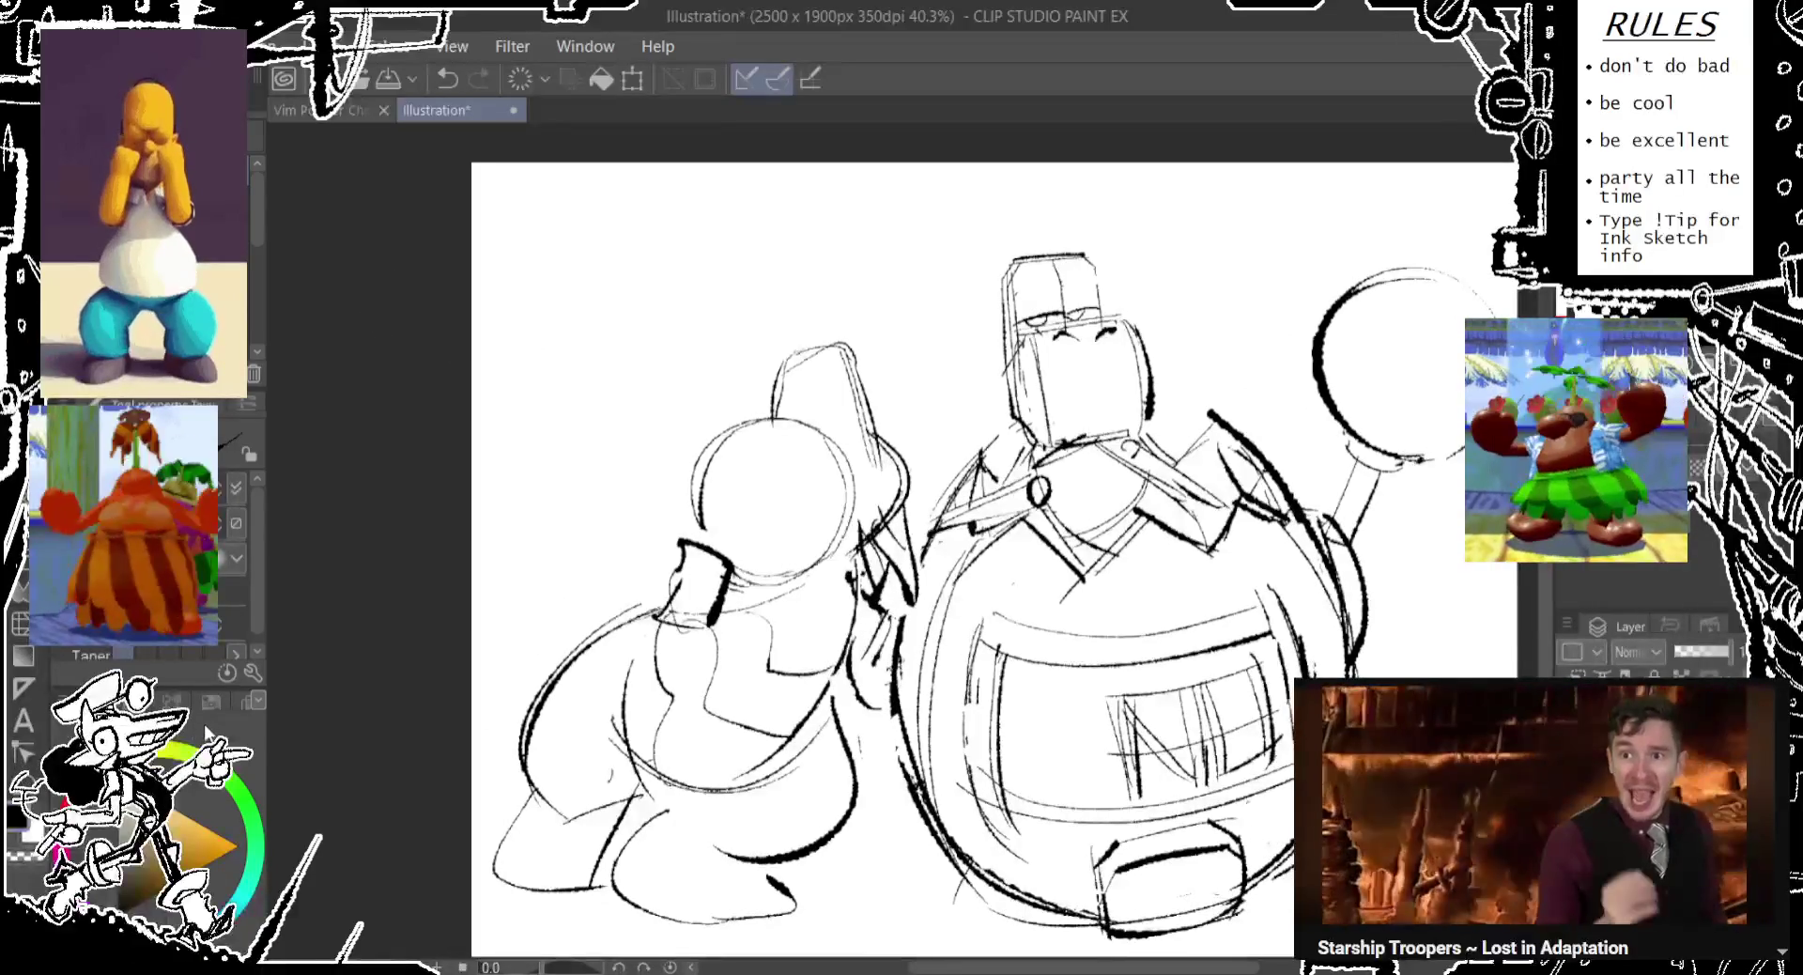
key("ctrl+t")
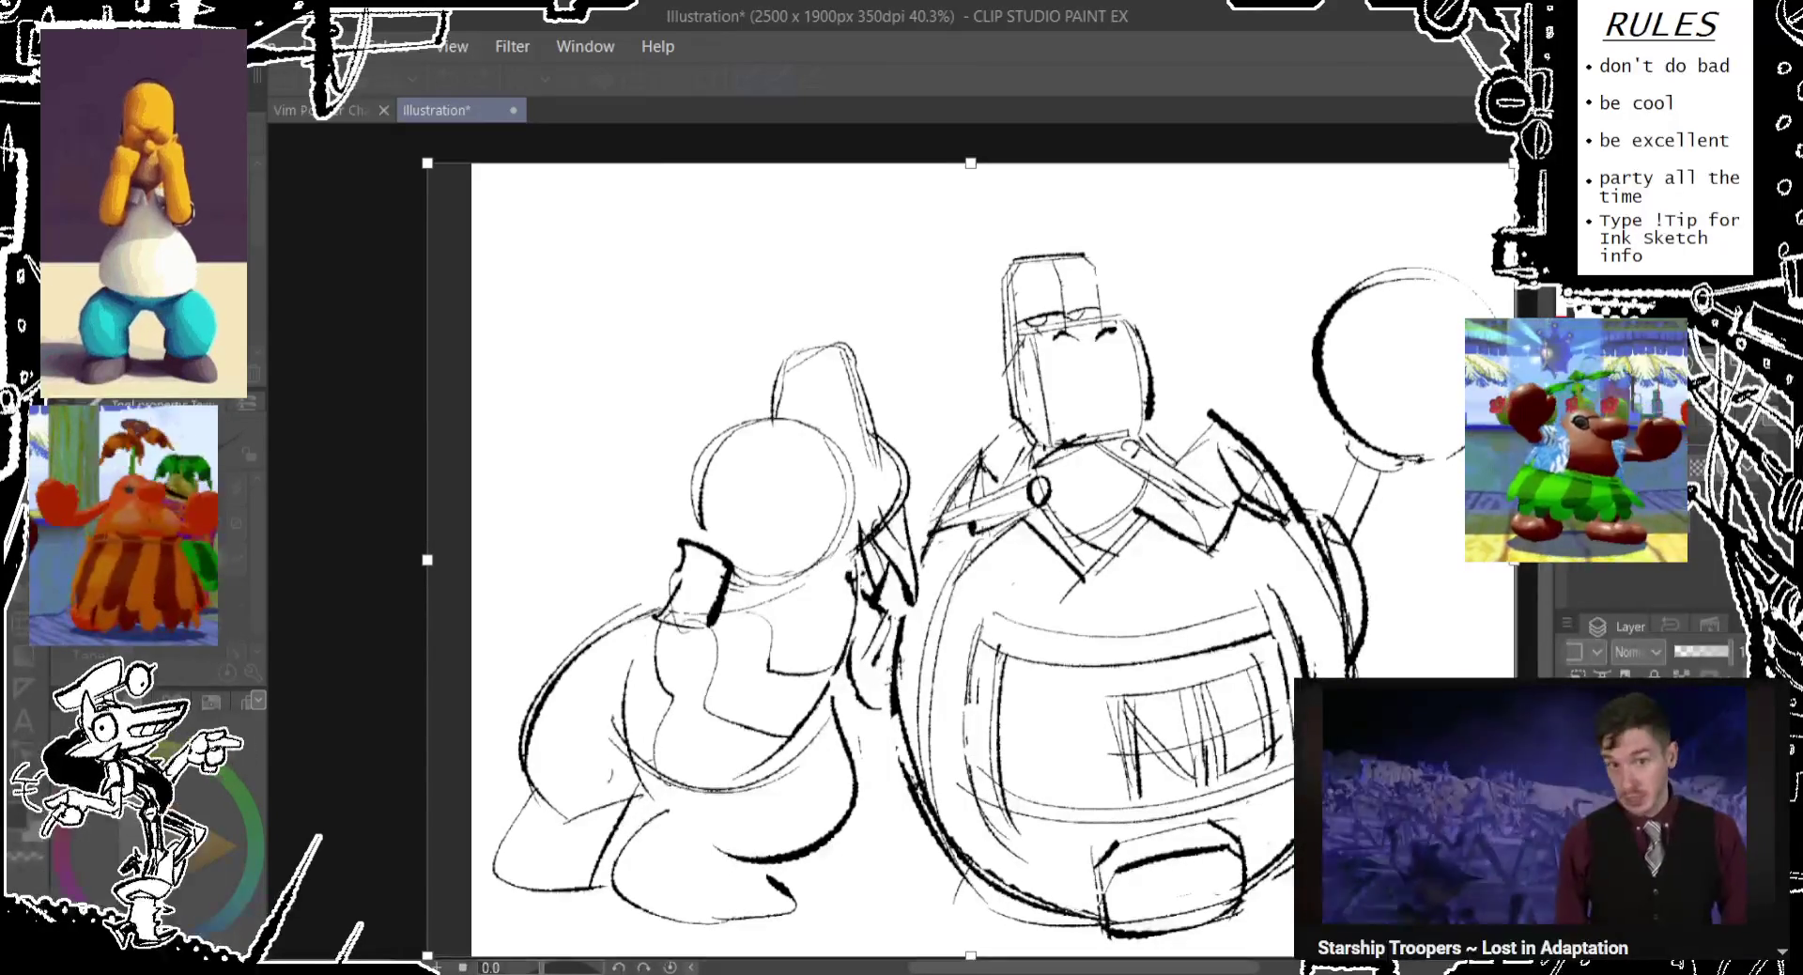
Apply the widened 2600 x 1900 px canvas and pan to view it.
key("Return")
mouse_move(411, 322)
left_mouse_down()
mouse_move(303, 302)
mouse_move(308, 334)
left_mouse_up()
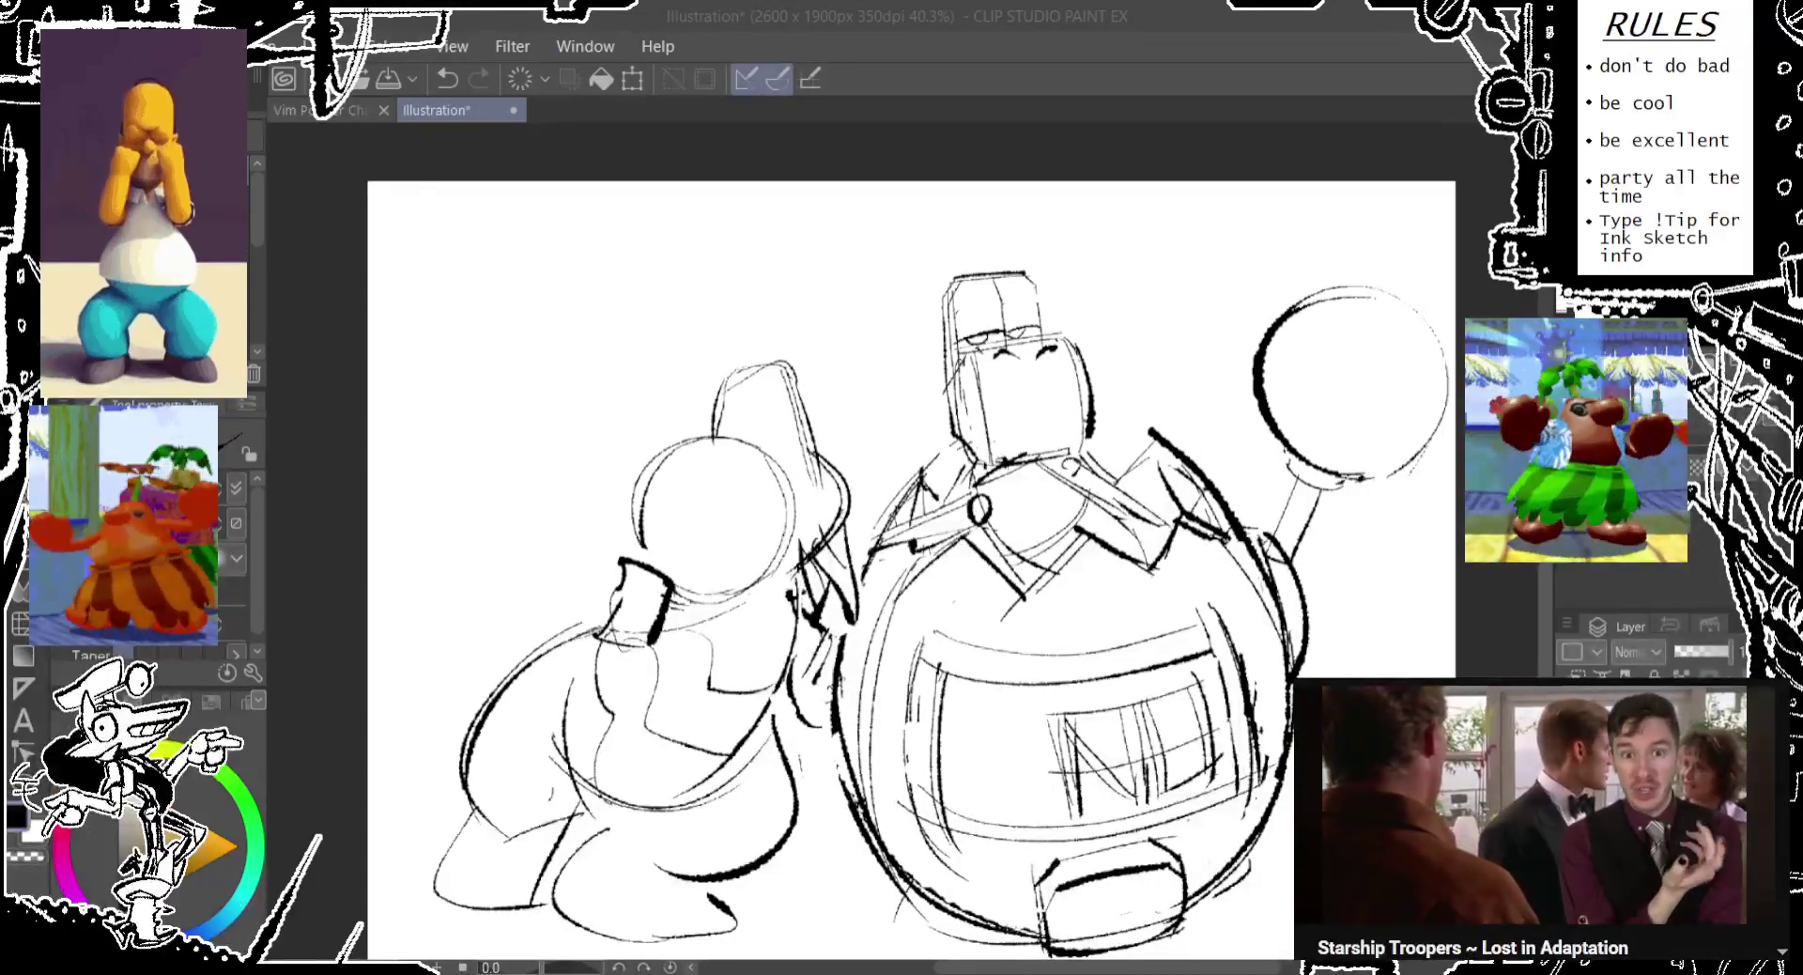
left_click_drag(902, 563, 830, 504)
Ink the left figure's bottom outline and heel, then undo those foot strokes.
left_click_drag(634, 441, 631, 444)
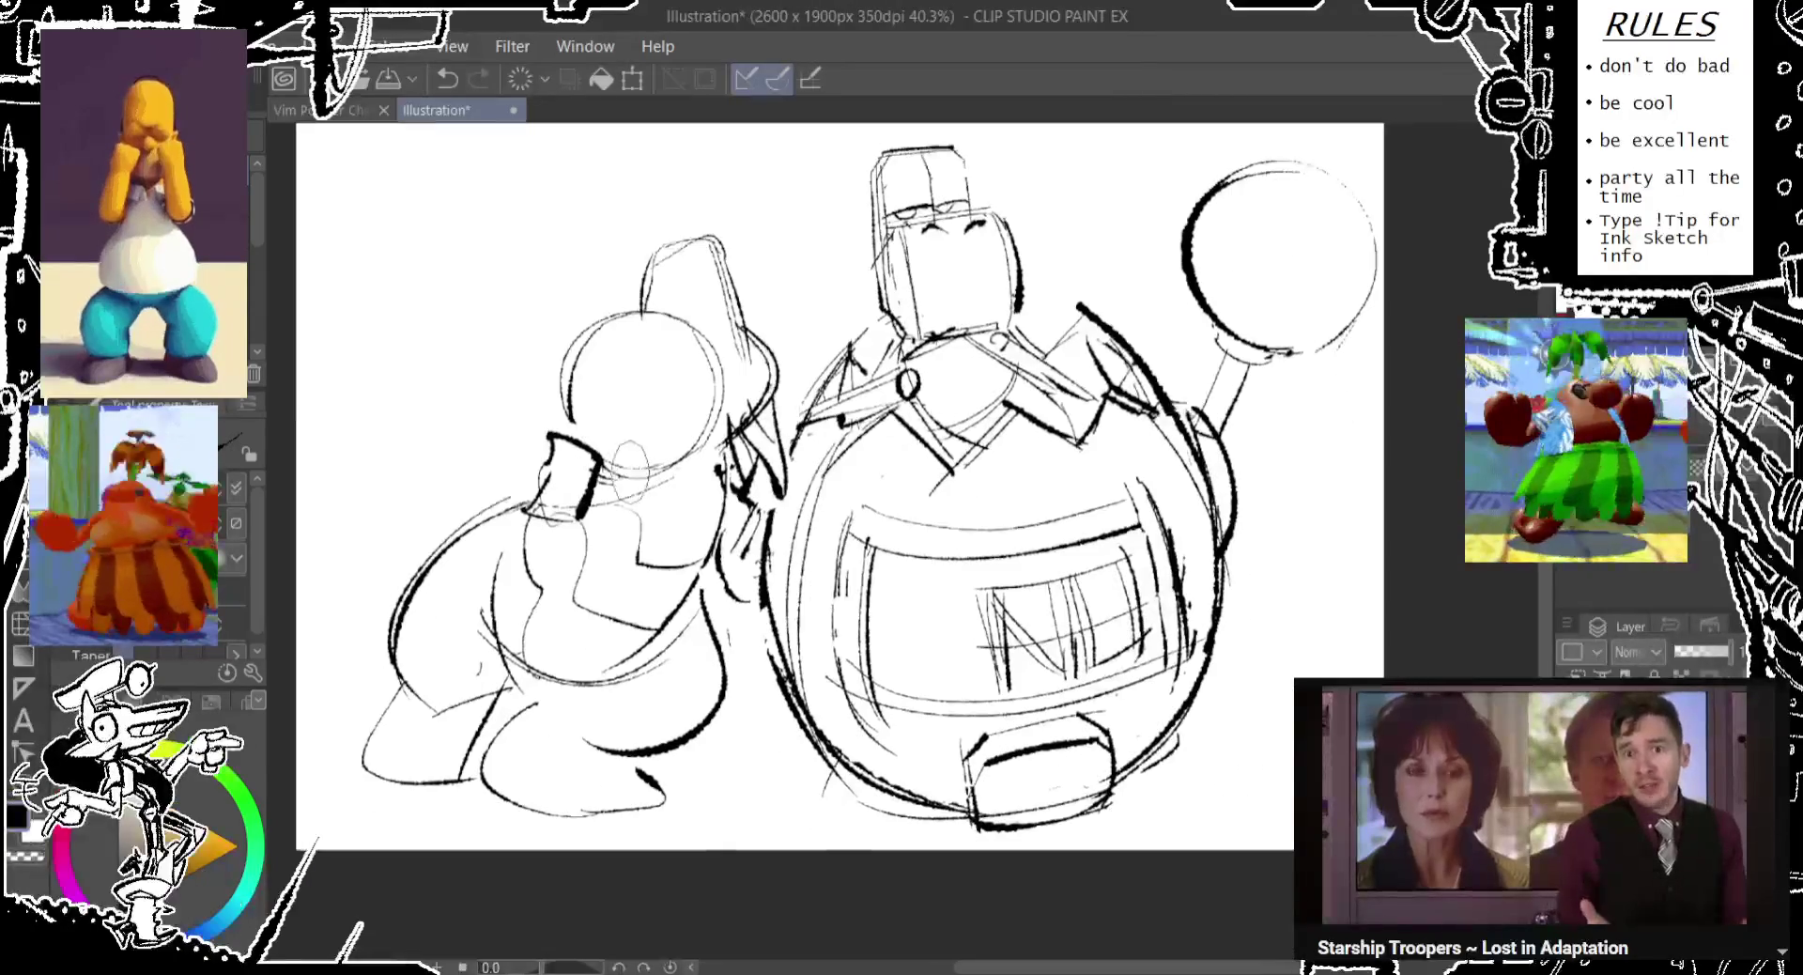
left_click_drag(831, 505, 807, 481)
left_click_drag(611, 442, 542, 629)
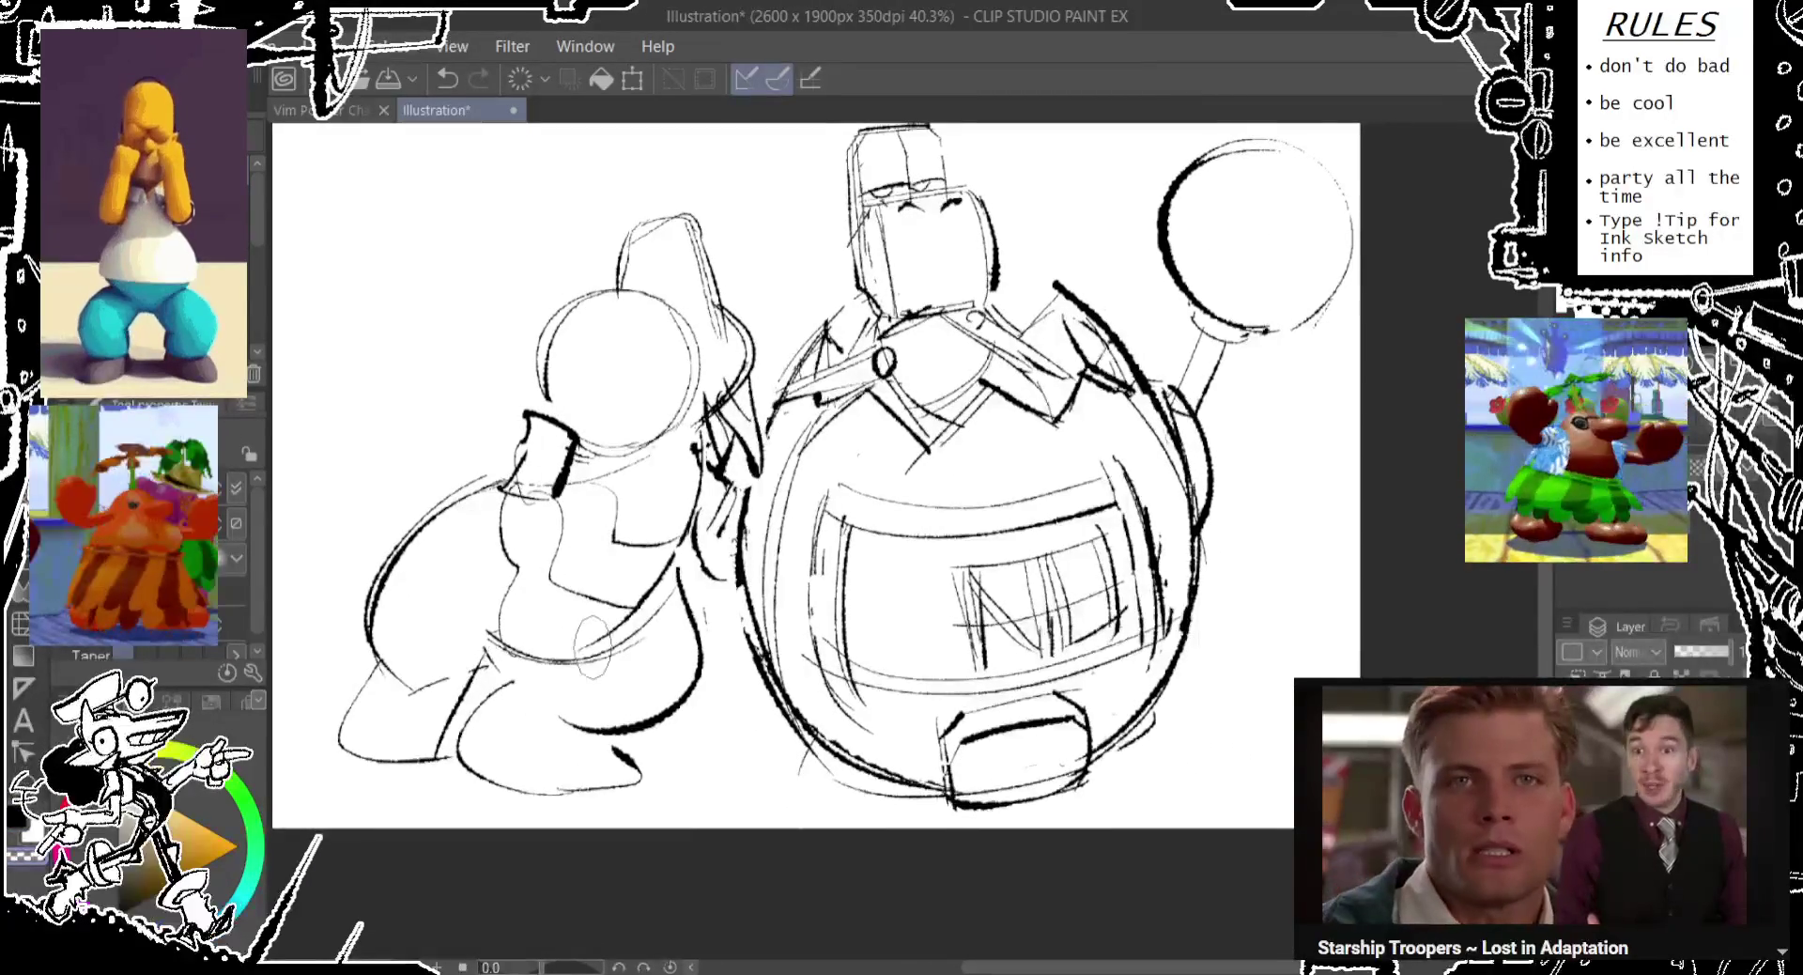
scroll(526, 624, "down", 1)
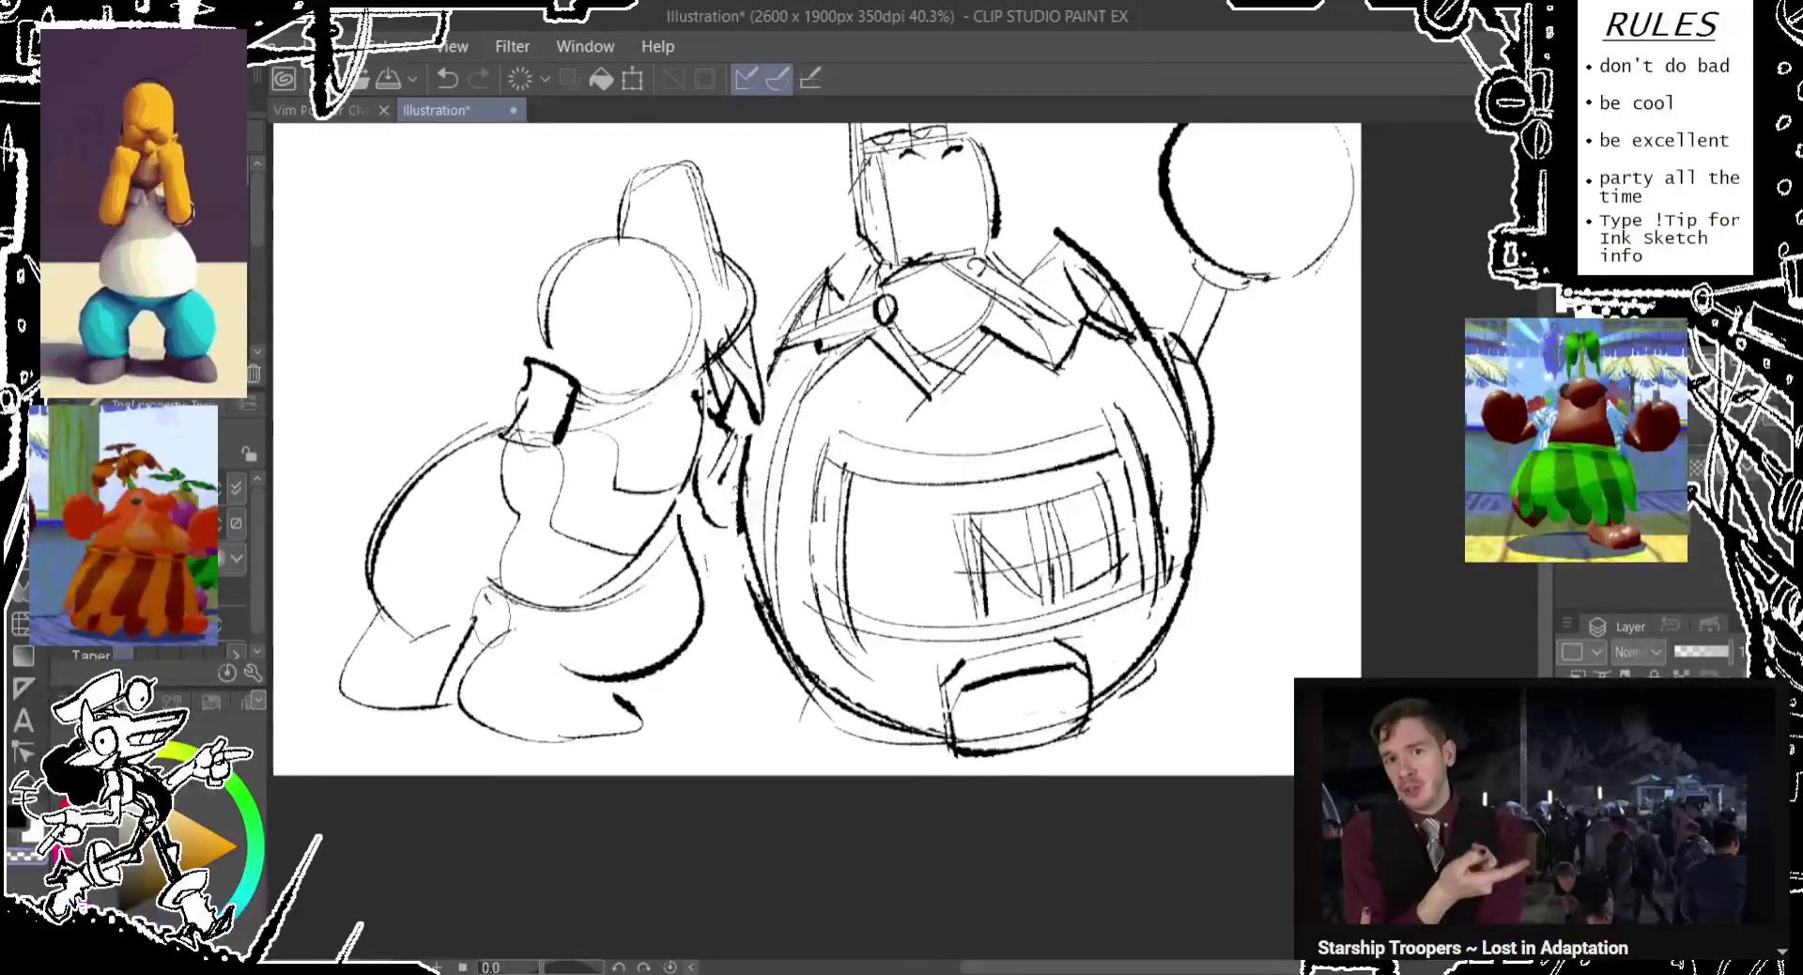
left_click_drag(340, 675, 446, 725)
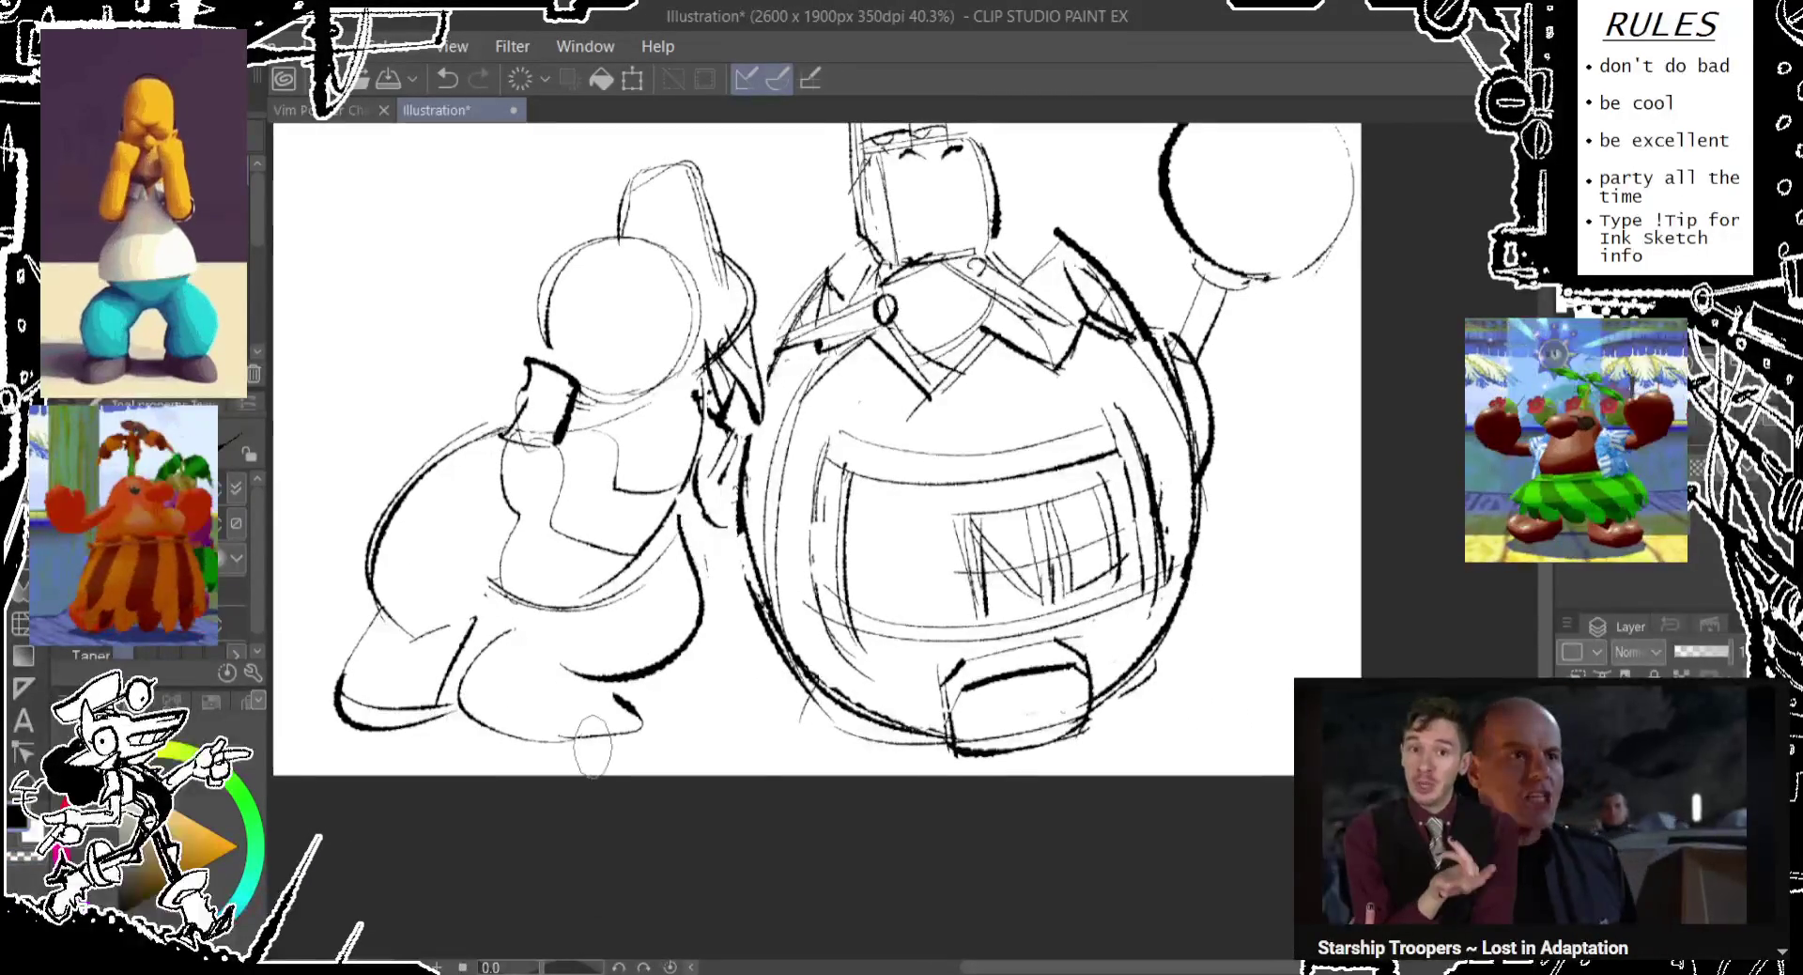
left_click_drag(652, 728, 575, 675)
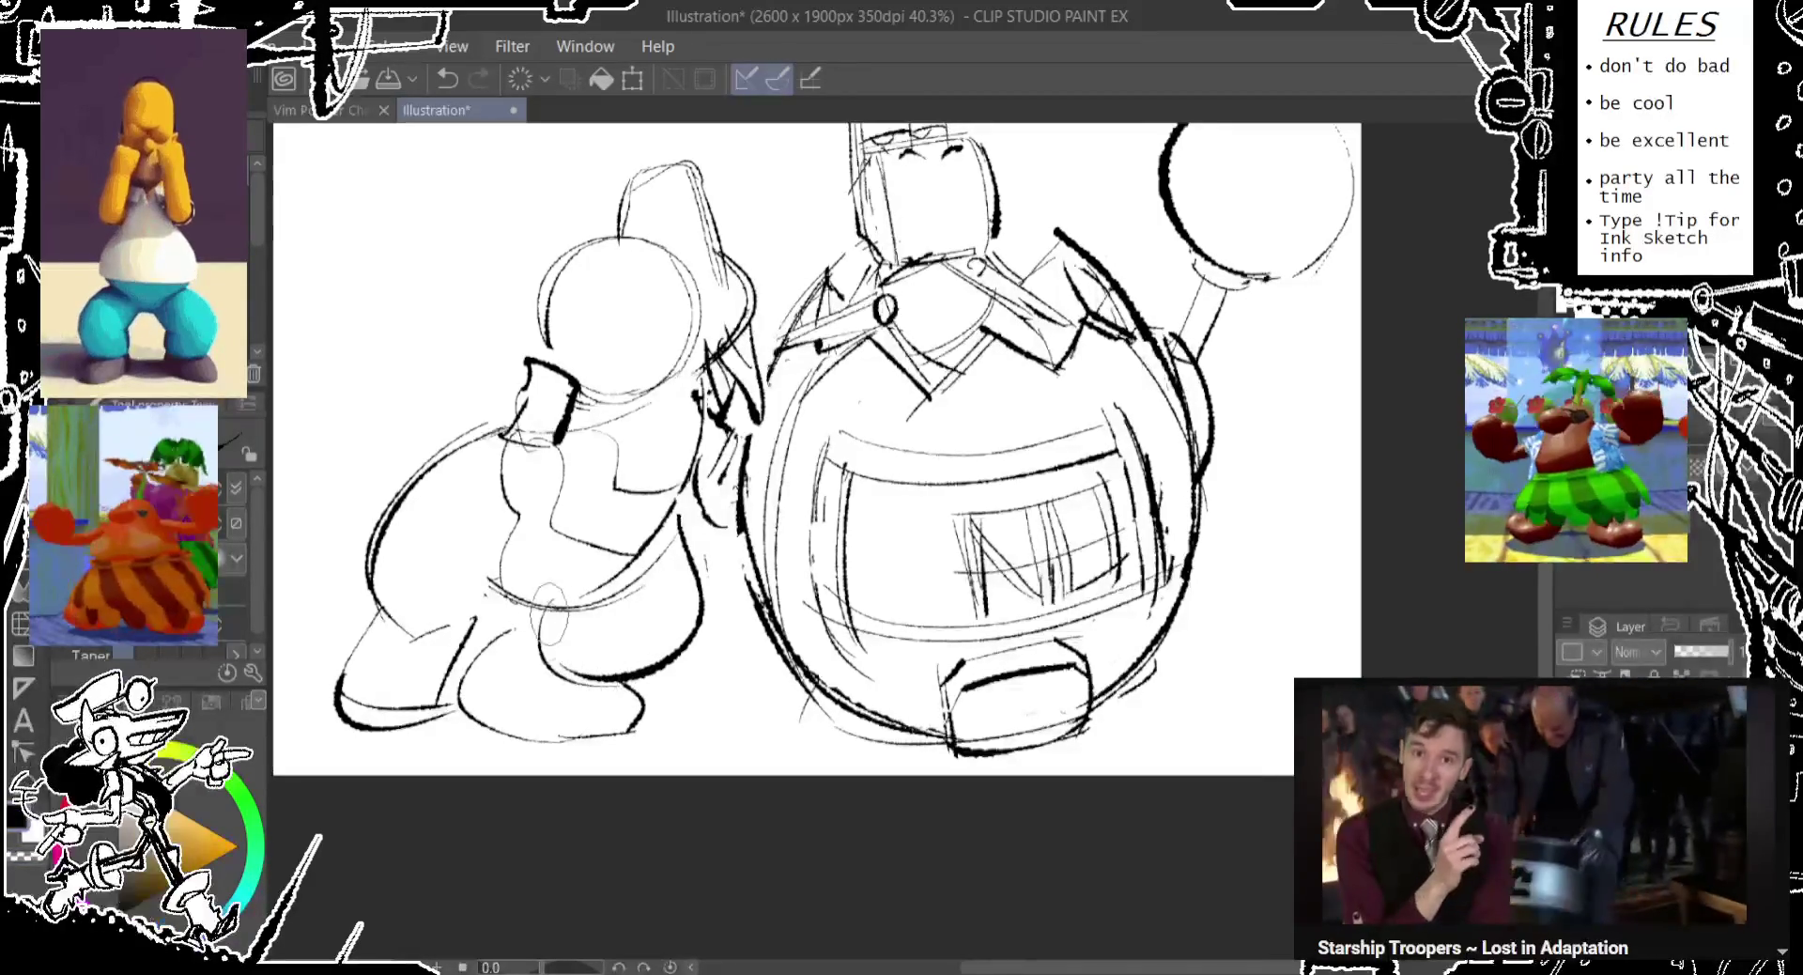
key("ctrl+z")
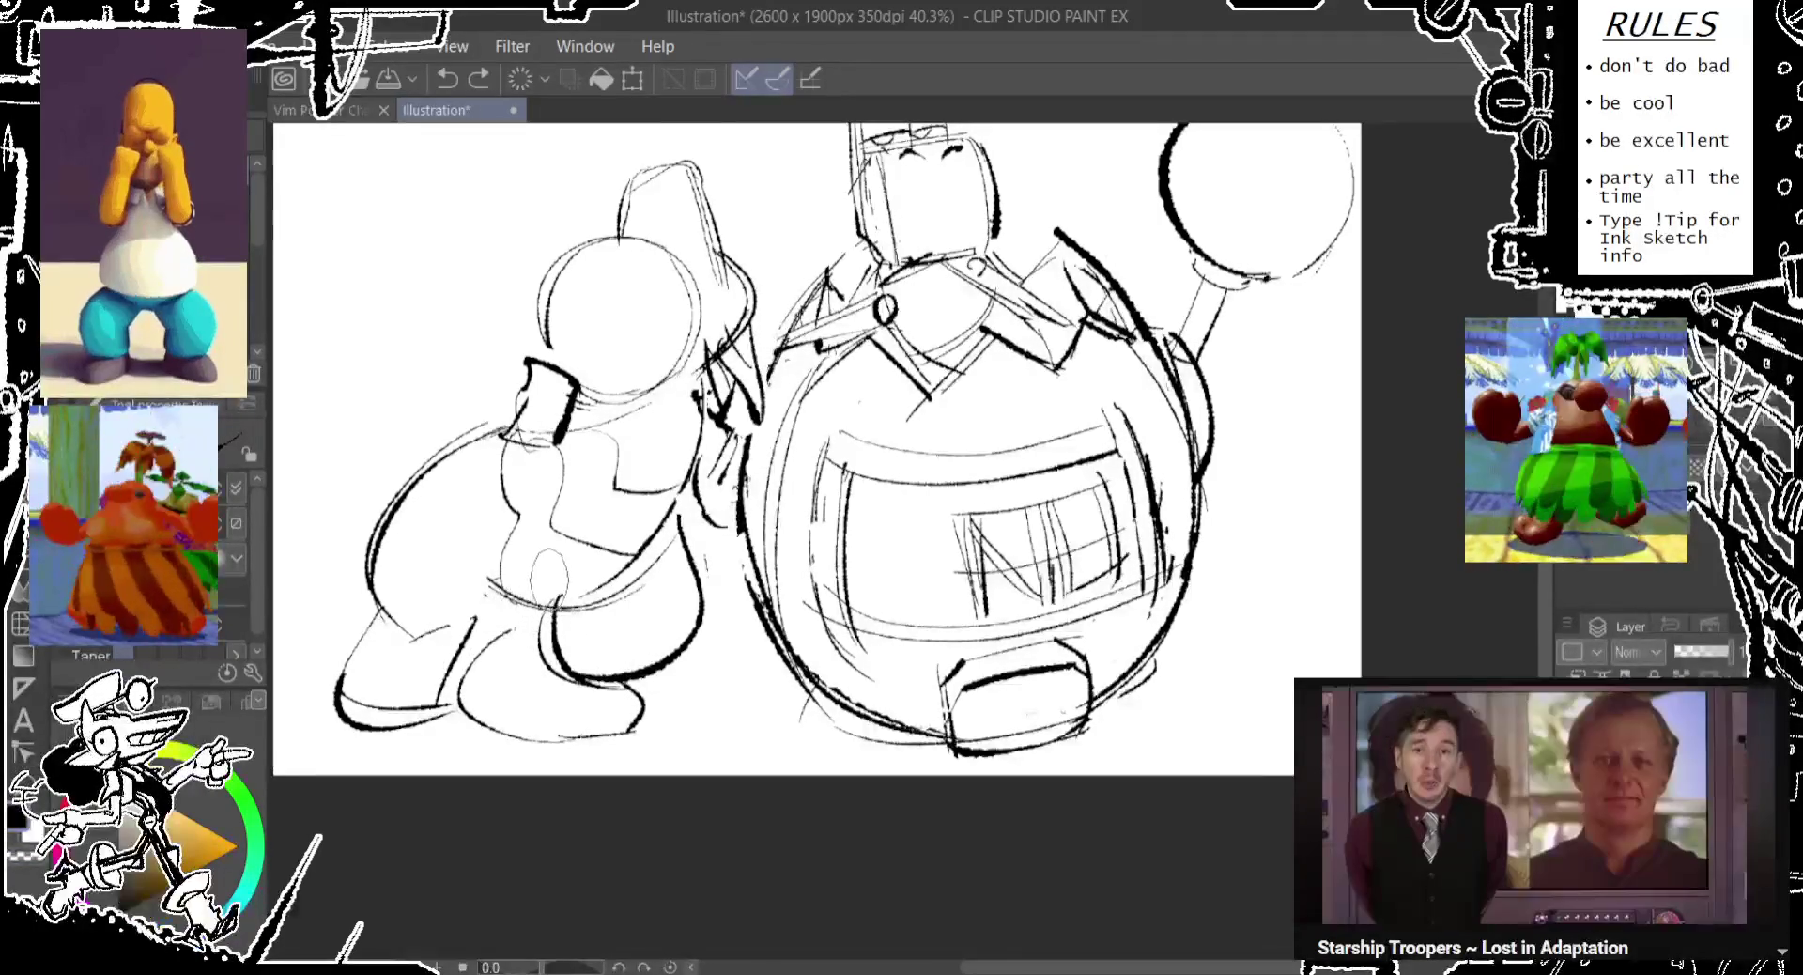
key("ctrl+z")
Redraw the left leg and foot, extending the foot's bottom line further right.
mouse_move(520, 601)
left_mouse_down()
mouse_move(483, 705)
mouse_move(512, 671)
mouse_move(511, 737)
mouse_move(631, 718)
left_mouse_up()
key("ctrl+z")
left_click_drag(470, 686, 657, 728)
mouse_move(648, 657)
left_mouse_down()
mouse_move(672, 742)
mouse_move(660, 725)
left_mouse_up()
key("ctrl+z")
left_click_drag(808, 451, 767, 612)
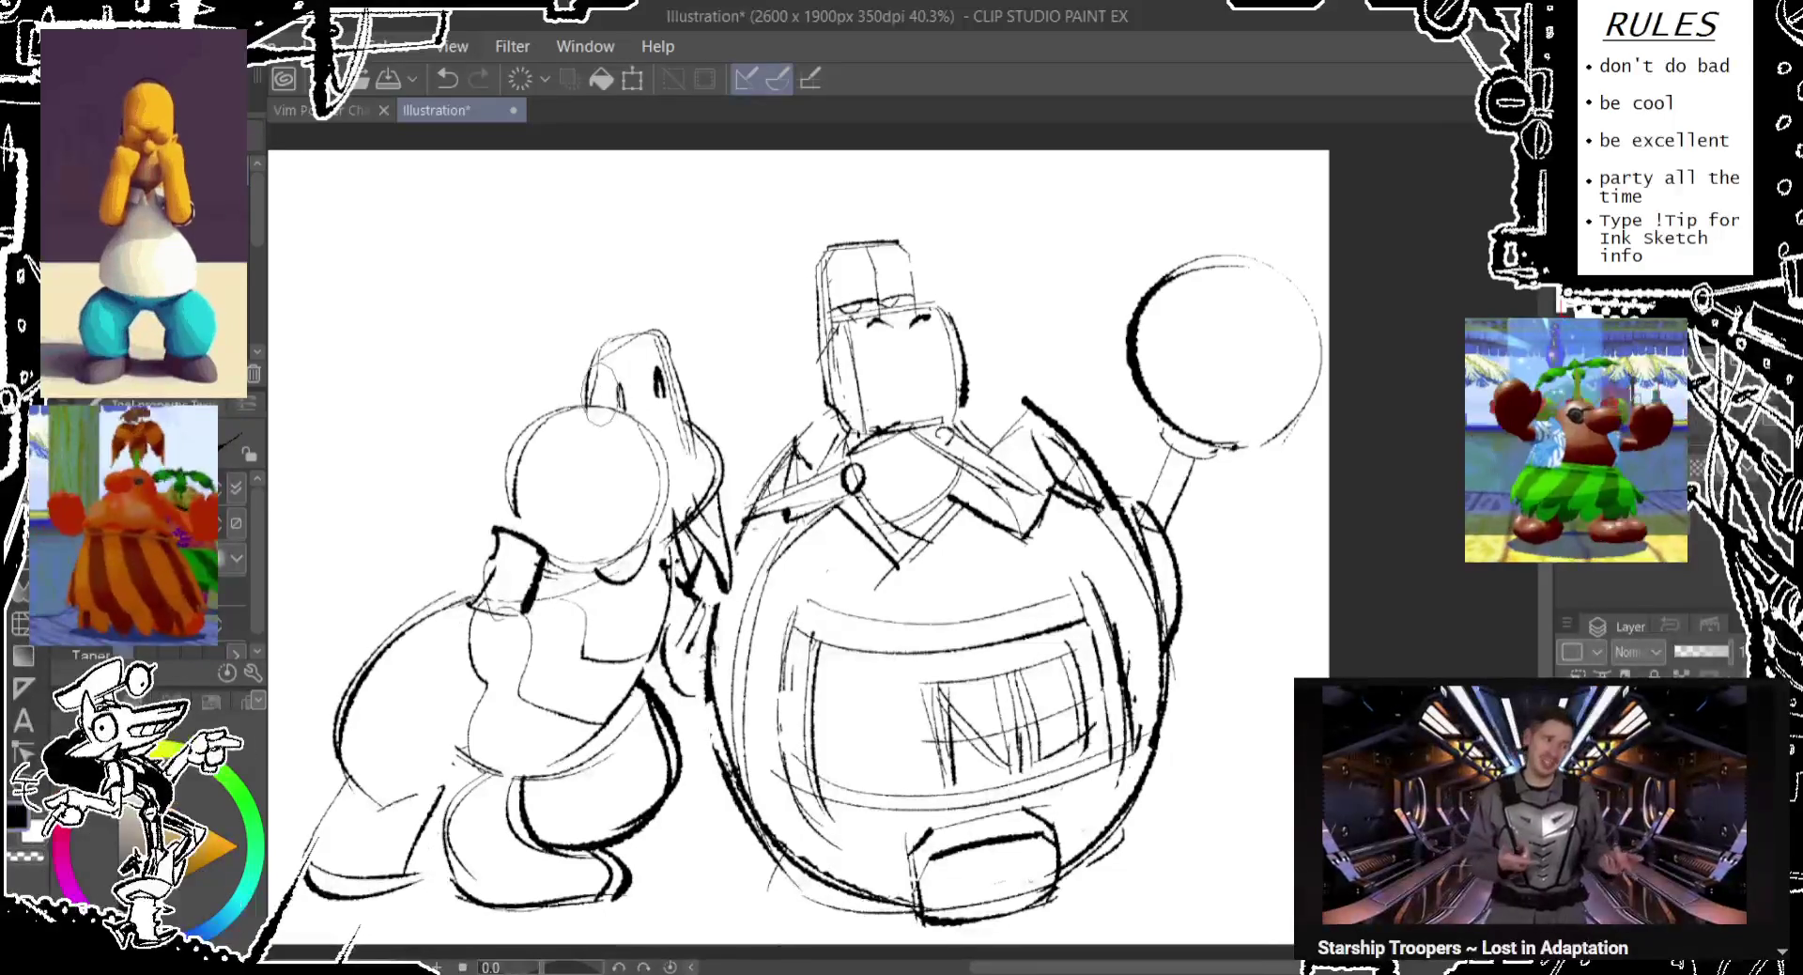
Rework the strokes beside the left character's head through repeated redraws.
key("ctrl+z")
left_click_drag(659, 331, 699, 442)
key("ctrl+z")
key("ctrl+z")
mouse_move(665, 331)
left_mouse_down()
mouse_move(702, 414)
mouse_move(695, 446)
left_mouse_up()
key("ctrl+z")
left_click_drag(669, 352, 704, 455)
key("ctrl+z")
left_click_drag(693, 387, 723, 470)
Add small marks near the left character's tail and redraw a cleaner oval there.
key("ctrl+z")
left_click_drag(704, 399, 738, 545)
left_click_drag(864, 615, 907, 551)
left_click_drag(437, 502, 479, 564)
left_click_drag(540, 484, 515, 554)
mouse_move(389, 511)
left_mouse_down()
mouse_move(391, 563)
mouse_move(408, 531)
mouse_move(503, 526)
mouse_move(474, 526)
mouse_move(469, 545)
mouse_move(512, 559)
left_mouse_up()
key("ctrl+z")
mouse_move(484, 479)
left_mouse_down()
mouse_move(516, 512)
mouse_move(488, 554)
left_mouse_up()
left_click_drag(752, 469, 797, 526)
mouse_move(564, 498)
left_mouse_down()
mouse_move(540, 563)
mouse_move(556, 552)
left_mouse_up()
key("ctrl+z")
left_click_drag(592, 669, 589, 686)
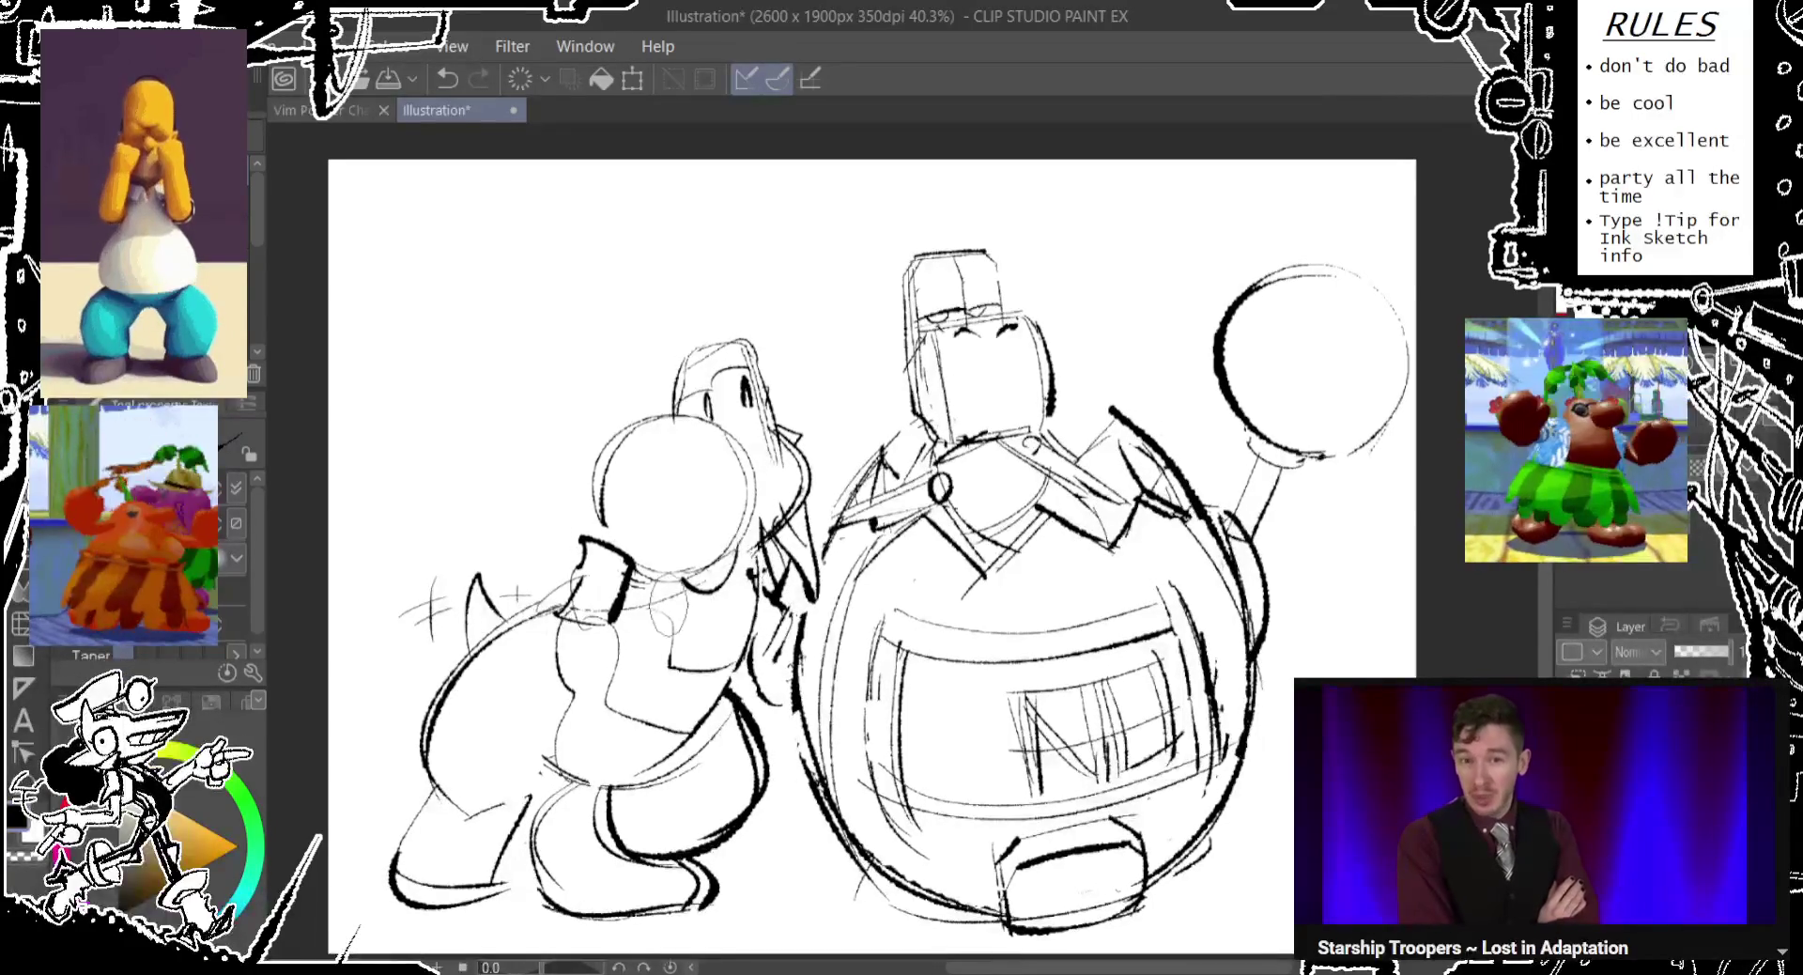
left_click_drag(873, 564, 867, 563)
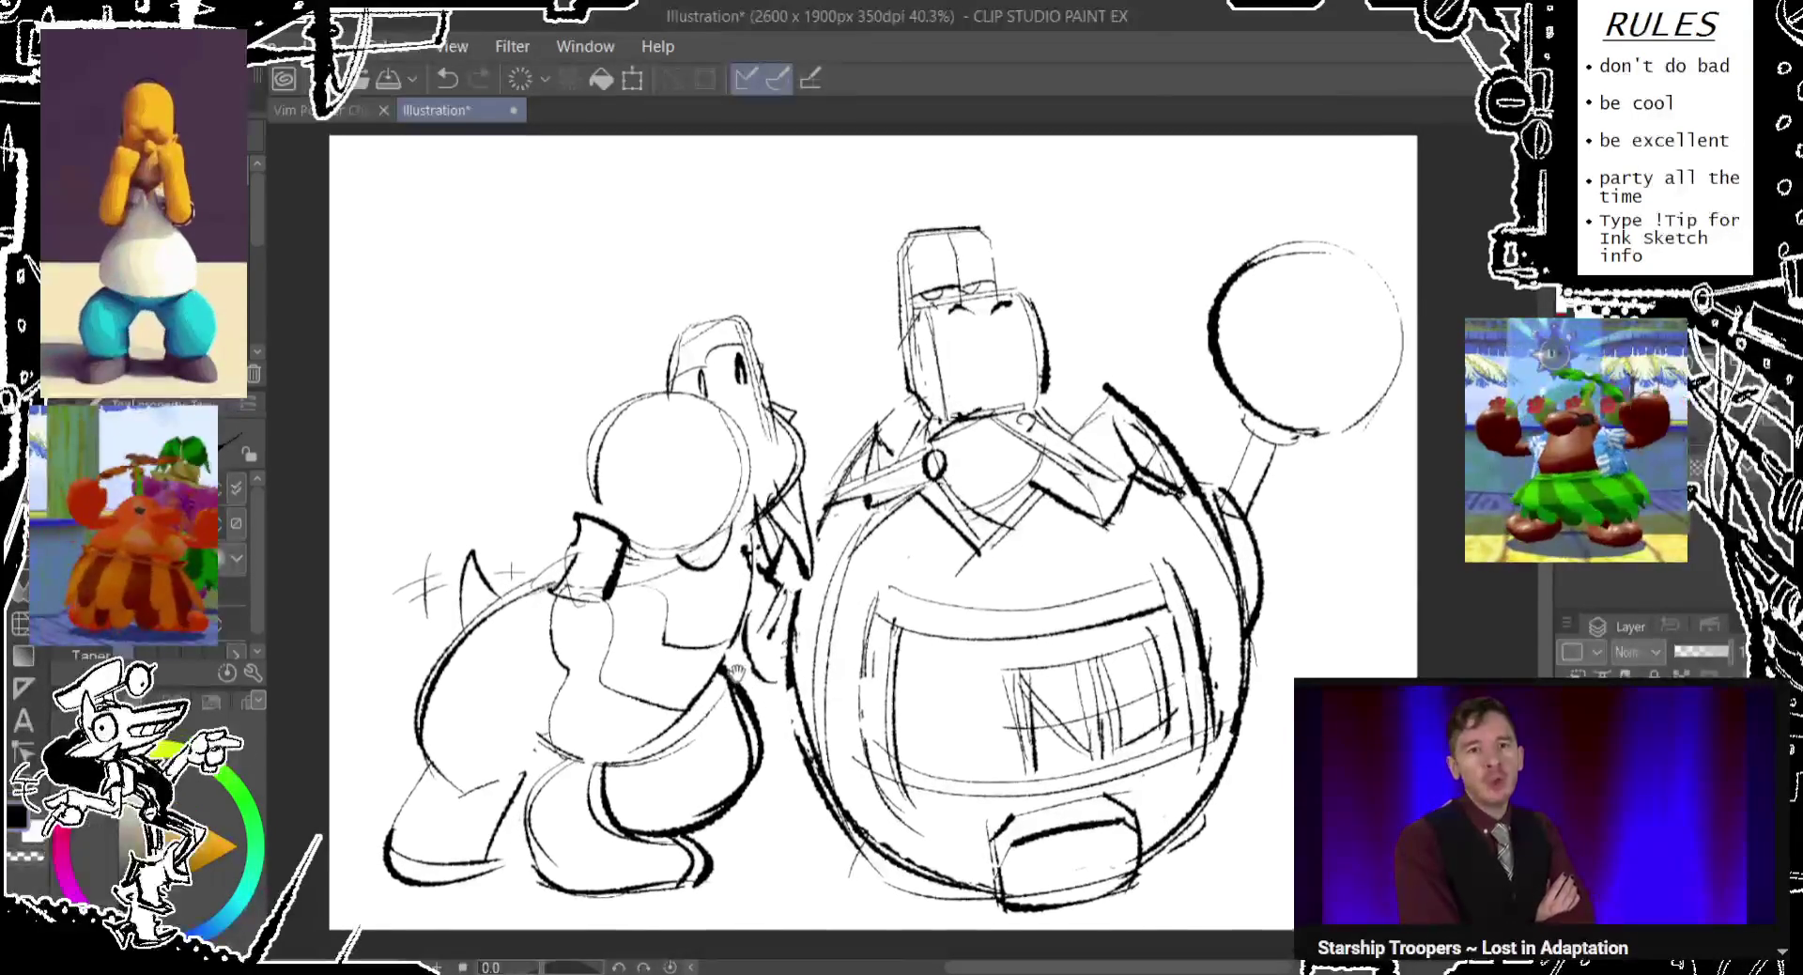
left_click_drag(510, 593, 508, 615)
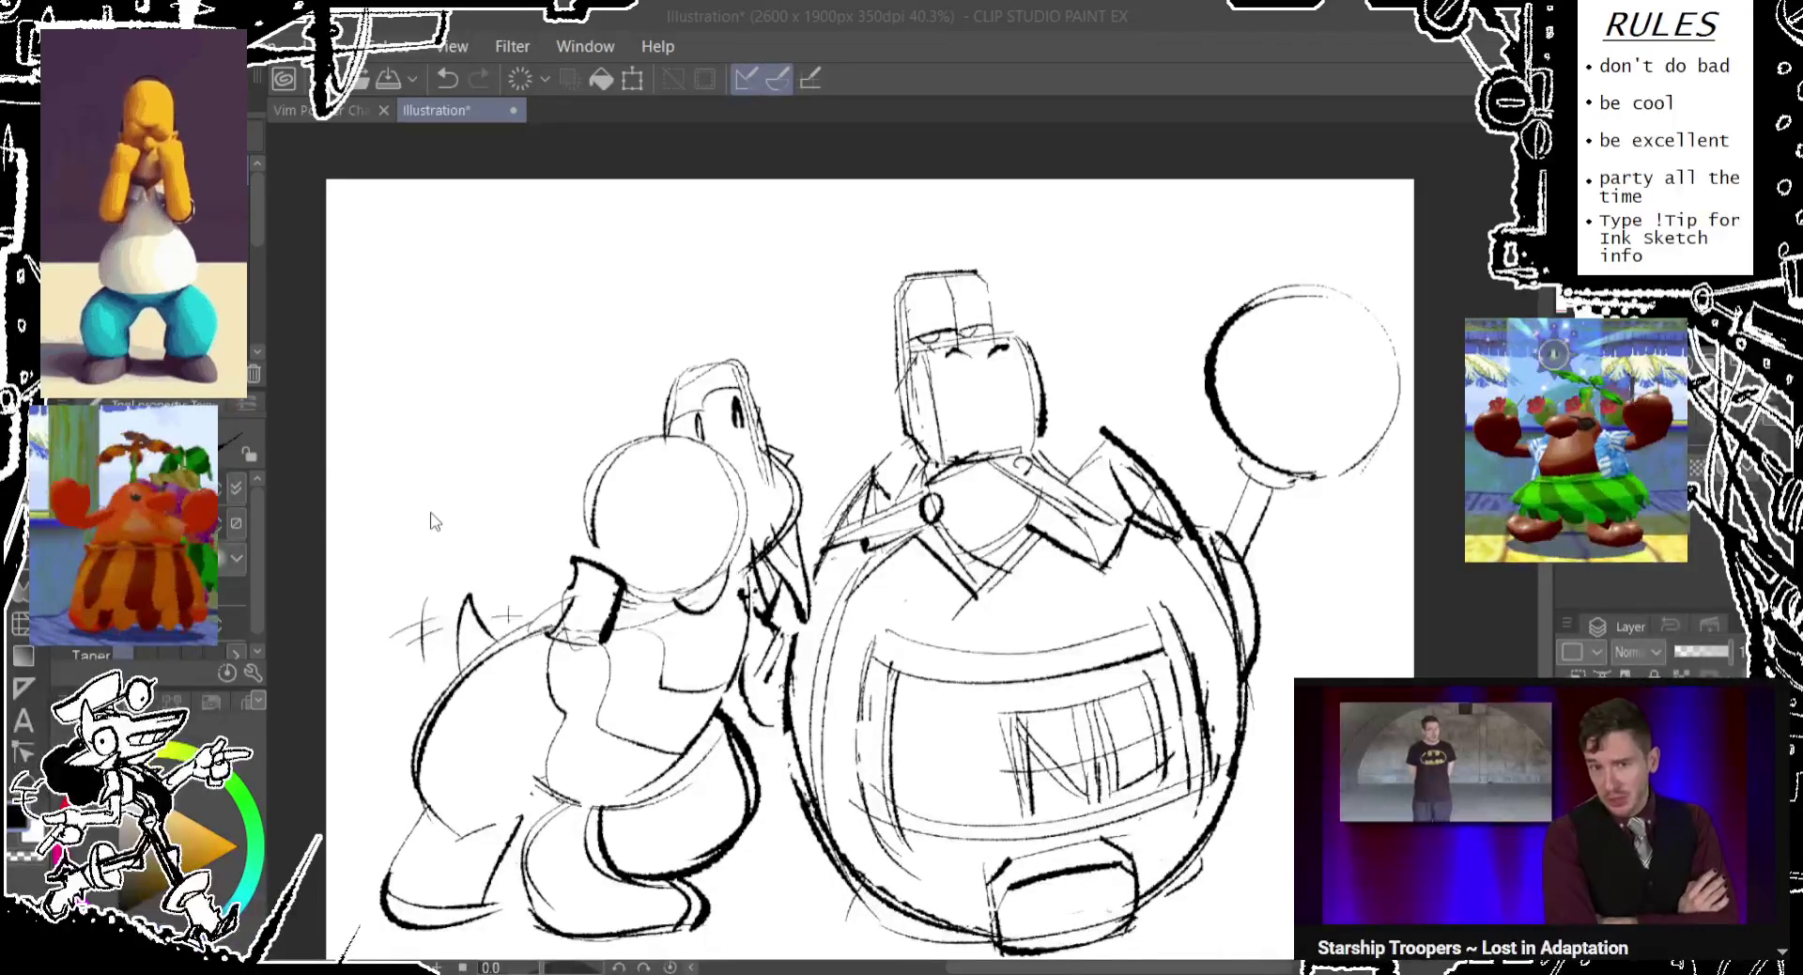
Save the illustration under the doodle commission file name and sketch a small circle near the head.
key("Return")
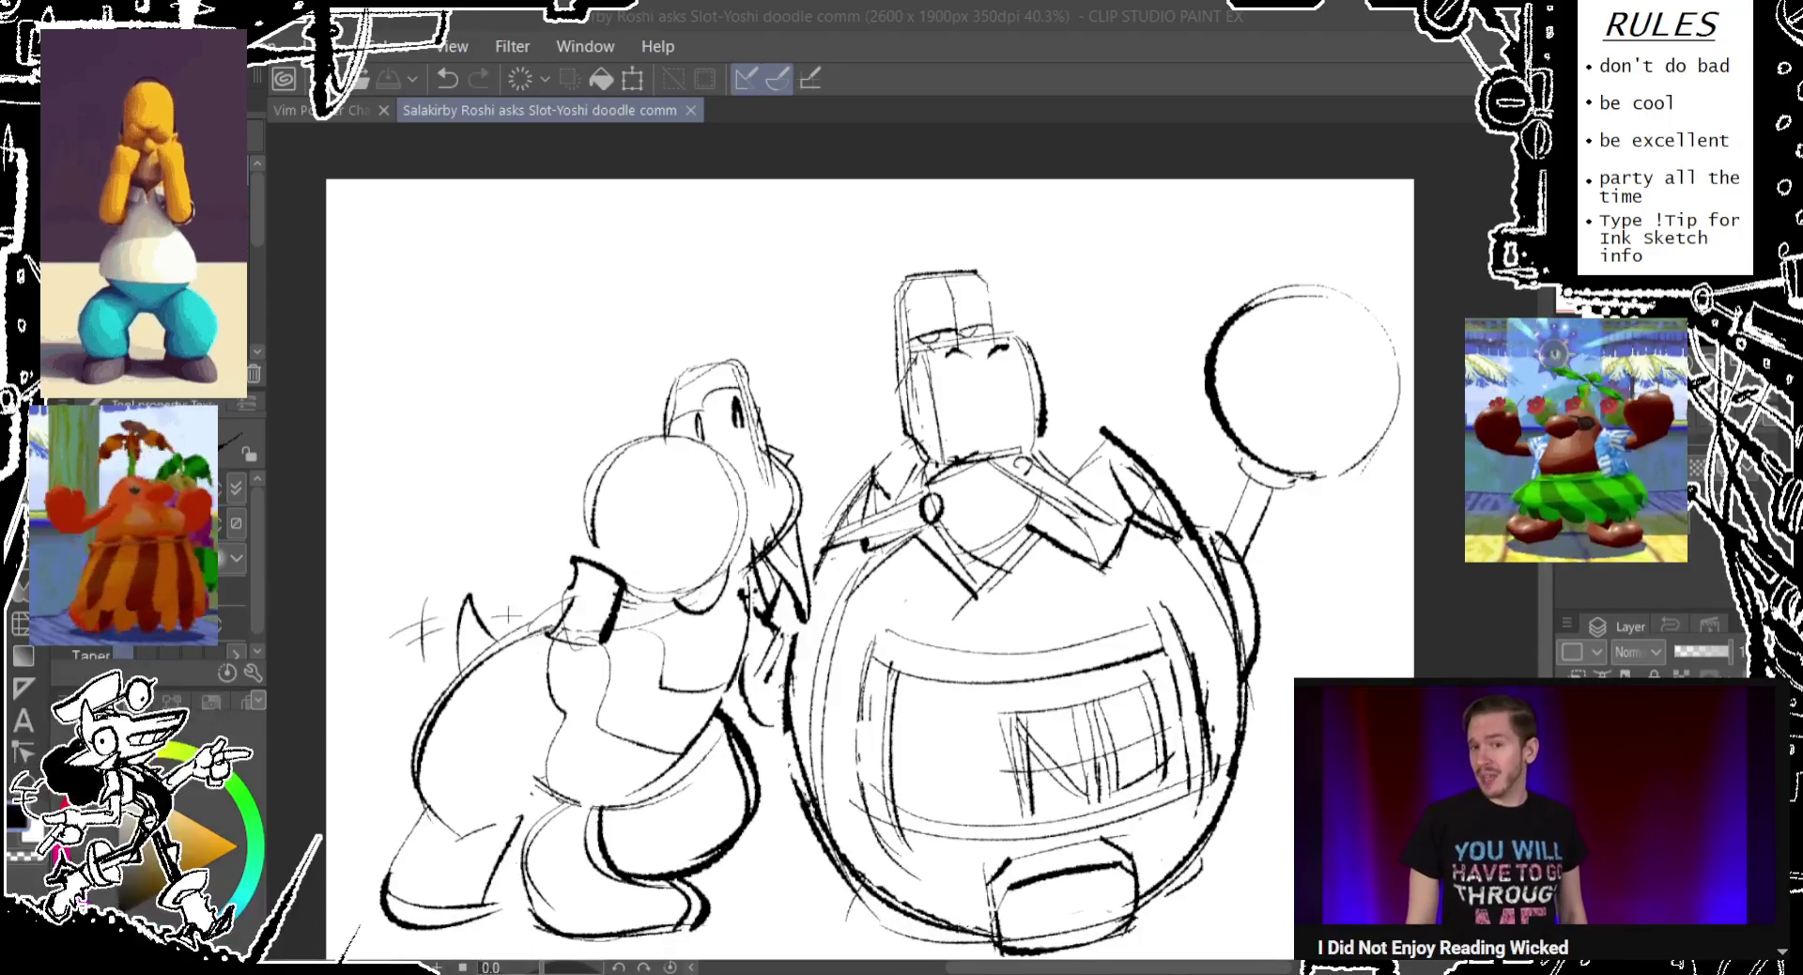
left_click_drag(631, 425, 620, 470)
Sketch and undo trial circles beside Yoshi's head.
left_click_drag(845, 564, 817, 541)
key("ctrl+z")
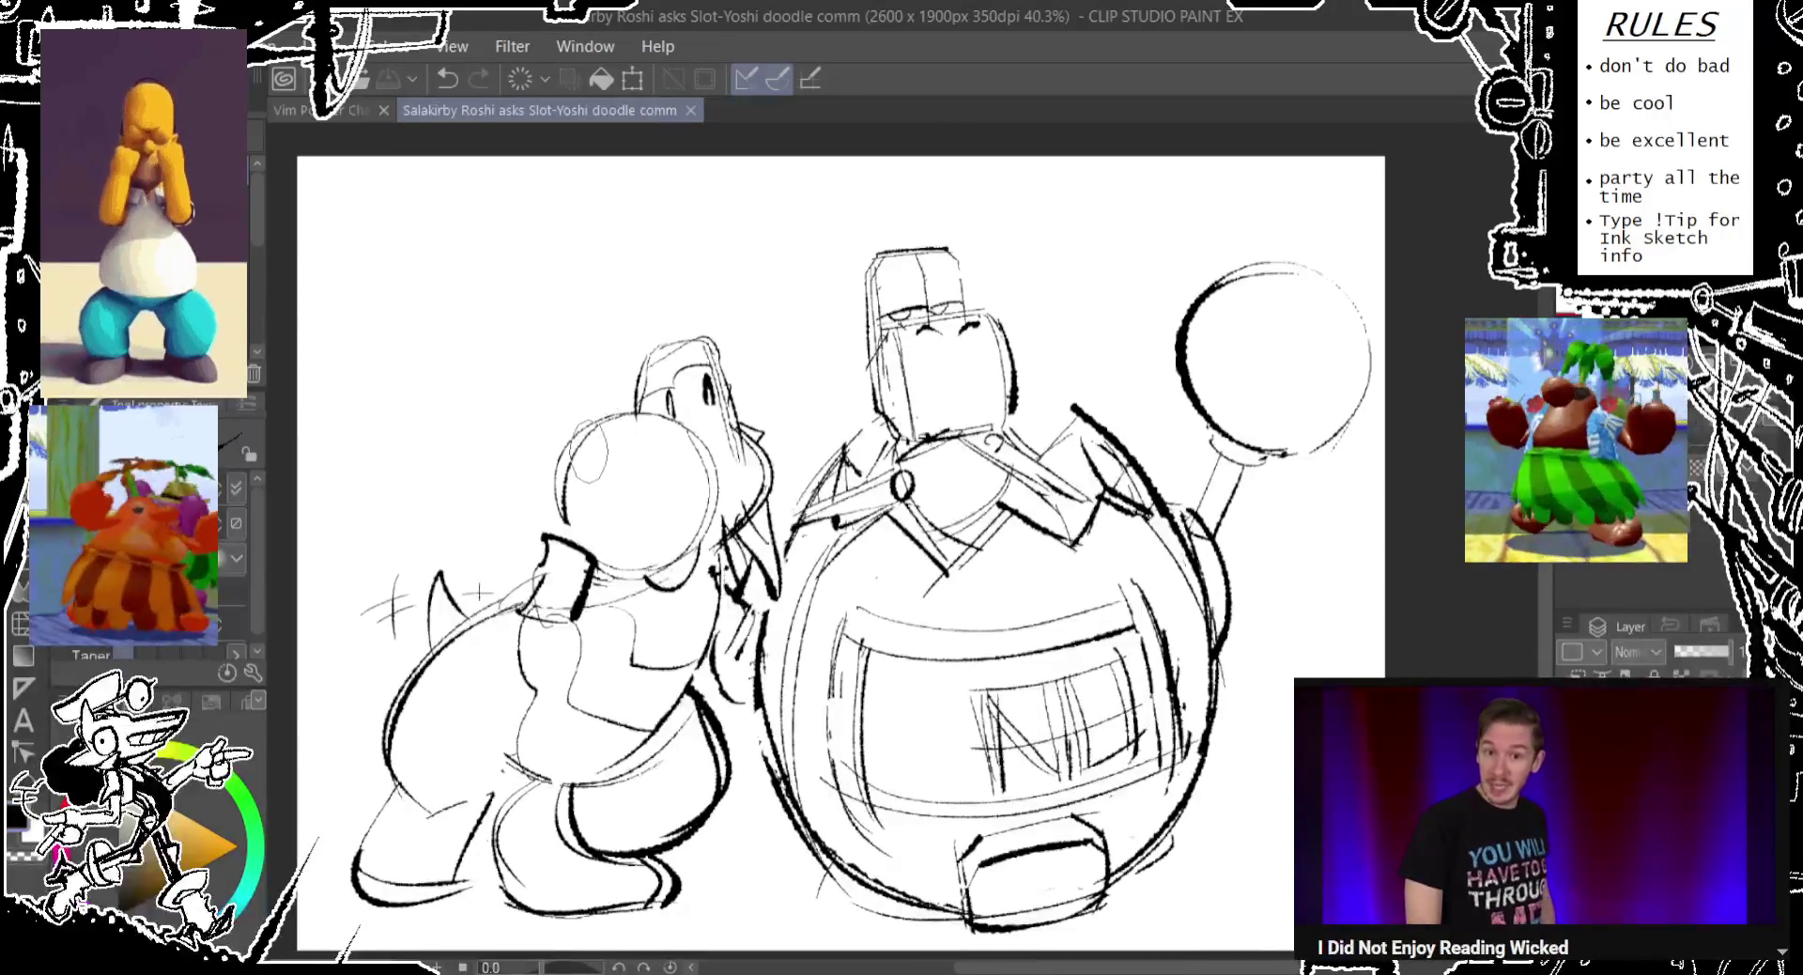
left_click_drag(573, 422, 561, 475)
key("ctrl+z")
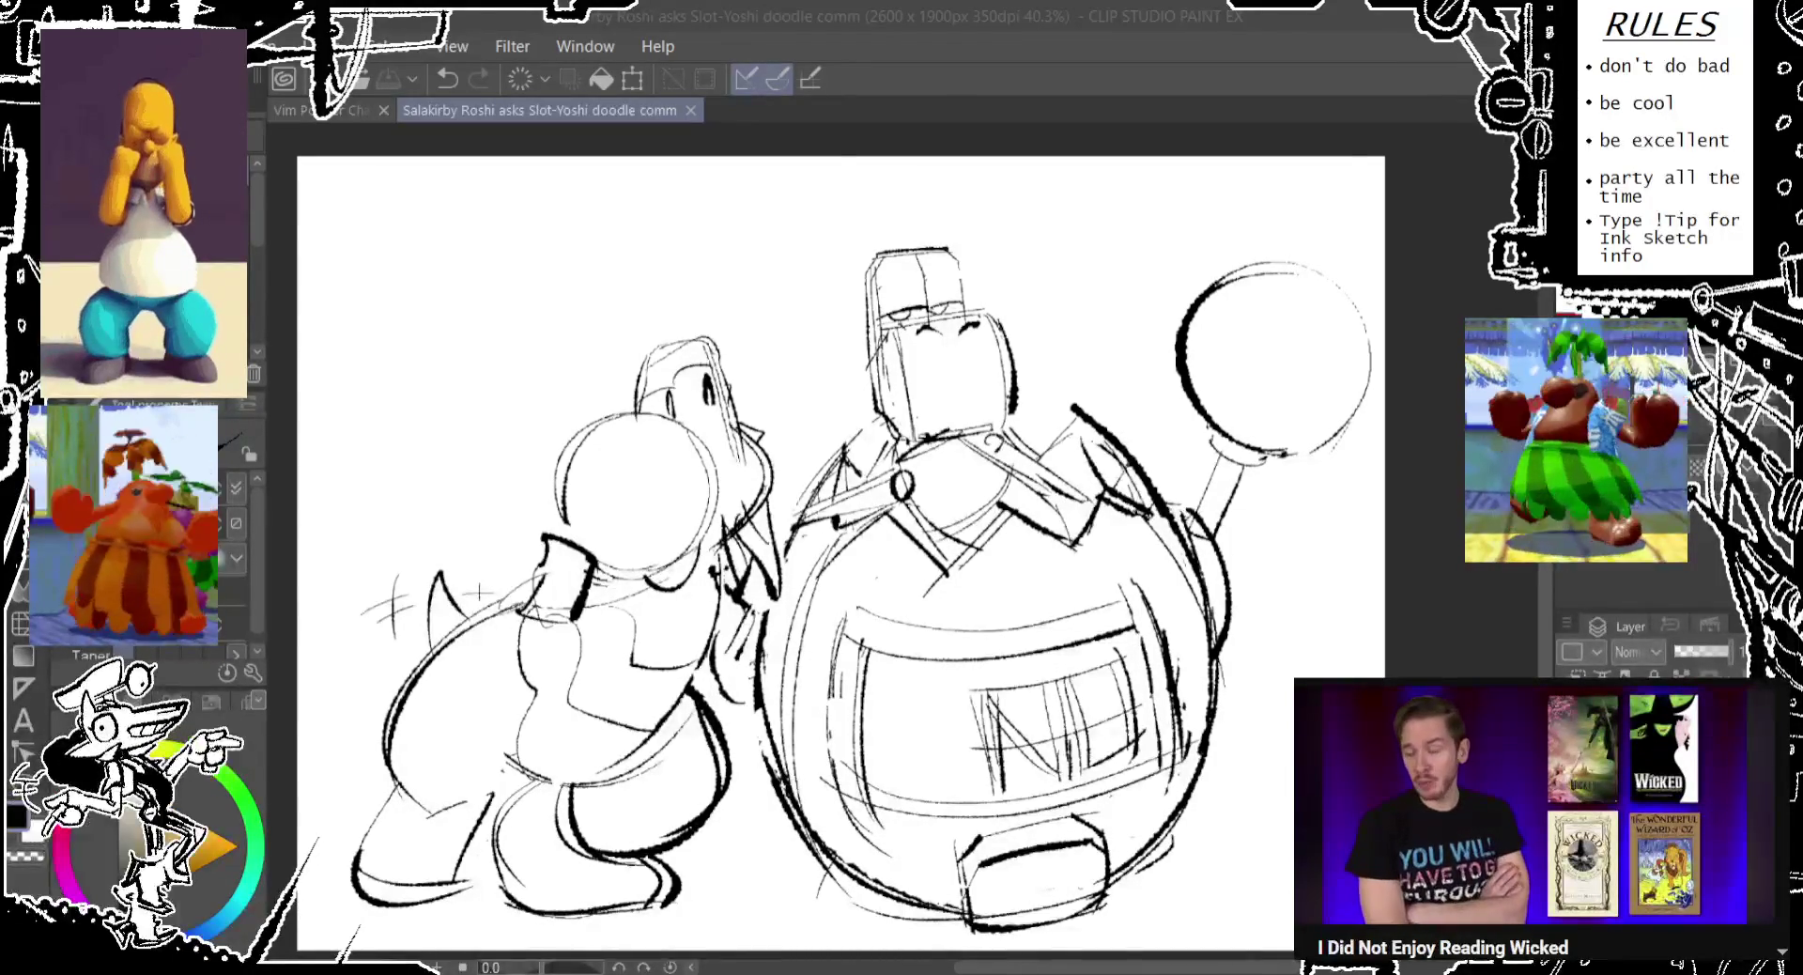
Place the whole two-character sketch in a Scale/Rotate transform box with Ctrl+T.
left_click(972, 24)
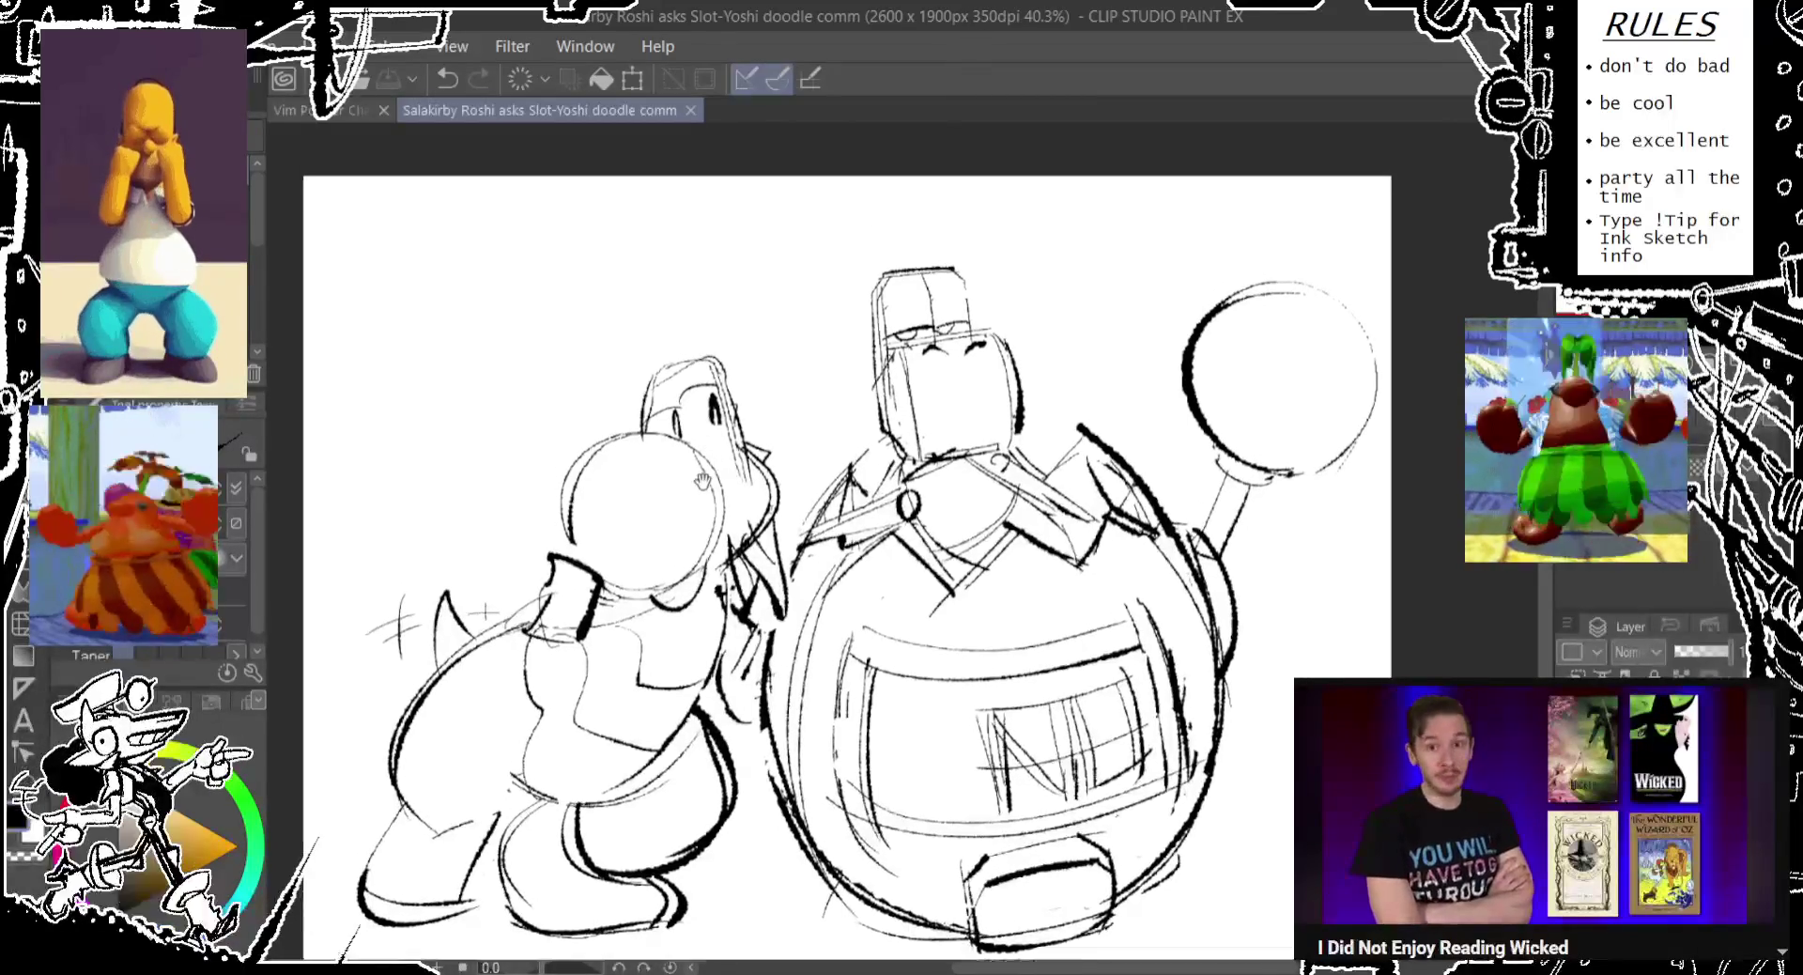
left_click_drag(681, 450, 691, 462)
key("ctrl+t")
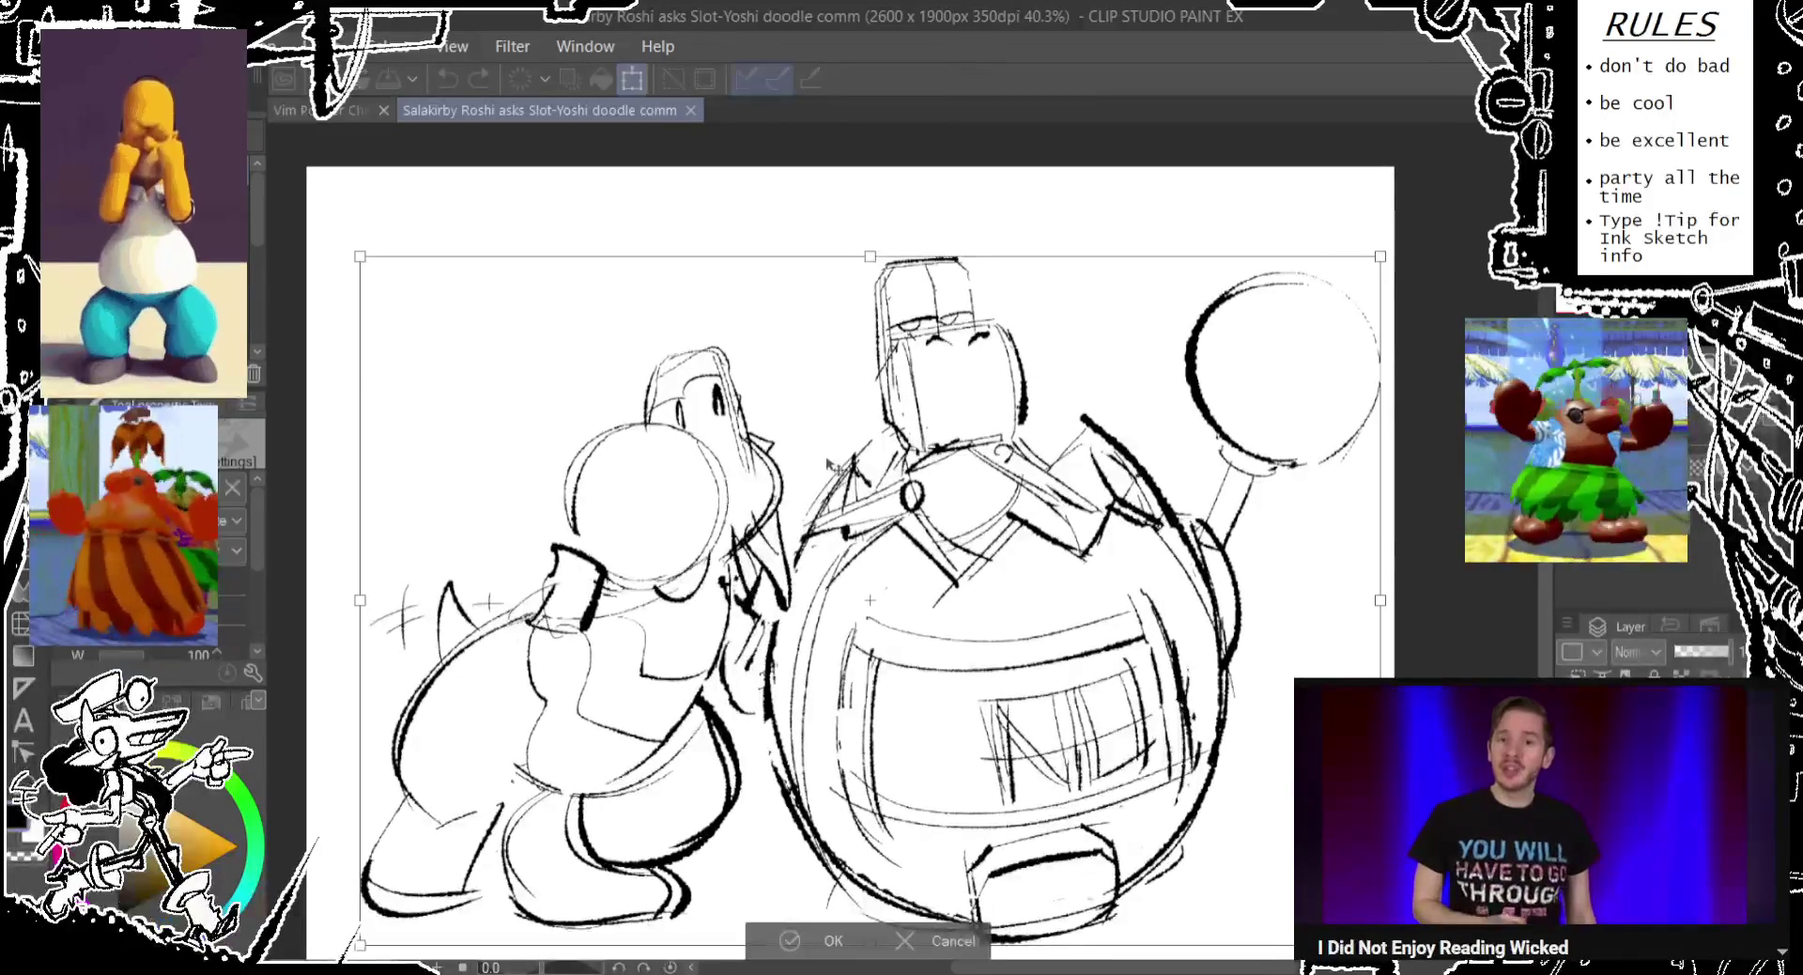
Shift the sketch slightly with a committed transform and undo a stray ellipse stroke.
mouse_move(329, 234)
left_mouse_down()
mouse_move(463, 330)
mouse_move(489, 385)
left_mouse_up()
key("Return")
left_click_drag(846, 563, 870, 532)
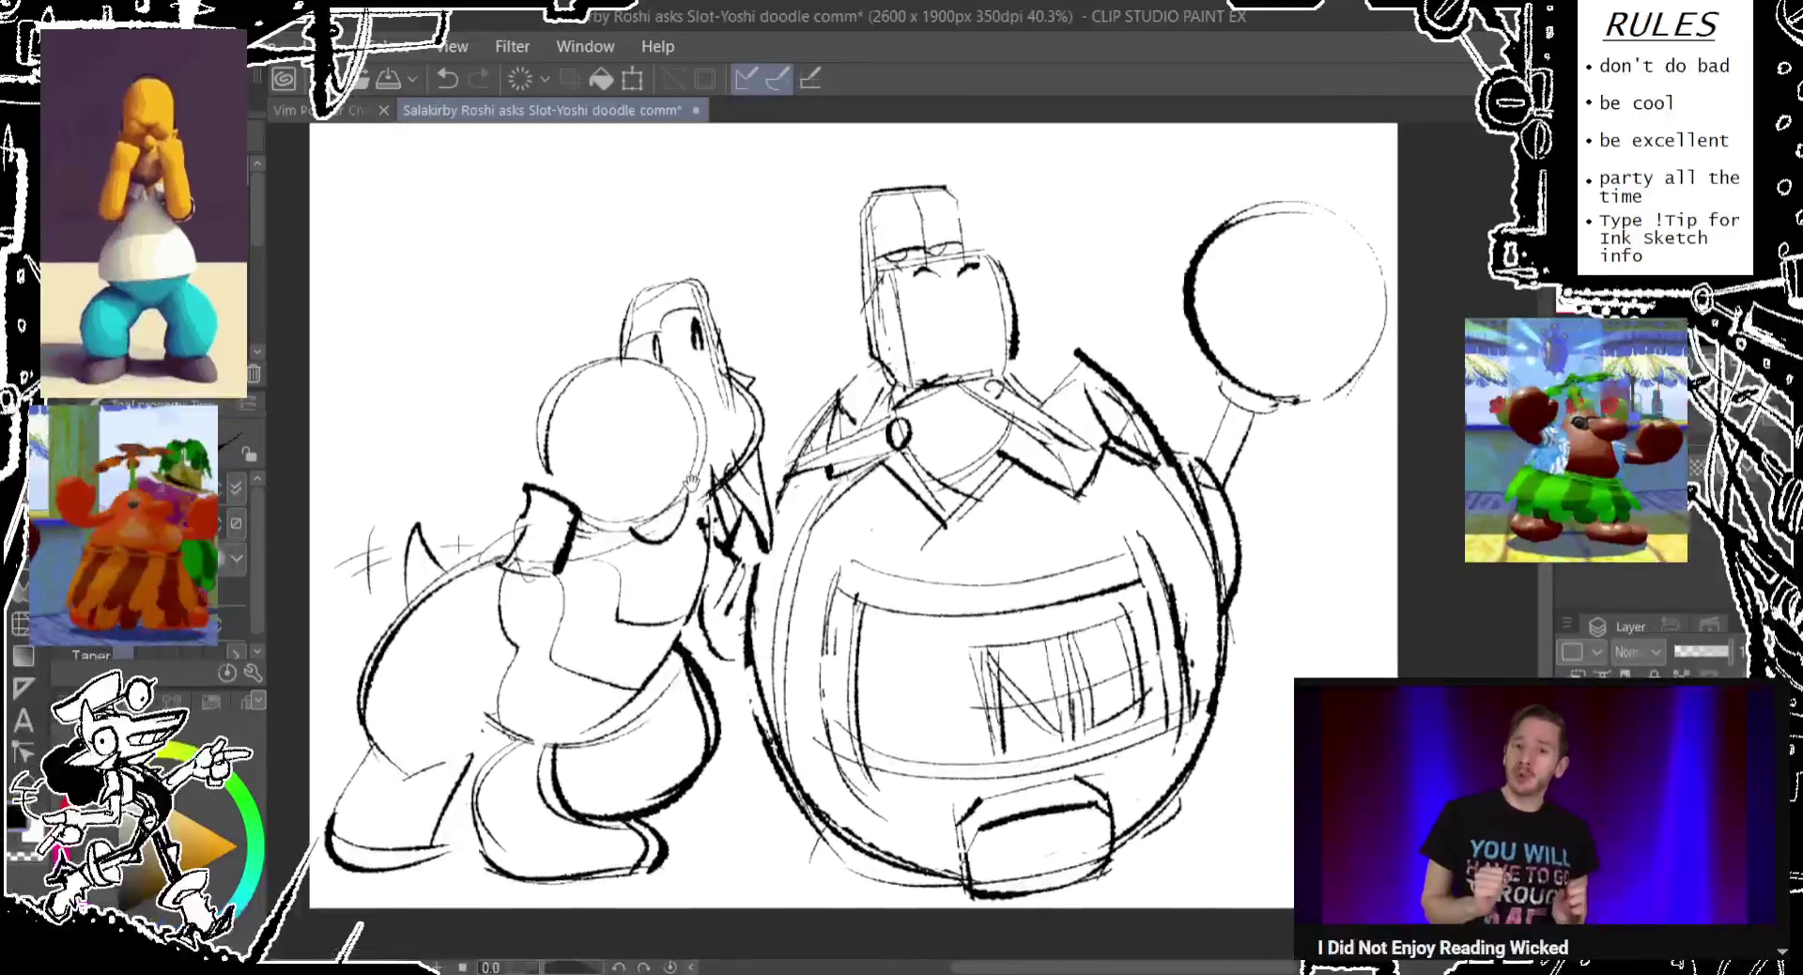
key("ctrl+z")
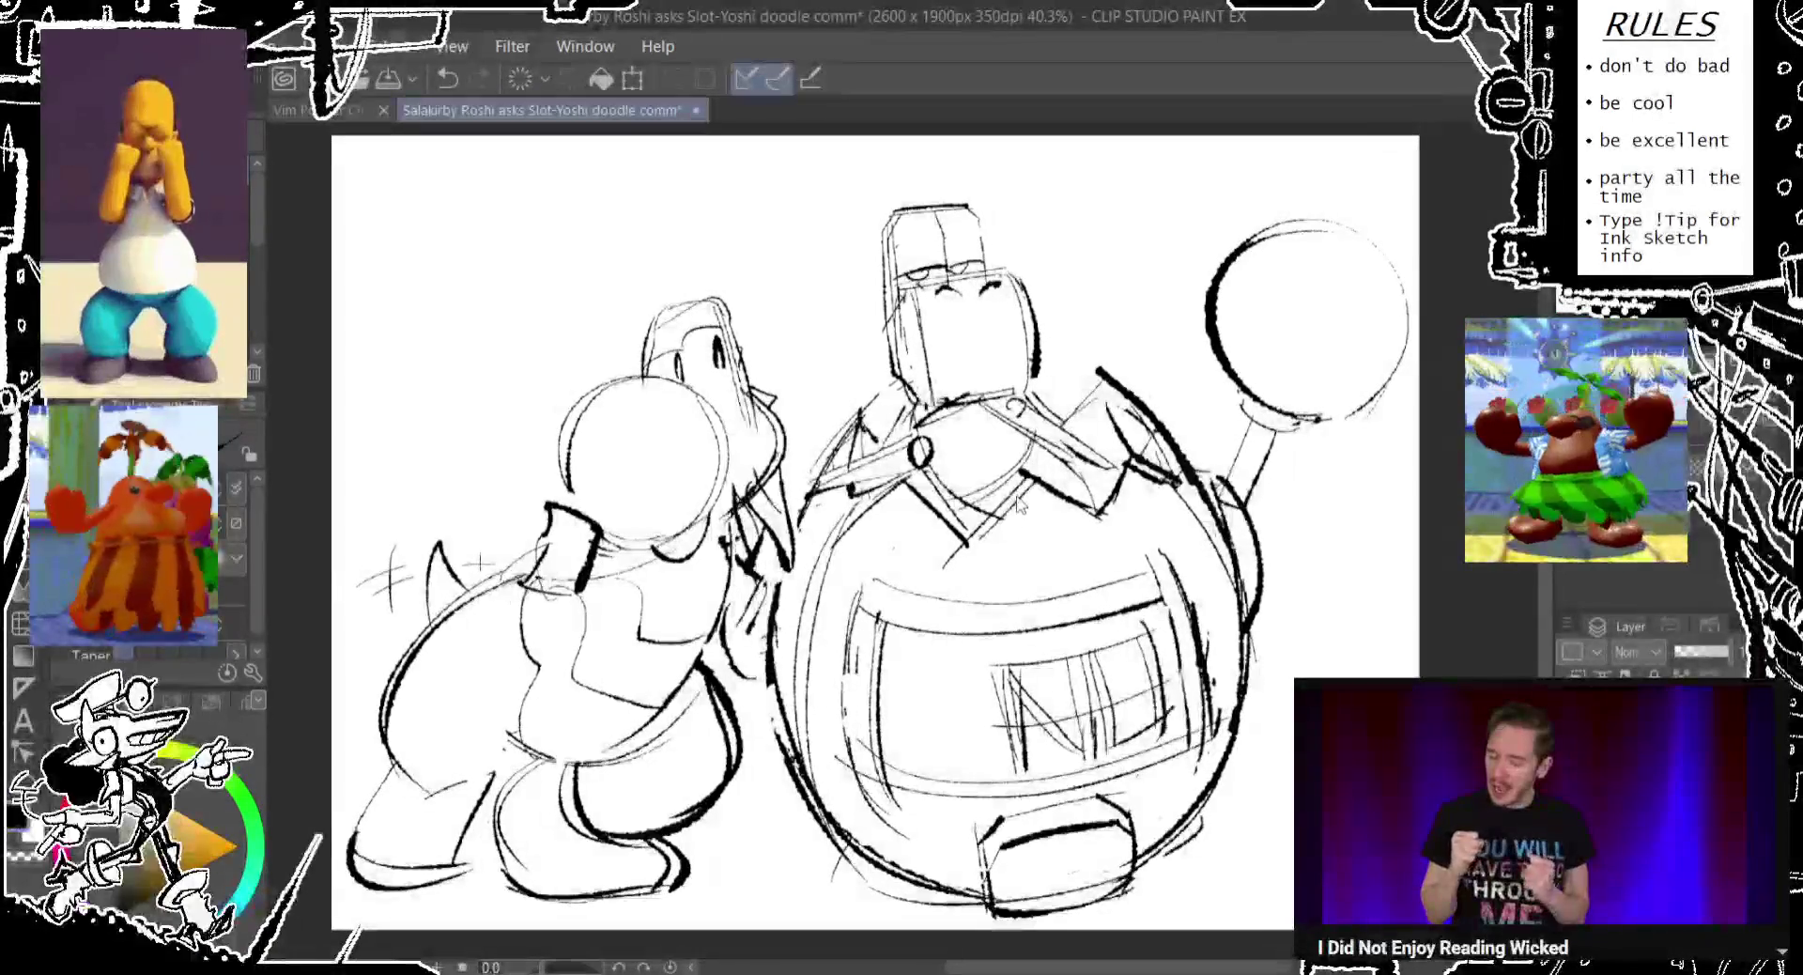
Scale the two-character sketch down to about 99% and commit it.
key("ctrl+t")
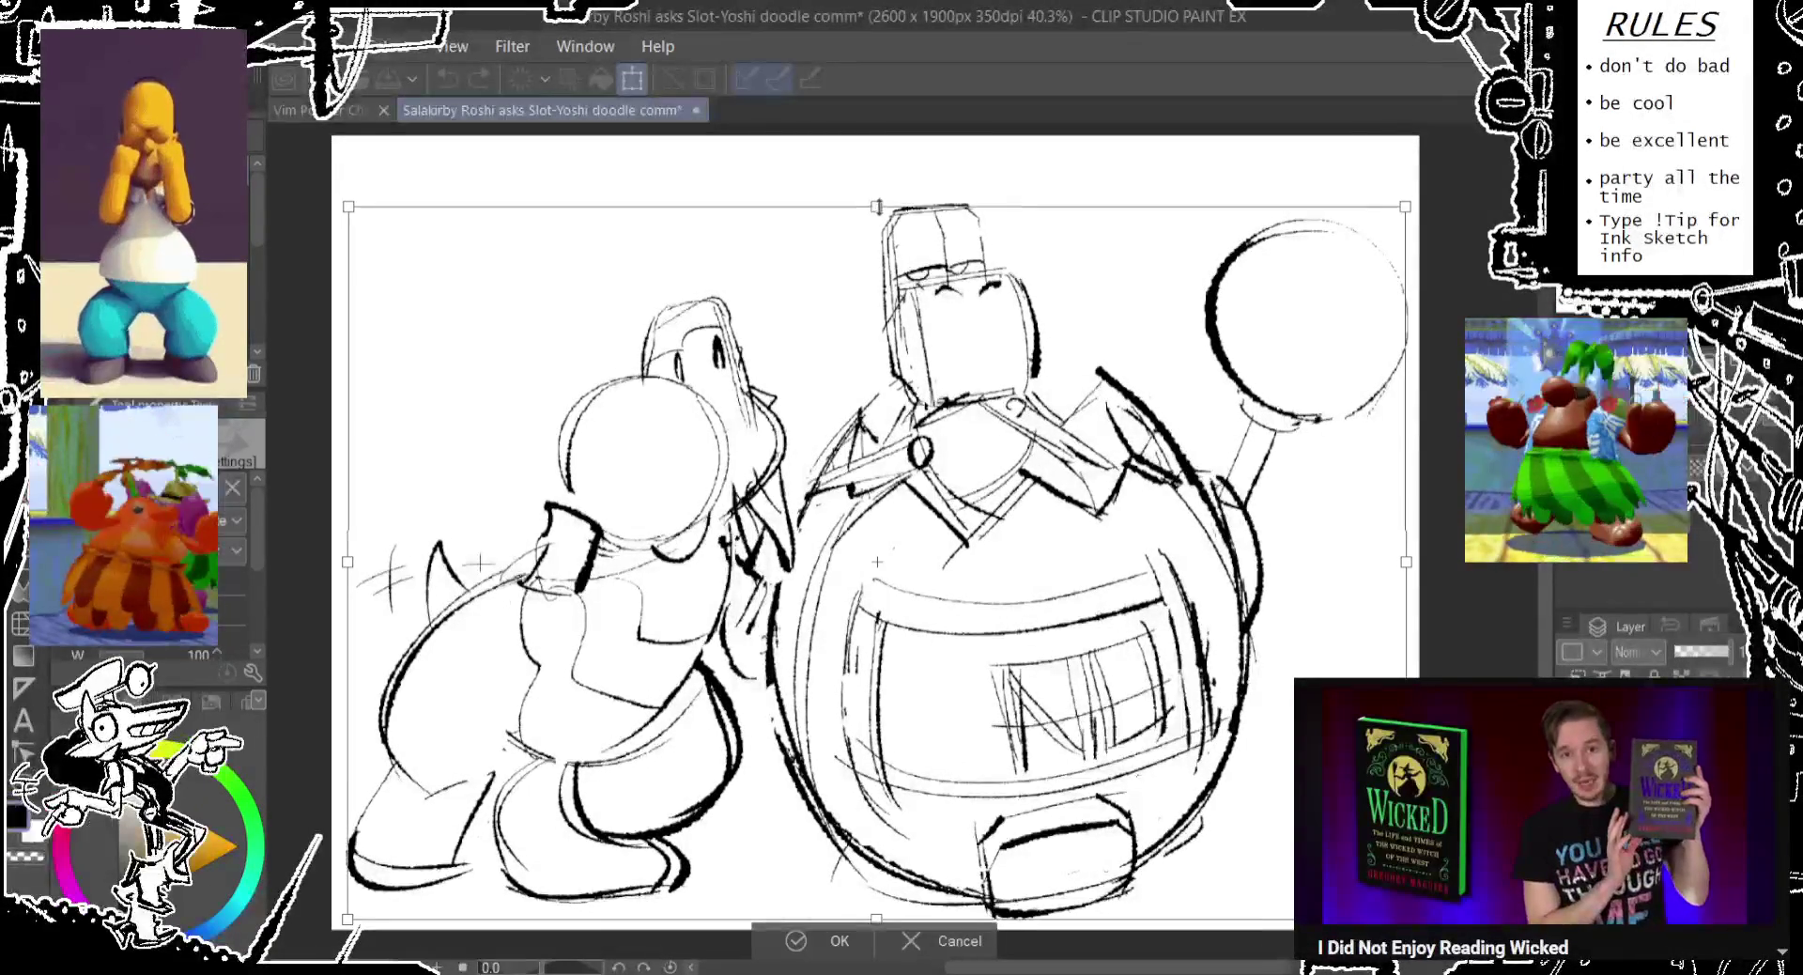
left_click_drag(345, 202, 358, 213)
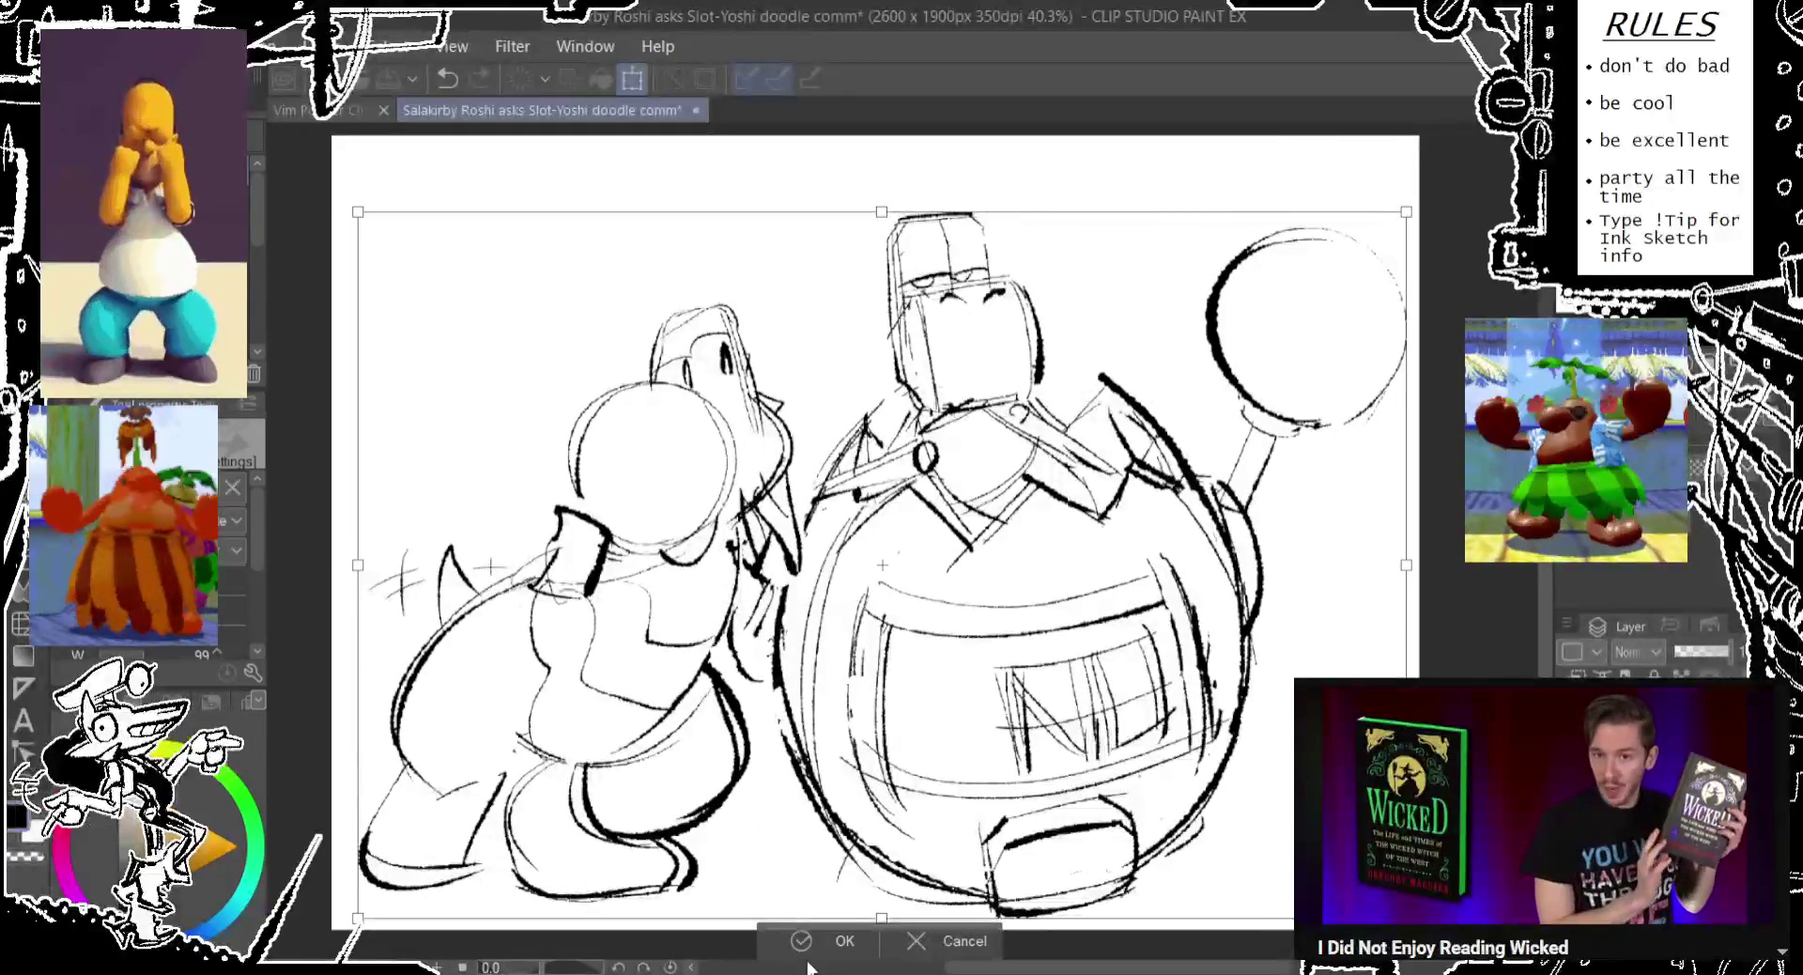
key("Return")
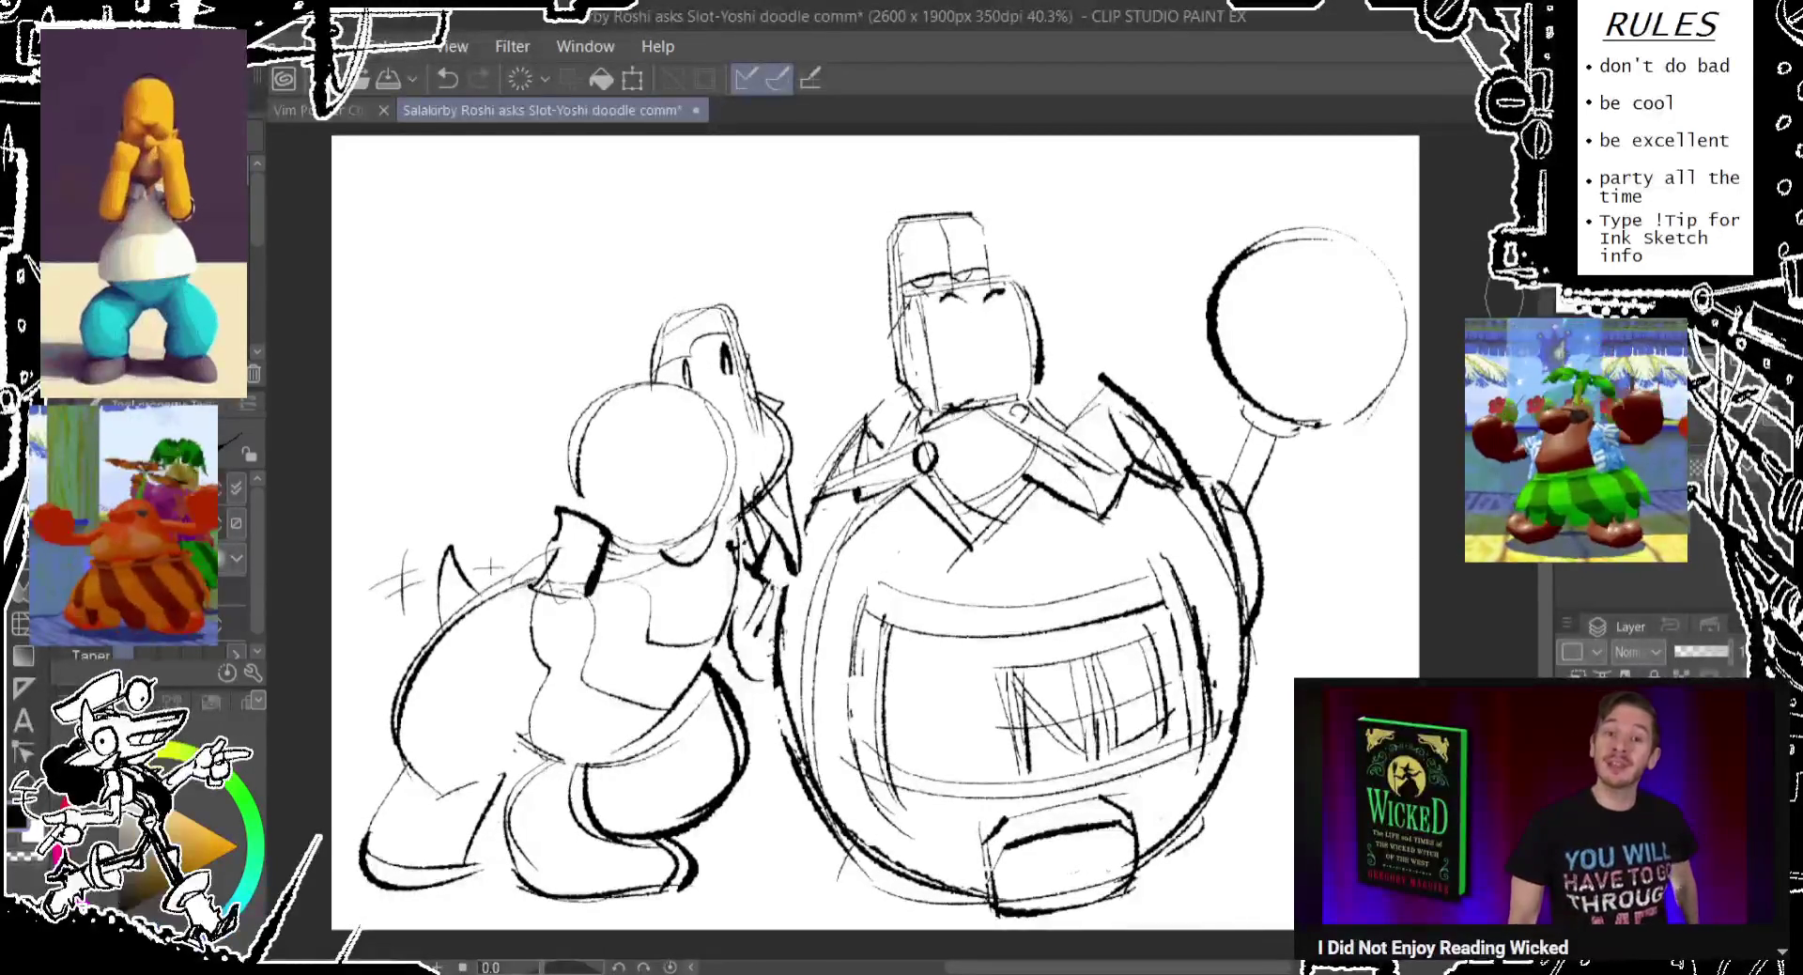
left_click(1690, 651)
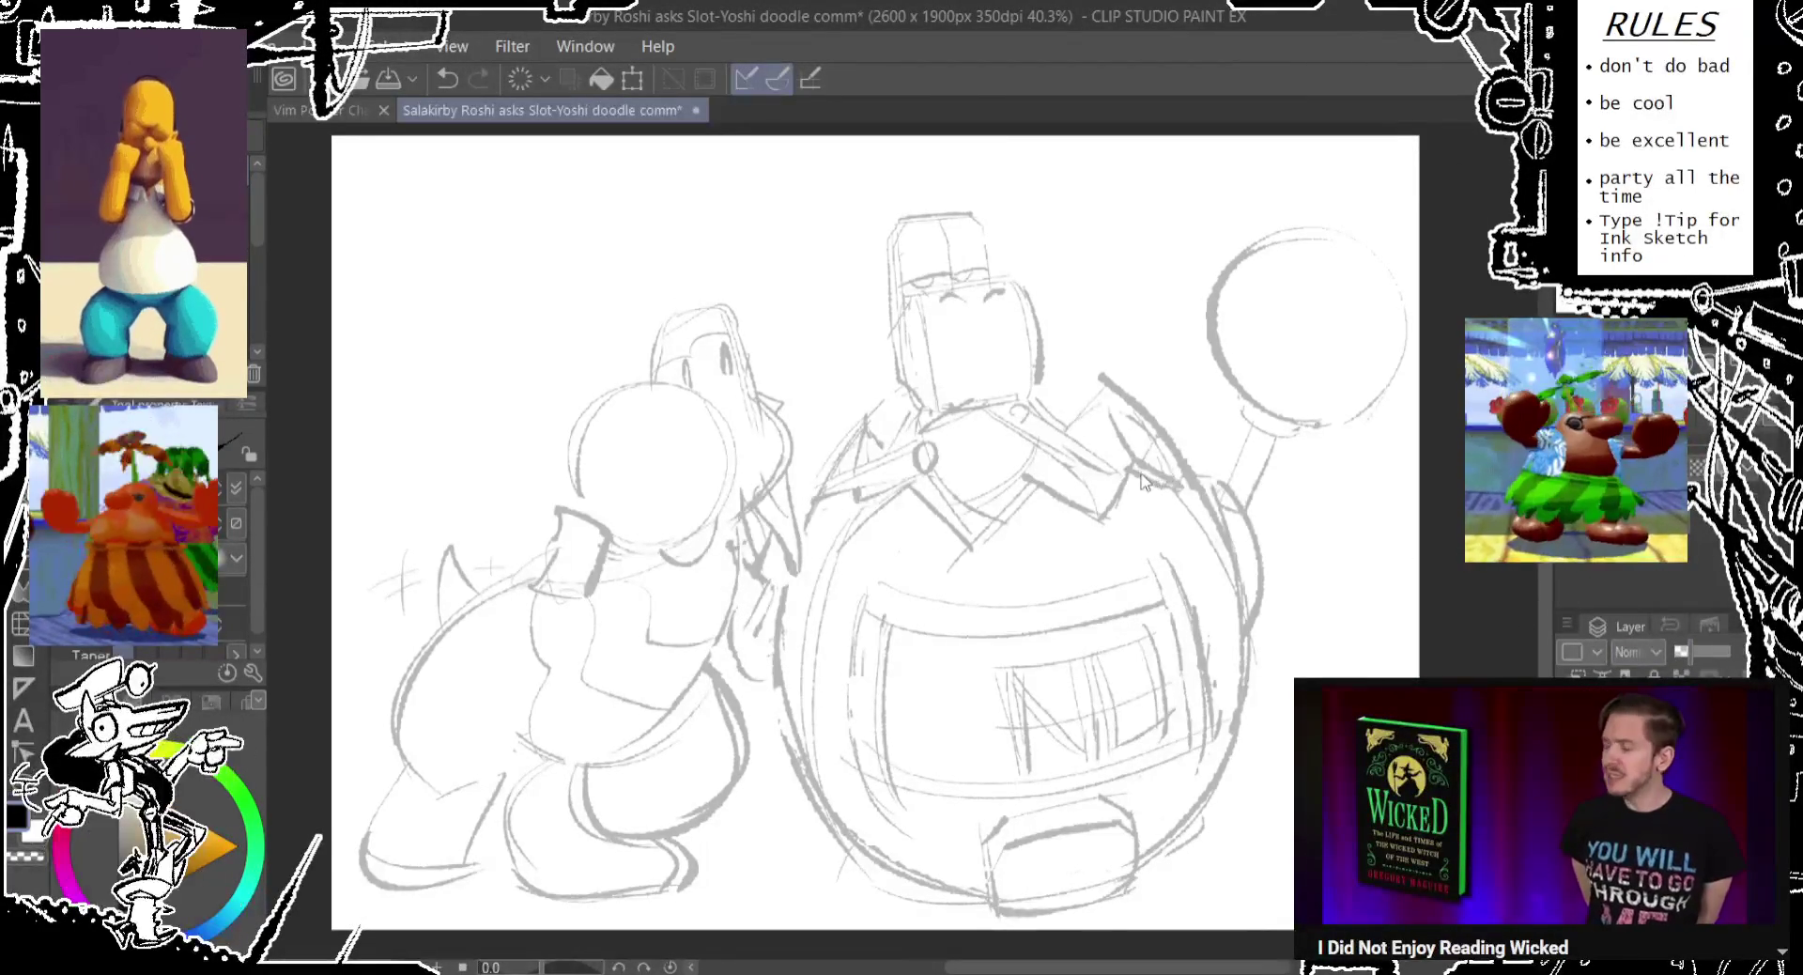
Save the faded sketch and create a new blank 2000 x 2500 px, 350 dpi Illustration canvas.
key("ctrl+s")
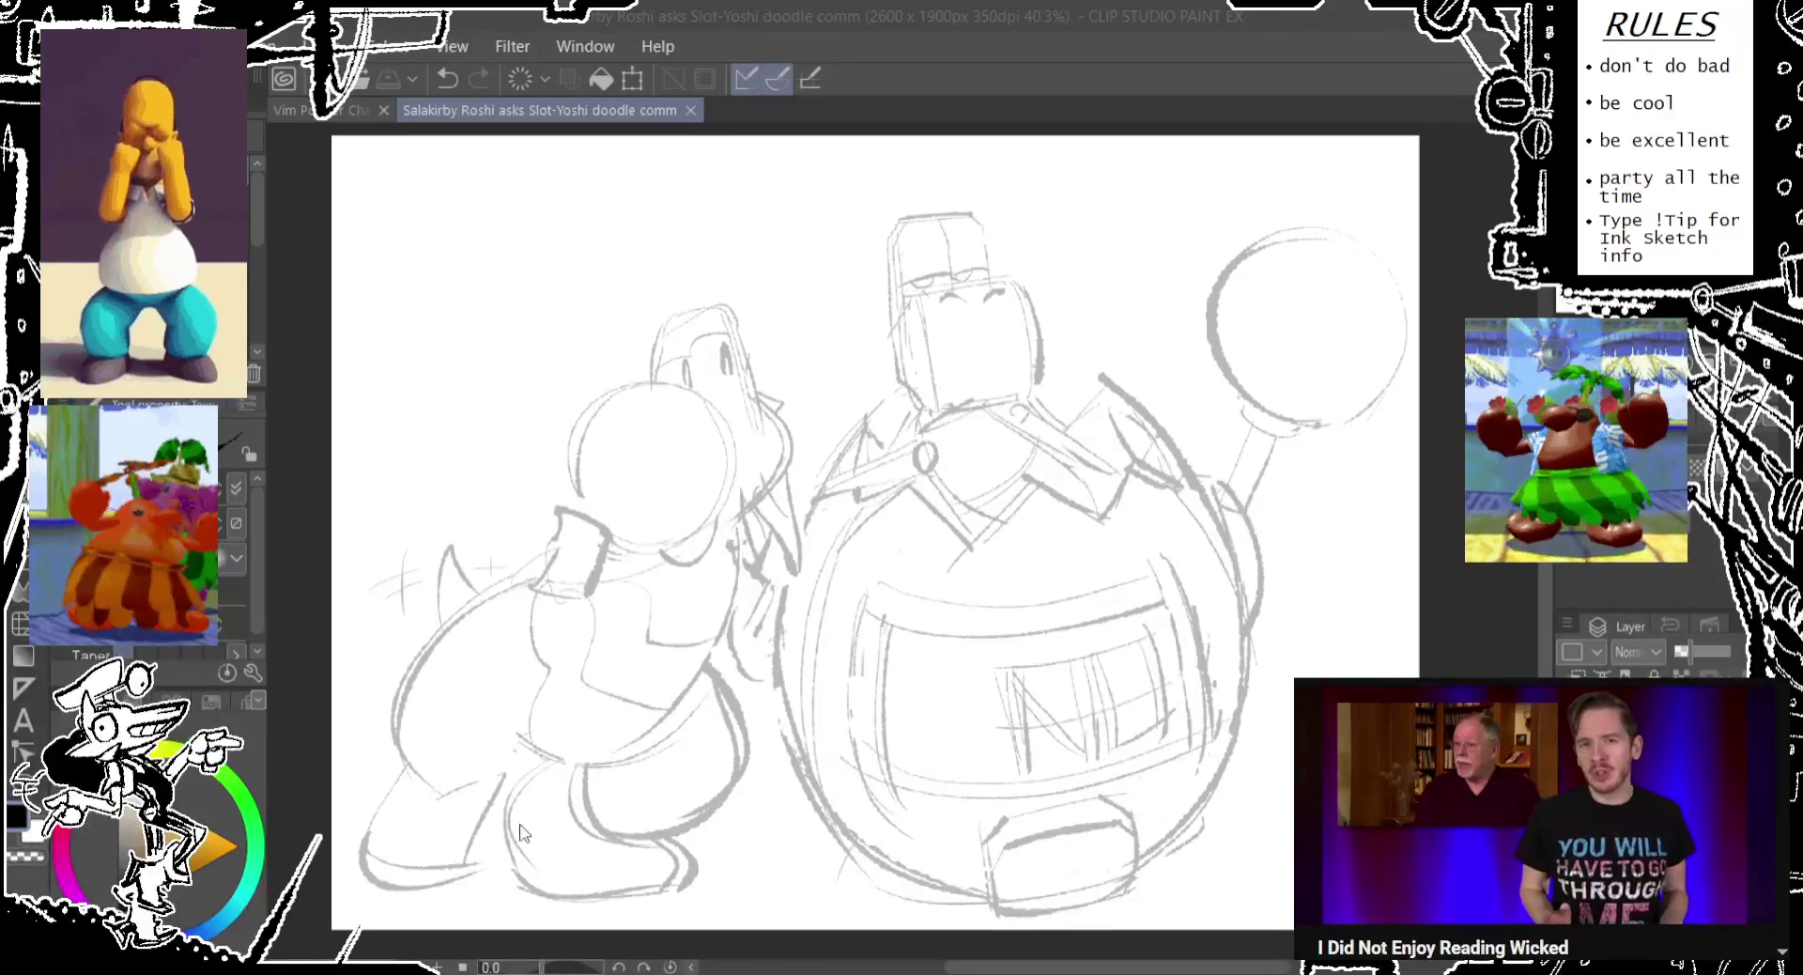
key("Return")
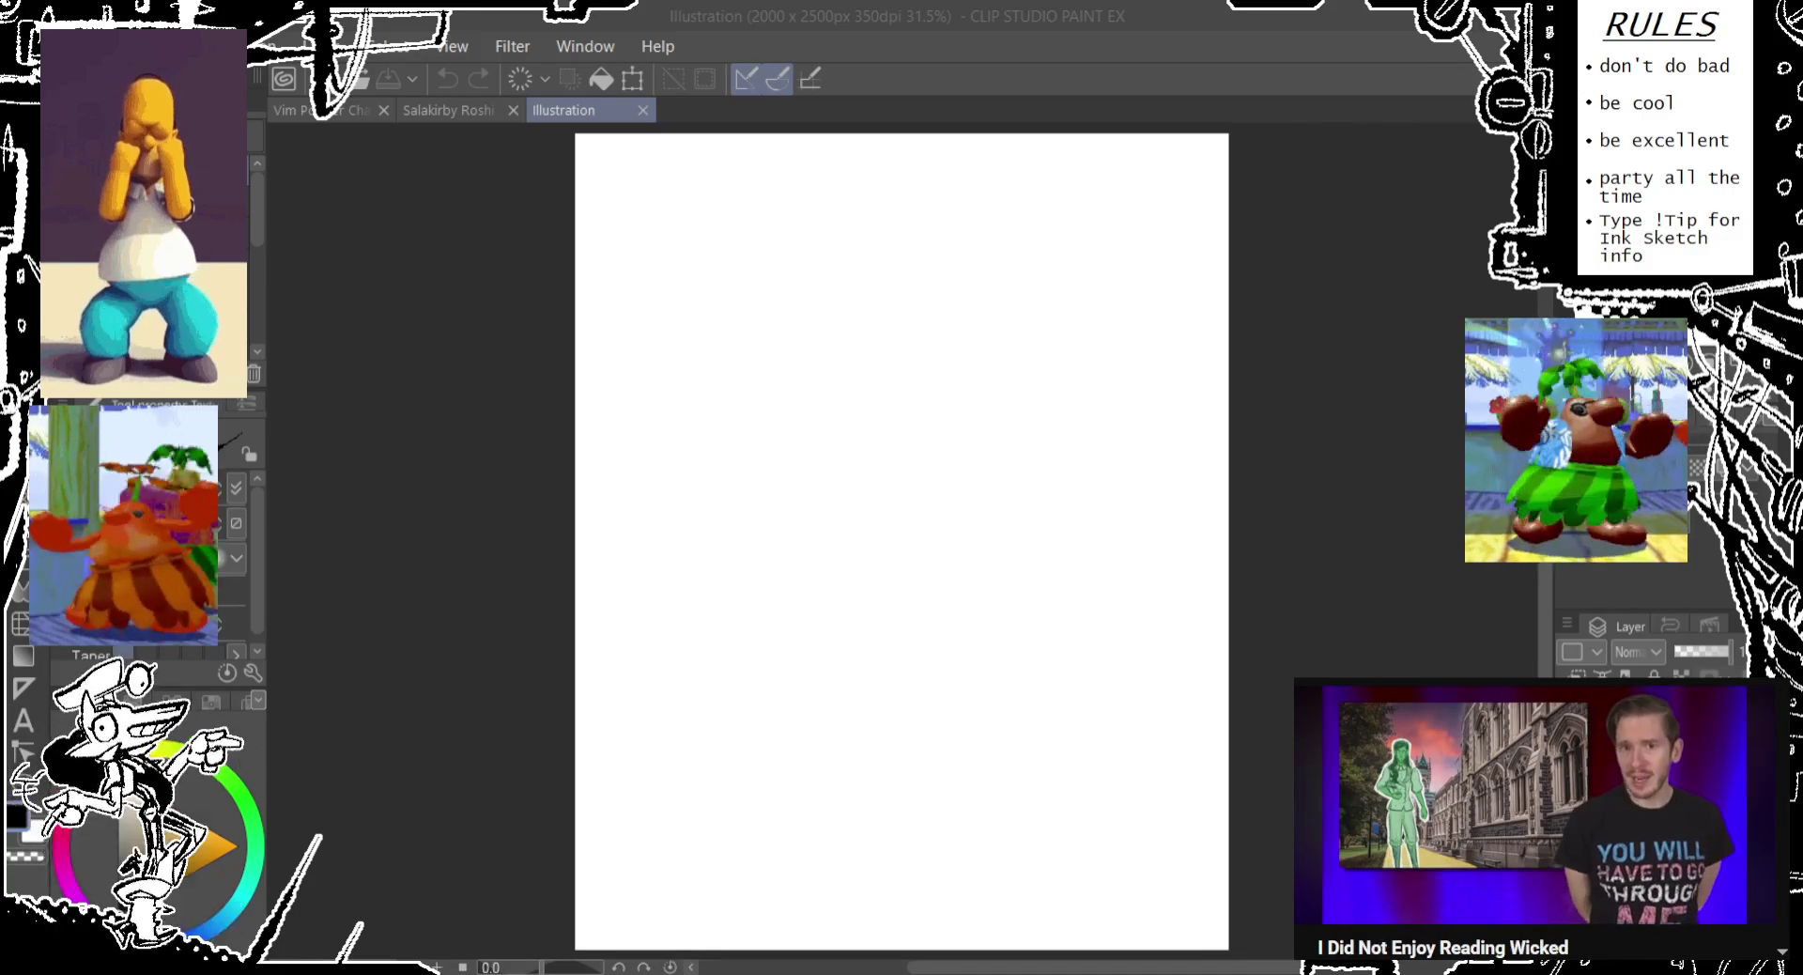
Zoom the blank Illustration canvas from 31.5% to 50%.
key("ctrl+plus")
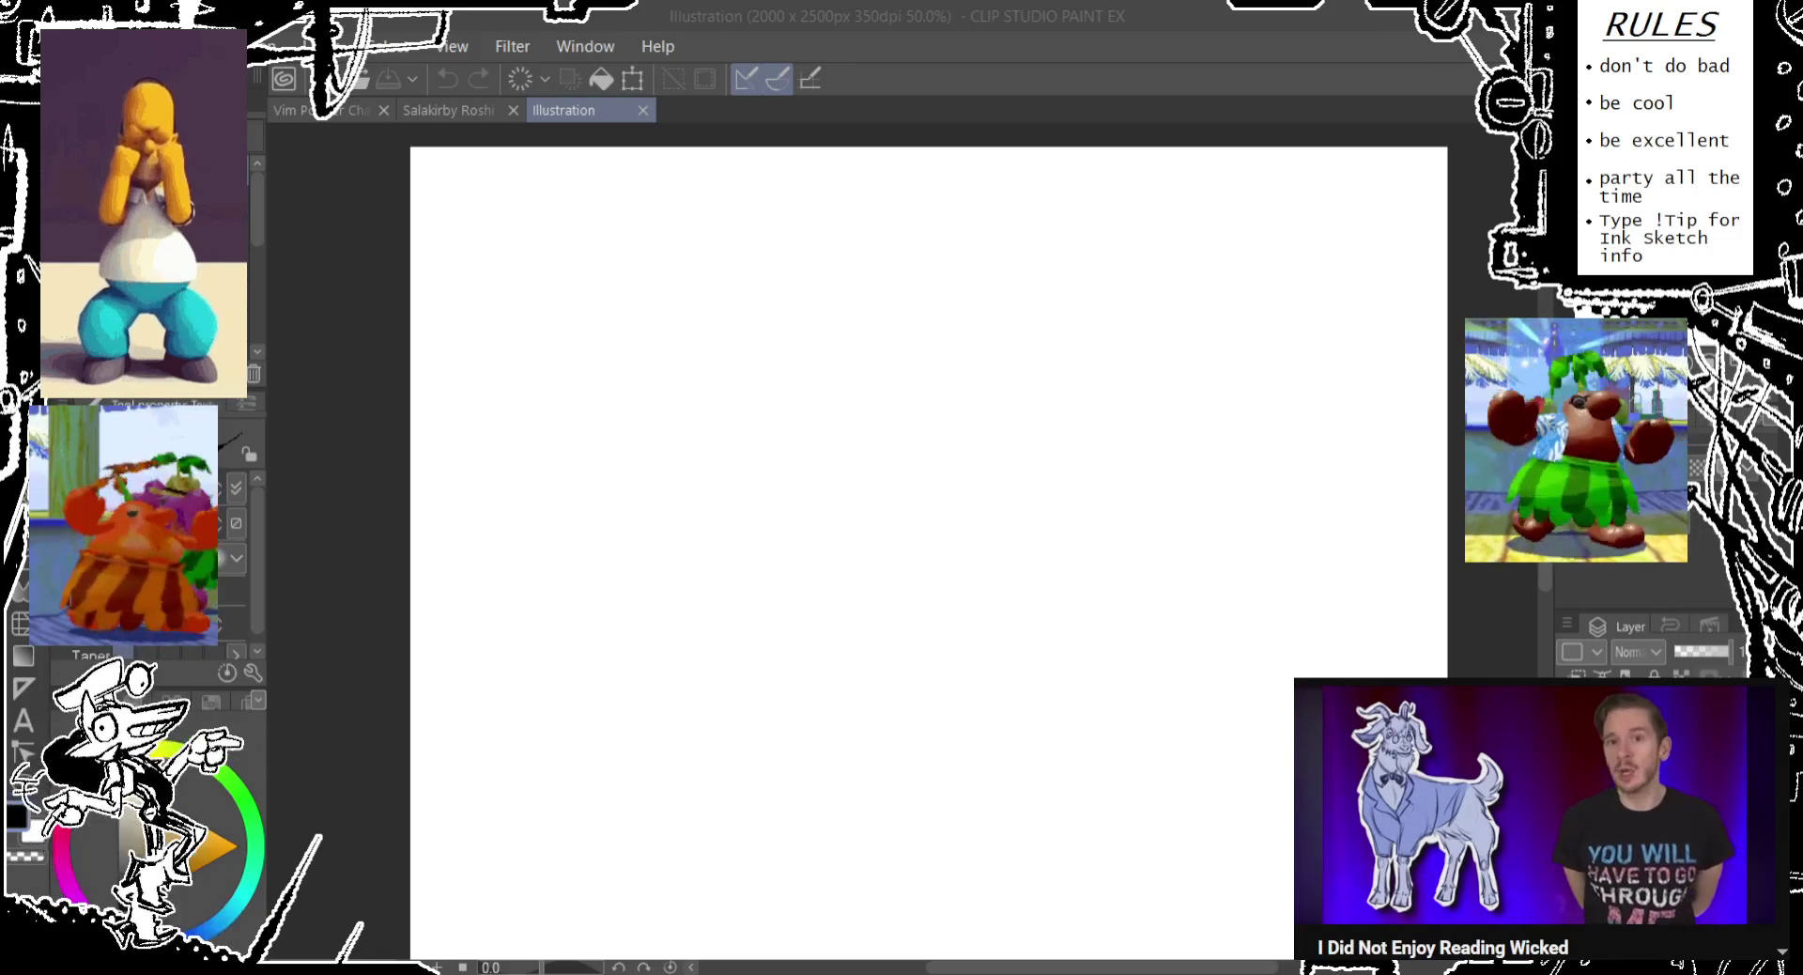
left_click(1208, 76)
Sketch and undo trial head circles on the blank canvas.
mouse_move(779, 322)
left_mouse_down()
mouse_move(685, 322)
mouse_move(751, 324)
left_mouse_up()
key("ctrl+z")
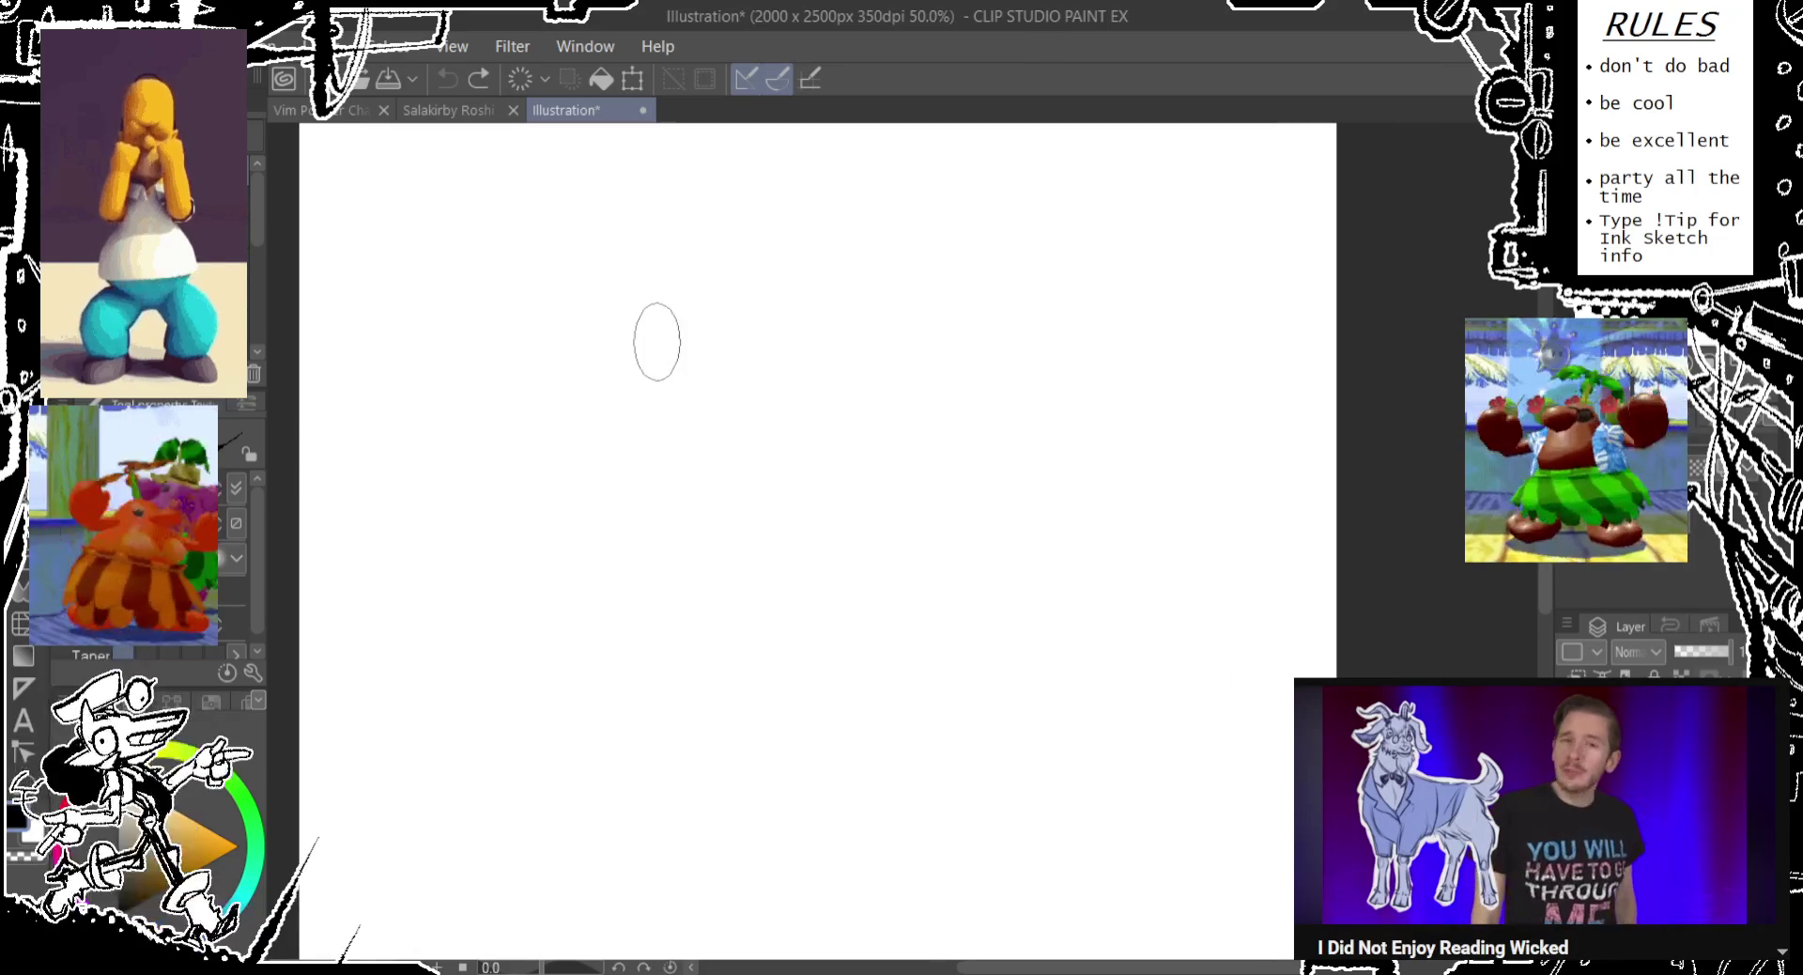
scroll(641, 325, "down", 1)
mouse_move(691, 376)
left_mouse_down()
mouse_move(628, 369)
mouse_move(711, 231)
mouse_move(662, 360)
mouse_move(711, 390)
mouse_move(706, 344)
left_mouse_up()
key("ctrl+z")
key("ctrl+z")
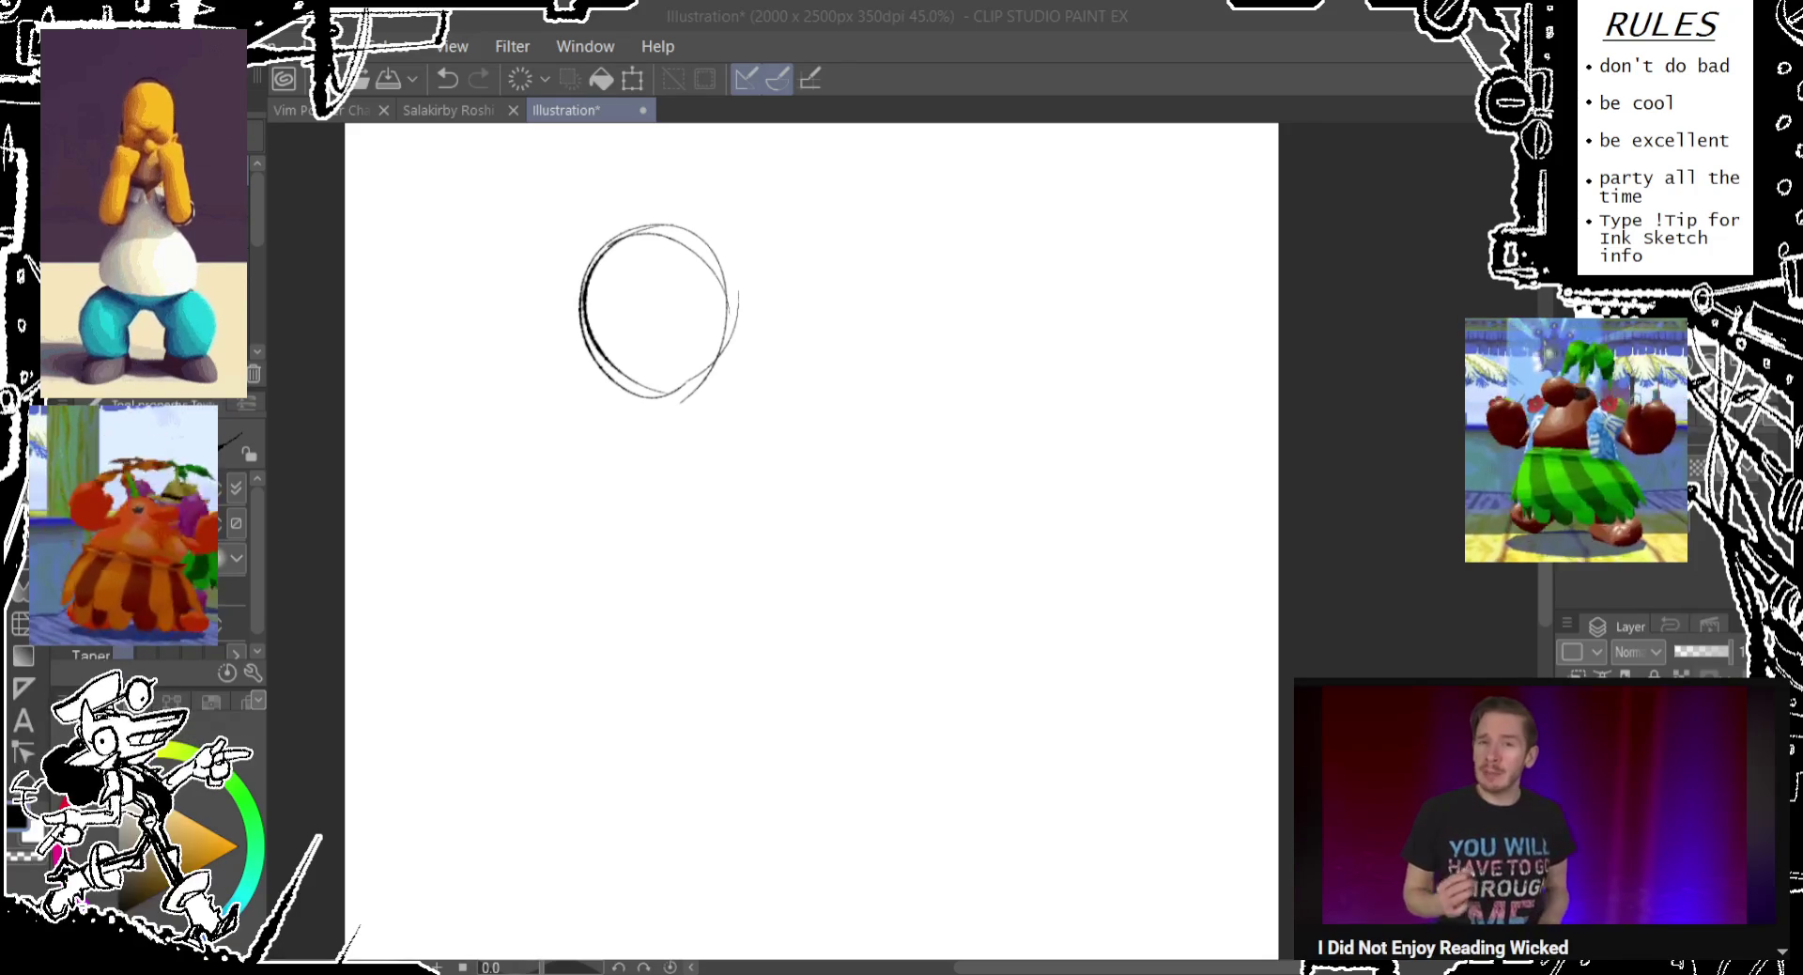
Draw a small oval and a line running down to it from the 9-shaped head.
left_click_drag(601, 353, 613, 368)
left_click_drag(548, 310, 563, 517)
key("Delete")
key("ctrl+z")
left_click_drag(523, 381, 539, 515)
key("ctrl+z")
left_click_drag(498, 350, 506, 474)
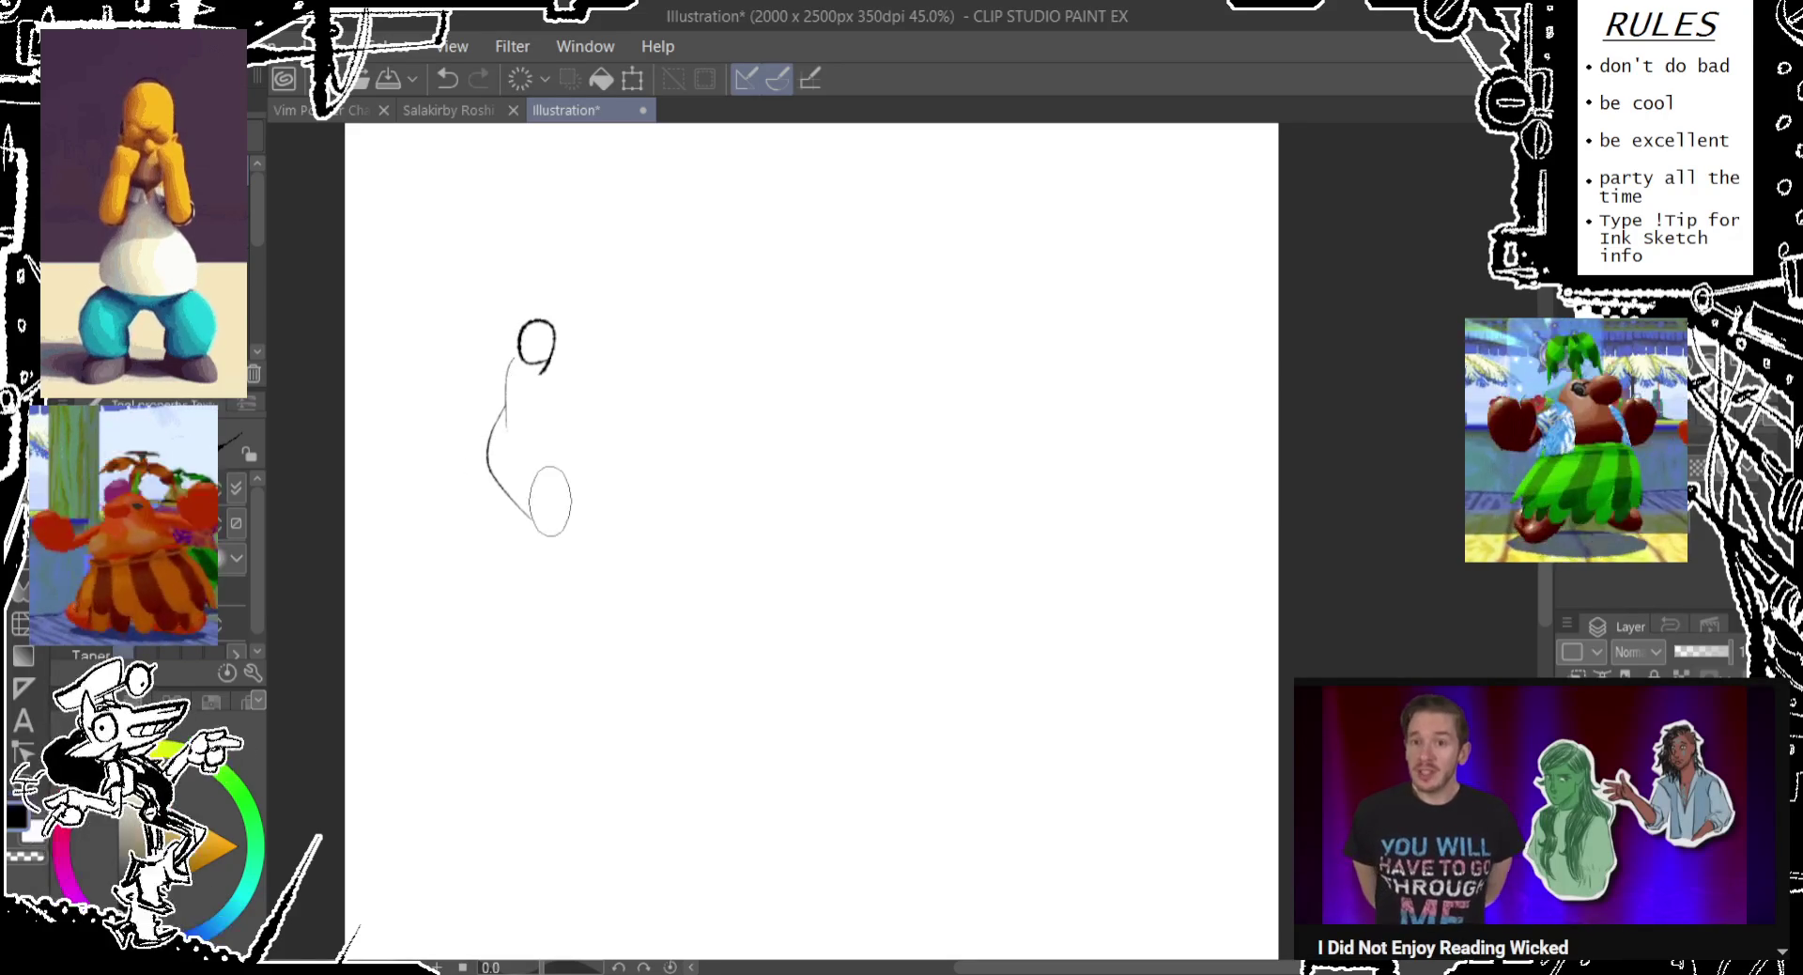
Try and undo ovals and a long body line beside the head.
key("ctrl+z")
mouse_move(564, 338)
left_mouse_down()
mouse_move(496, 374)
mouse_move(488, 450)
mouse_move(535, 575)
left_mouse_up()
key("ctrl+z")
key("ctrl+z")
key("ctrl+z")
mouse_move(576, 428)
left_mouse_down()
mouse_move(591, 469)
mouse_move(552, 540)
left_mouse_up()
left_click_drag(552, 511, 548, 516)
key("ctrl+z")
Rough in the first figure's oval torso and hip curve.
mouse_move(611, 362)
left_mouse_down()
mouse_move(604, 443)
mouse_move(332, 358)
left_mouse_up()
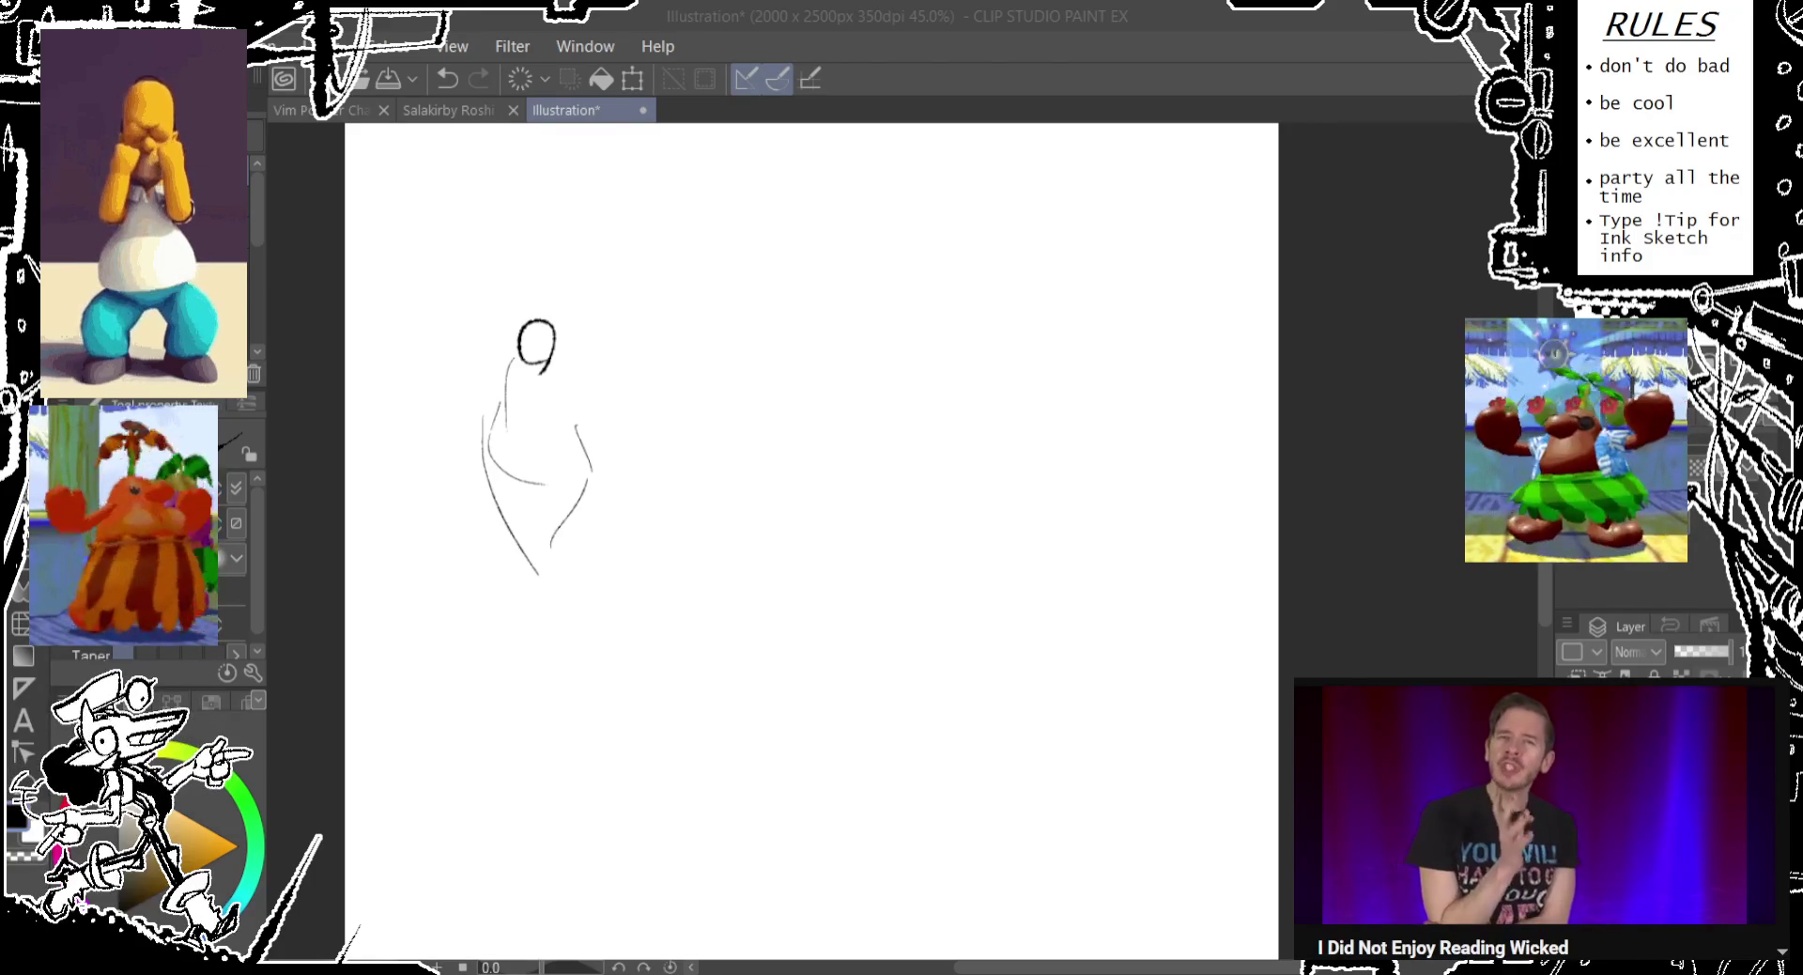
mouse_move(503, 405)
left_mouse_down()
mouse_move(512, 474)
mouse_move(578, 430)
left_mouse_up()
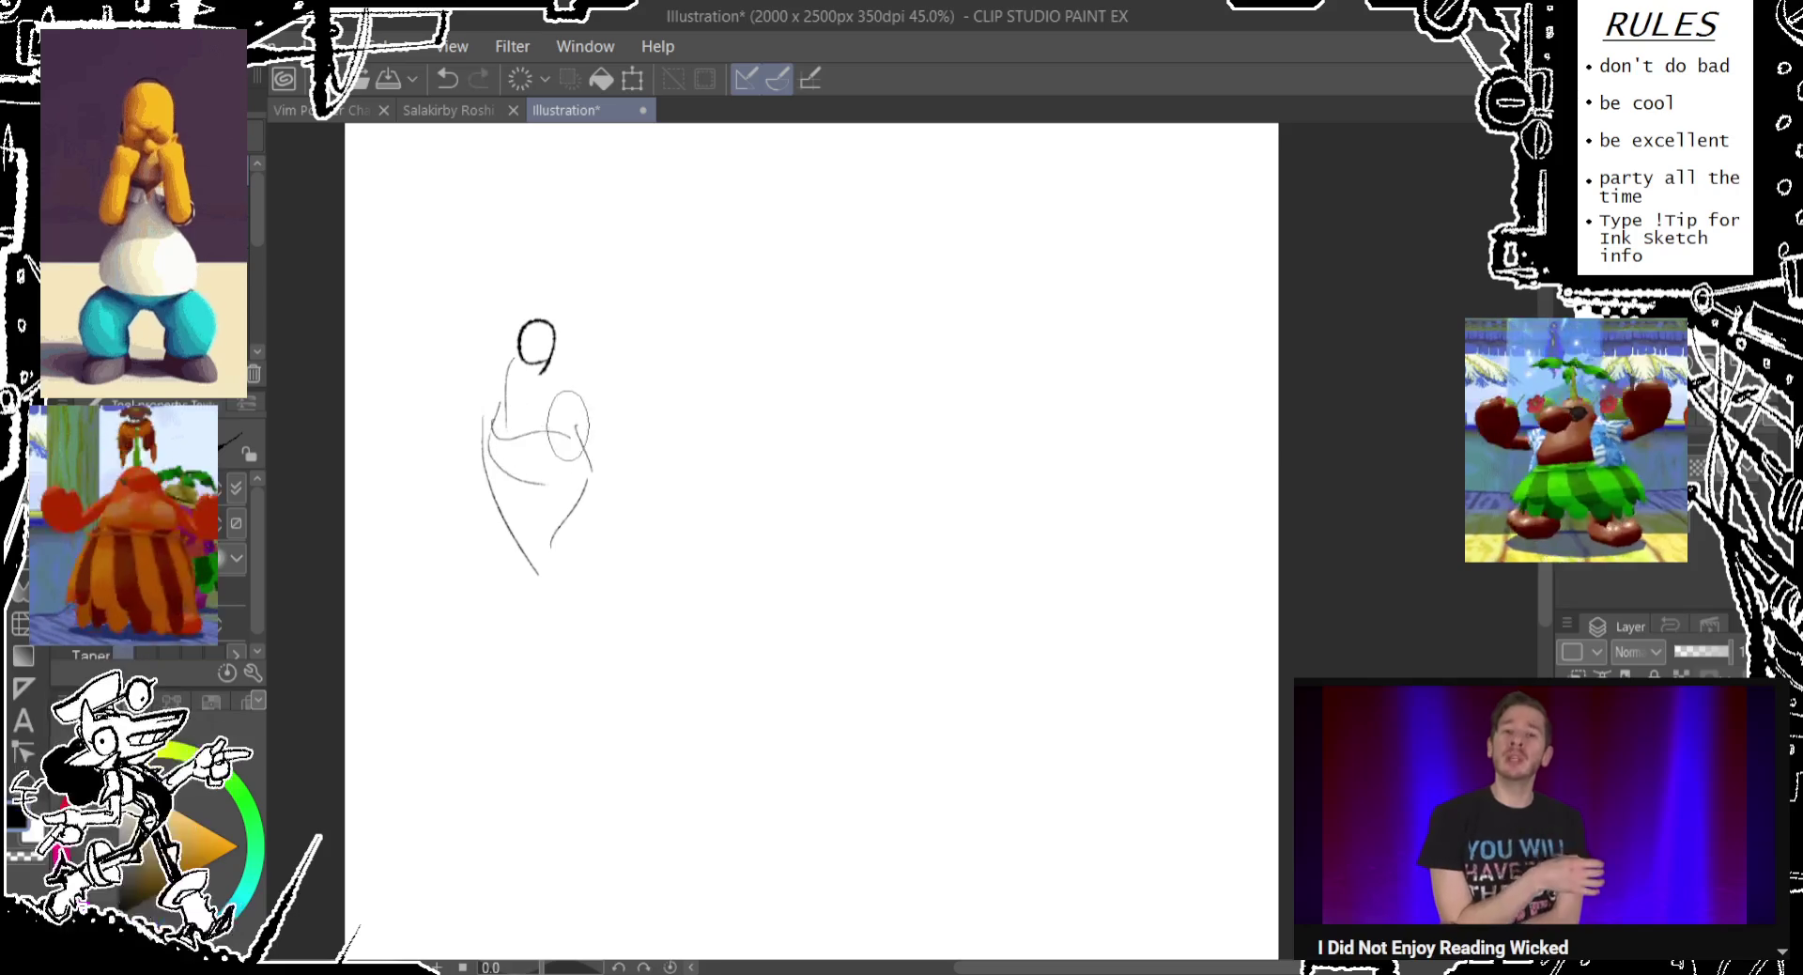
mouse_move(526, 357)
left_mouse_down()
mouse_move(488, 418)
mouse_move(518, 361)
left_mouse_up()
key("ctrl+z")
key("ctrl+z")
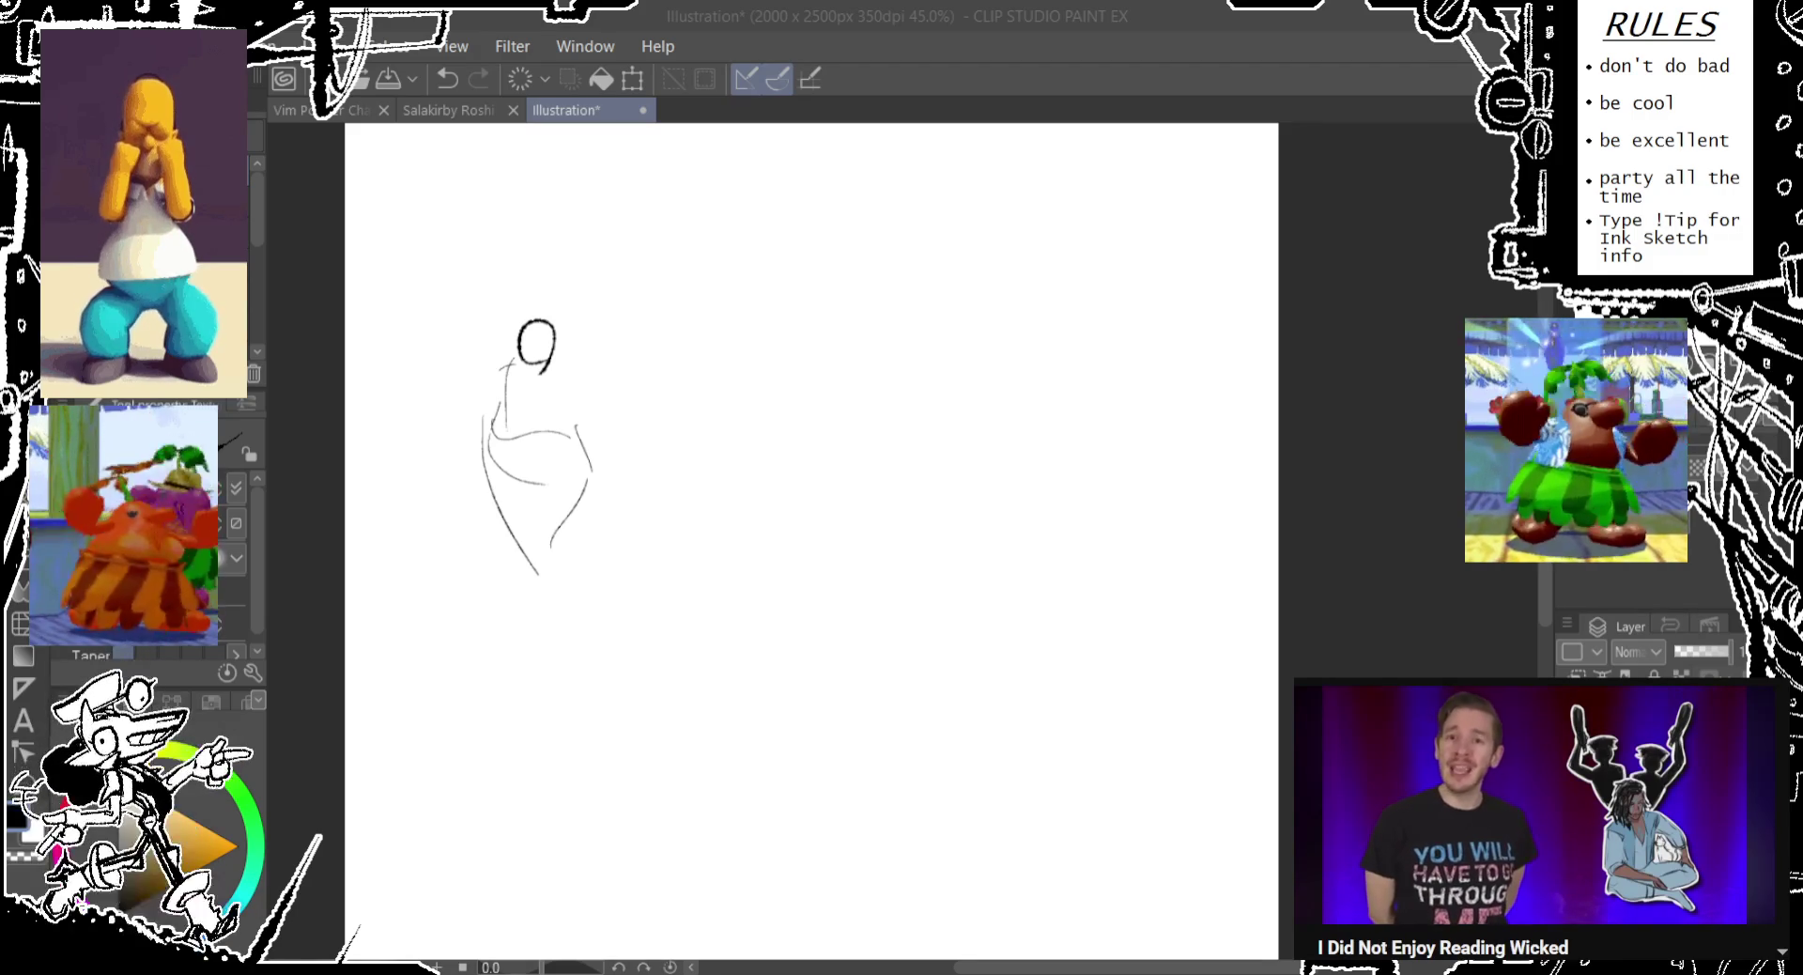
left_click(512, 110)
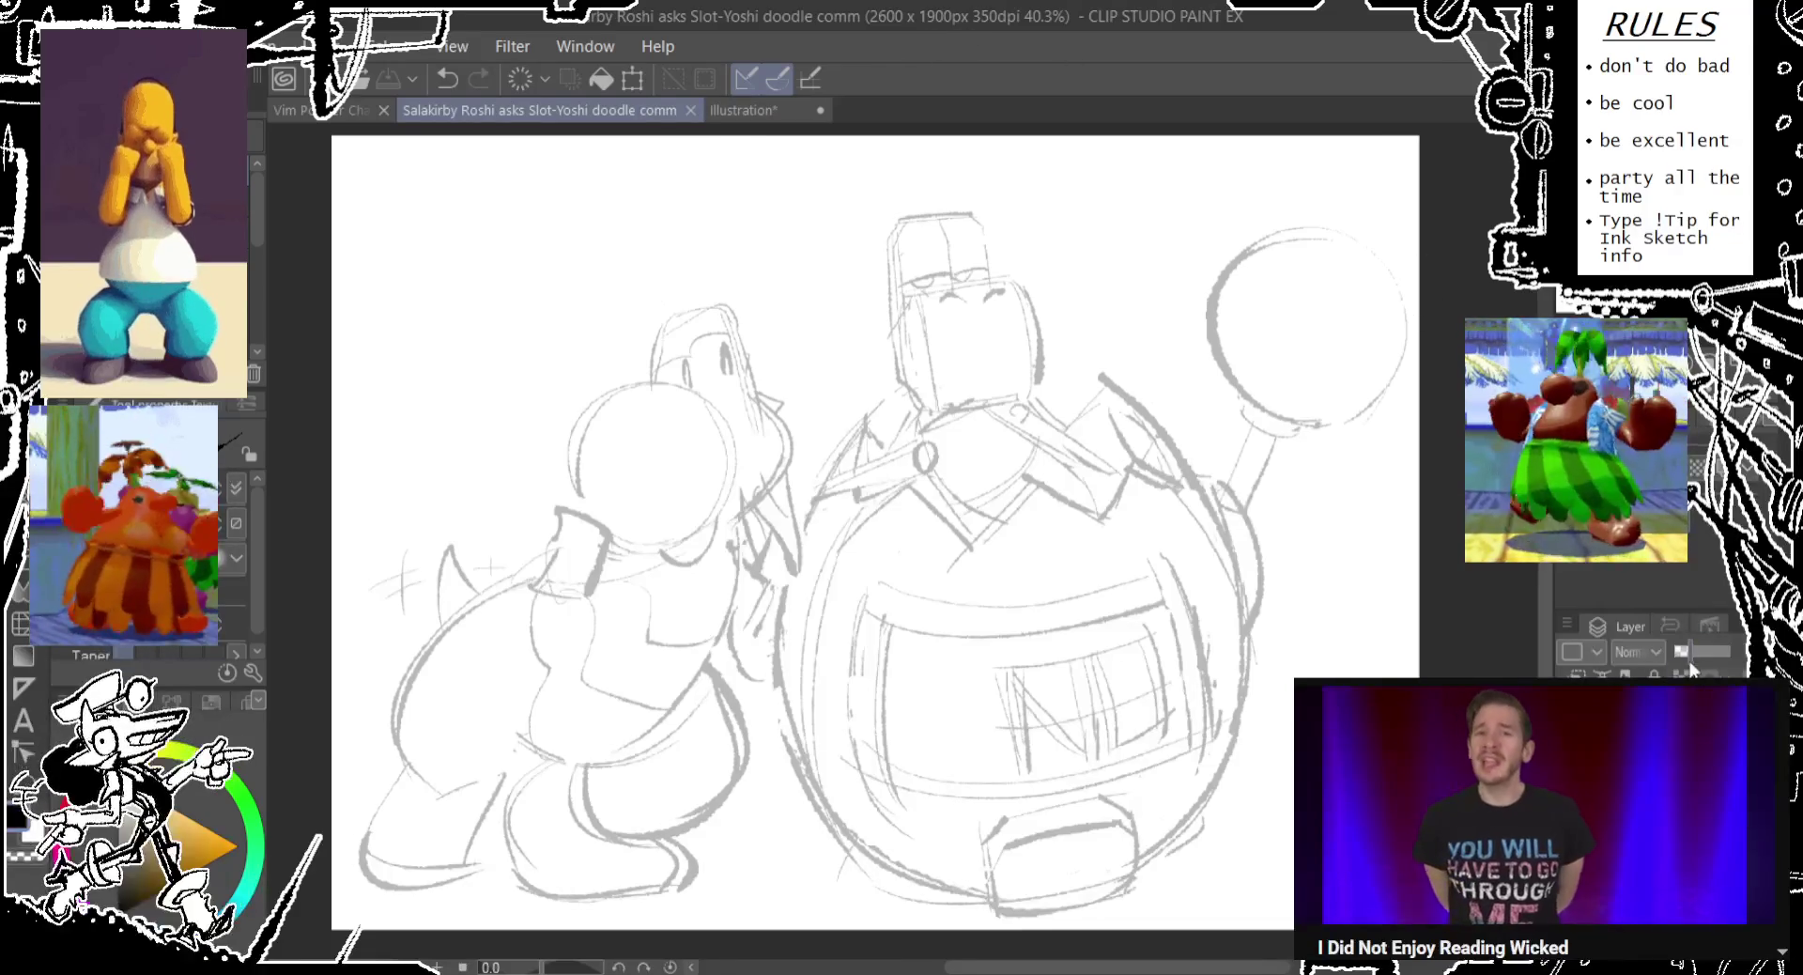
Fade the Salakirby Roshi sketch layer to a light-grey underlay with its opacity slider.
key("ctrl+e")
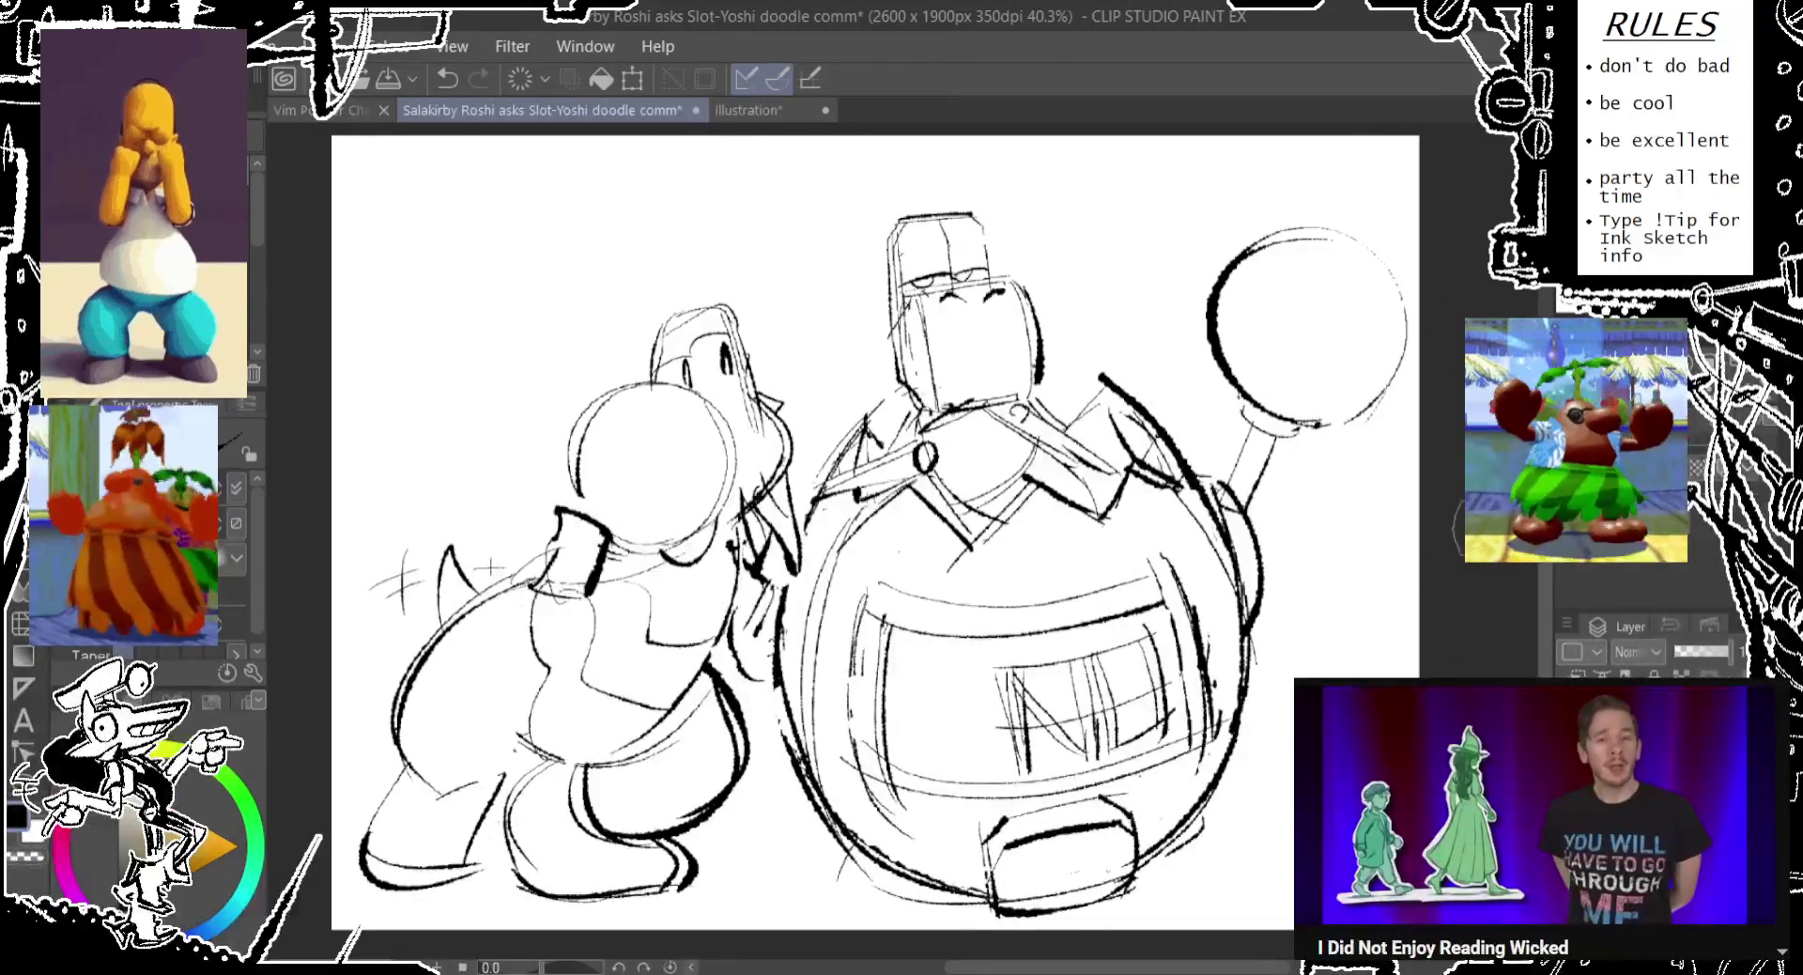
left_click_drag(843, 226, 933, 404)
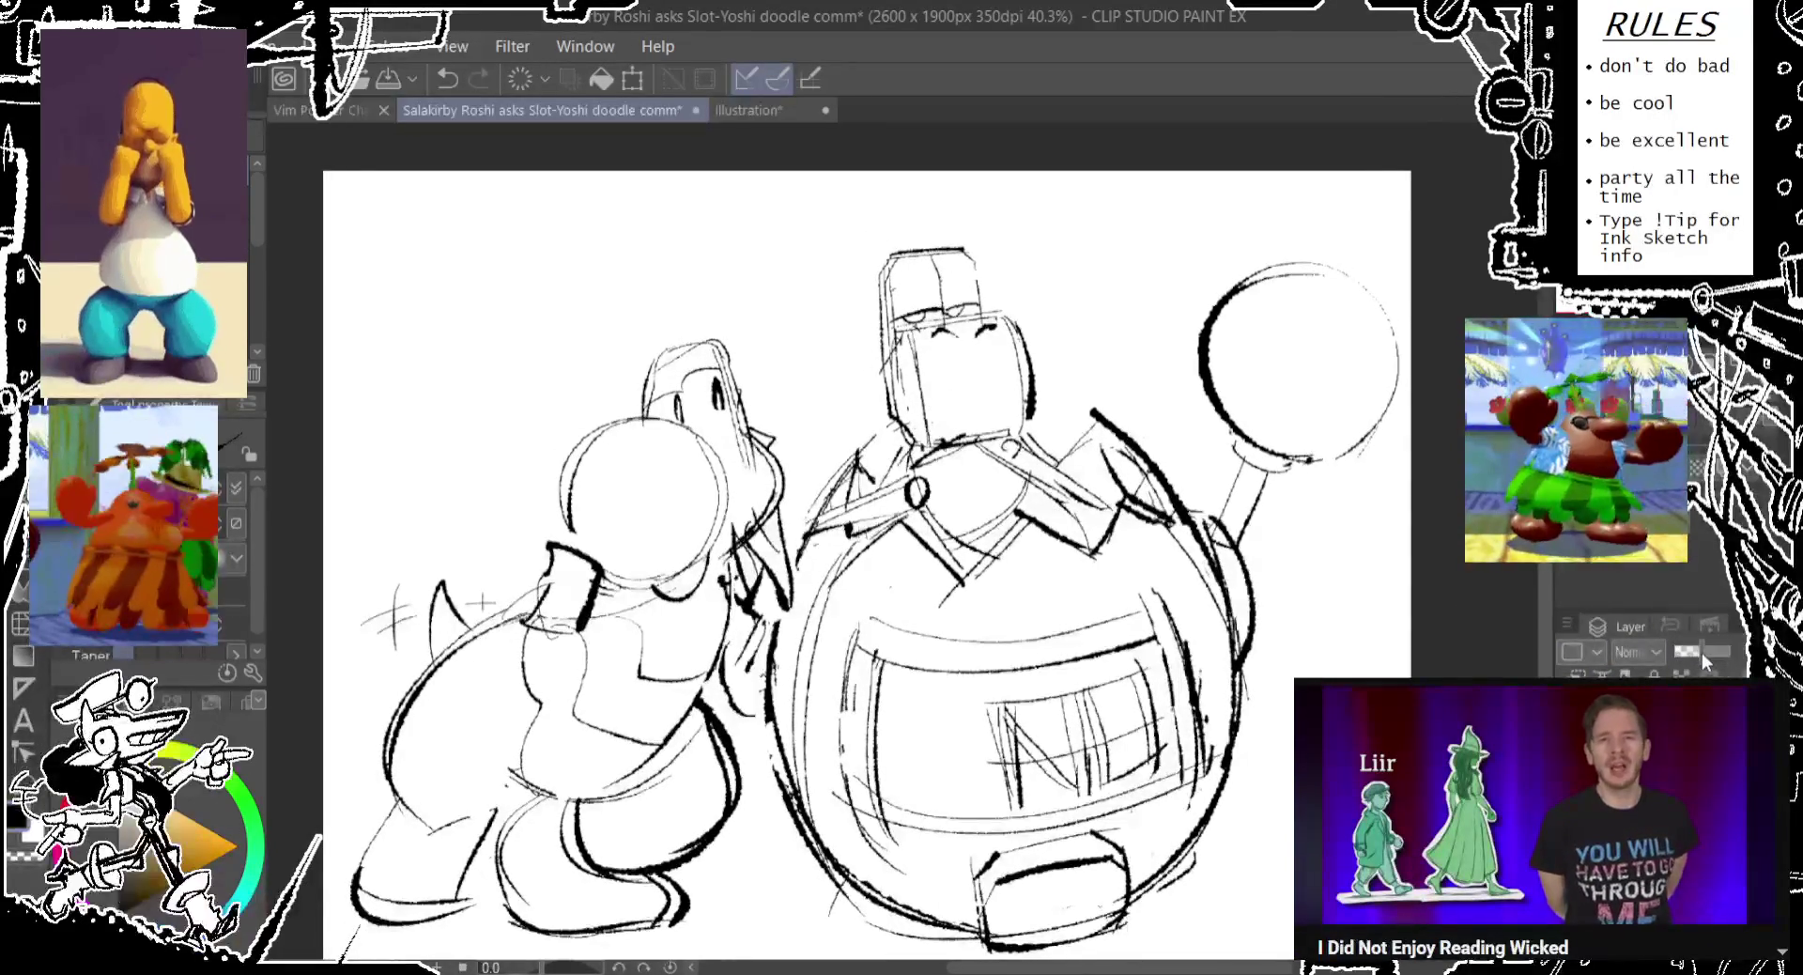
left_click_drag(1702, 652, 1693, 652)
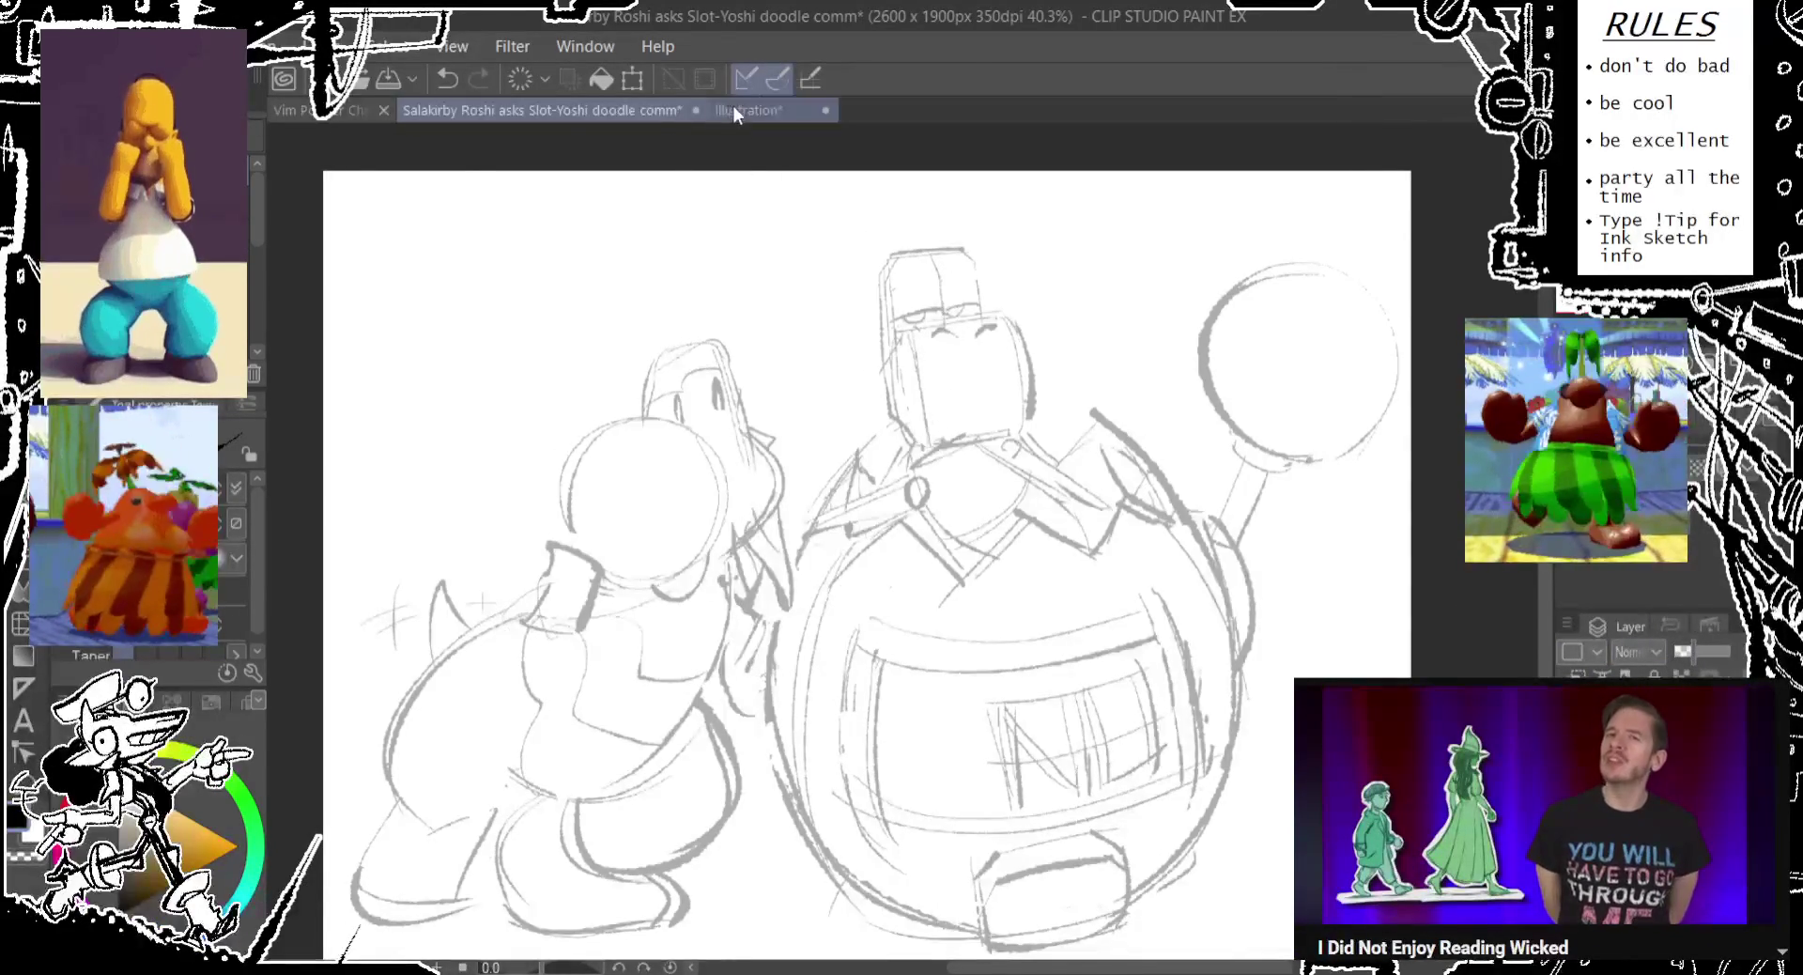
left_click(747, 110)
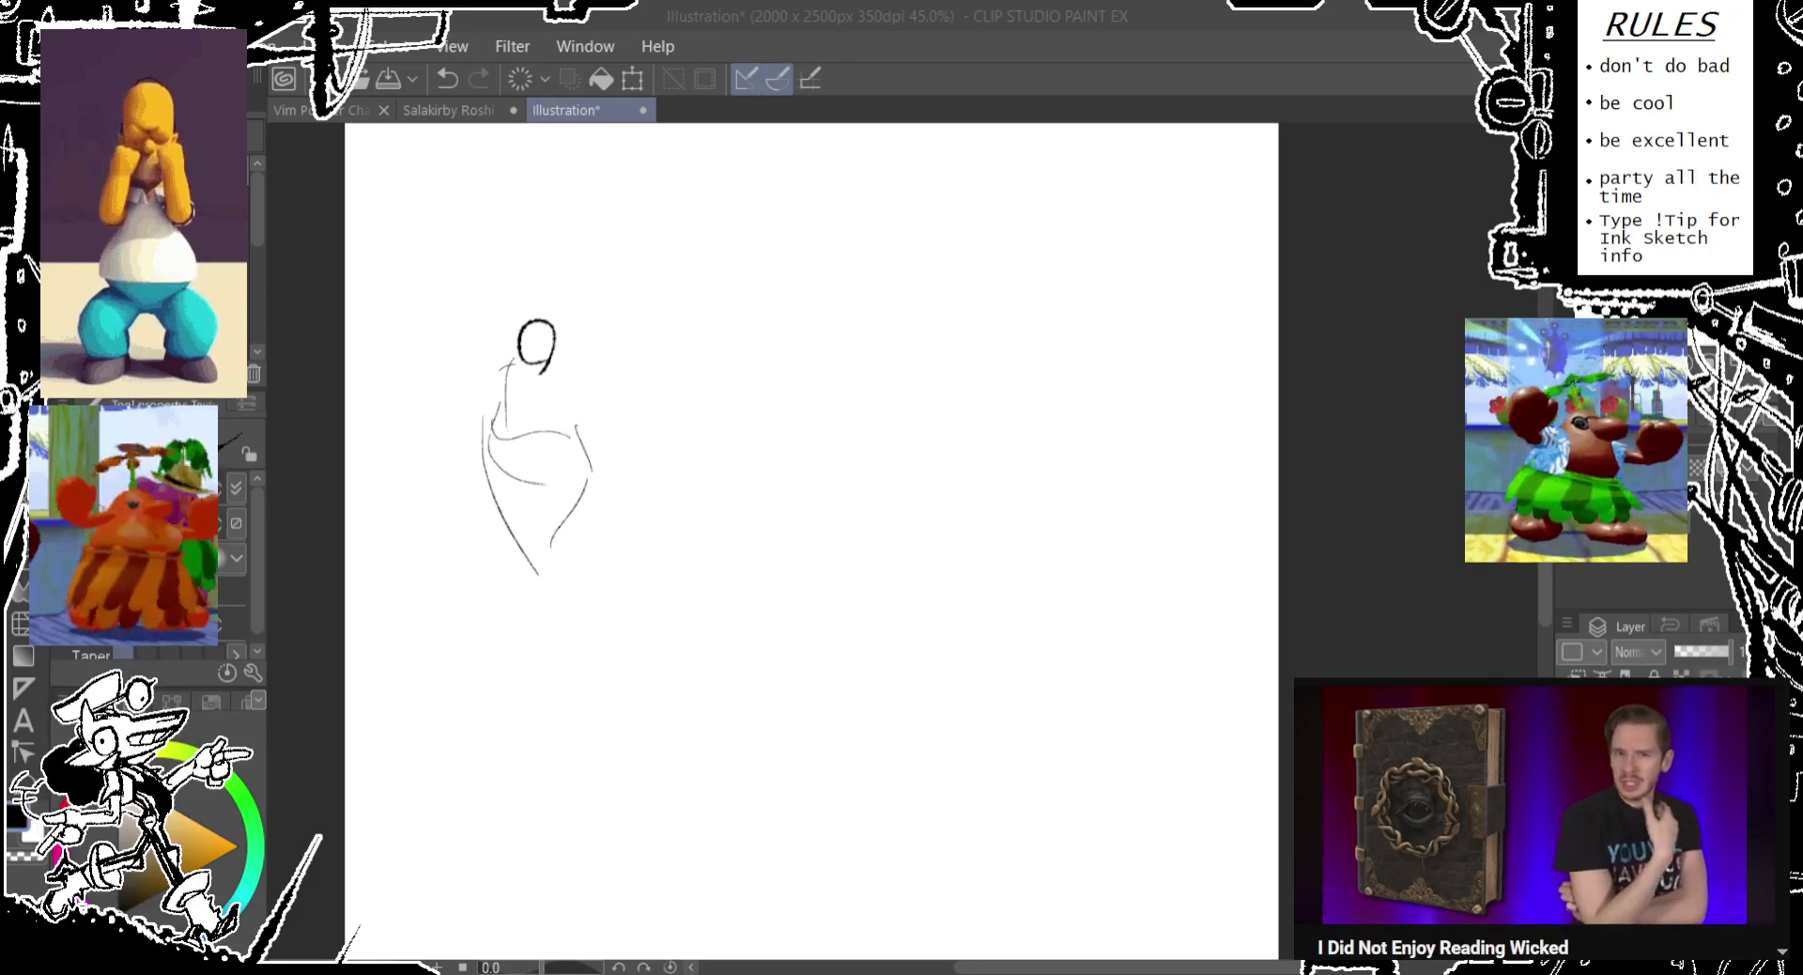
left_click(1053, 19)
Start the second figure's body line and ellipse right of the first, undoing misplaced strokes.
mouse_move(467, 392)
left_mouse_down()
mouse_move(564, 387)
mouse_move(583, 405)
mouse_move(591, 349)
mouse_move(523, 368)
mouse_move(507, 474)
mouse_move(492, 383)
left_mouse_up()
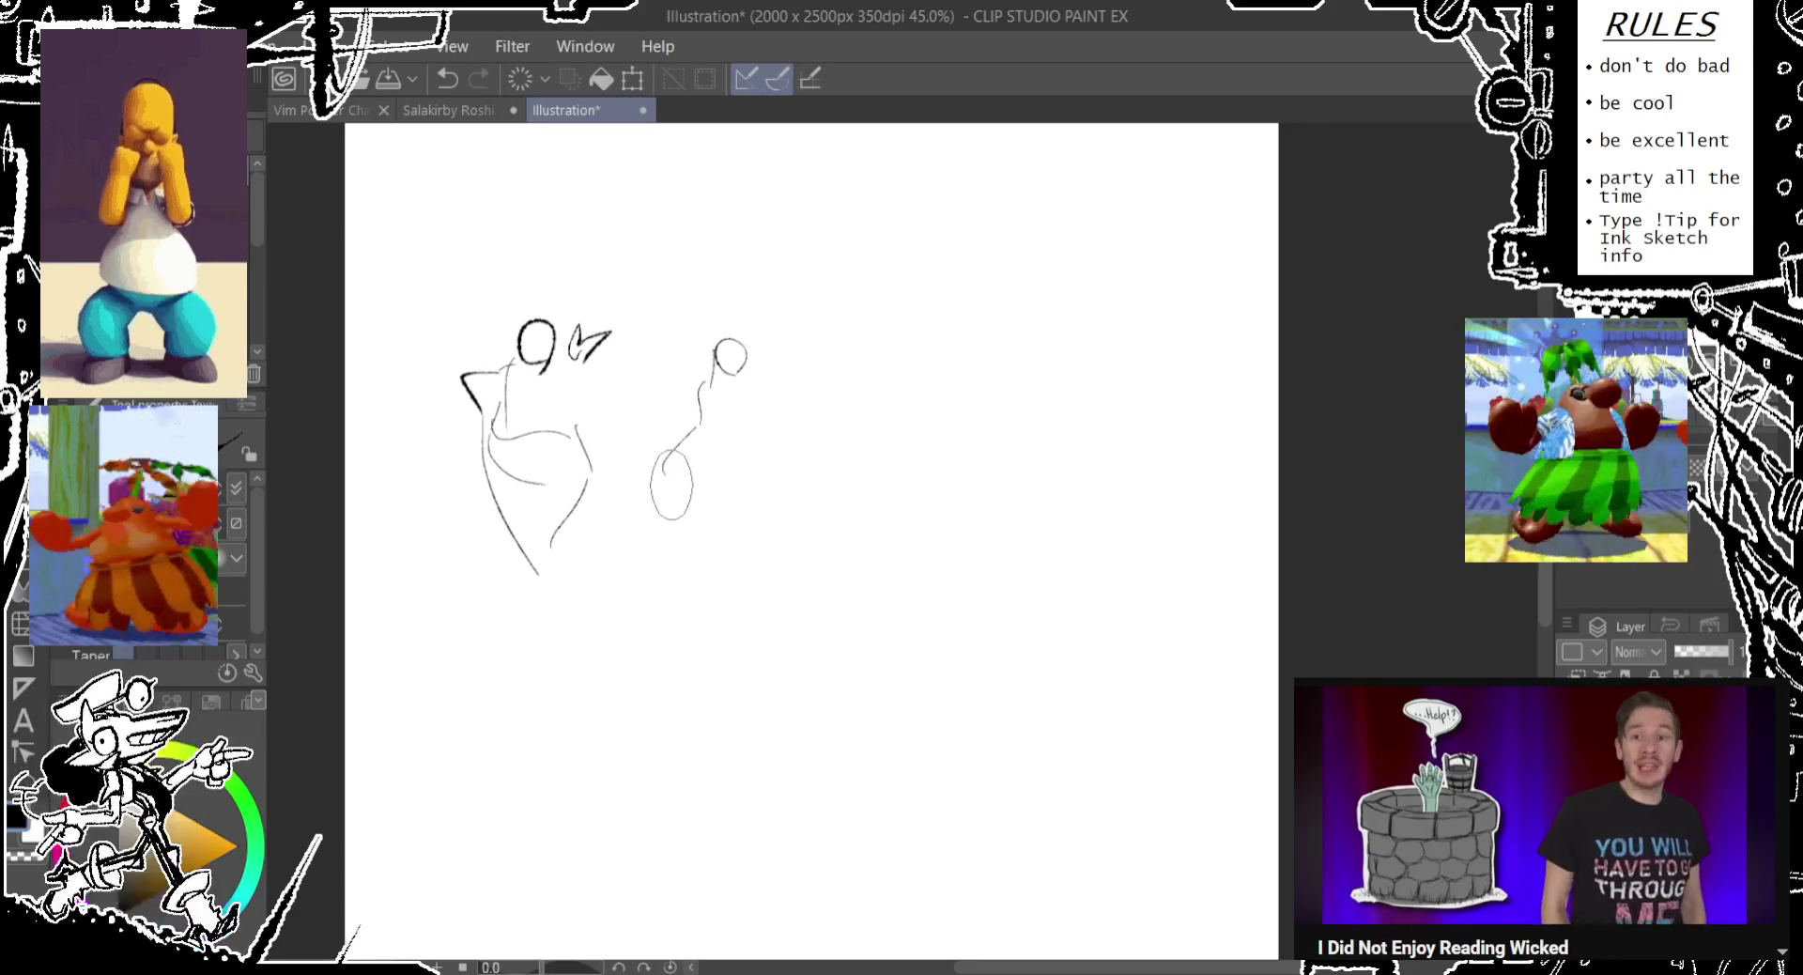
key("ctrl+z")
left_click_drag(697, 427, 718, 550)
left_click_drag(756, 418, 754, 422)
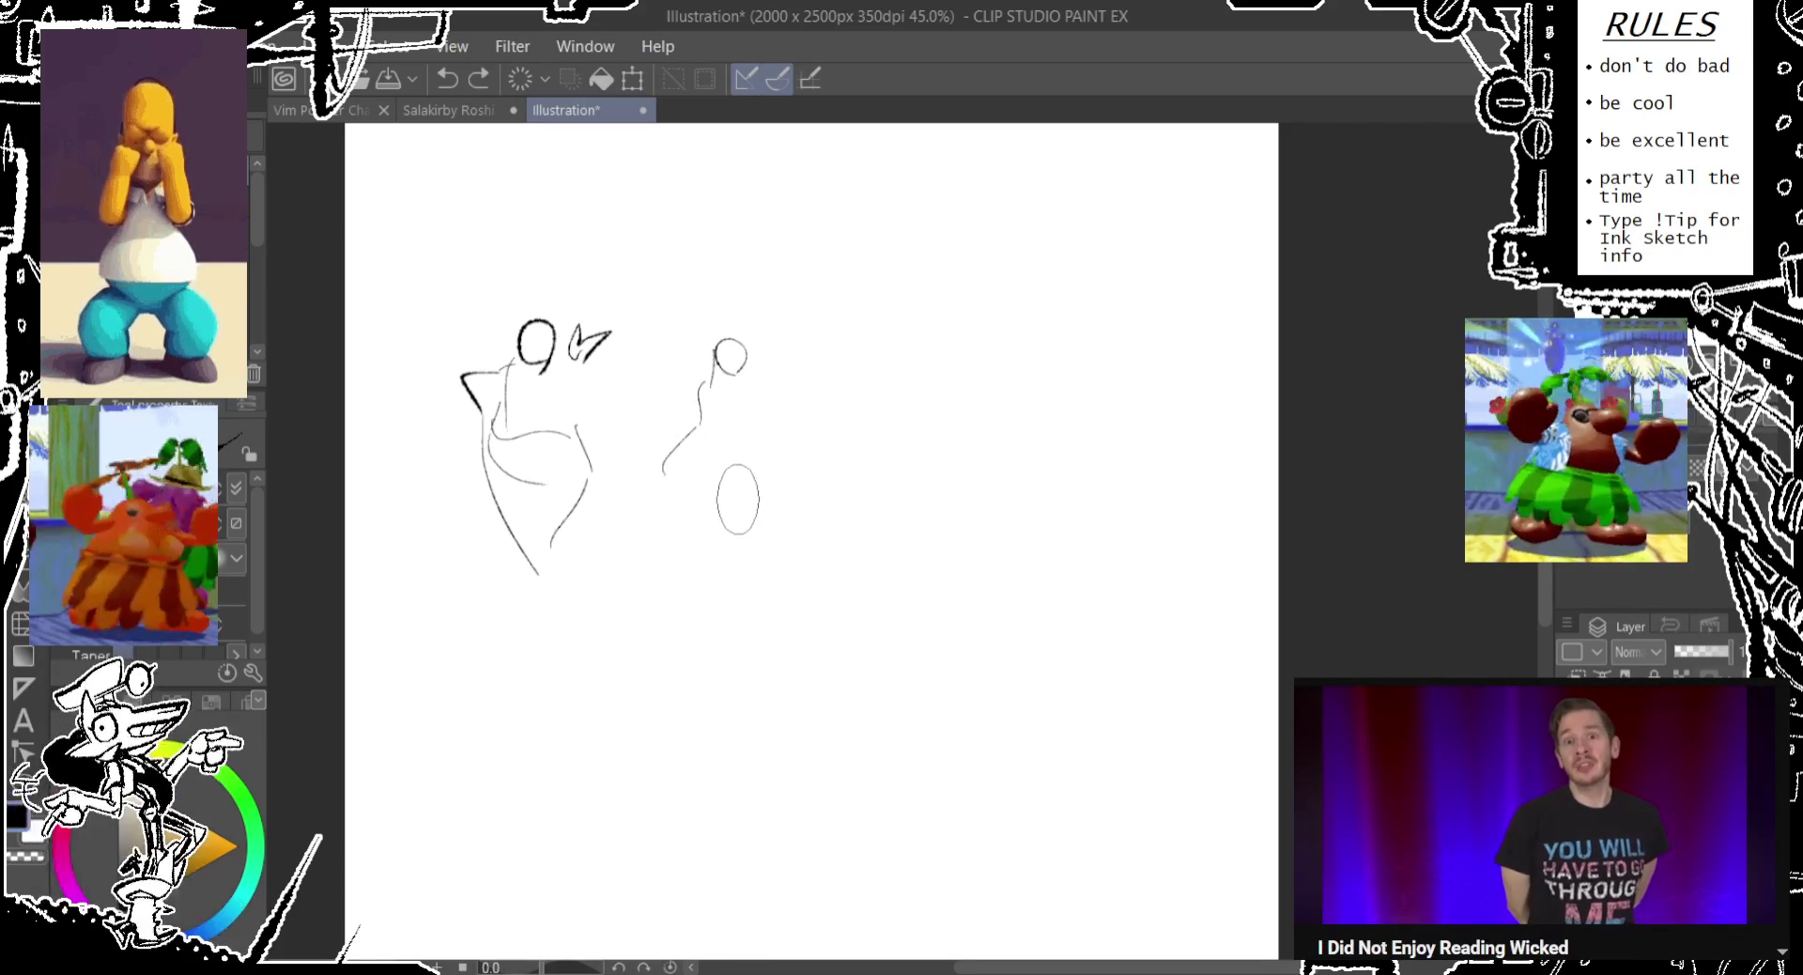
key("ctrl+z")
key("ctrl+z")
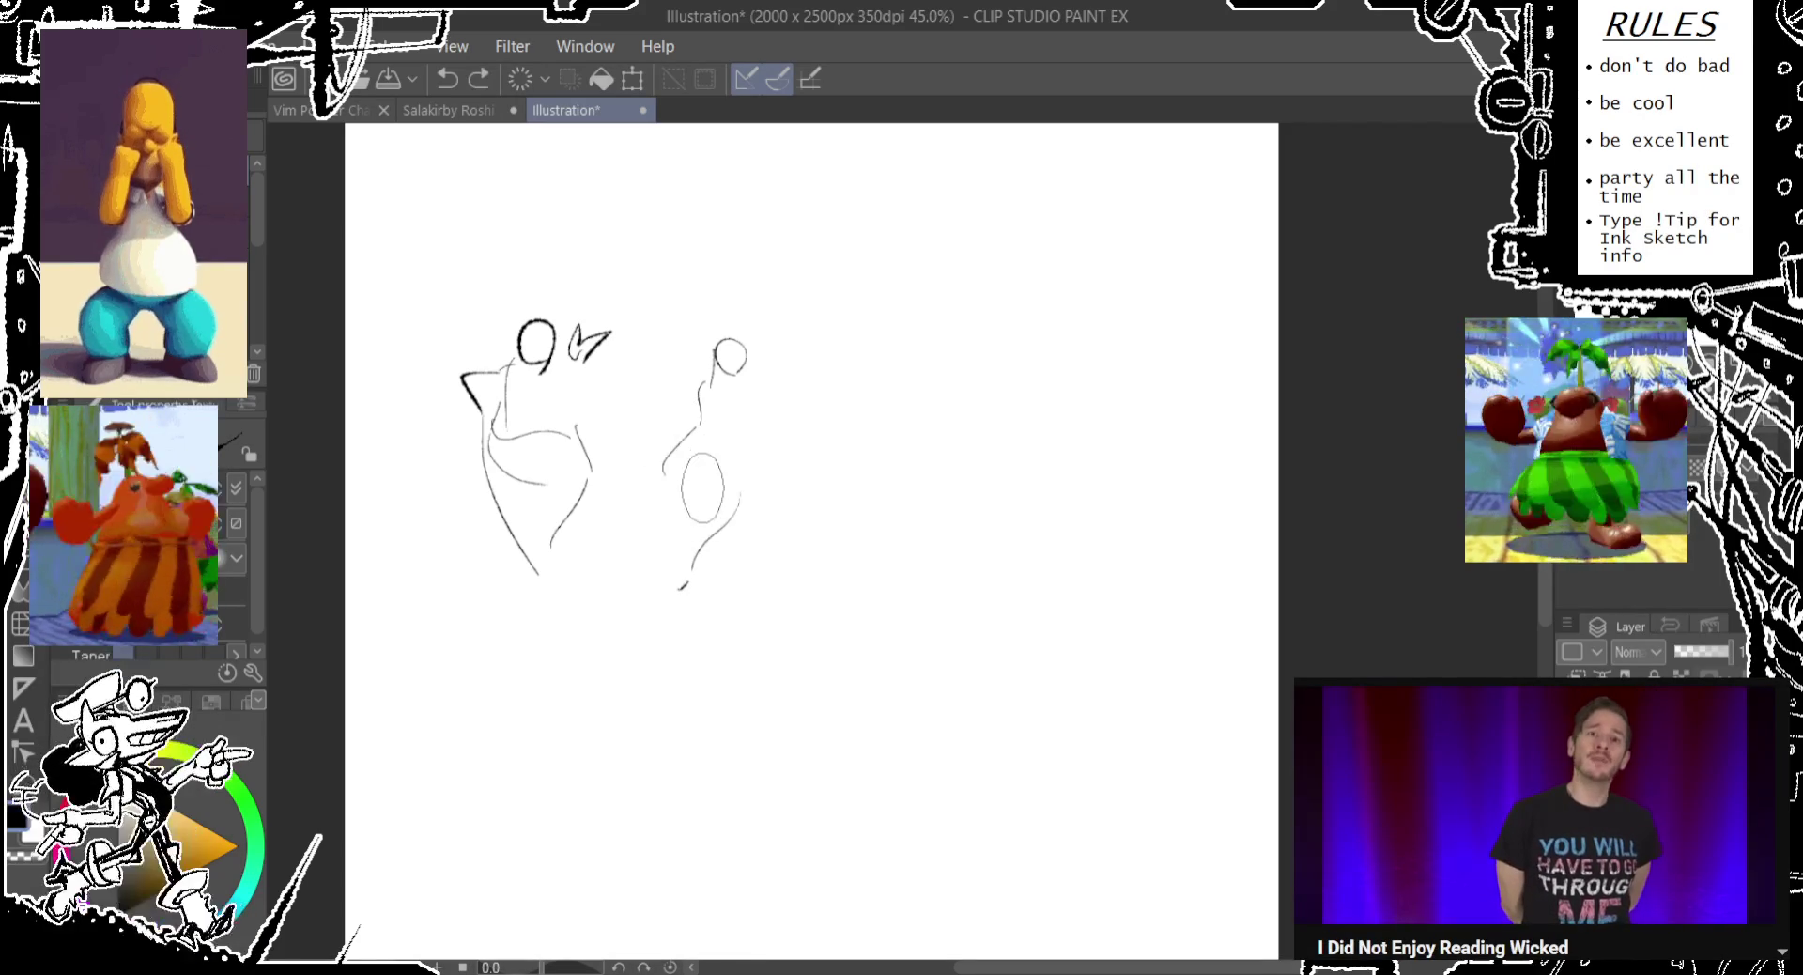
Redraw the second figure's ellipses, a leg stroke and a narrower right torso curve.
key("ctrl+z")
left_click_drag(731, 427, 764, 592)
left_click_drag(723, 394, 748, 449)
key("ctrl+z")
key("ctrl+z")
key("ctrl+z")
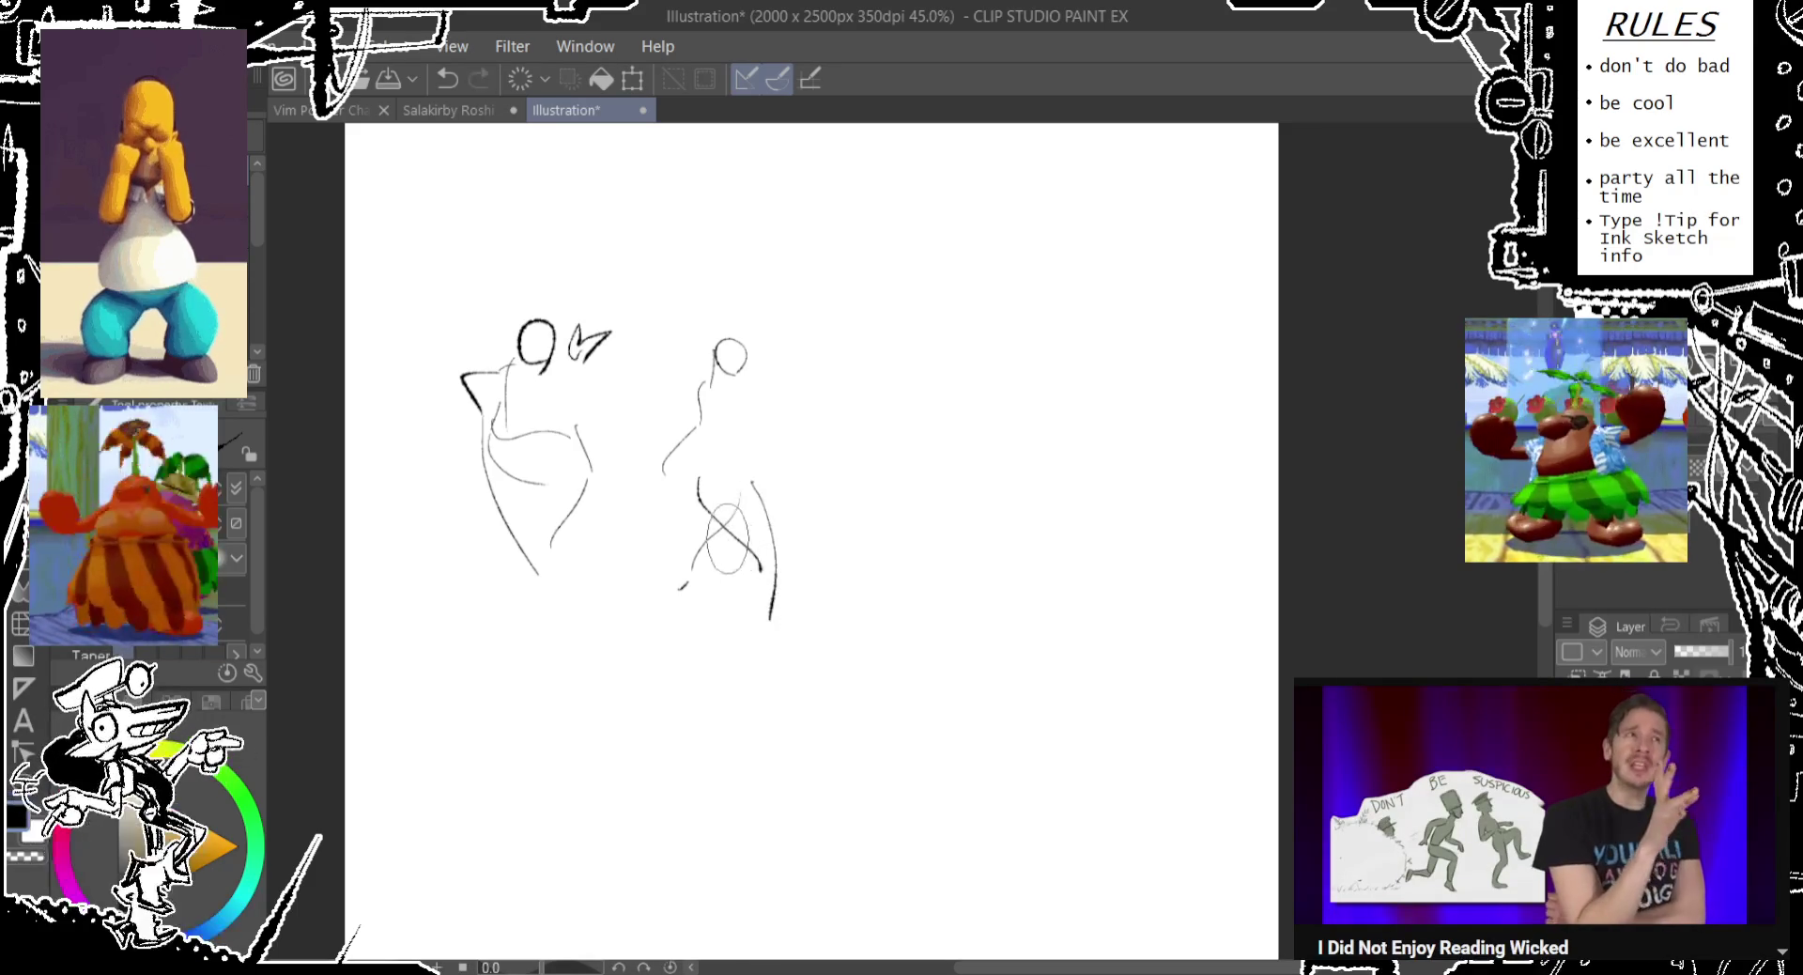
left_click_drag(663, 460, 683, 503)
key("ctrl+z")
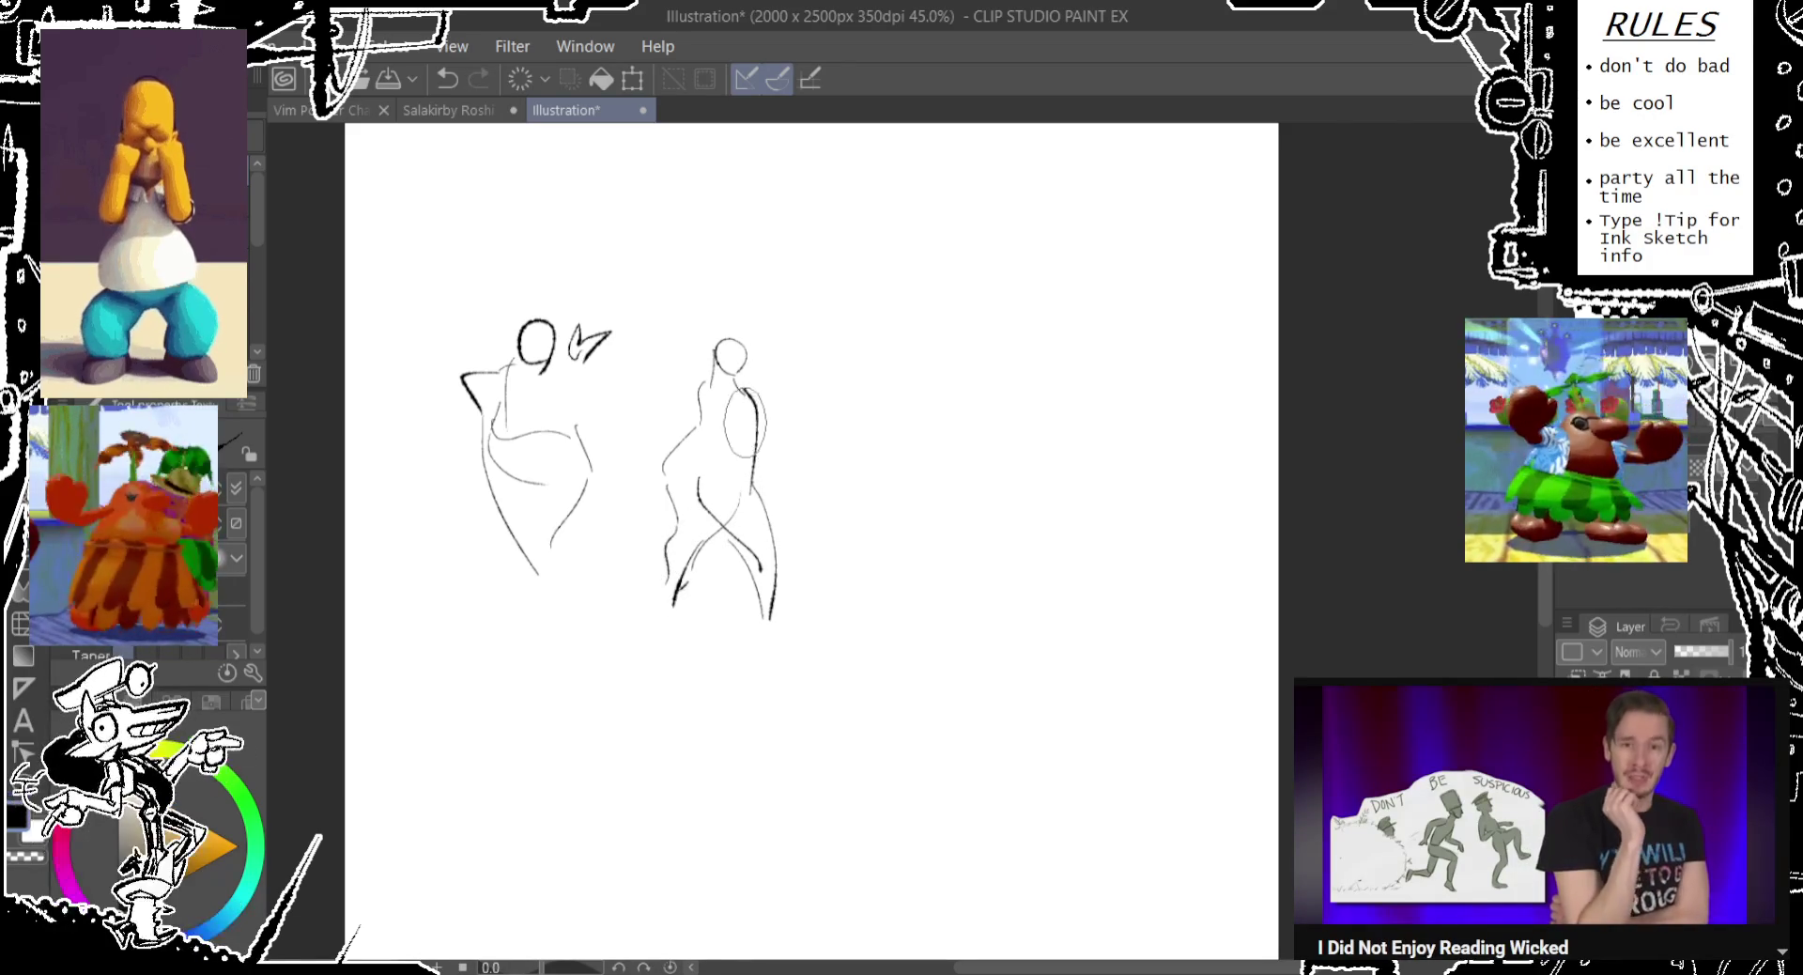
key("ctrl+z")
left_click_drag(748, 393, 757, 462)
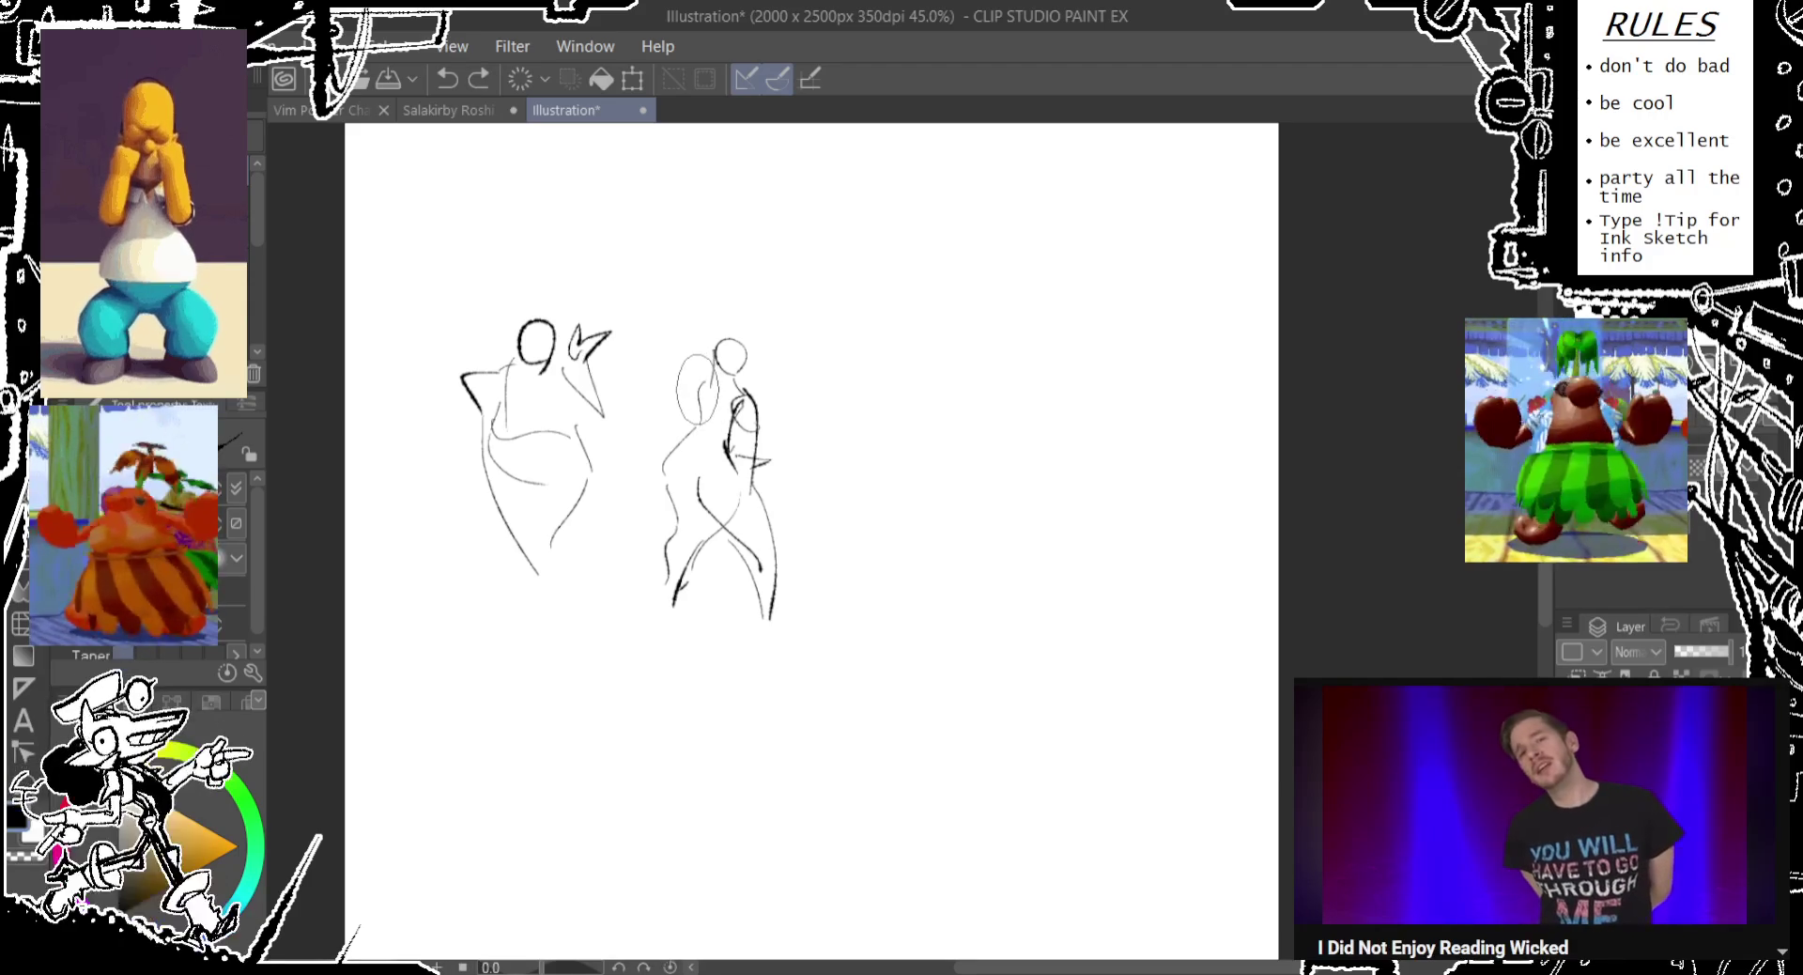
Add a head oval and diagonal arm stroke to the second figure, plus a short stroke at the first's bottom.
left_click_drag(710, 350, 690, 433)
key("ctrl+z")
key("ctrl+z")
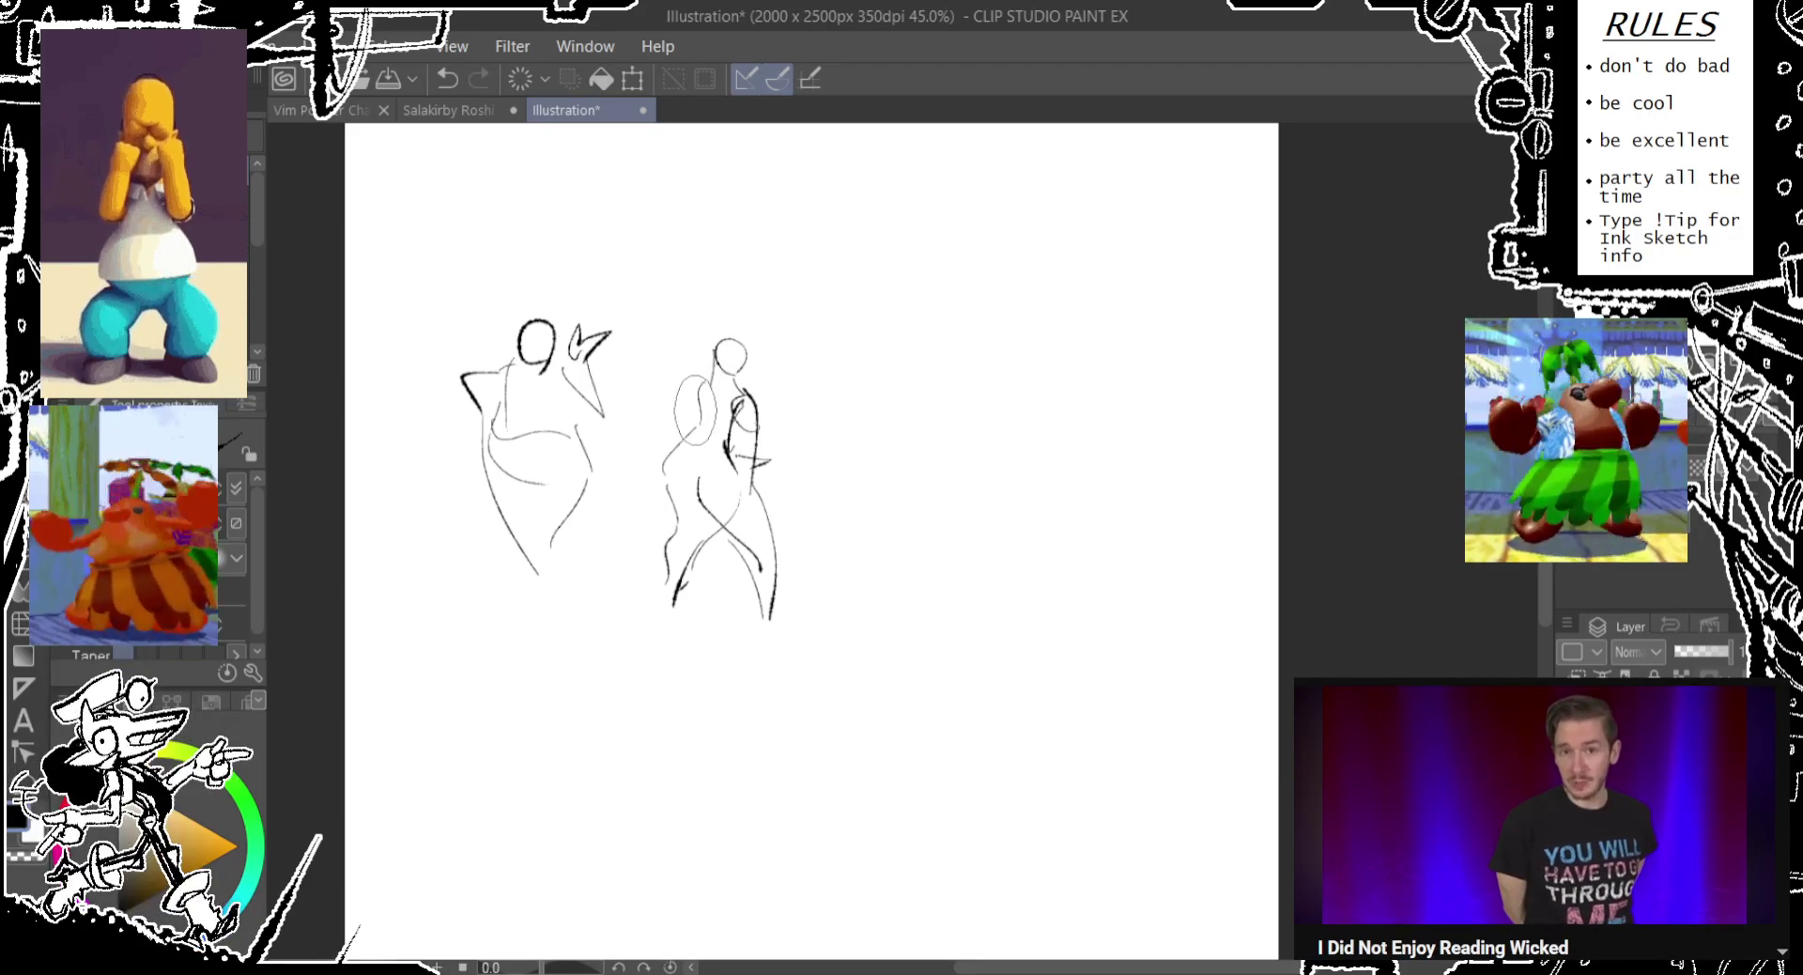
mouse_move(636, 376)
left_mouse_down()
mouse_move(684, 440)
mouse_move(697, 413)
left_mouse_up()
key("ctrl+z")
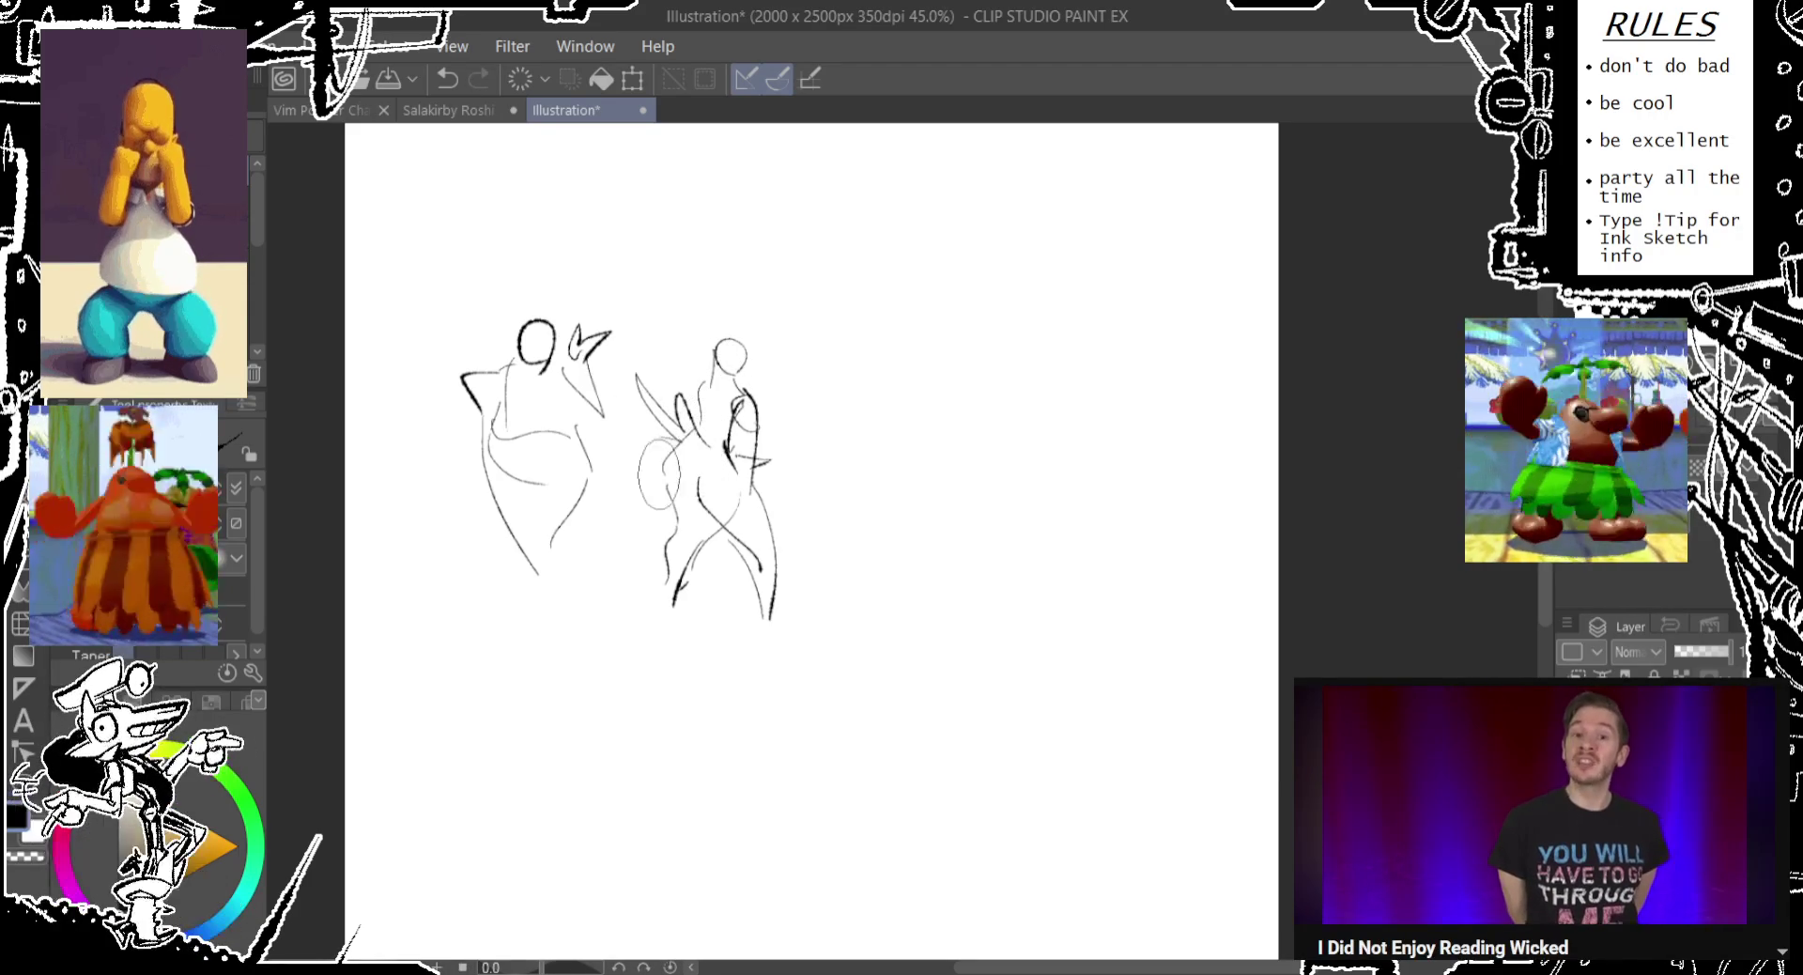
left_click_drag(566, 564, 556, 628)
key("ctrl+z")
left_click_drag(523, 559, 557, 596)
scroll(752, 425, "down", 3)
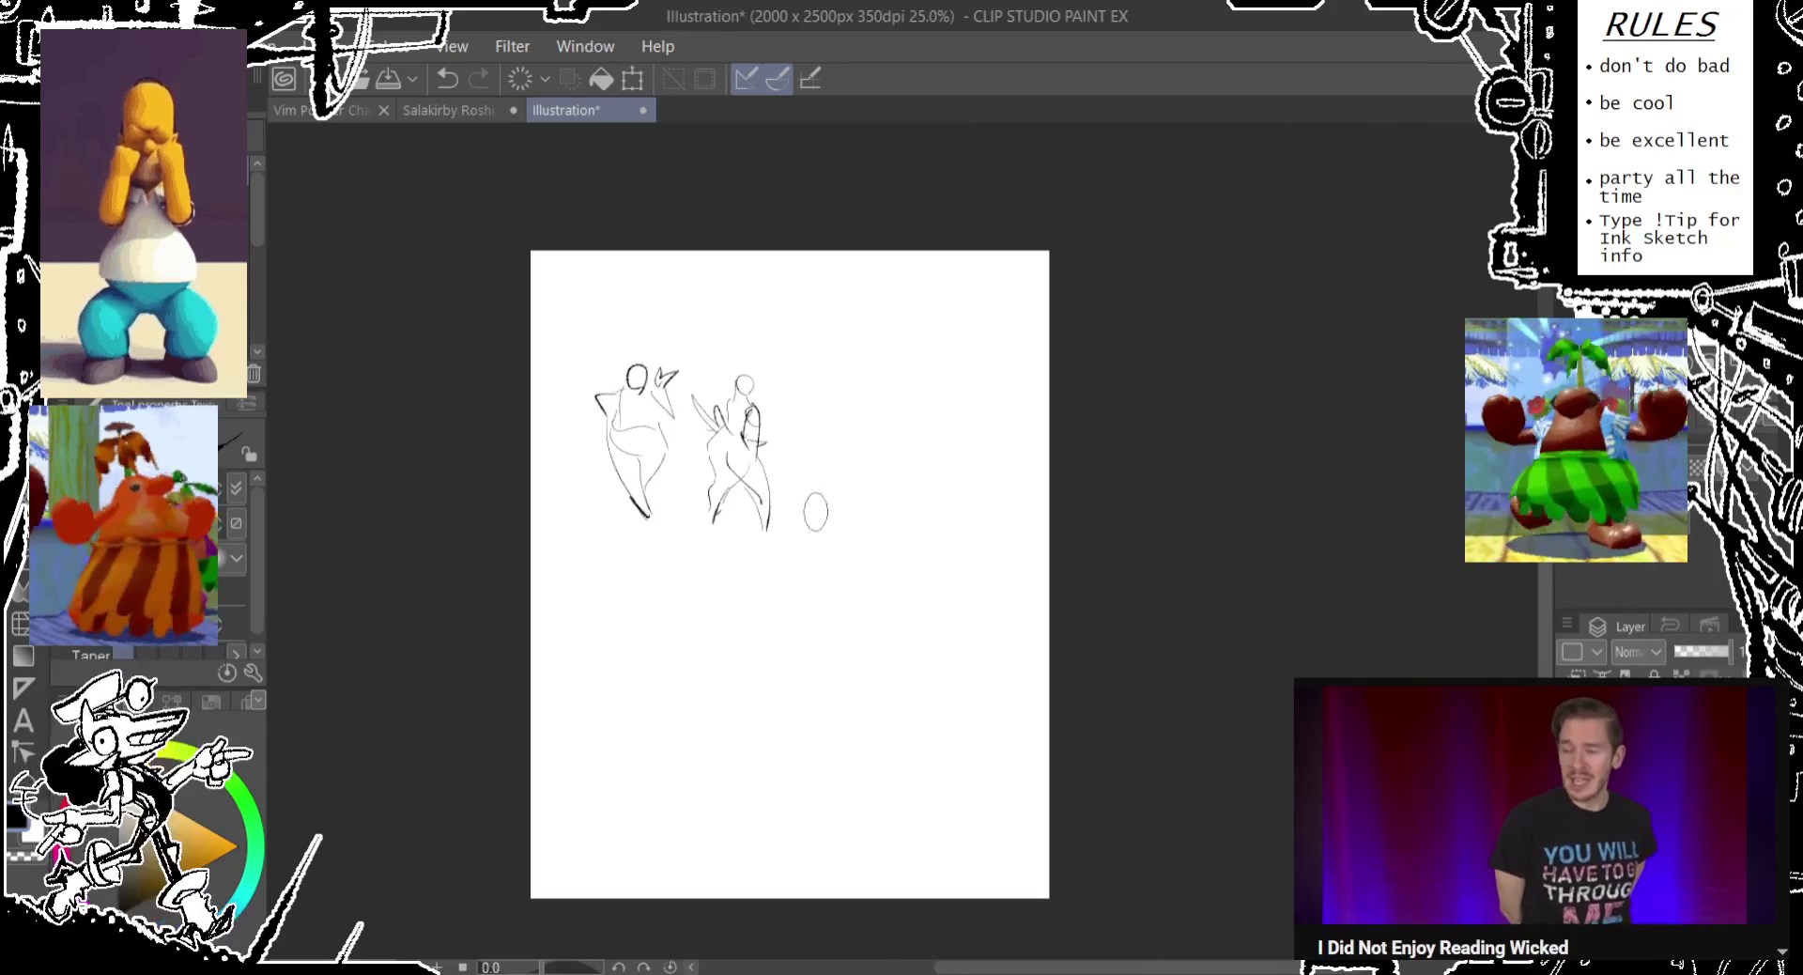
Stretch the whole sketch layer wider and lower with a committed transform.
left_click_drag(905, 716, 664, 612)
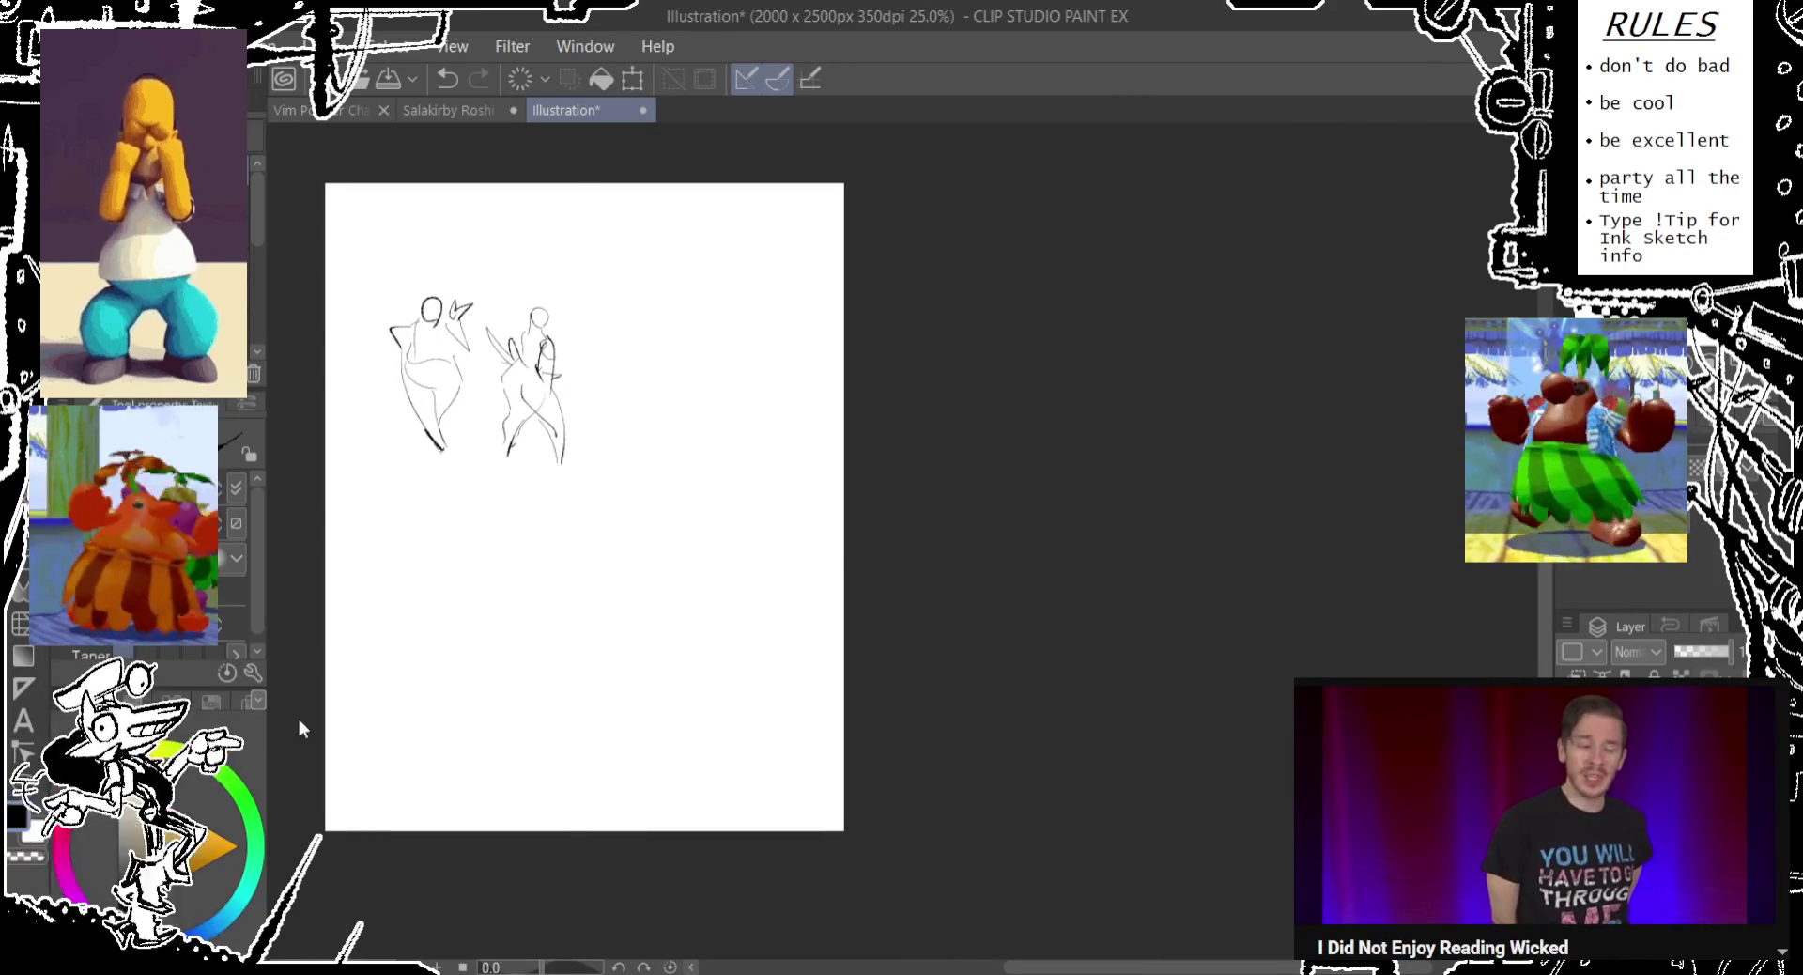
key("ctrl+t")
left_click_drag(854, 507, 967, 516)
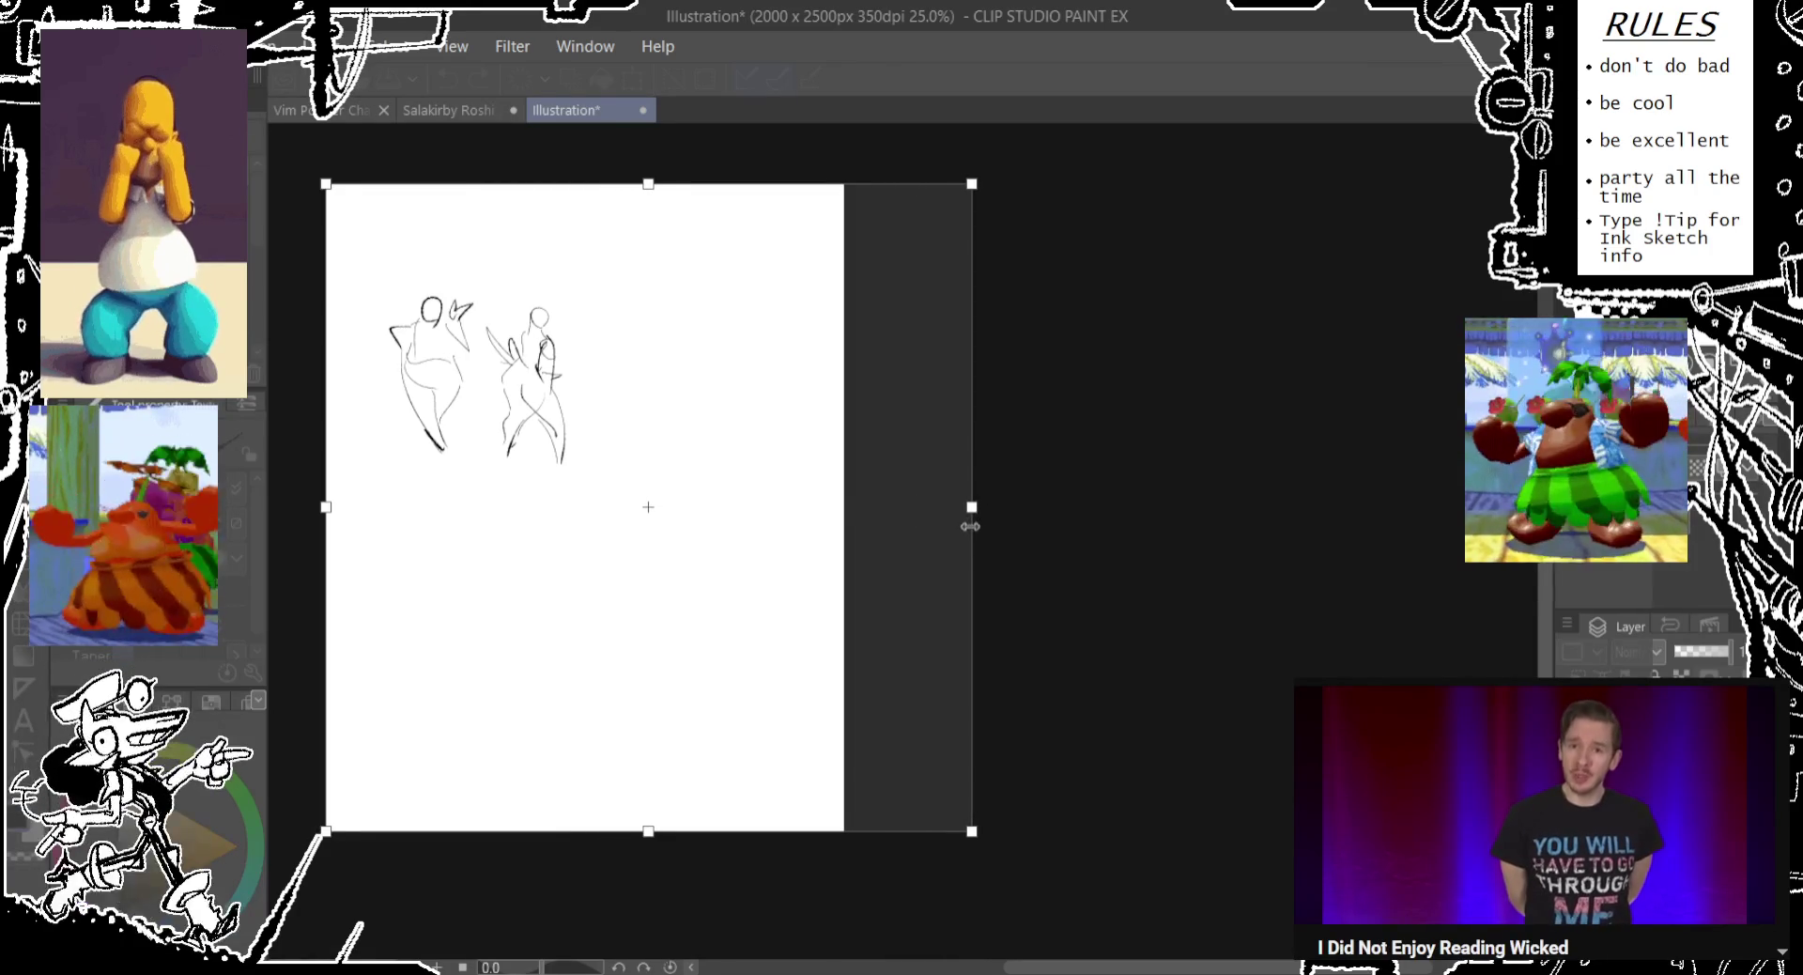
left_click_drag(646, 831, 639, 965)
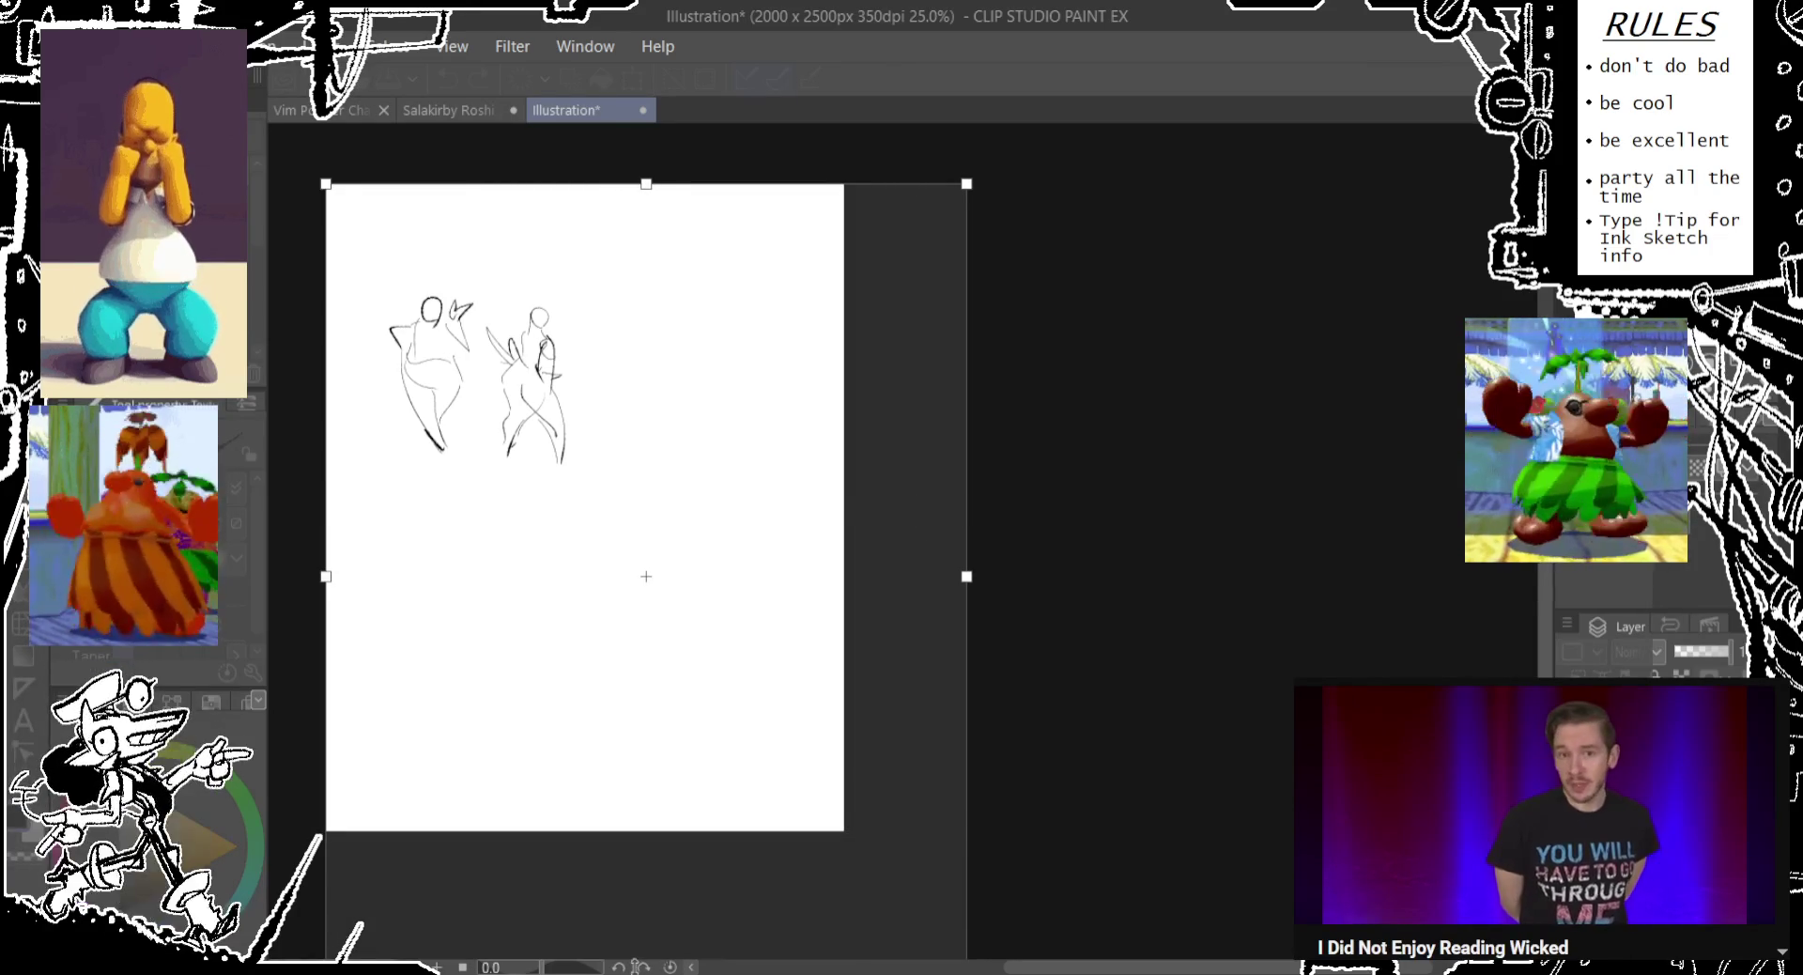
key("Return")
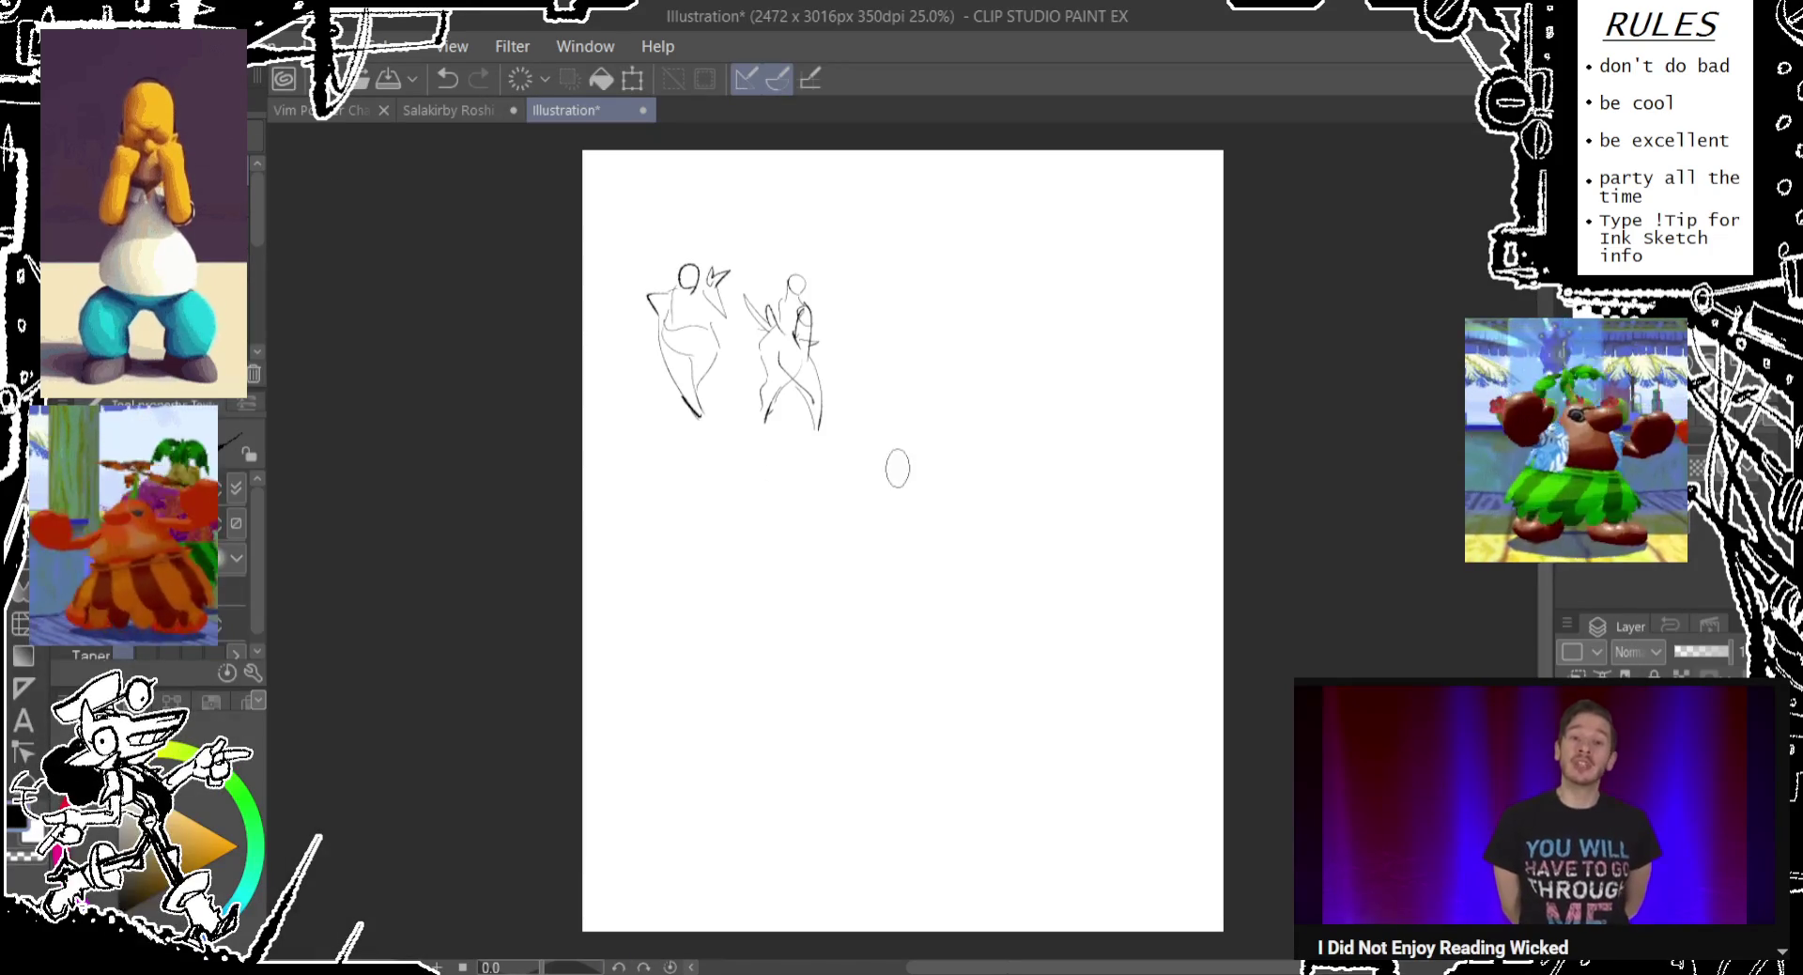
Enlarge both gestures outward past the left edge and confirm the scaling.
key("ctrl+t")
left_click_drag(834, 443, 1264, 841)
left_click_drag(1213, 769, 1163, 766)
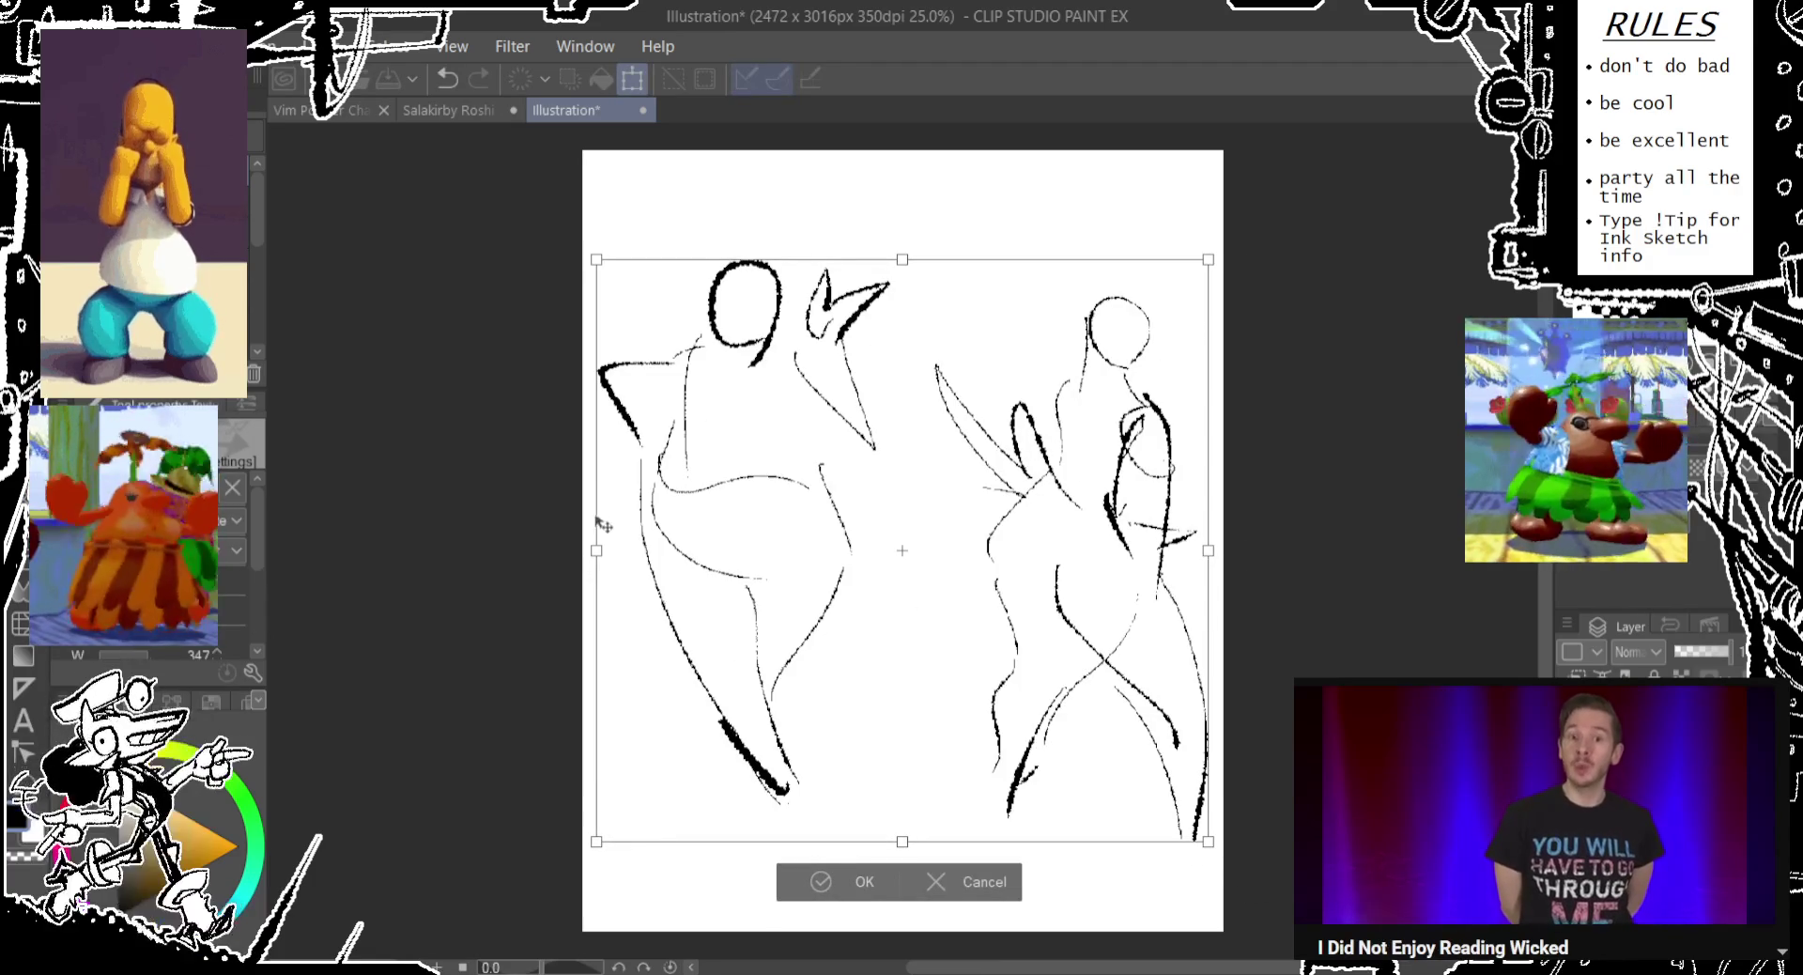
left_click_drag(597, 550, 494, 550)
left_click_drag(609, 555, 610, 558)
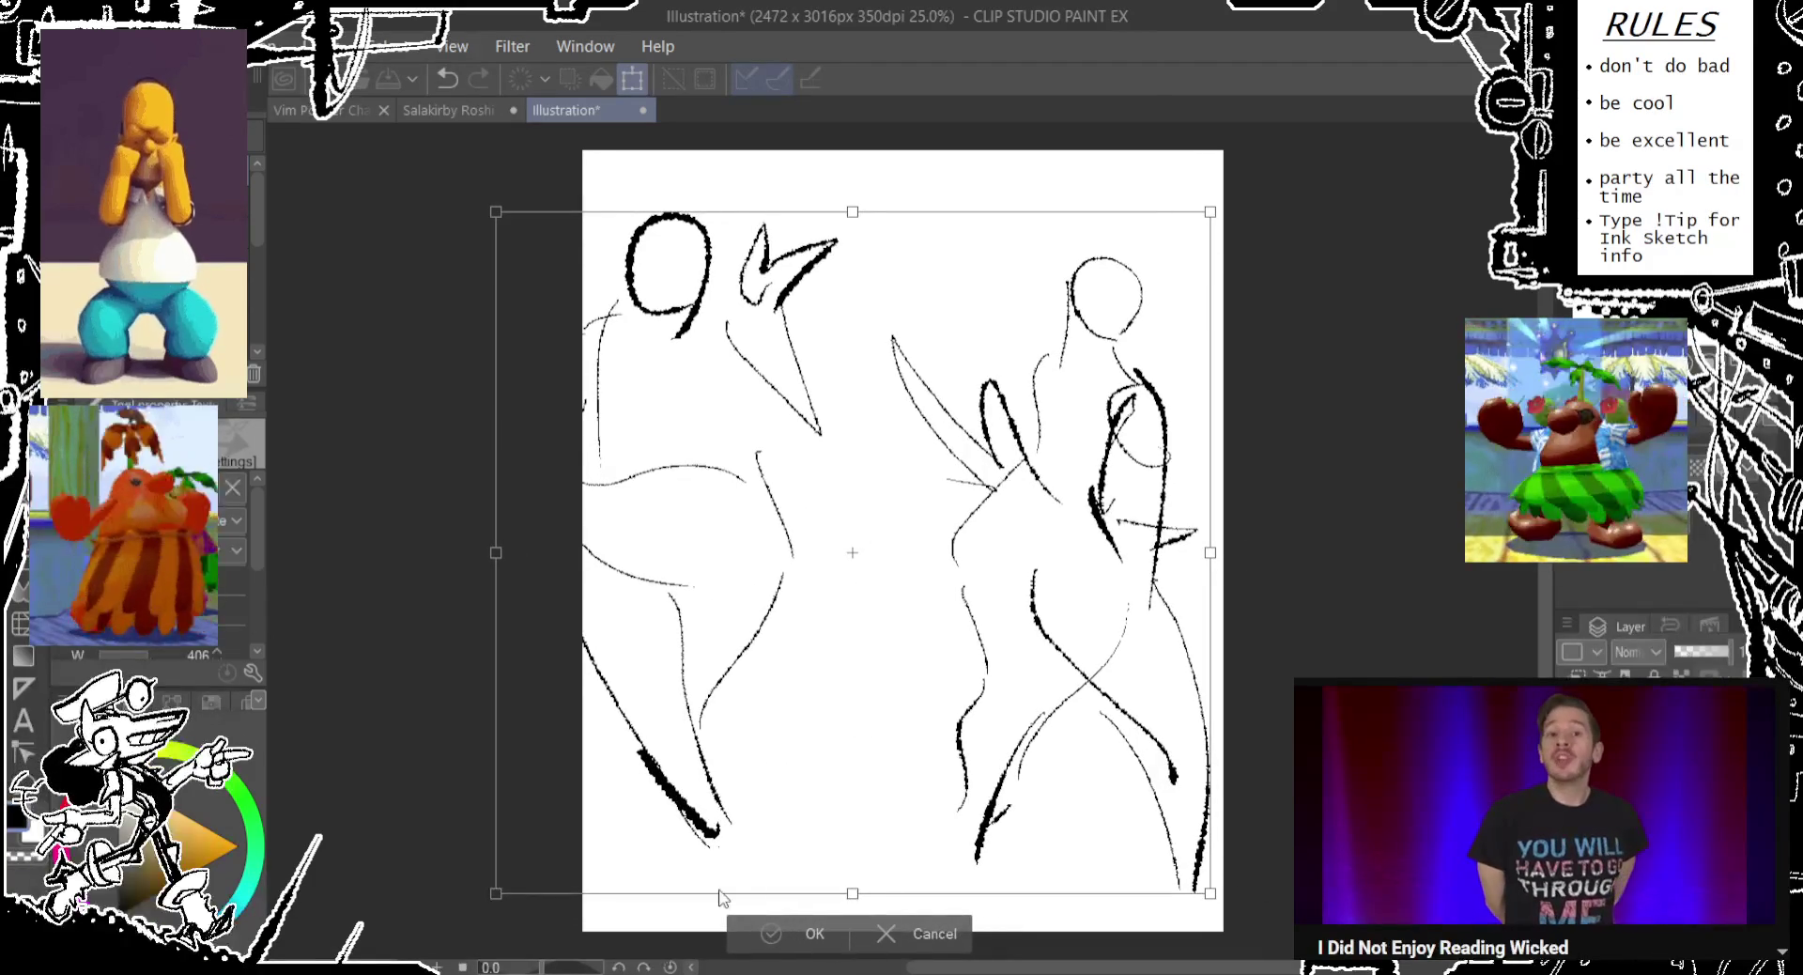
left_click(808, 933)
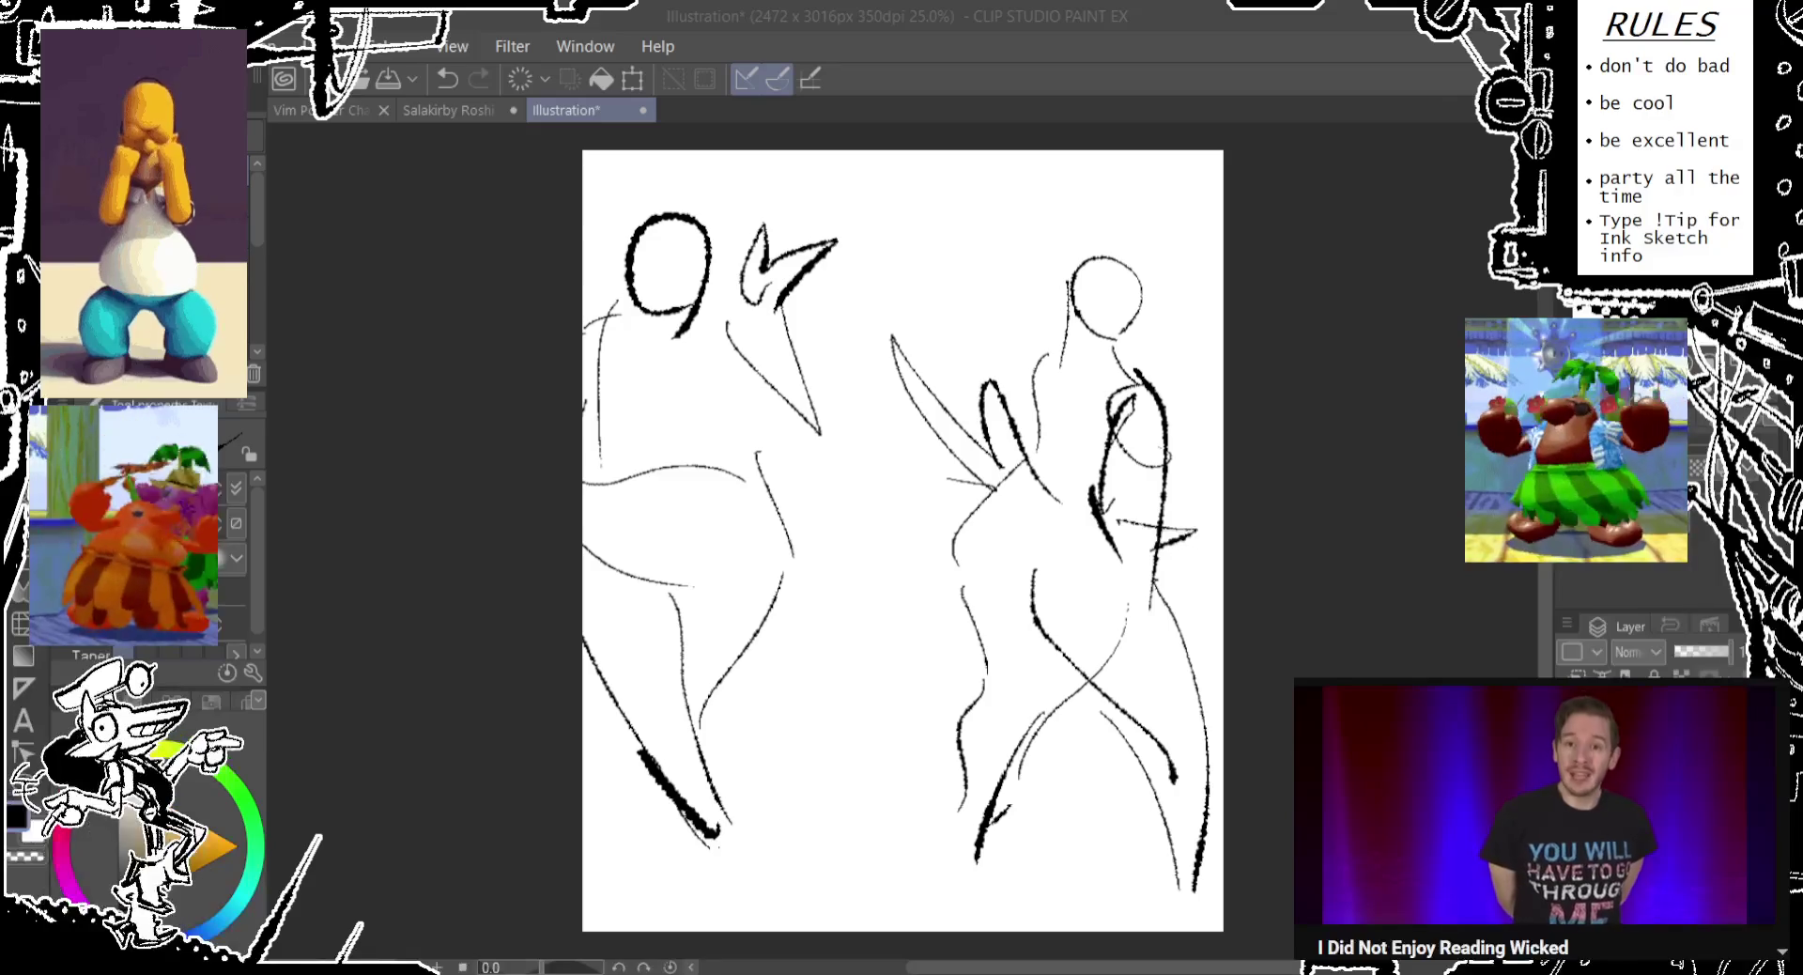
Lasso the left figure, move it slightly down and left, then deselect.
left_click_drag(733, 516, 563, 498)
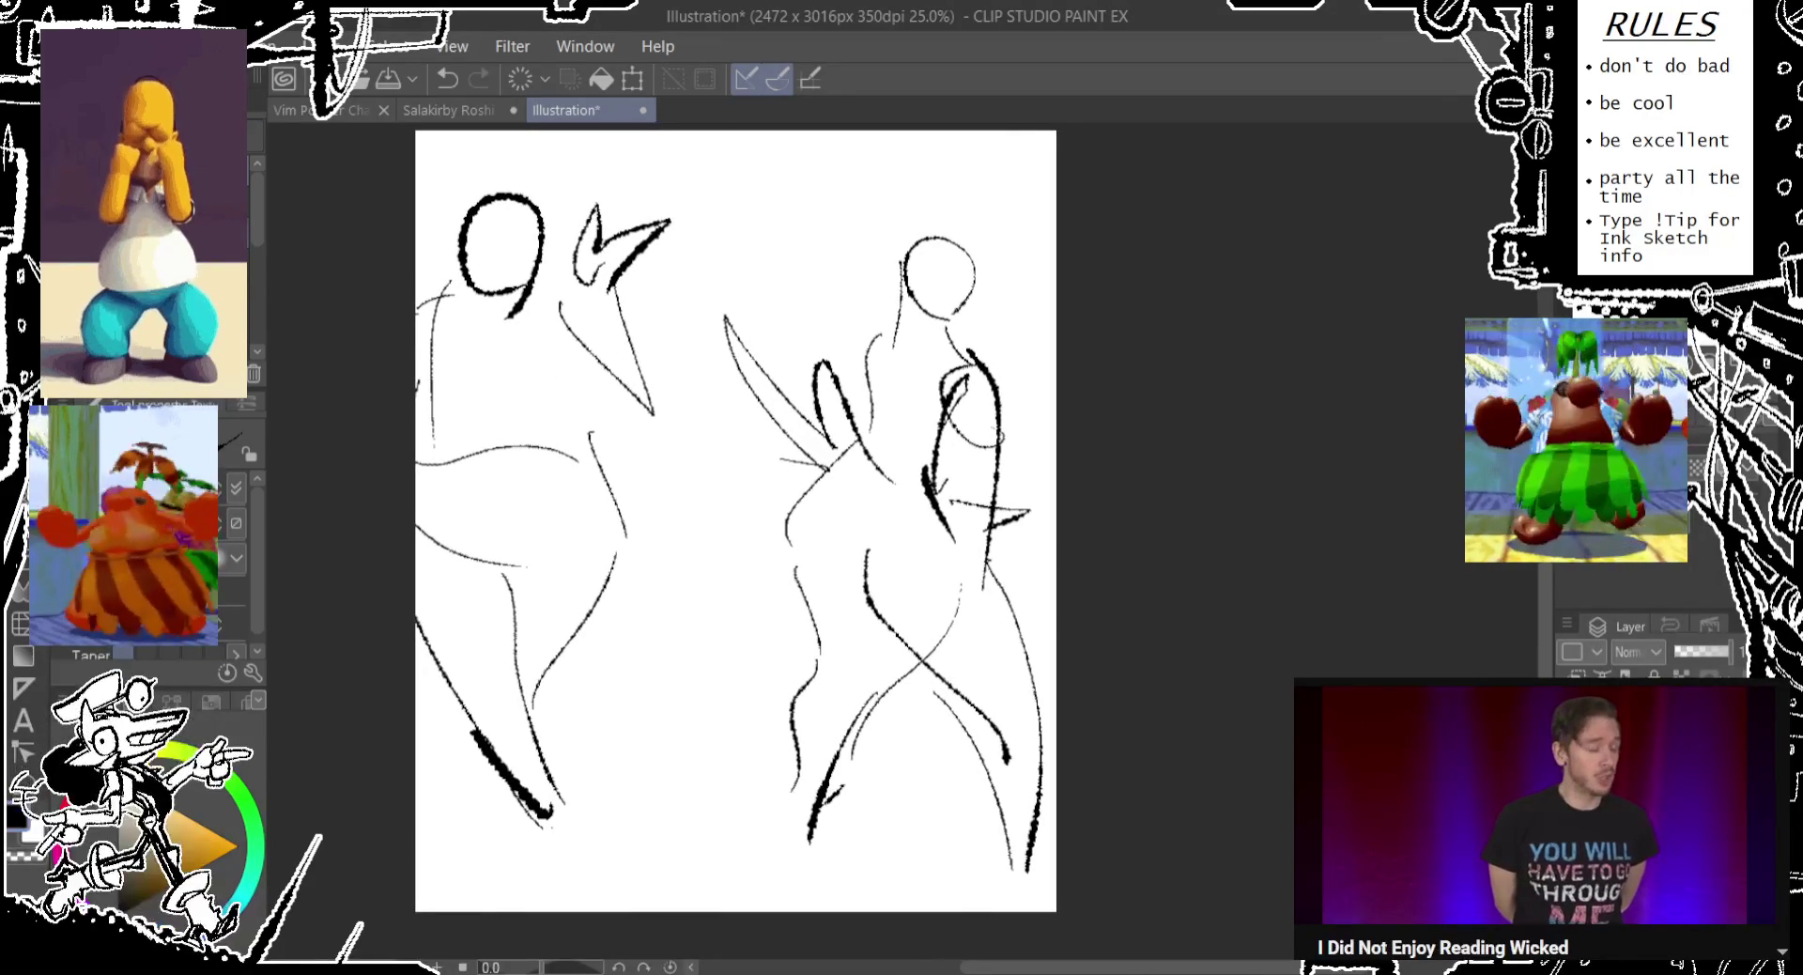
key("ctrl+z")
key("ctrl+z")
key("ctrl+z")
key("ctrl+z")
mouse_move(447, 197)
left_mouse_down()
mouse_move(437, 861)
mouse_move(376, 342)
left_mouse_up()
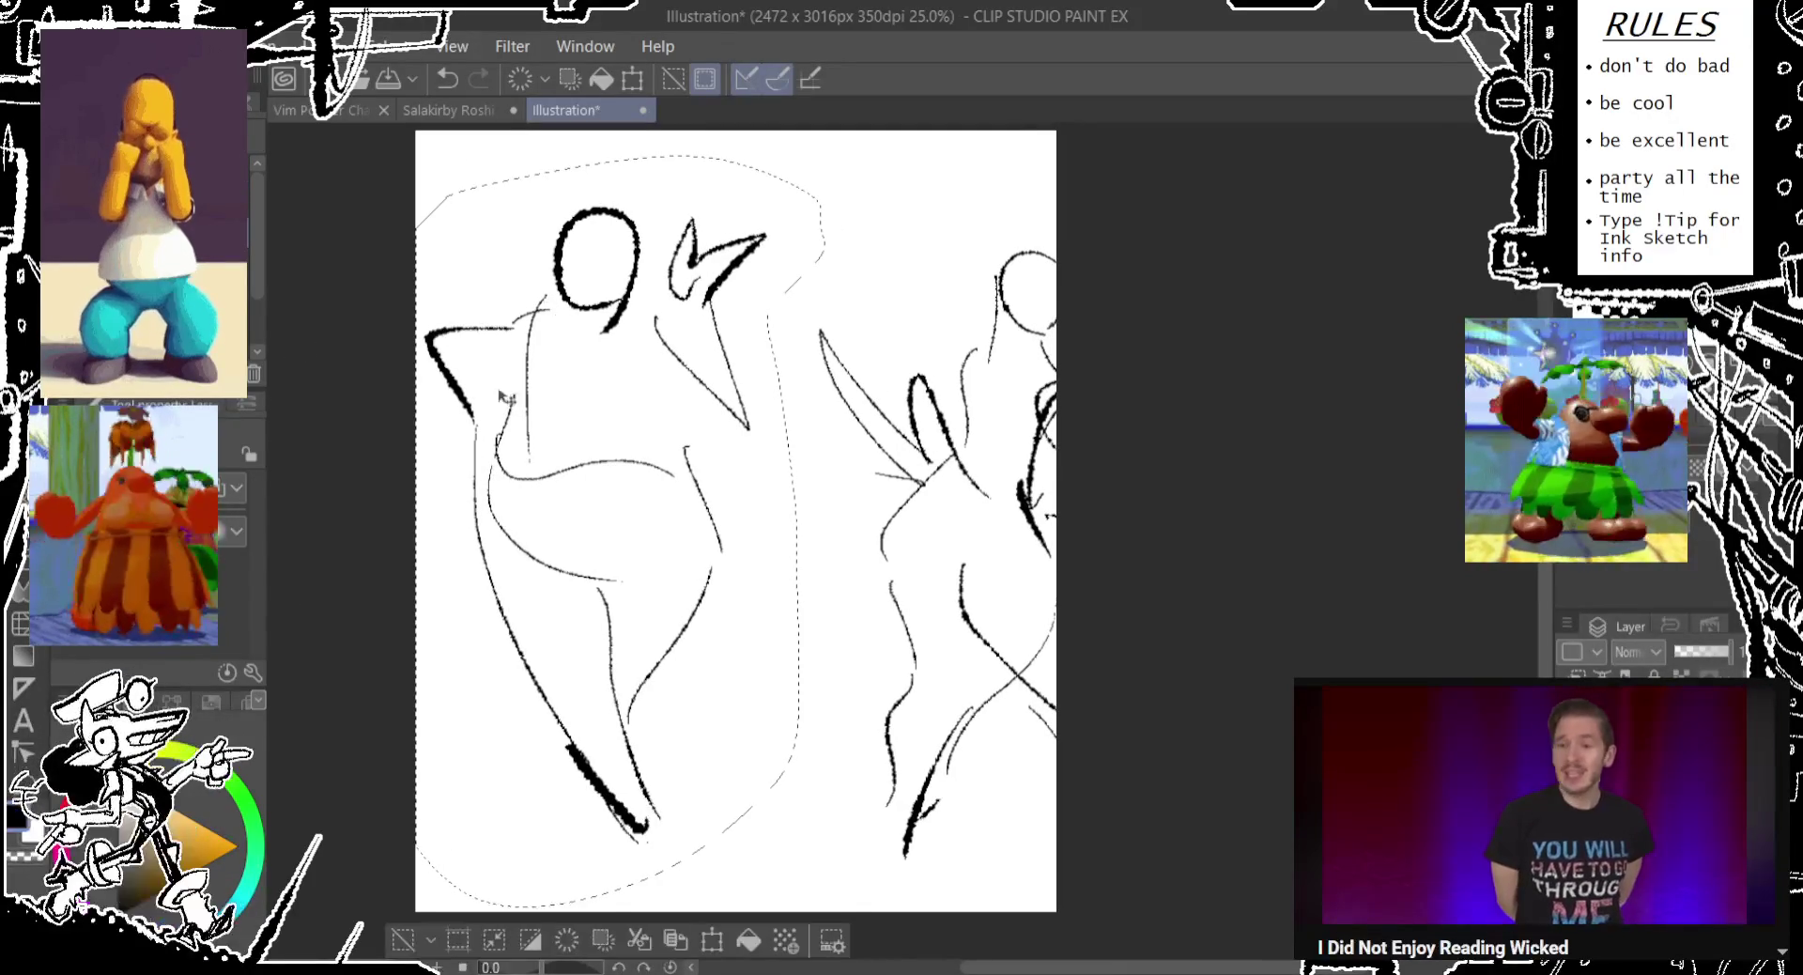
key("ctrl+t")
left_click_drag(470, 536, 465, 556)
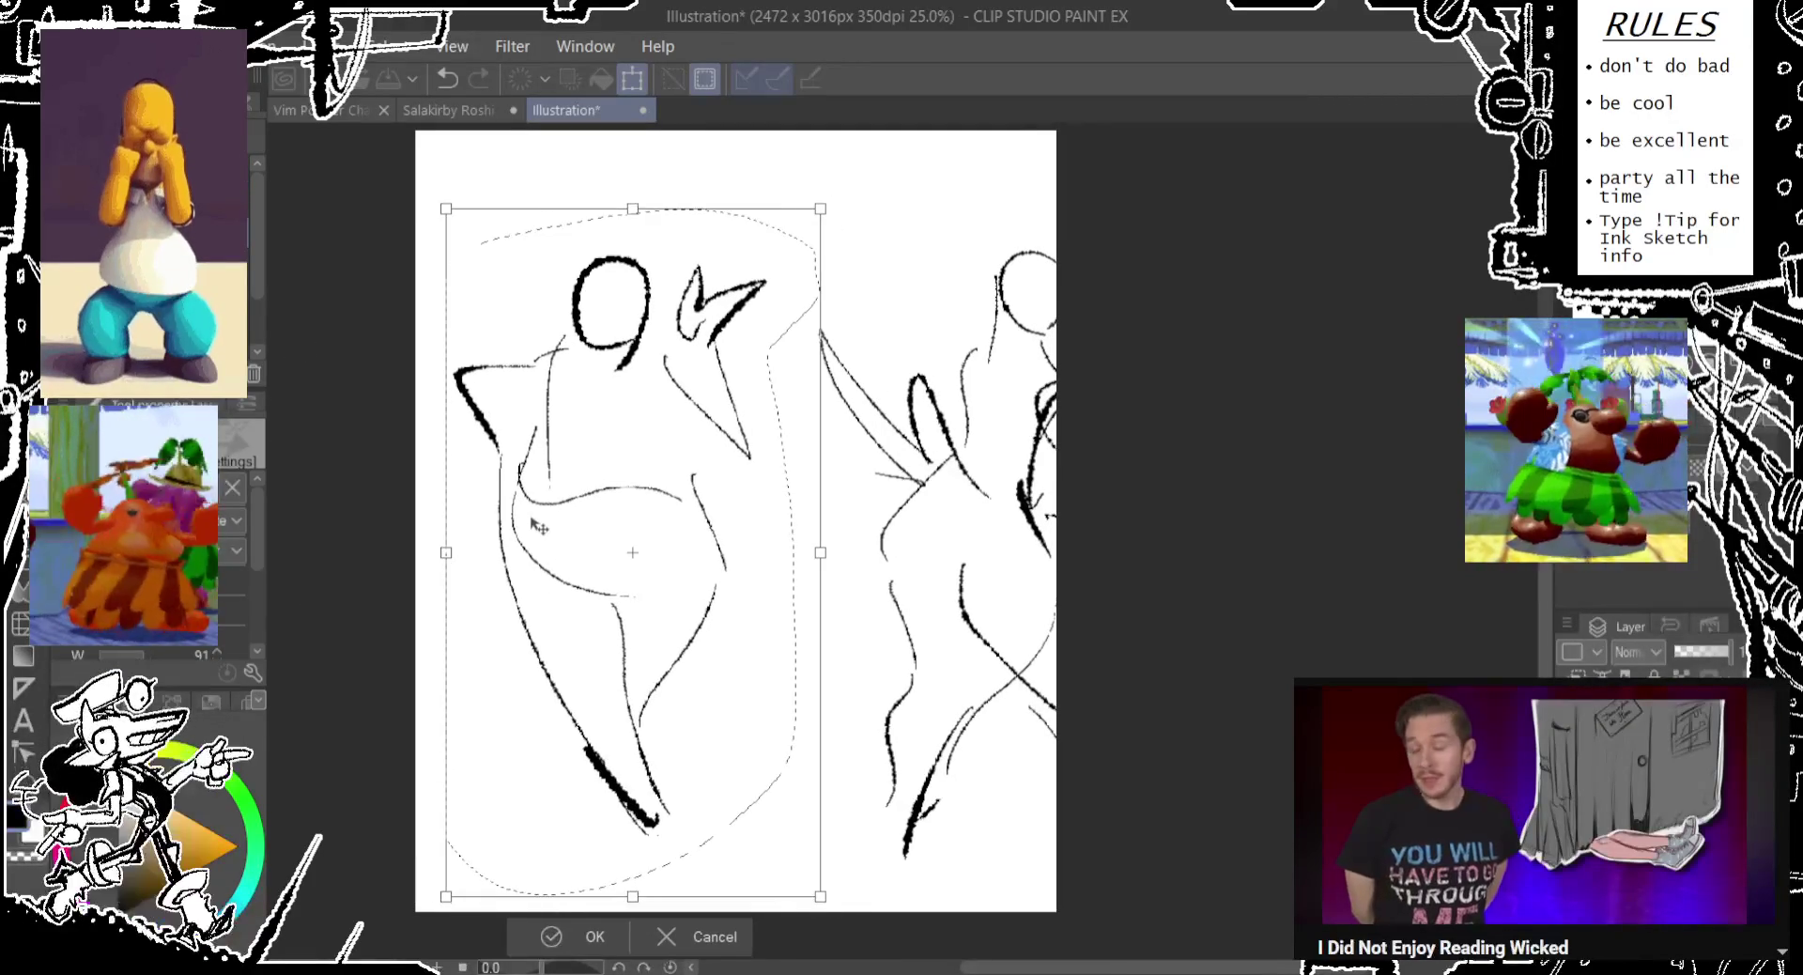
left_click(592, 935)
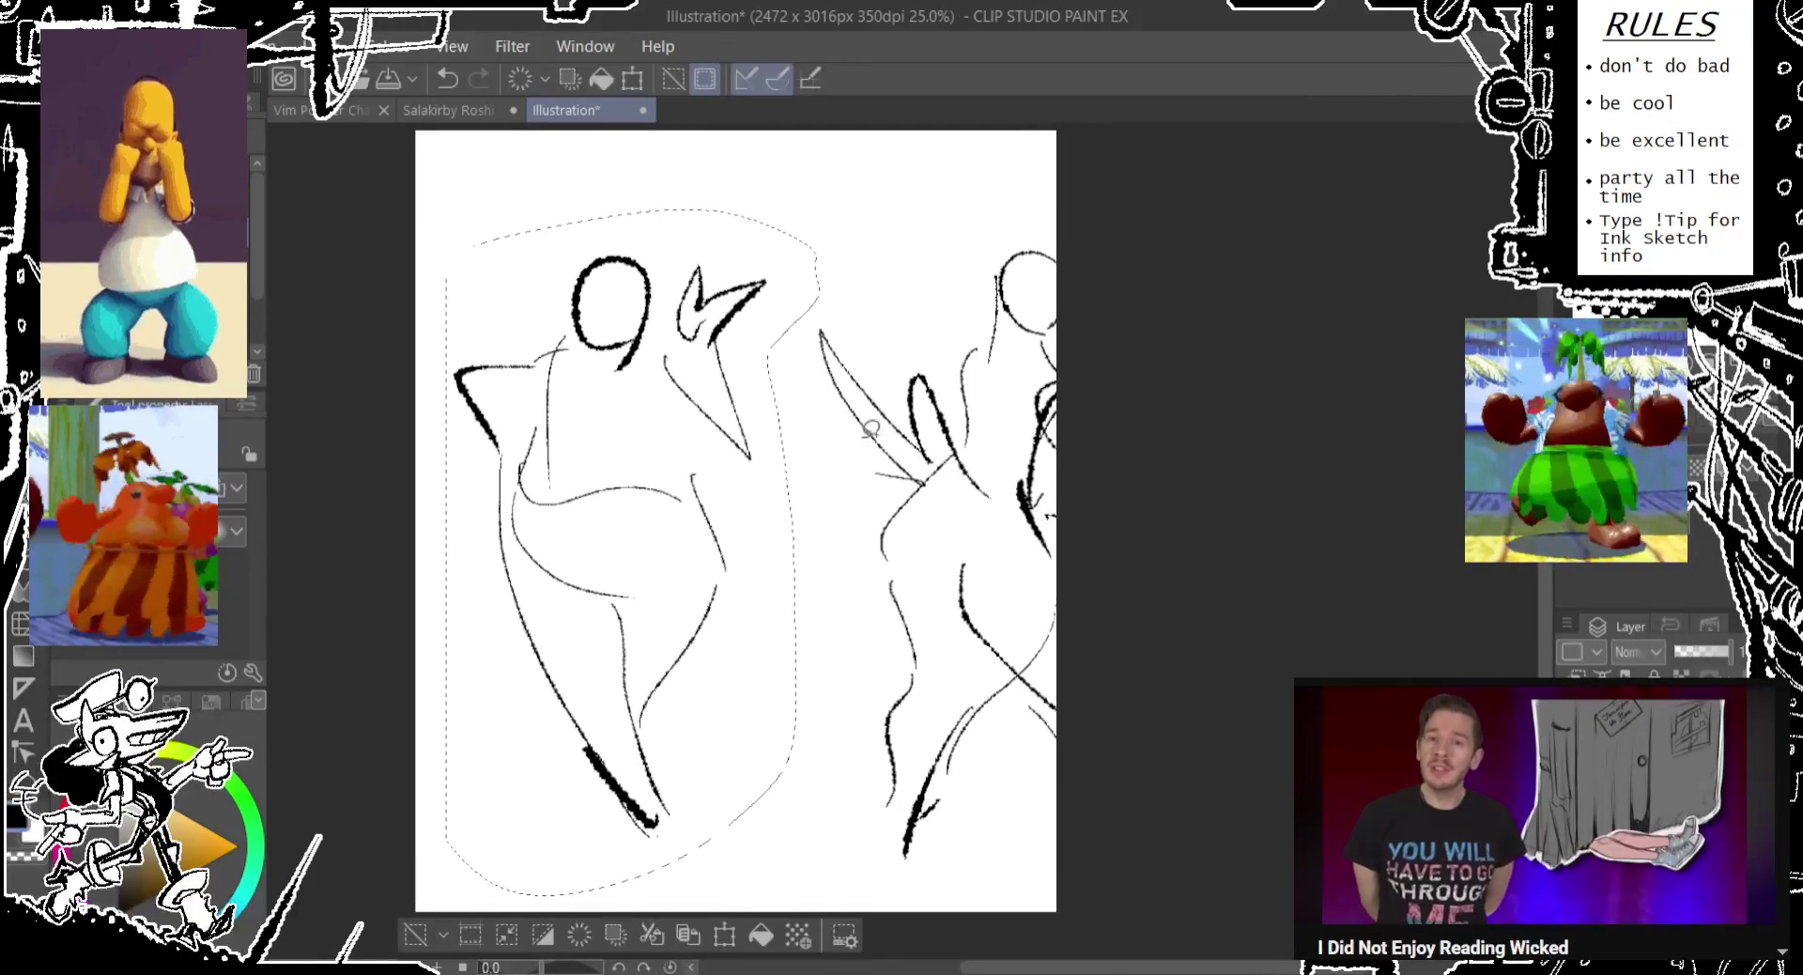
left_click(416, 939)
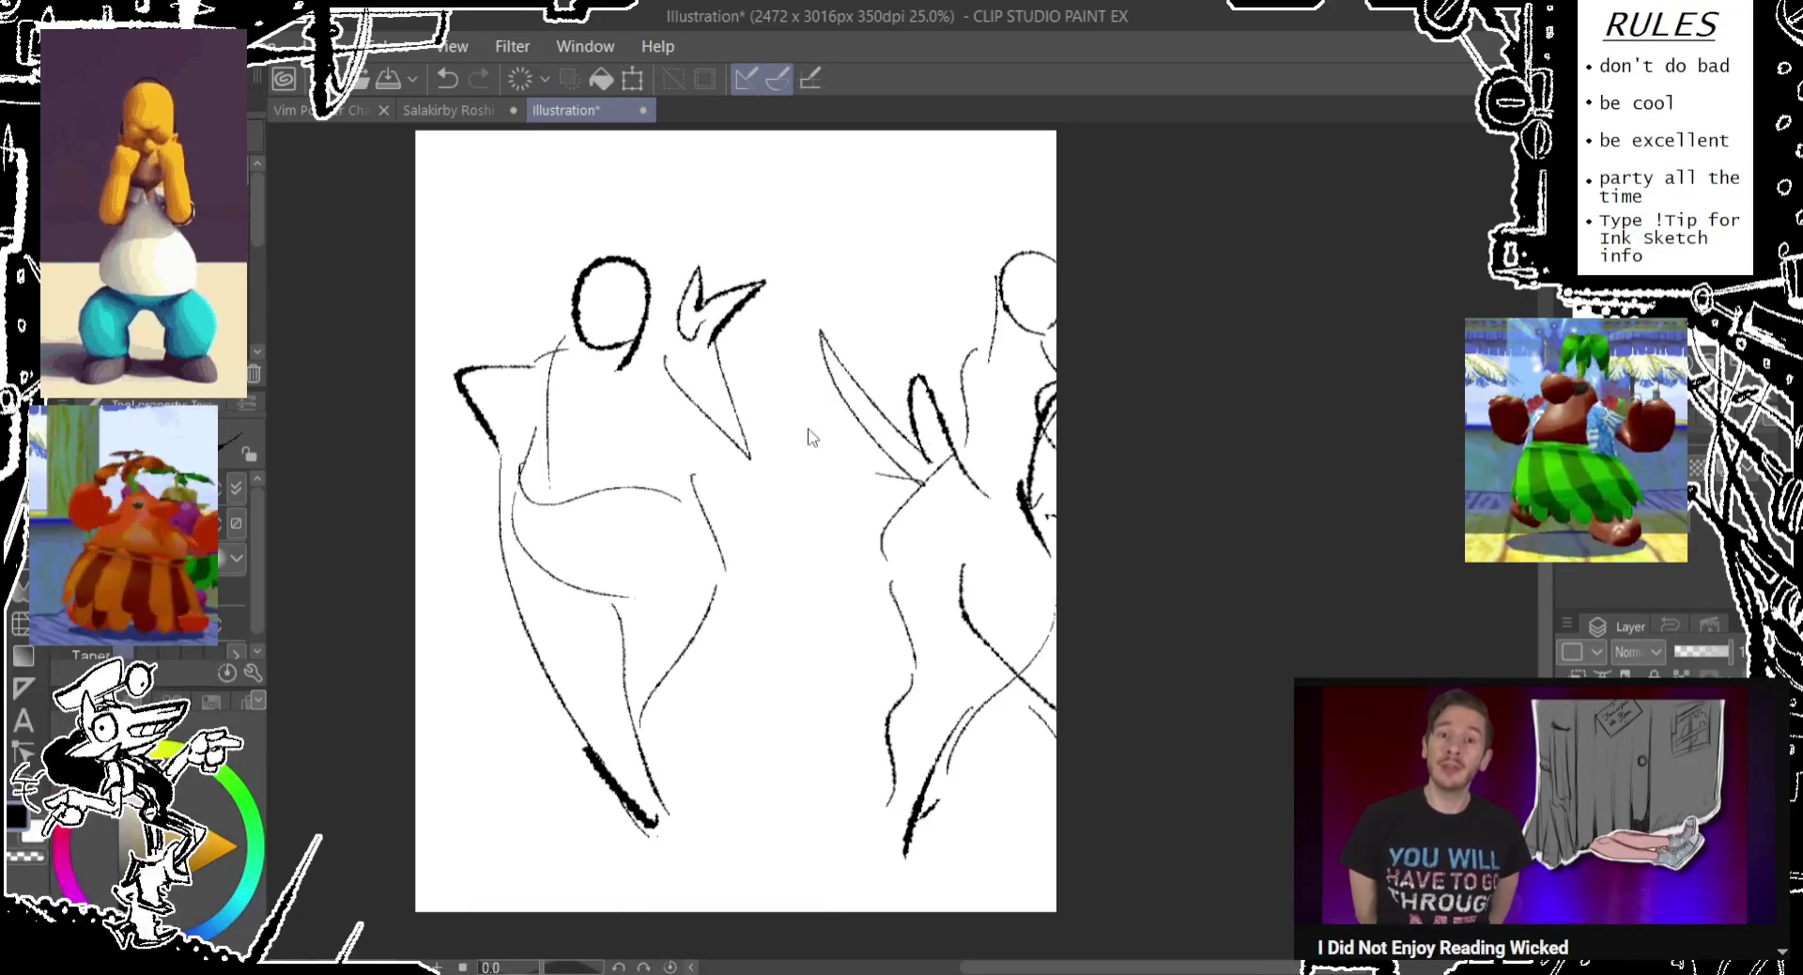
Add small beak-like strokes at the right figure's head.
scroll(808, 434, "right", 3)
left_click_drag(850, 443, 850, 402)
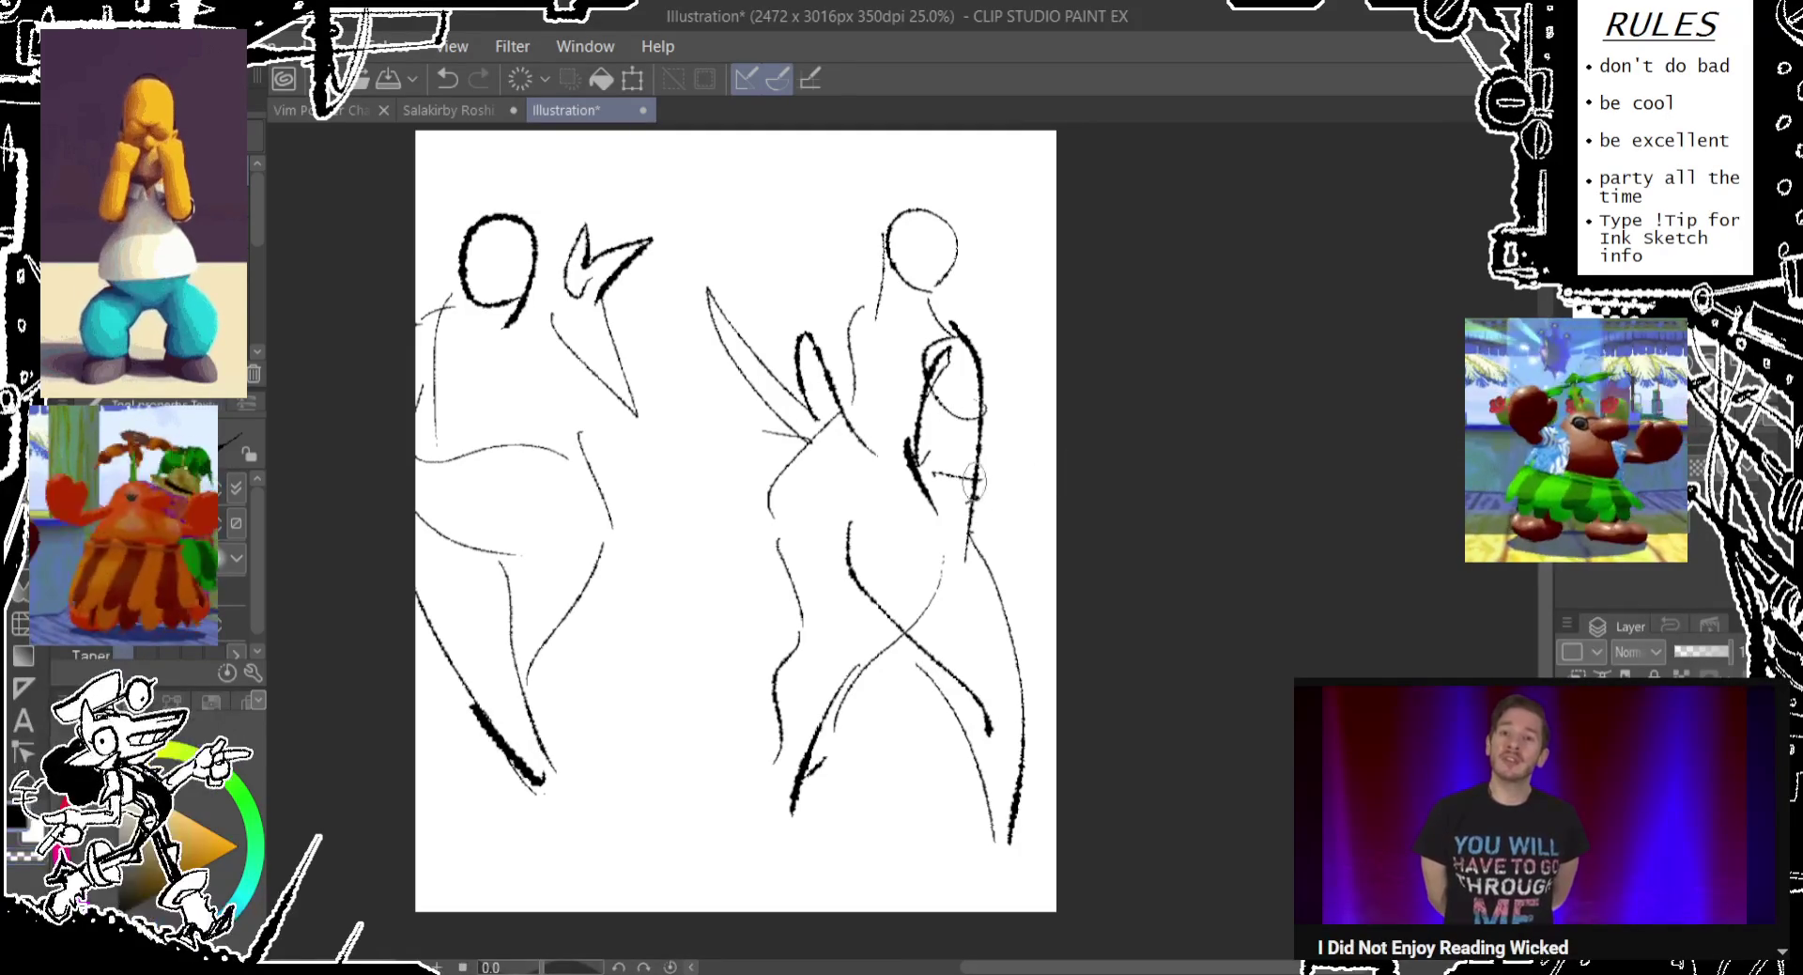
left_click_drag(970, 483, 985, 563)
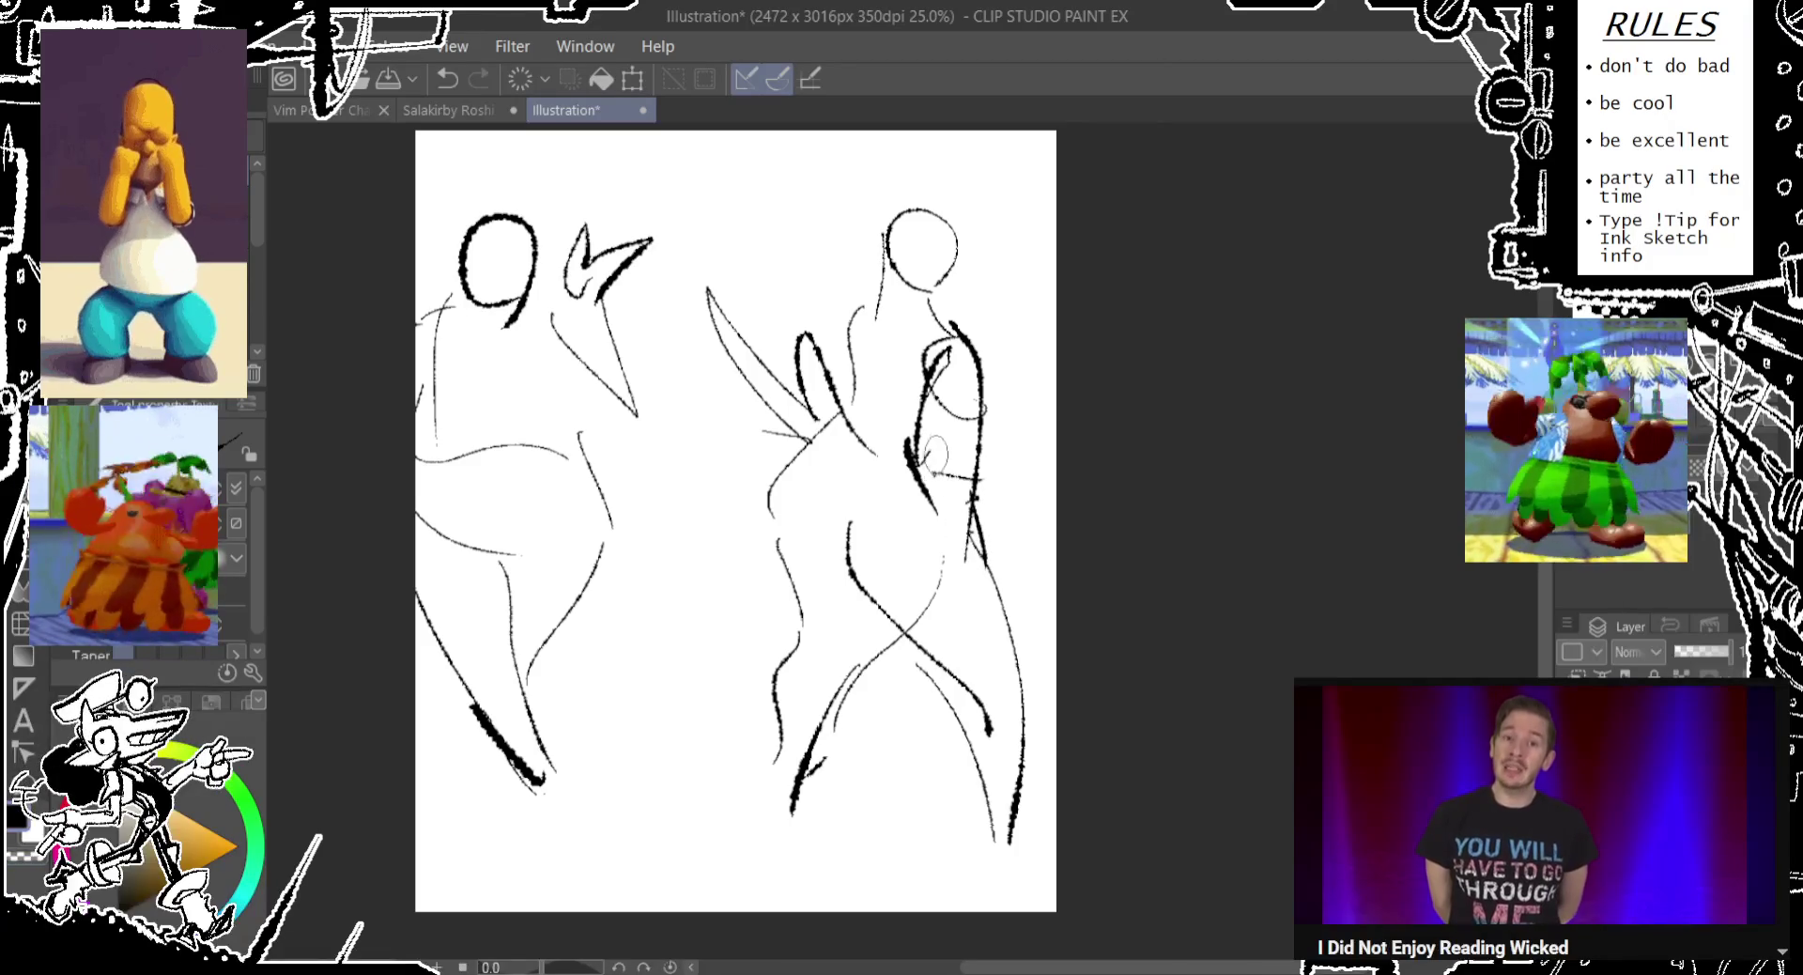
key("ctrl+z")
mouse_move(919, 444)
left_mouse_down()
mouse_move(892, 380)
mouse_move(894, 535)
mouse_move(906, 362)
left_mouse_up()
key("ctrl+z")
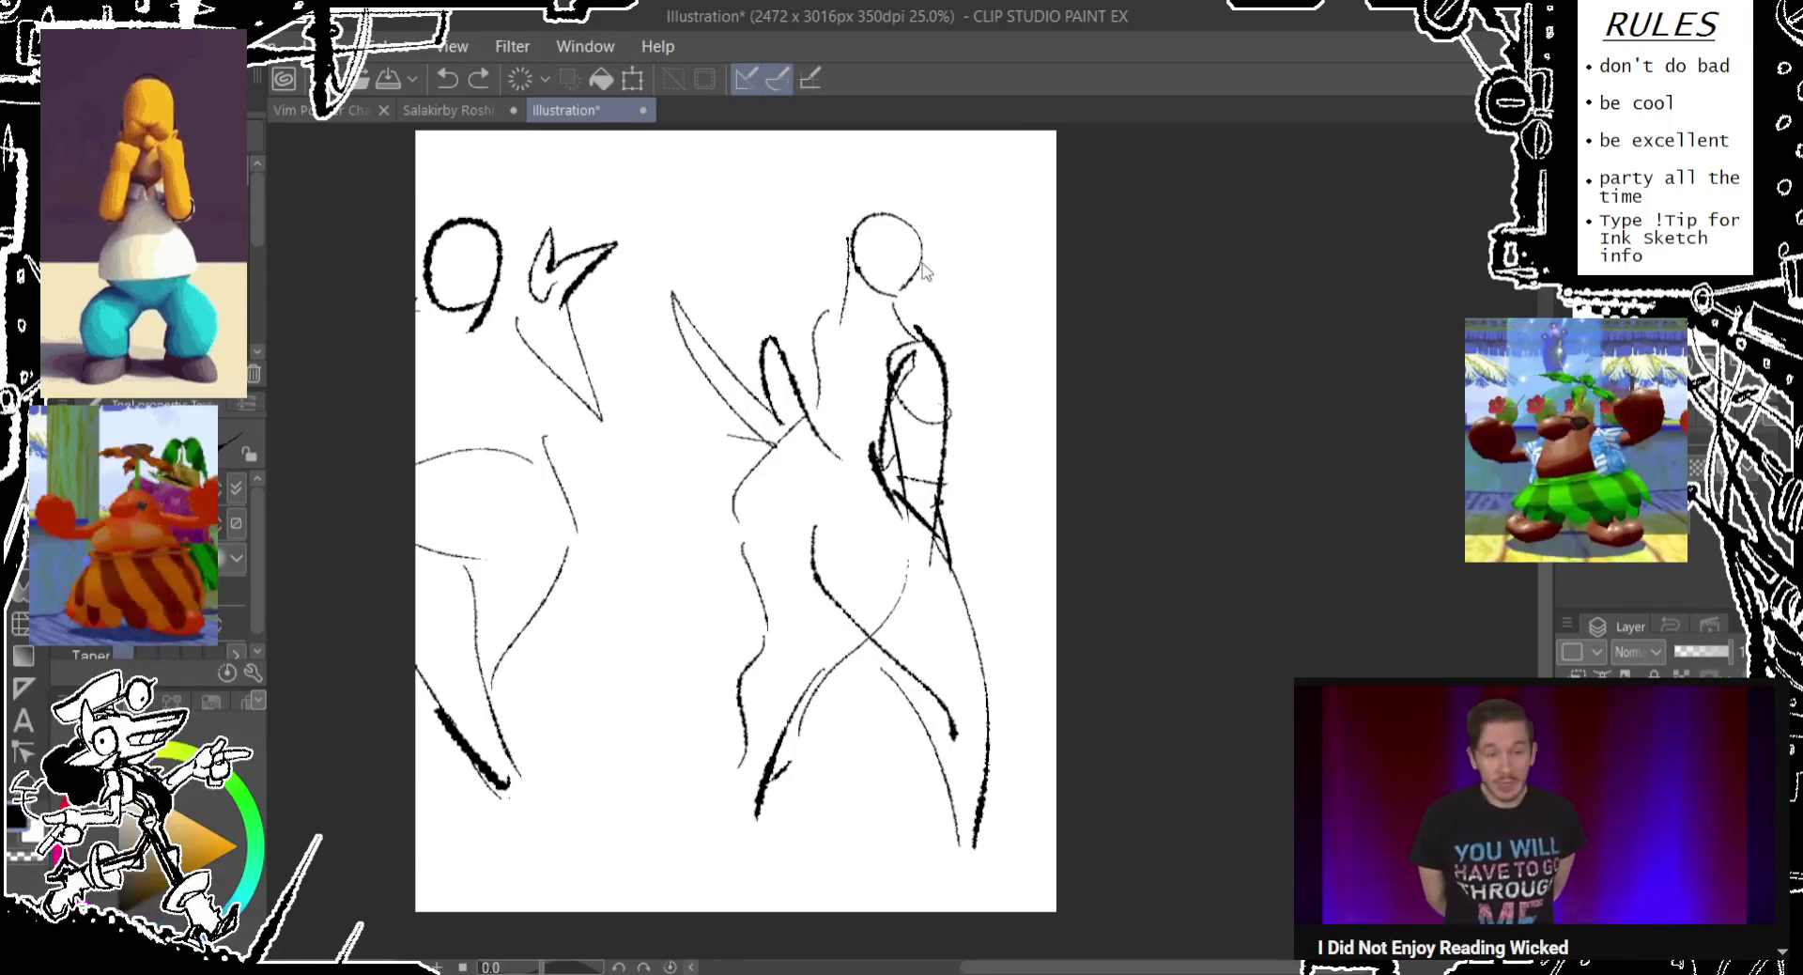
mouse_move(922, 262)
left_mouse_down()
mouse_move(909, 301)
mouse_move(993, 313)
mouse_move(964, 306)
left_mouse_up()
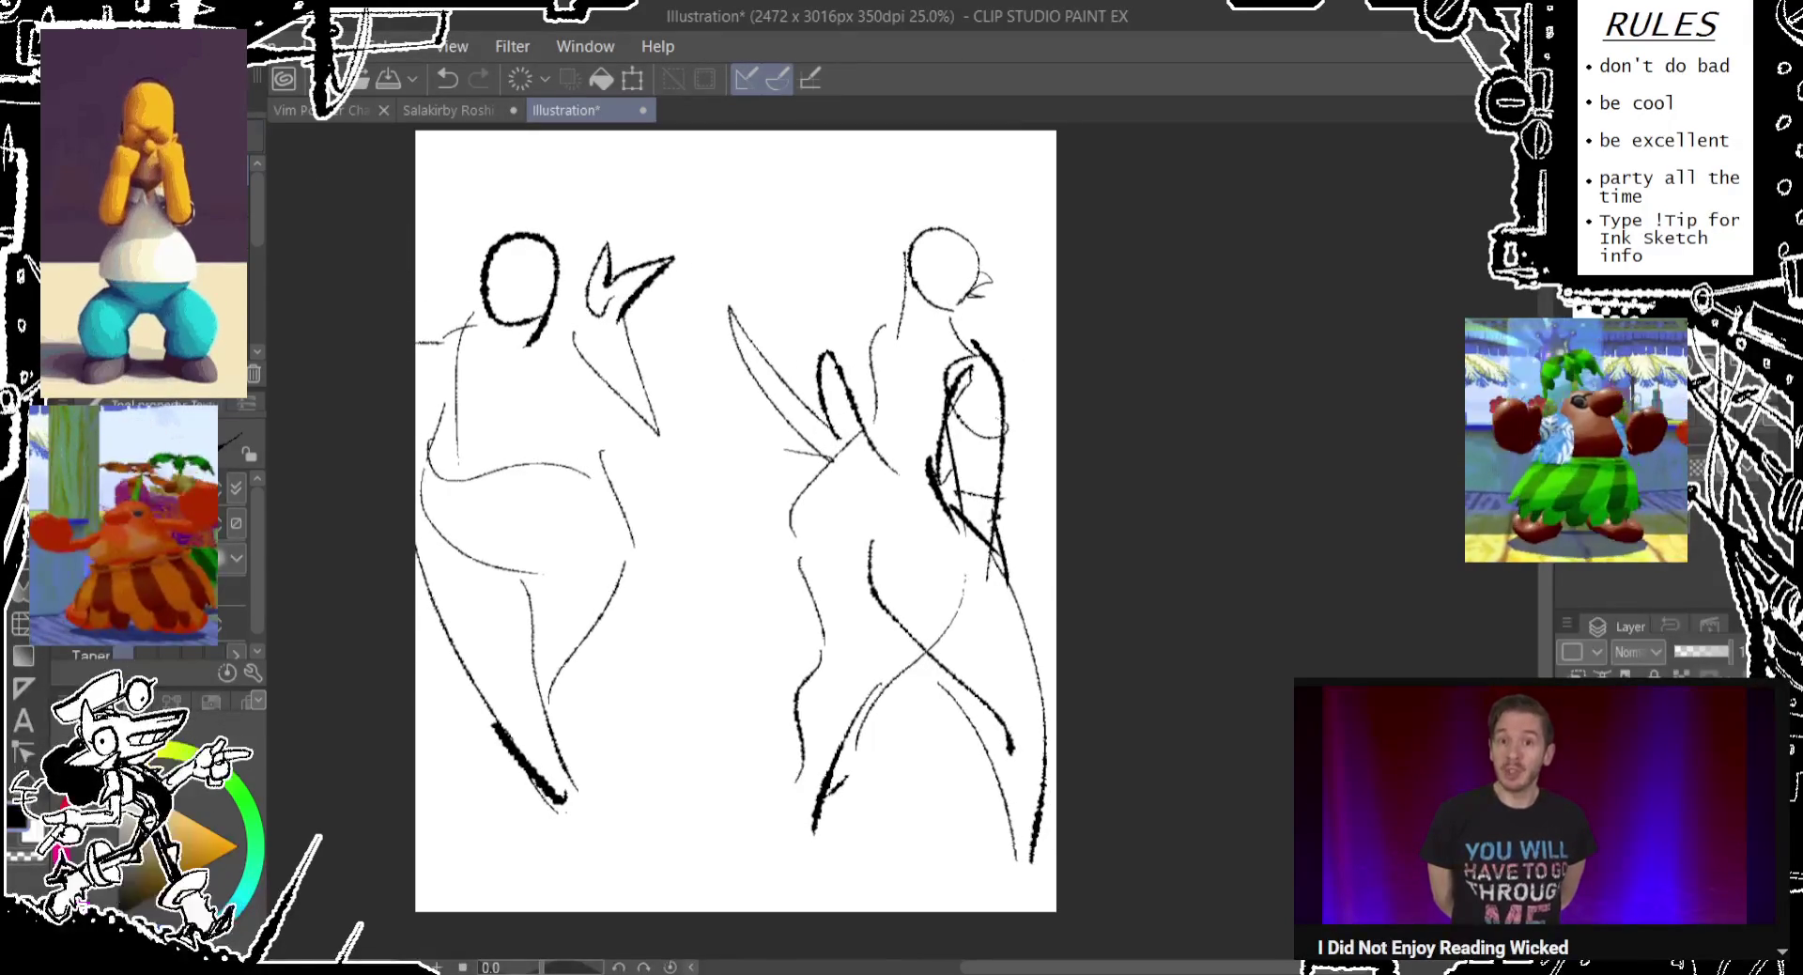
key("ctrl+t")
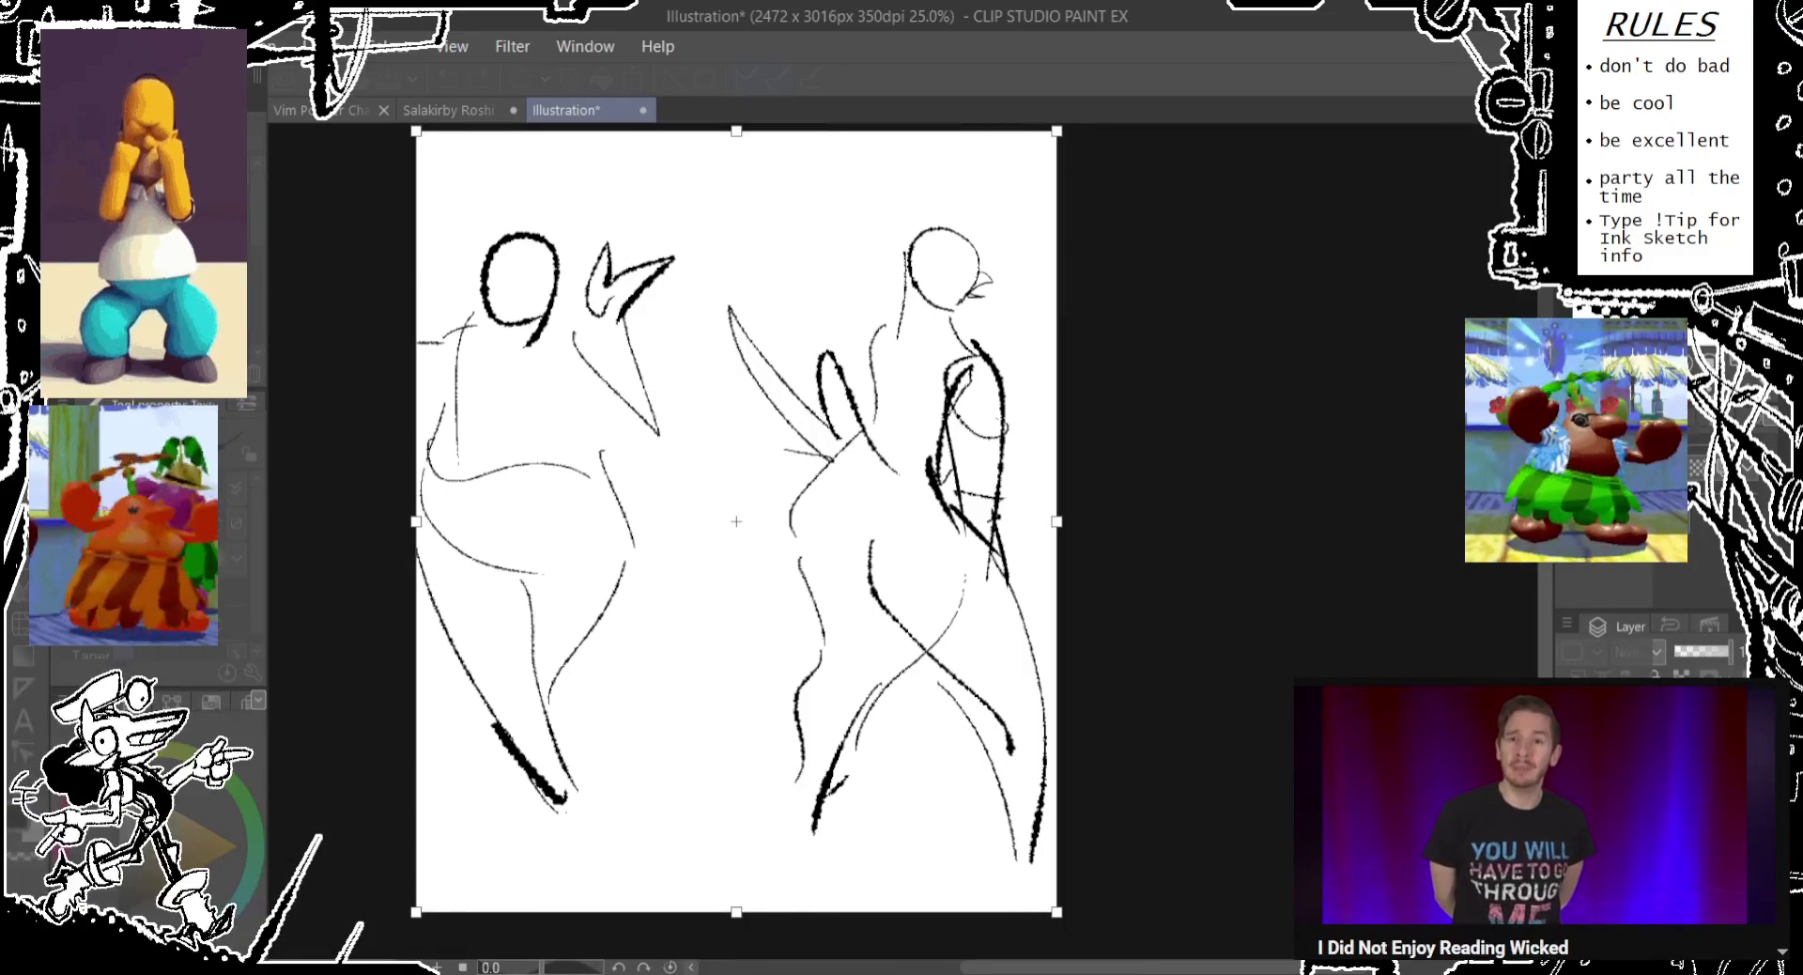
Widen the canvas evenly on both sides to 2700 px, then to 2900 px wide.
left_click_drag(1056, 521, 1086, 521)
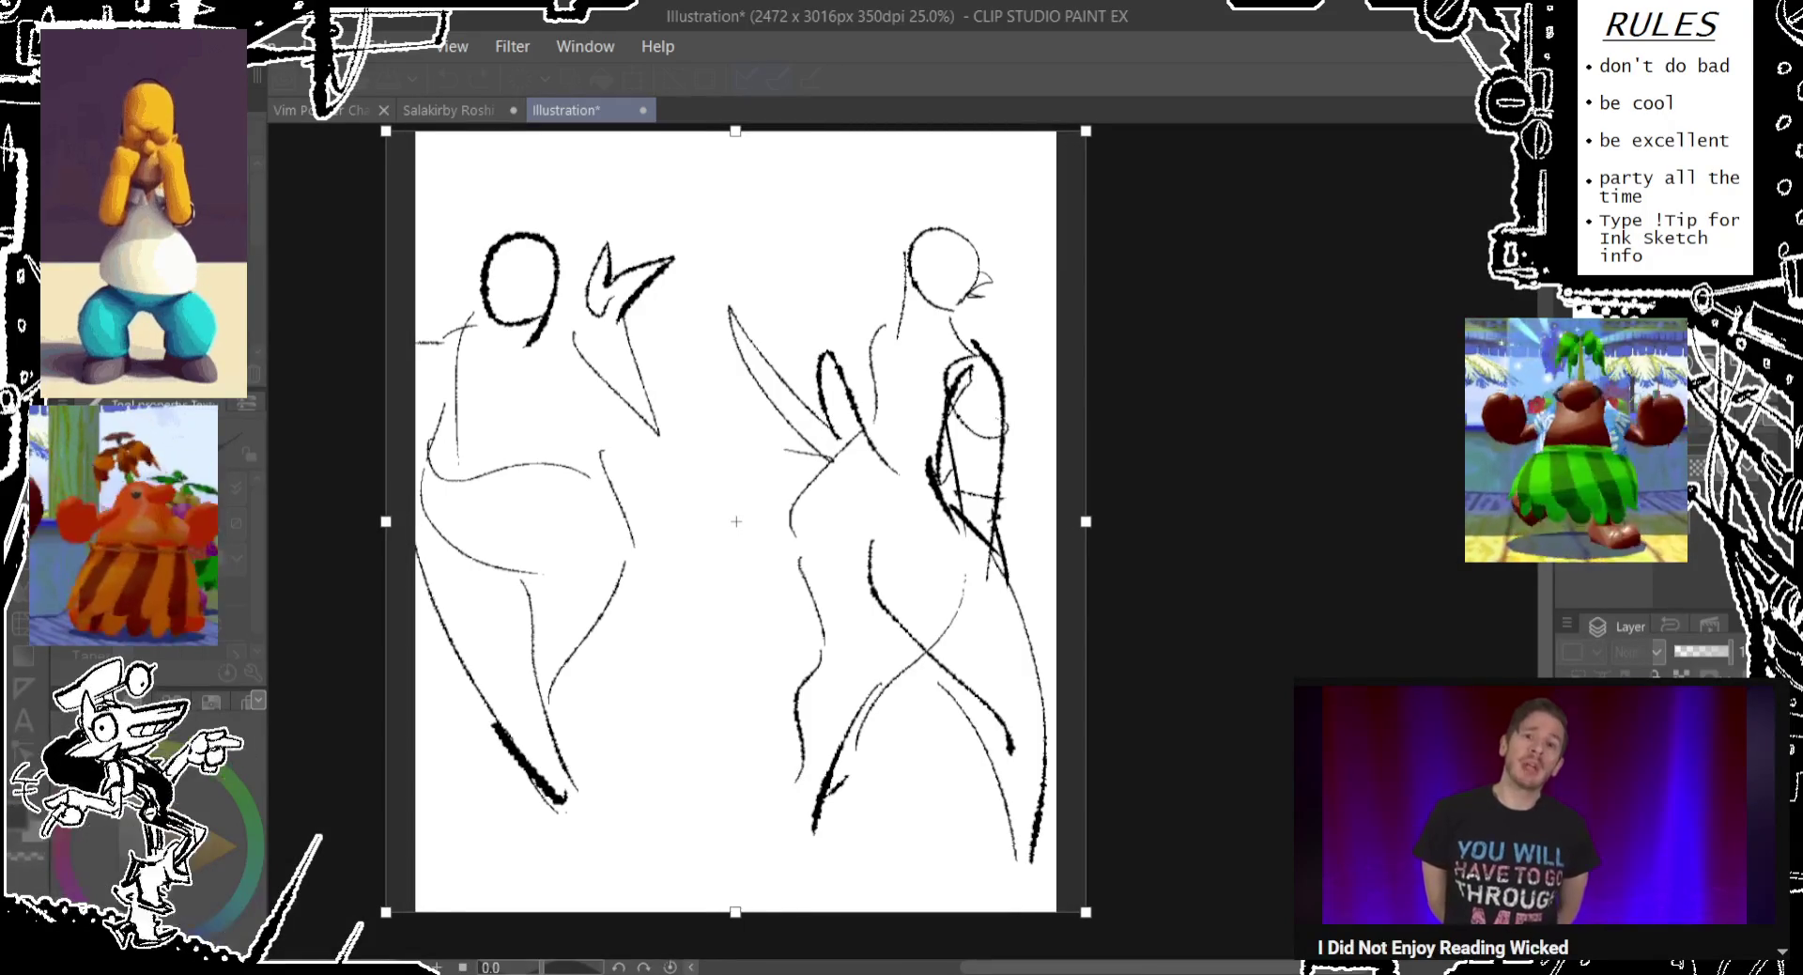
key("Return")
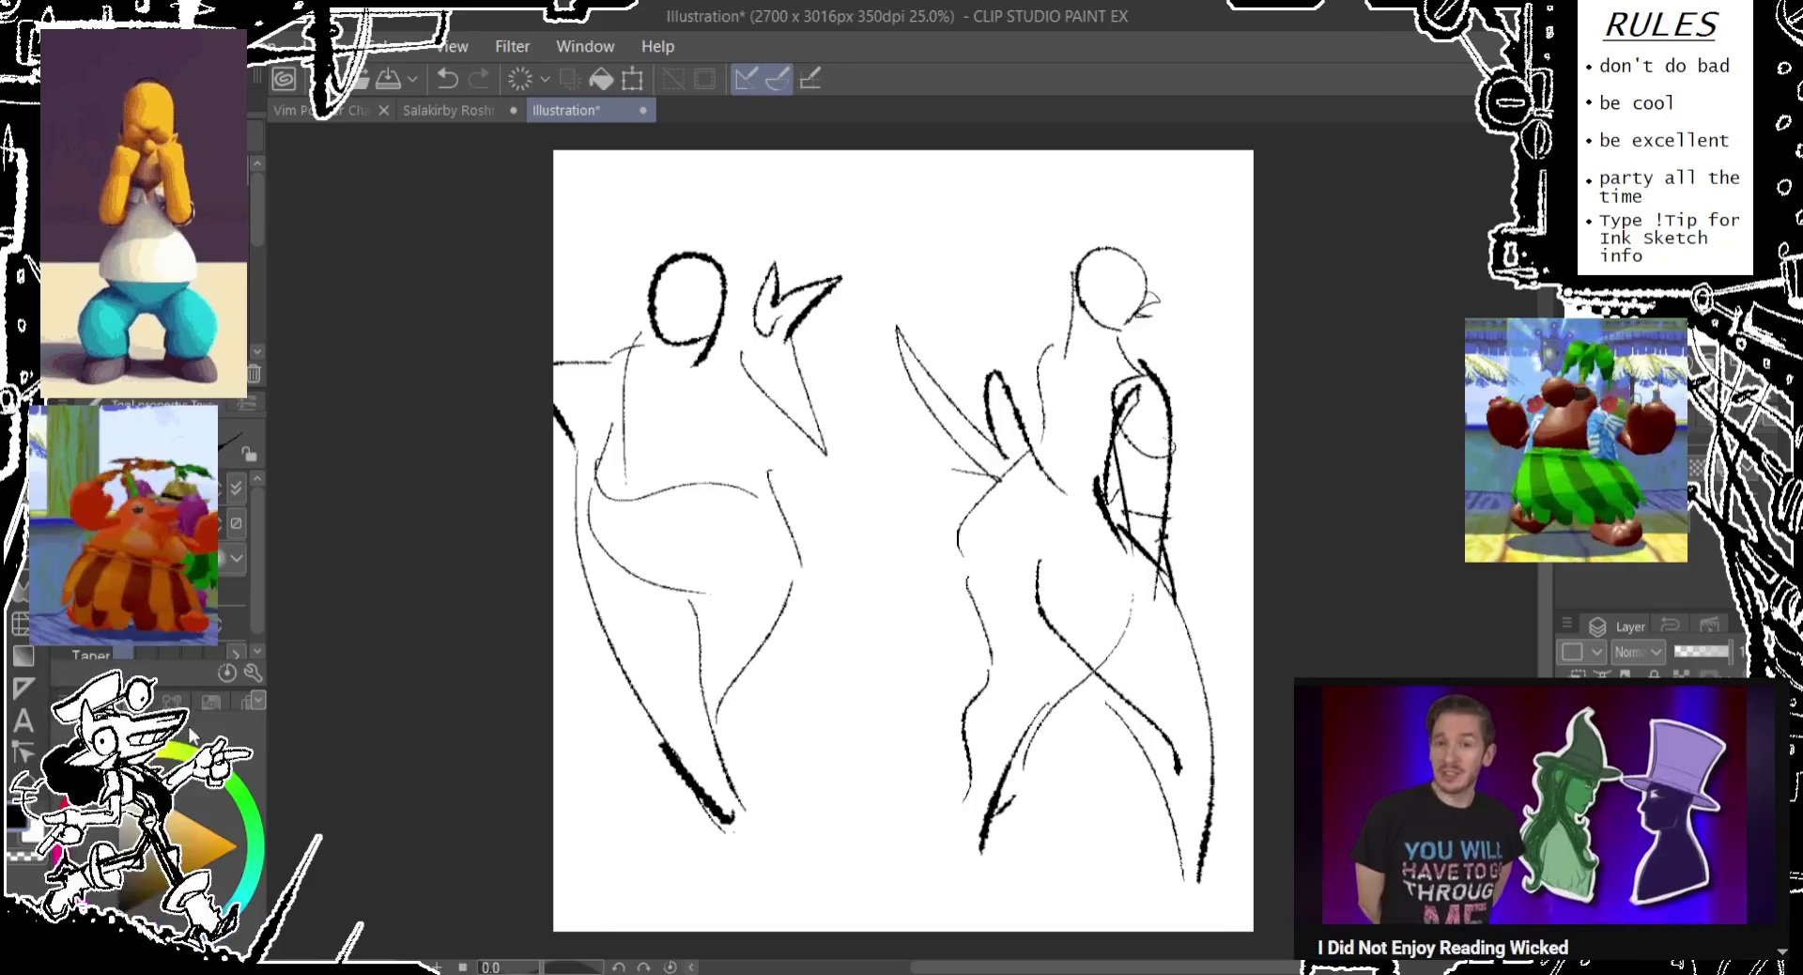
key("ctrl+alt+c")
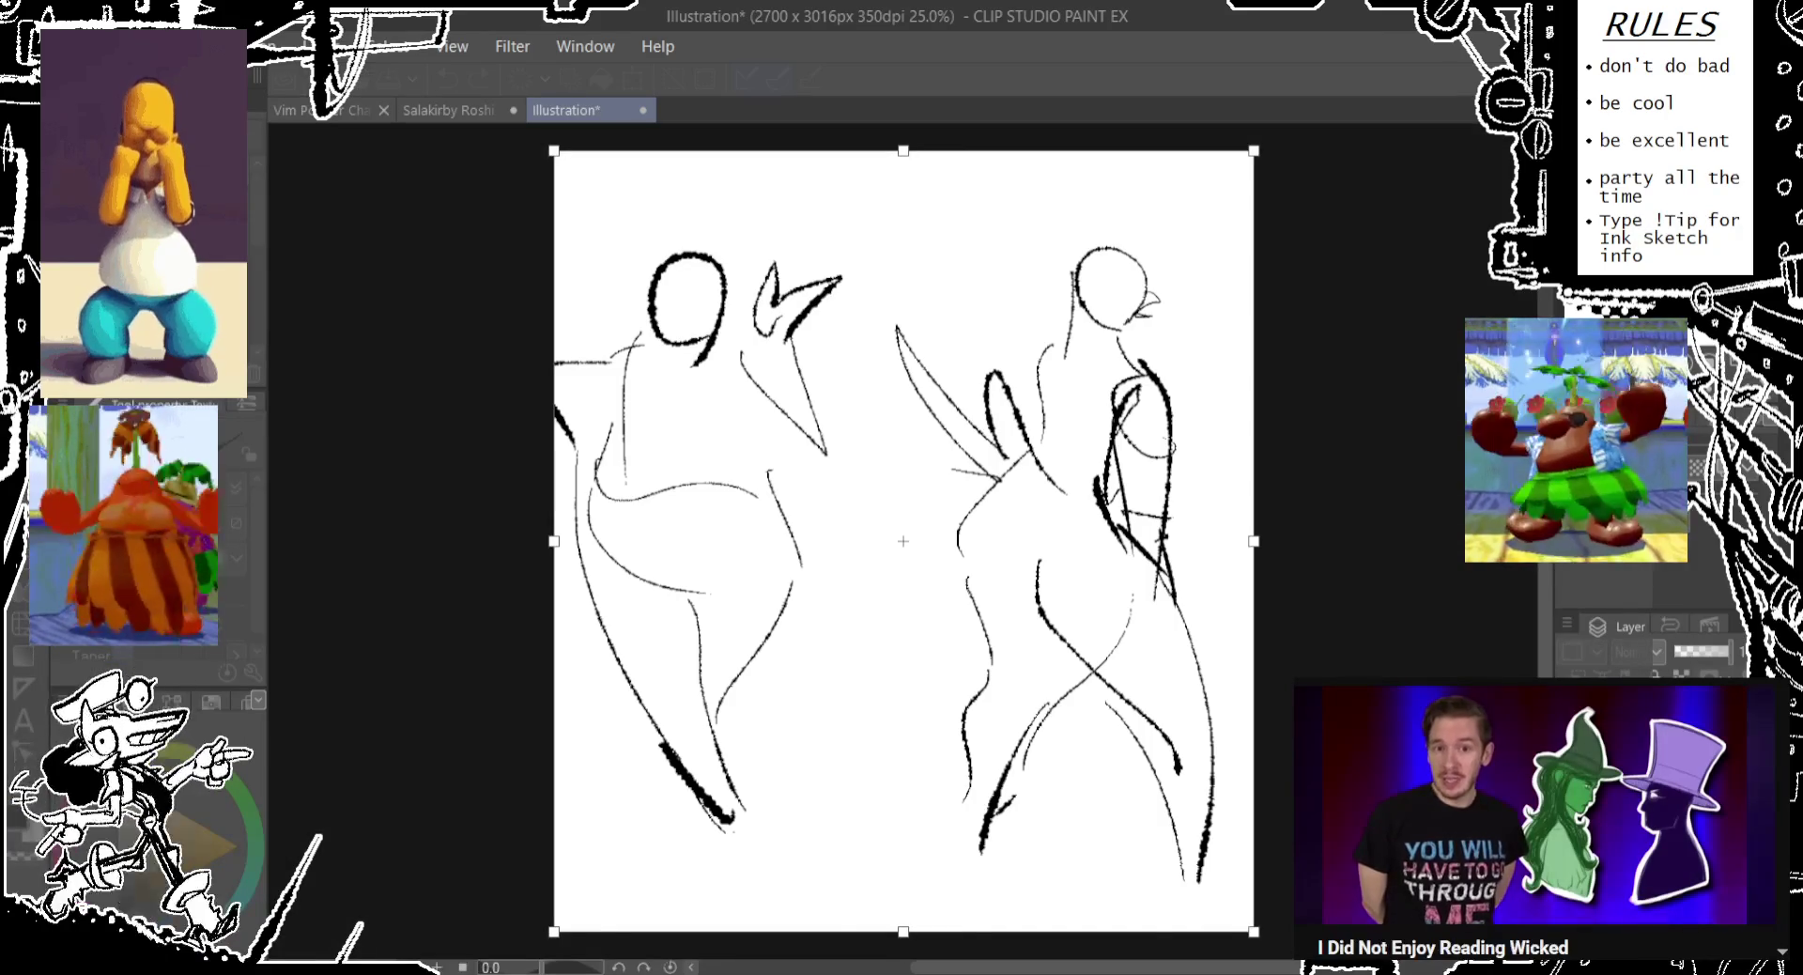
type("2900")
key("Return")
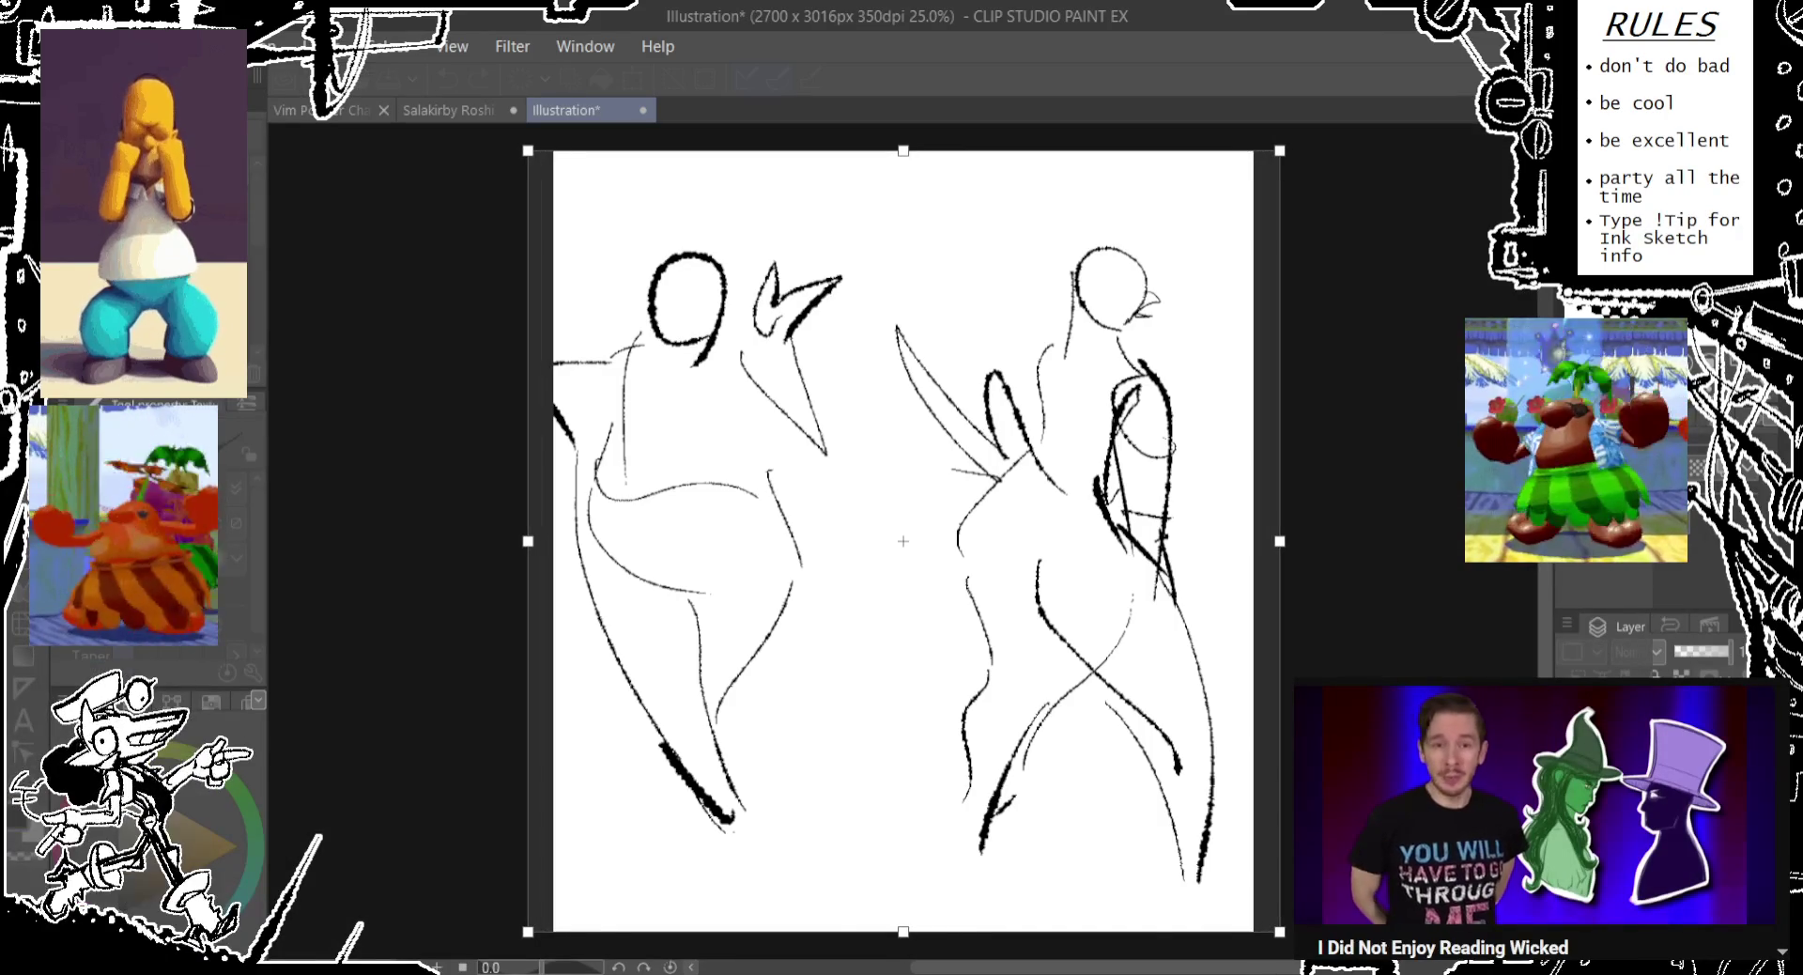
key("Return")
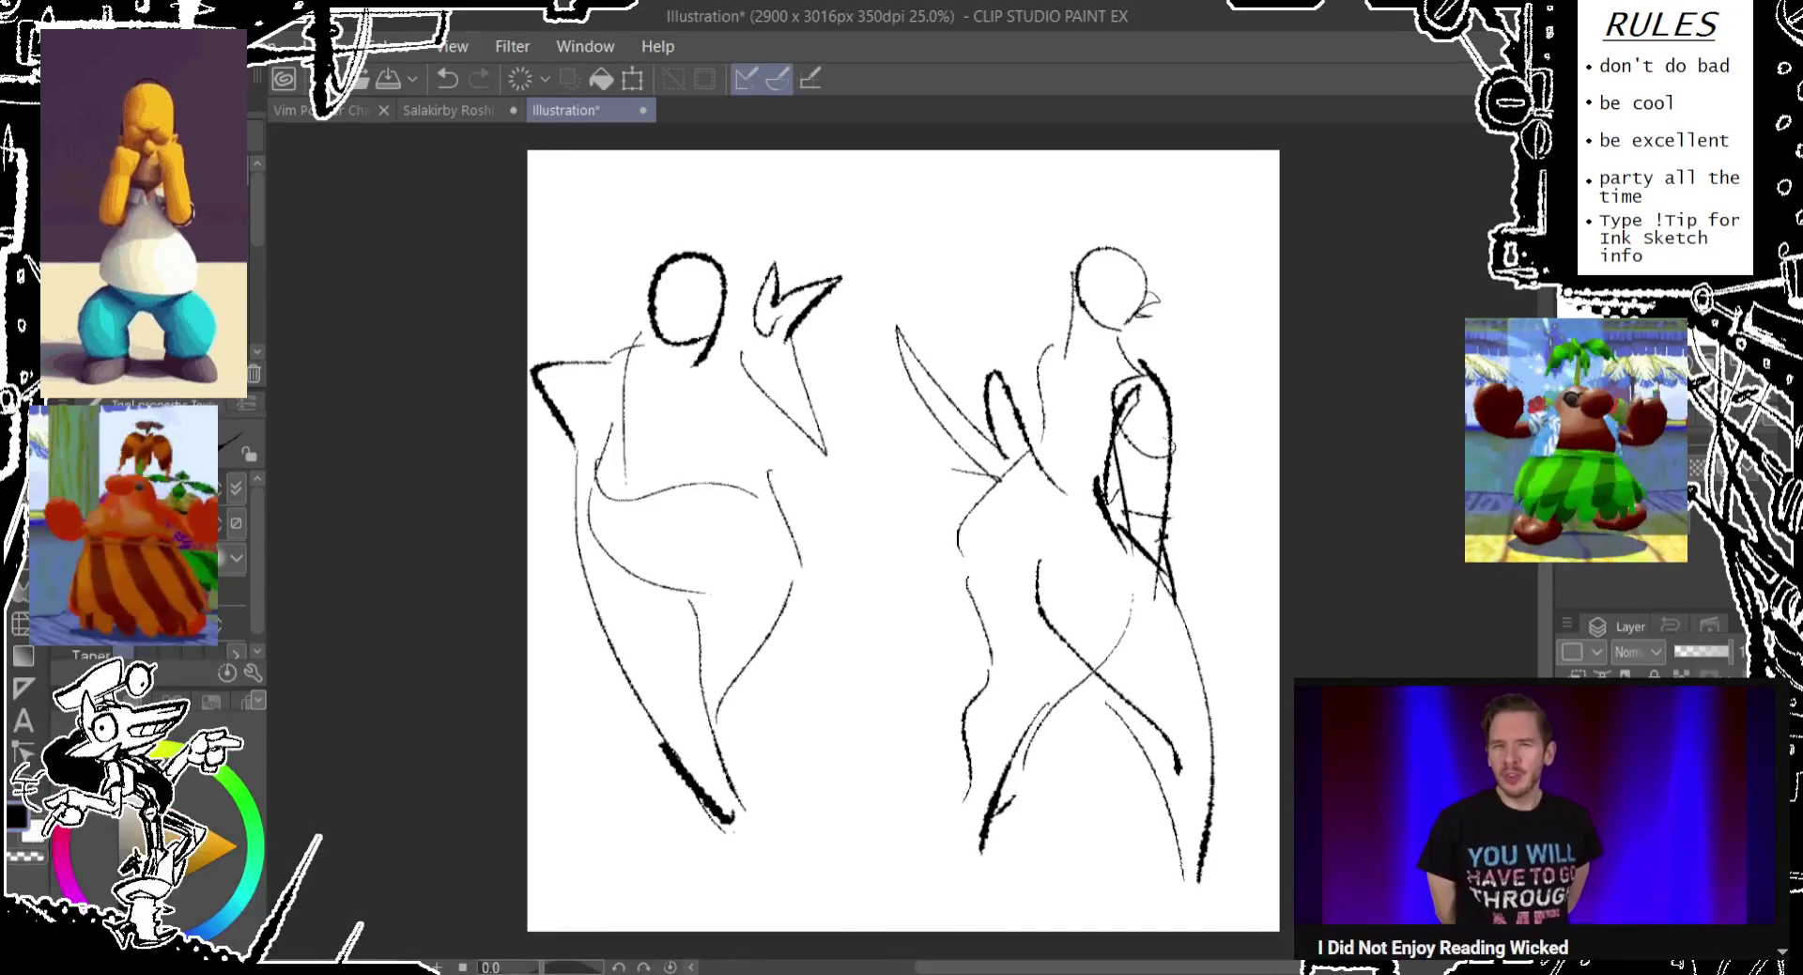
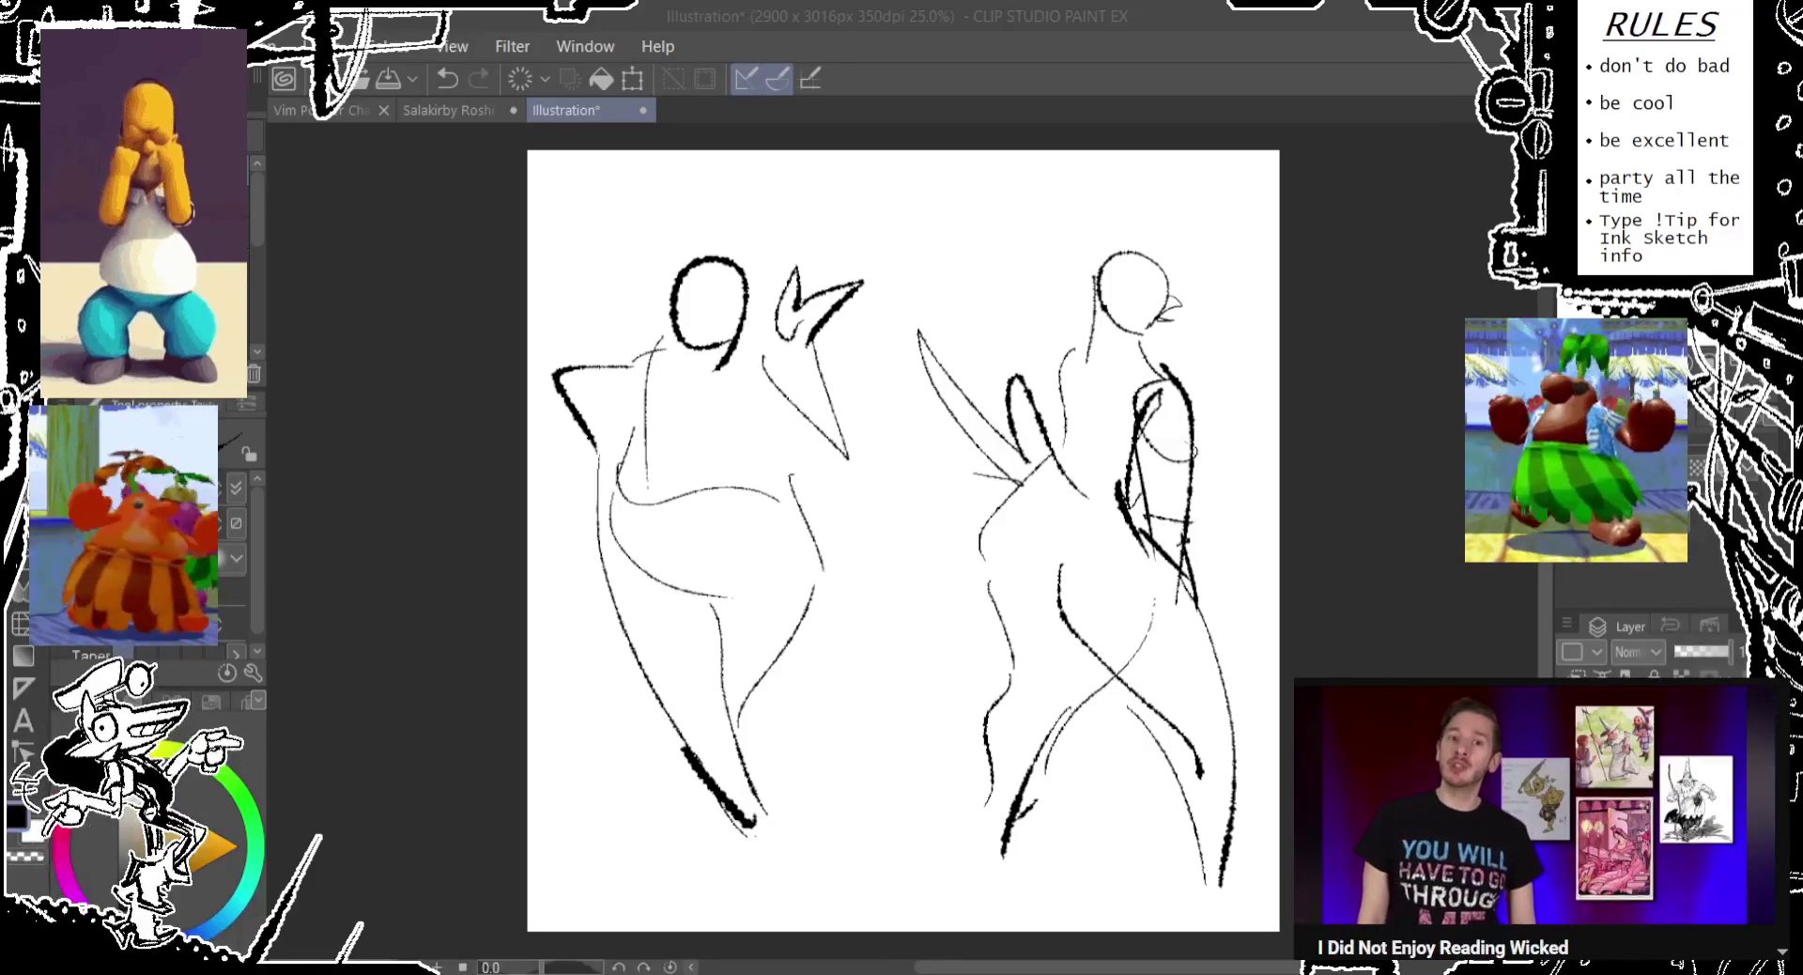
Remove the stray curve sketched beside the left figure's head.
mouse_move(965, 340)
left_mouse_down()
mouse_move(858, 313)
mouse_move(829, 343)
left_mouse_up()
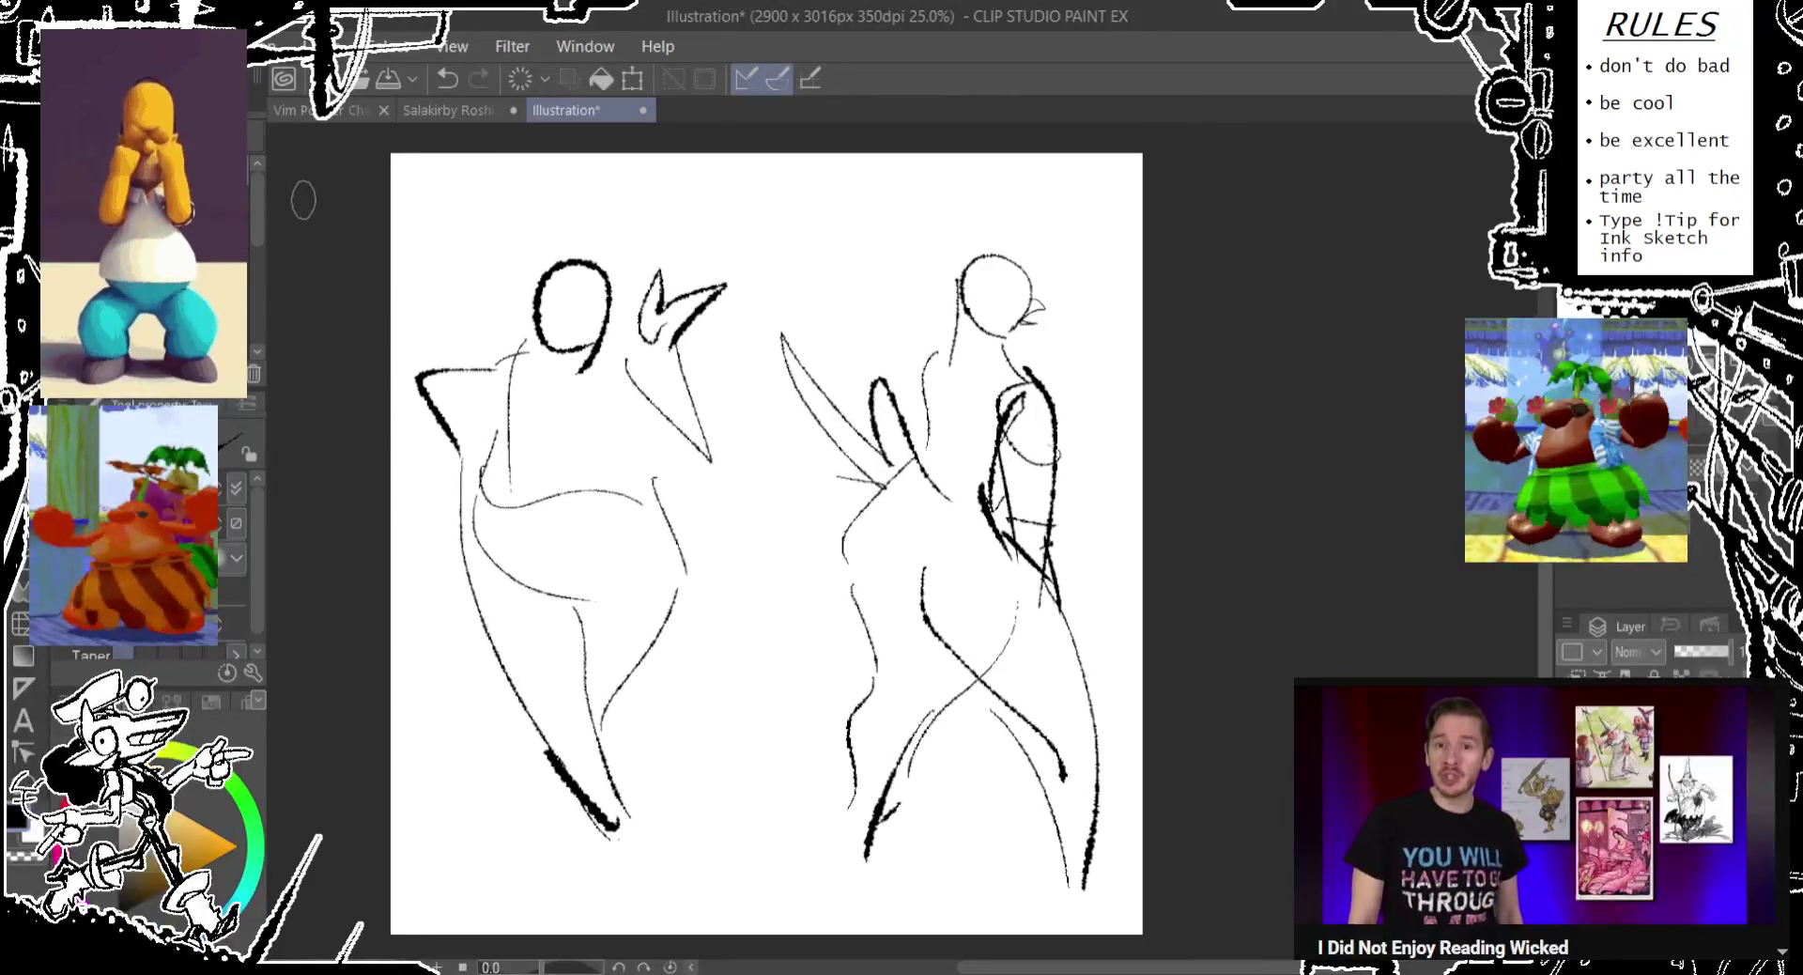
left_click_drag(495, 271, 512, 340)
key("ctrl+z")
key("ctrl+z")
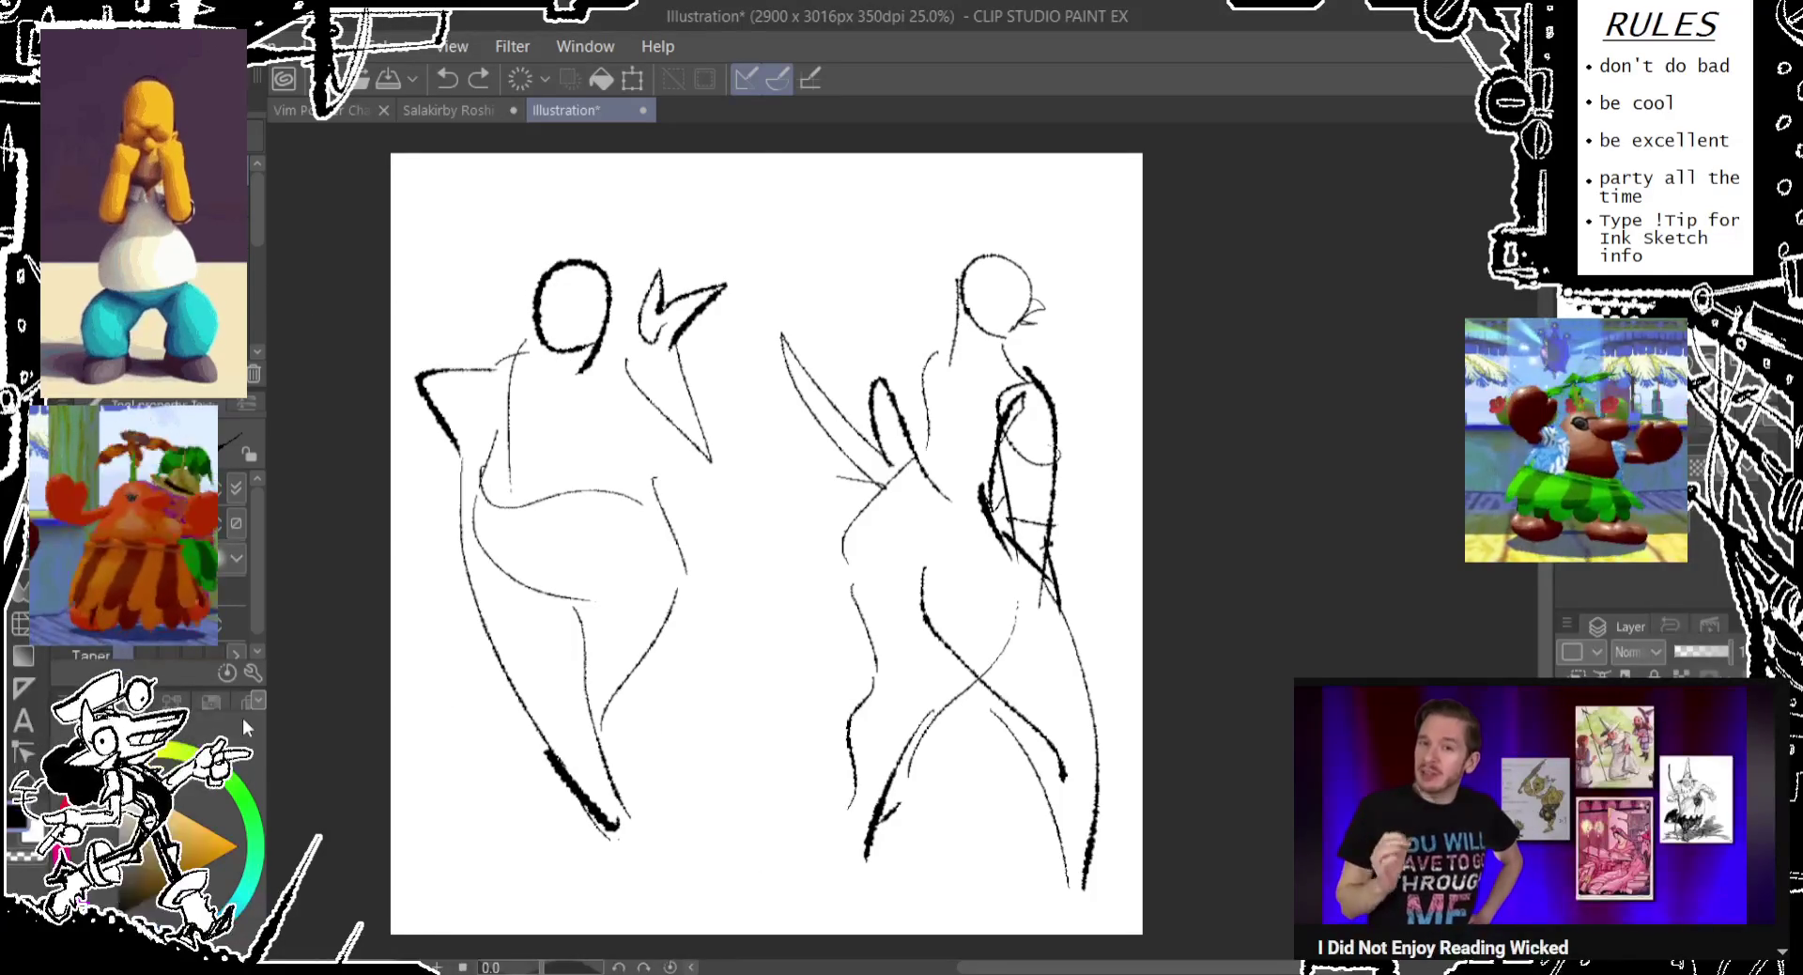
Shrink the canvas height so it measures 3000 x 2800 px.
key("ctrl+t")
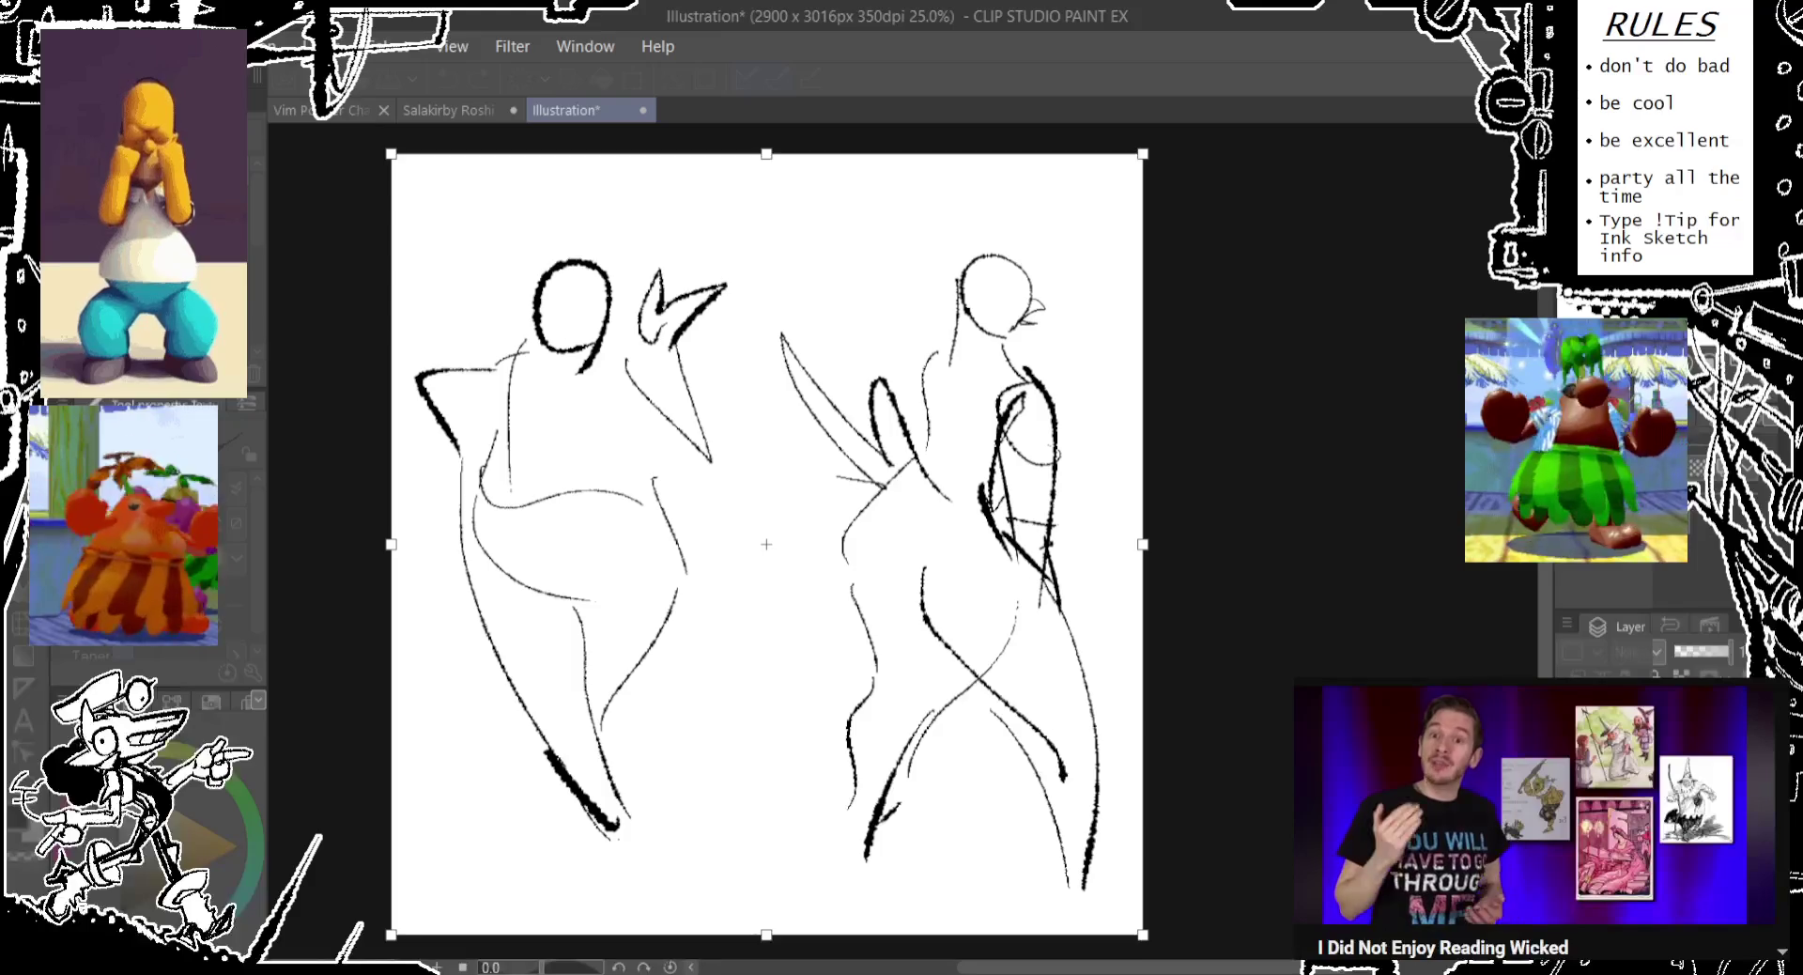
left_click_drag(766, 935, 767, 906)
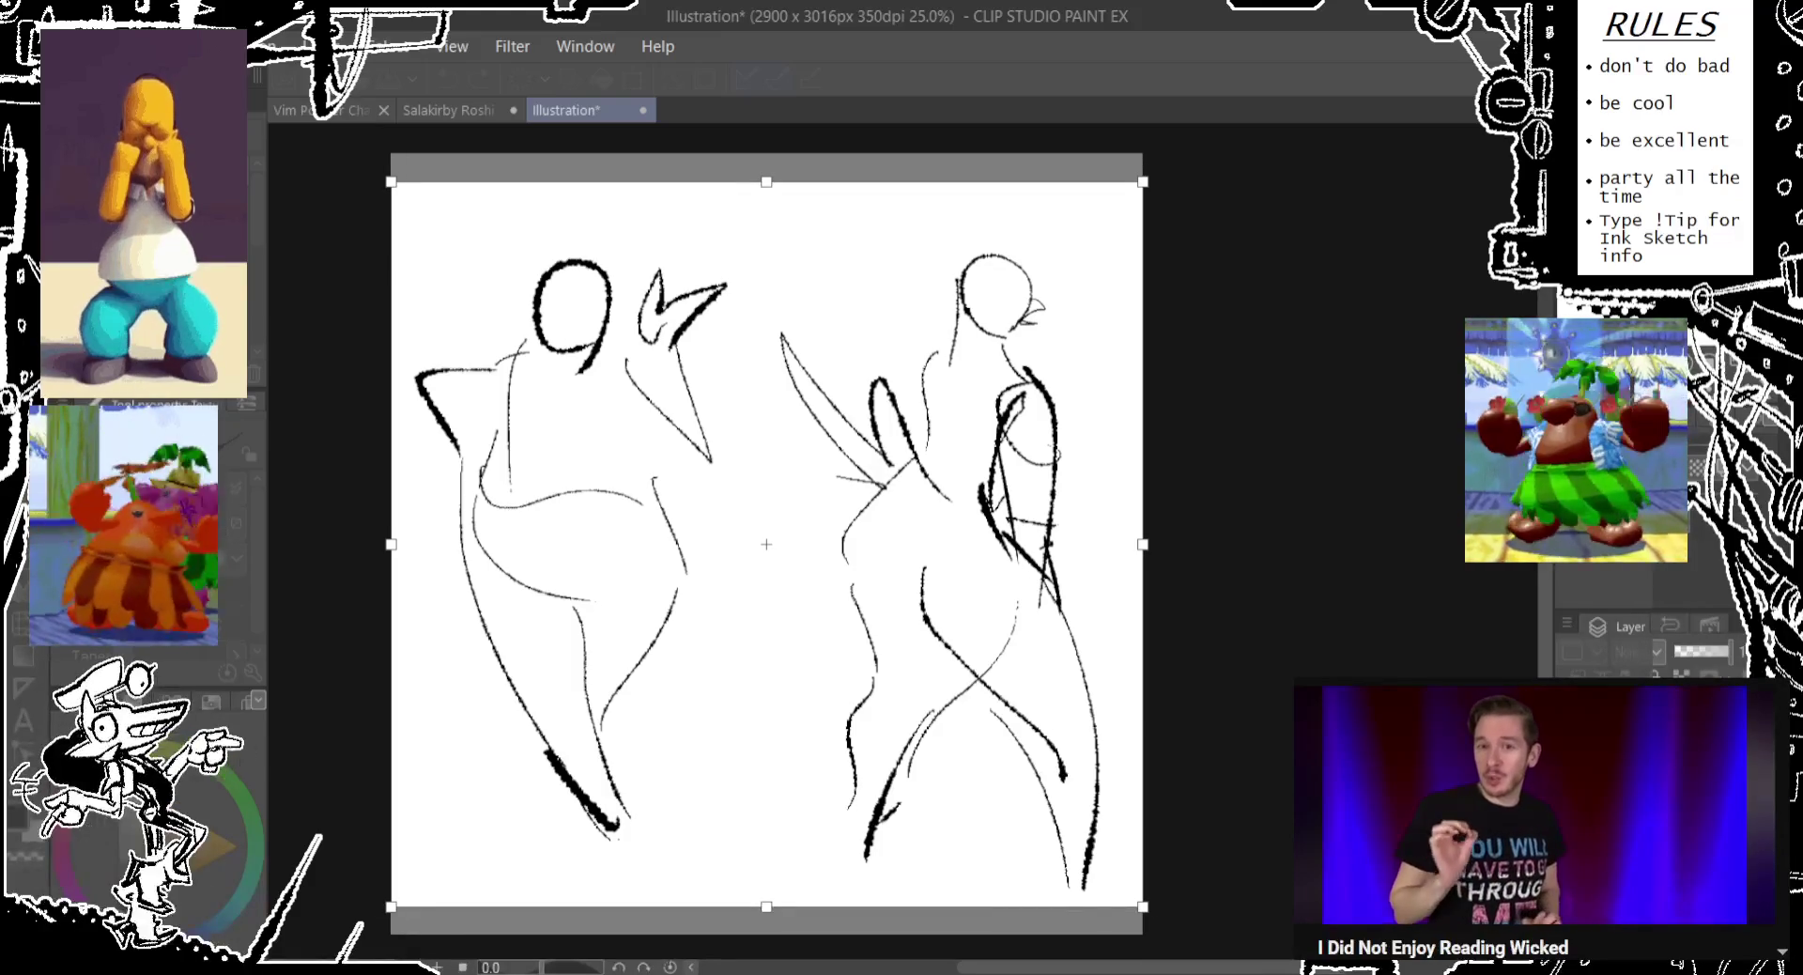
key("Escape")
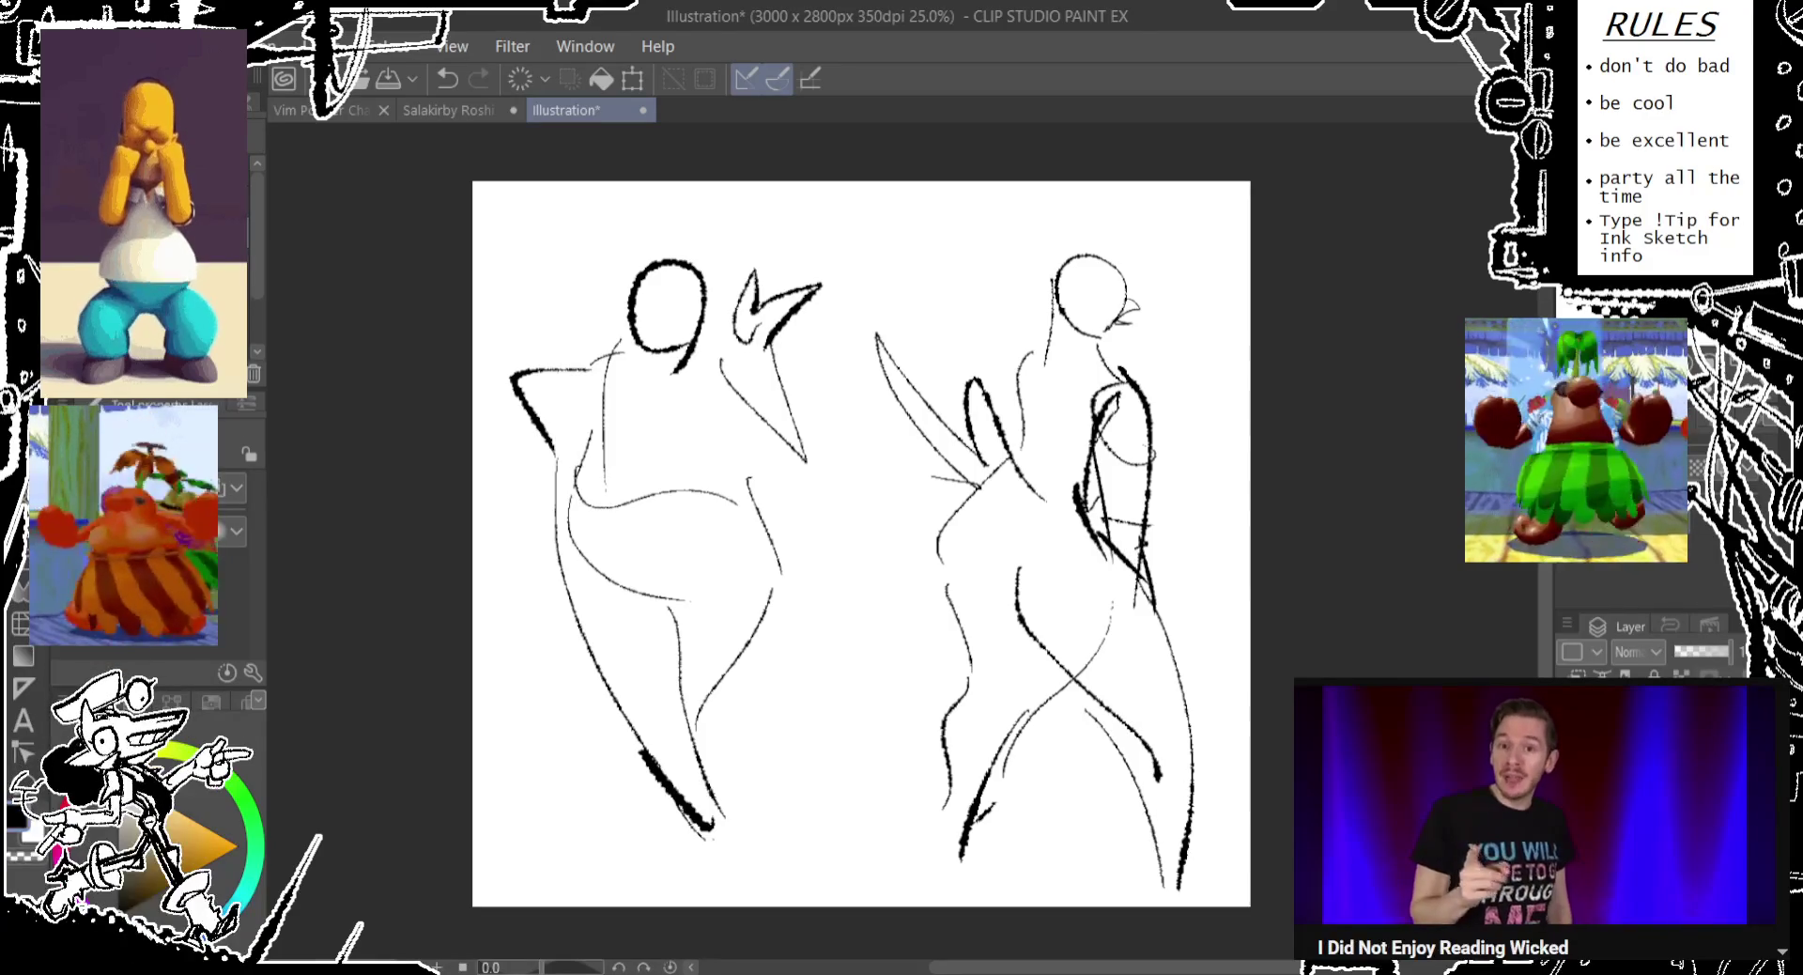
Nudge the sketch up slightly and erase the right figure's left-leg strokes.
left_click_drag(1133, 719, 1121, 681)
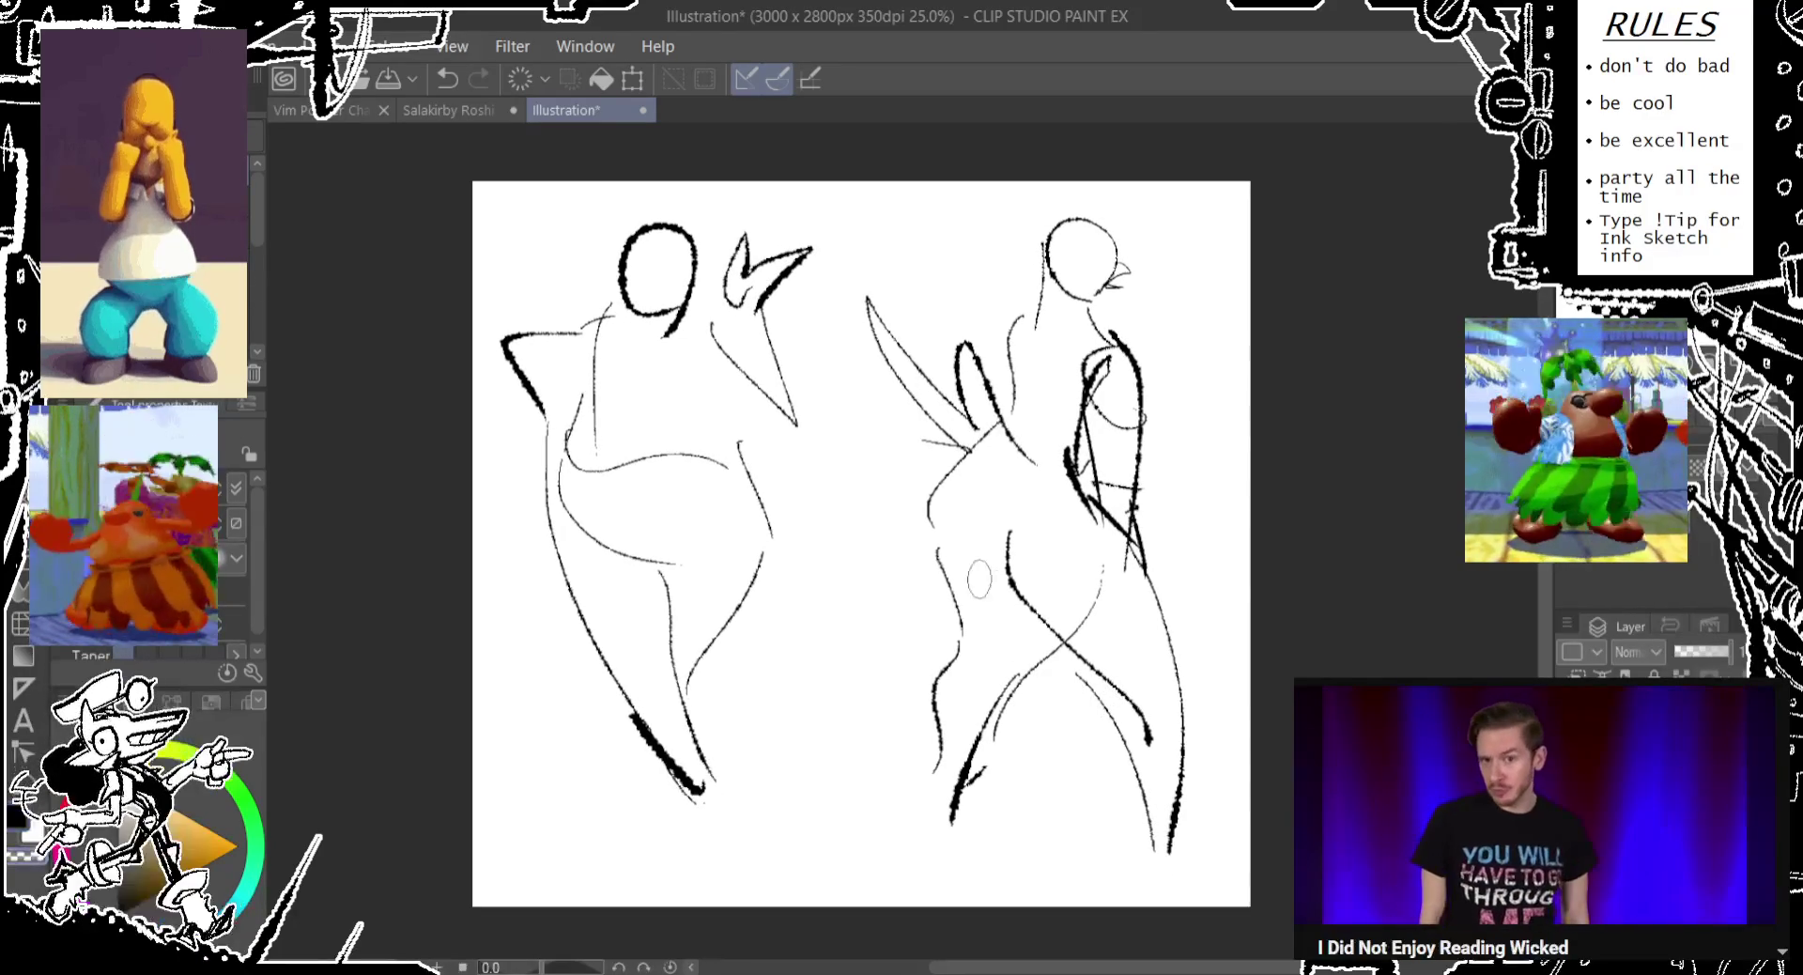
key("e")
mouse_move(935, 564)
left_mouse_down()
mouse_move(932, 824)
mouse_move(972, 724)
mouse_move(1087, 612)
mouse_move(1075, 653)
left_mouse_up()
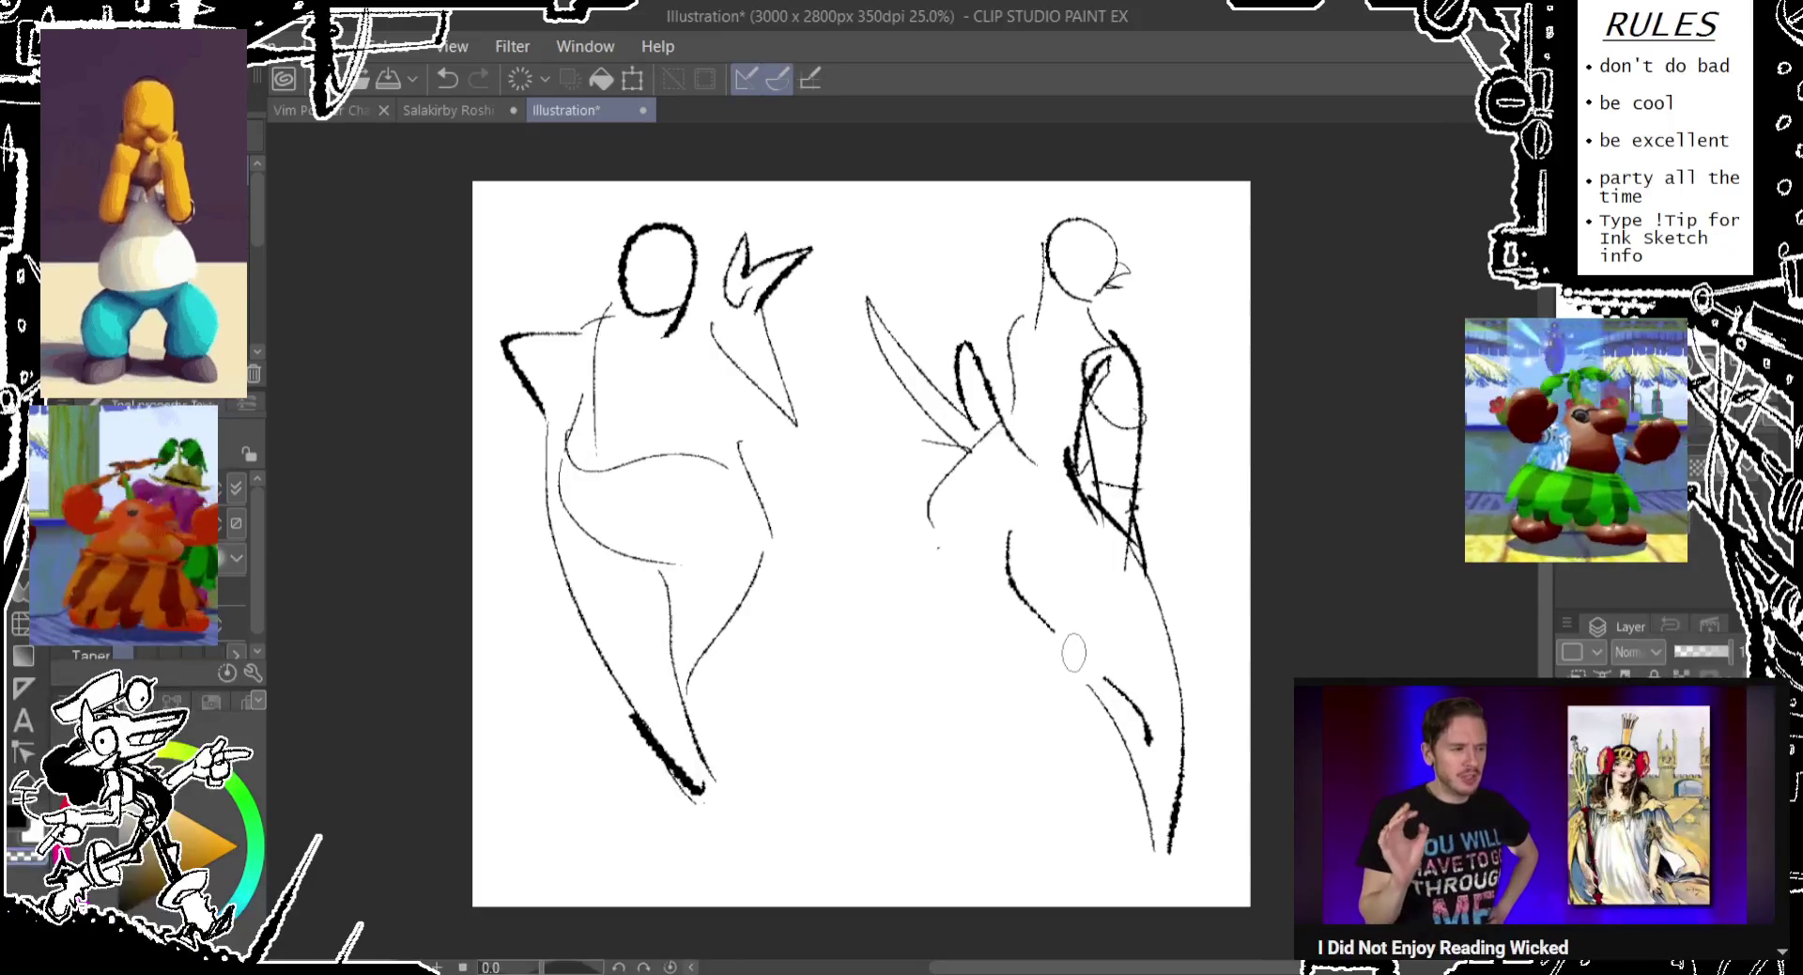
key("ctrl+z")
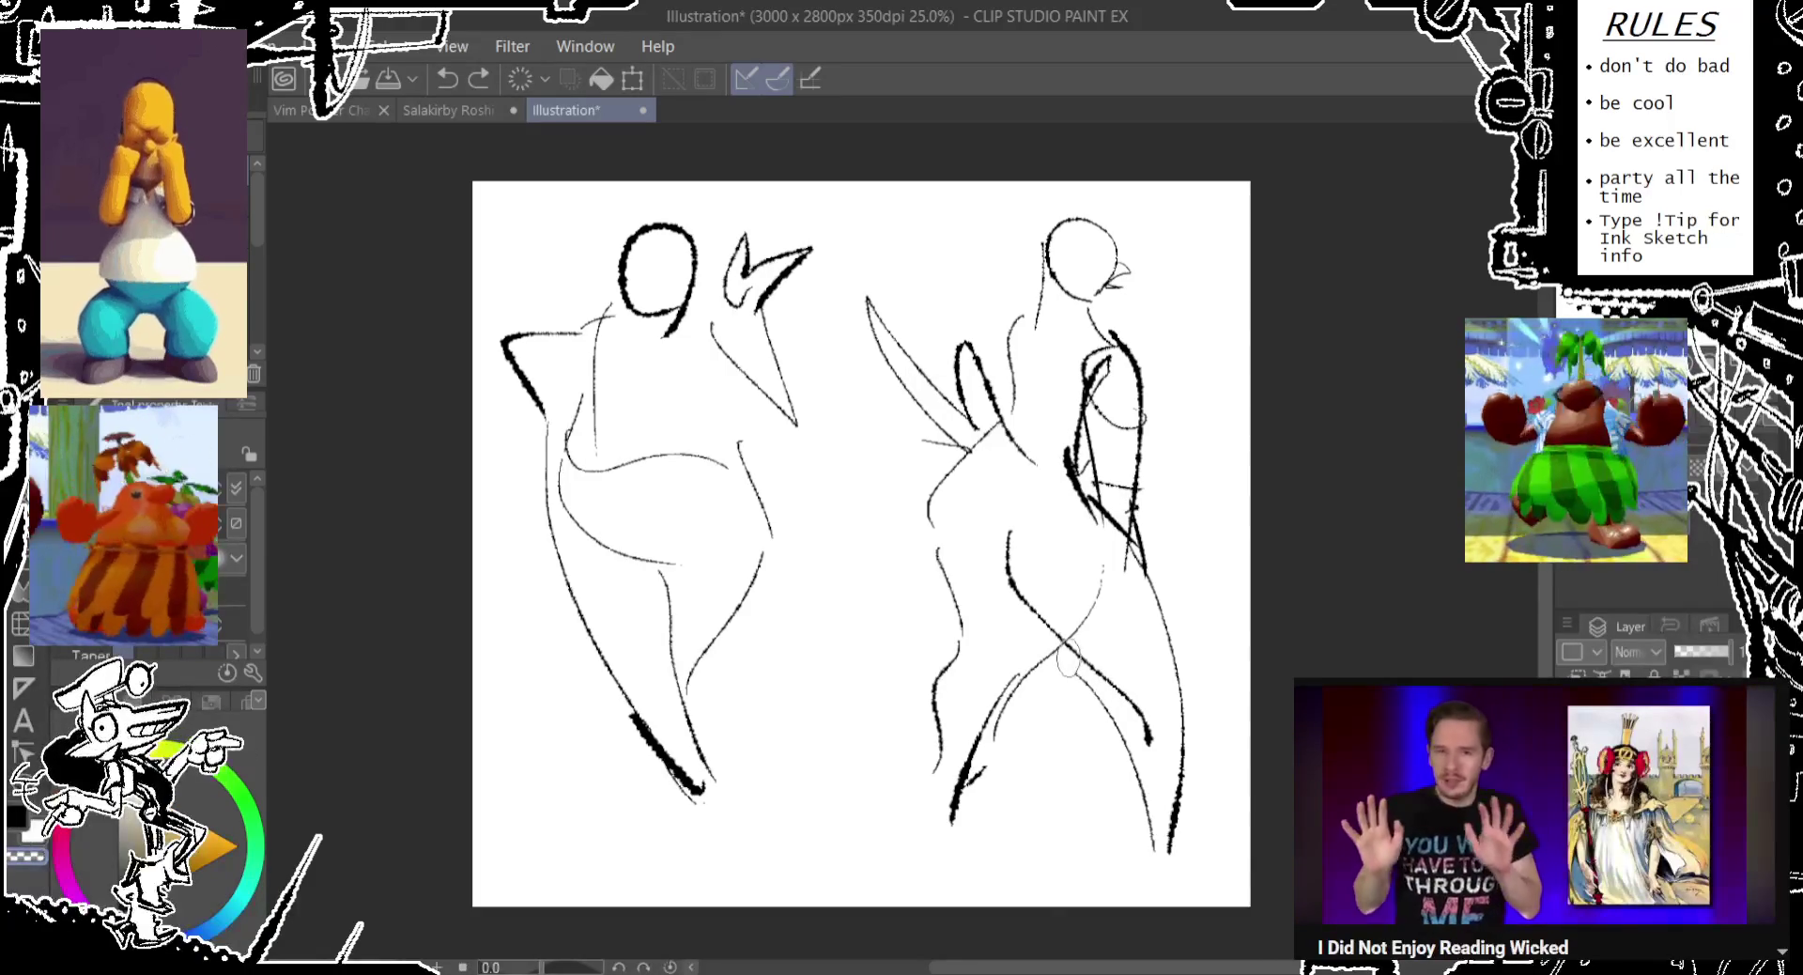
mouse_move(972, 666)
left_mouse_down()
mouse_move(937, 846)
mouse_move(1006, 708)
mouse_move(927, 516)
left_mouse_up()
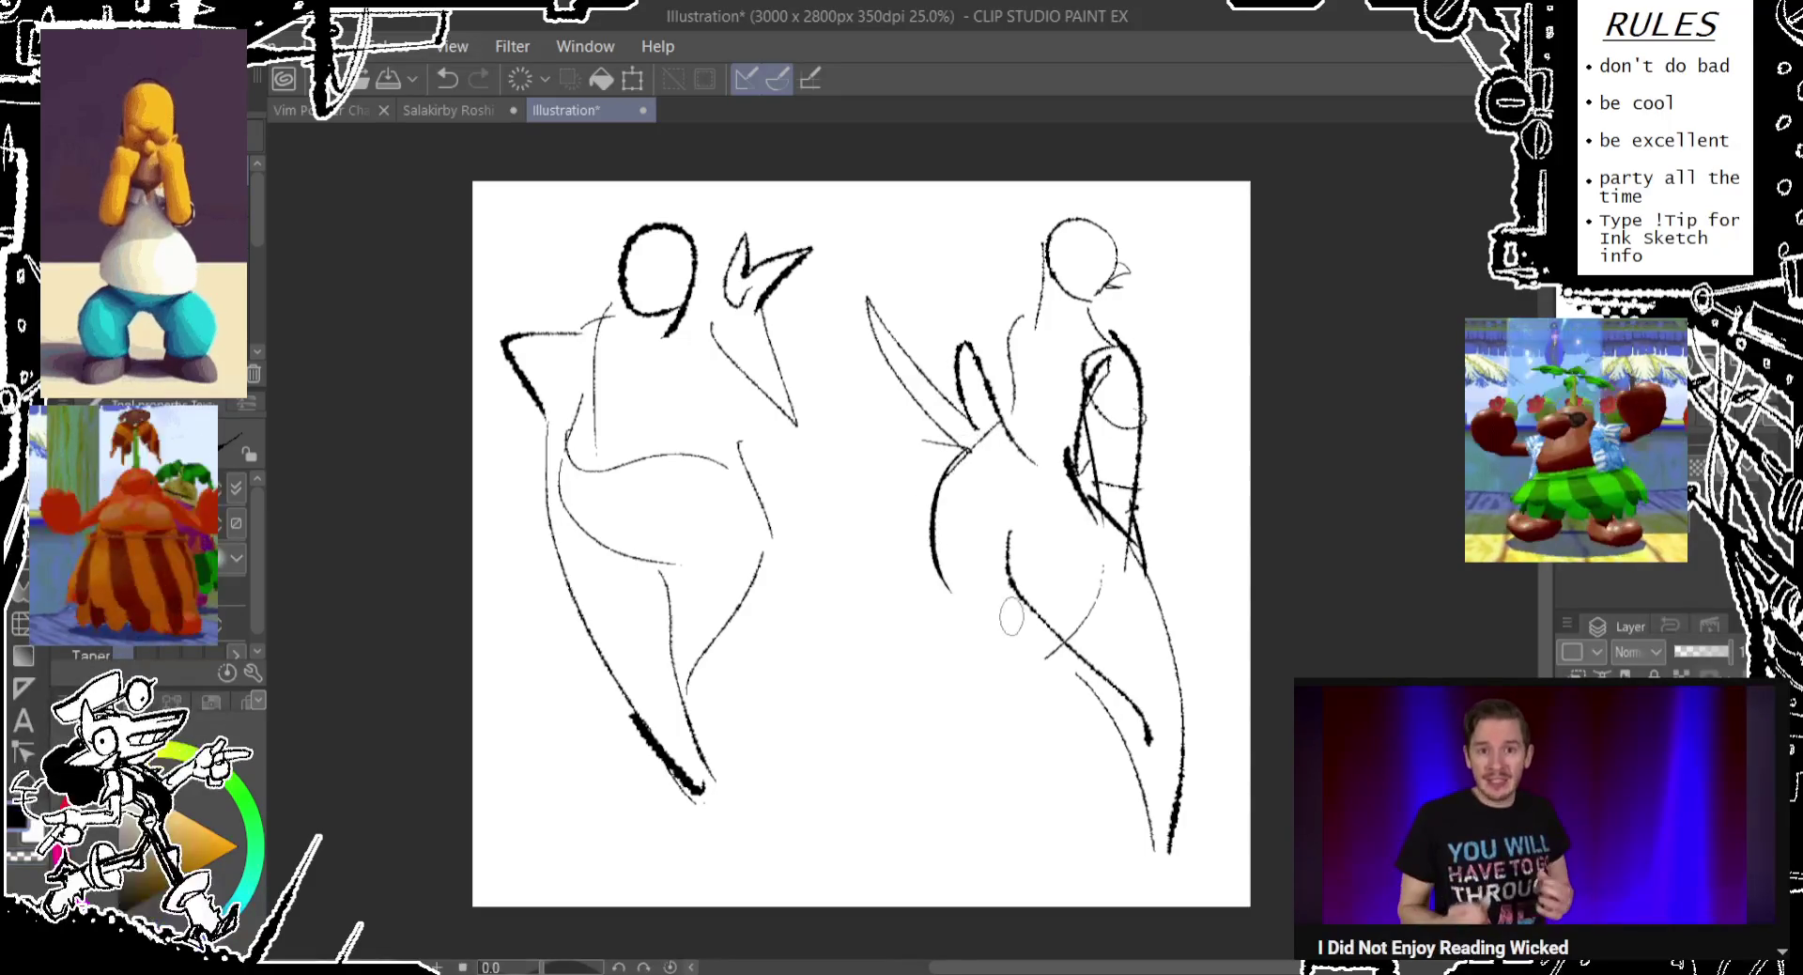
Sketch new hip and leg lines on the right figure.
mouse_move(973, 448)
left_mouse_down()
mouse_move(920, 606)
mouse_move(960, 752)
left_mouse_up()
key("ctrl+z")
left_click_drag(1099, 493, 995, 719)
key("ctrl+z")
left_click_drag(1064, 625, 1005, 742)
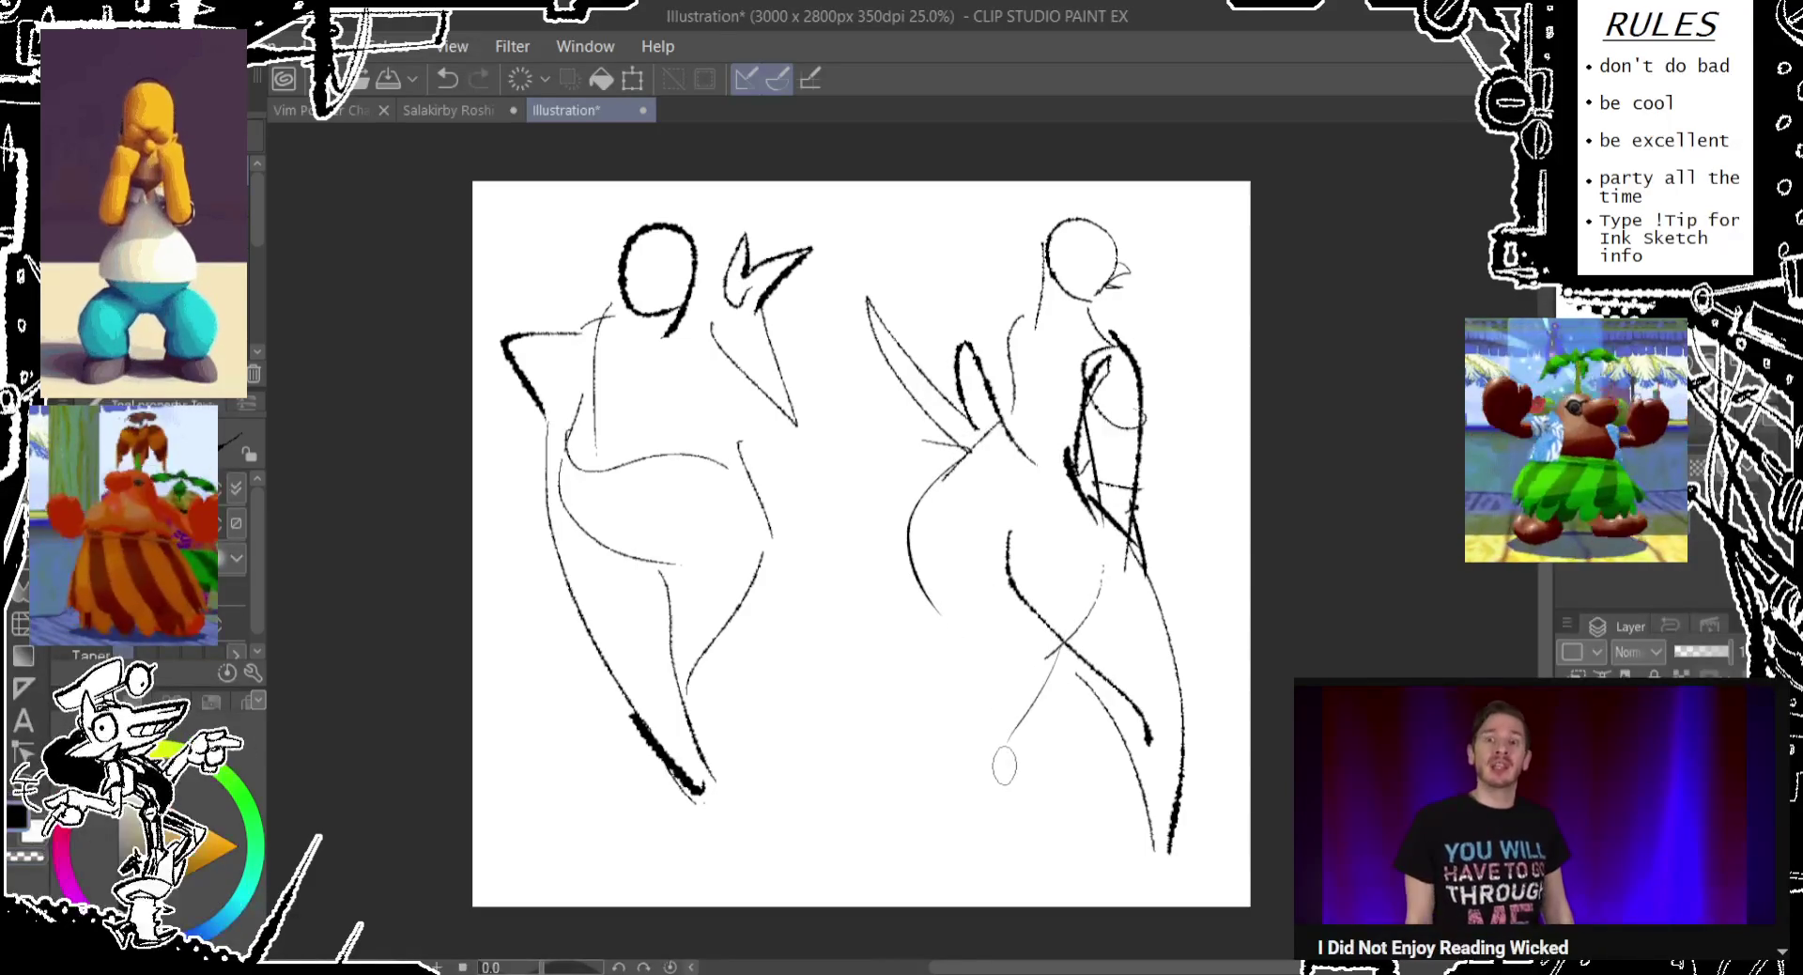
mouse_move(925, 602)
left_mouse_down()
mouse_move(940, 695)
mouse_move(907, 834)
left_mouse_up()
mouse_move(1047, 678)
left_mouse_down()
mouse_move(922, 850)
mouse_move(939, 839)
mouse_move(871, 873)
left_mouse_up()
Redraw the right figure's foot, inner hip curve and right-side line.
key("ctrl+z")
key("ctrl+z")
mouse_move(913, 794)
left_mouse_down()
mouse_move(883, 860)
mouse_move(944, 890)
mouse_move(994, 885)
left_mouse_up()
key("ctrl+z")
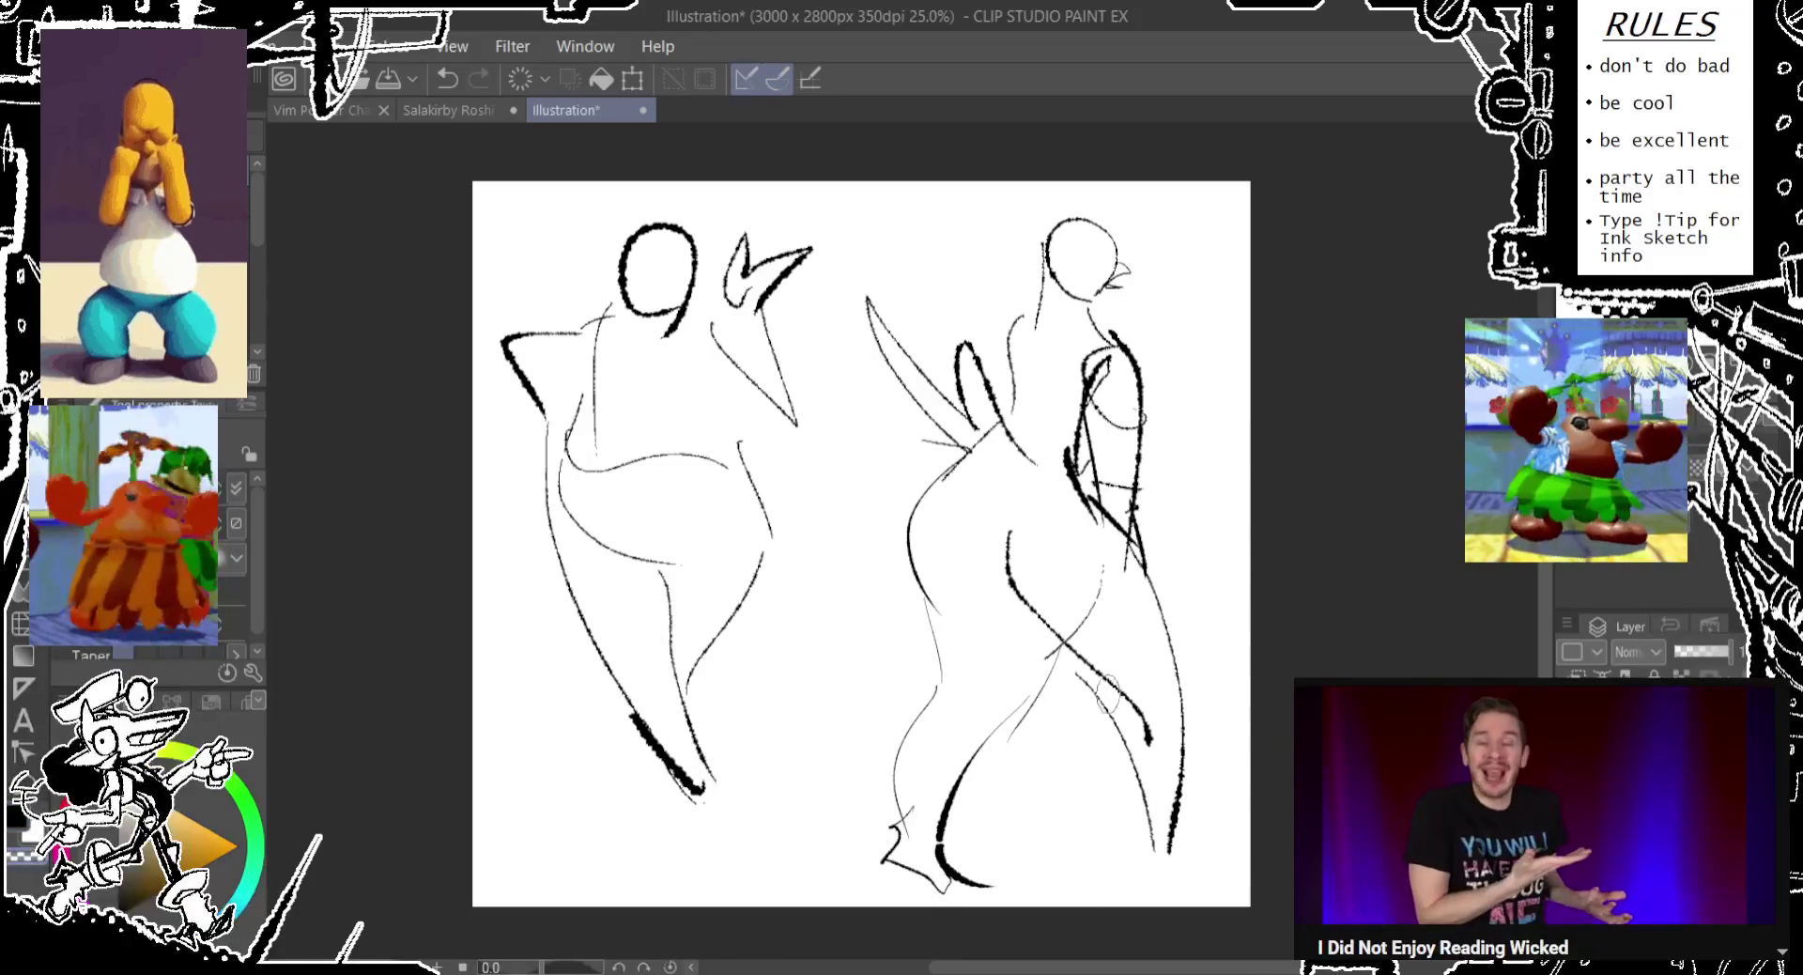
key("ctrl+z")
key("ctrl+z")
key("ctrl+z")
key("ctrl+z")
key("ctrl+z")
key("ctrl+z")
left_click_drag(977, 575, 1019, 638)
key("ctrl+z")
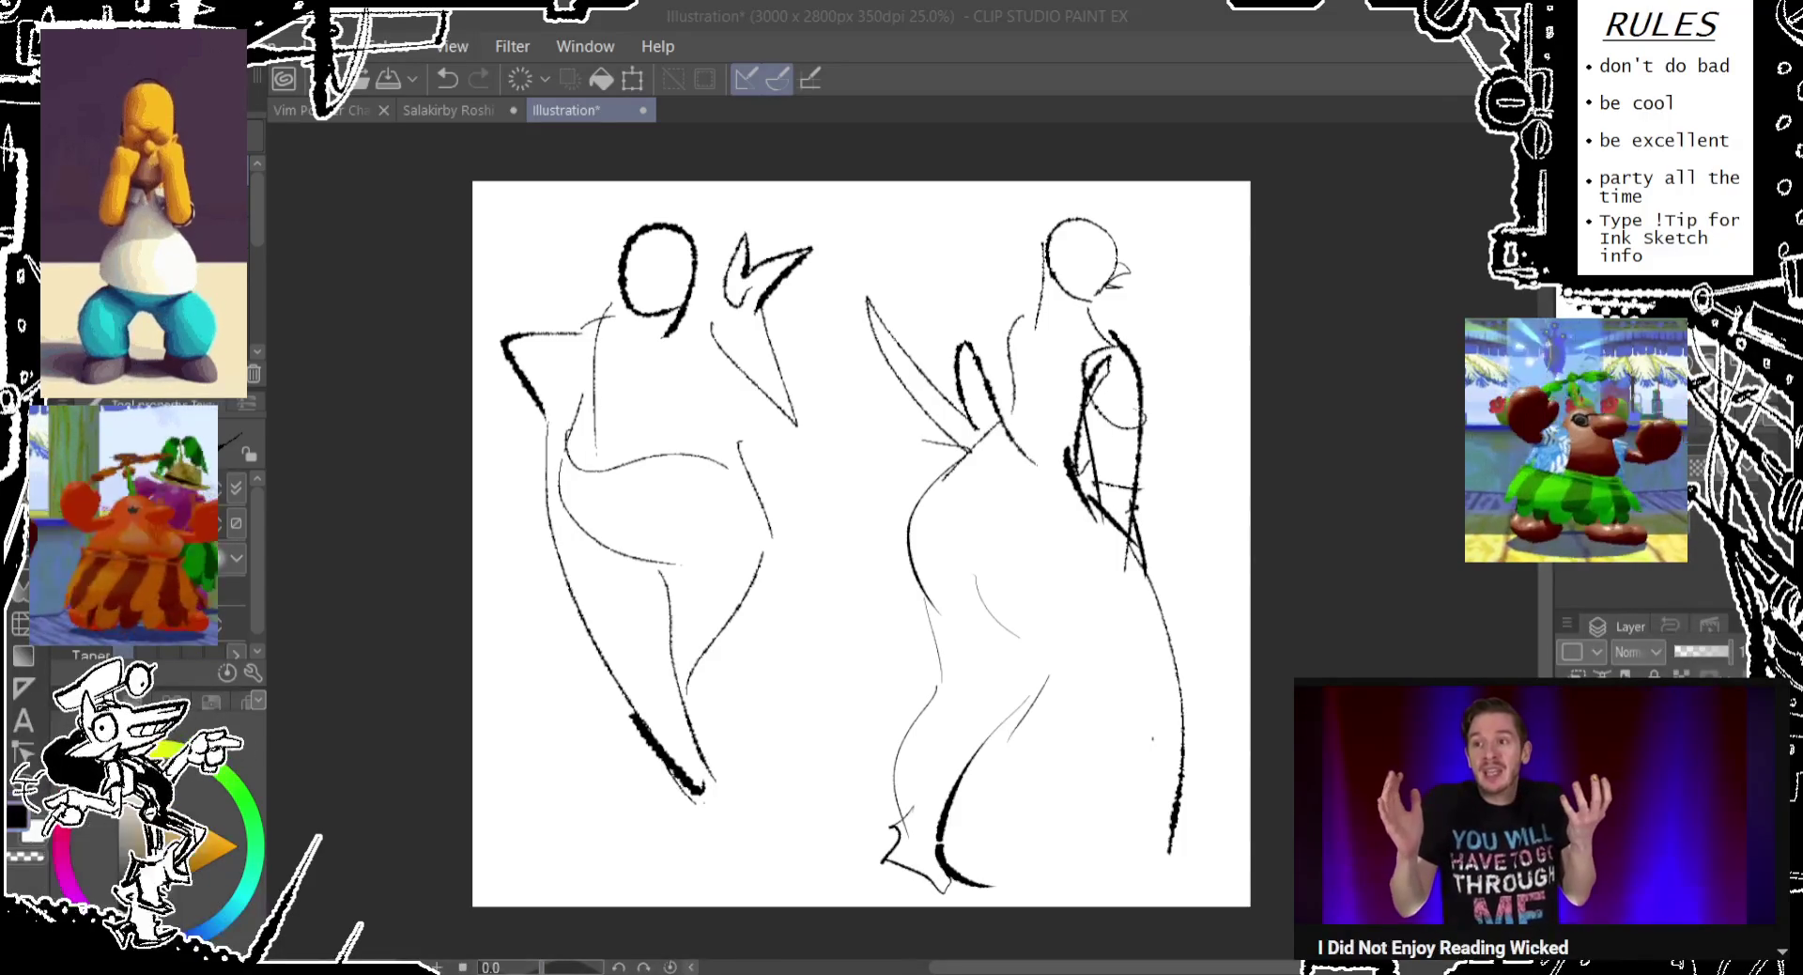
left_click_drag(1093, 606, 1091, 731)
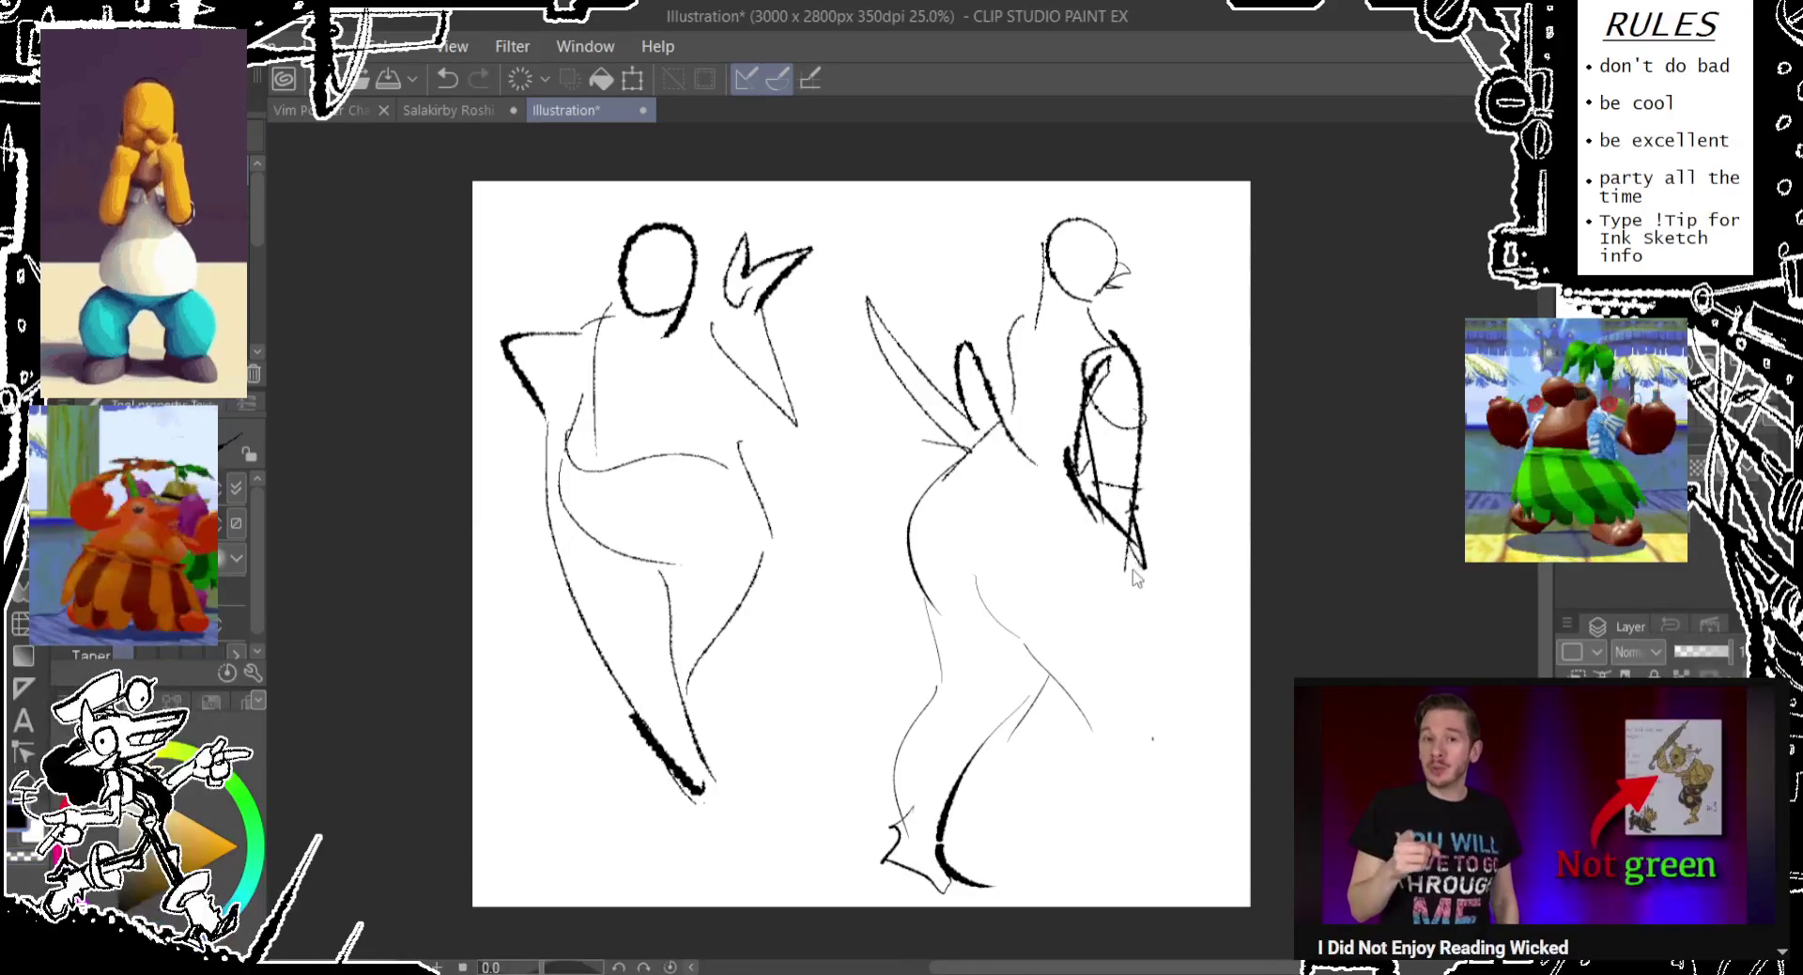
left_click_drag(1138, 569, 1163, 662)
Redraw the right figure's side line and lower back.
key("ctrl+z")
mouse_move(1147, 653)
left_mouse_down()
mouse_move(1139, 563)
mouse_move(1217, 803)
left_mouse_up()
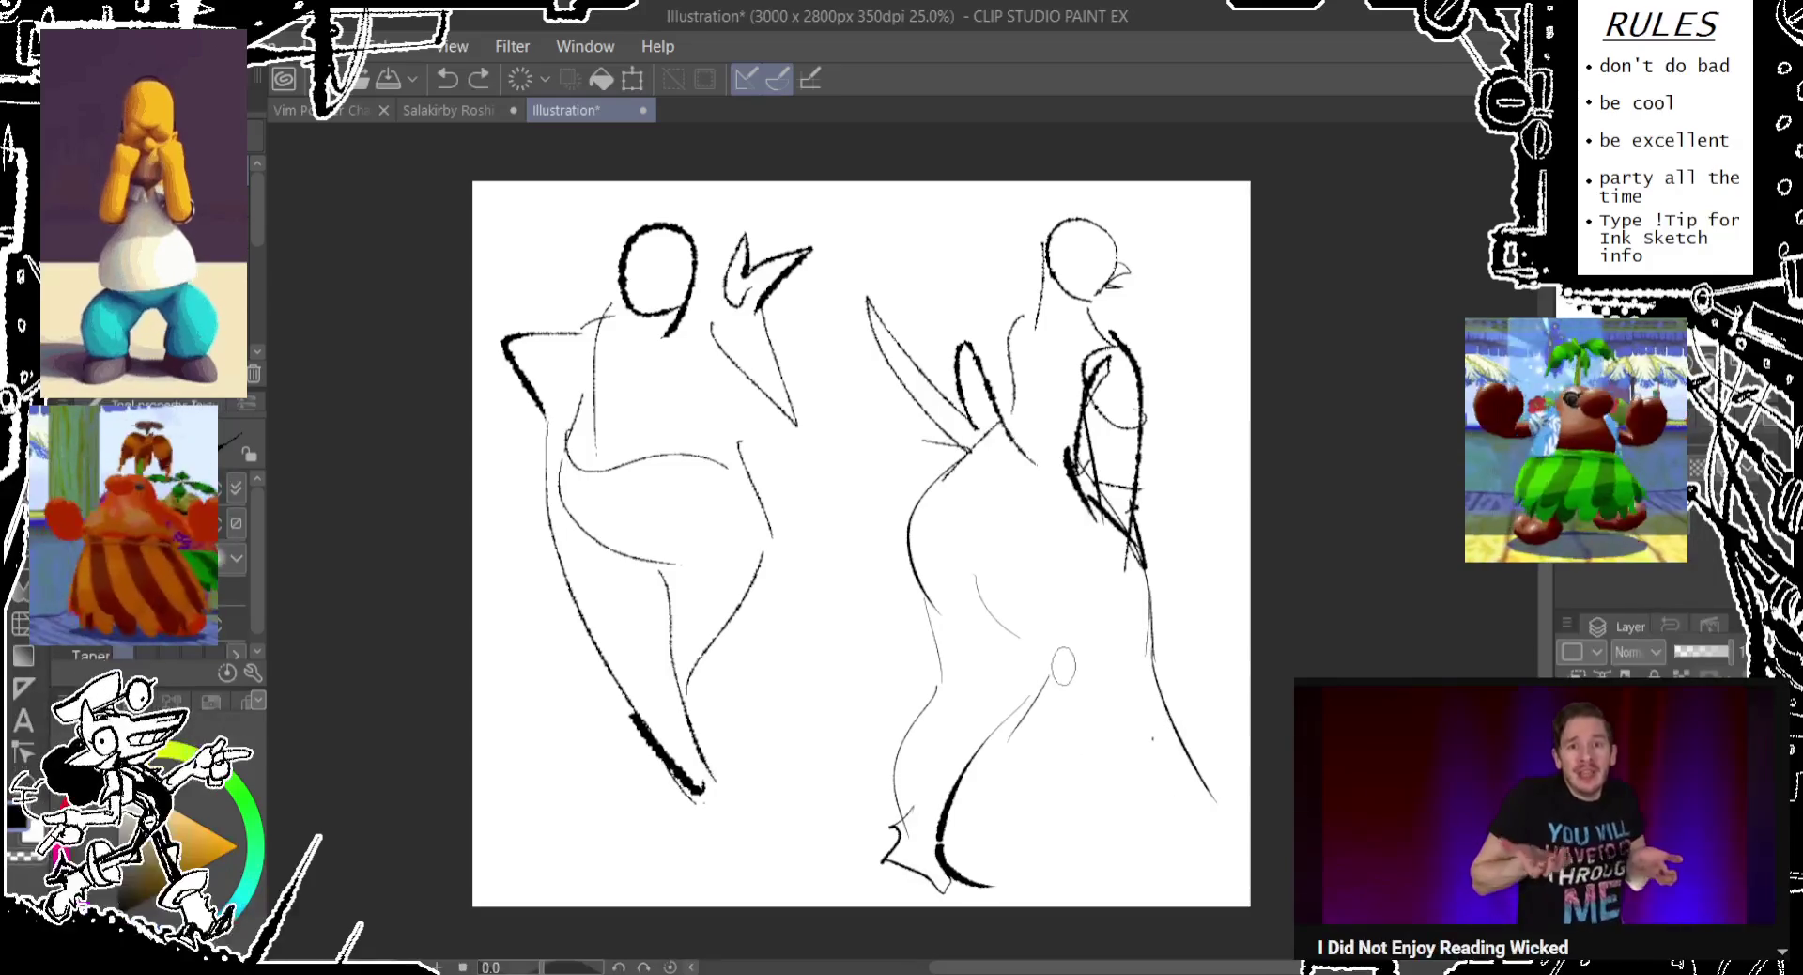
mouse_move(1003, 624)
left_mouse_down()
mouse_move(1113, 703)
mouse_move(1163, 808)
left_mouse_up()
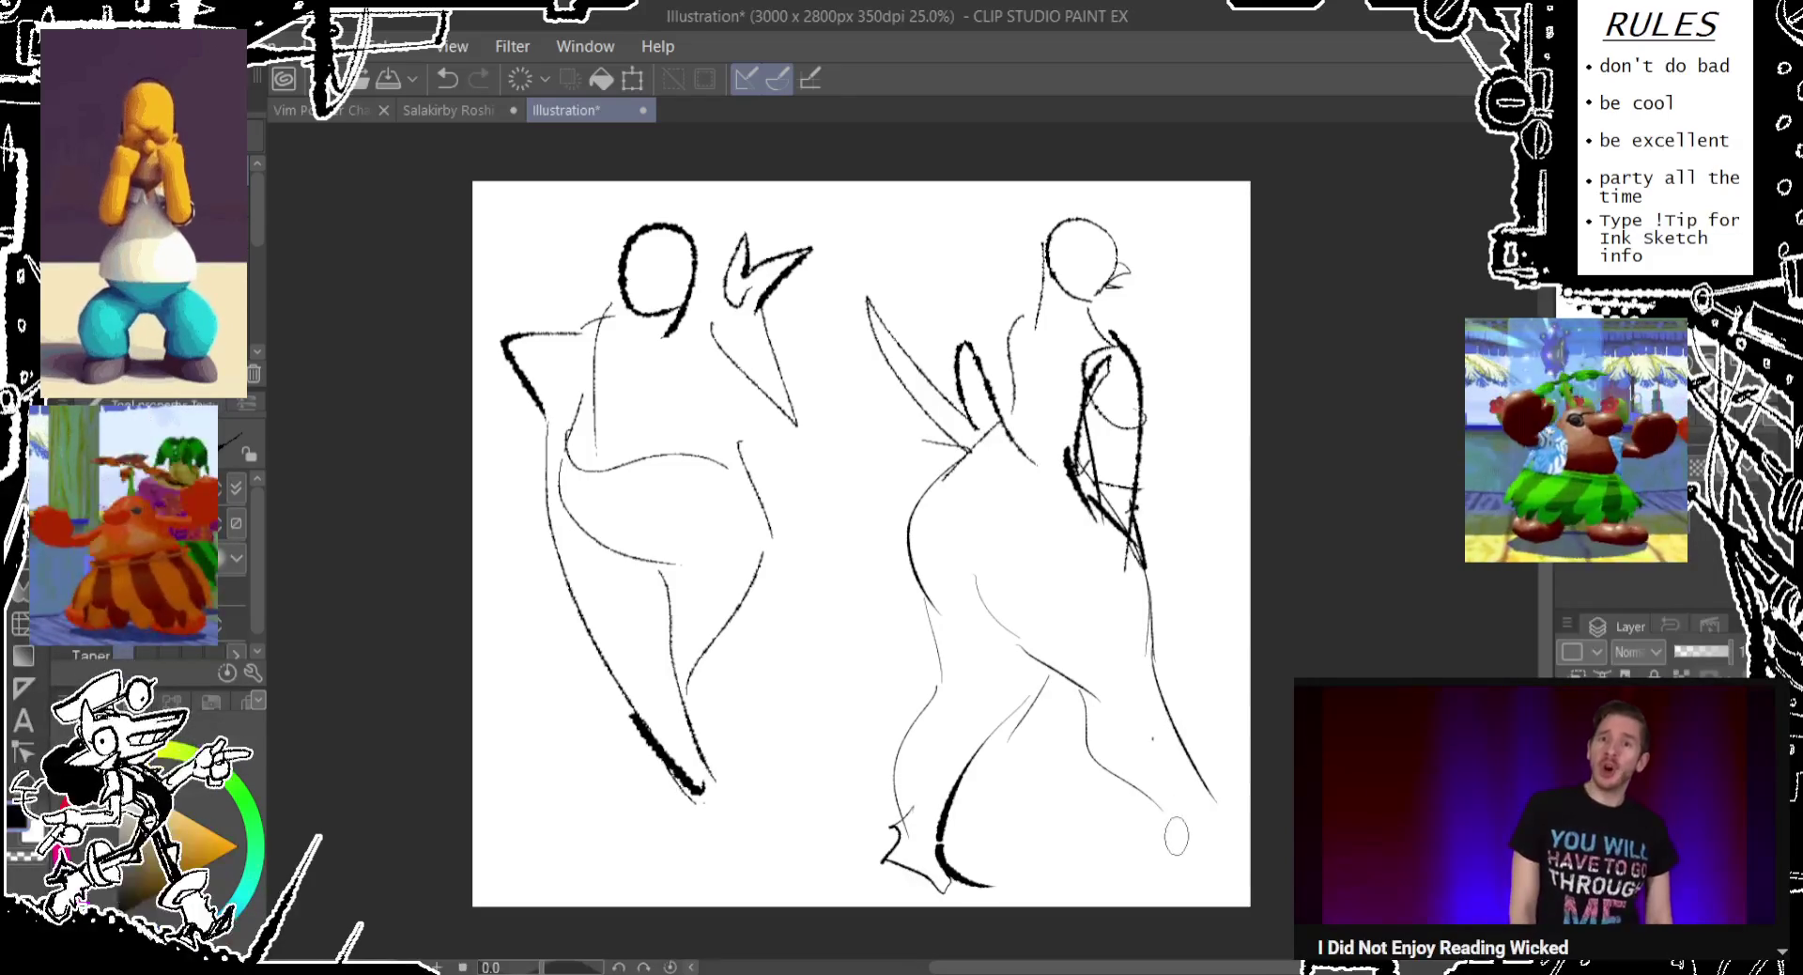
mouse_move(1151, 652)
left_mouse_down()
mouse_move(1240, 853)
mouse_move(1138, 808)
left_mouse_up()
Erase the right figure's old lower leg, foot and leftover specks.
left_click_drag(967, 882, 967, 761)
left_click_drag(868, 850, 916, 855)
left_click_drag(906, 733, 906, 845)
left_click_drag(926, 650, 921, 686)
left_click_drag(1037, 695, 993, 731)
left_click(991, 883)
left_click(930, 879)
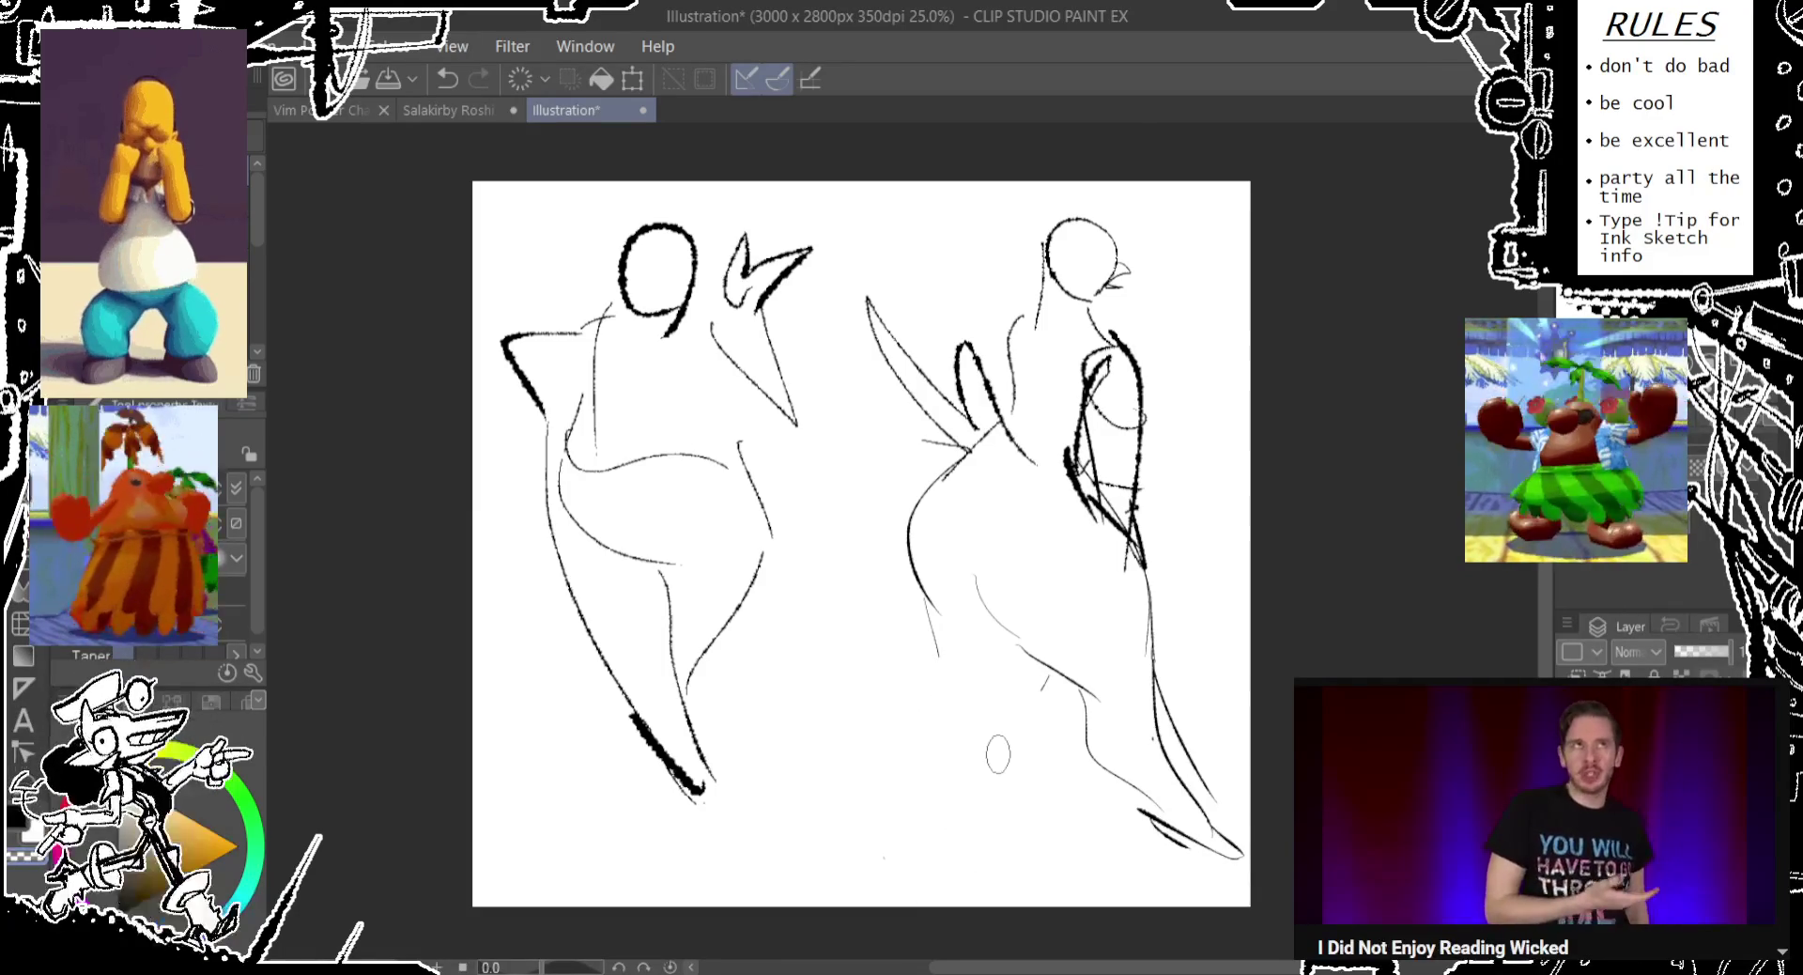
key("ctrl+z")
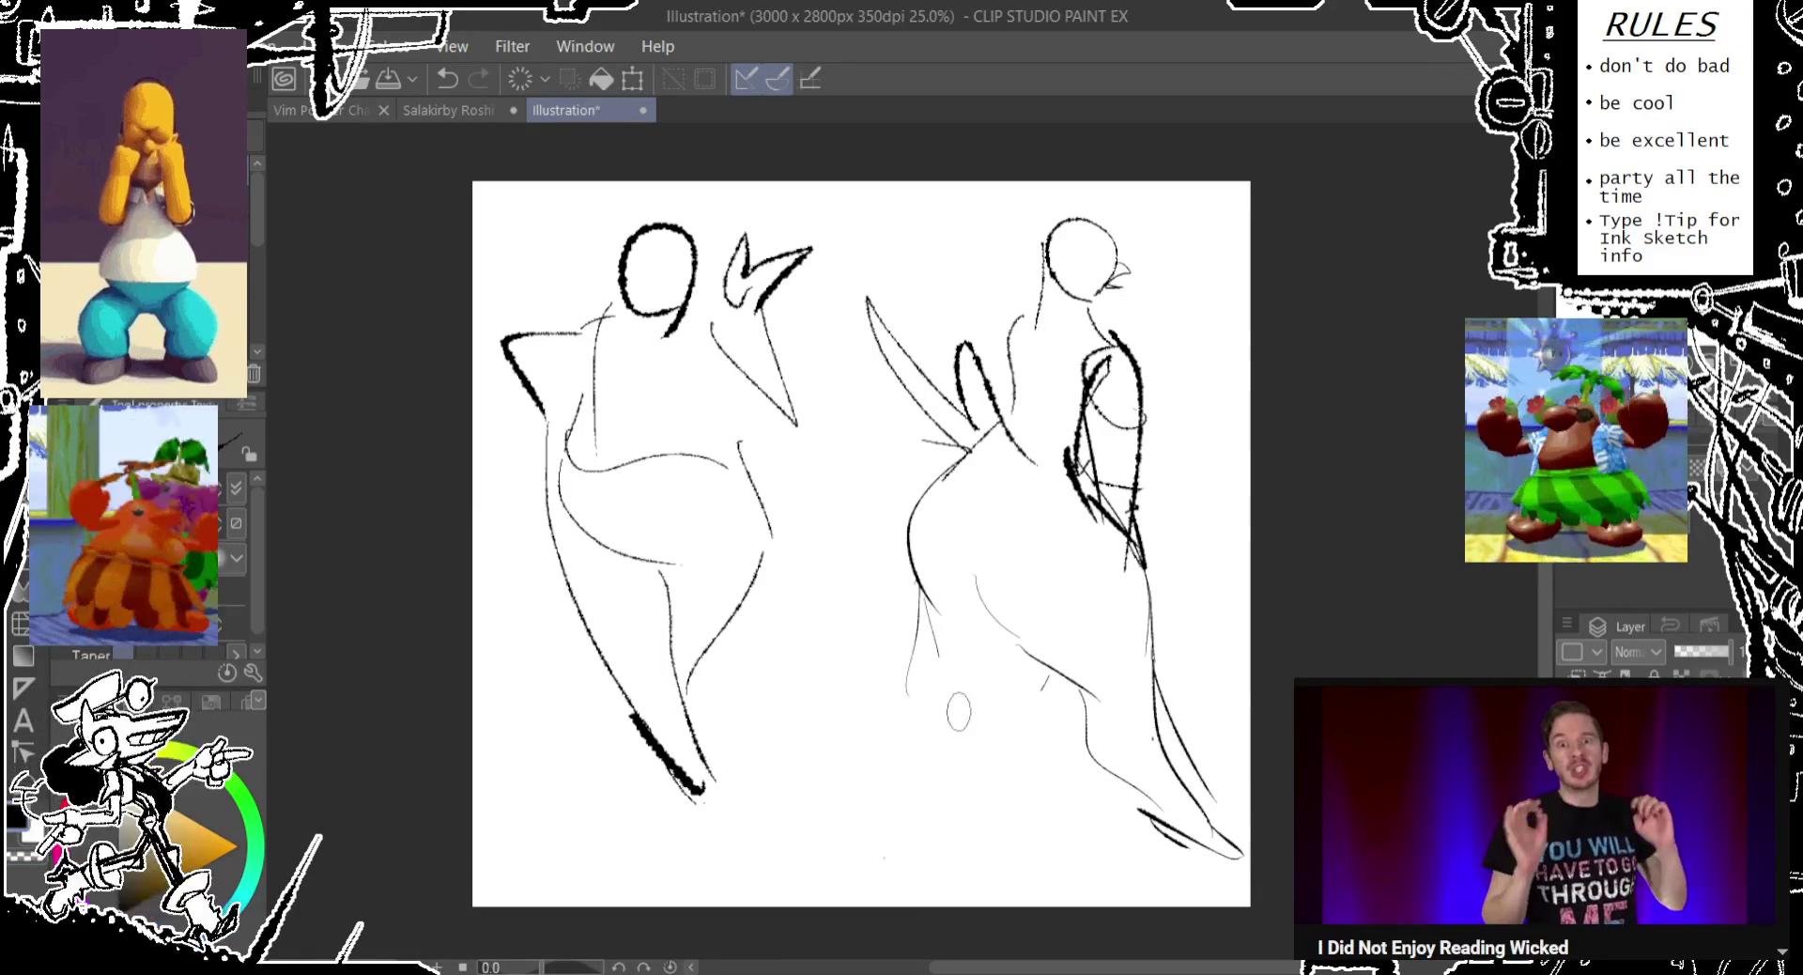
Draw the right figure's front leg and both feet.
left_click_drag(1040, 670, 878, 822)
mouse_move(924, 676)
left_mouse_down()
mouse_move(825, 845)
mouse_move(856, 869)
left_mouse_up()
key("ctrl+z")
key("ctrl+z")
key("ctrl+z")
mouse_move(857, 765)
left_mouse_down()
mouse_move(834, 813)
mouse_move(850, 856)
mouse_move(925, 853)
left_mouse_up()
mouse_move(1144, 789)
left_mouse_down()
mouse_move(1153, 855)
mouse_move(1078, 818)
mouse_move(1091, 826)
left_mouse_up()
key("ctrl+z")
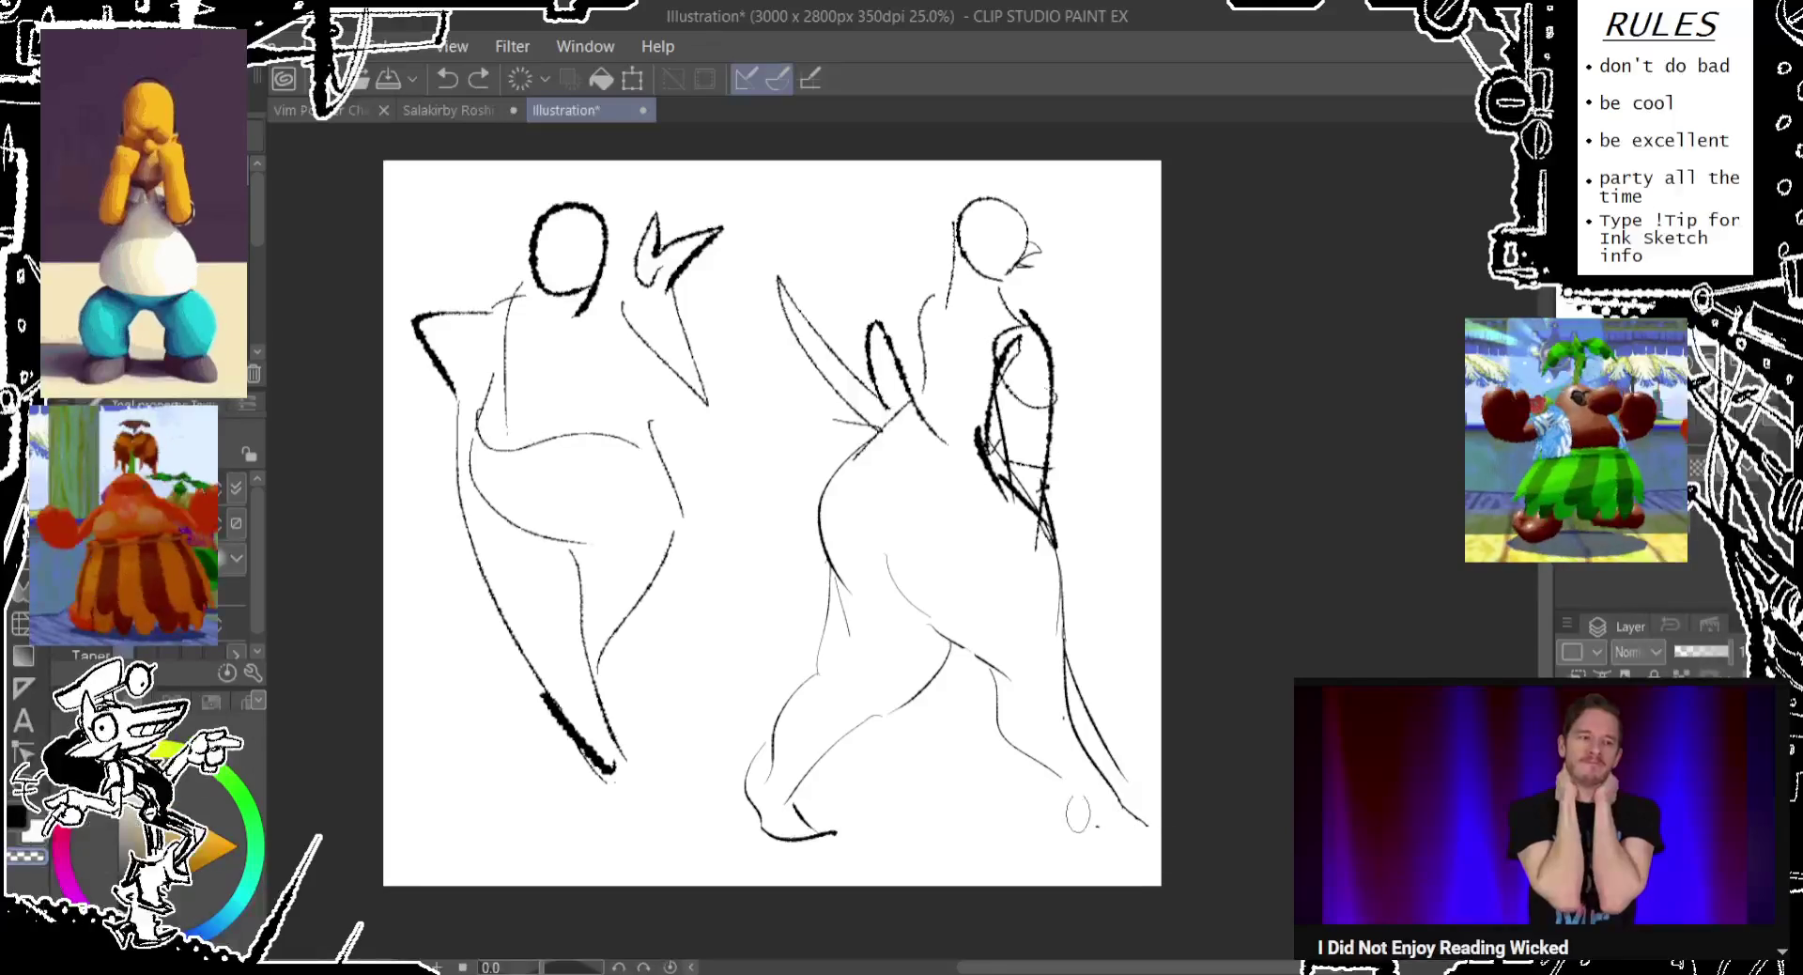
Add the back leg curve and redraw the front leg from foot to knee.
mouse_move(981, 662)
left_mouse_down()
mouse_move(1066, 784)
mouse_move(1153, 847)
left_mouse_up()
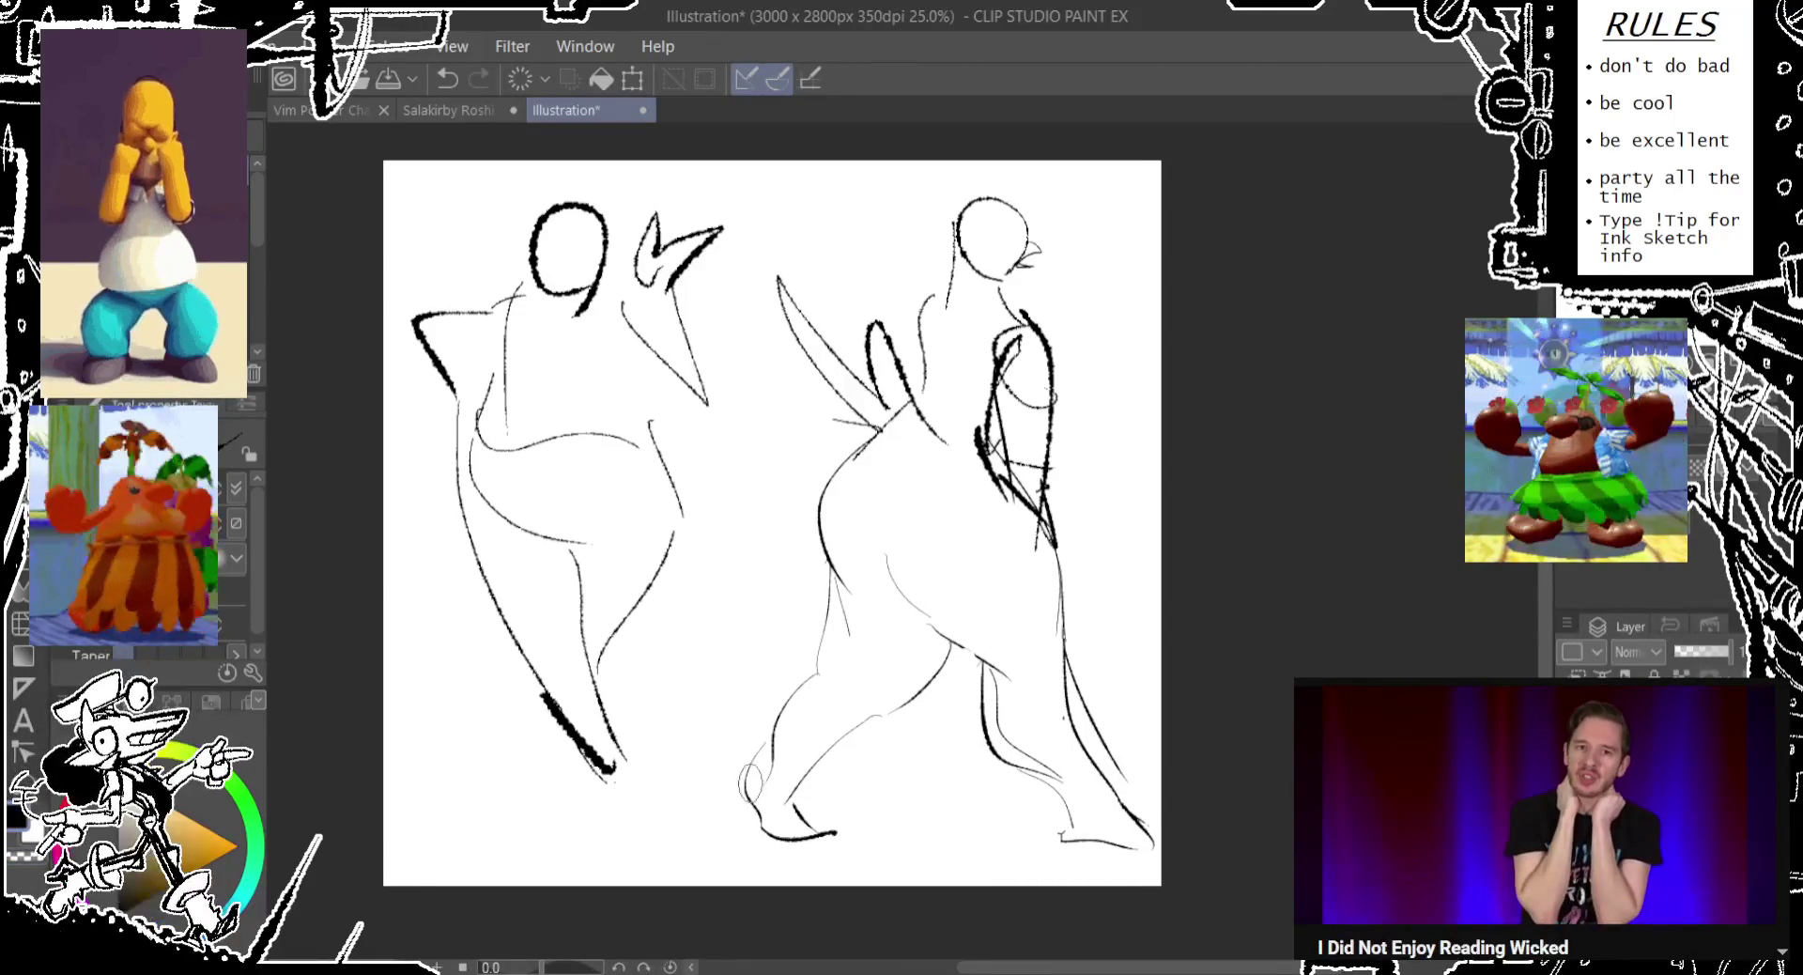
mouse_move(768, 765)
left_mouse_down()
mouse_move(733, 797)
mouse_move(926, 681)
left_mouse_up()
key("ctrl+z")
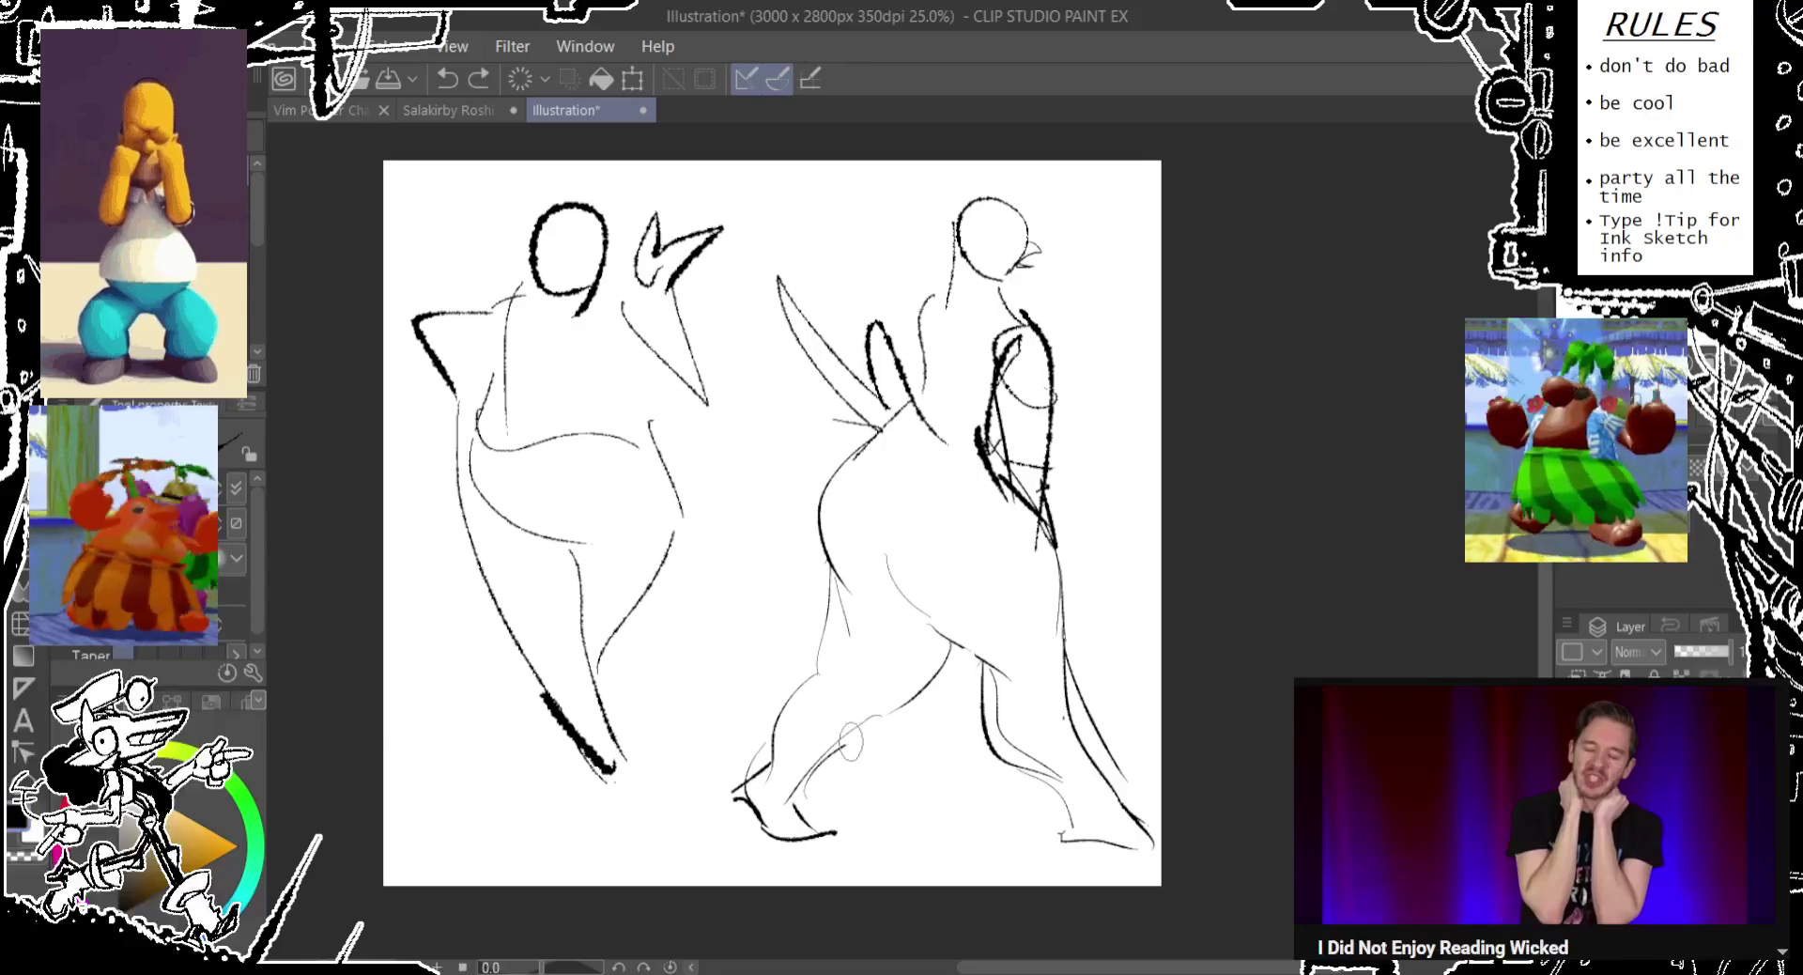
left_click_drag(803, 818, 947, 644)
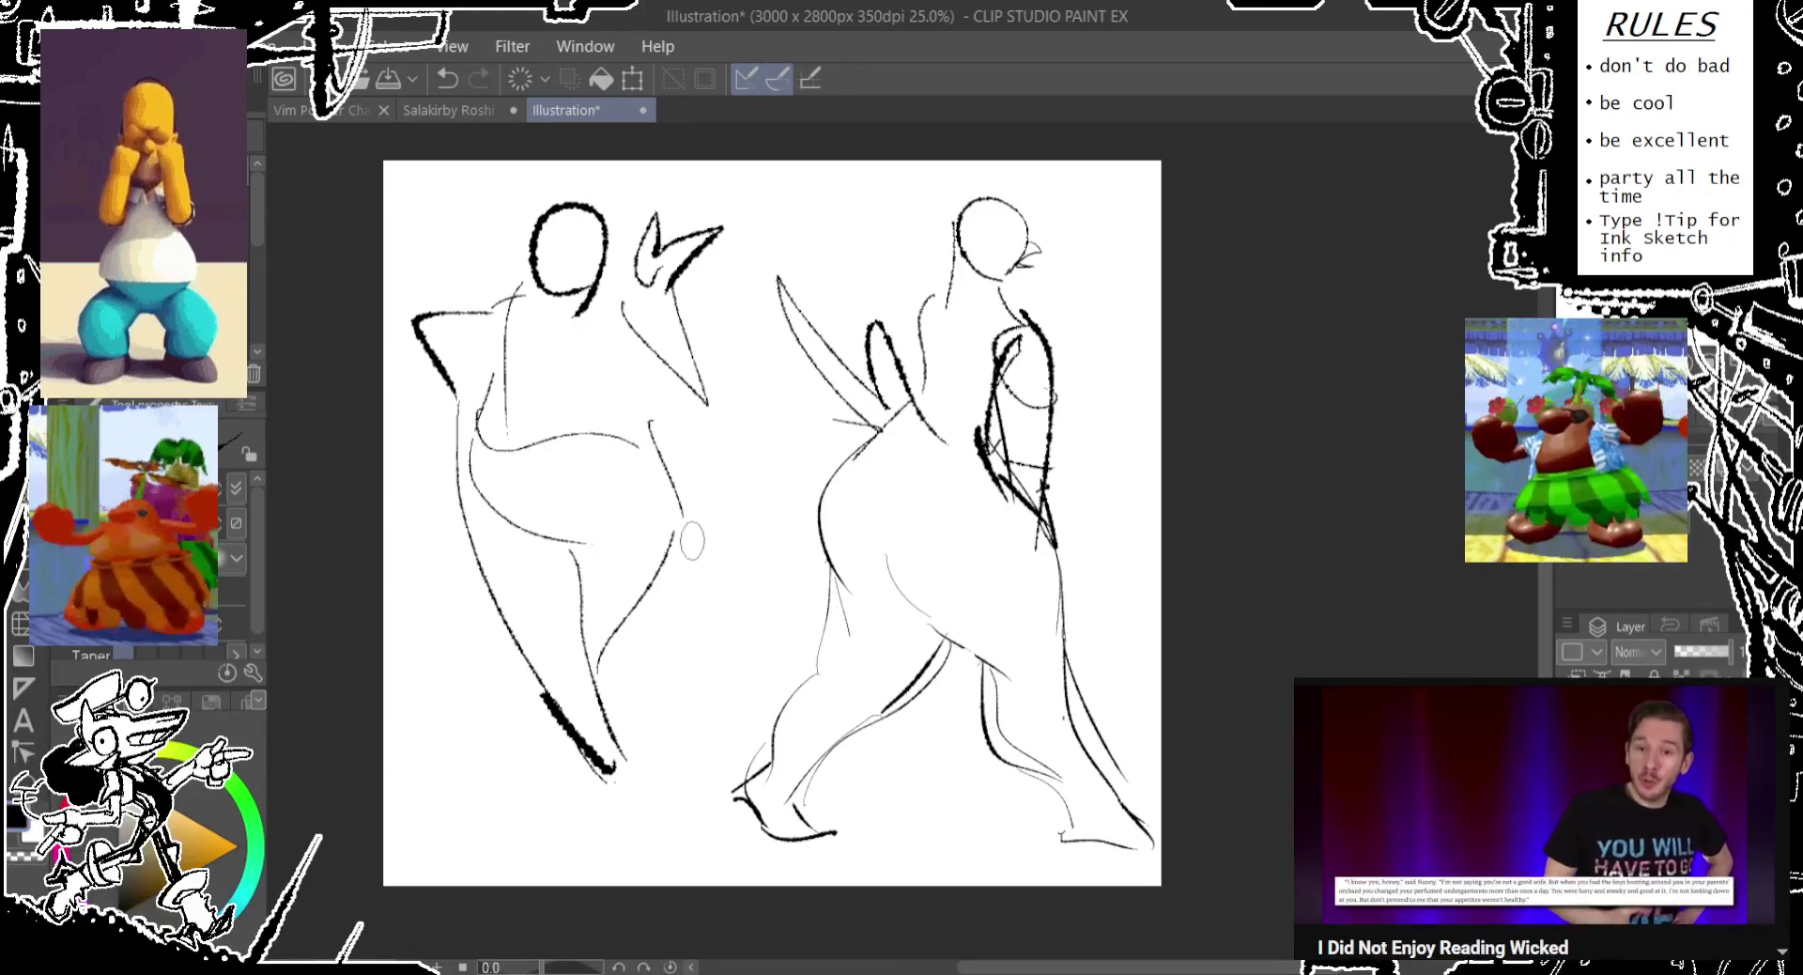
left_click_drag(710, 541, 709, 544)
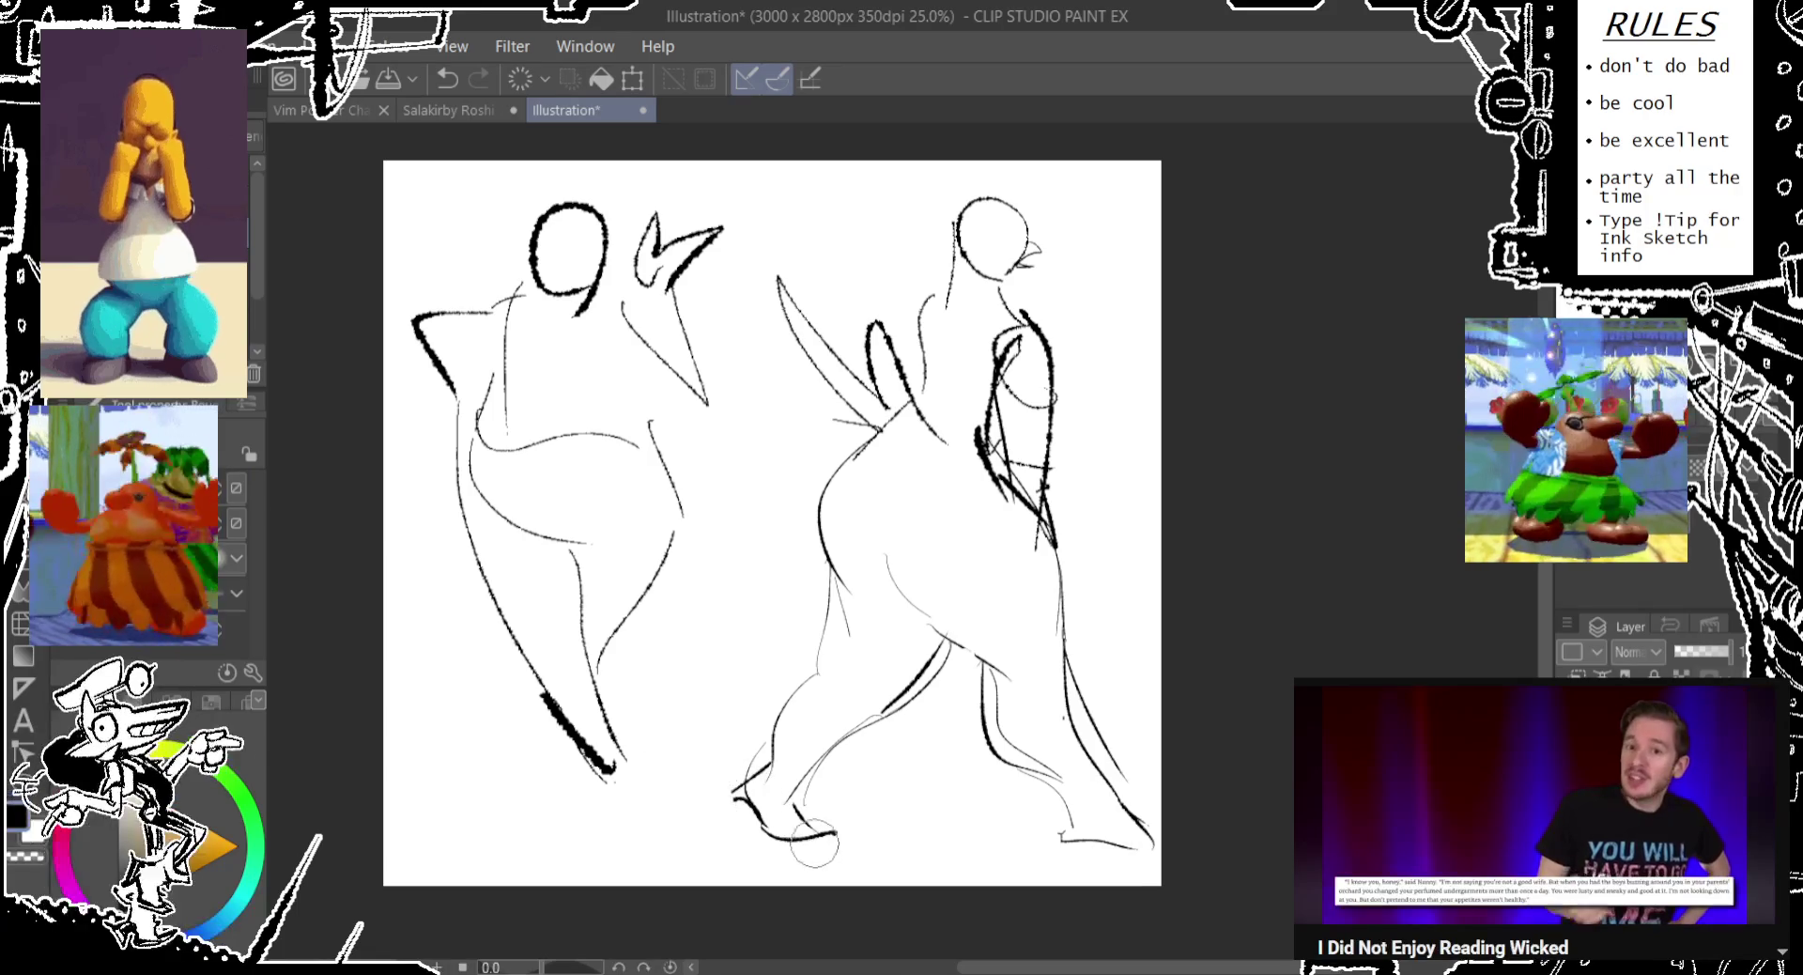
Erase the right figure's legs and remaining lower leg line.
left_click_drag(939, 484, 920, 601)
mouse_move(901, 540)
left_mouse_down()
mouse_move(1027, 858)
mouse_move(805, 826)
mouse_move(1018, 753)
mouse_move(837, 640)
mouse_move(1058, 685)
mouse_move(978, 725)
left_mouse_up()
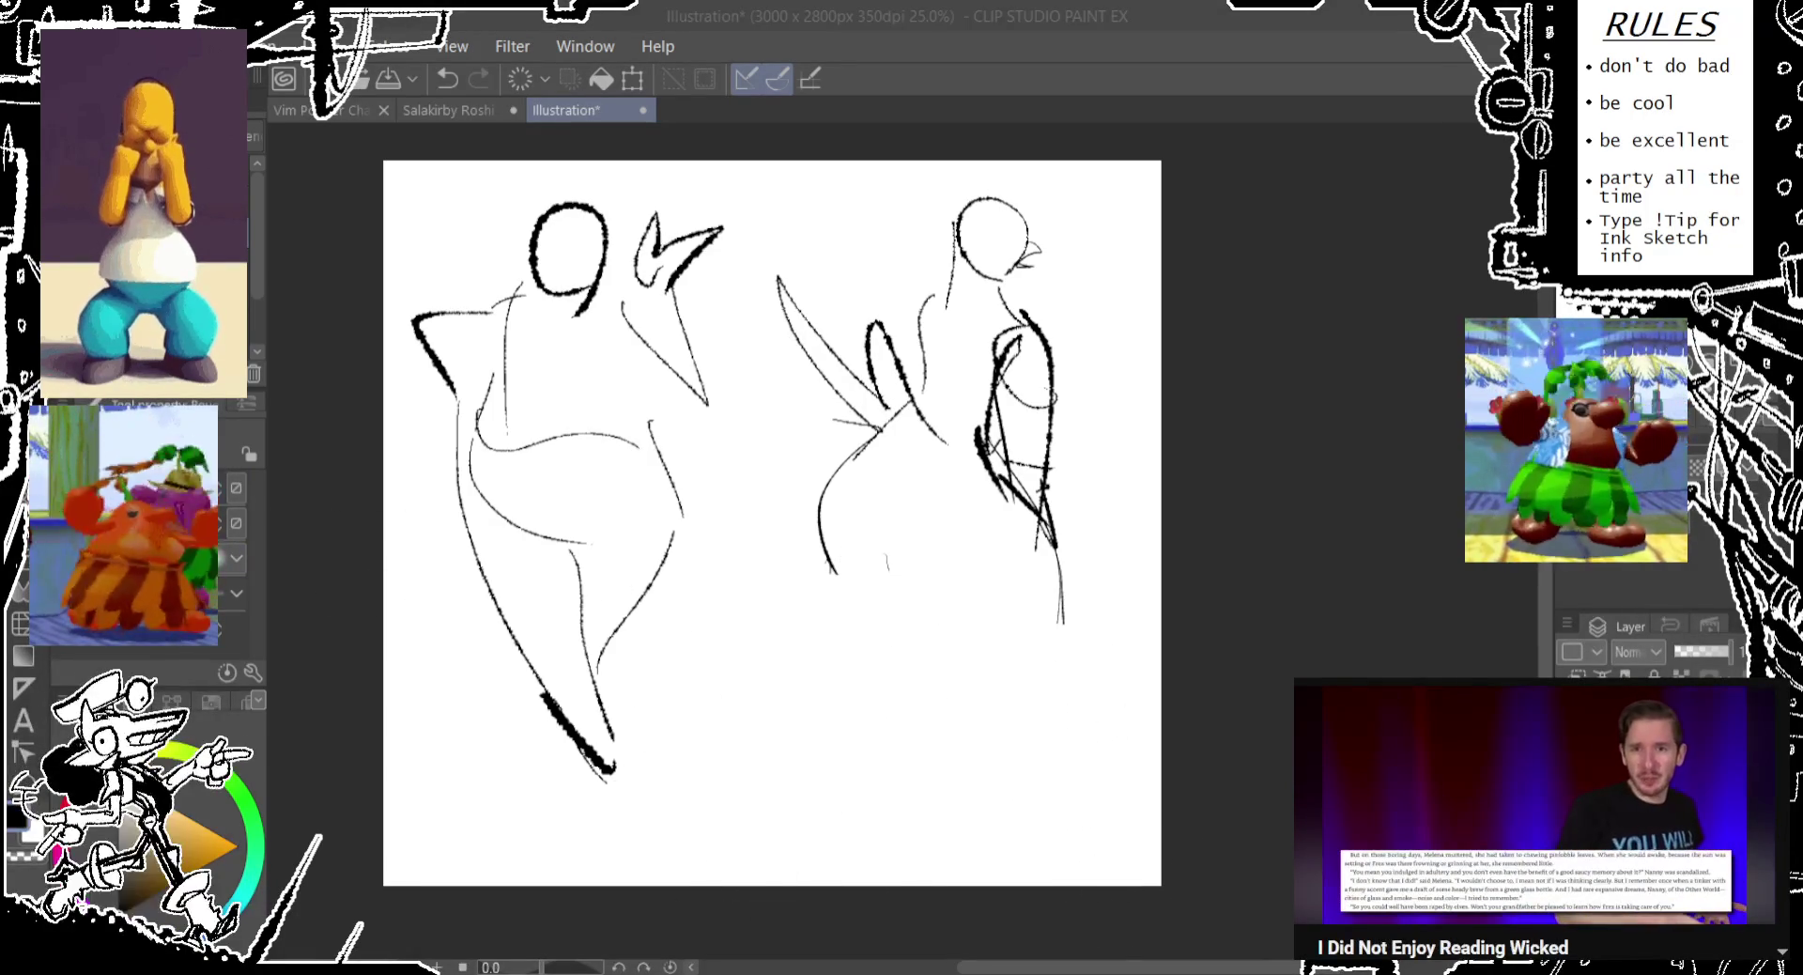
key("p")
mouse_move(1072, 627)
left_mouse_down()
mouse_move(1010, 495)
mouse_move(1031, 477)
left_mouse_up()
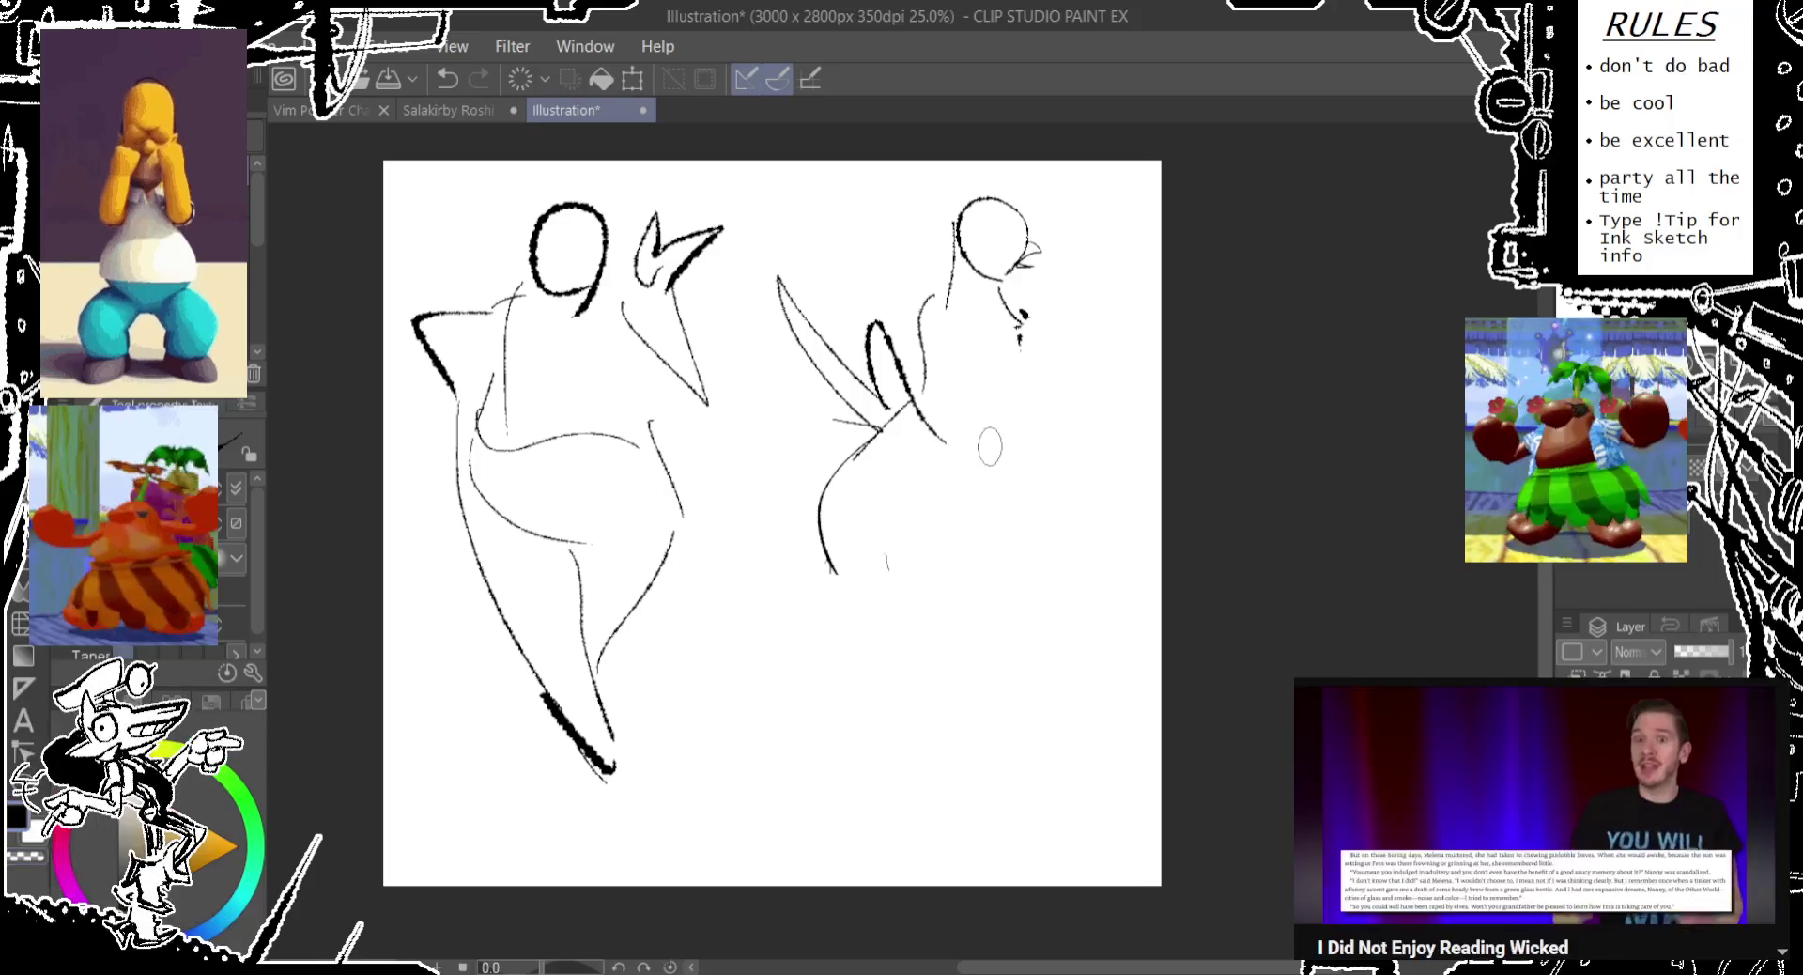
Ink the right figure's arm, chest line and stroke below the hand.
mouse_move(977, 398)
left_mouse_down()
mouse_move(1024, 327)
mouse_move(1028, 479)
left_mouse_up()
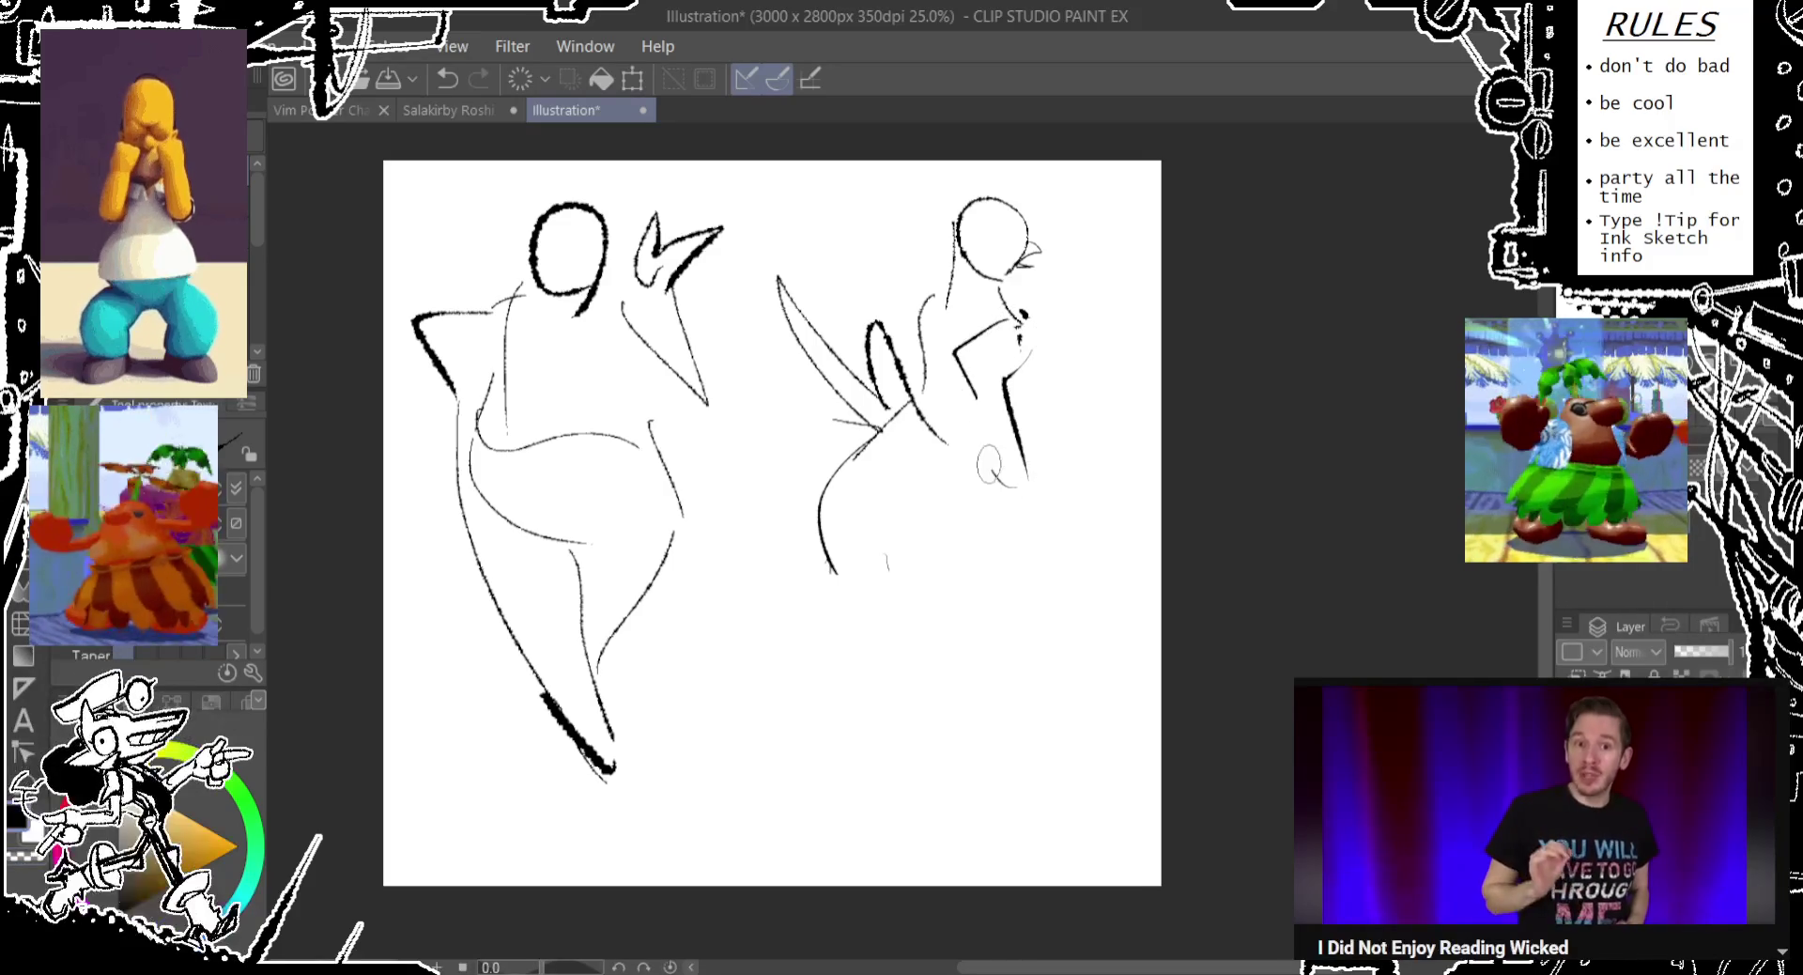
left_click_drag(955, 362, 999, 483)
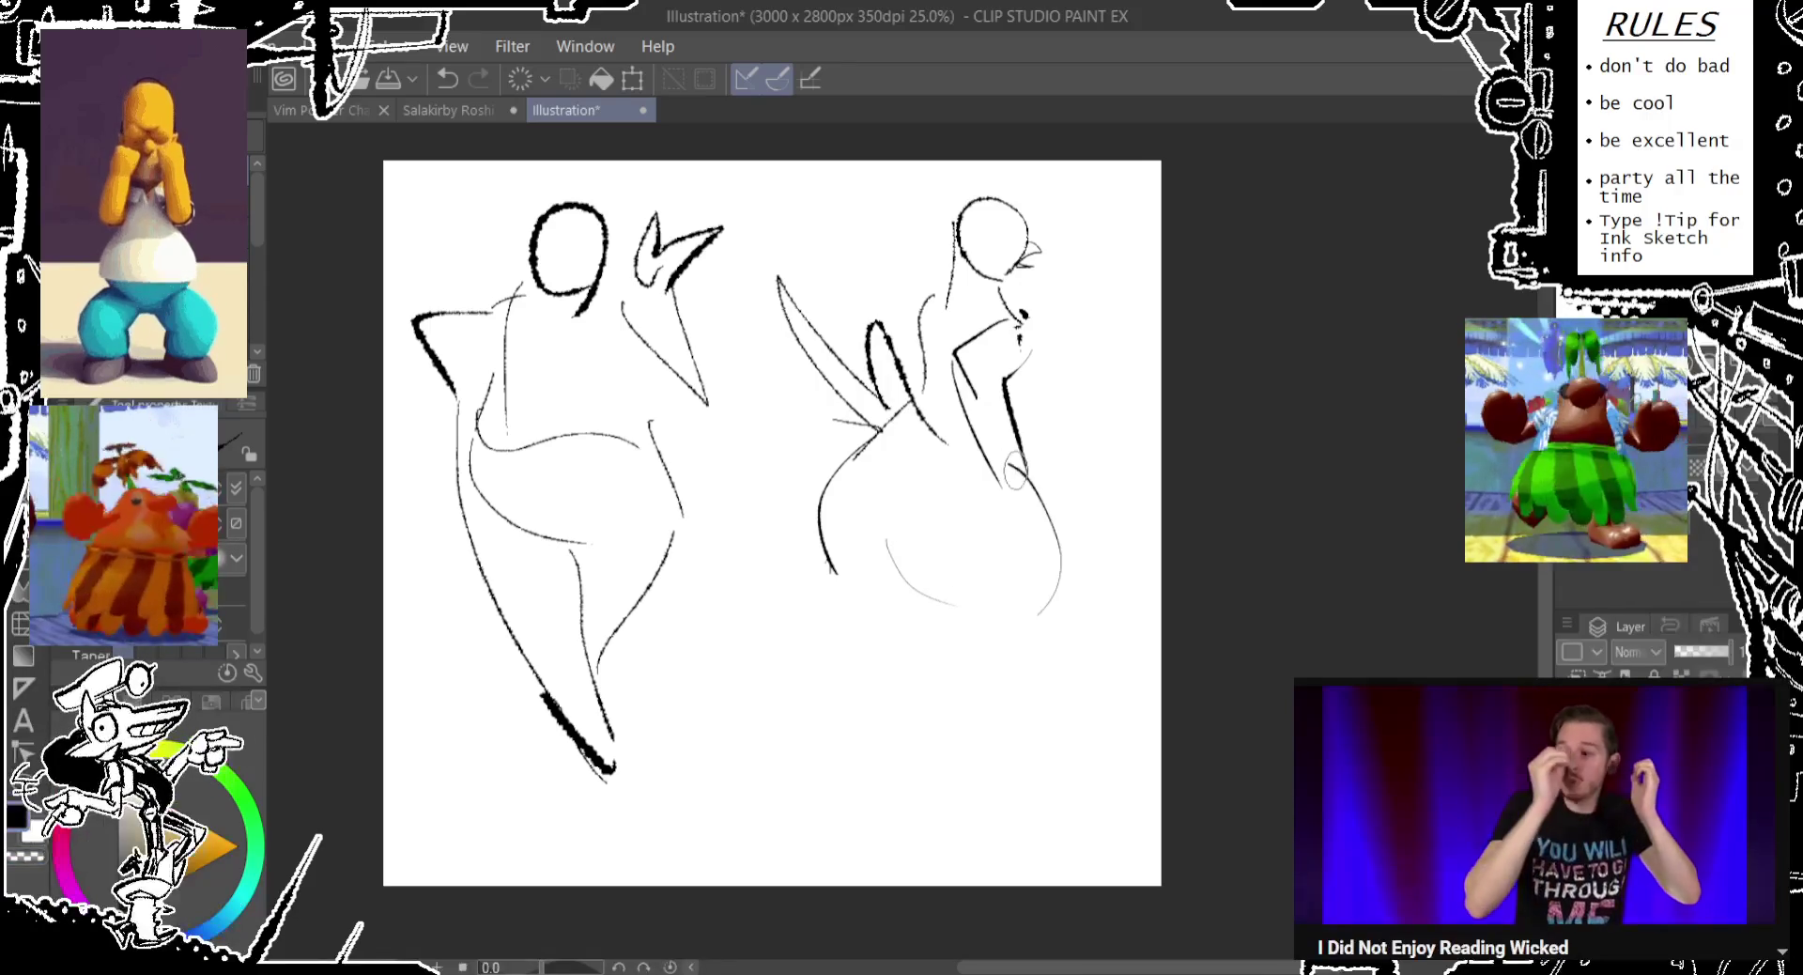
key("ctrl+z")
left_click_drag(1033, 474, 1048, 513)
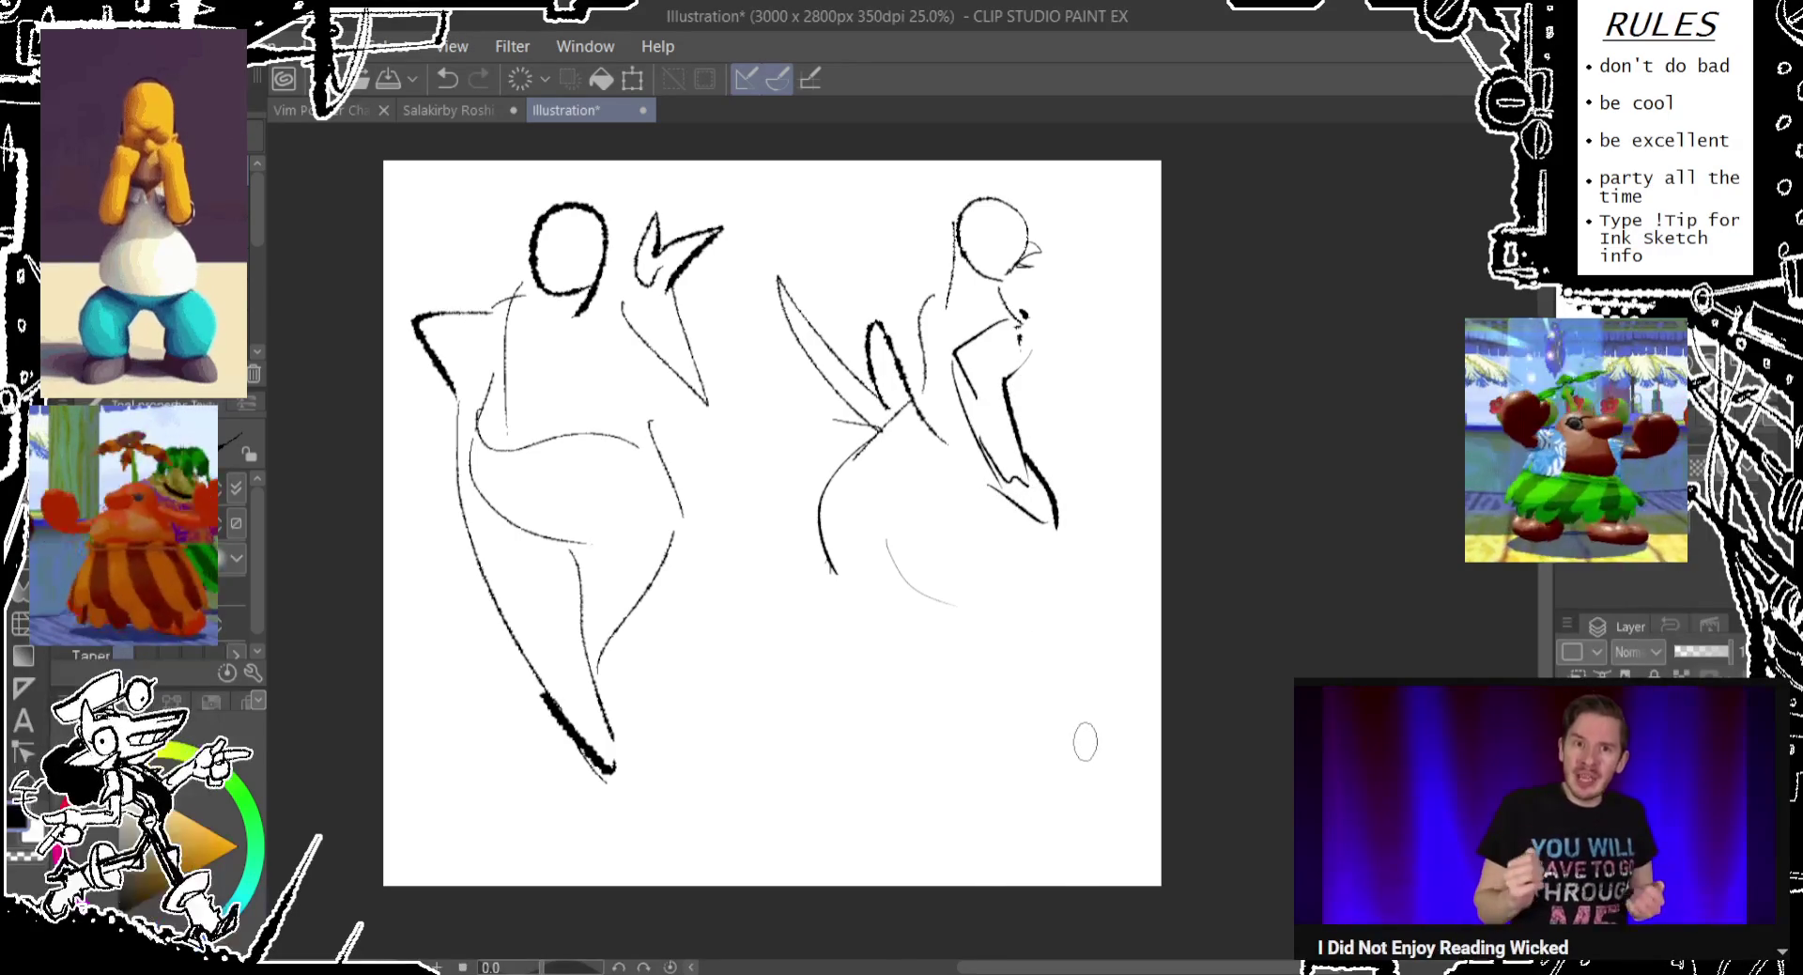
Try several thin side strokes down the right figure.
mouse_move(1080, 751)
left_mouse_down()
mouse_move(1005, 437)
mouse_move(1071, 775)
left_mouse_up()
key("ctrl+z")
key("ctrl+z")
left_click_drag(1057, 526, 1105, 700)
key("ctrl+z")
left_click_drag(1057, 526, 1078, 760)
key("ctrl+z")
left_click_drag(1056, 527, 1071, 718)
Draw a thin stroke down the right figure's back.
key("ctrl+z")
left_click_drag(1019, 337, 1015, 446)
left_click_drag(1036, 366, 1052, 544)
key("ctrl+z")
left_click_drag(1024, 371, 1070, 742)
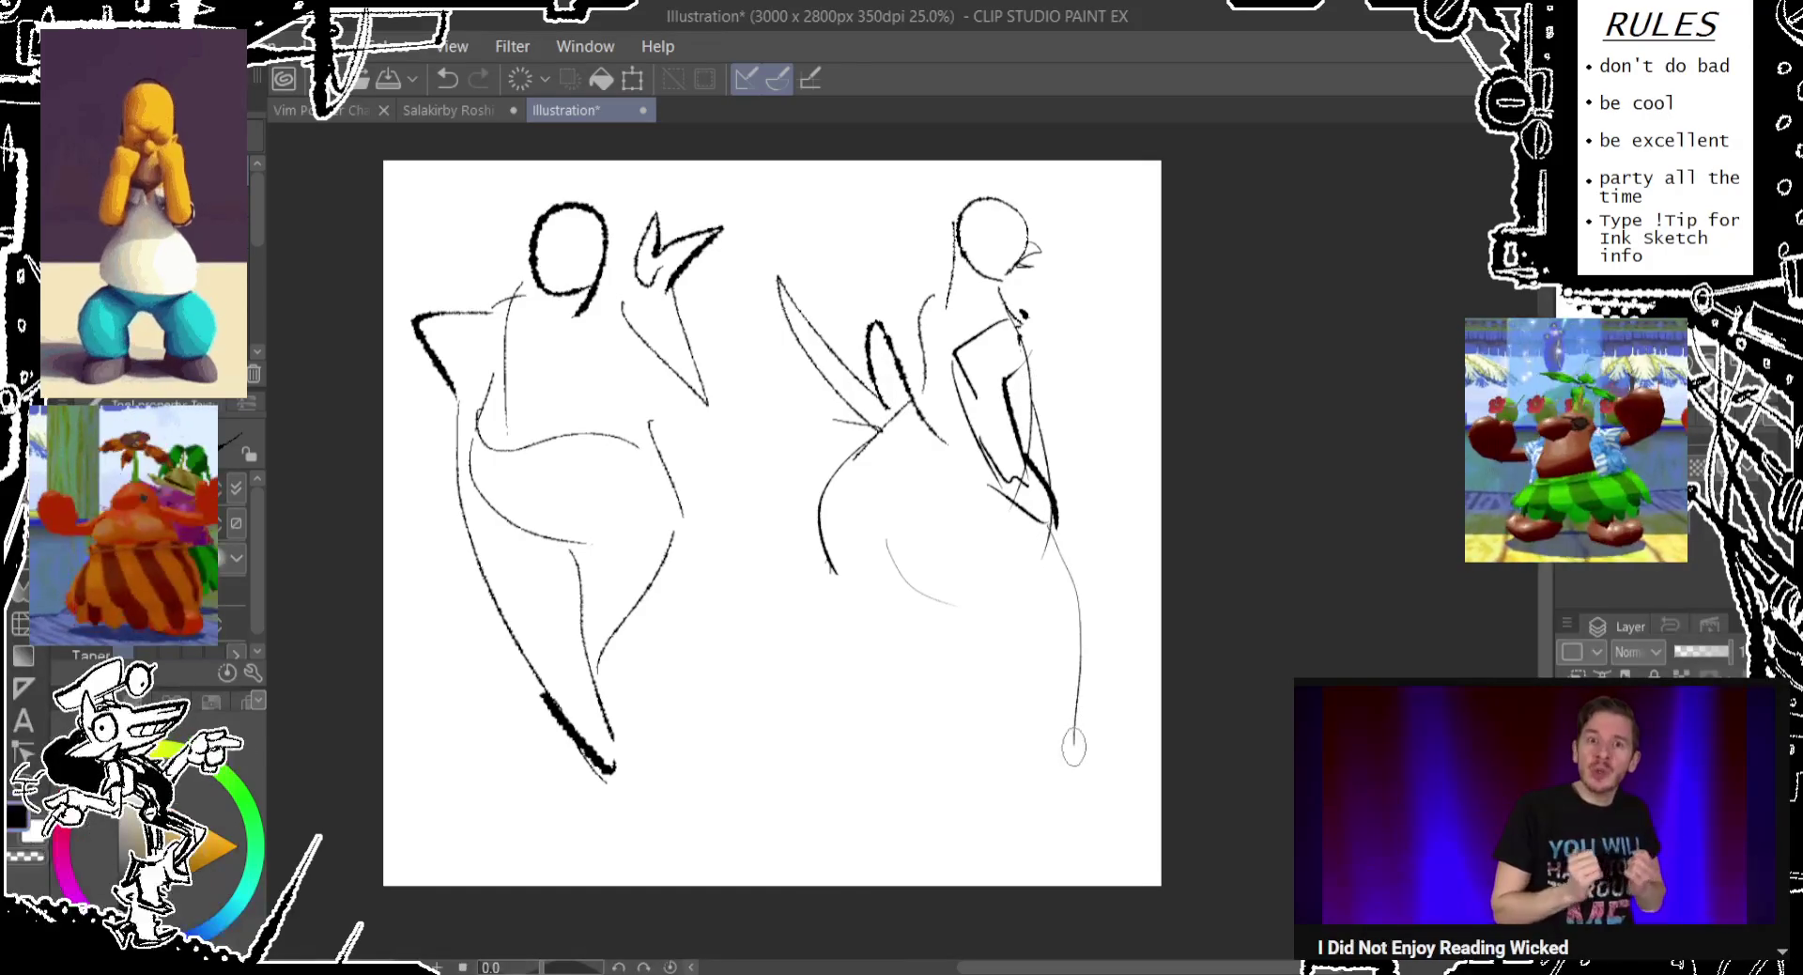
key("ctrl+z")
left_click_drag(1052, 521, 1071, 706)
key("ctrl+z")
key("ctrl+z")
Sketch thin new striding leg lines for the right figure.
left_click_drag(984, 669, 1071, 827)
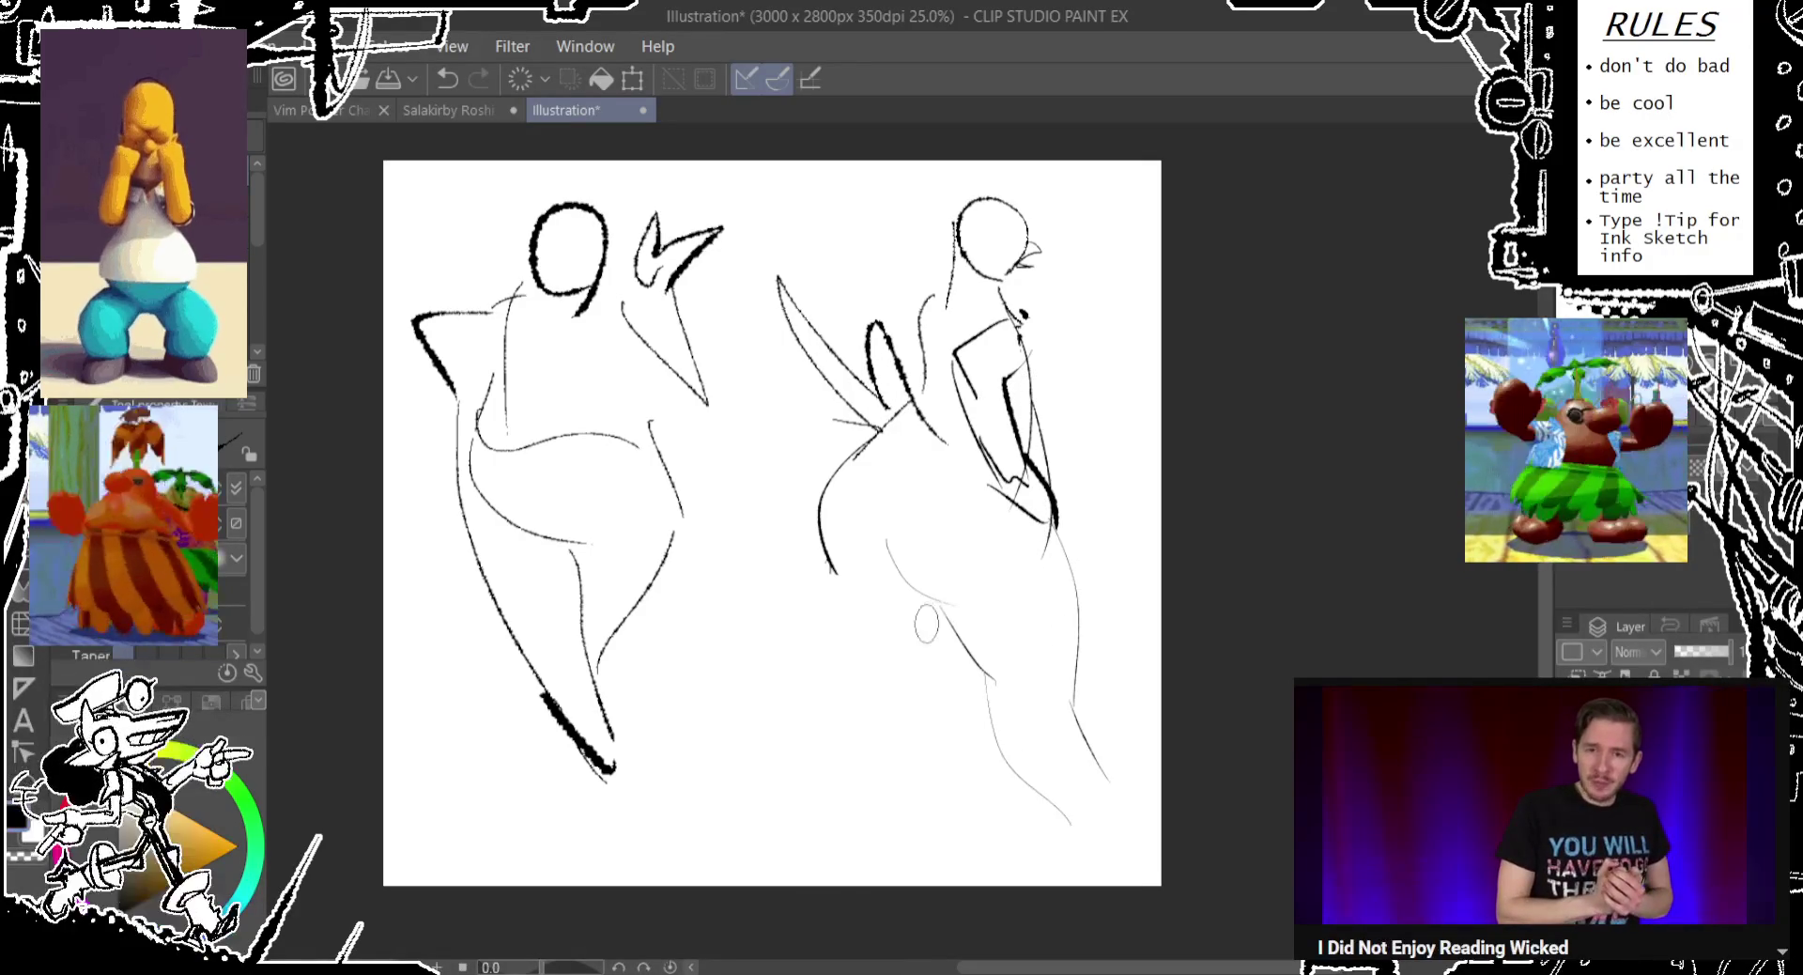
mouse_move(946, 611)
left_mouse_down()
mouse_move(817, 765)
mouse_move(845, 634)
left_mouse_up()
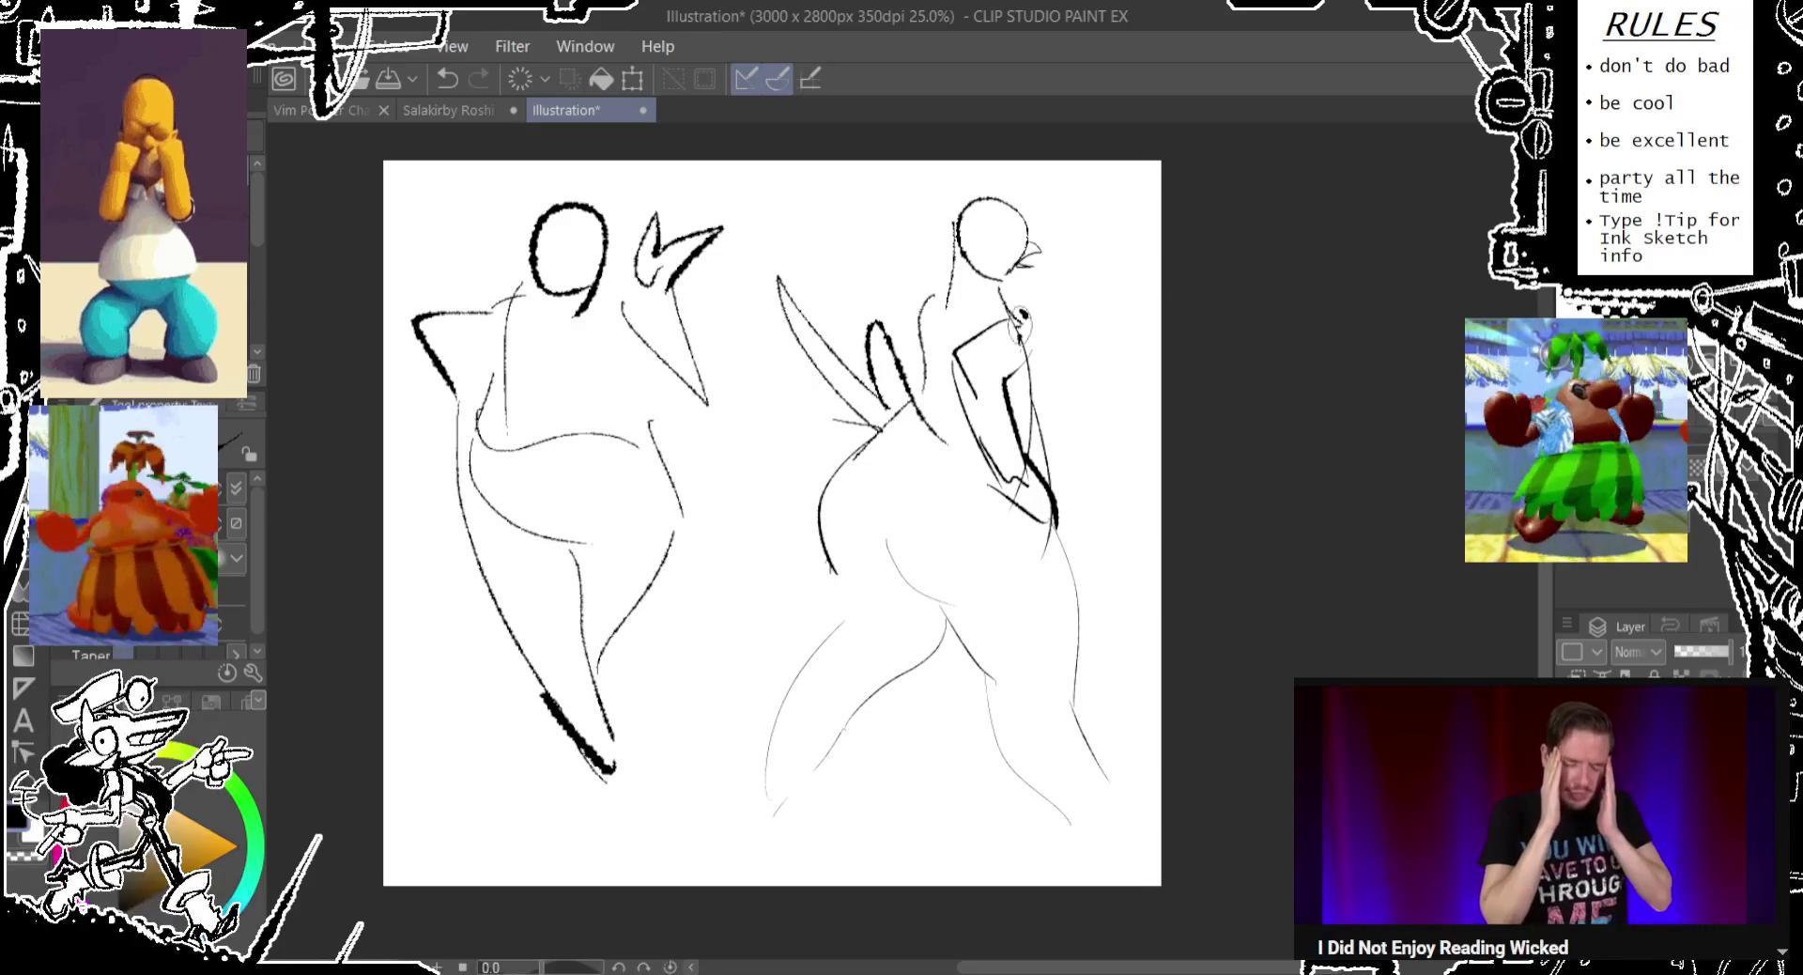
mouse_move(676, 310)
left_mouse_down()
mouse_move(718, 348)
mouse_move(799, 371)
left_mouse_up()
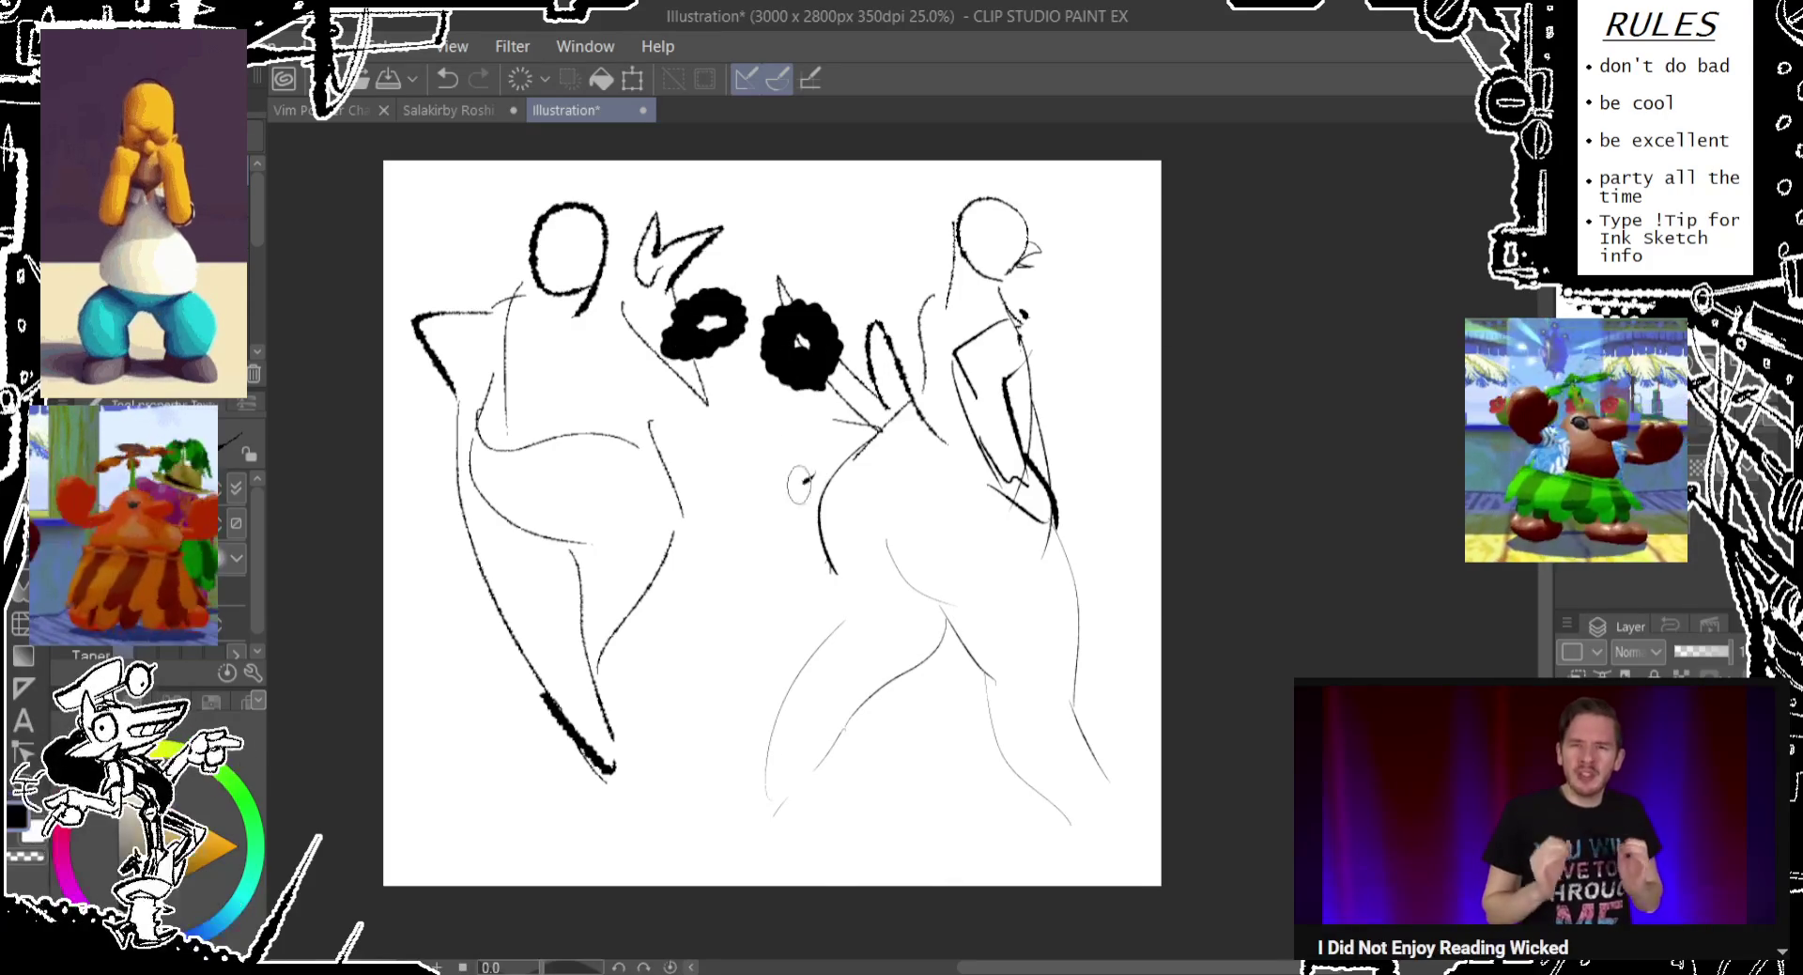
Draw a black oval mouth and brow stroke, hollowing the blobs into eyes.
left_click_drag(657, 376, 658, 371)
mouse_move(681, 230)
left_mouse_down()
mouse_move(798, 314)
mouse_move(864, 249)
left_mouse_up()
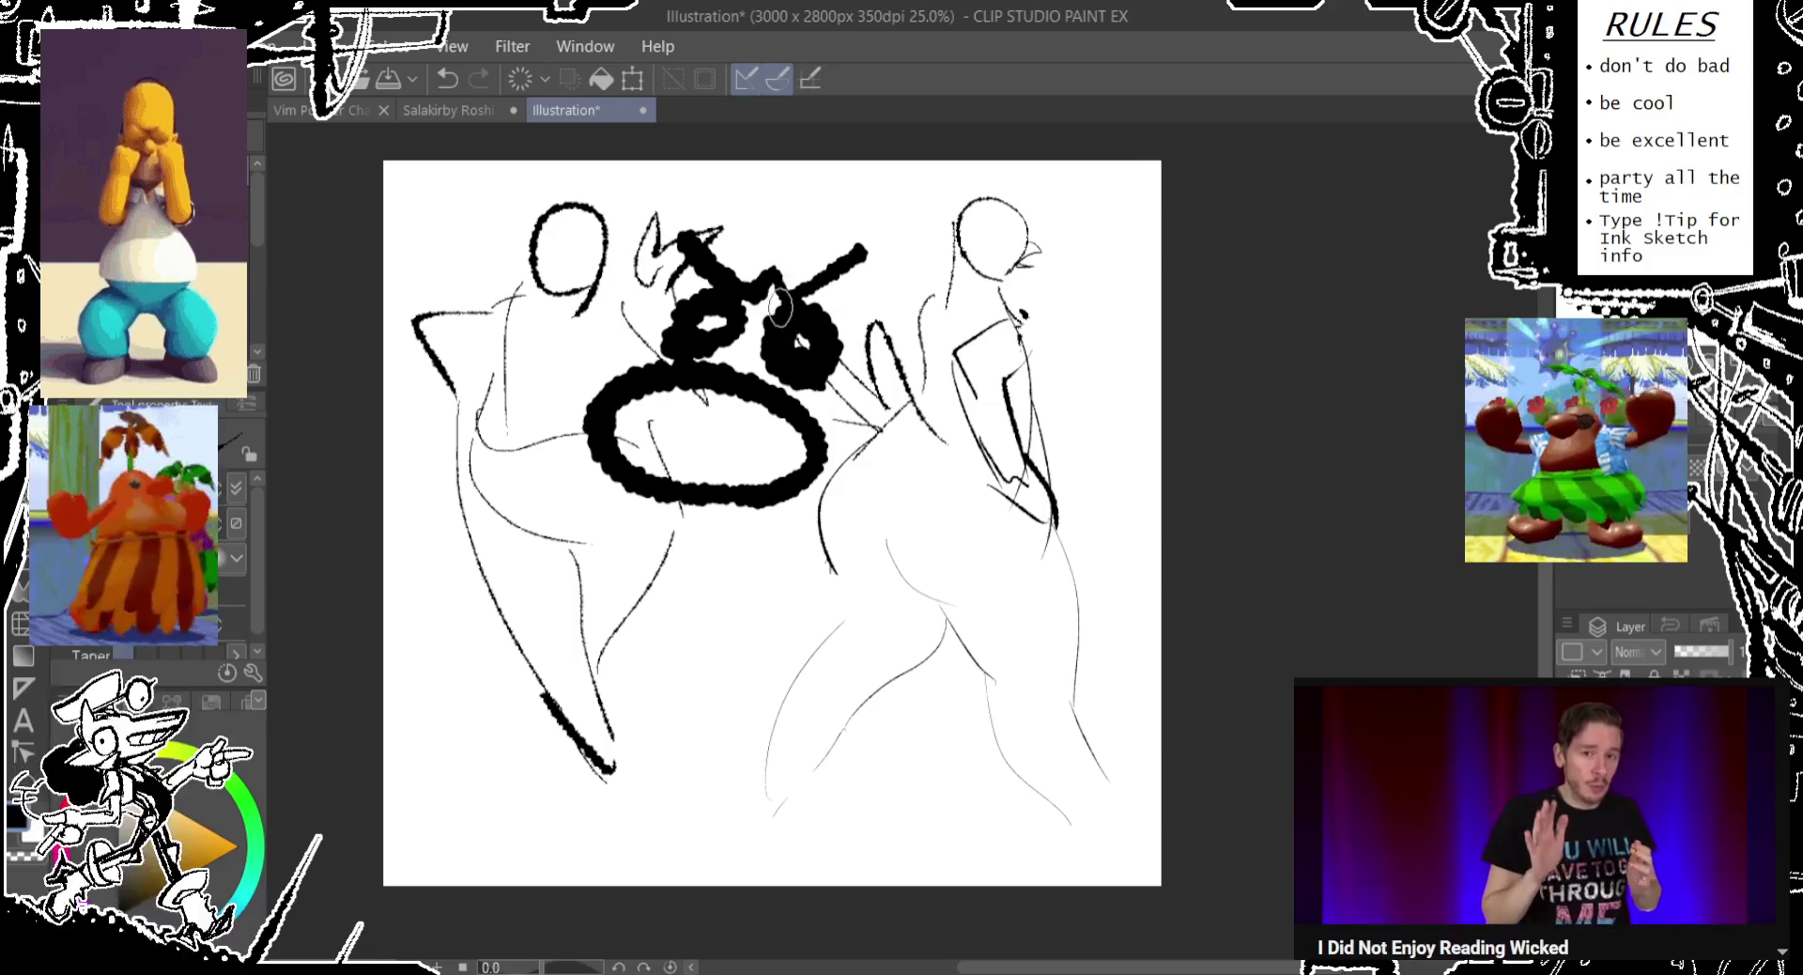
left_click_drag(800, 349, 803, 352)
left_click_drag(699, 329, 711, 330)
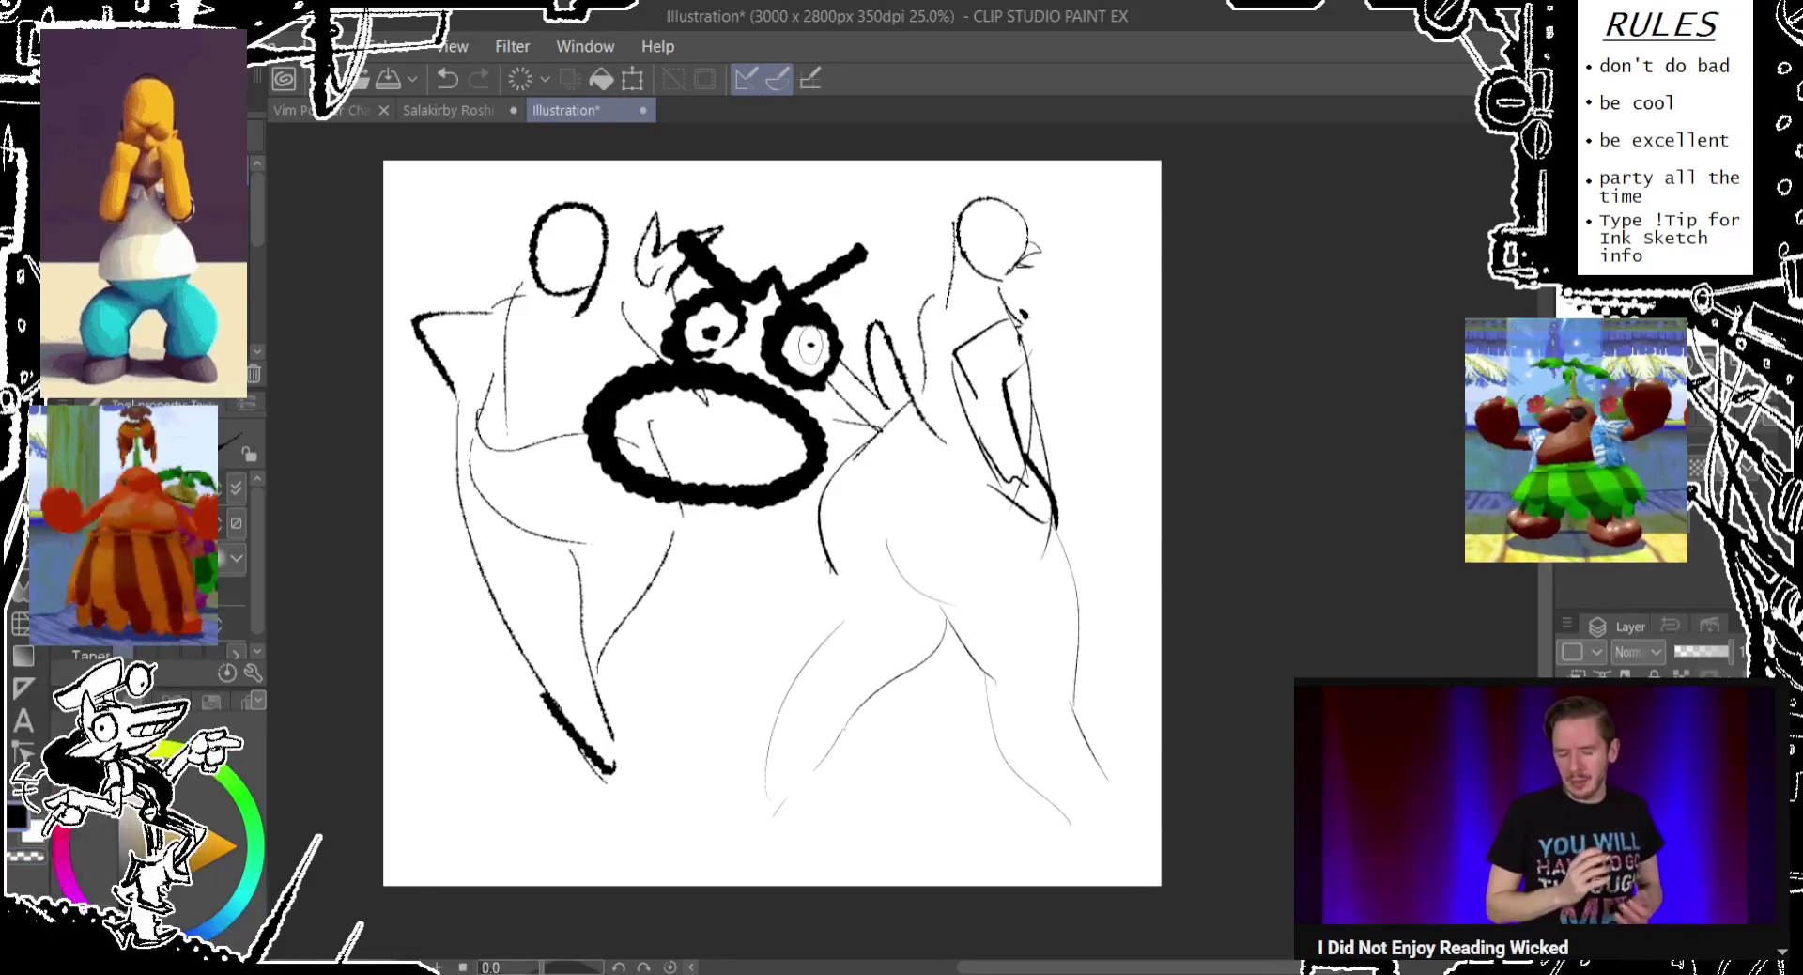
Letter WHAT below the oval, then undo the lettering.
mouse_move(569, 495)
left_mouse_down()
mouse_move(646, 533)
mouse_move(693, 618)
mouse_move(744, 601)
mouse_move(749, 624)
left_mouse_up()
mouse_move(746, 568)
left_mouse_down()
mouse_move(817, 564)
mouse_move(787, 646)
left_mouse_up()
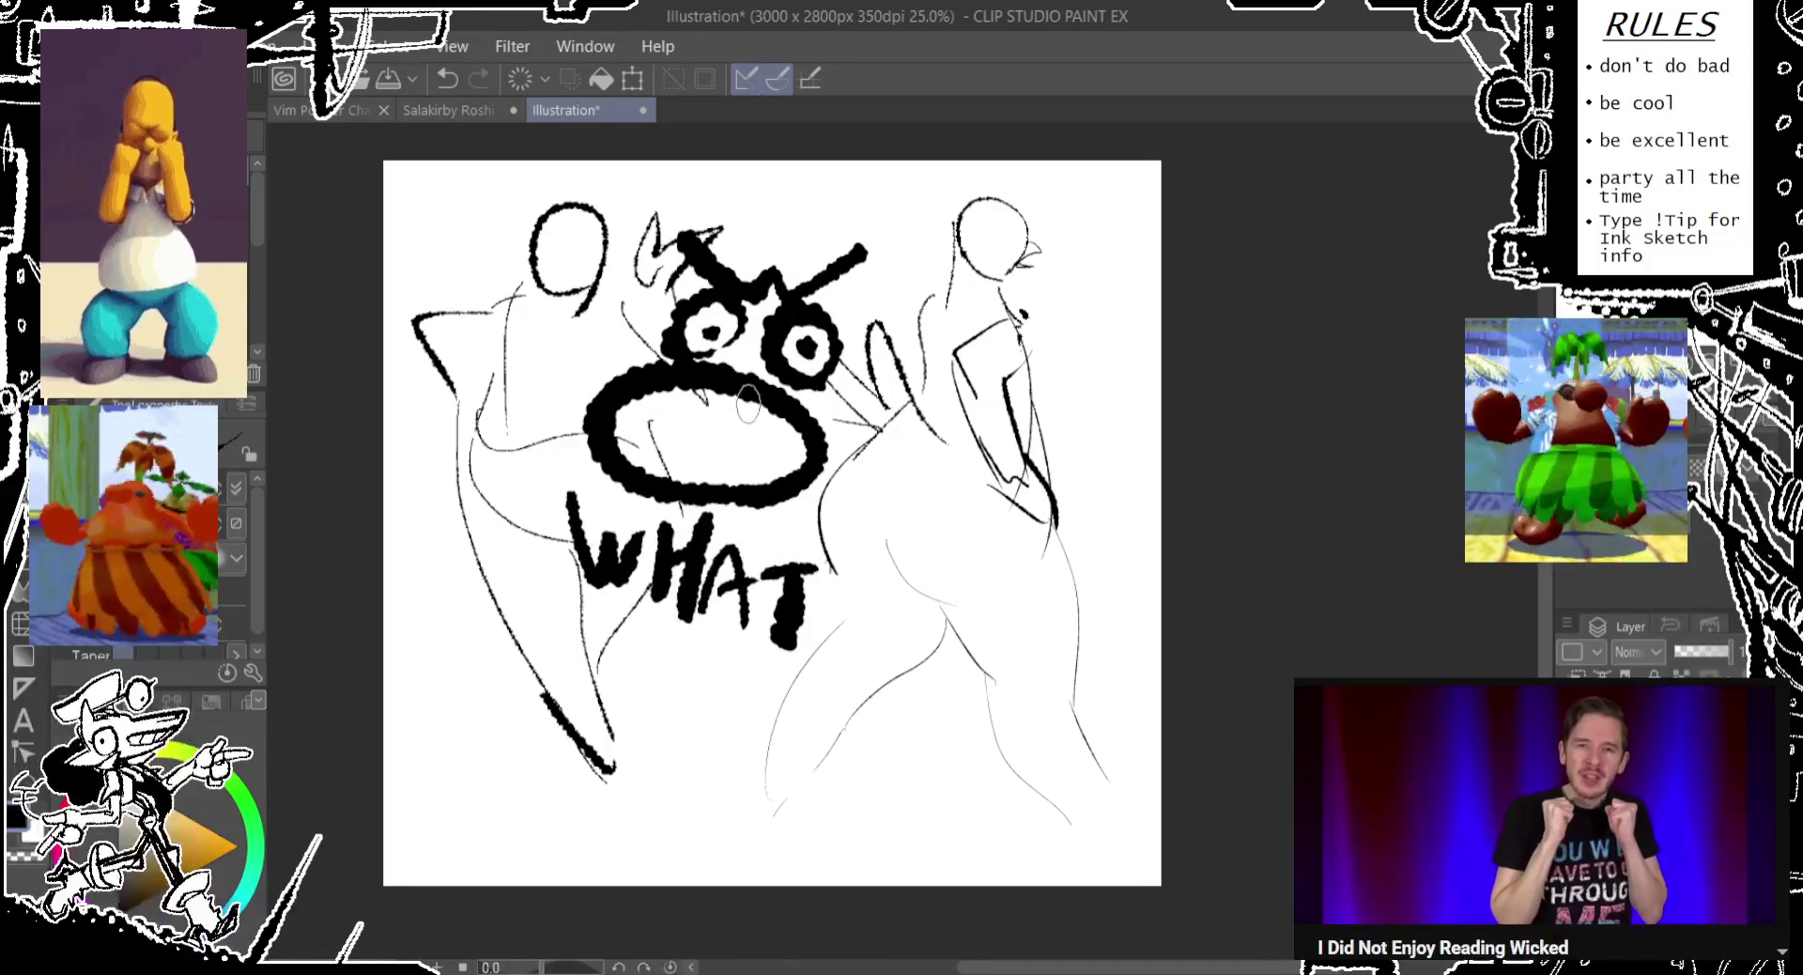
left_click_drag(642, 442, 754, 488)
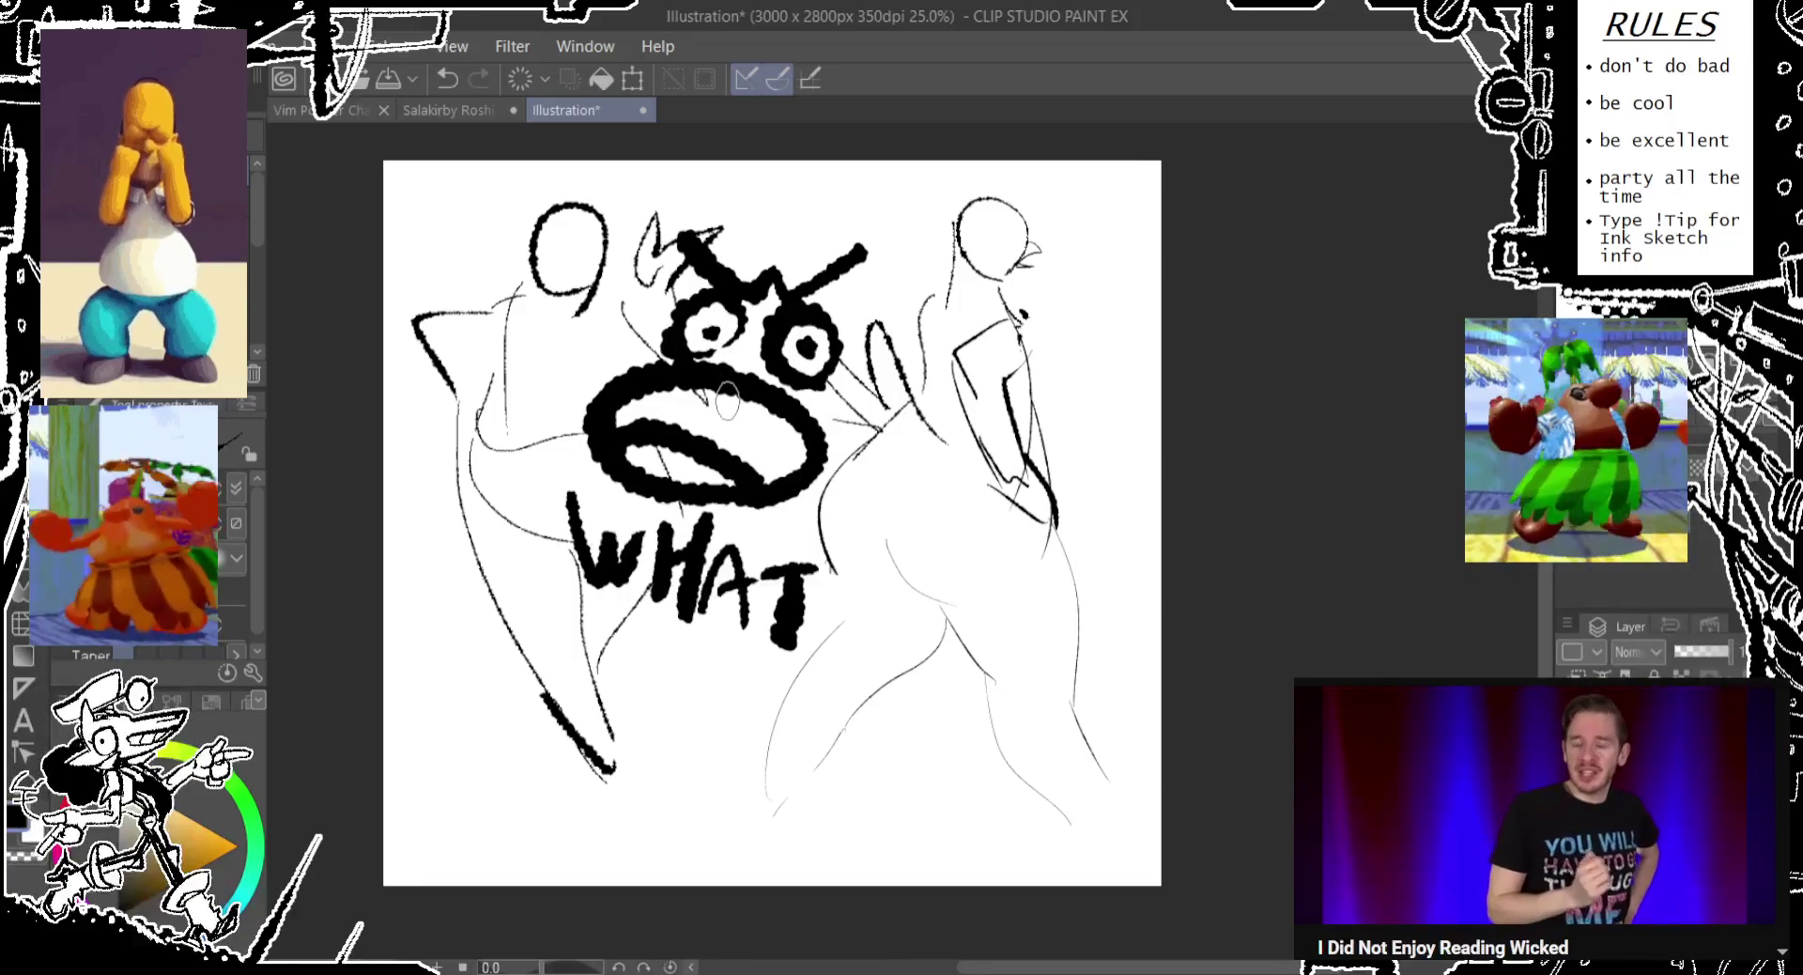
key("ctrl+z")
key("ctrl+z")
key("ctrl+z")
key("ctrl+z")
key("ctrl+z")
key("ctrl+z")
key("ctrl+z")
key("ctrl+z")
key("ctrl+z")
key("ctrl+z")
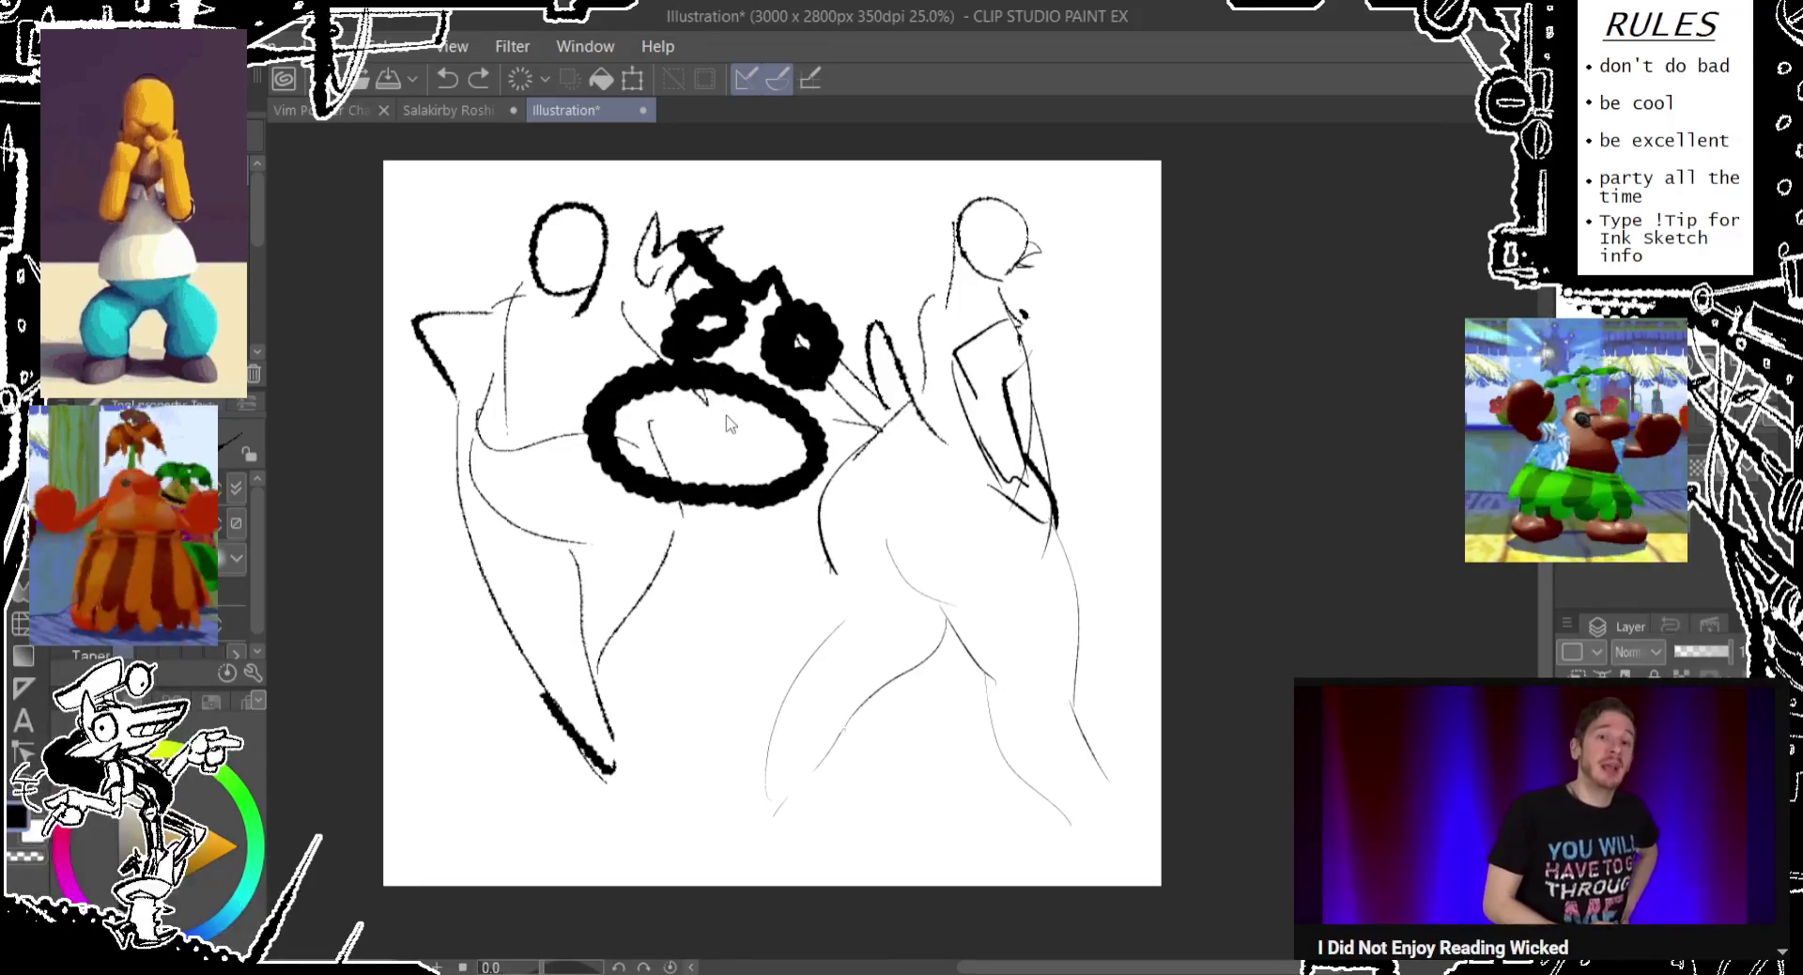
key("ctrl+z")
key("ctrl+z")
key("ctrl+z")
key("ctrl+z")
key("ctrl+z")
key("ctrl+z")
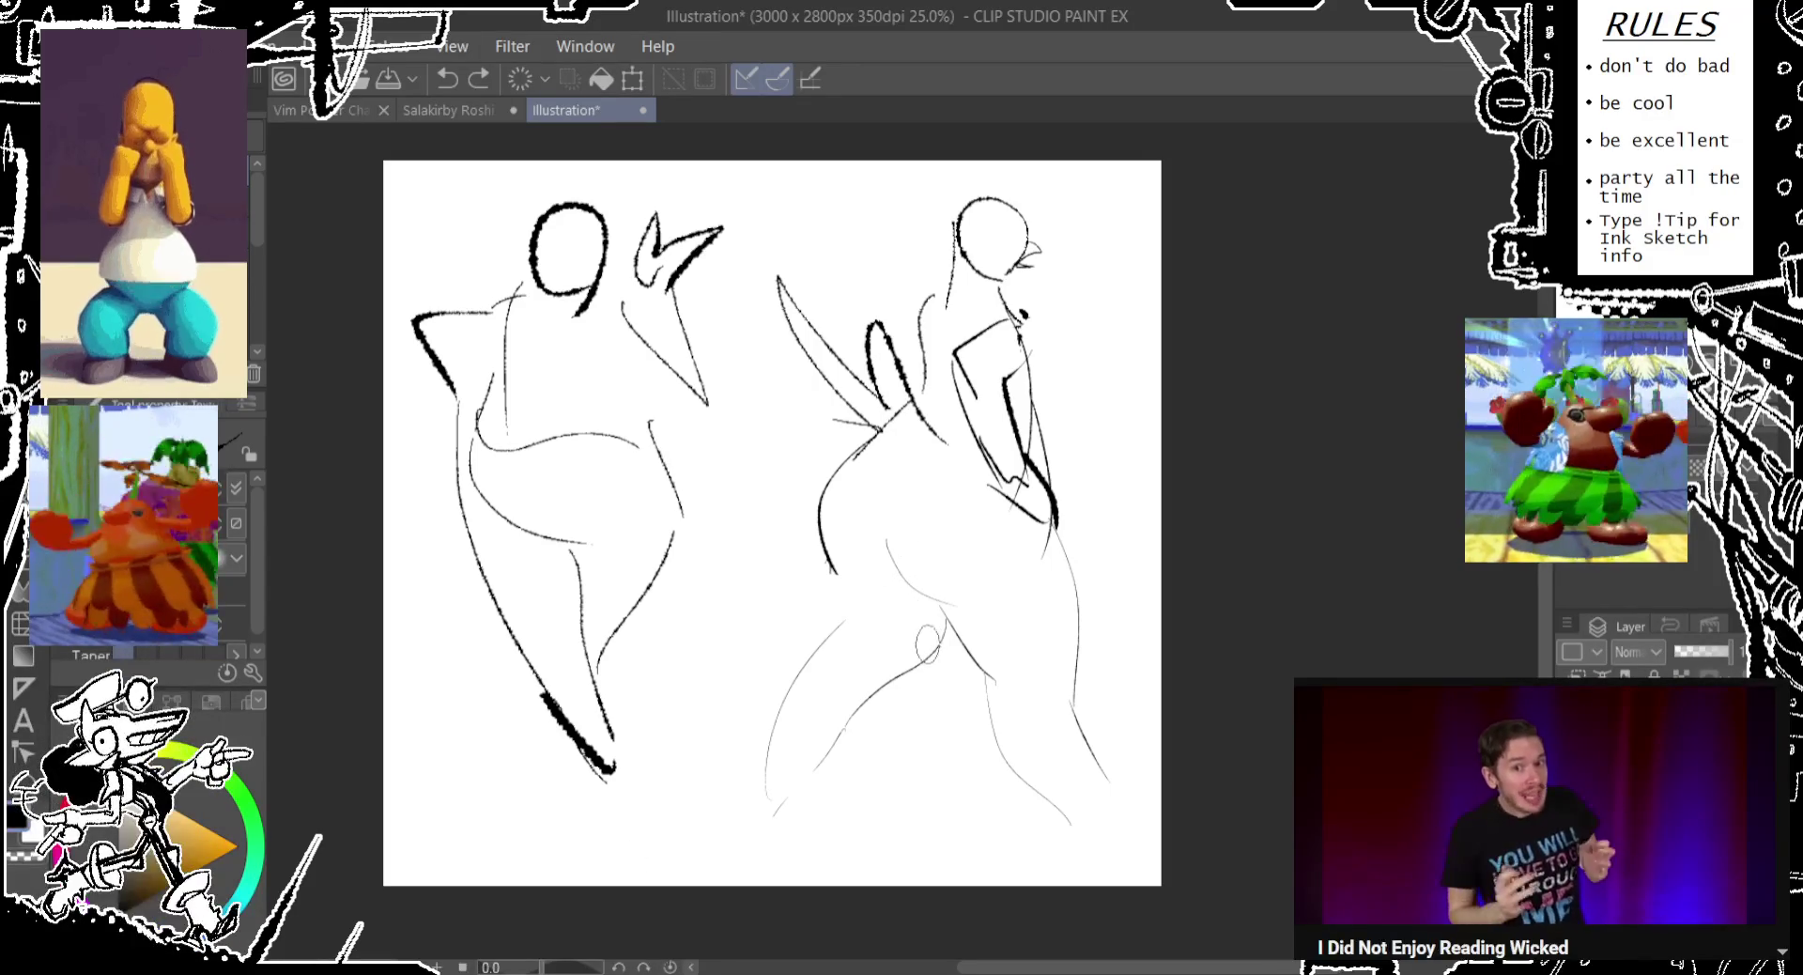
Extend the right figure's front leg and redraw its front foot.
key("ctrl+z")
left_click_drag(832, 561, 763, 784)
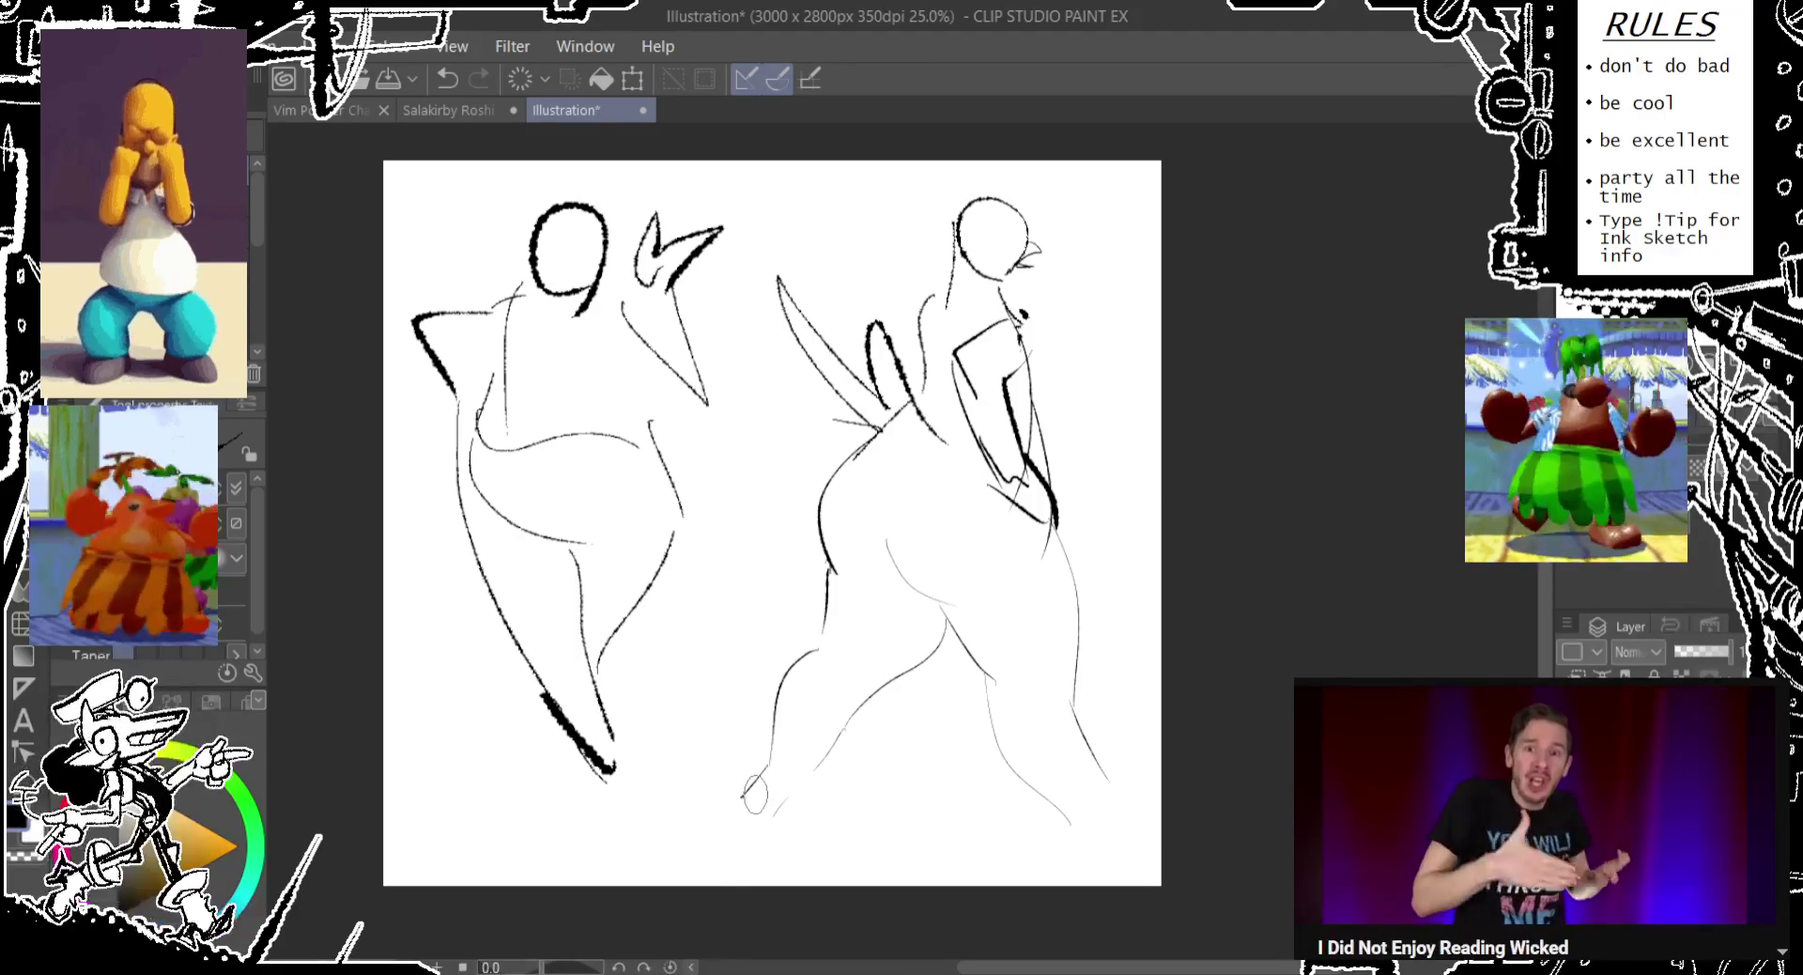
mouse_move(766, 728)
left_mouse_down()
mouse_move(738, 772)
mouse_move(789, 812)
mouse_move(842, 796)
left_mouse_up()
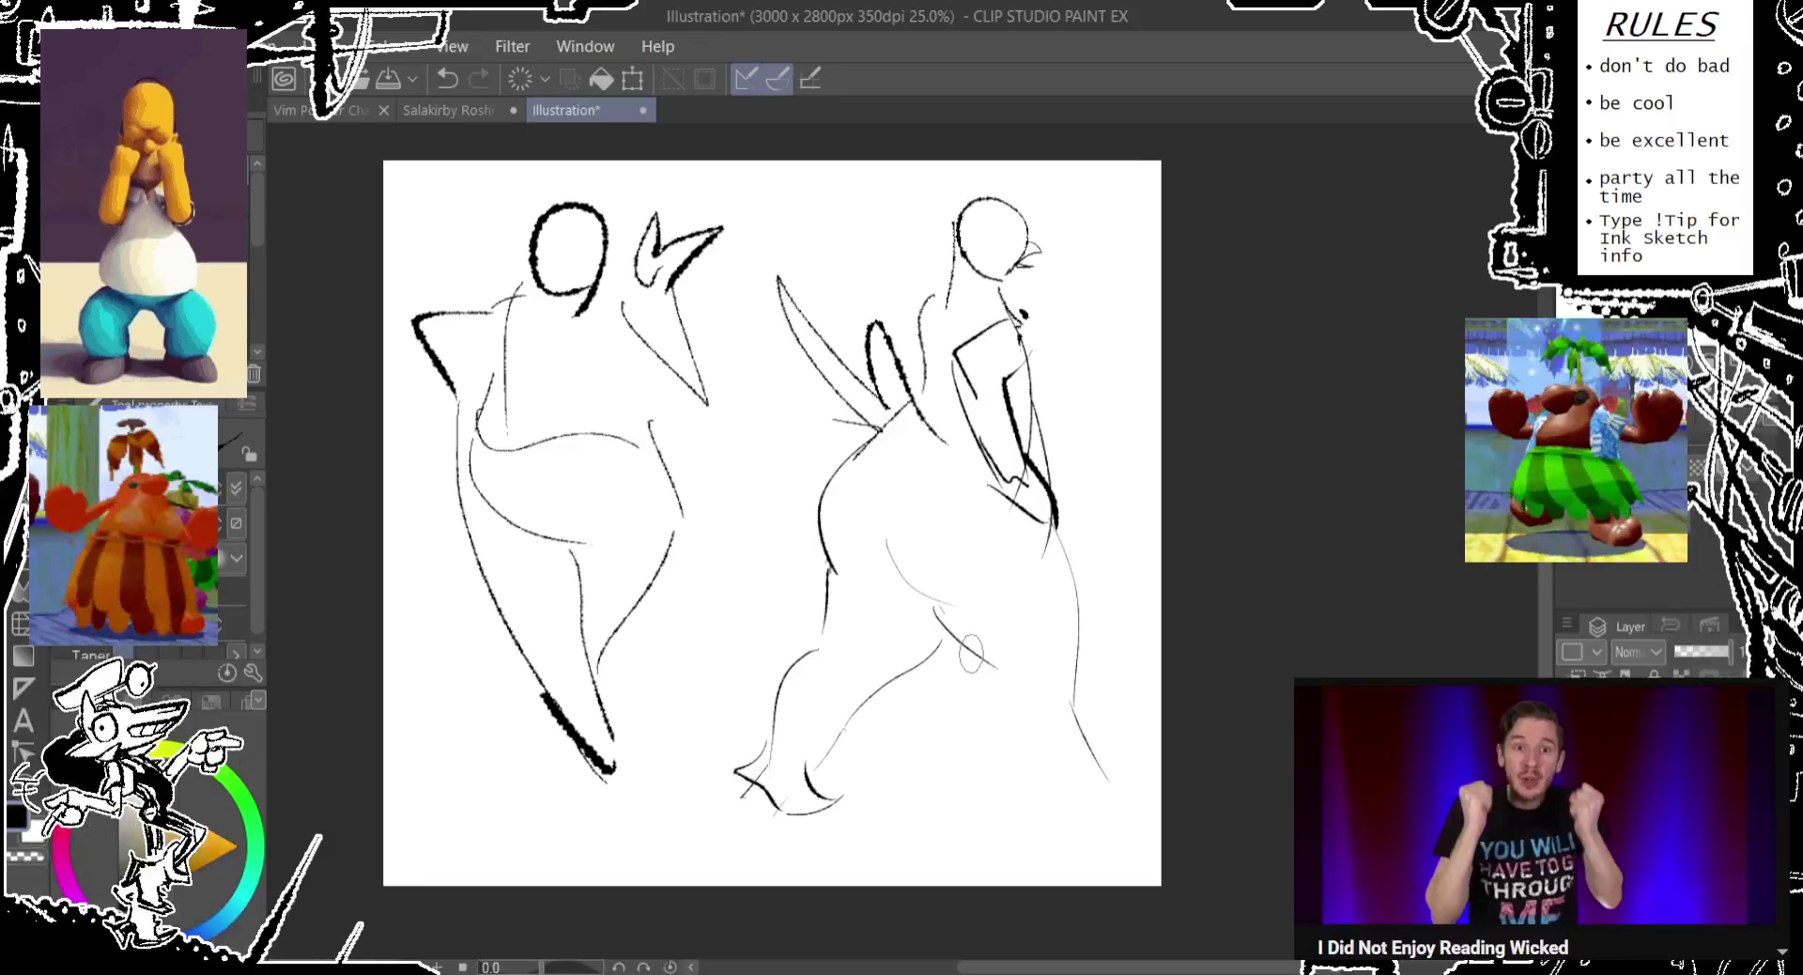
Draw the right figure's bold back foot and trim the left figure's head.
mouse_move(977, 723)
left_mouse_down()
mouse_move(1070, 784)
mouse_move(1057, 807)
mouse_move(1146, 808)
left_mouse_up()
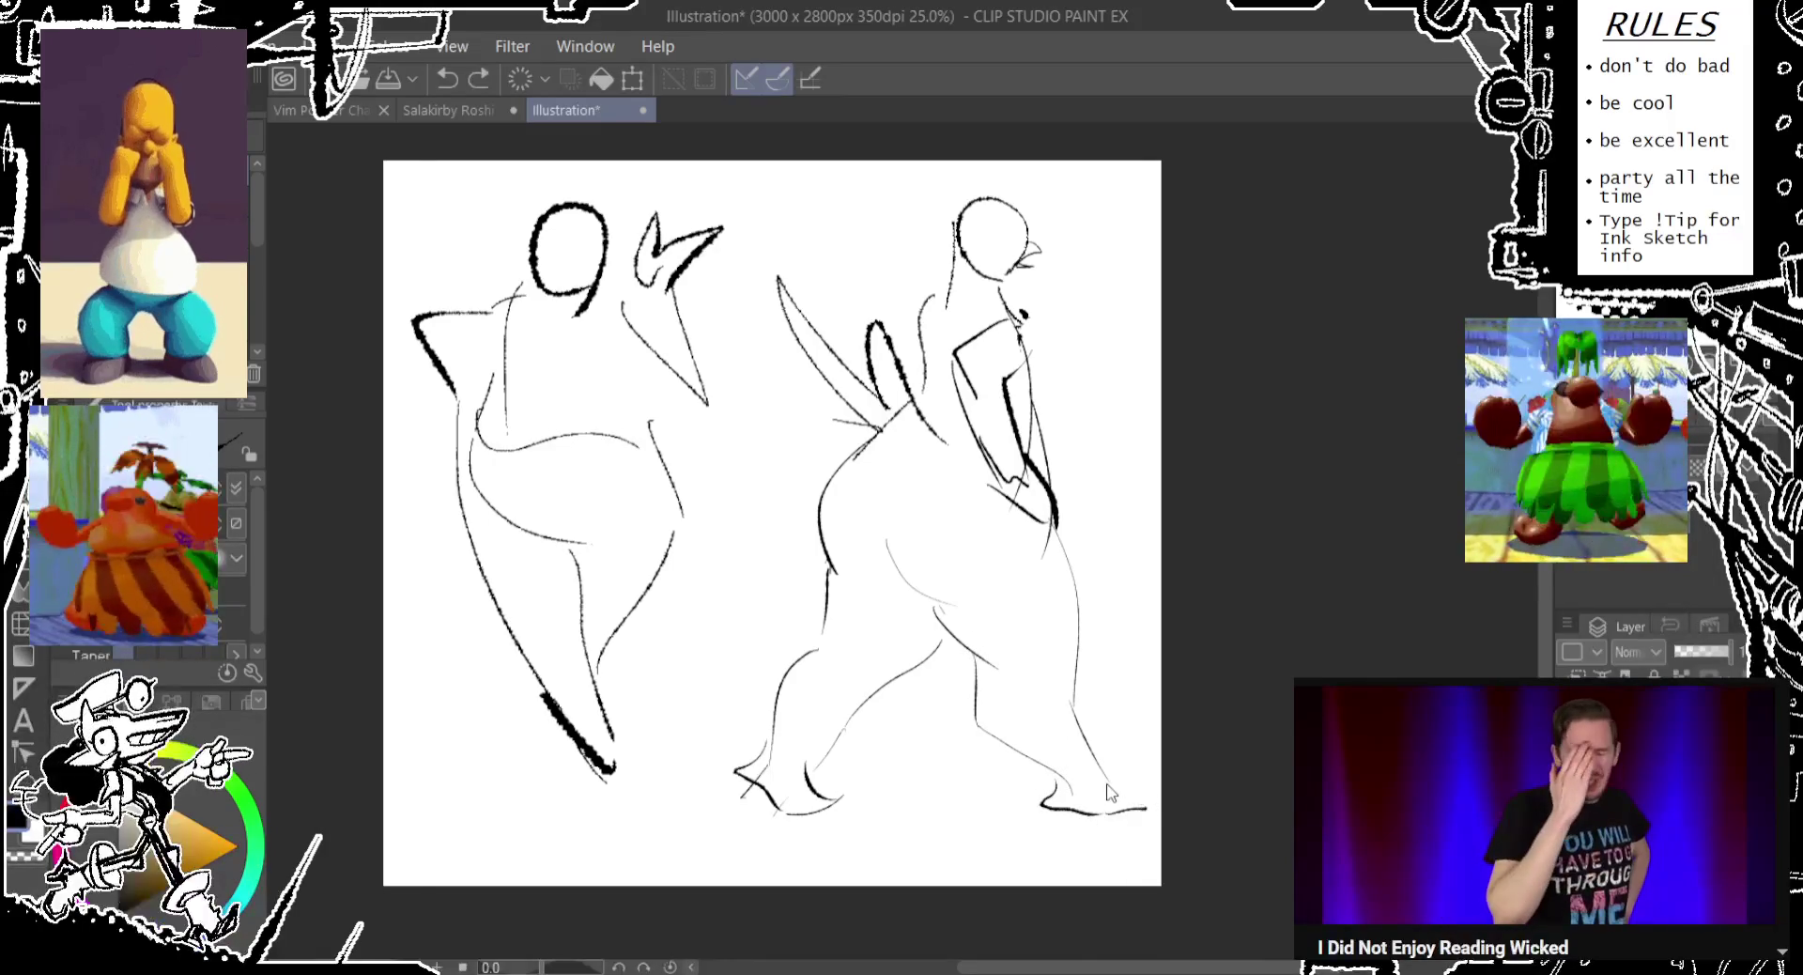
key("ctrl+z")
left_click_drag(1125, 781, 1047, 806)
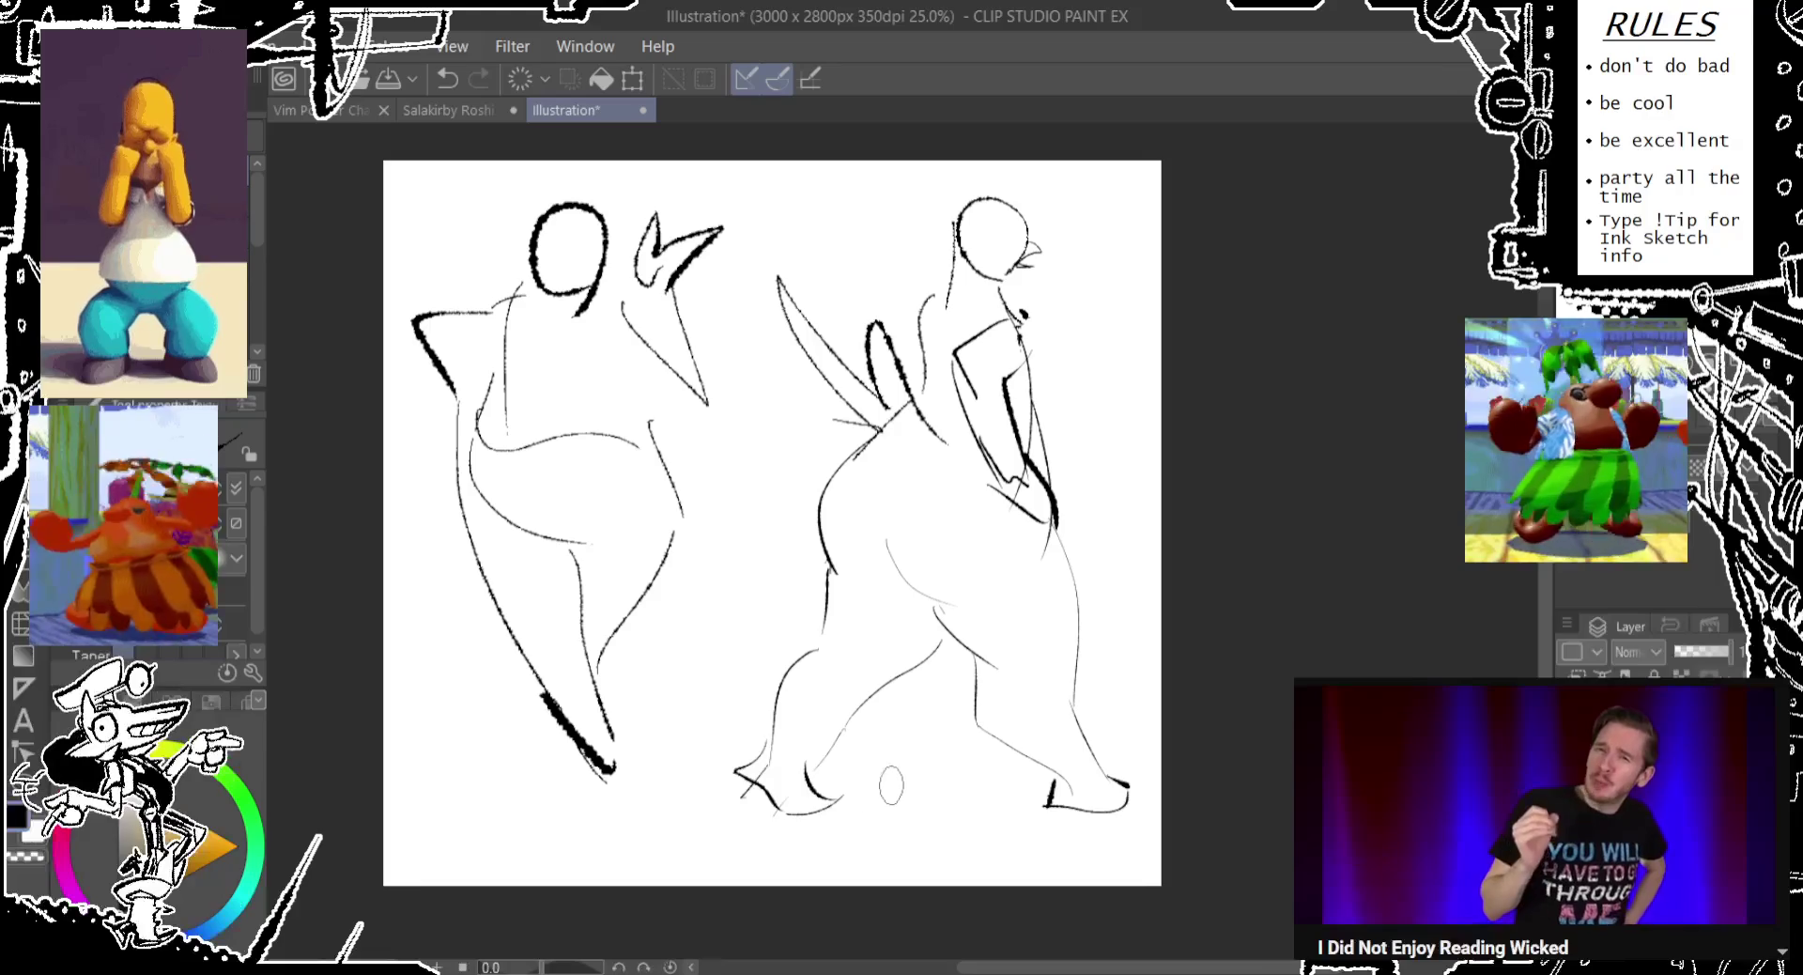
mouse_move(777, 796)
left_mouse_down()
mouse_move(864, 808)
mouse_move(880, 894)
left_mouse_up()
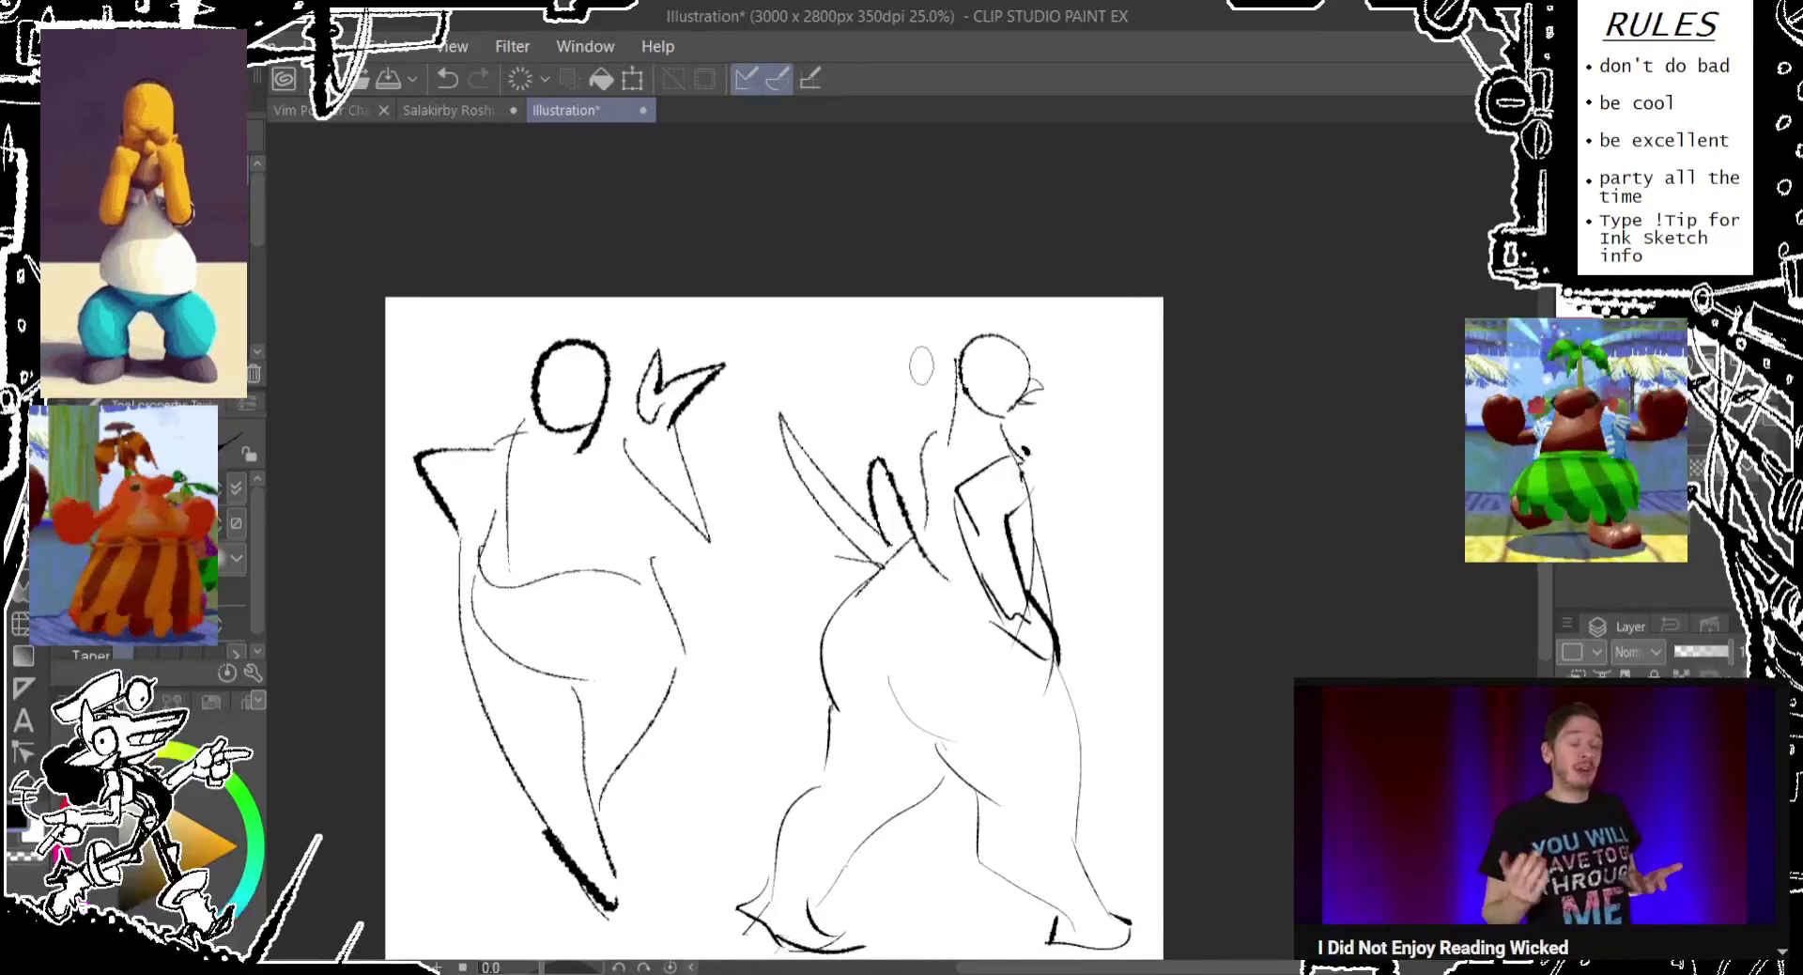
left_click_drag(543, 399, 552, 432)
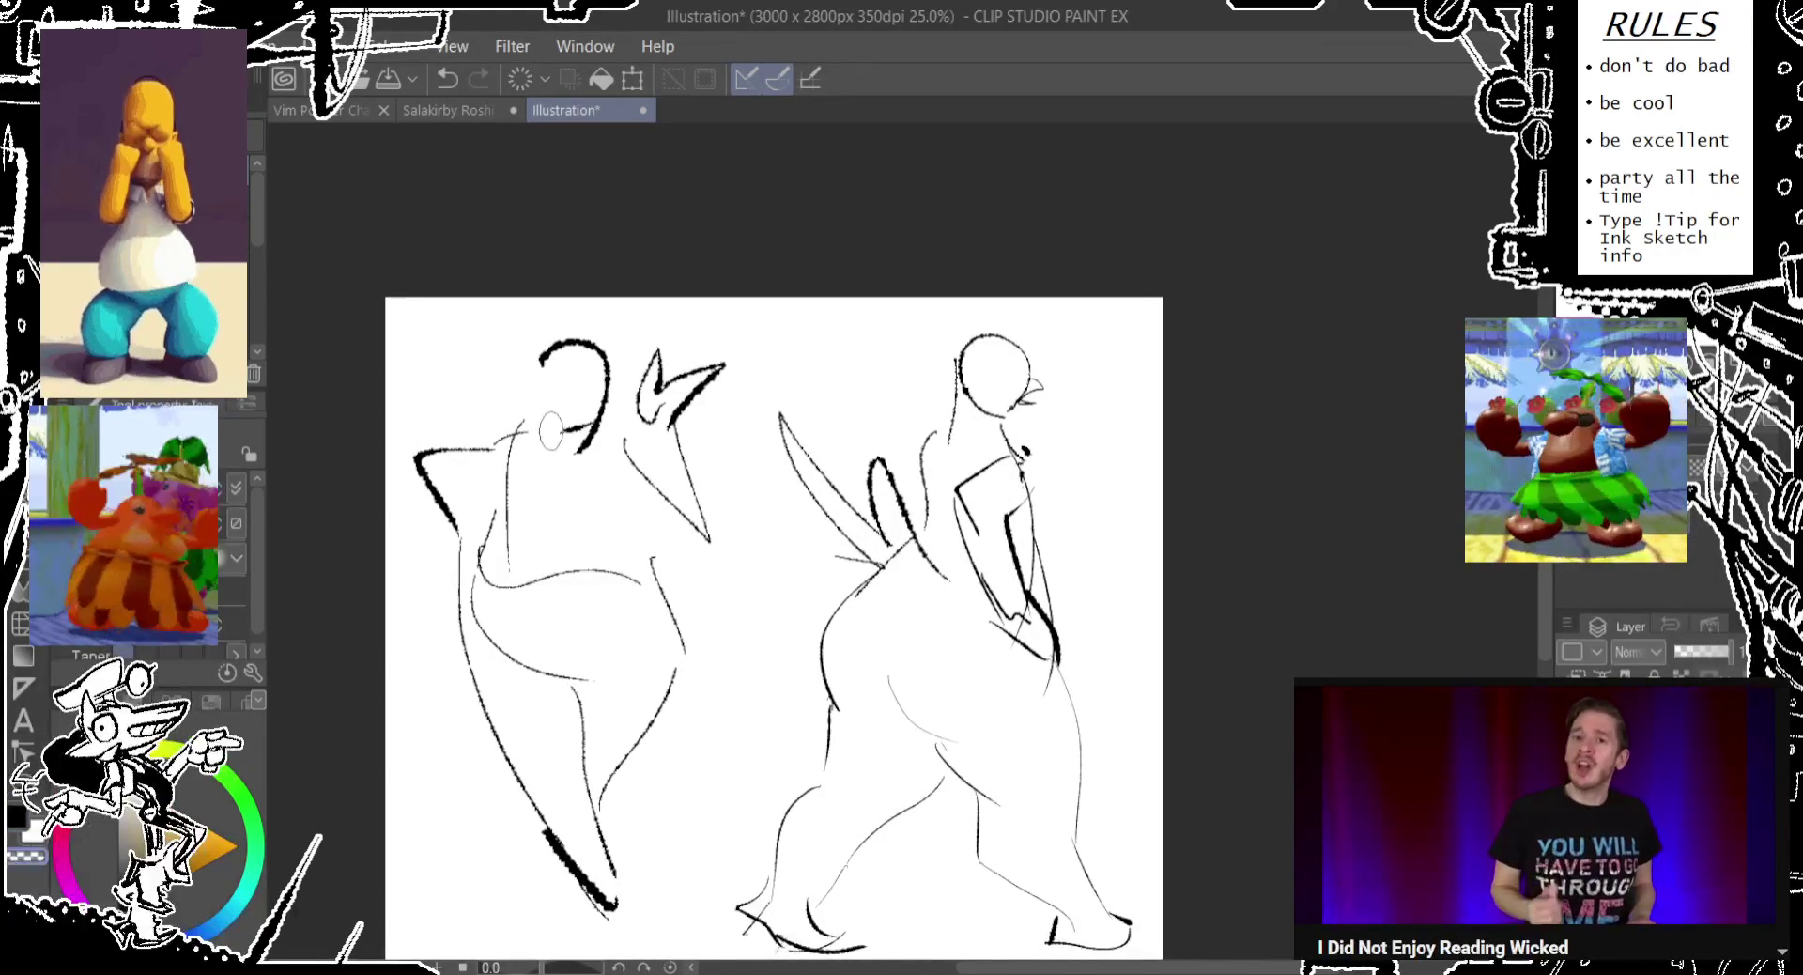
Reshape the left figure's head outline and draw a curve across its chest.
left_click_drag(566, 340, 560, 432)
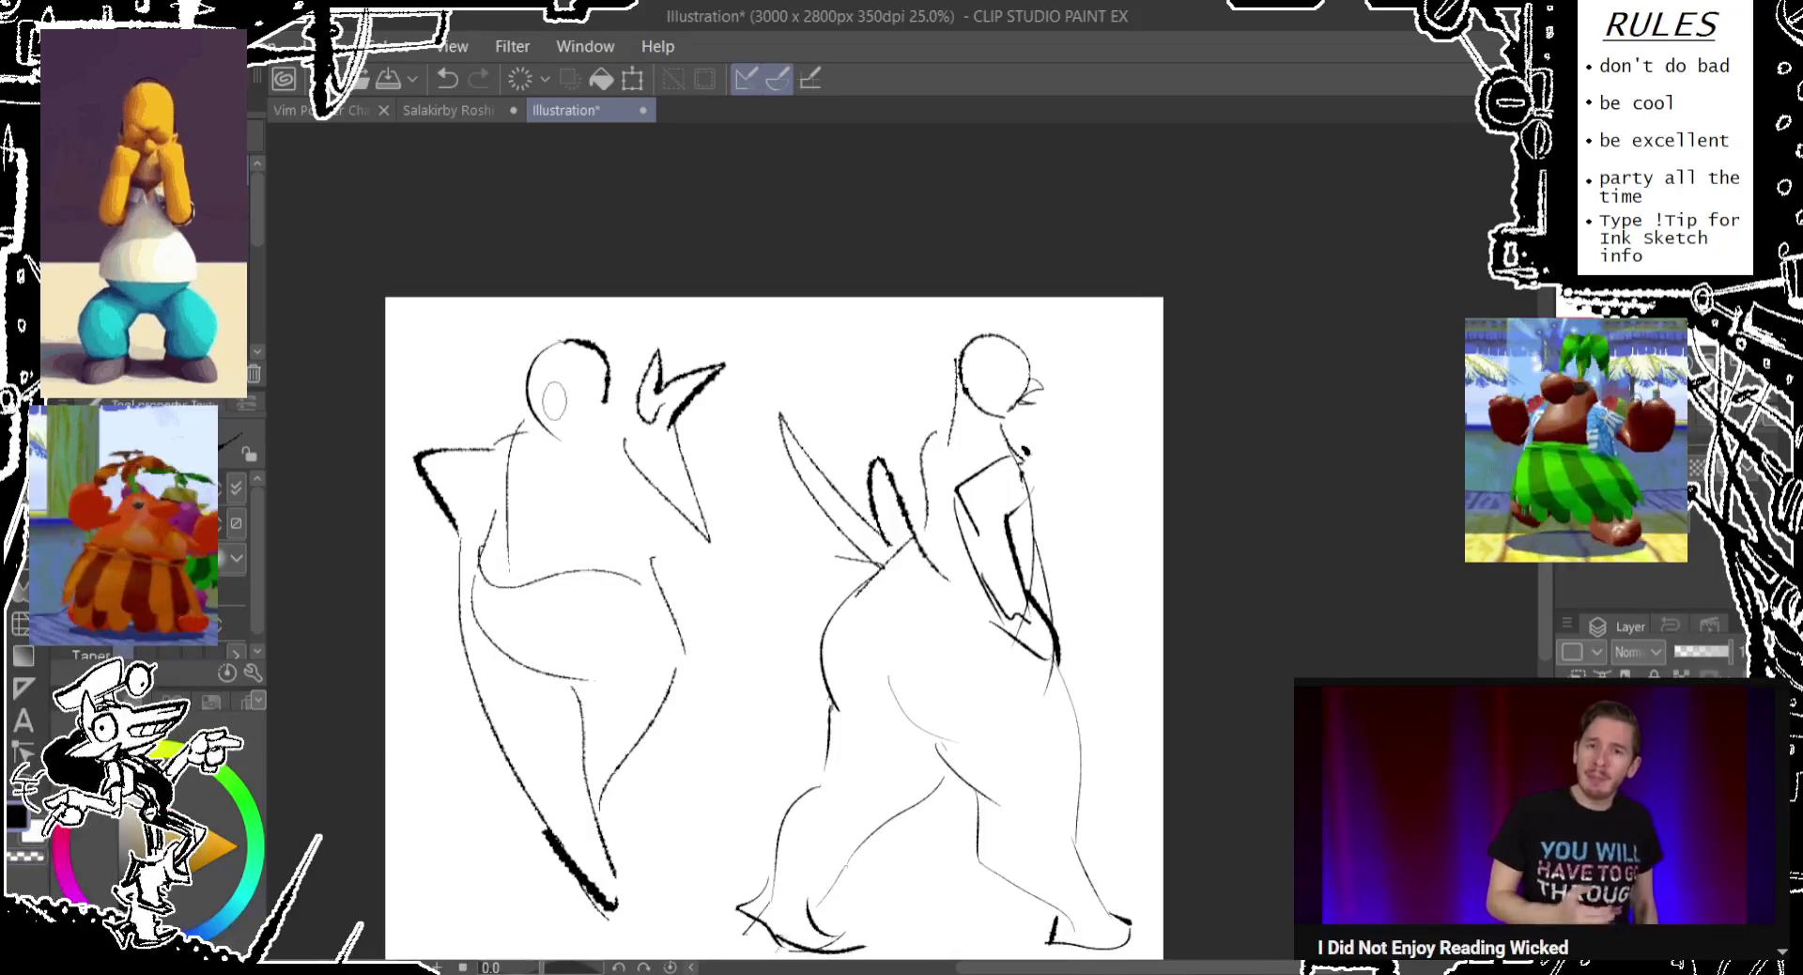
key("ctrl+z")
mouse_move(543, 429)
left_mouse_down()
mouse_move(560, 434)
mouse_move(608, 362)
mouse_move(547, 432)
mouse_move(601, 545)
left_mouse_up()
key("ctrl+z")
left_click_drag(505, 455, 613, 517)
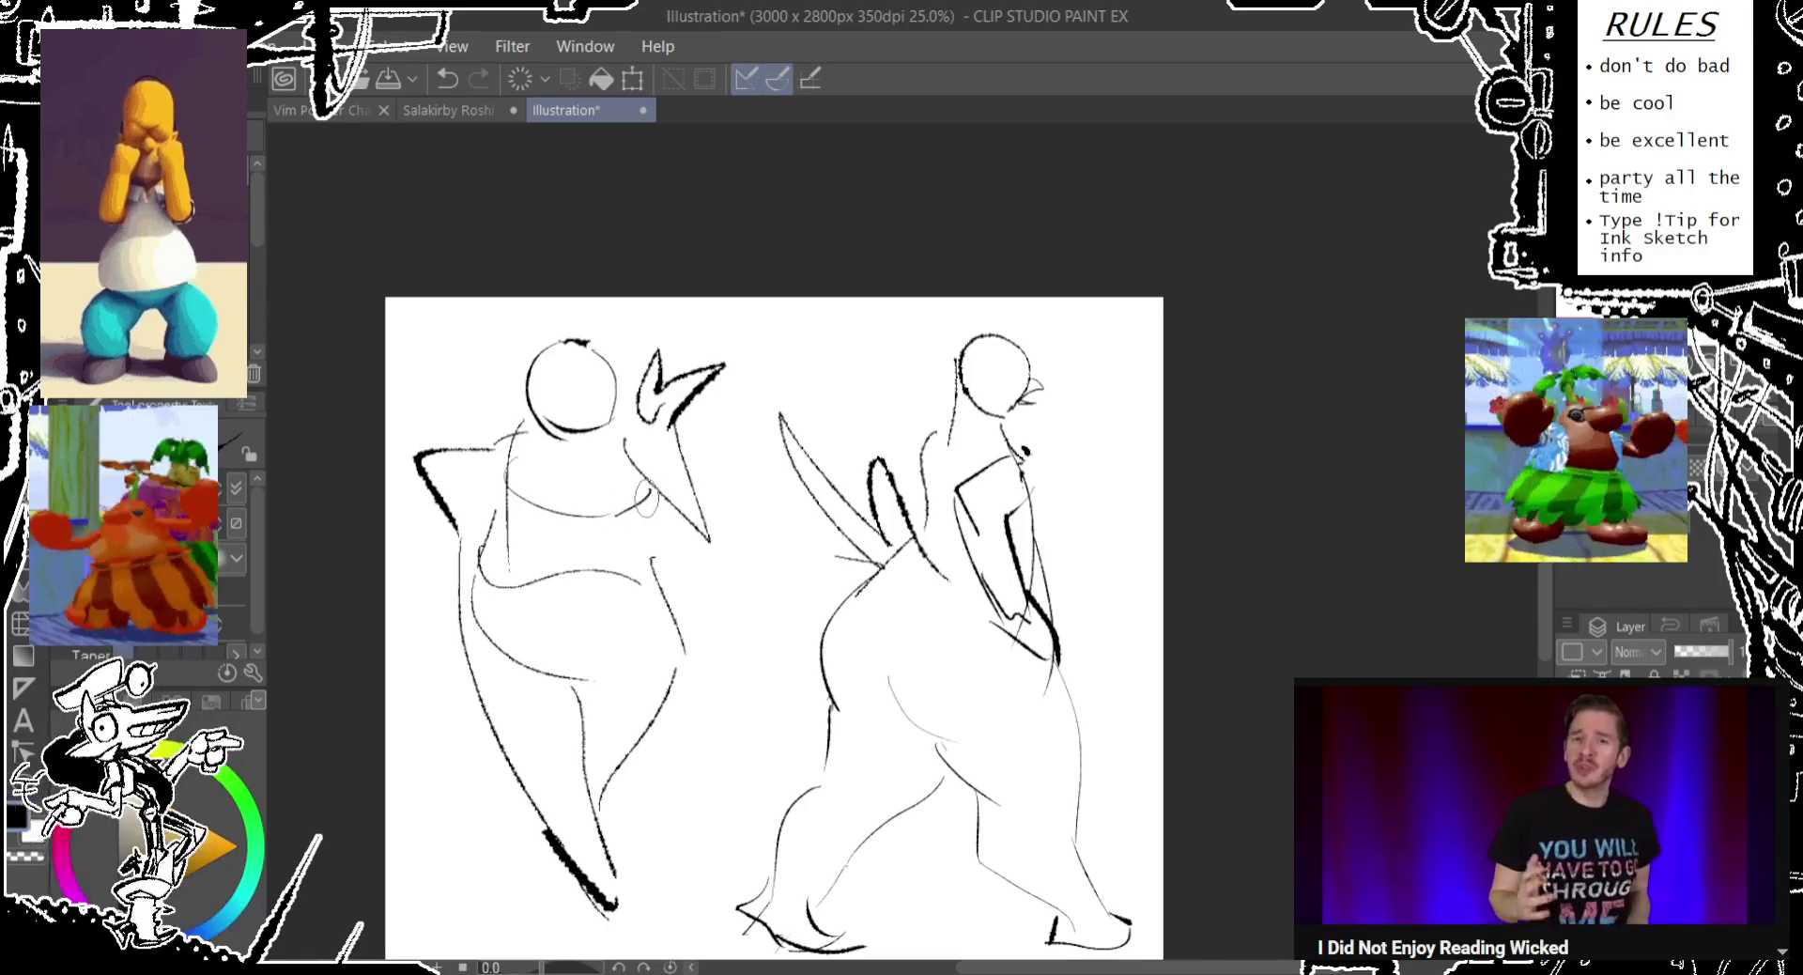
key("ctrl+z")
Restore the torso strokes and sketch a small loop on the left figure's head.
scroll(766, 630, "down", 1)
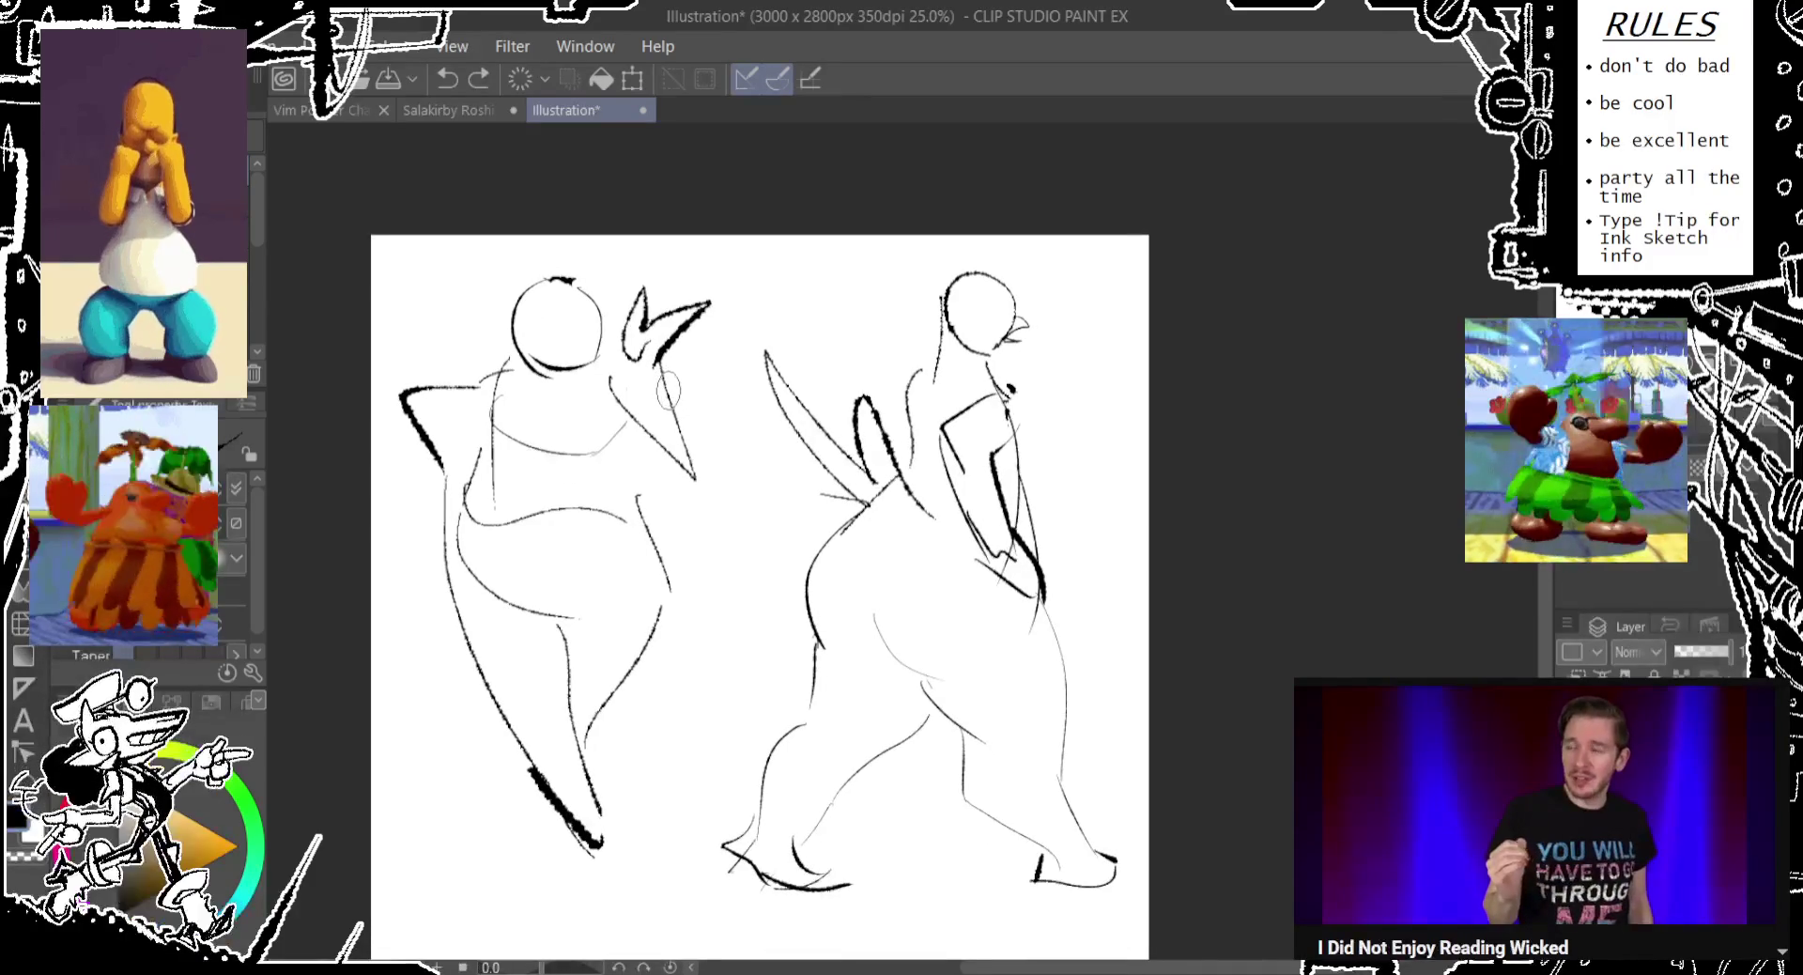
key("ctrl+y")
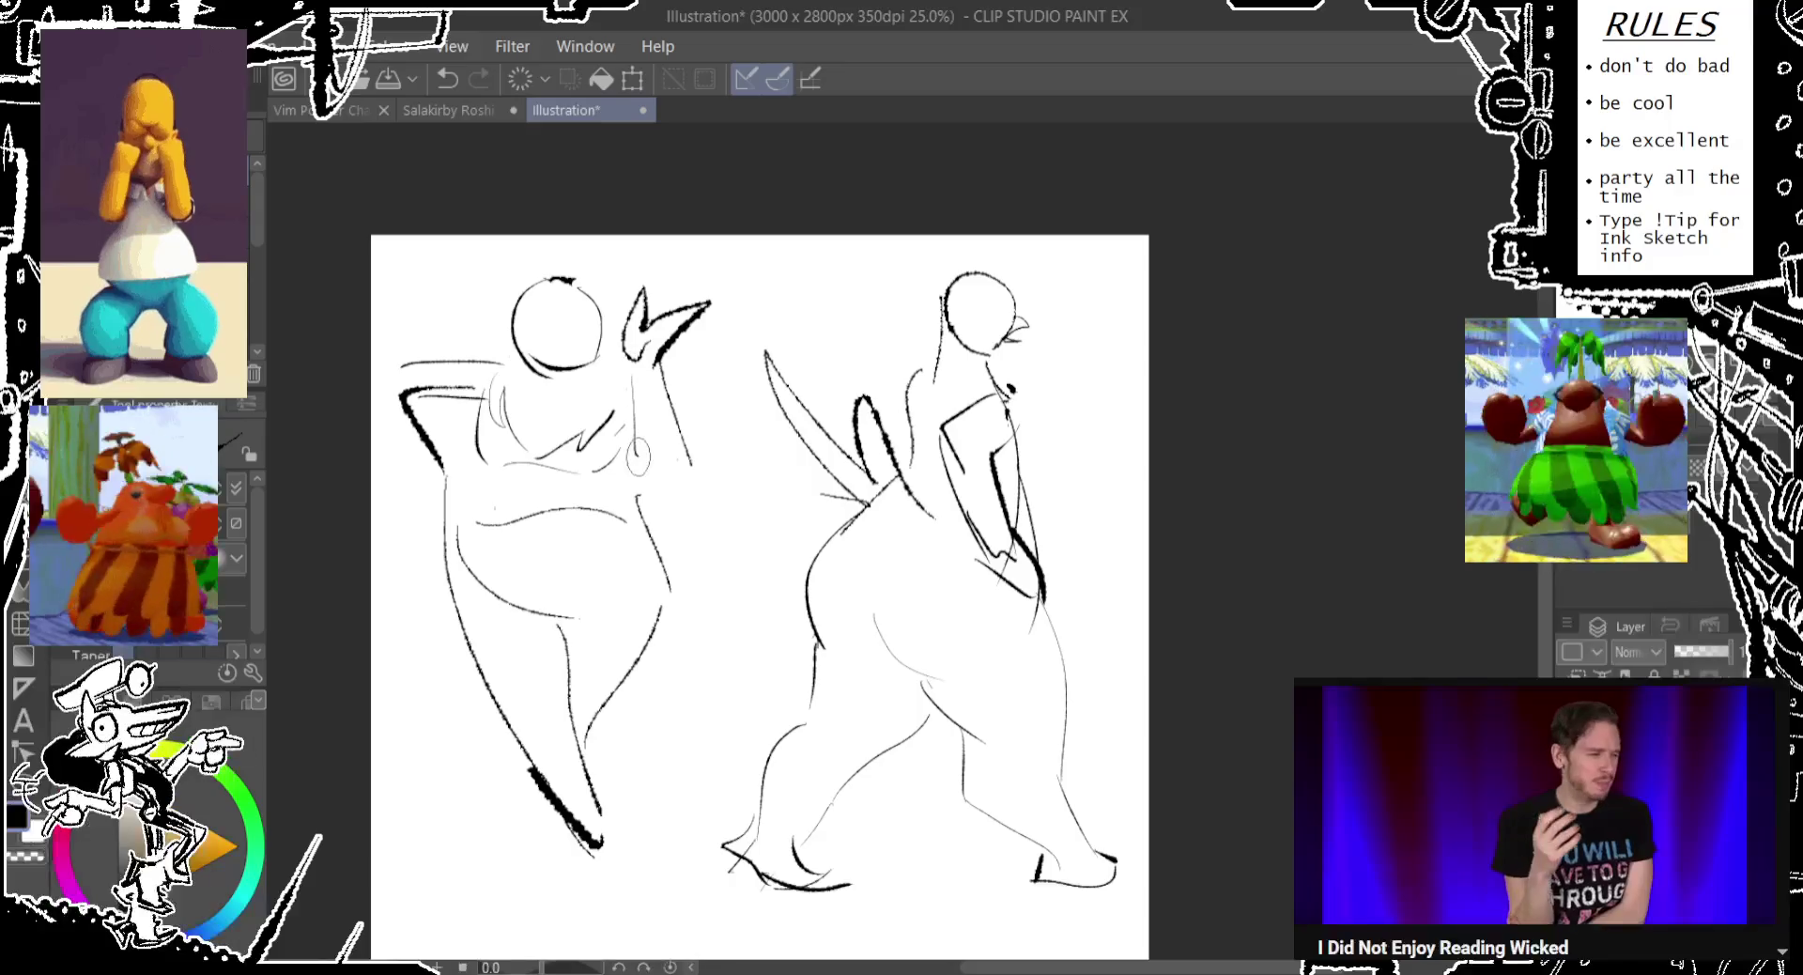
key("ctrl+z")
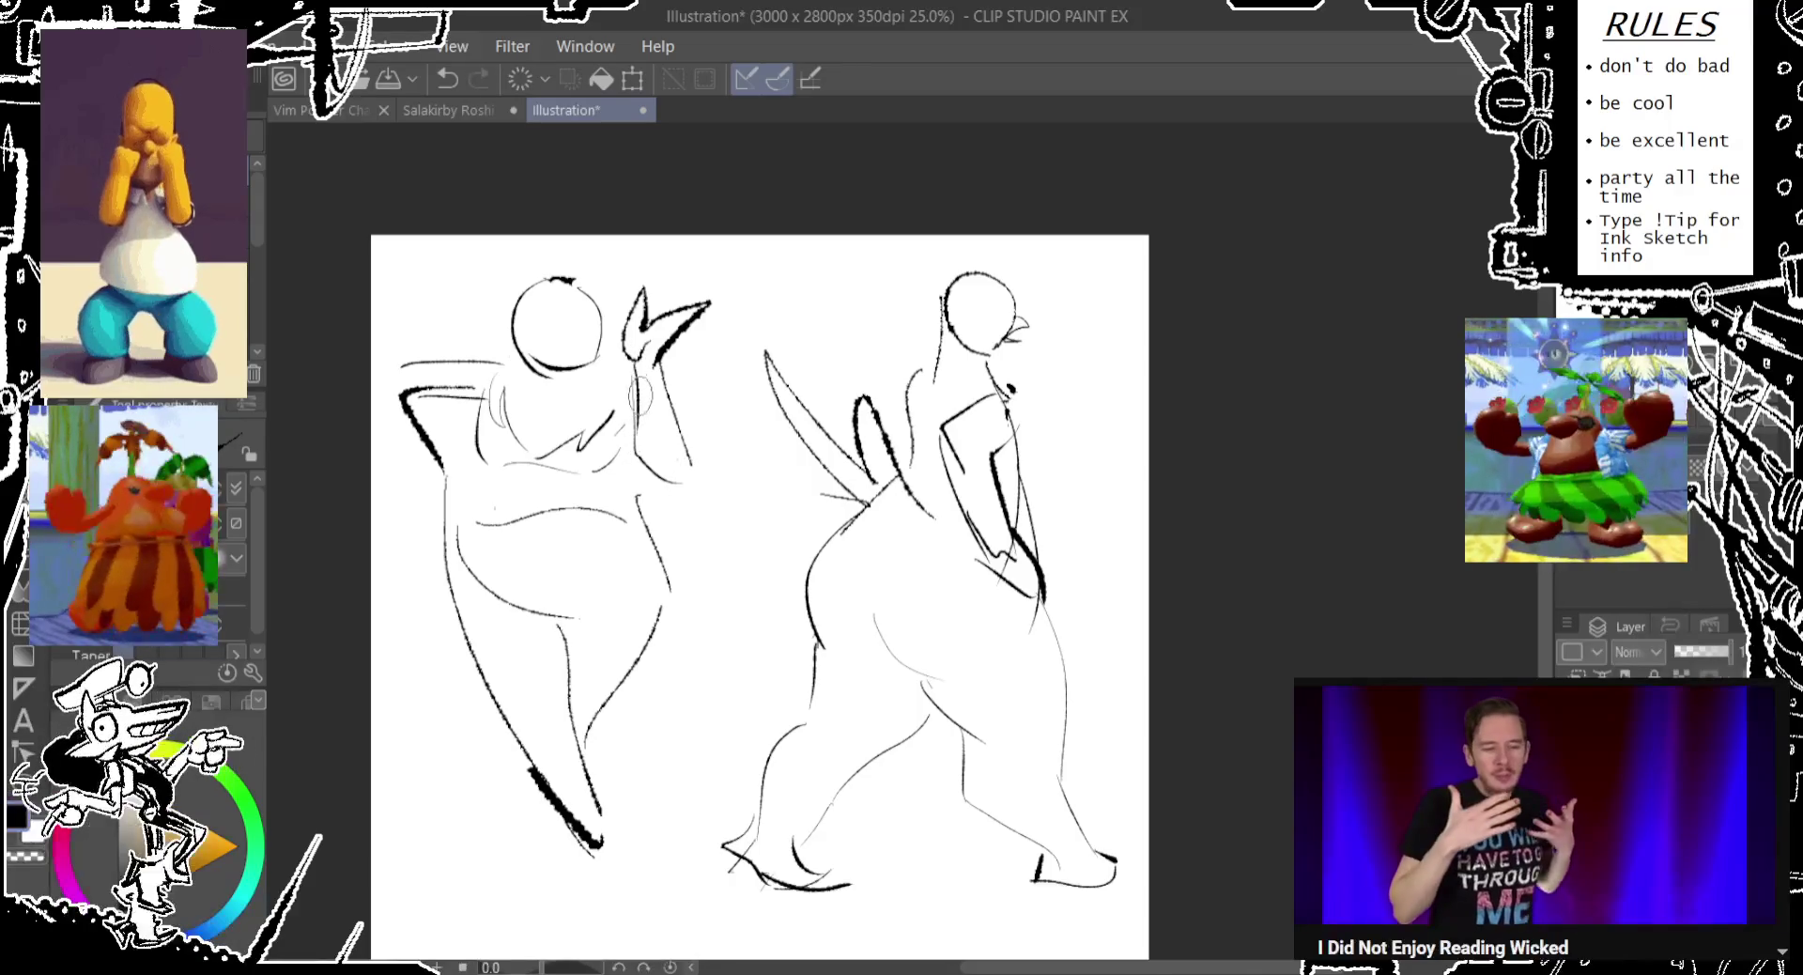
mouse_move(553, 338)
left_mouse_down()
mouse_move(550, 374)
mouse_move(564, 348)
mouse_move(540, 343)
mouse_move(563, 349)
left_mouse_up()
key("ctrl+z")
key("ctrl+z")
key("ctrl+z")
key("ctrl+z")
key("ctrl+z")
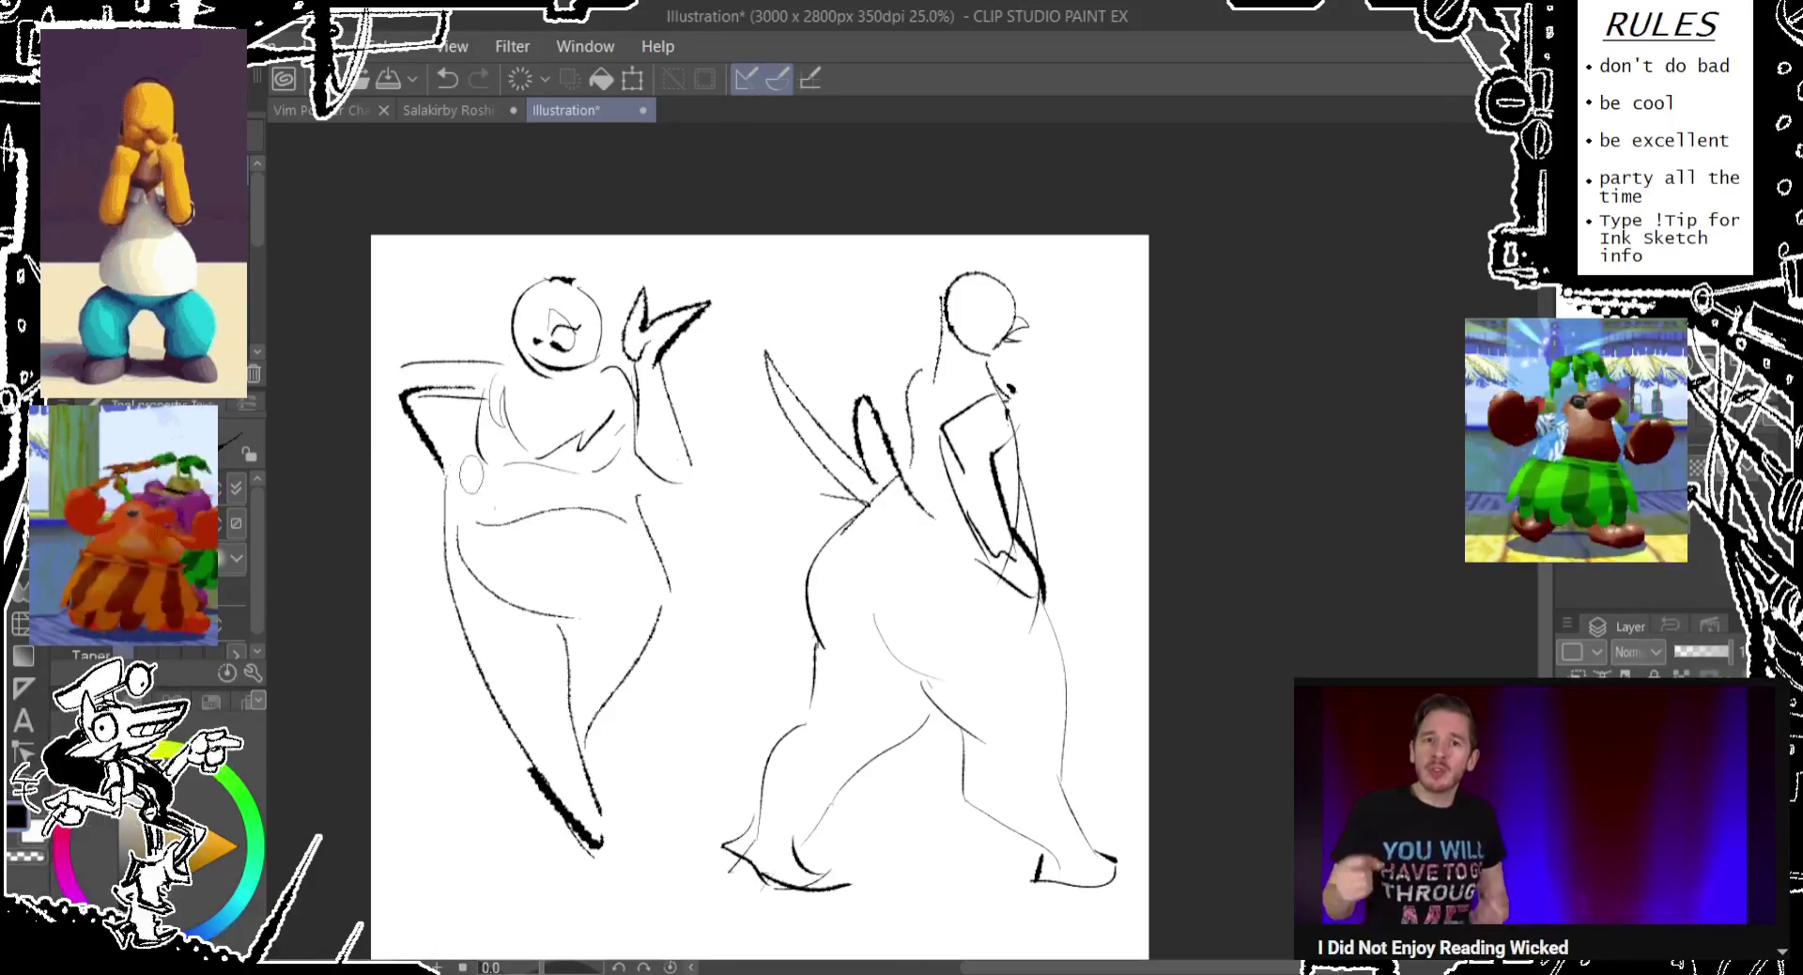
scroll(472, 475, "down", 3)
Darken the left figure's side contour and arm strokes.
left_click_drag(449, 427, 460, 558)
left_click_drag(387, 320, 451, 484)
key("ctrl+z")
left_click_drag(385, 305, 430, 436)
key("ctrl+z")
left_click_drag(460, 333, 423, 441)
key("ctrl+z")
left_click_drag(402, 350, 425, 486)
Thicken the left figure's side contours and redraw its small hip oval.
left_click_drag(639, 400, 635, 609)
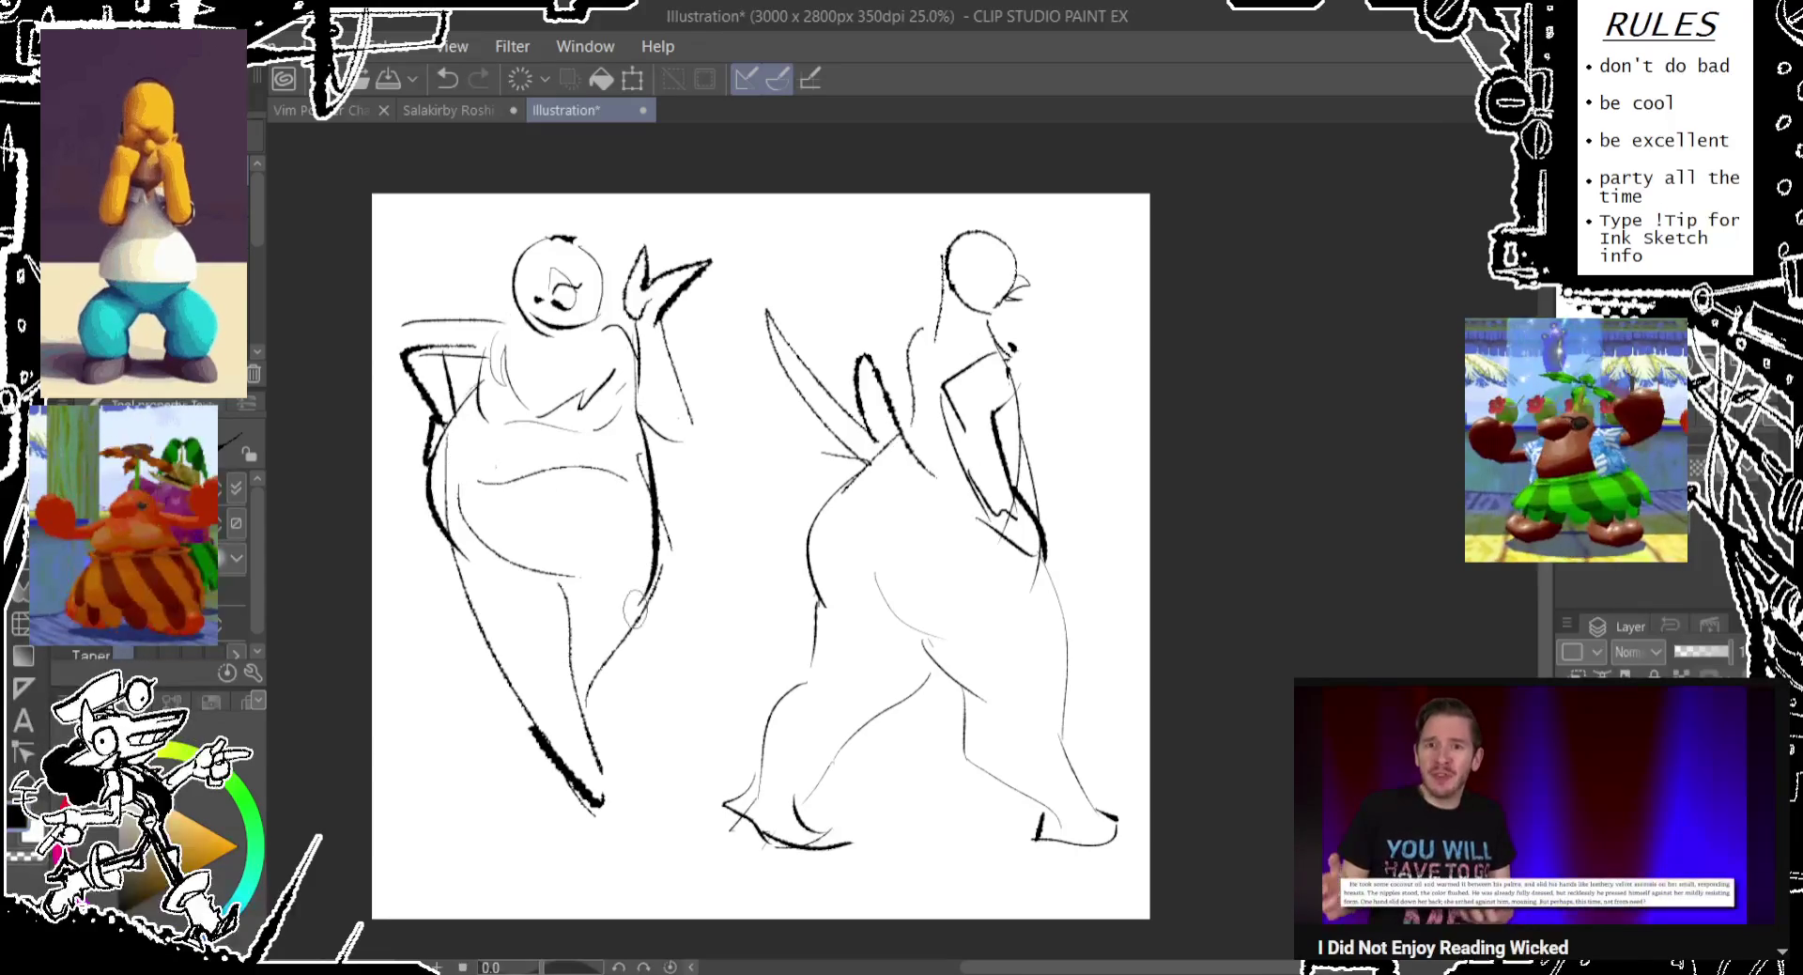
key("ctrl+z")
left_click_drag(648, 543, 642, 577)
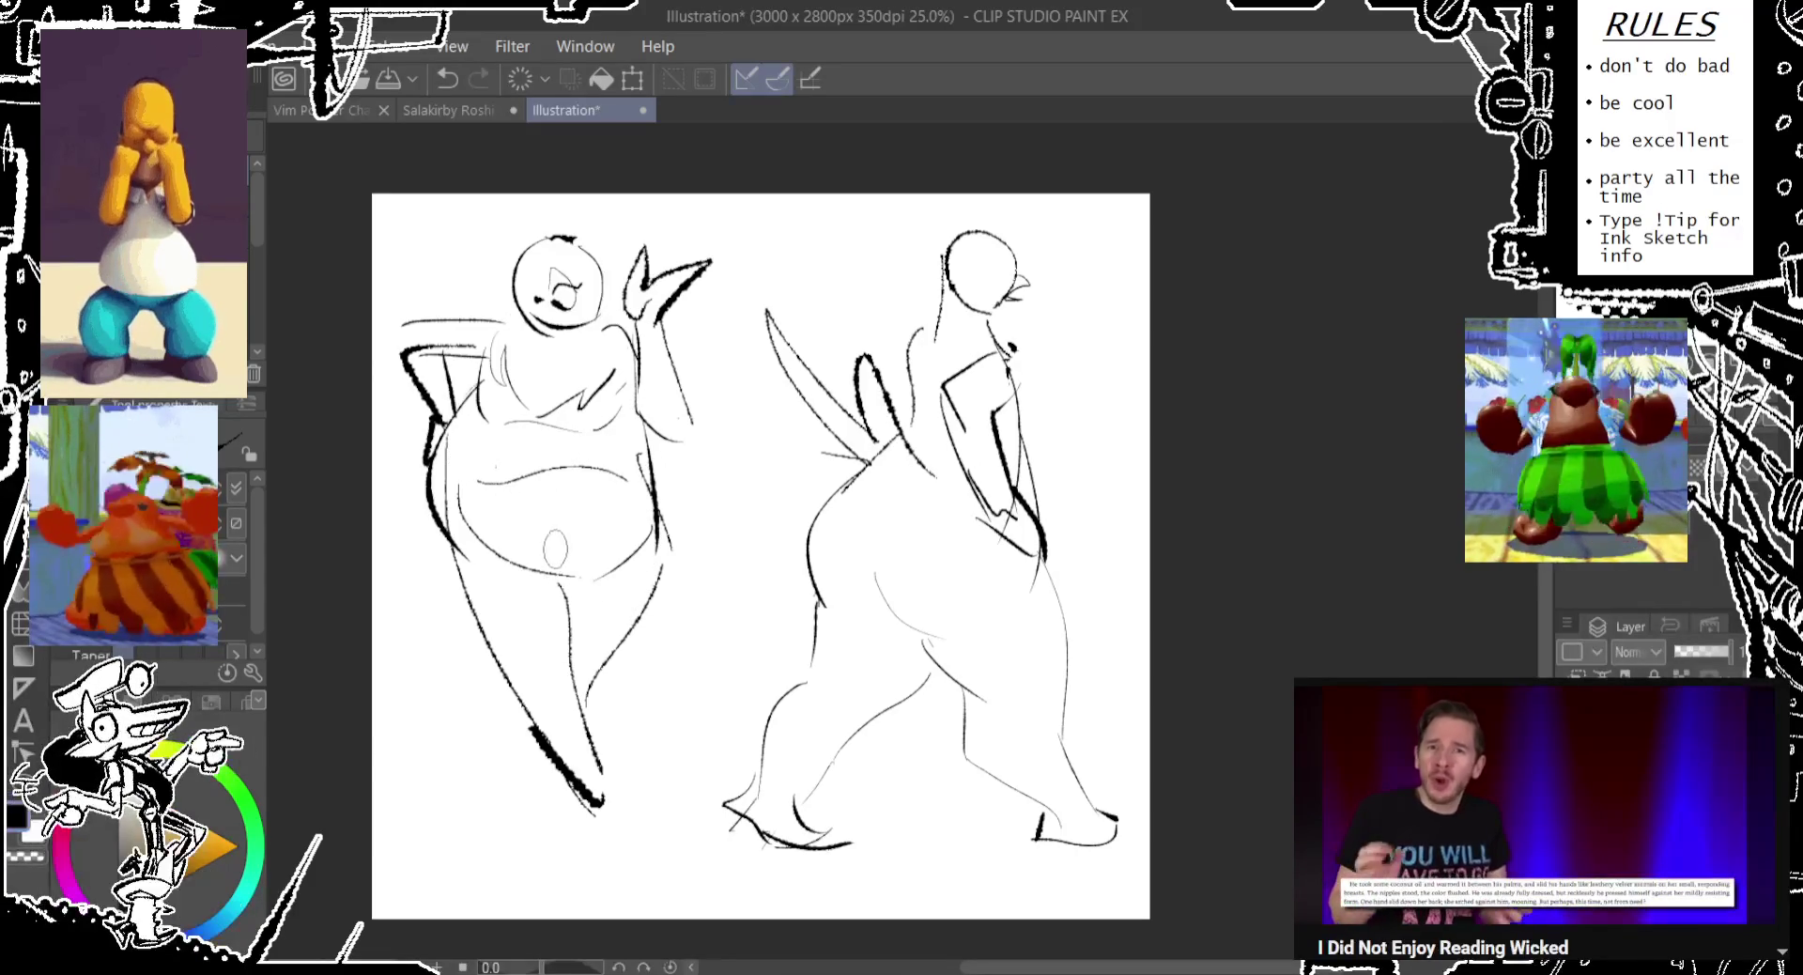
left_click_drag(479, 616, 537, 746)
mouse_move(409, 464)
left_mouse_down()
mouse_move(574, 838)
mouse_move(615, 840)
left_mouse_up()
key("ctrl+z")
left_click_drag(658, 519, 582, 742)
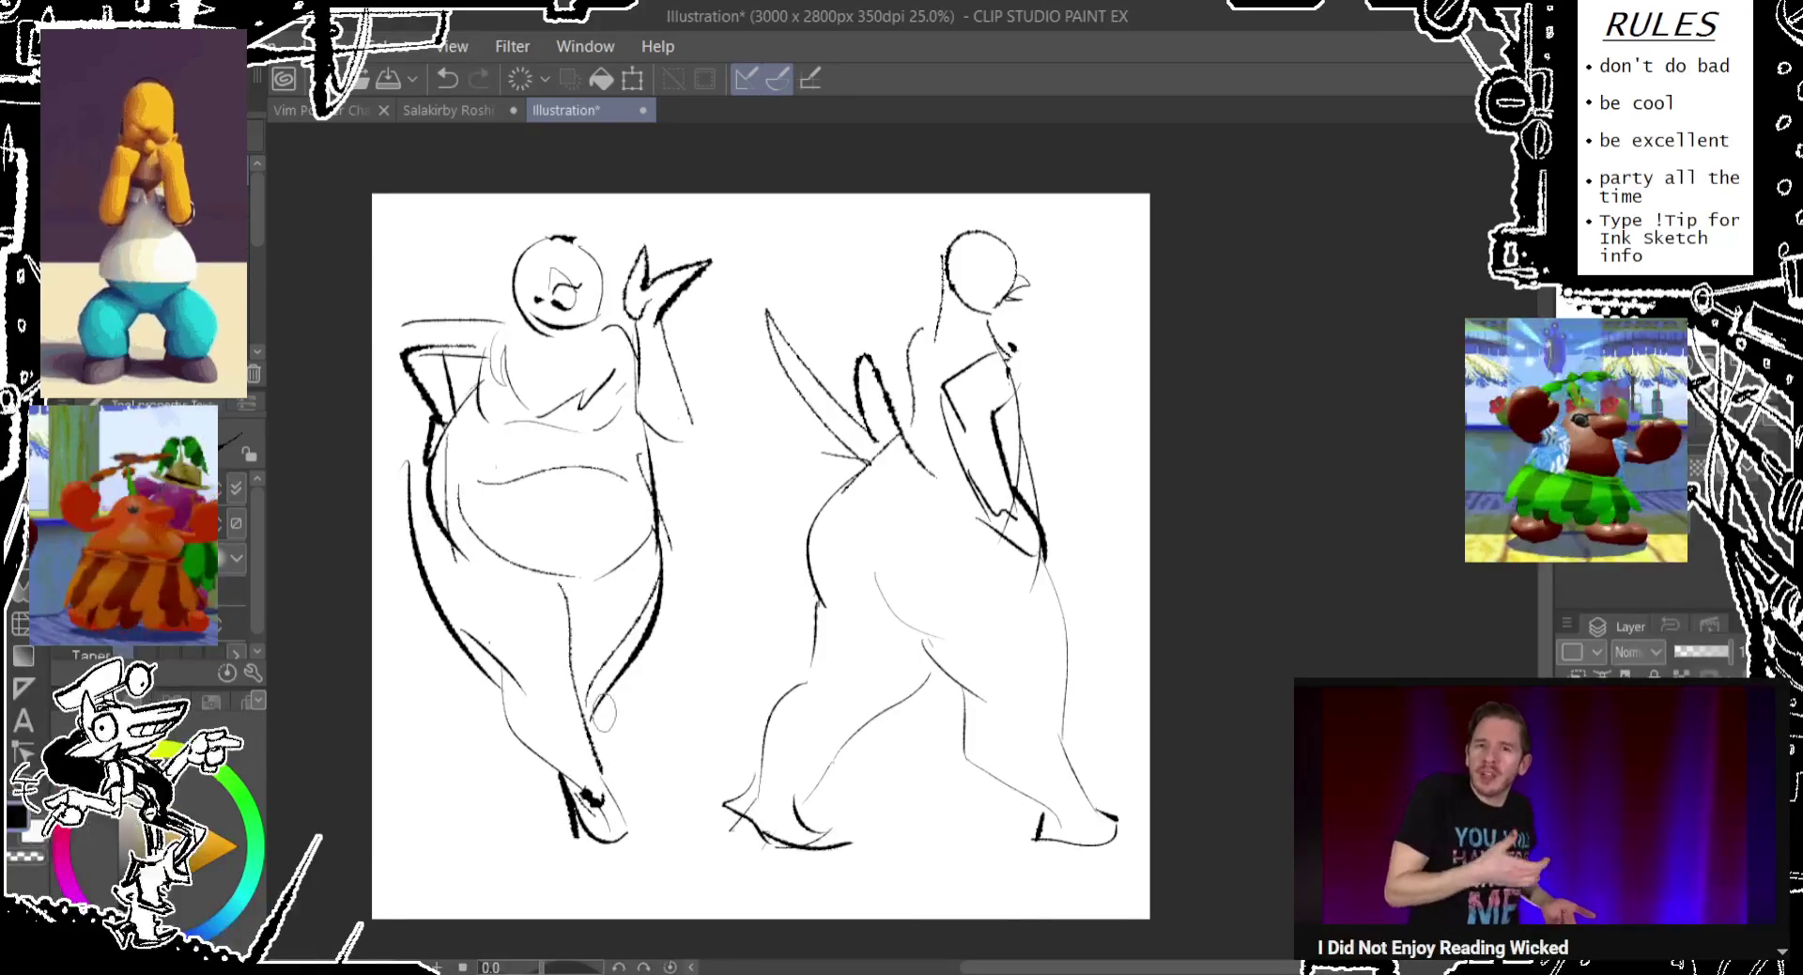
Draw torso, lower belly and below-chin curves on the left figure.
mouse_move(498, 343)
left_mouse_down()
mouse_move(446, 446)
mouse_move(638, 531)
left_mouse_up()
key("ctrl+z")
left_click_drag(441, 413, 686, 498)
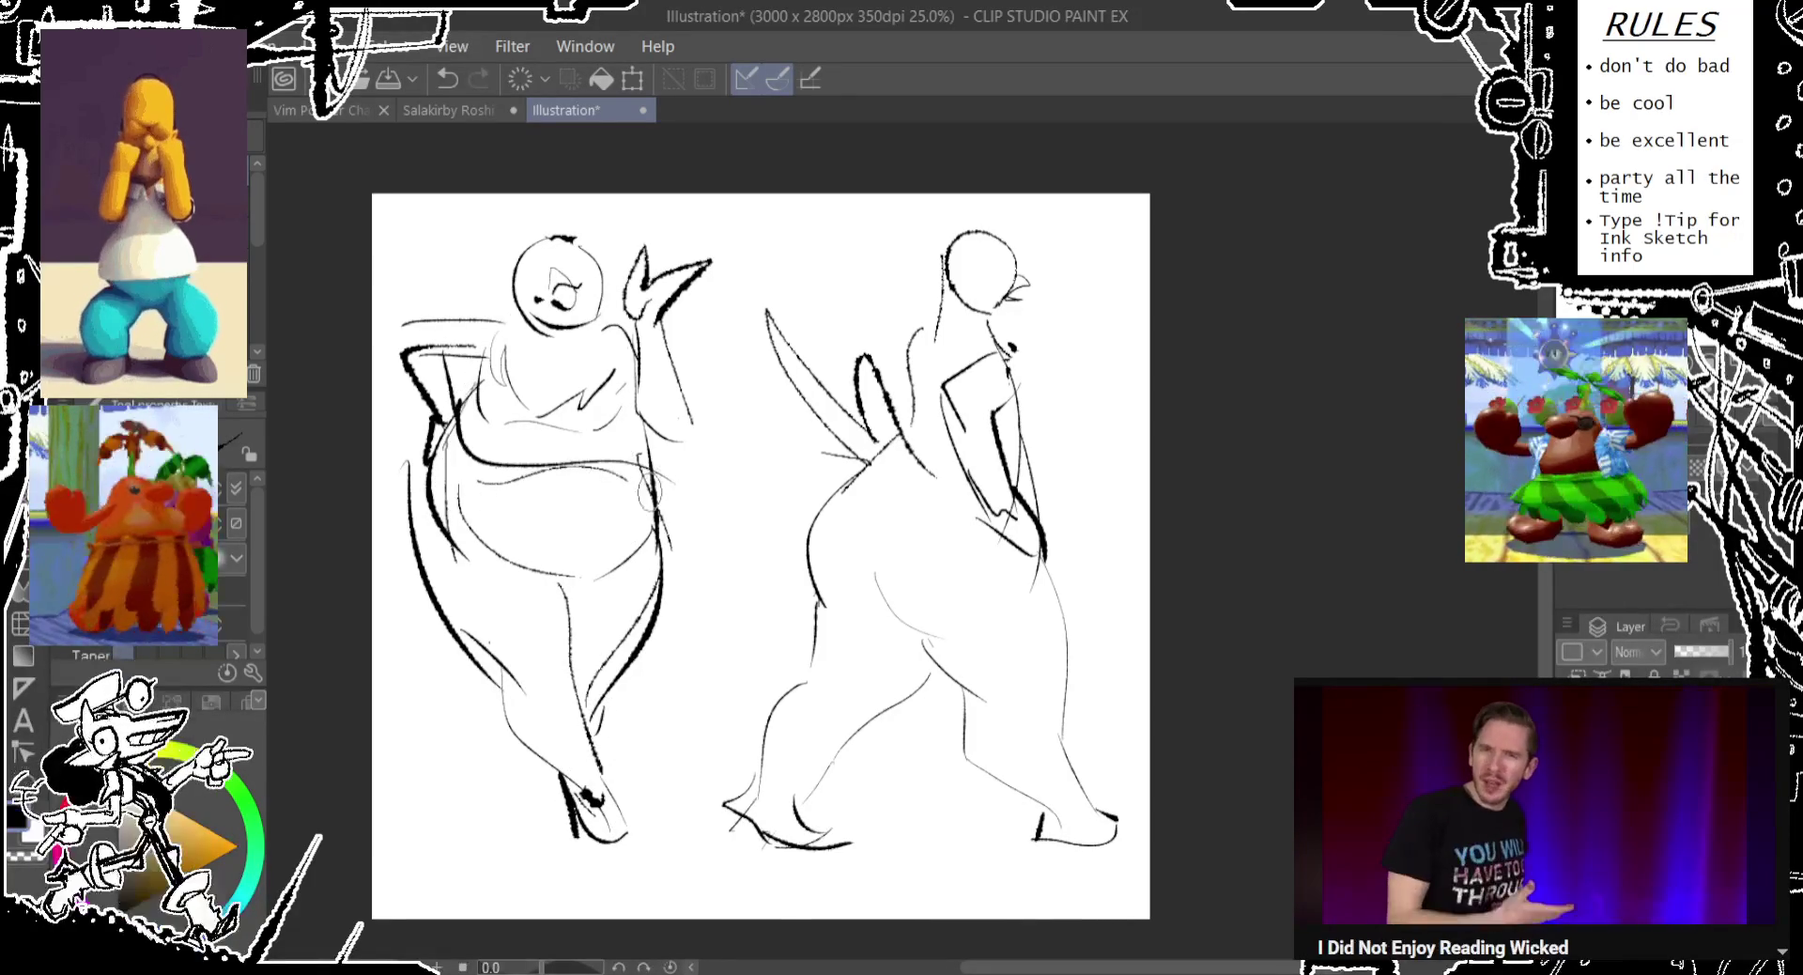
left_click_drag(498, 563, 657, 493)
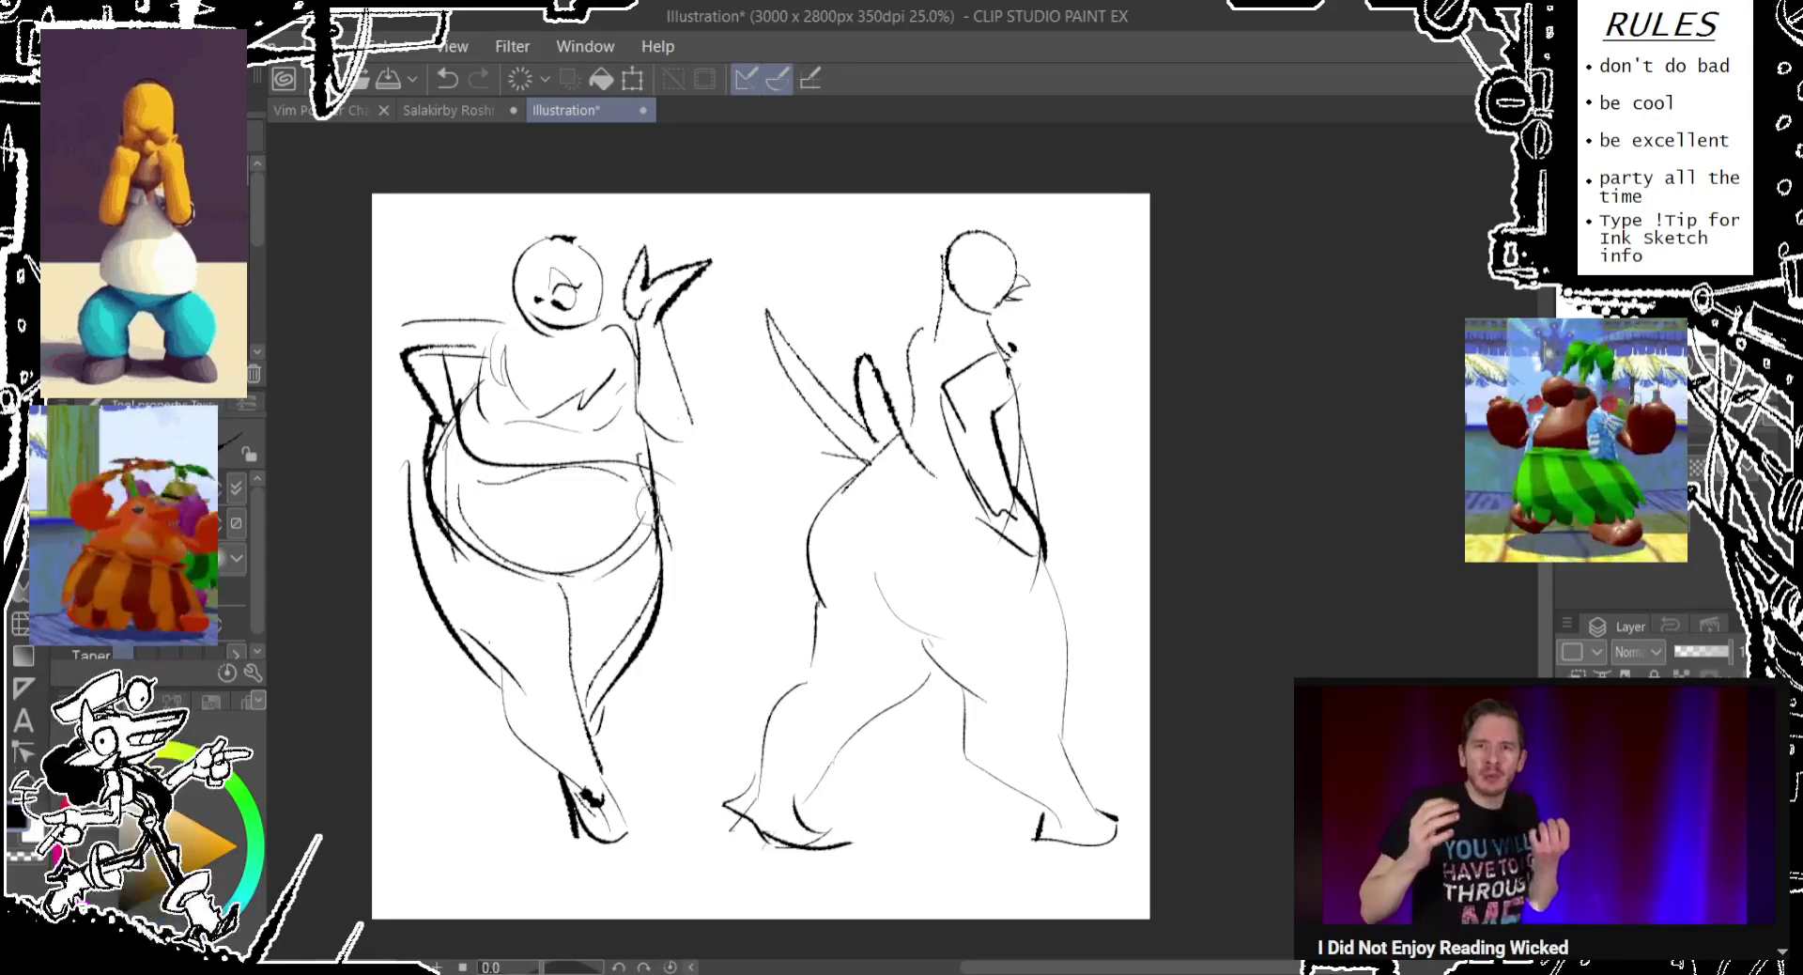
left_click_drag(514, 258, 507, 319)
key("ctrl+z")
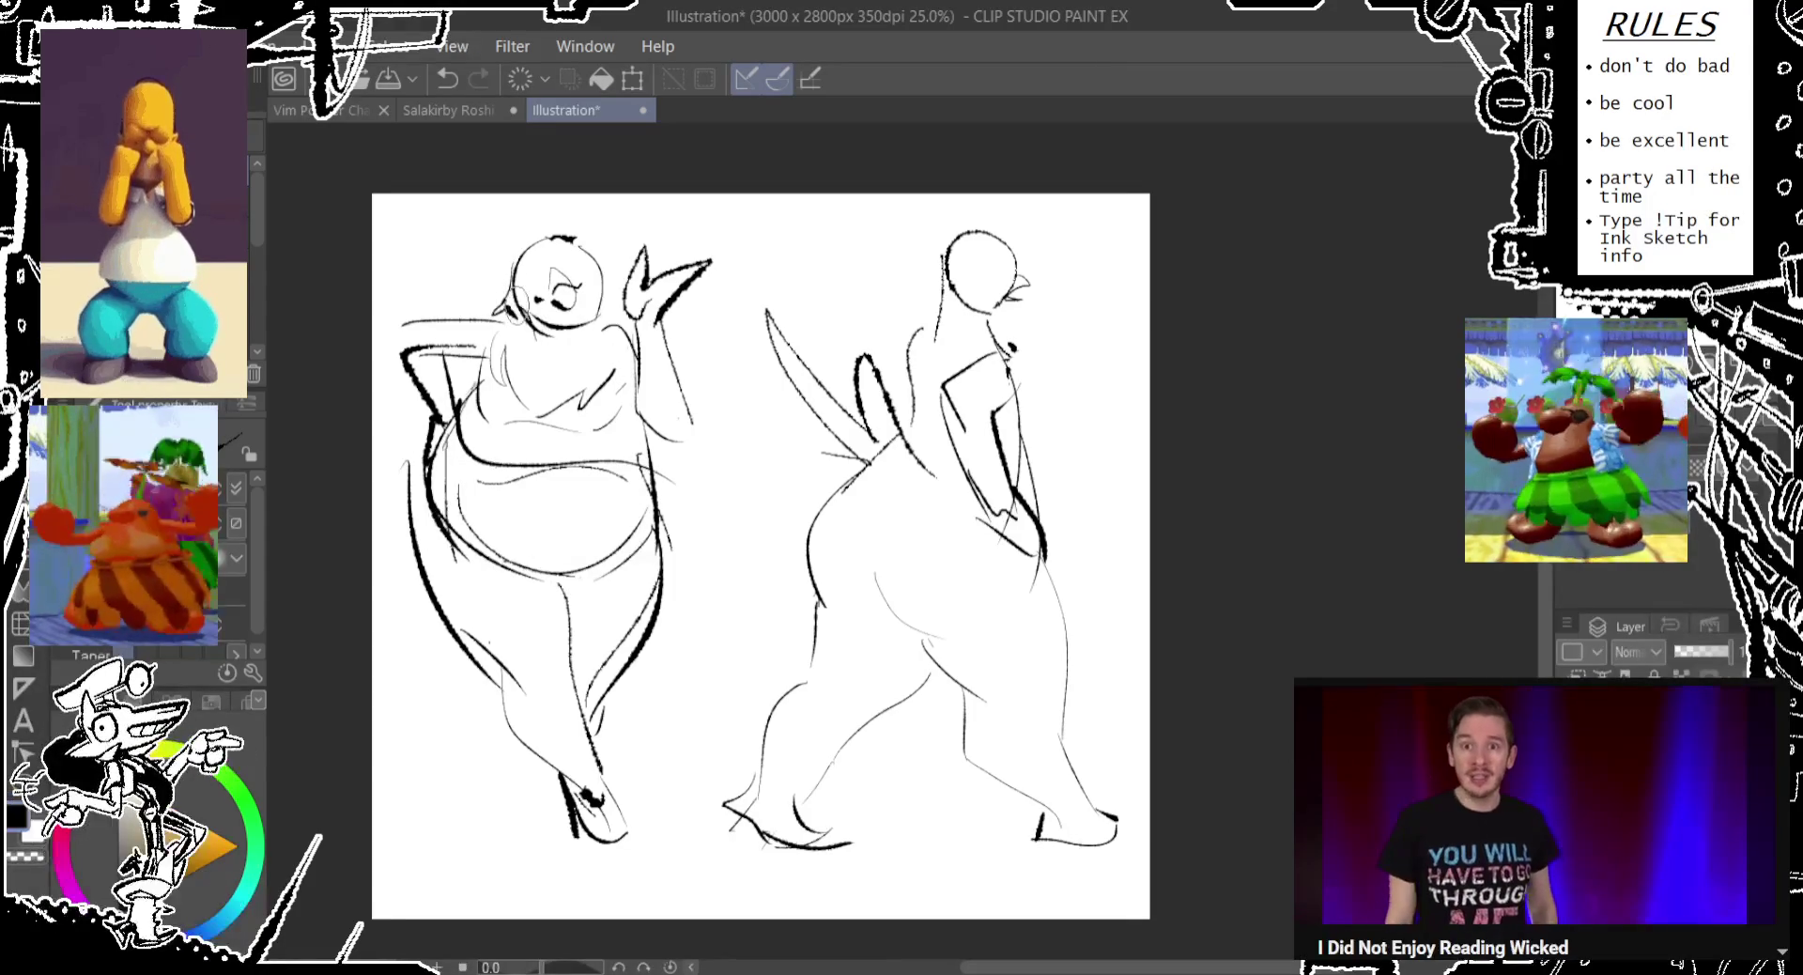
left_click_drag(521, 324, 610, 362)
Sketch light oval face marks on the left figure's head.
key("ctrl+z")
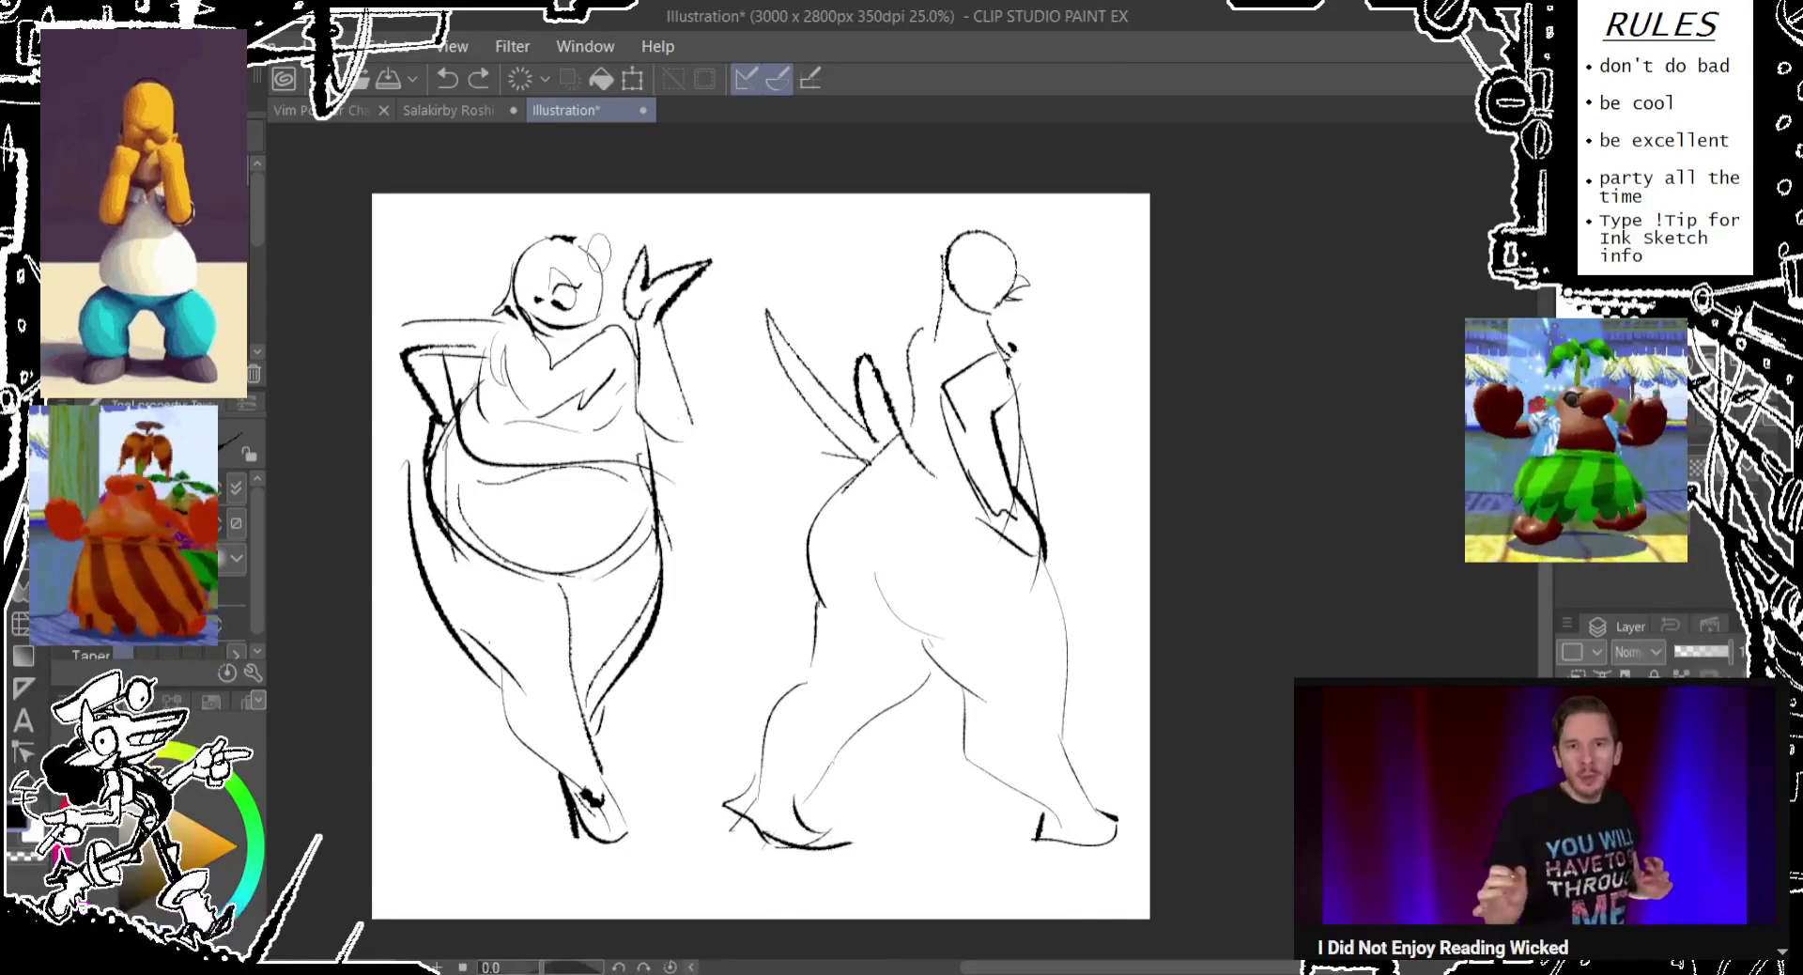
key("ctrl+z")
key("ctrl+z")
key("ctrl+z")
left_click_drag(615, 234, 610, 265)
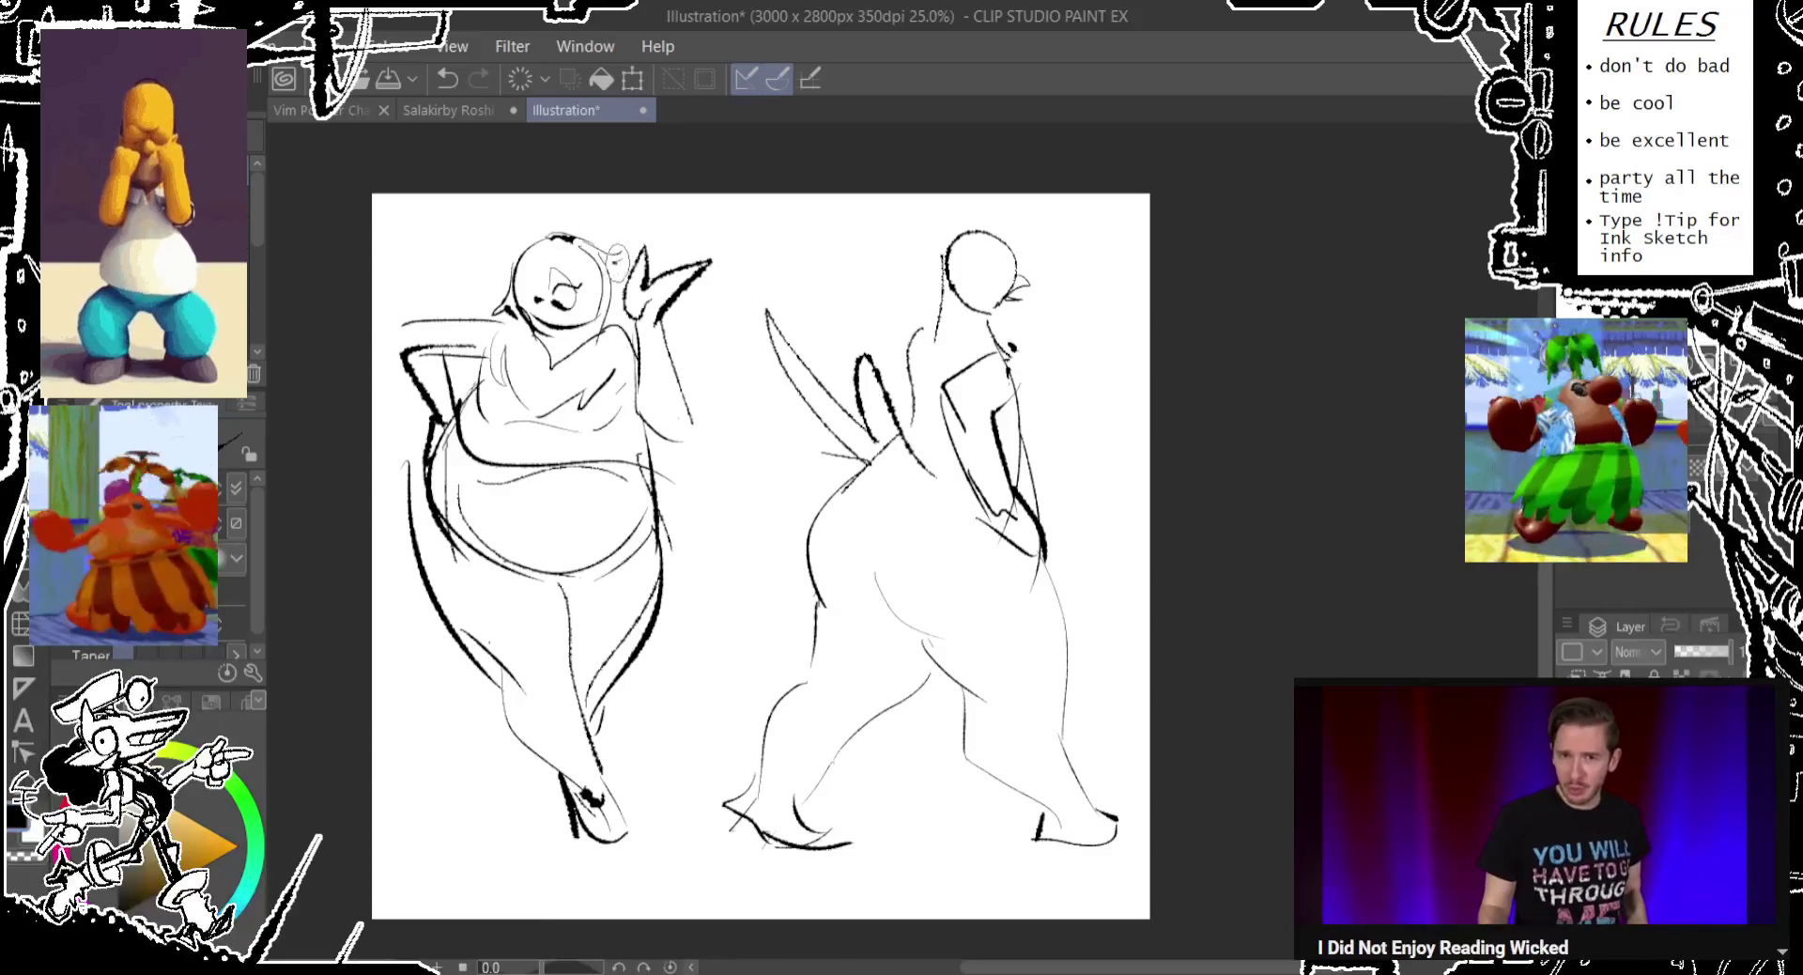
key("ctrl+z")
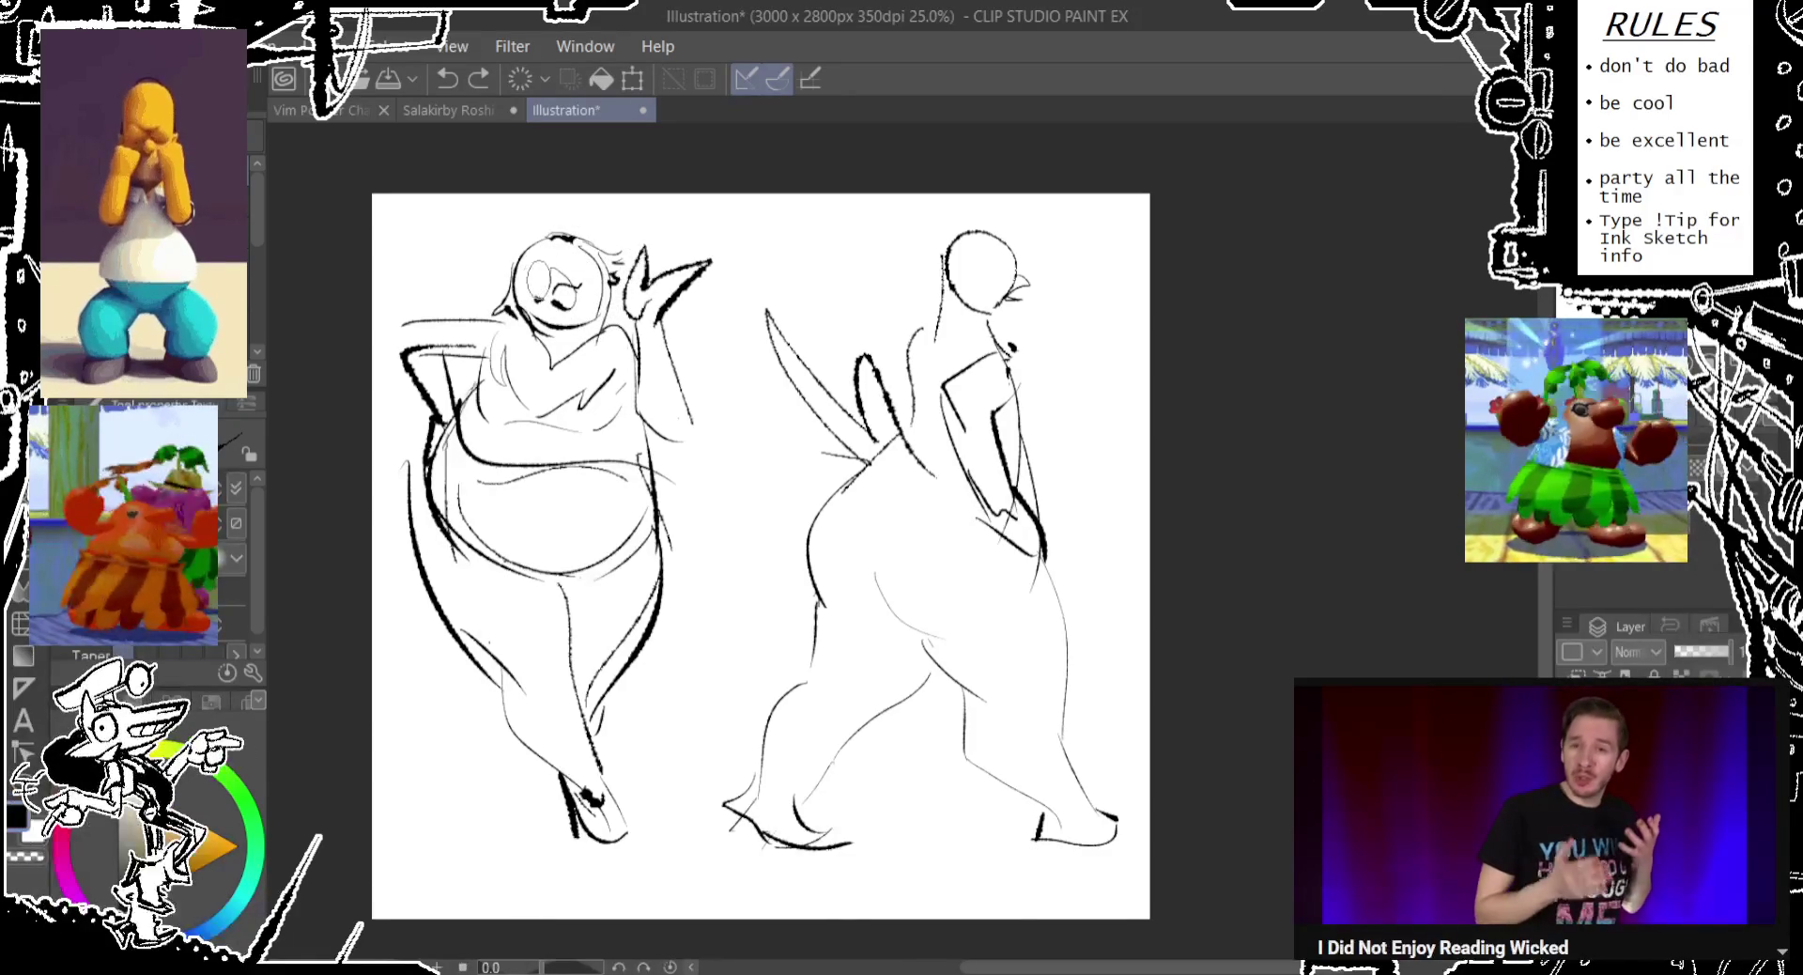
mouse_move(578, 239)
left_mouse_down()
mouse_move(563, 282)
mouse_move(594, 290)
left_mouse_up()
key("ctrl+z")
key("ctrl+z")
key("ctrl+z")
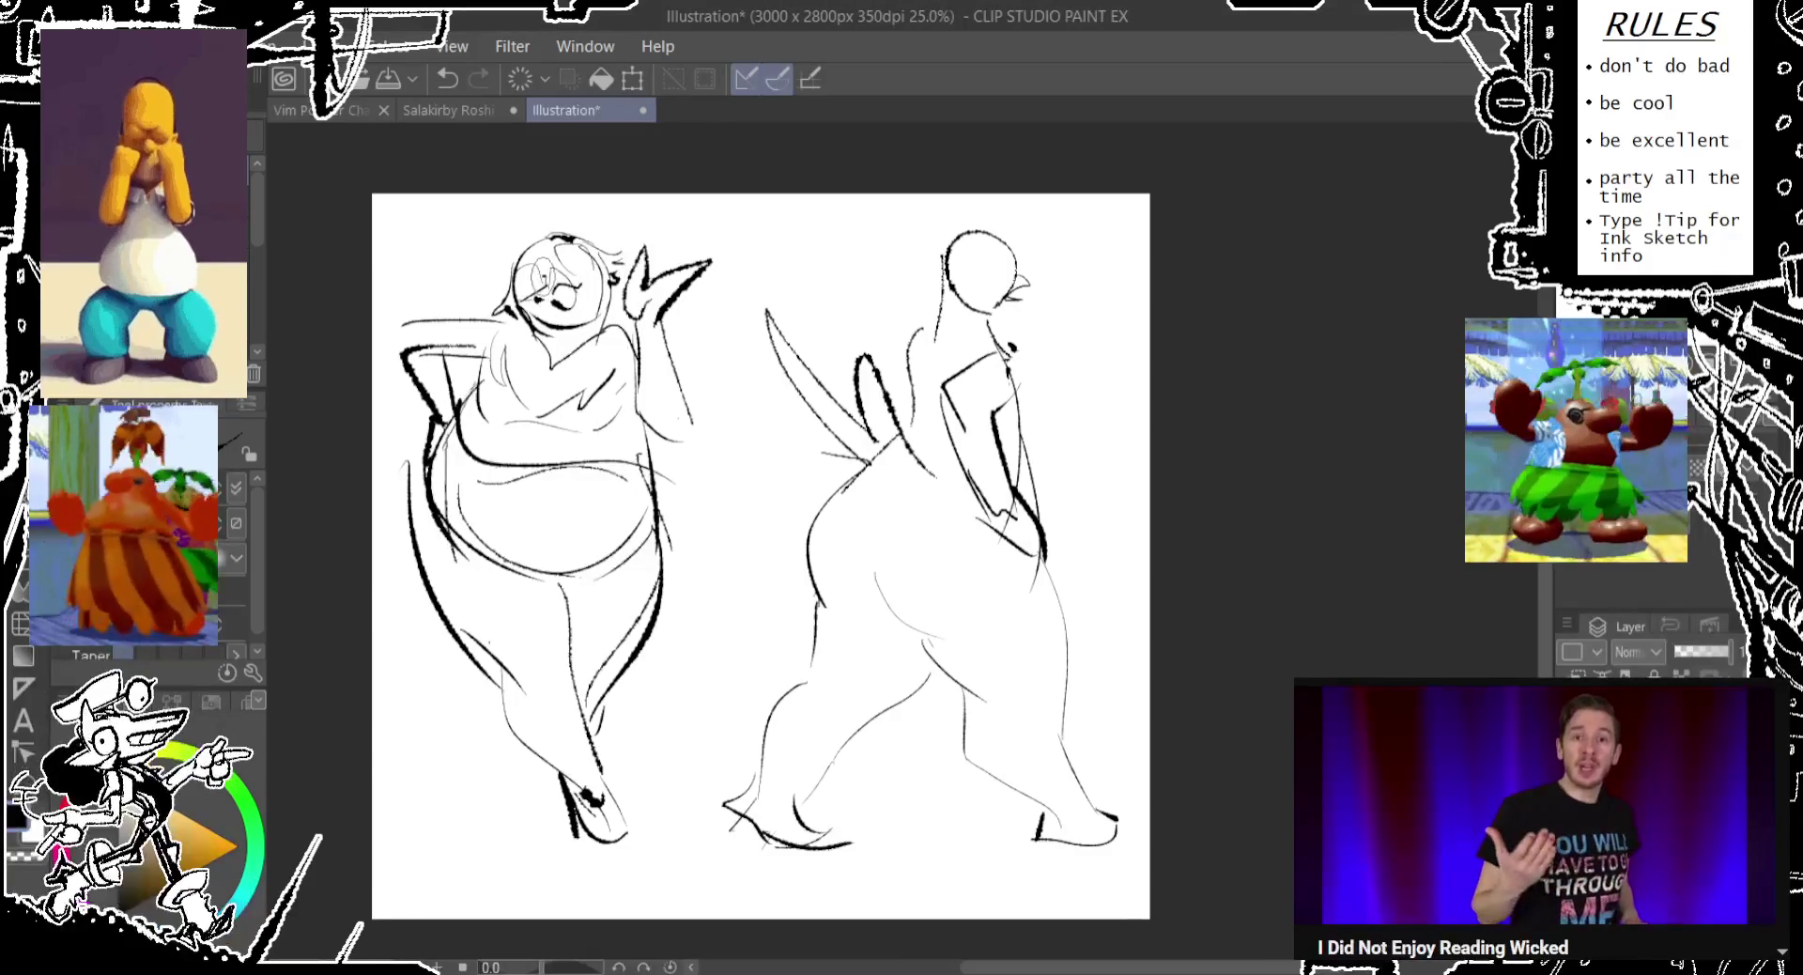
Refine the left figure's ear strokes and ink the right figure's neck and back.
mouse_move(586, 237)
left_mouse_down()
mouse_move(609, 272)
mouse_move(668, 301)
mouse_move(629, 316)
left_mouse_up()
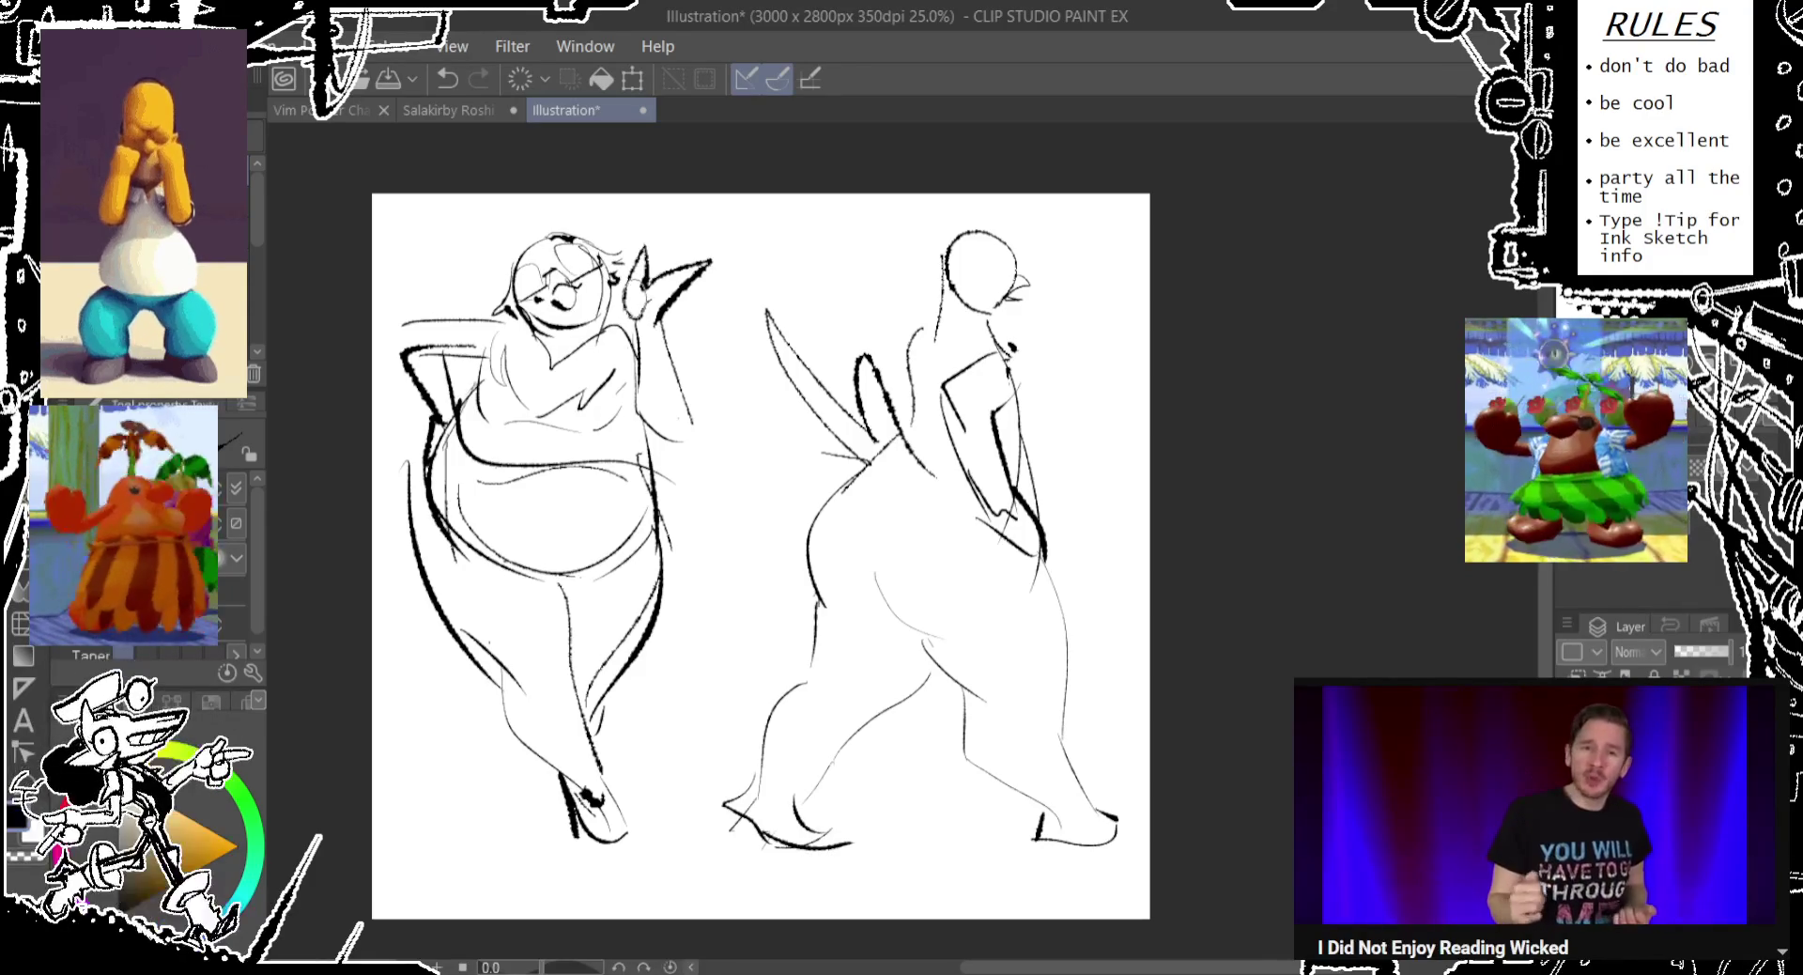
left_click_drag(1039, 470, 1035, 506)
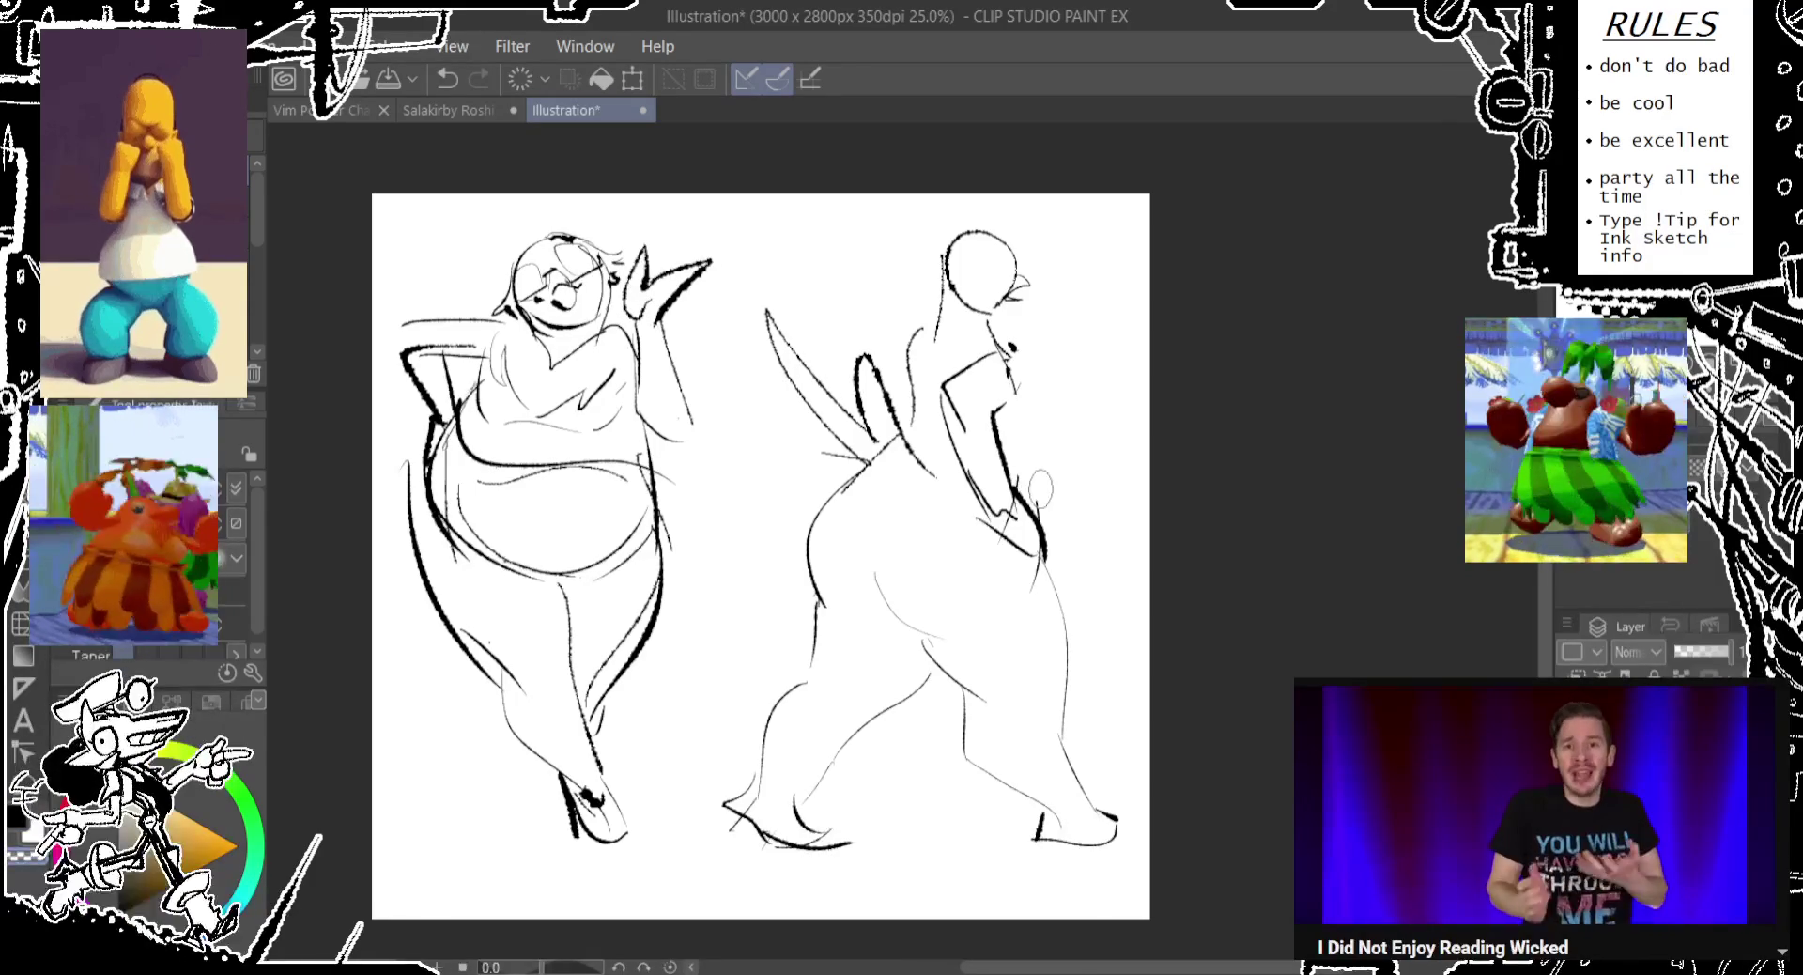
left_click_drag(1006, 357, 1034, 505)
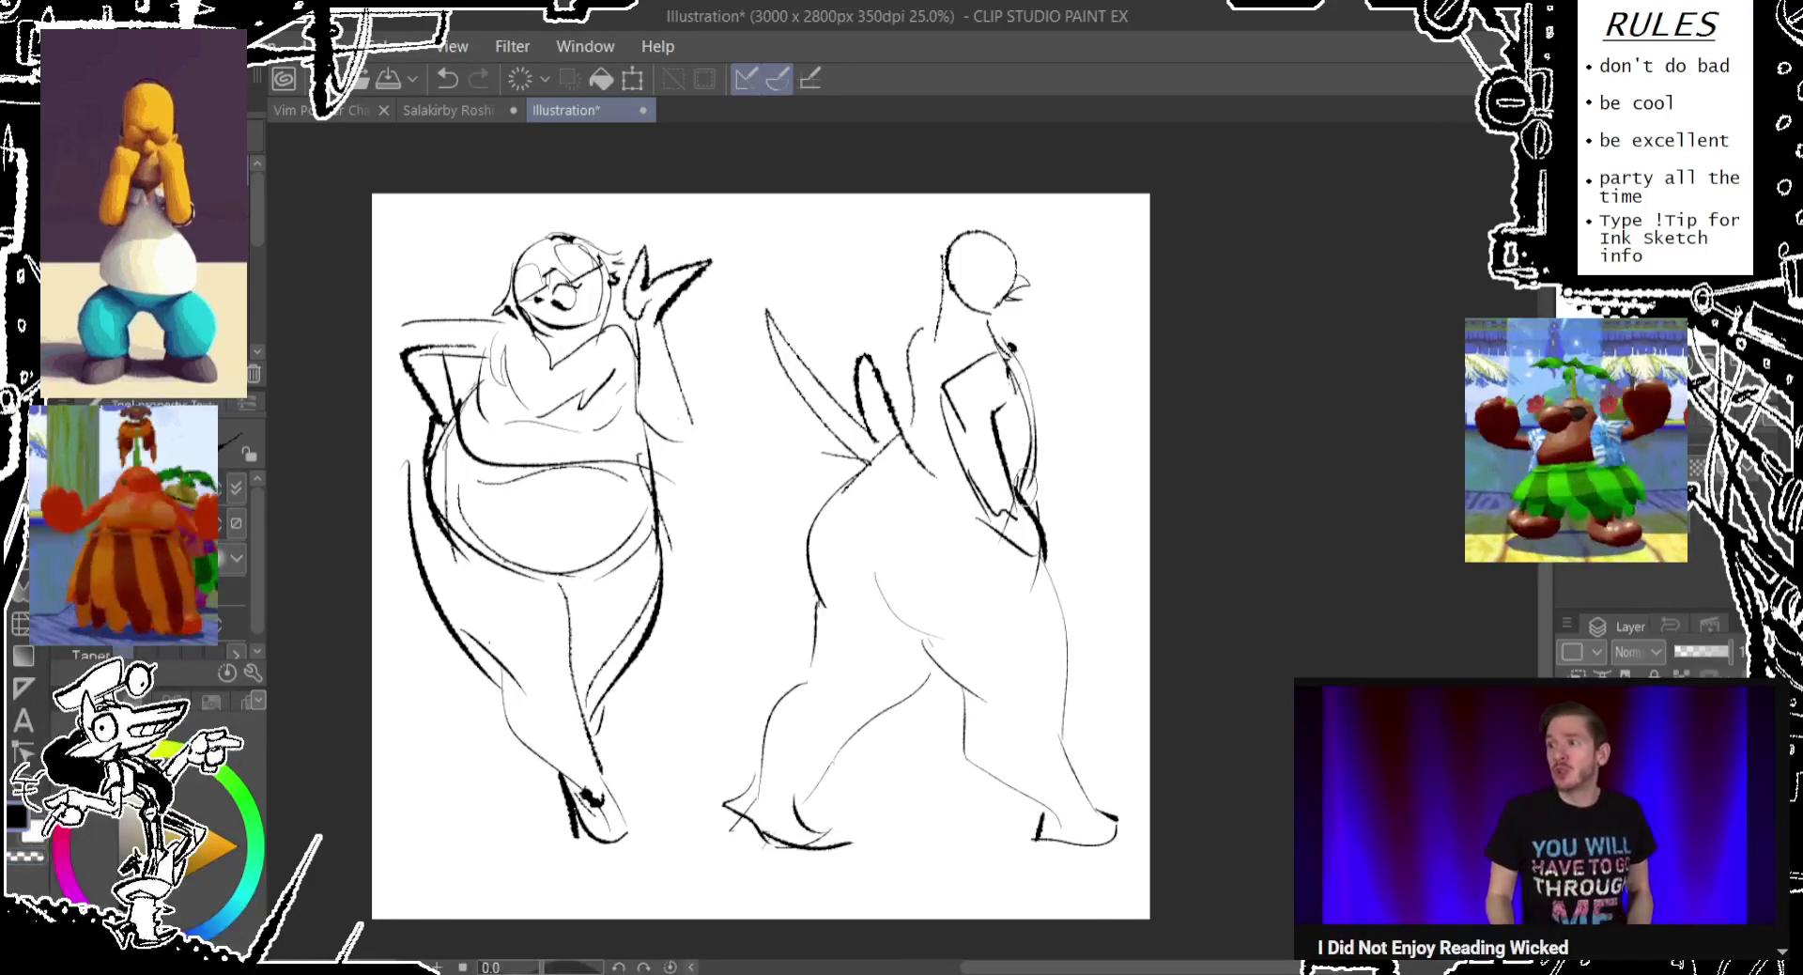
Redraw the right figure's back line and sketch a new head outline, undoing rejected strokes.
key("ctrl+z")
left_click_drag(1031, 432, 1049, 574)
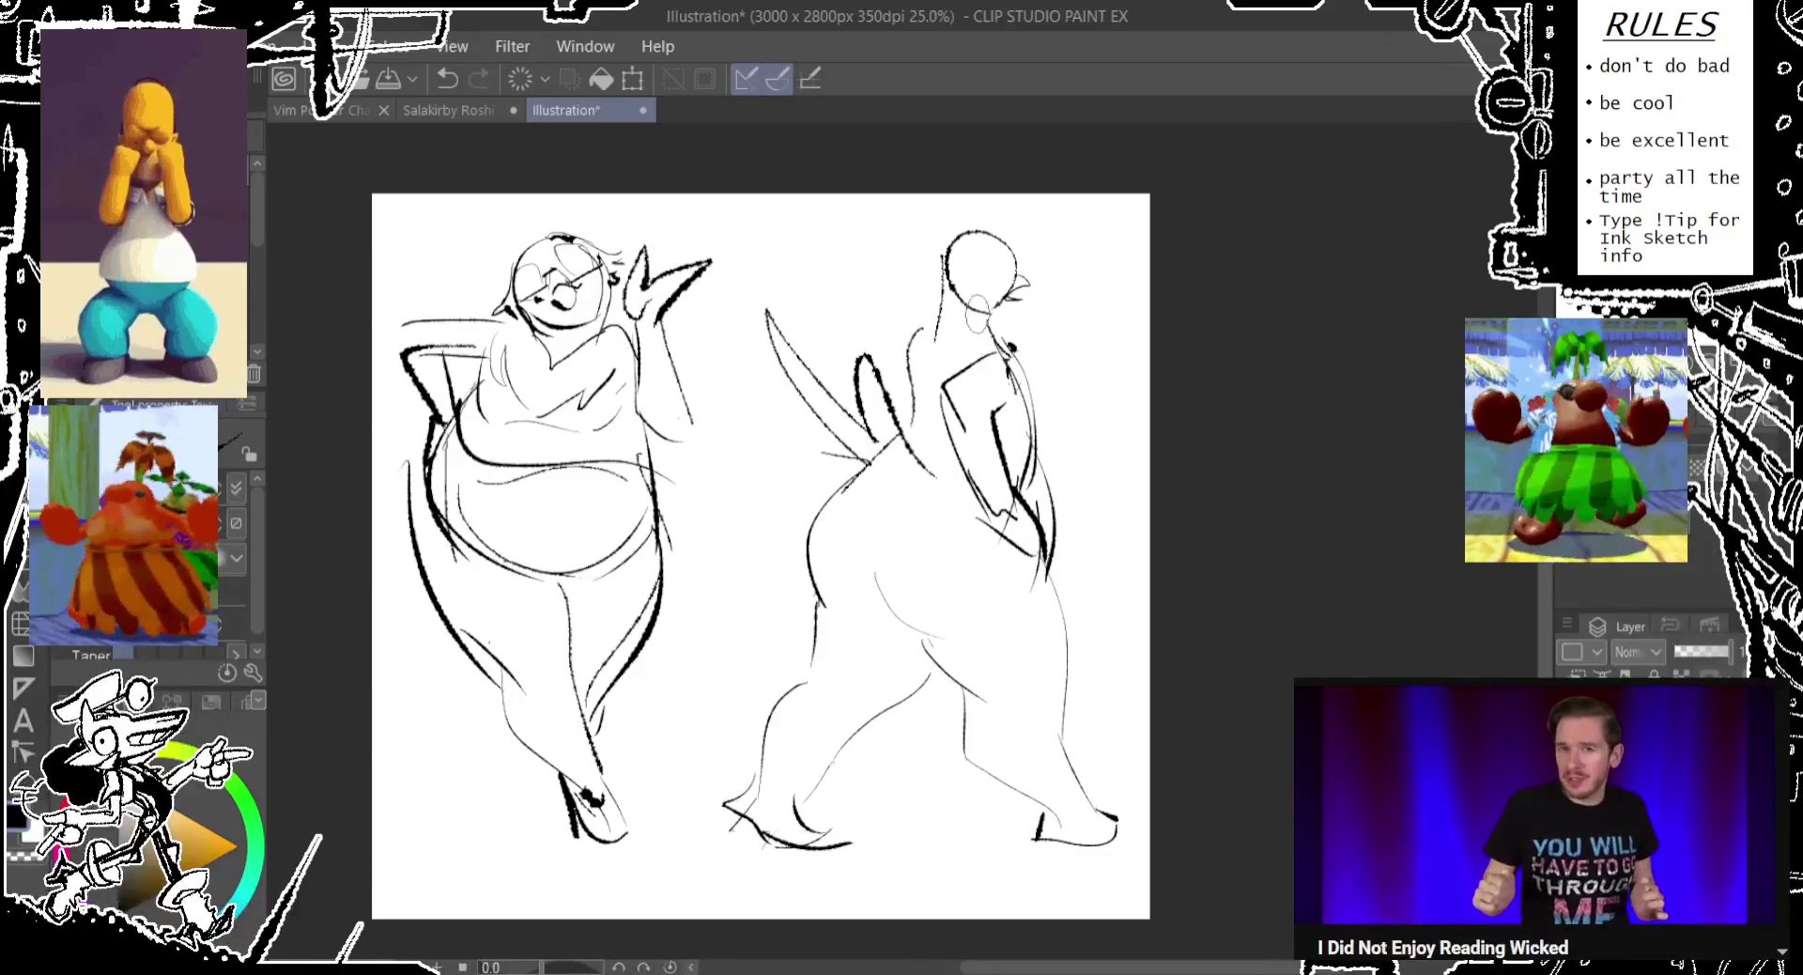
key("ctrl+z")
left_click_drag(939, 235, 1004, 272)
key("ctrl+z")
Rework the right figure's head lower down, then begin feather strokes fanning from its back.
key("ctrl+z")
key("ctrl+z")
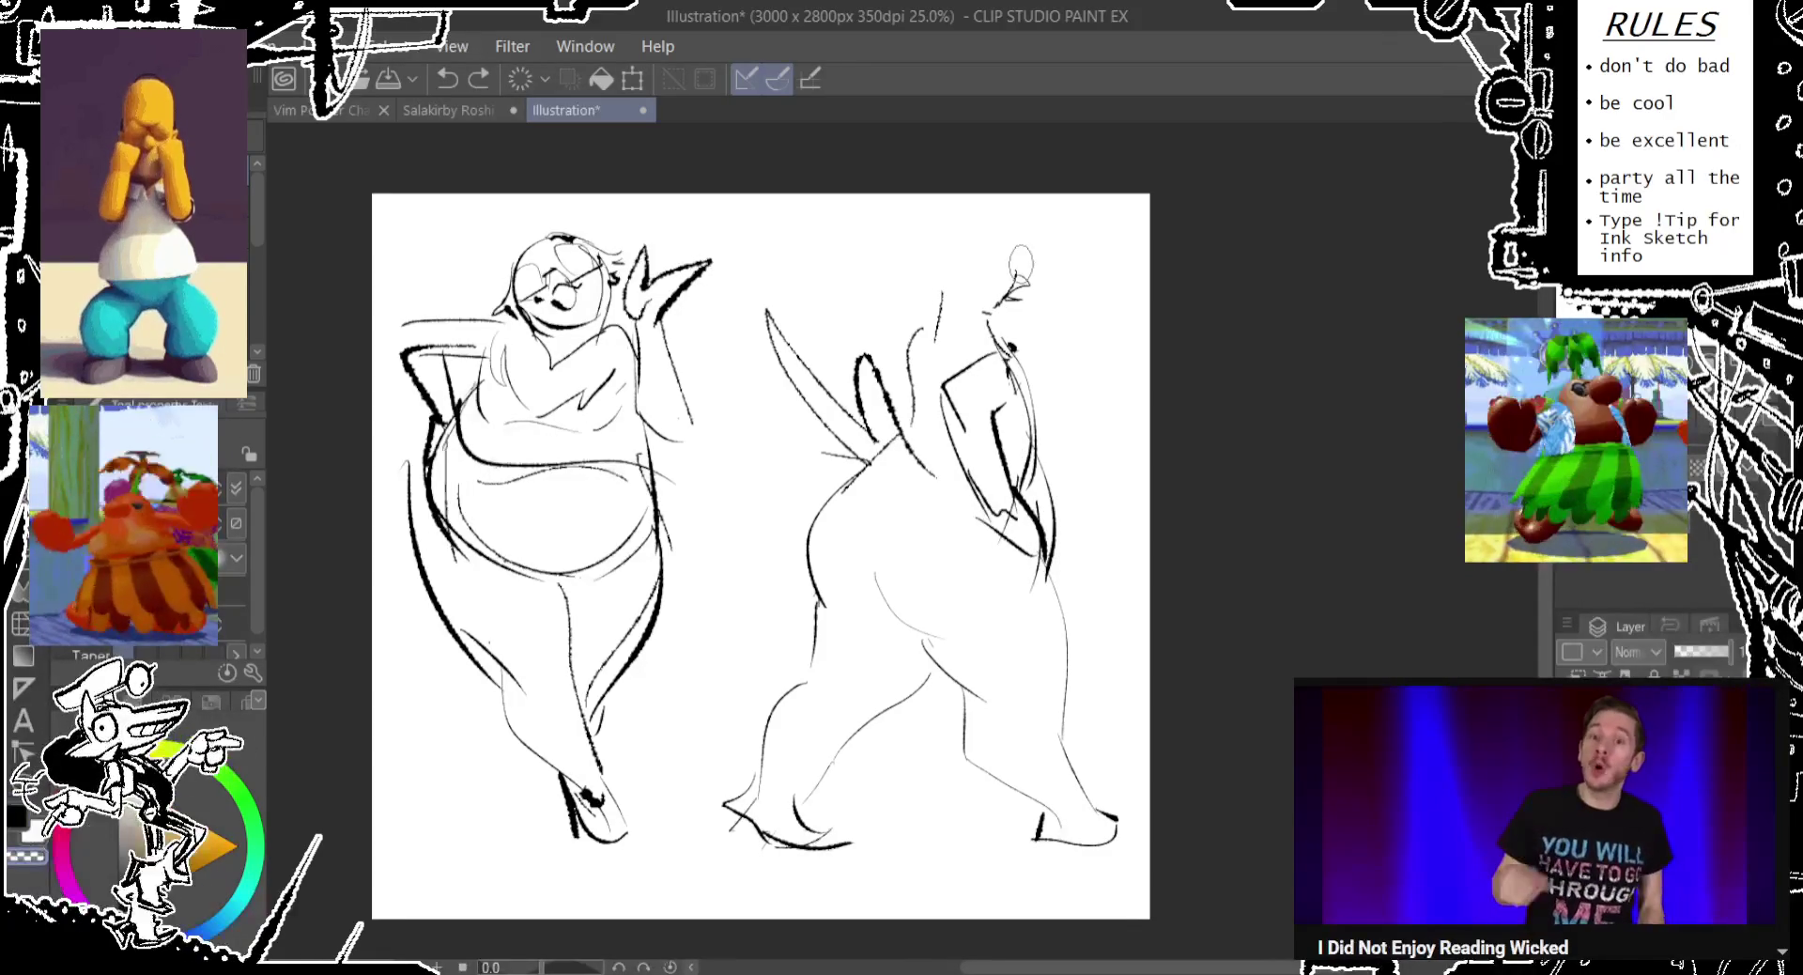
left_click_drag(939, 300, 977, 230)
key("ctrl+z")
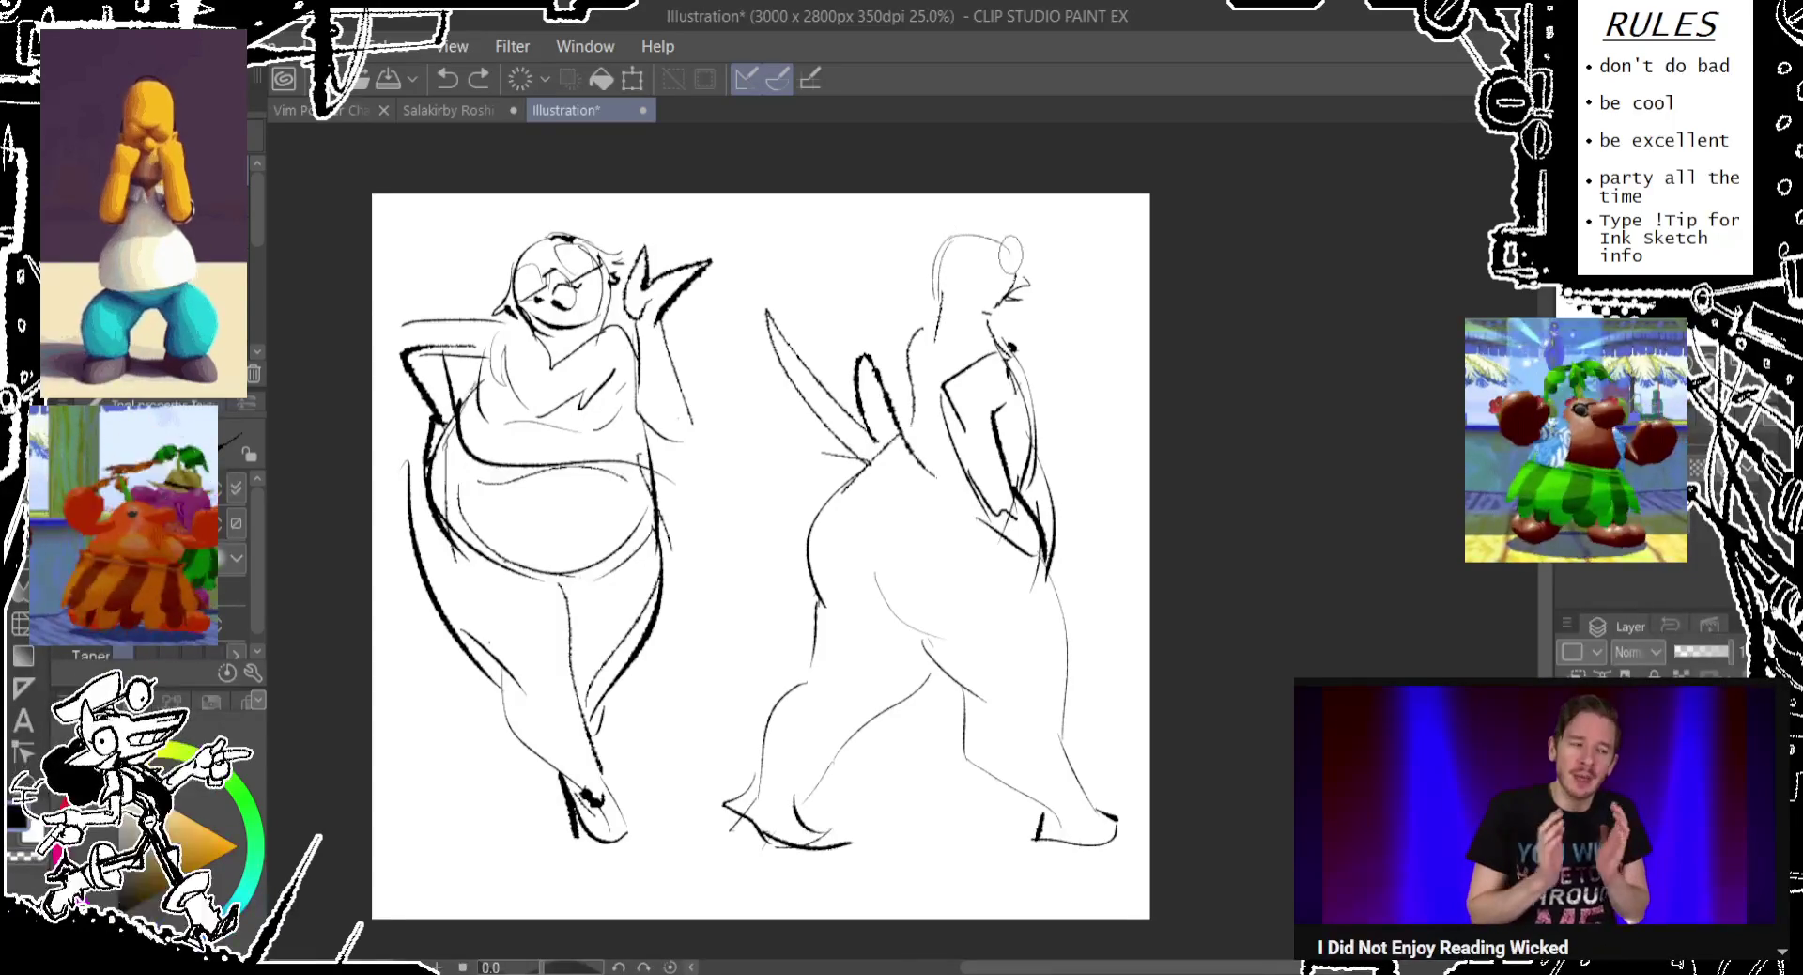
key("ctrl+z")
key("ctrl+y")
key("ctrl+z")
left_click_drag(1007, 252, 1014, 291)
key("ctrl+z")
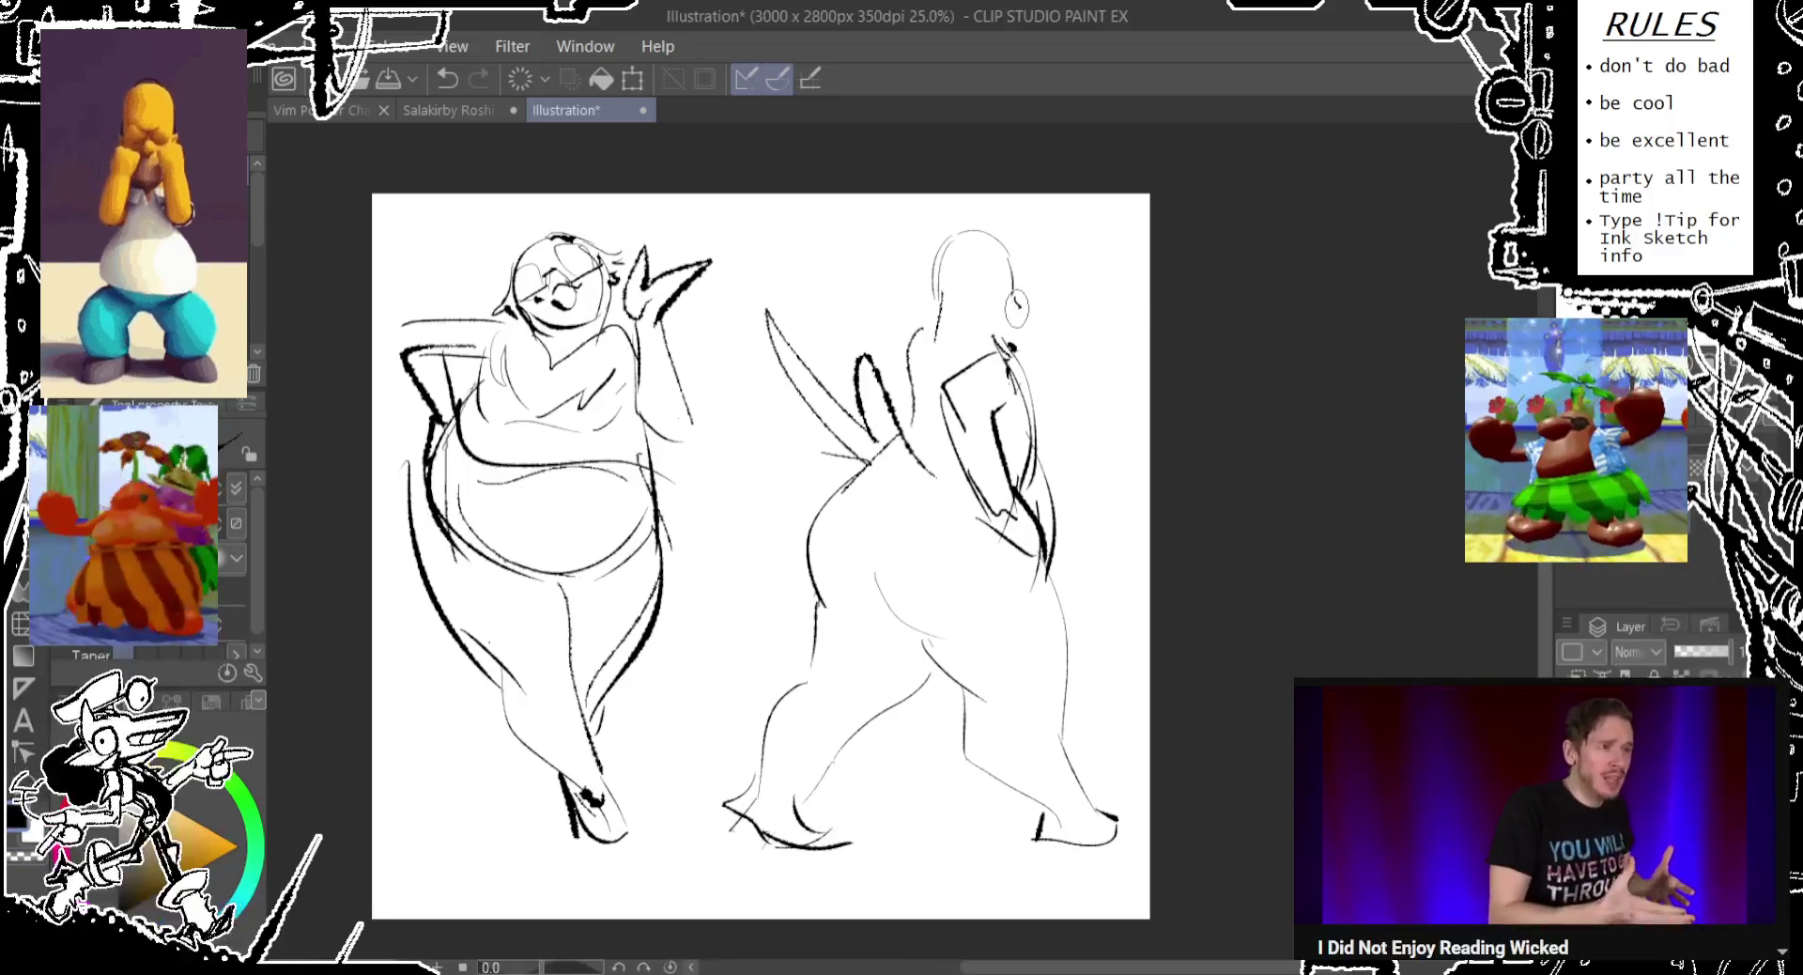
left_click_drag(1006, 277, 1008, 357)
key("ctrl+z")
key("ctrl+z")
left_click_drag(808, 571, 816, 601)
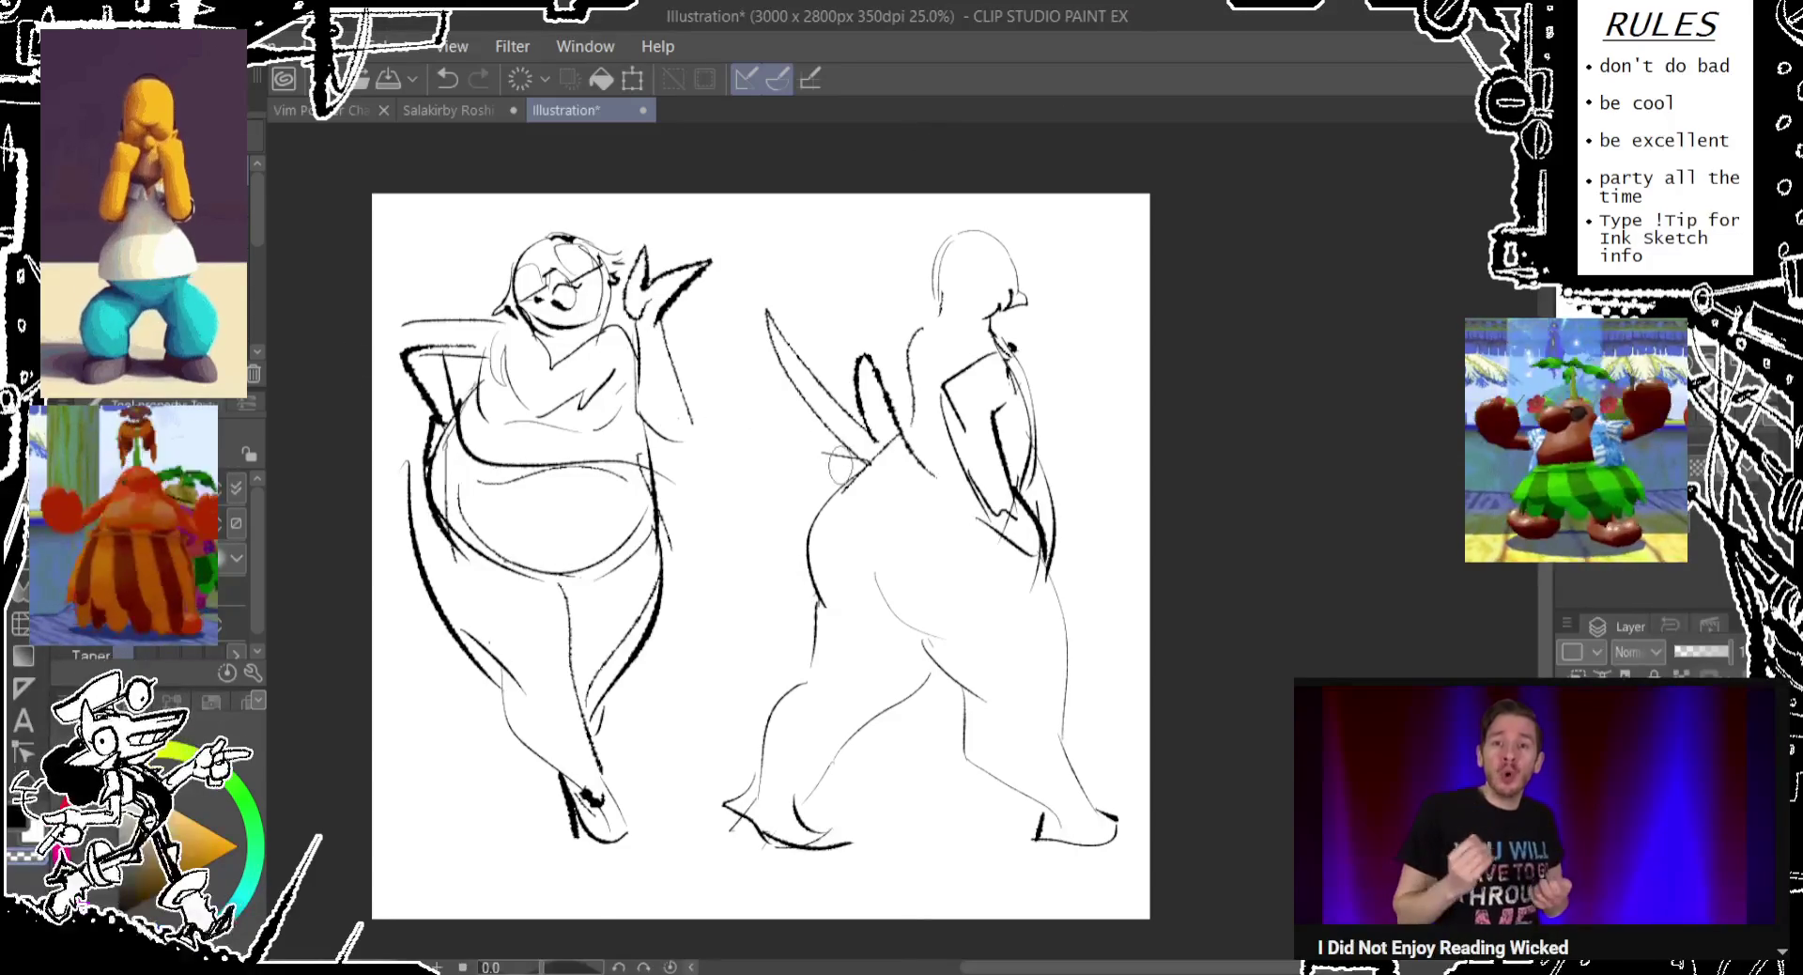
left_click_drag(748, 360, 869, 470)
Add more fanned feather strokes, a faint back line, and a redrawn neck-shoulder stroke.
left_click_drag(747, 437, 860, 471)
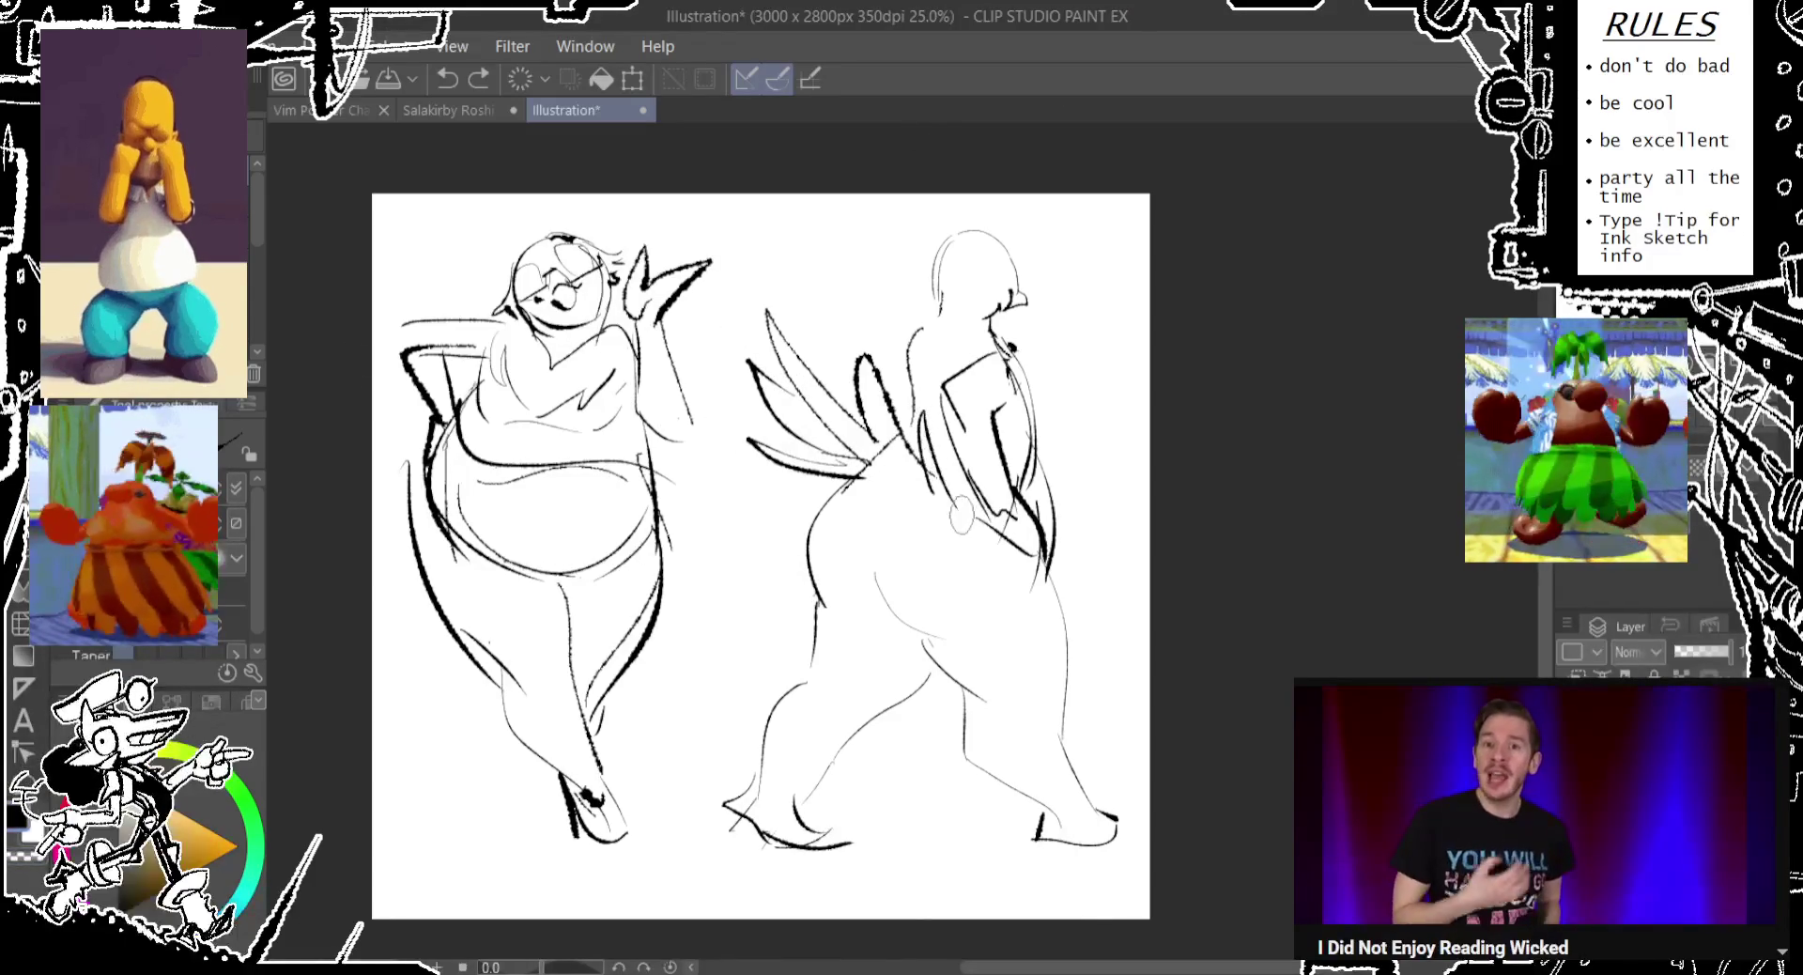
left_click_drag(911, 375, 960, 507)
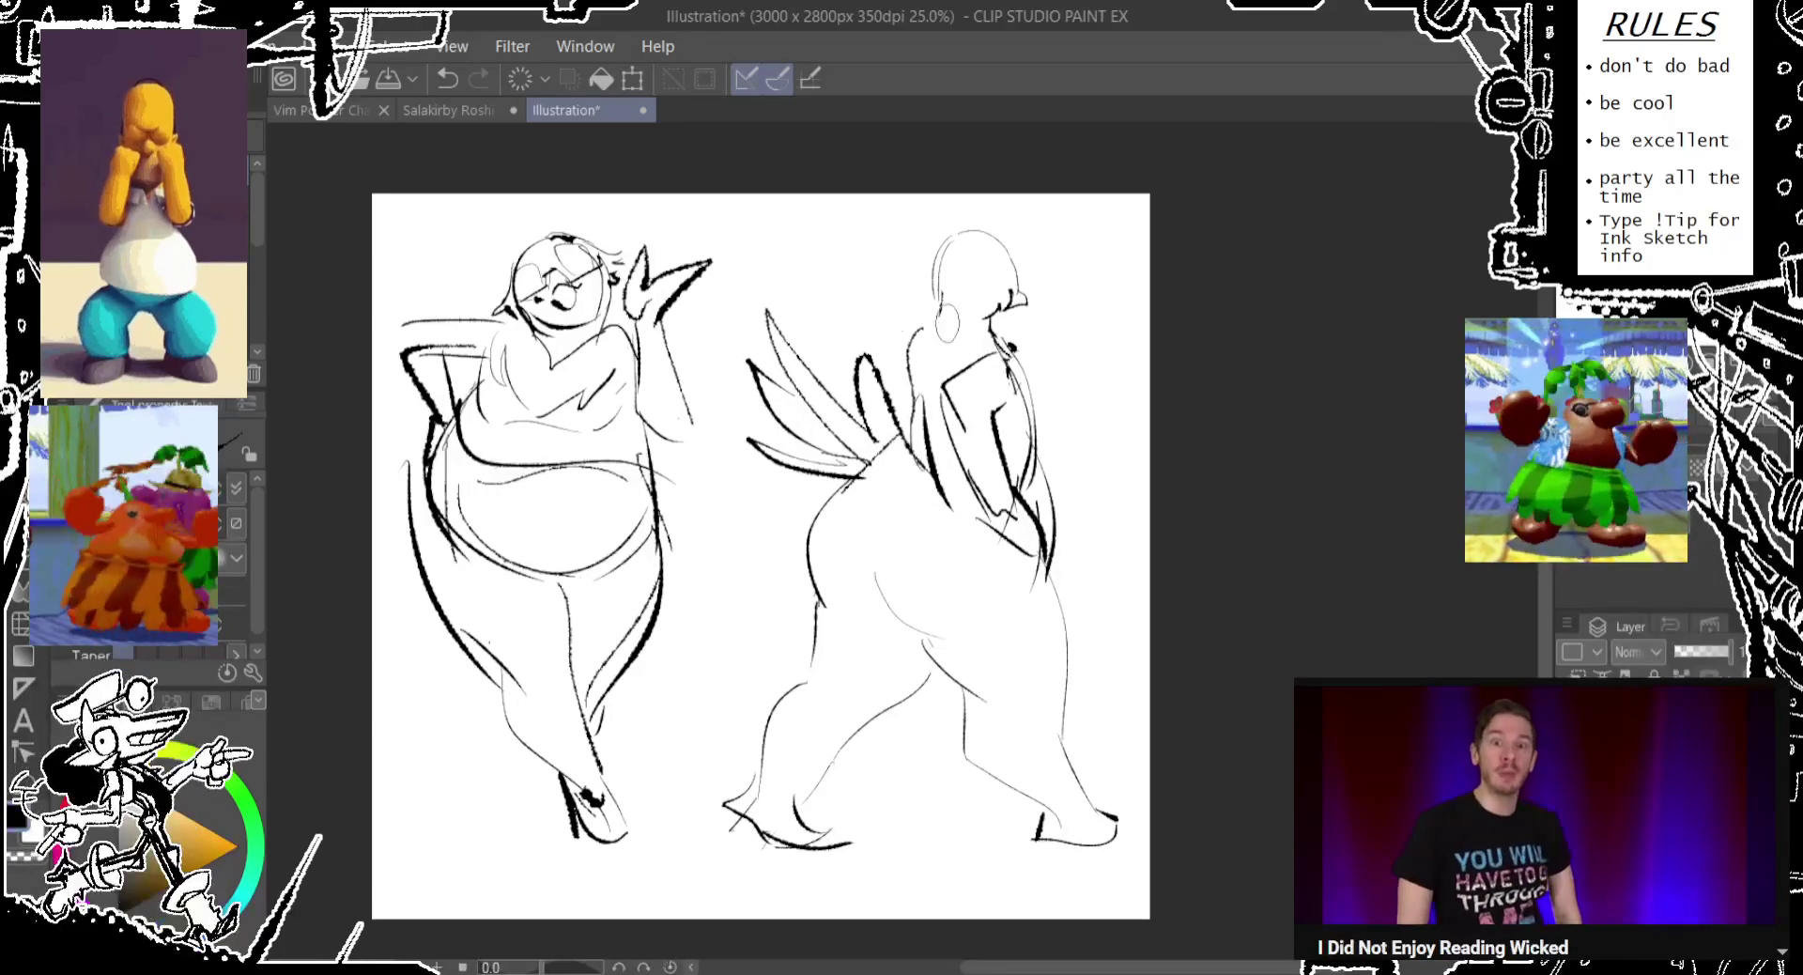
left_click_drag(925, 308, 1005, 347)
key("ctrl+z")
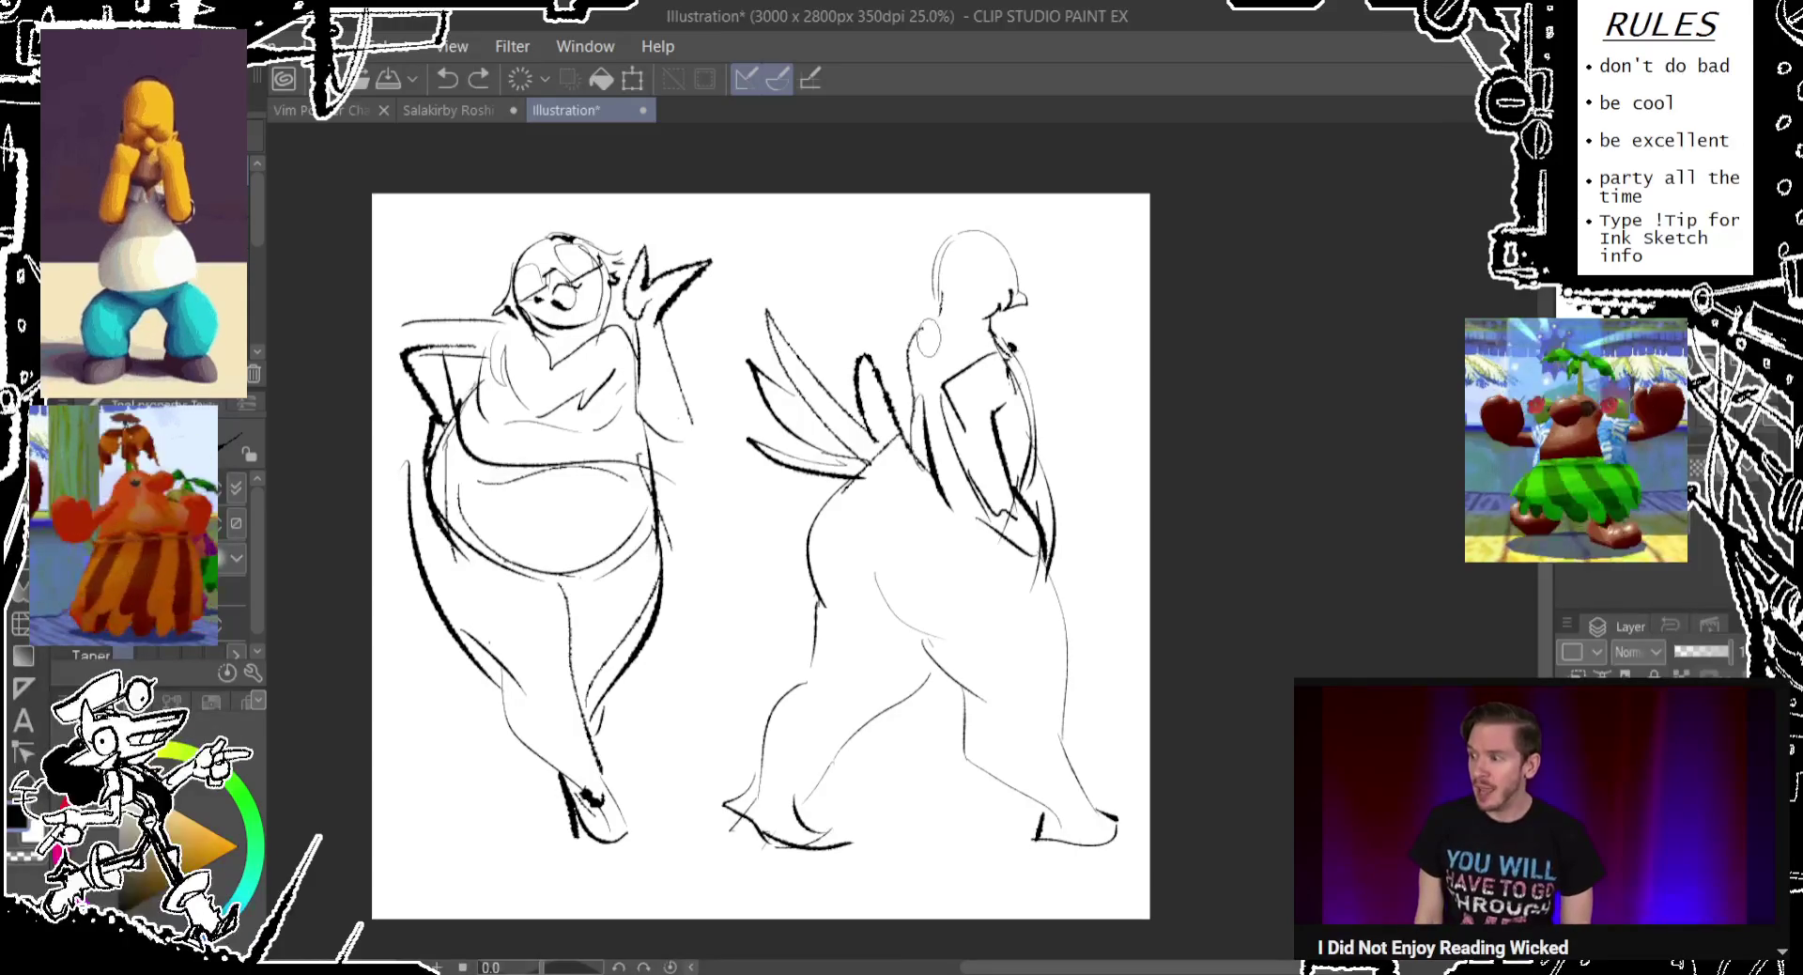
left_click_drag(991, 329, 1015, 355)
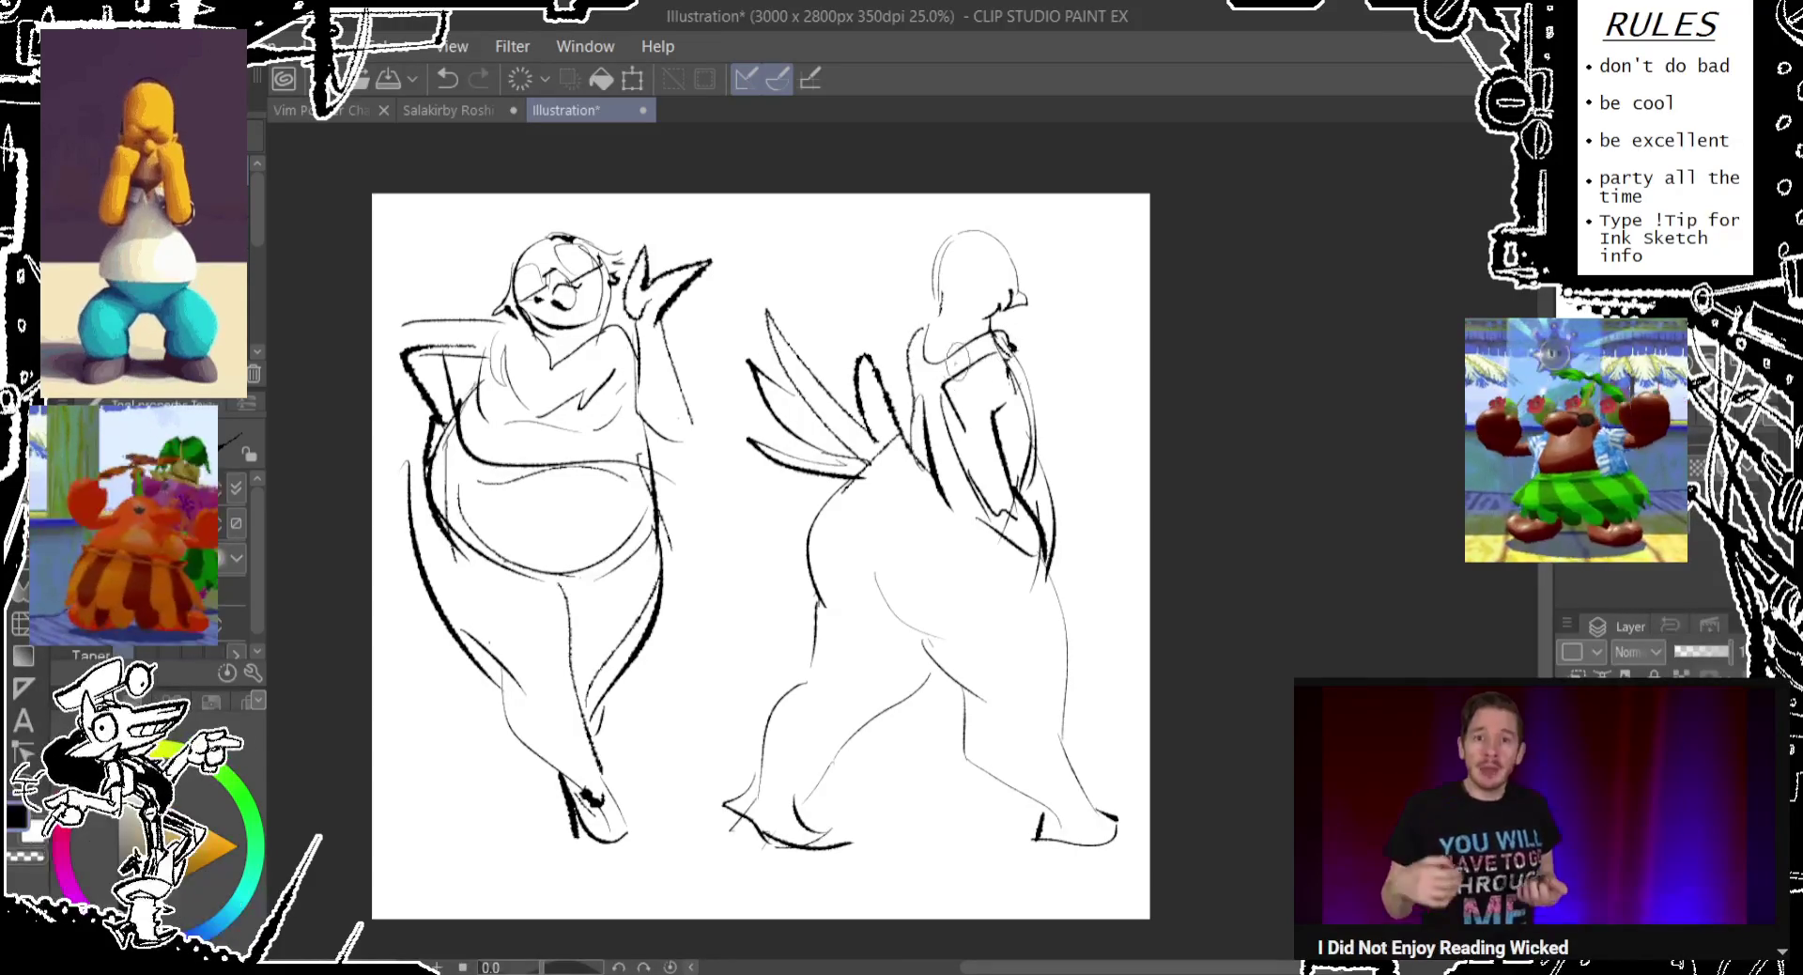
Add arm and torso strokes, then try and undo hip curves on the right figure.
left_click_drag(1001, 439, 1059, 452)
left_click_drag(1011, 334, 1056, 465)
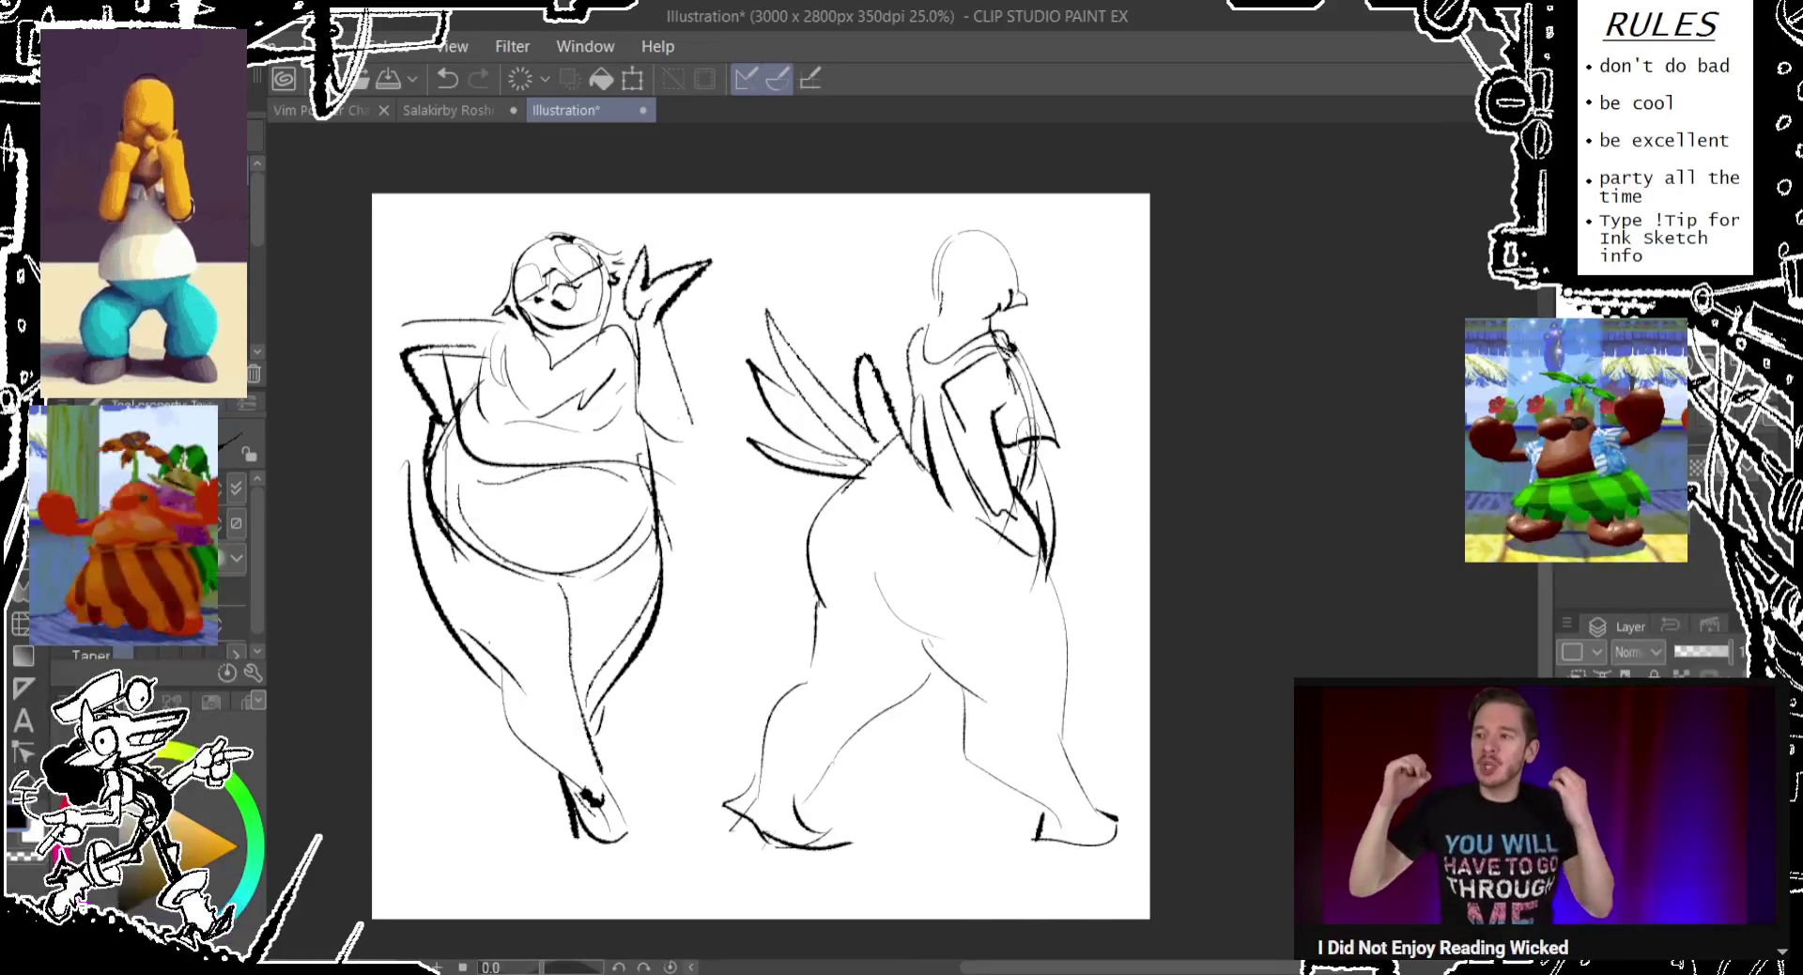
left_click_drag(839, 488, 868, 484)
key("ctrl+z")
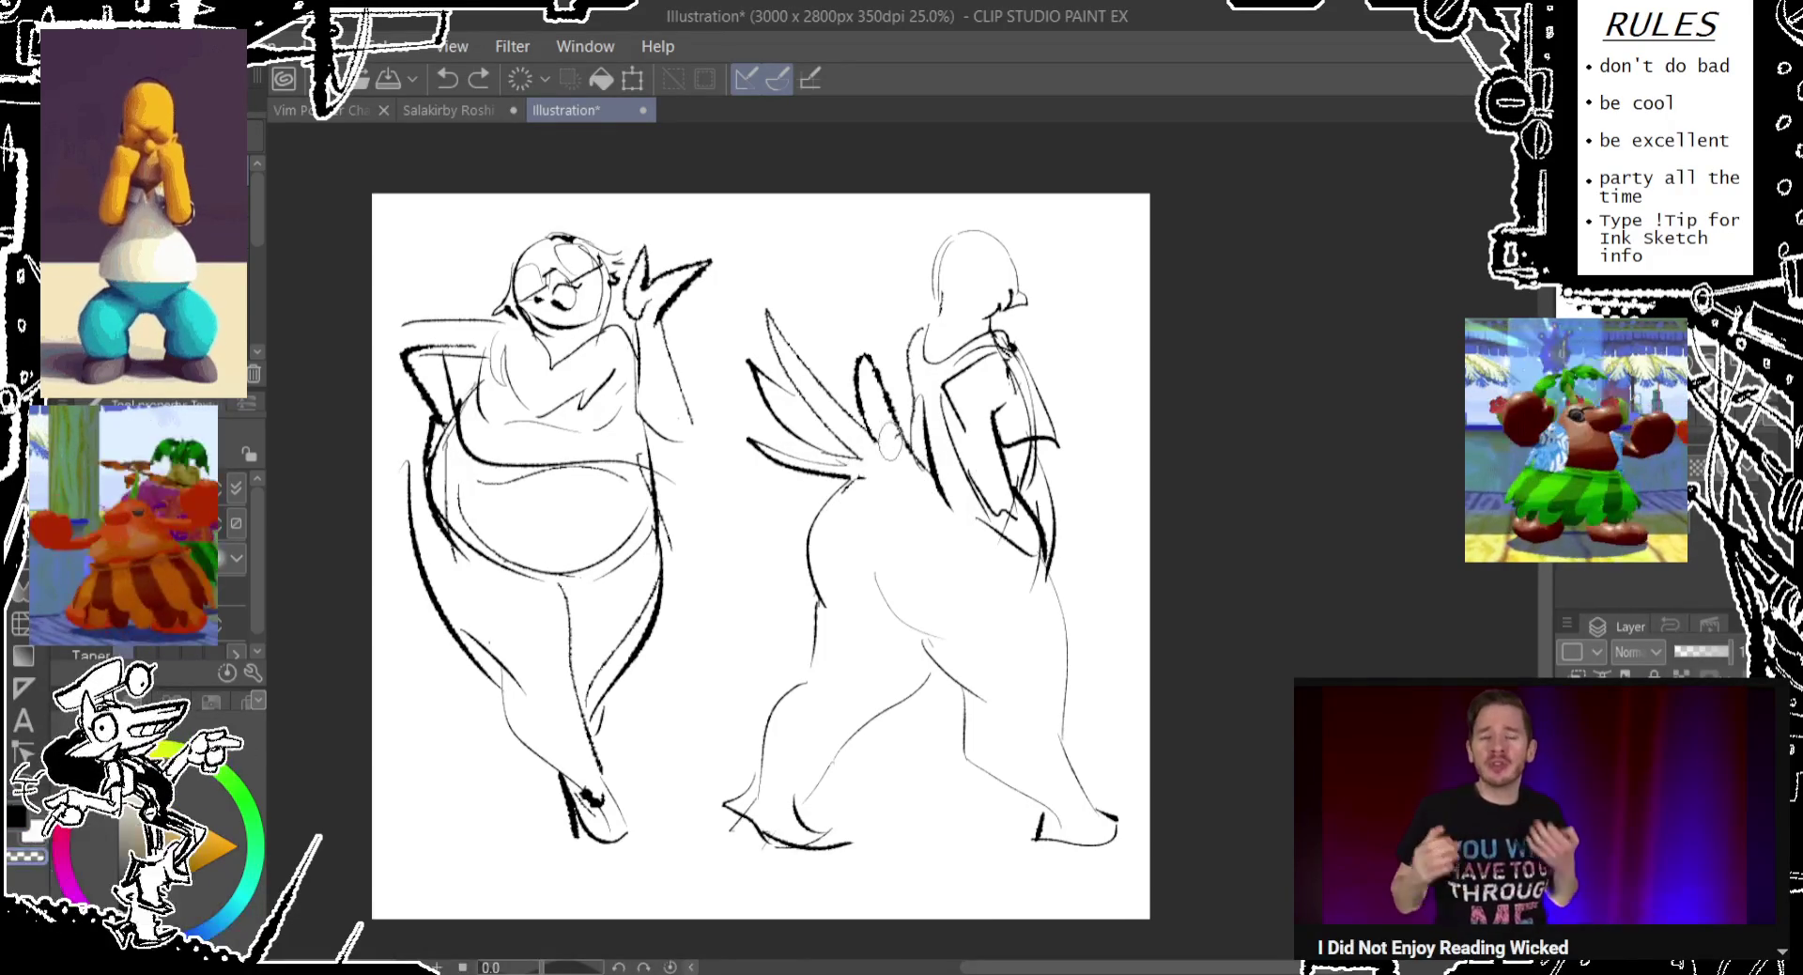
mouse_move(897, 449)
left_mouse_down()
mouse_move(845, 481)
mouse_move(921, 495)
mouse_move(899, 451)
mouse_move(944, 498)
left_mouse_up()
key("ctrl+z")
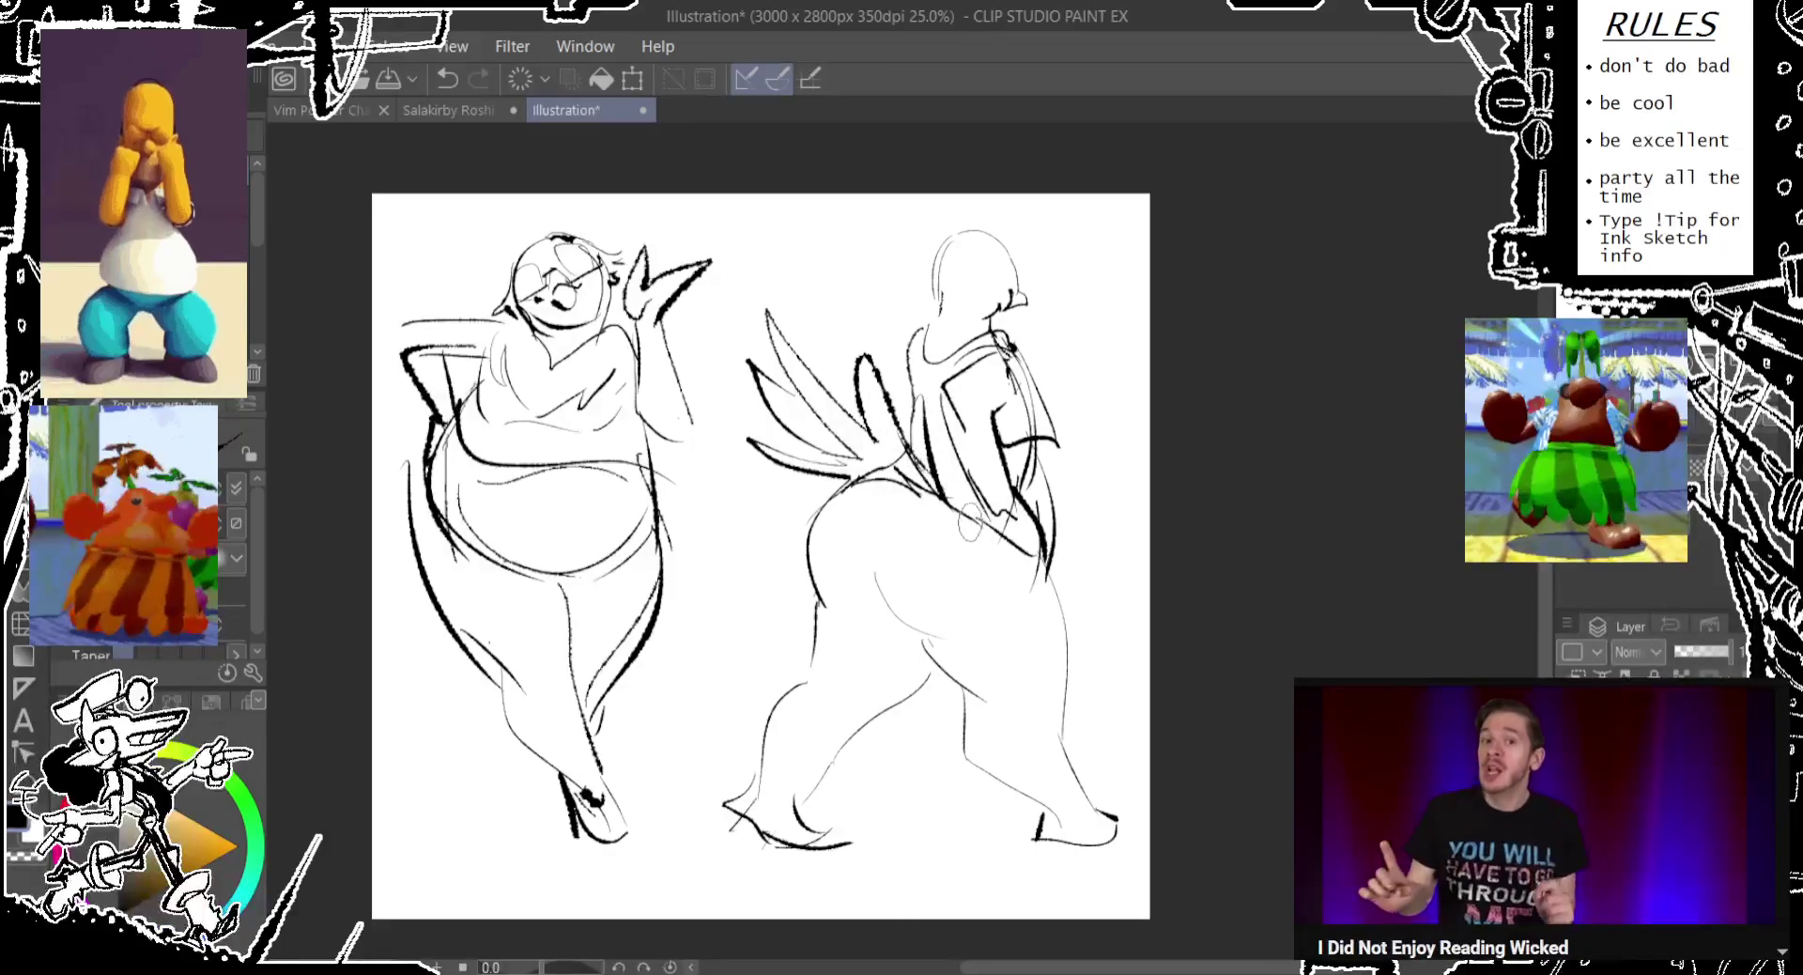
key("ctrl+z")
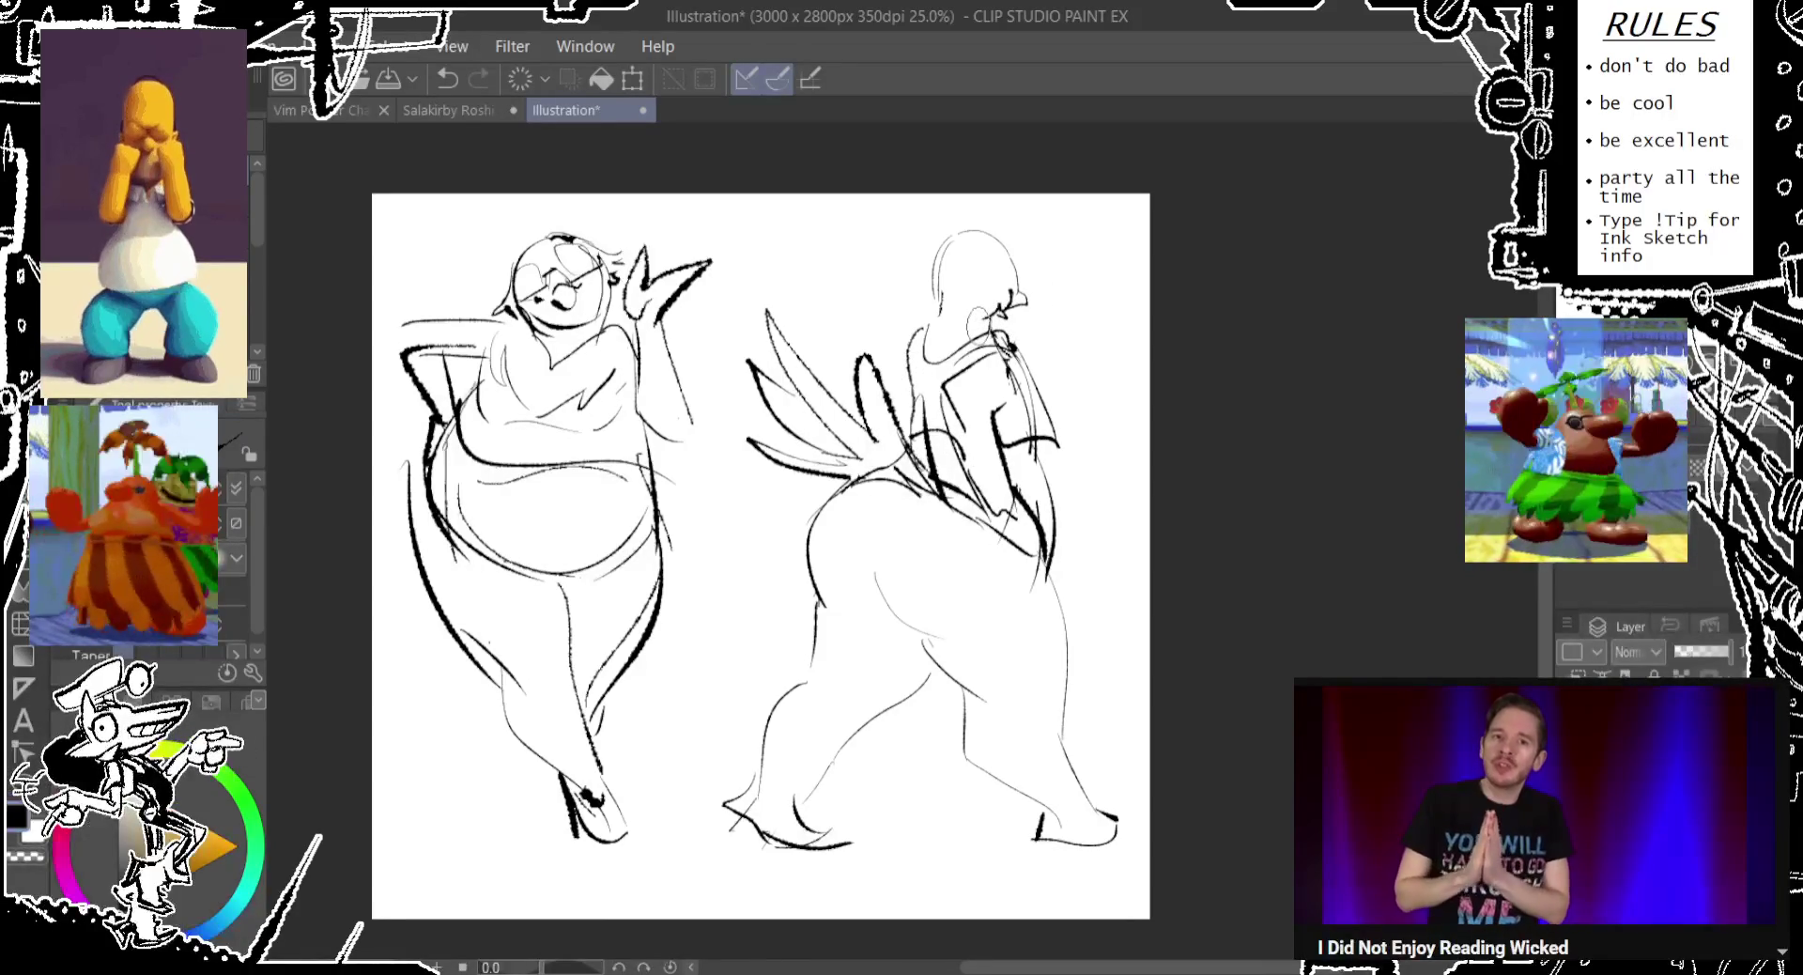
Erase and re-ink the line under the right figure's foot, then undo those foot strokes.
left_click_drag(974, 331, 939, 449)
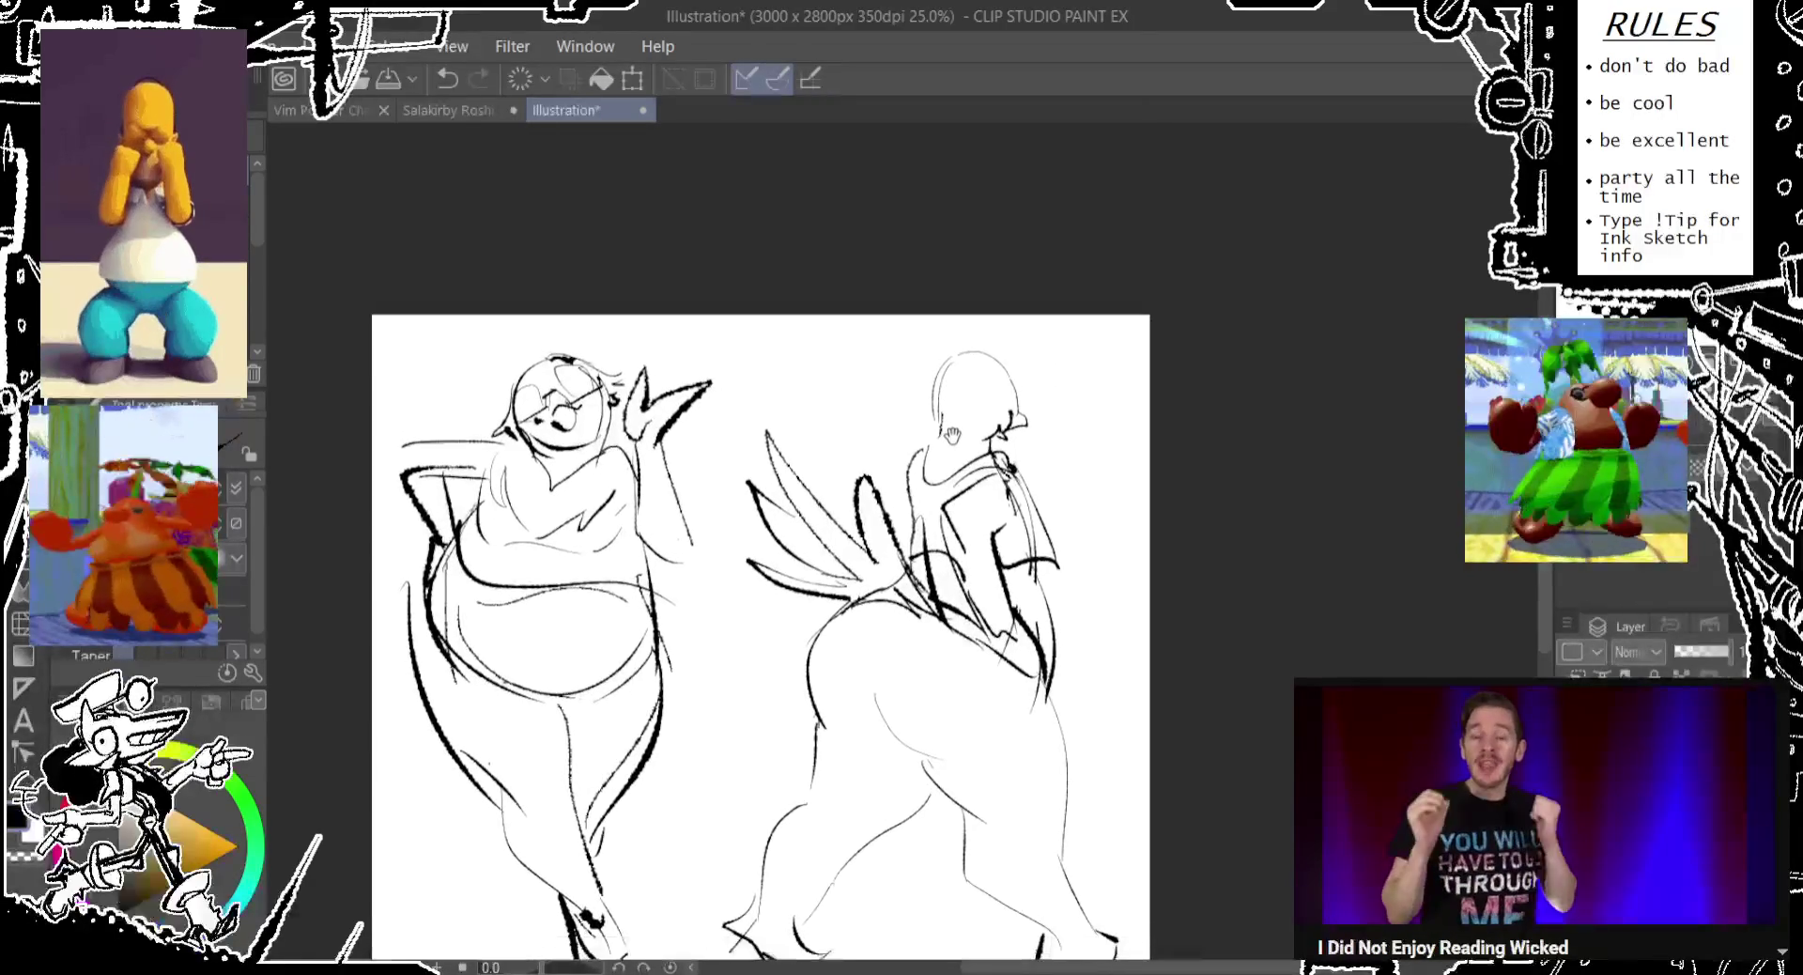
left_click_drag(1042, 935, 1108, 935)
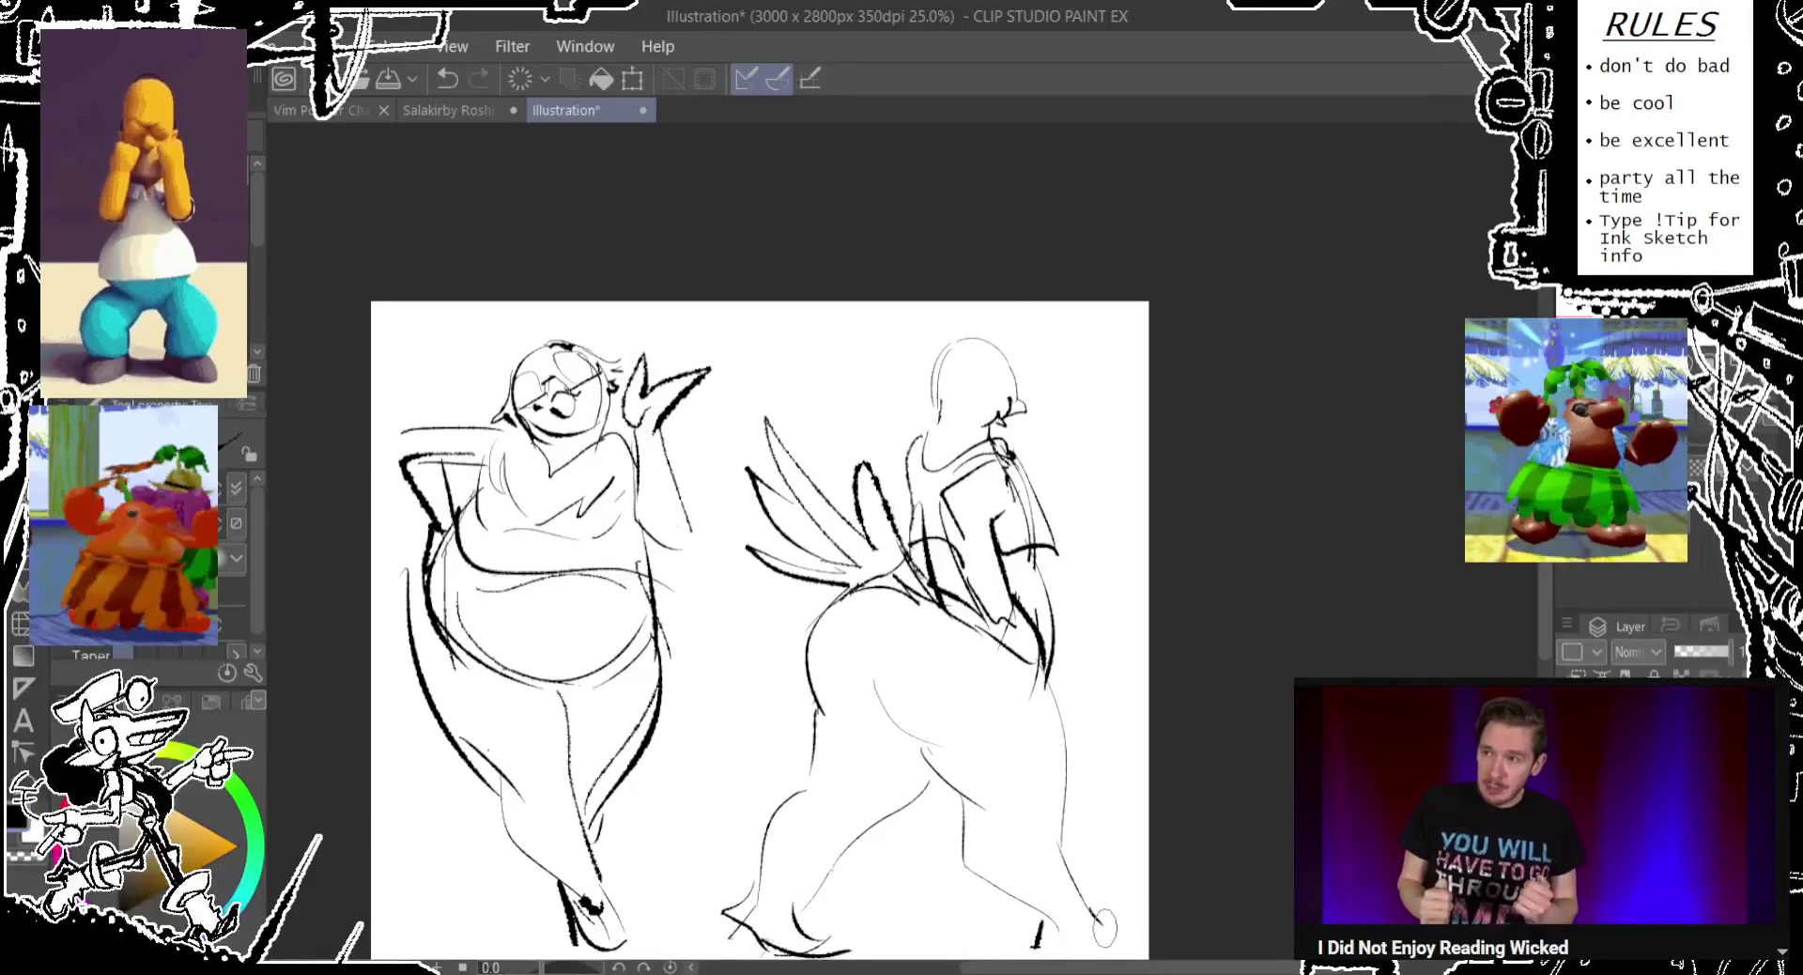
left_click_drag(1104, 944, 1040, 937)
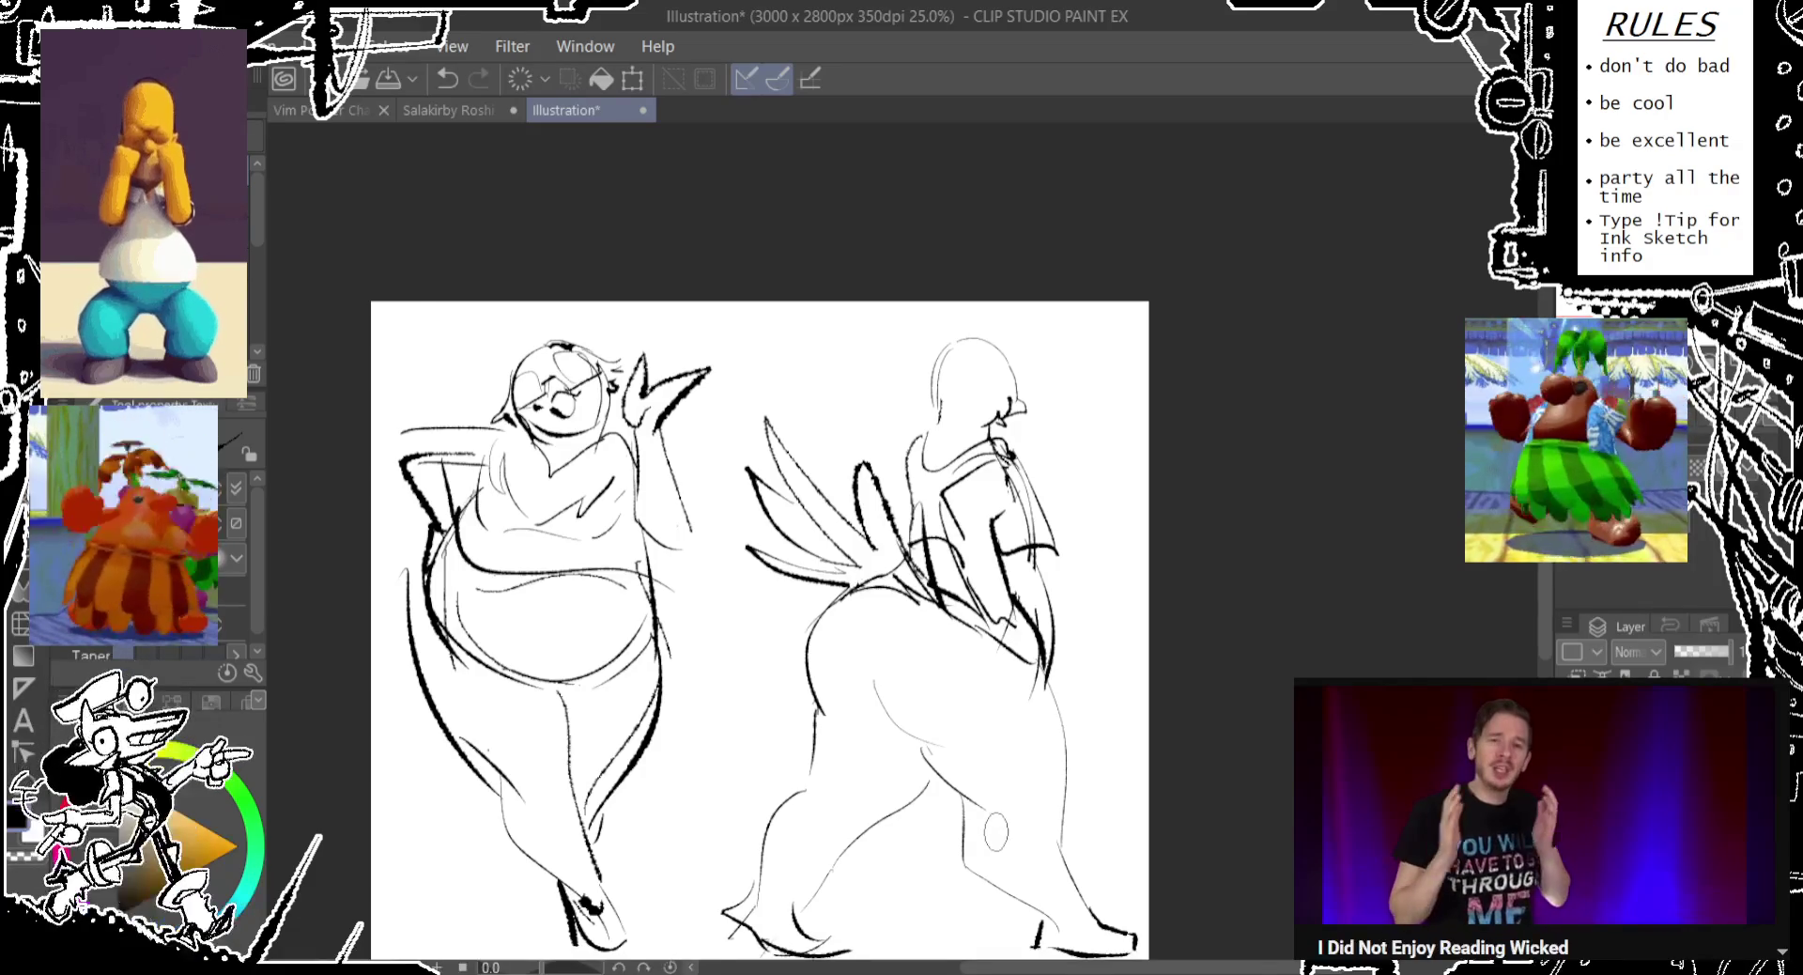
left_click_drag(863, 694, 825, 552)
key("ctrl+z")
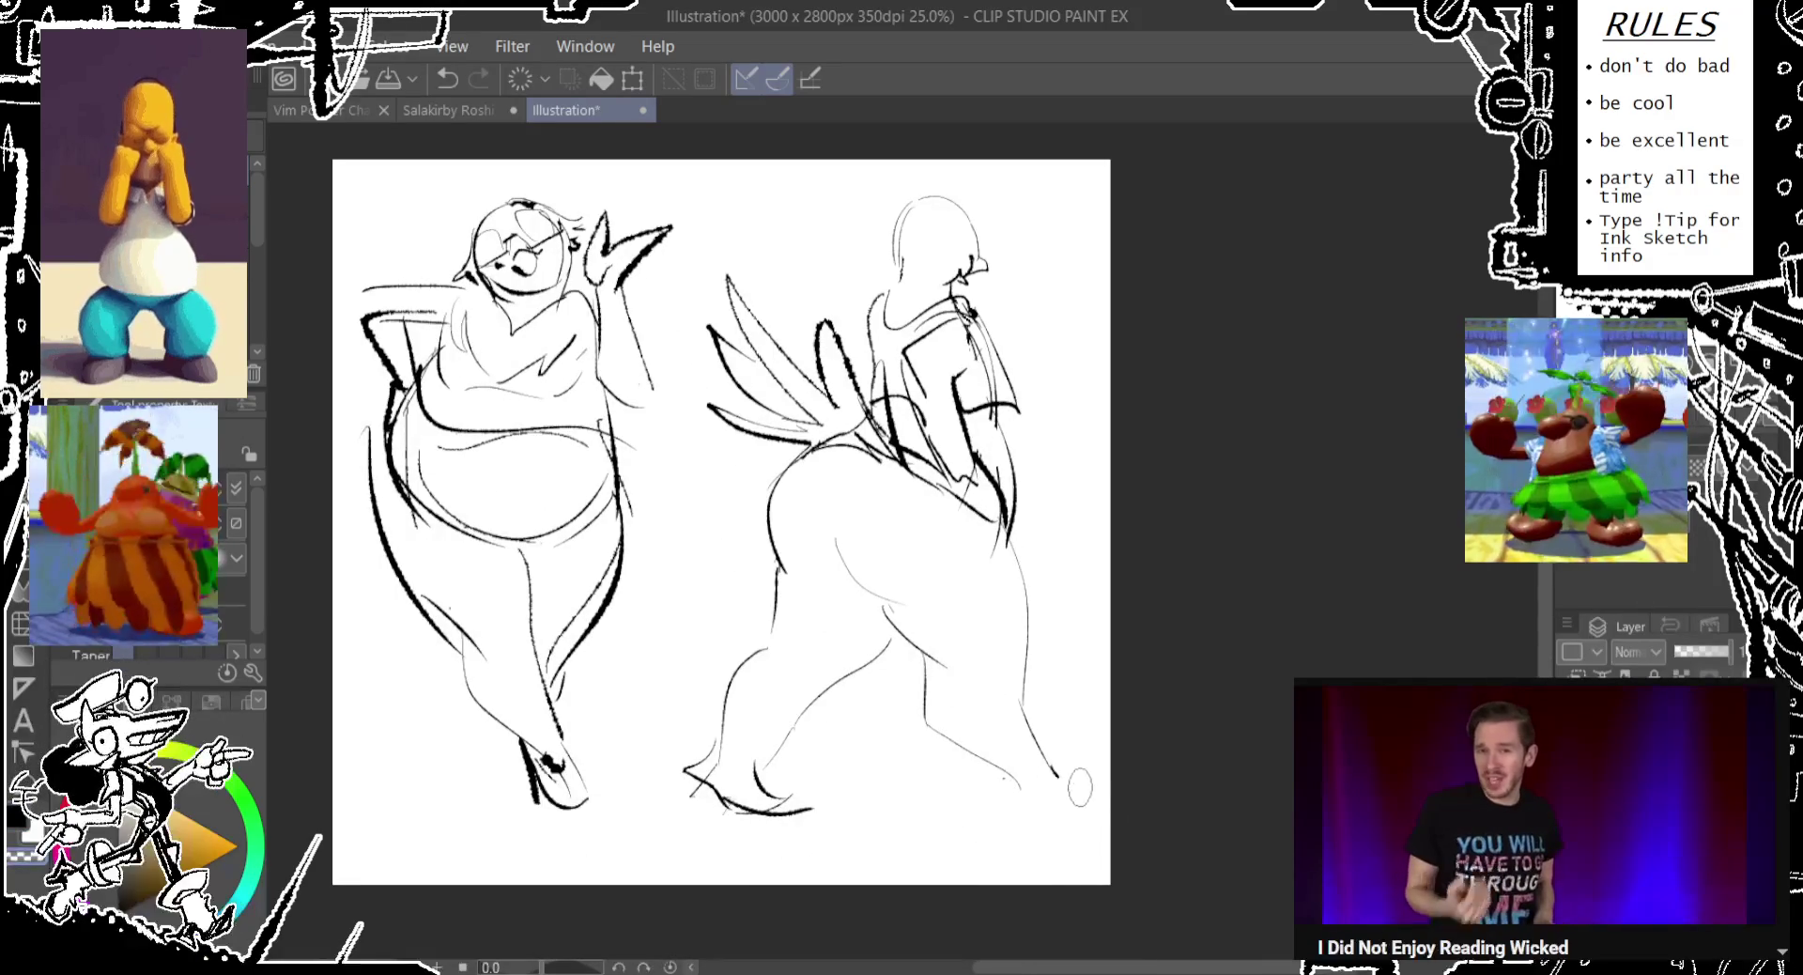
key("ctrl+z")
key("ctrl+z")
key("ctrl+z")
key("ctrl+z")
key("ctrl+z")
Extend the right figure's leg curves further down the page.
left_click_drag(852, 675, 791, 759)
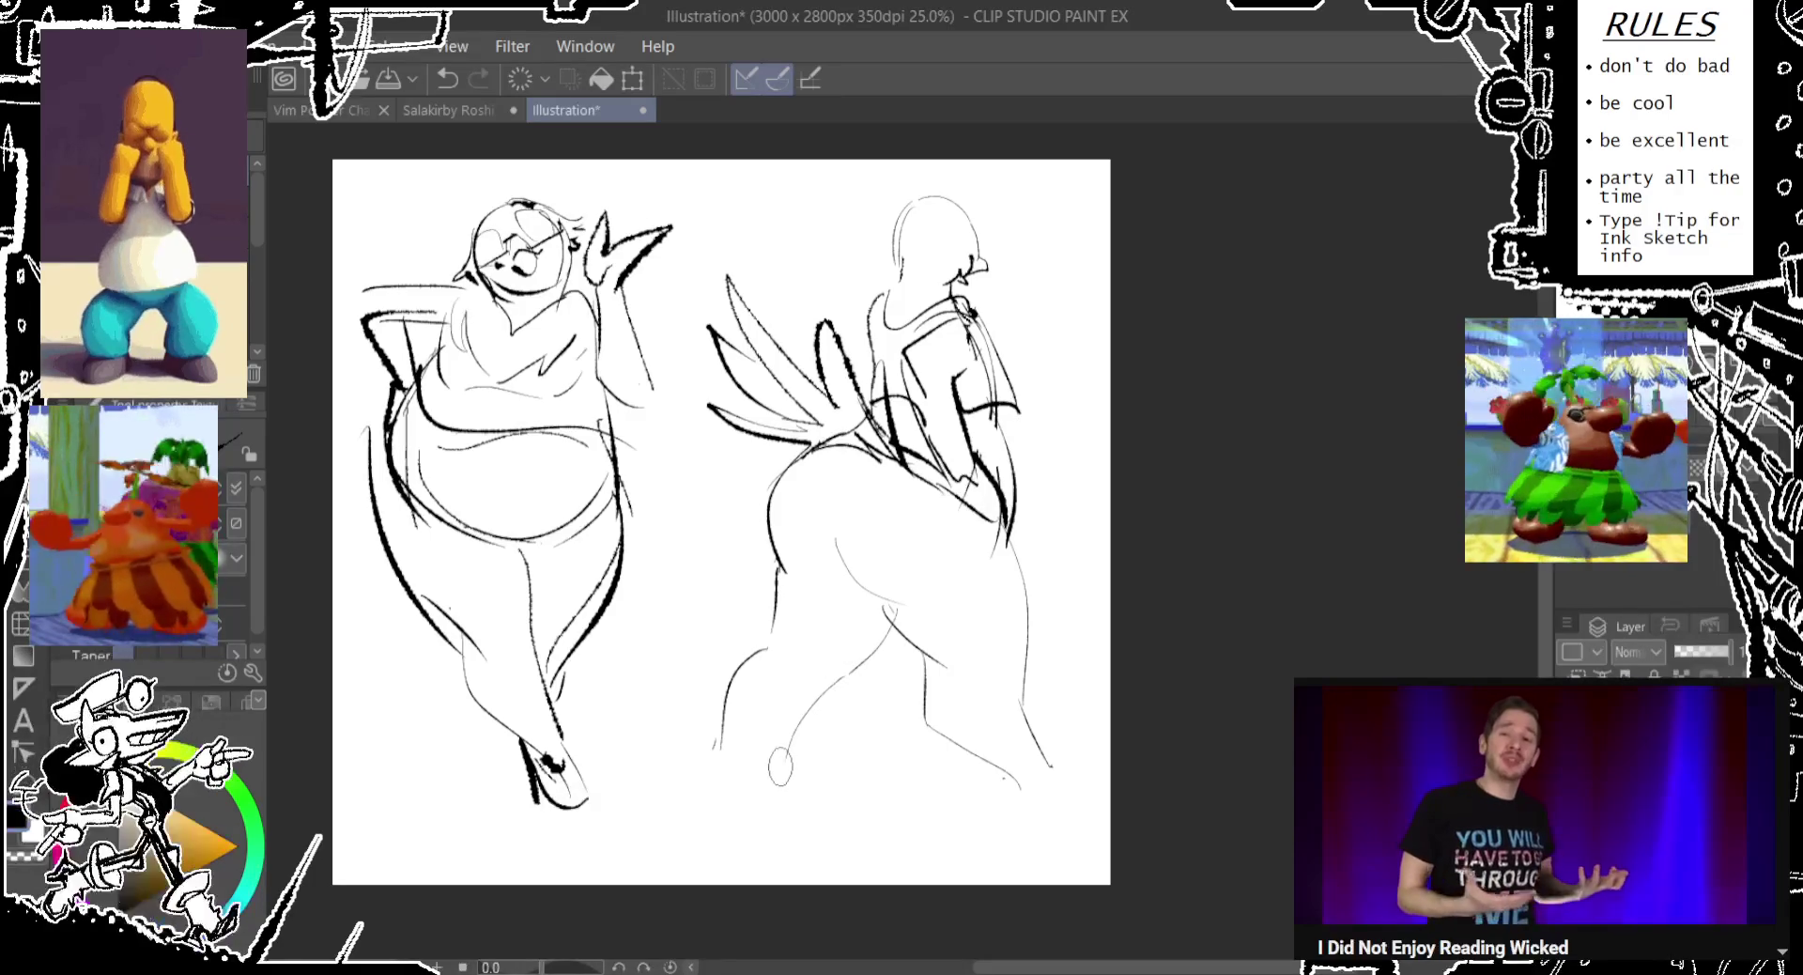
key("ctrl+z")
key("ctrl+z")
key("ctrl+z")
left_click_drag(938, 664, 996, 770)
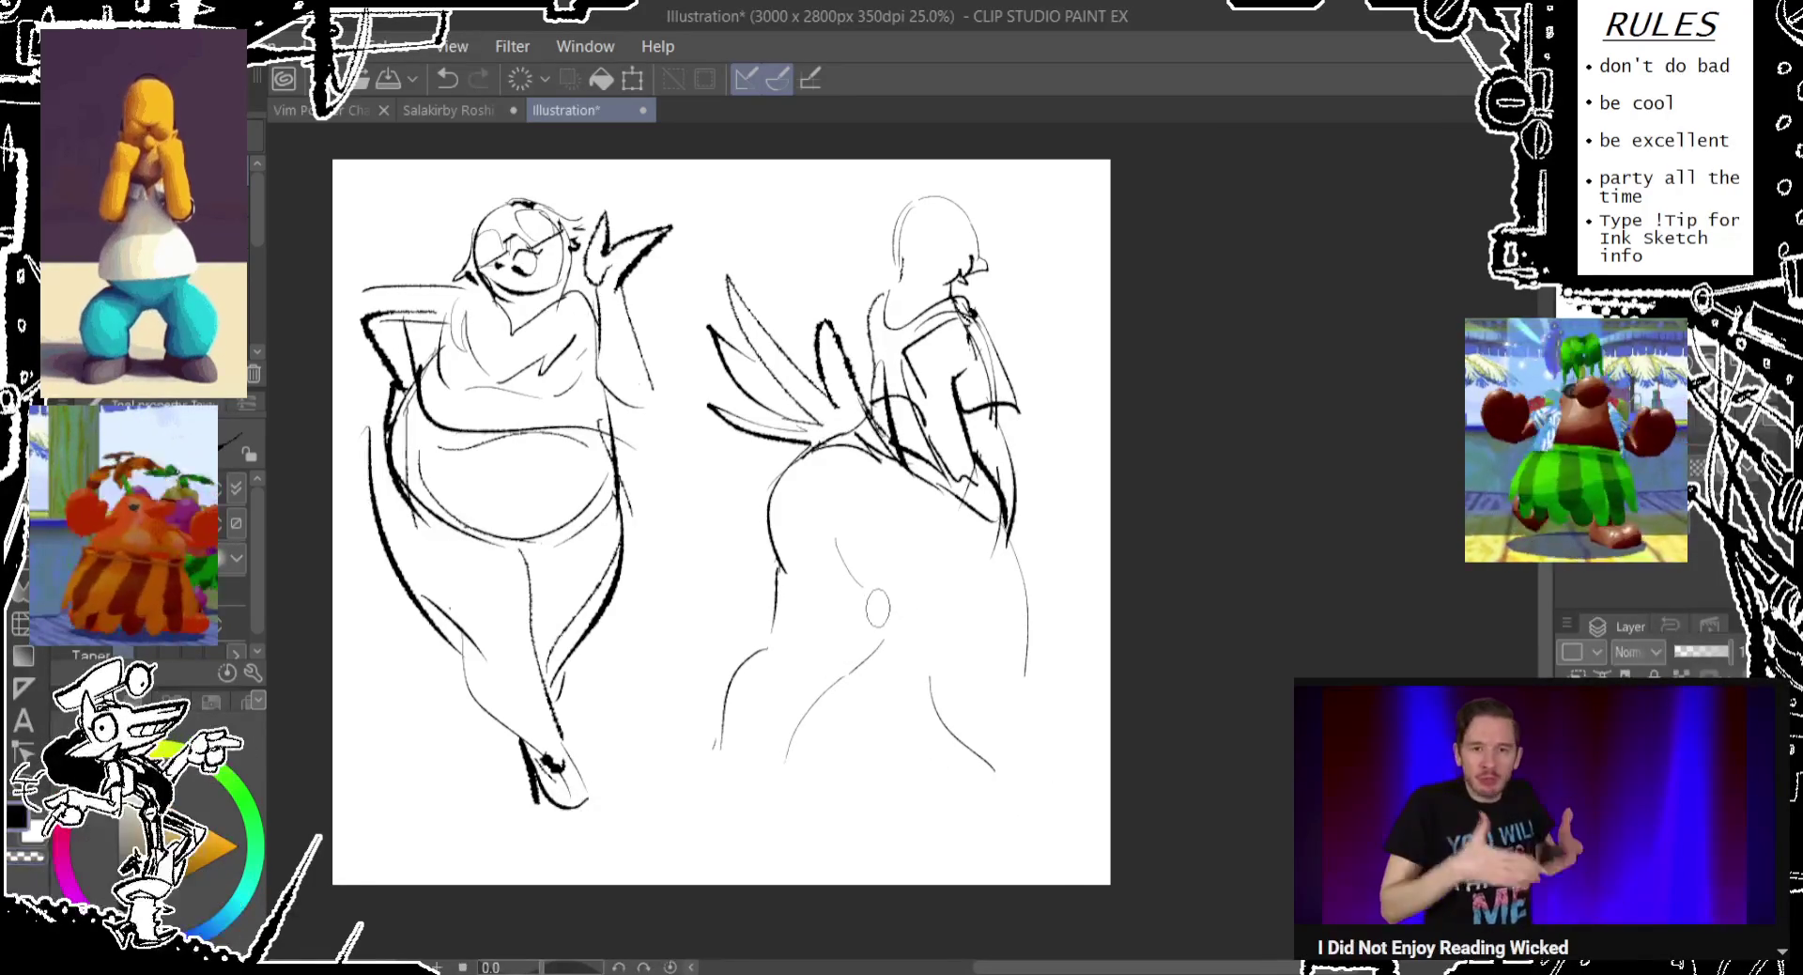
left_click_drag(877, 593, 944, 695)
mouse_move(1007, 615)
left_mouse_down()
mouse_move(1047, 775)
mouse_move(1080, 831)
mouse_move(1087, 812)
left_mouse_up()
Draw the back foot's heel, sole and toe, undoing several rejected attempts.
left_click_drag(731, 751, 762, 812)
key("ctrl+z")
mouse_move(715, 740)
left_mouse_down()
mouse_move(725, 795)
mouse_move(825, 843)
left_mouse_up()
key("ctrl+z")
left_click_drag(703, 772, 807, 830)
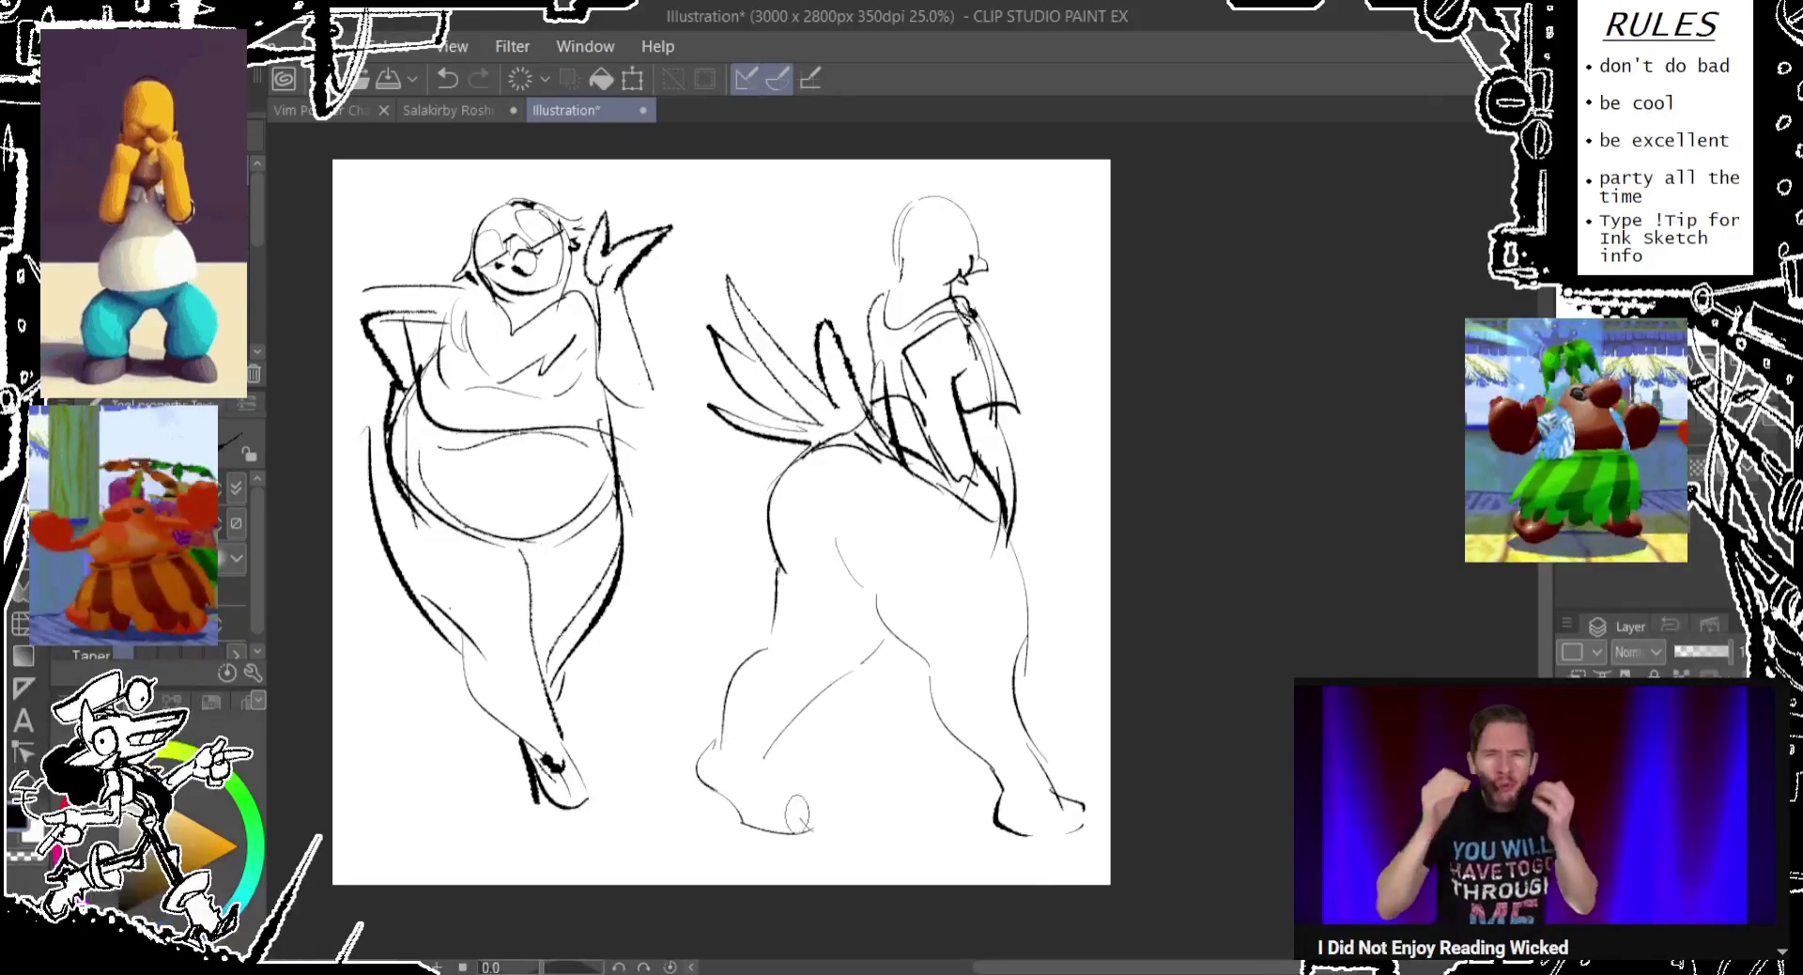
key("ctrl+z")
mouse_move(779, 742)
left_mouse_down()
mouse_move(770, 808)
mouse_move(817, 850)
left_mouse_up()
key("ctrl+z")
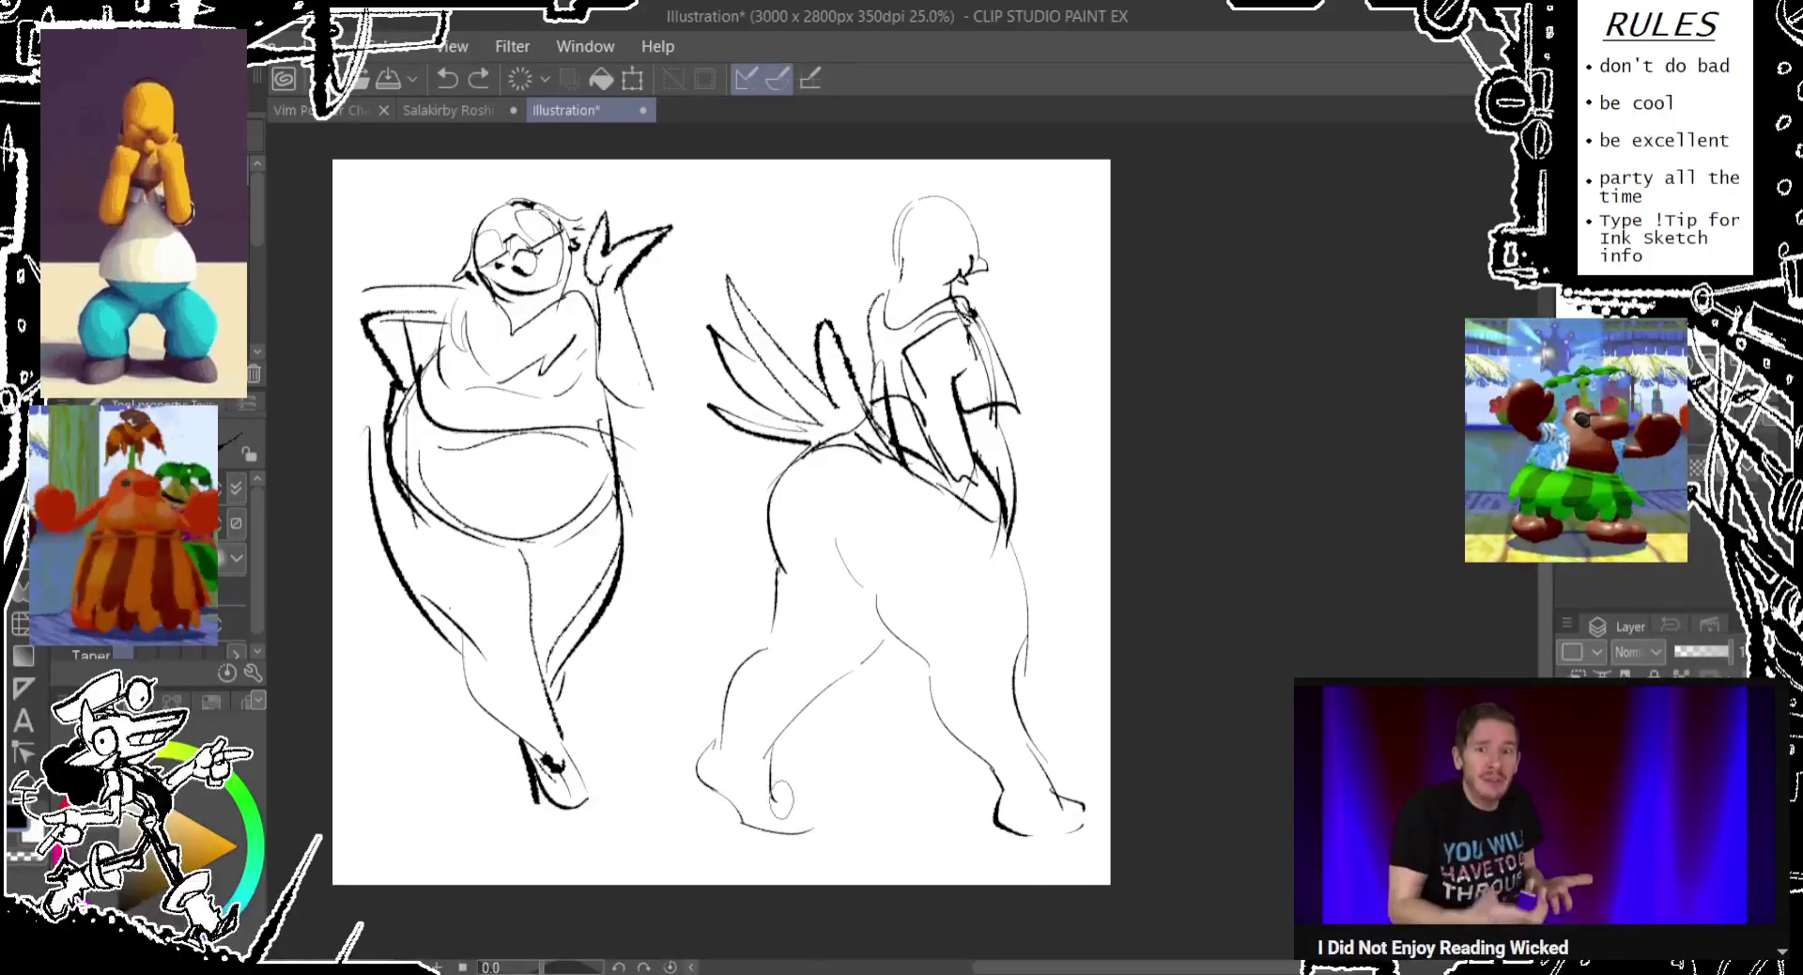
left_click_drag(711, 790, 744, 824)
key("ctrl+z")
mouse_move(702, 752)
left_mouse_down()
mouse_move(751, 827)
mouse_move(789, 840)
left_mouse_up()
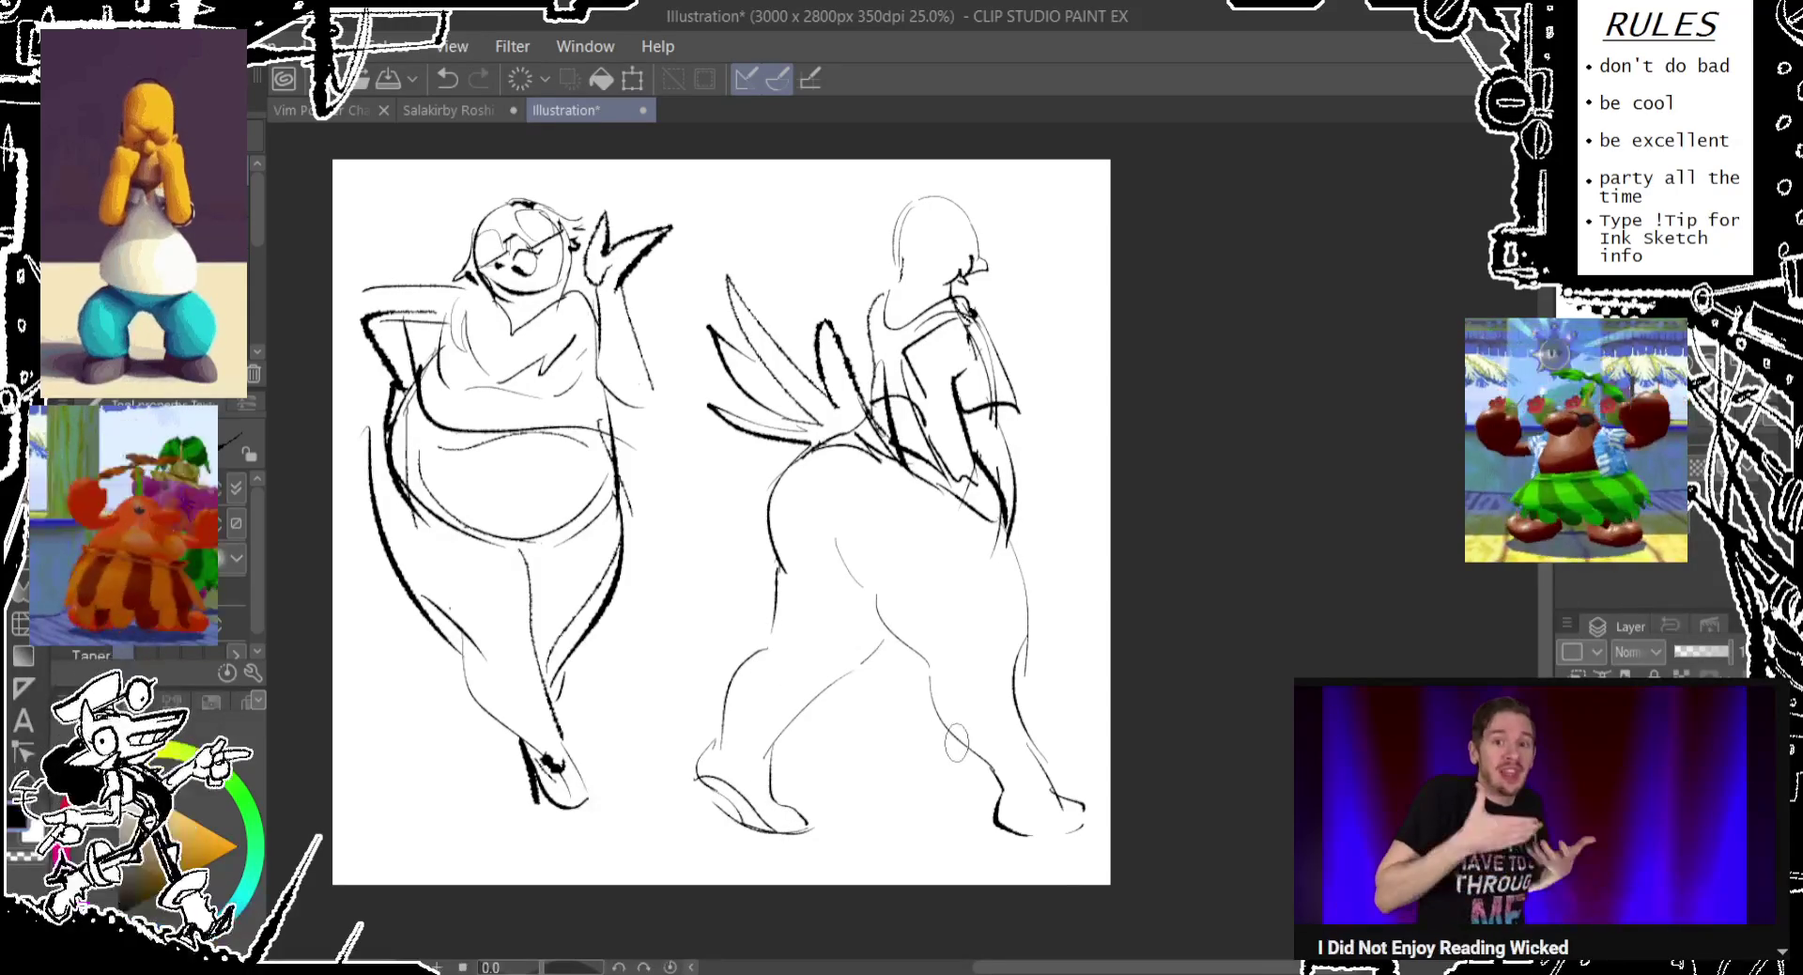
Erase the stray strokes at the front foot tip and under the back foot.
mouse_move(1080, 826)
left_mouse_down()
mouse_move(1062, 799)
mouse_move(1084, 839)
left_mouse_up()
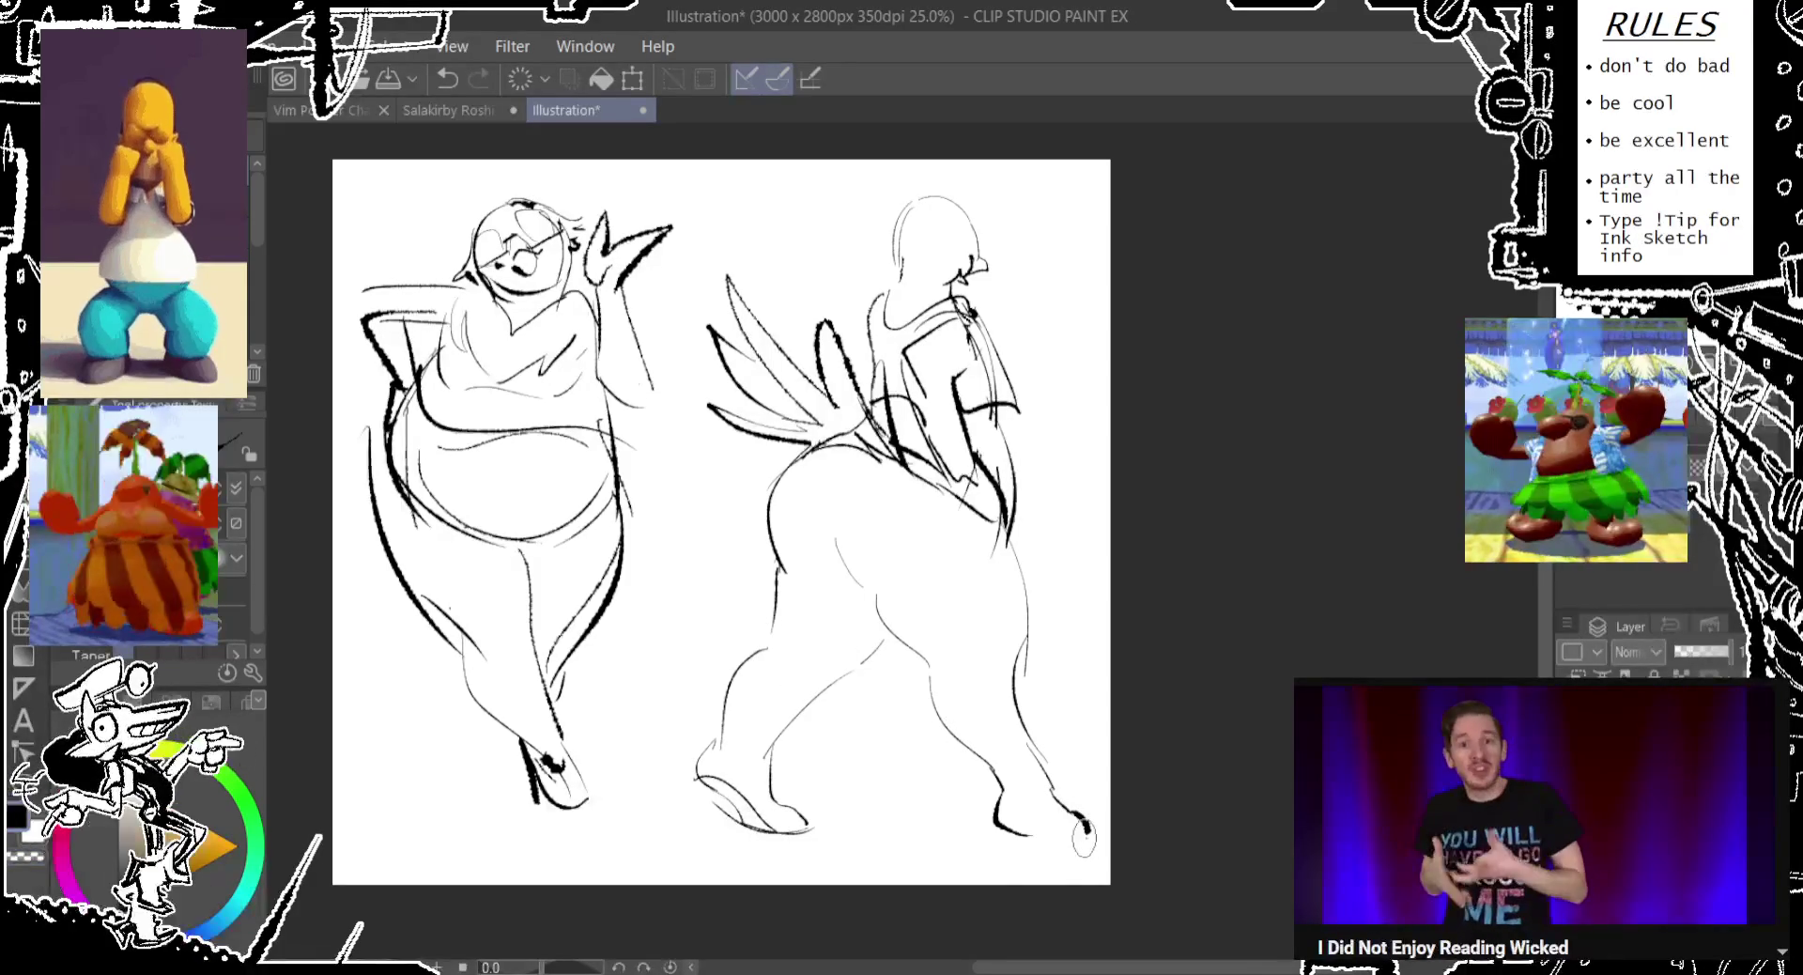
scroll(982, 798, "up", 3)
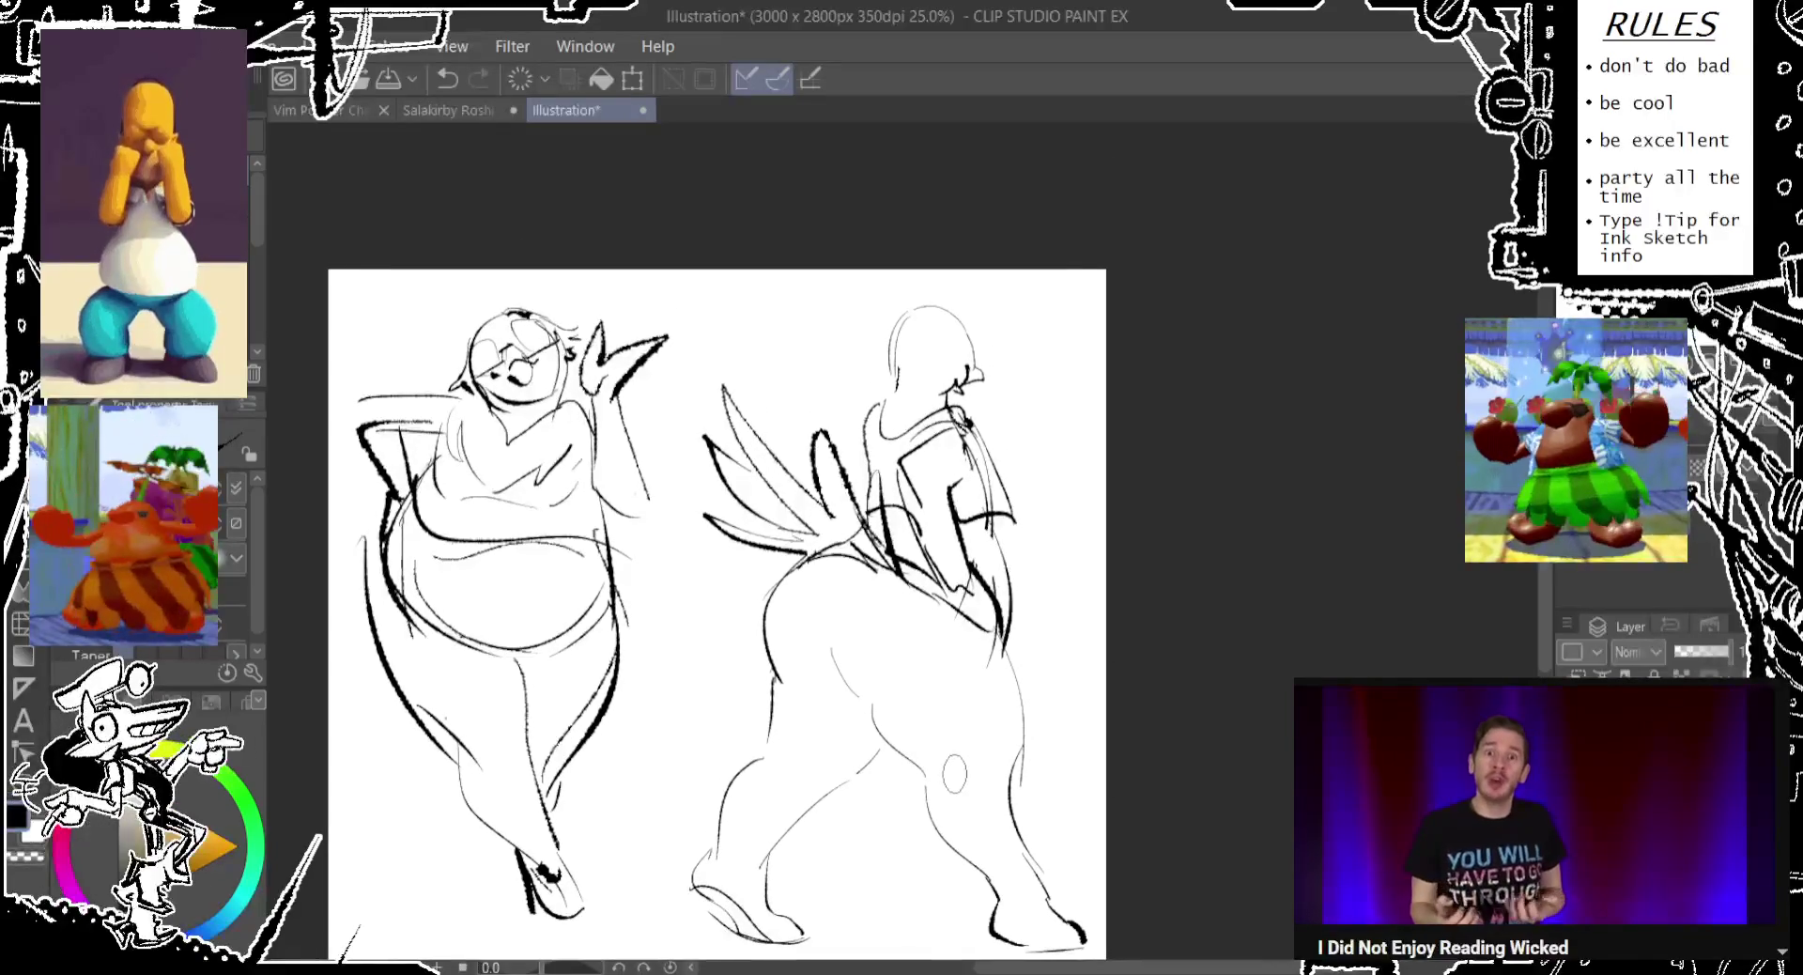
mouse_move(783, 939)
left_mouse_down()
mouse_move(701, 928)
mouse_move(700, 878)
left_mouse_up()
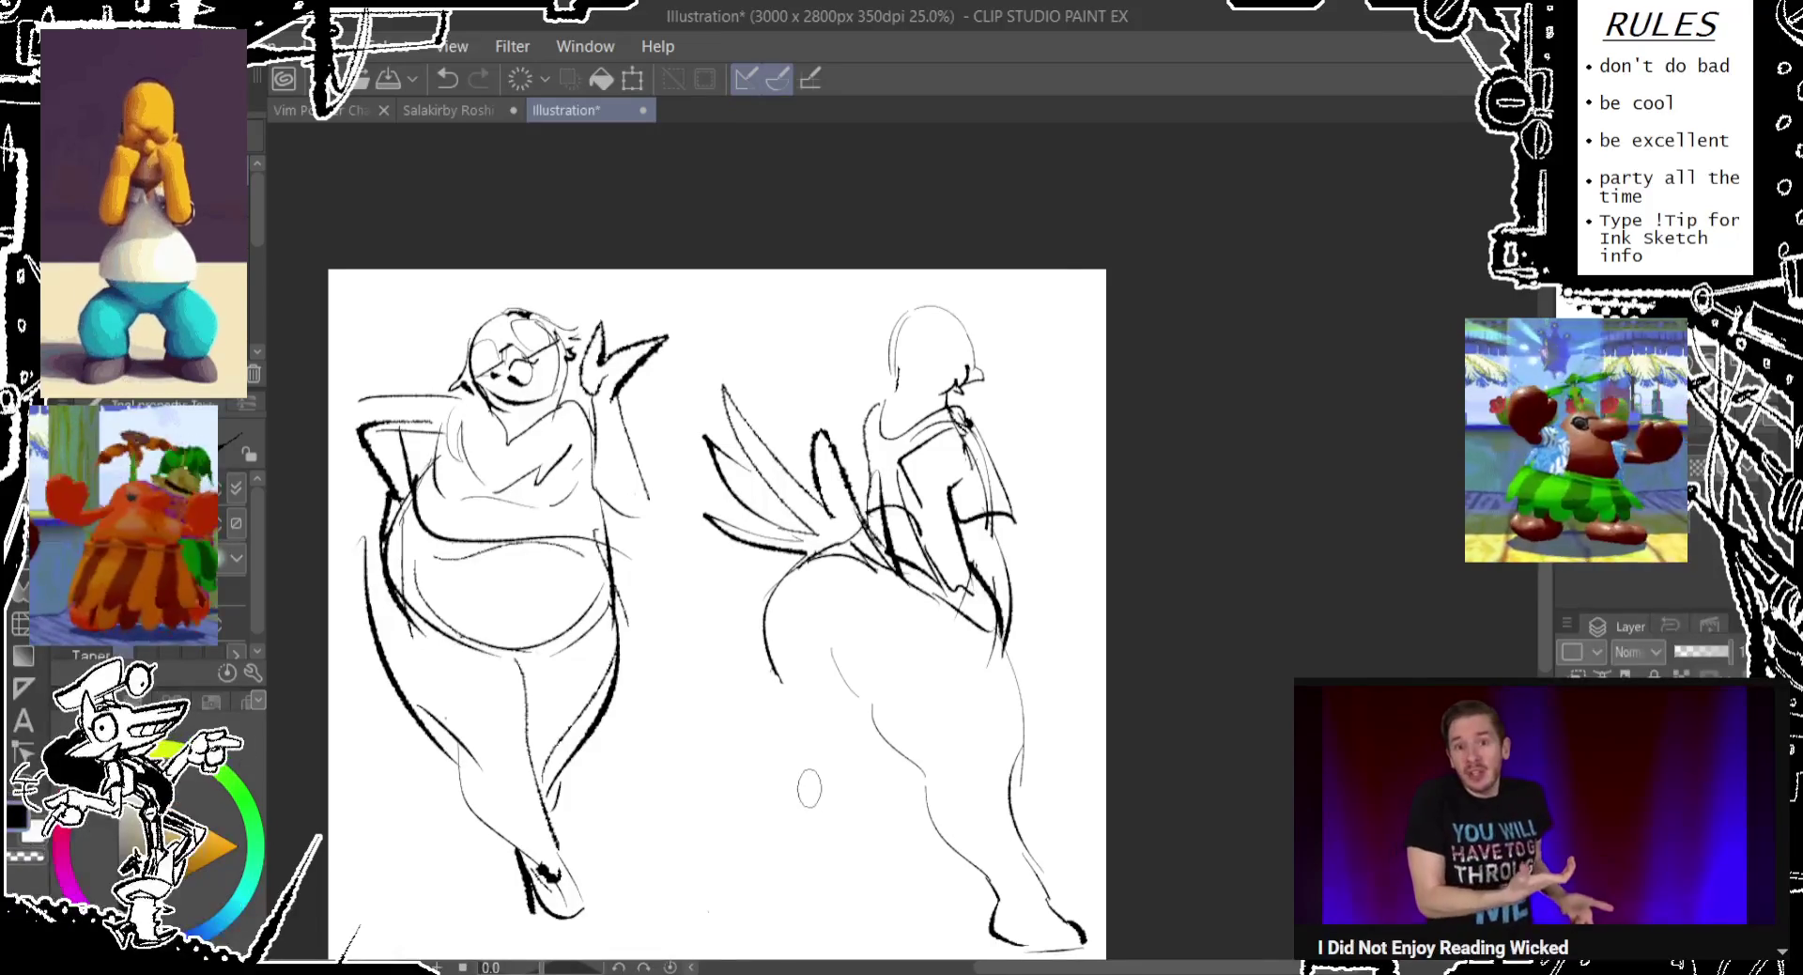
Sketch thin lines for the left leg down to its foot.
left_click_drag(797, 784, 854, 755)
key("ctrl+z")
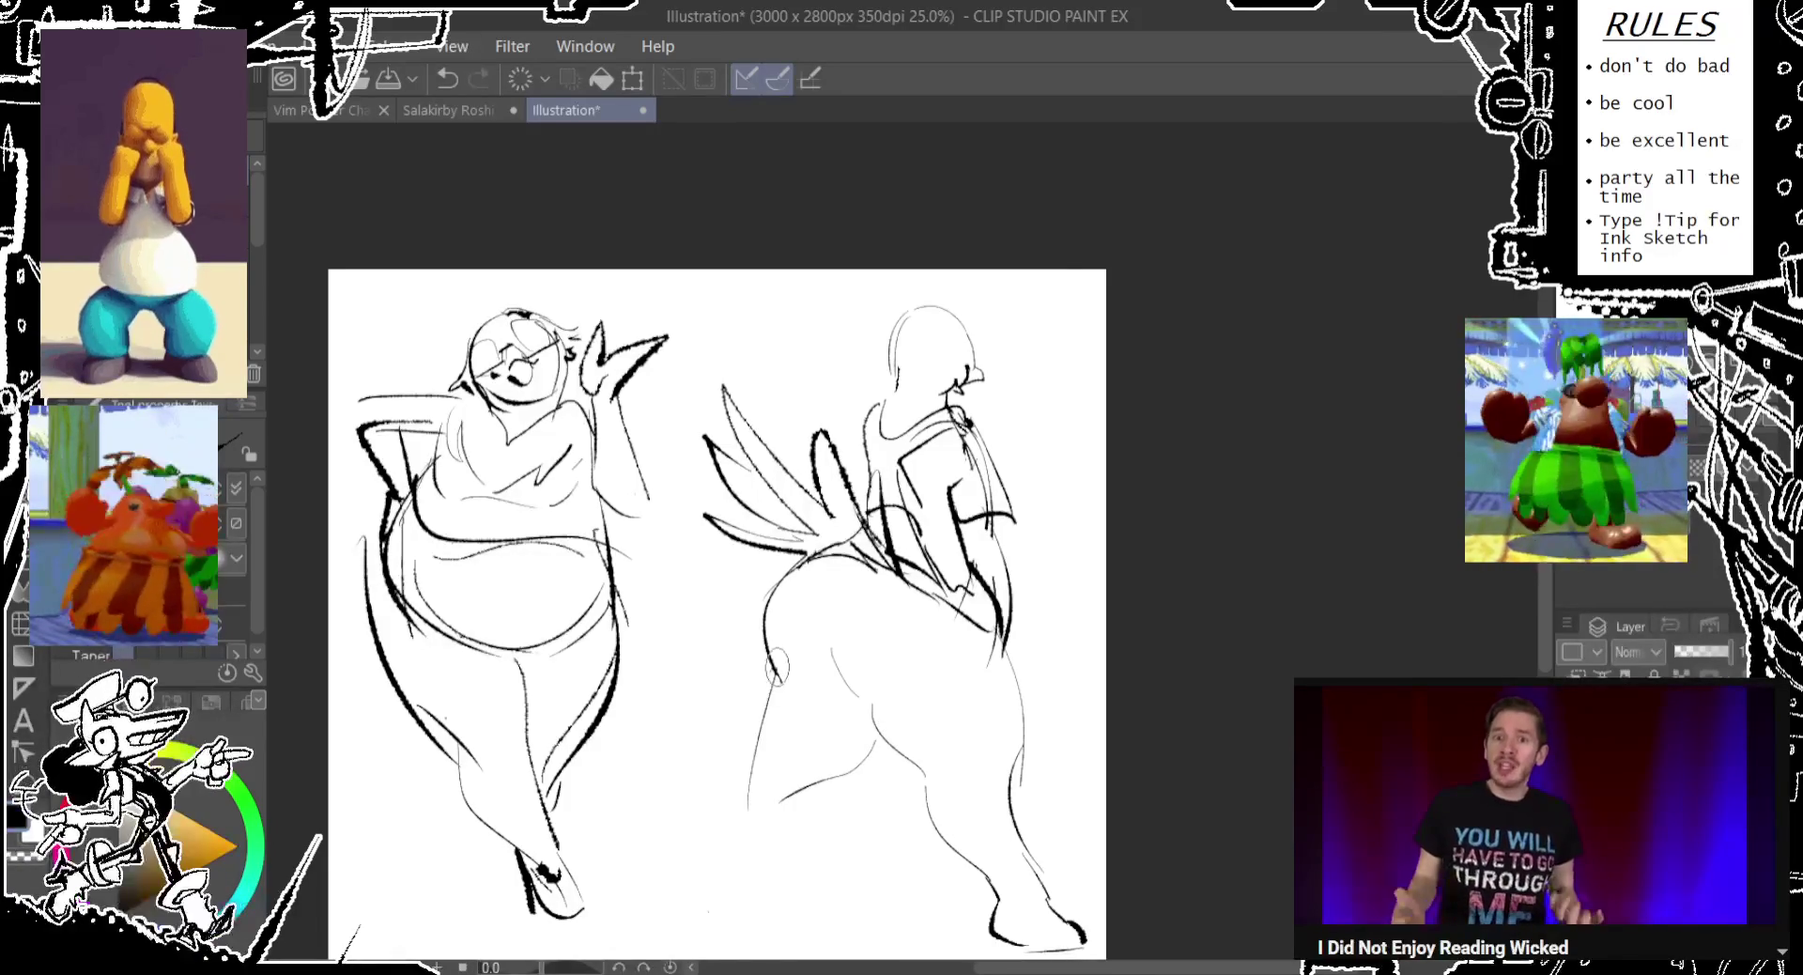
mouse_move(772, 697)
left_mouse_down()
mouse_move(742, 775)
mouse_move(887, 741)
mouse_move(746, 897)
left_mouse_up()
mouse_move(766, 742)
left_mouse_down()
mouse_move(700, 845)
mouse_move(709, 807)
left_mouse_up()
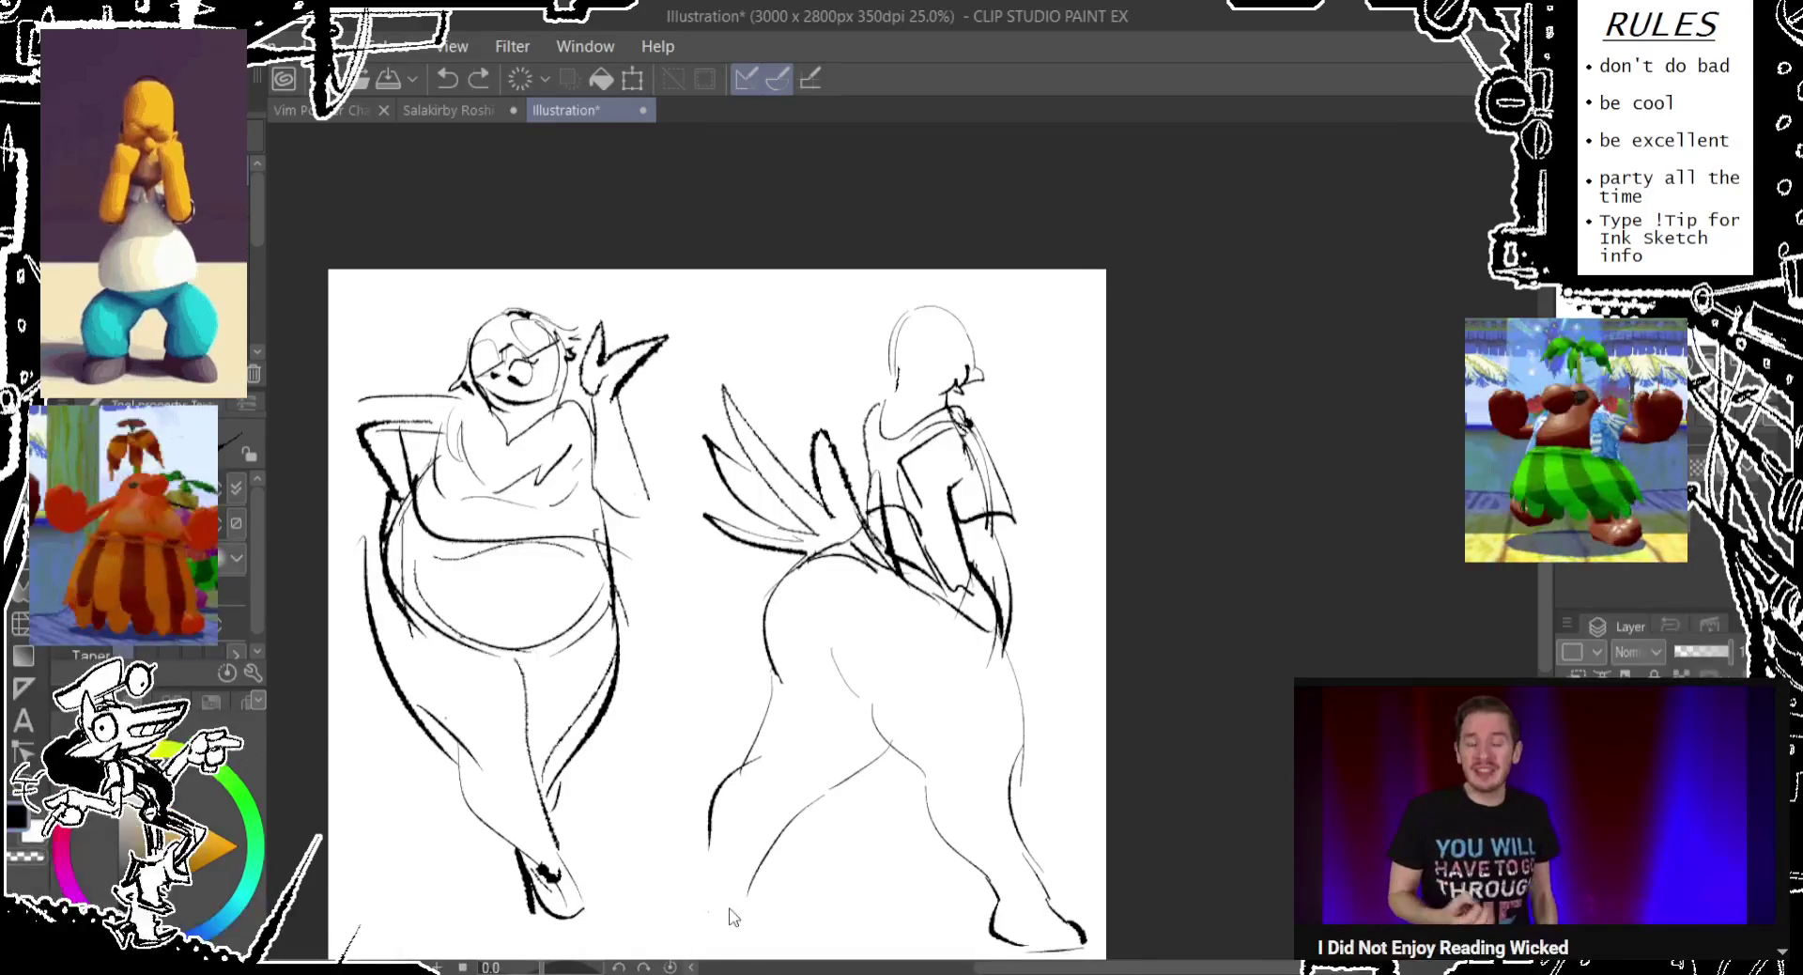
left_click_drag(740, 892, 785, 946)
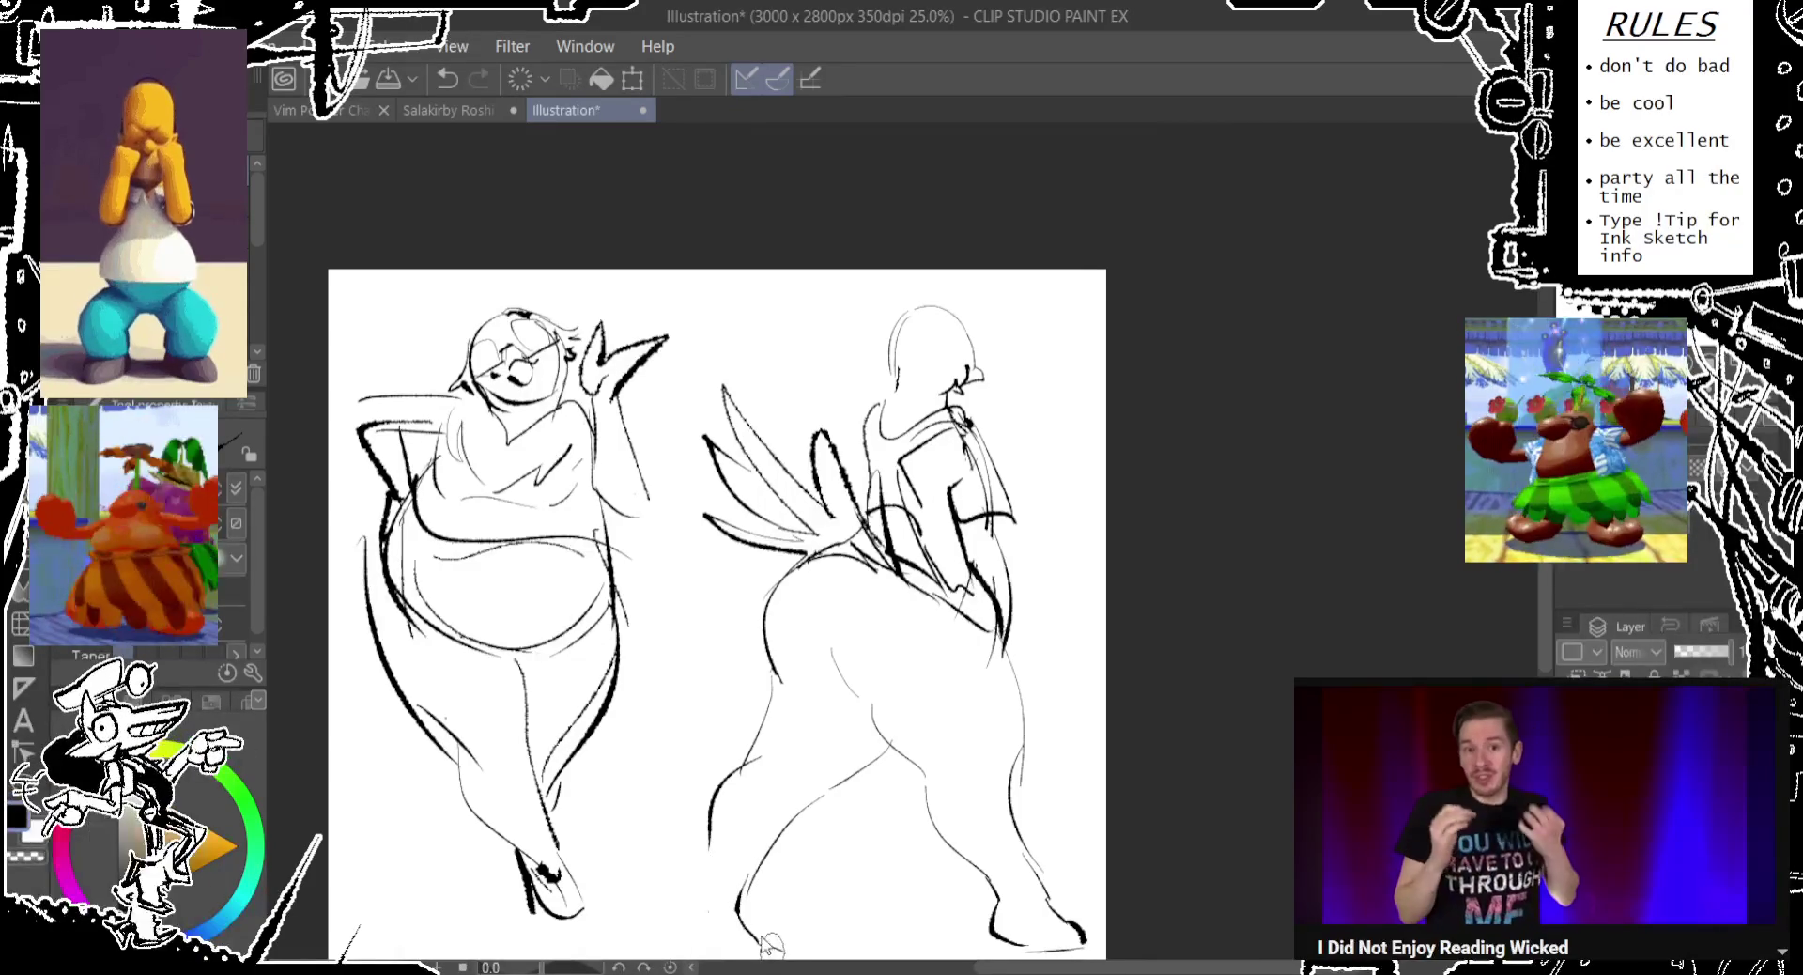
mouse_move(742, 947)
left_mouse_down()
mouse_move(675, 900)
mouse_move(712, 825)
left_mouse_up()
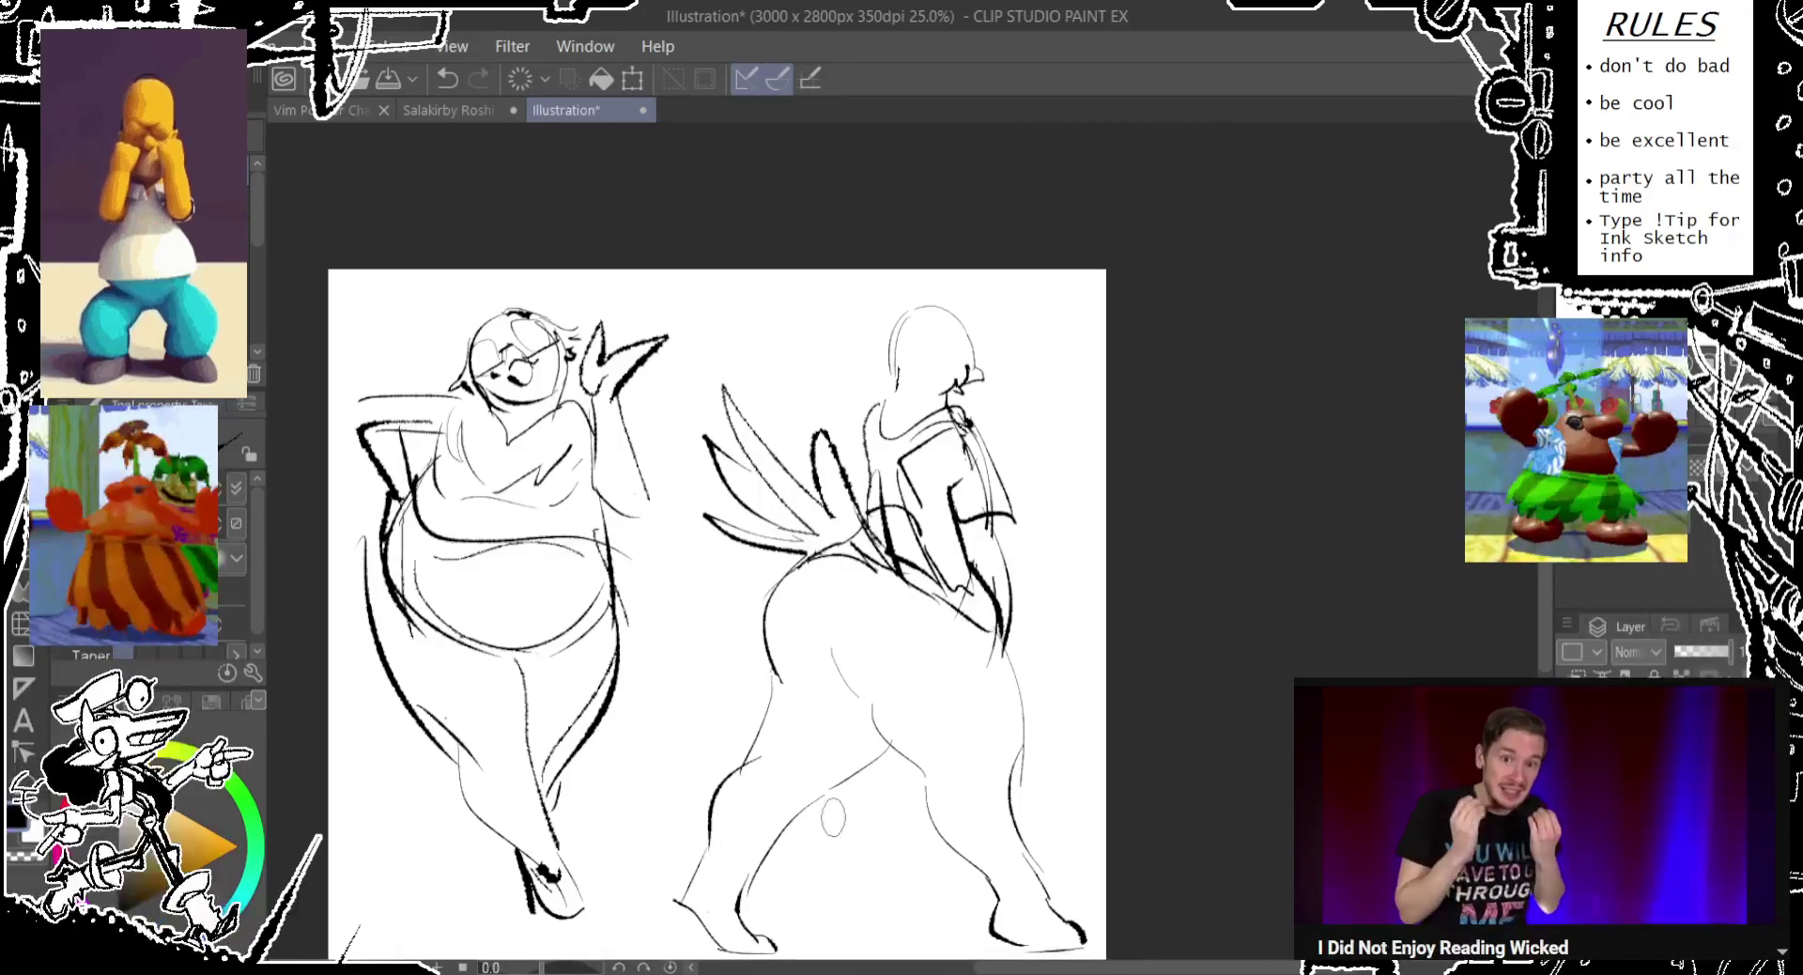
Erase the right figure's lower legs and feet.
left_click_drag(909, 665, 856, 641)
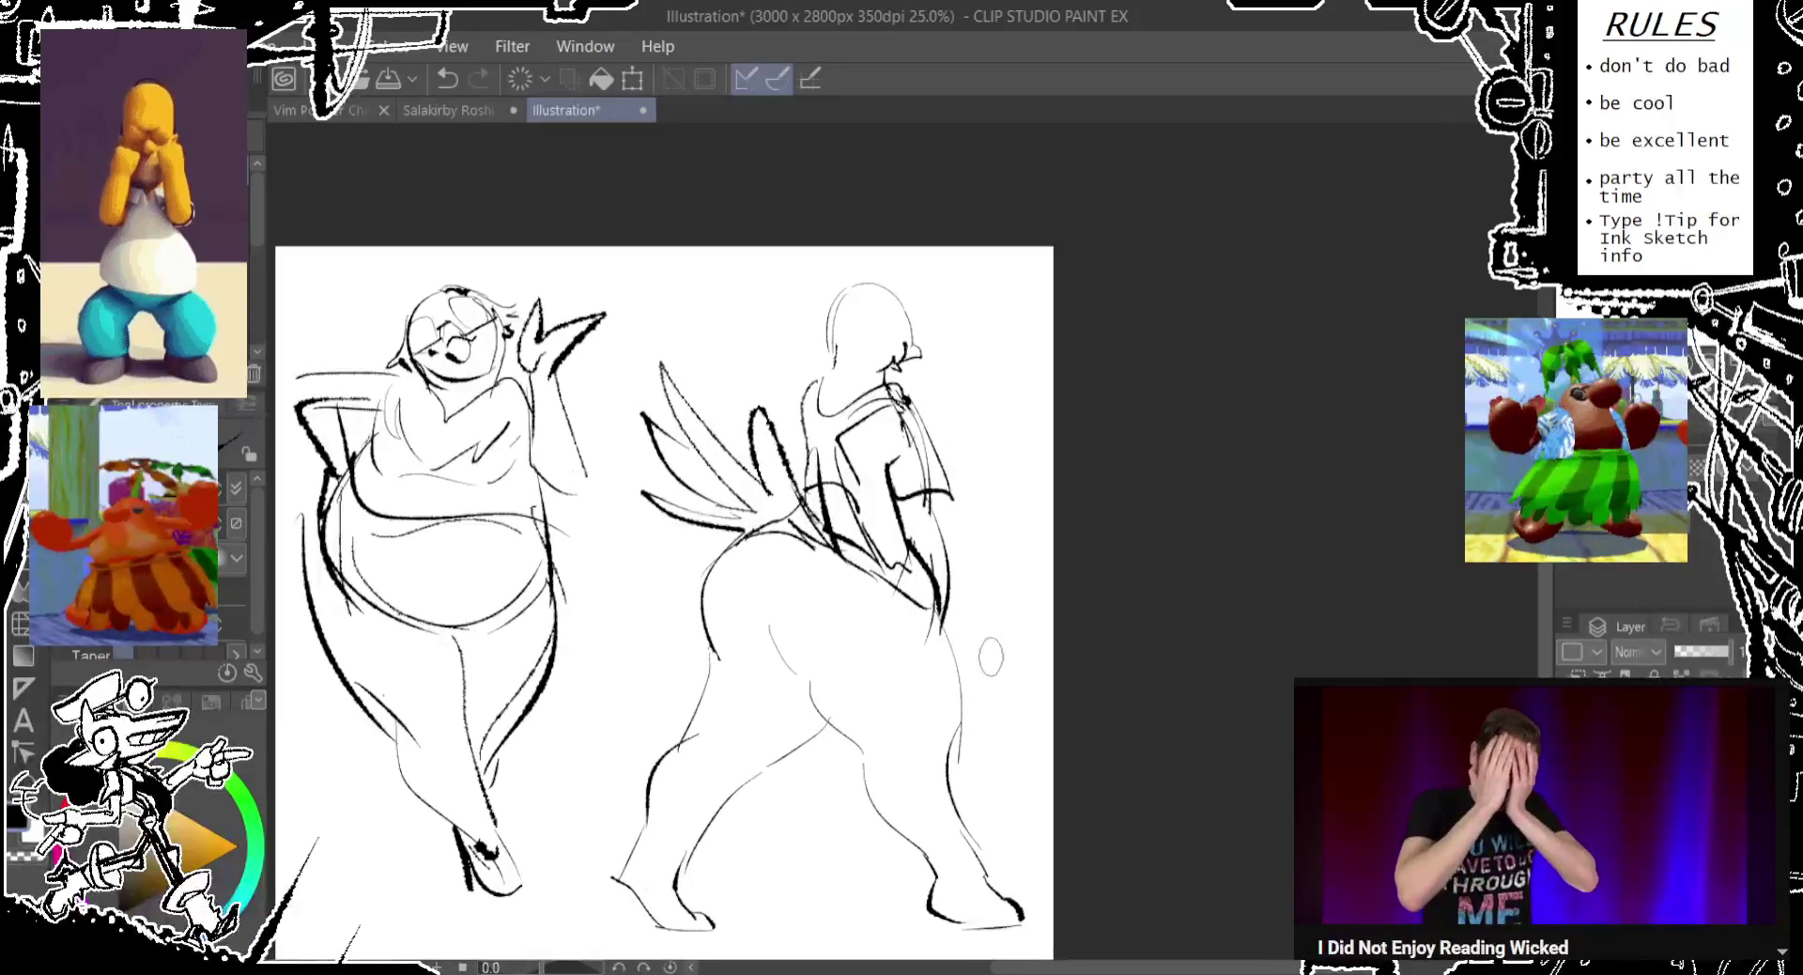
left_click_drag(986, 644, 957, 587)
left_click_drag(914, 807, 854, 731)
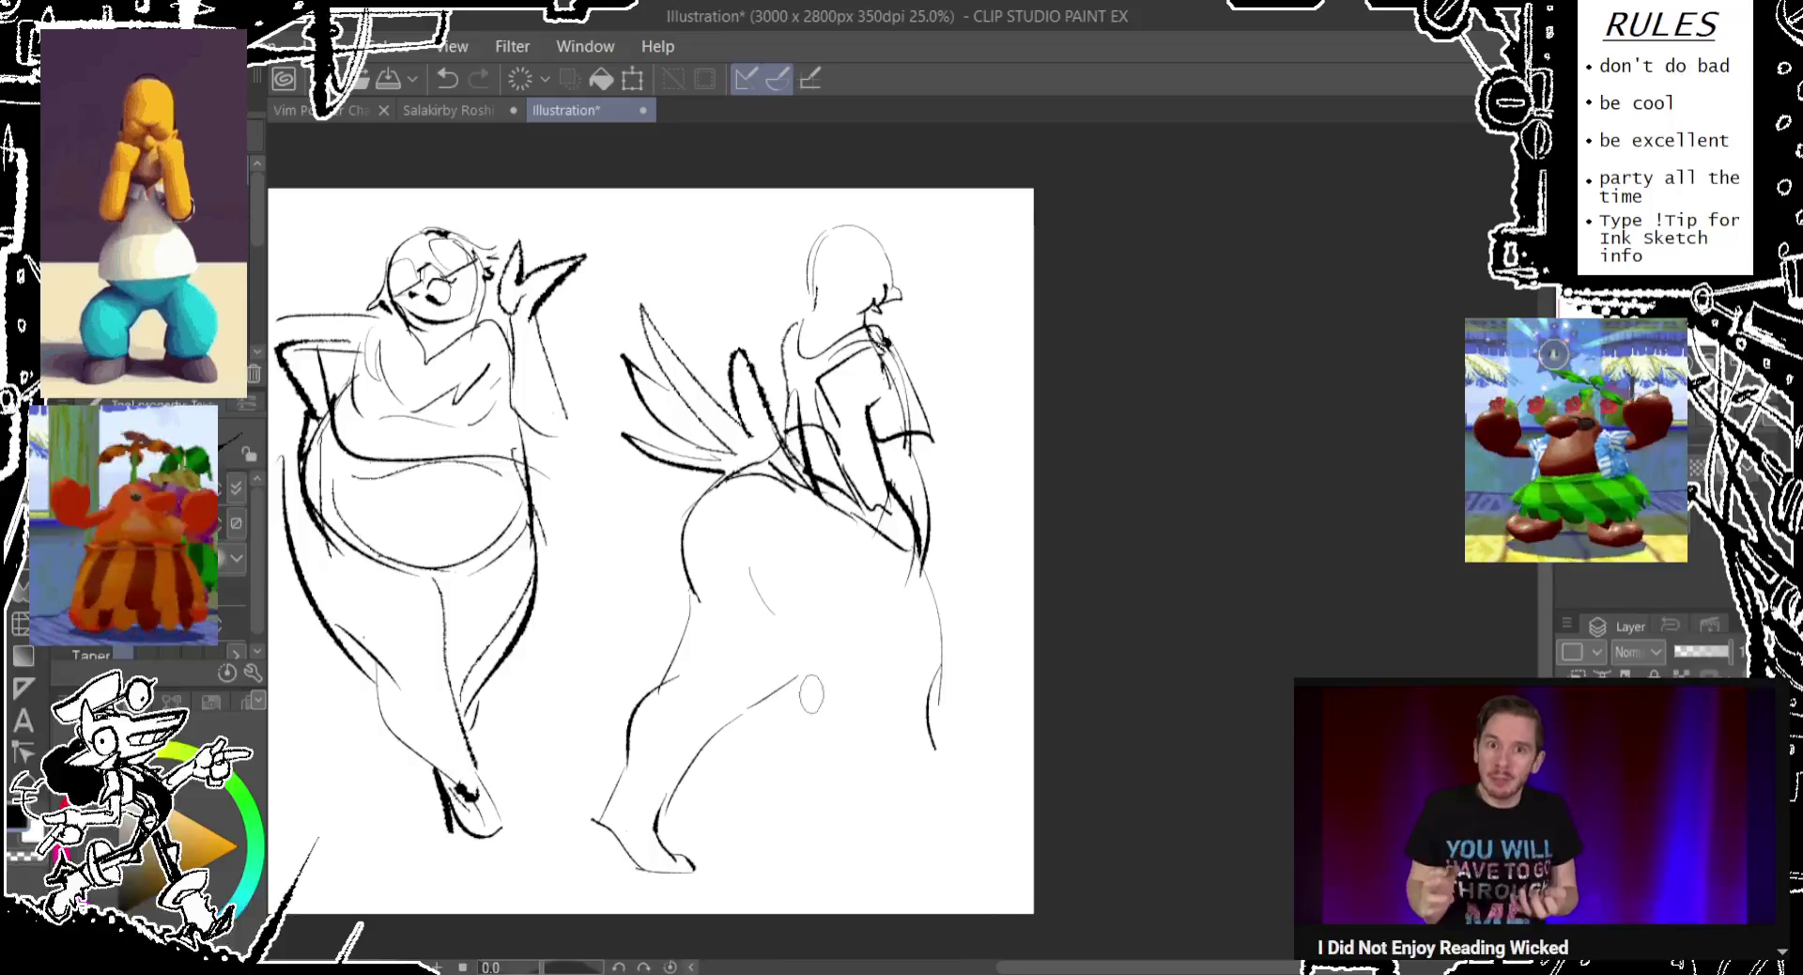
mouse_move(729, 830)
left_mouse_down()
mouse_move(765, 866)
mouse_move(657, 677)
mouse_move(914, 693)
mouse_move(930, 780)
left_mouse_up()
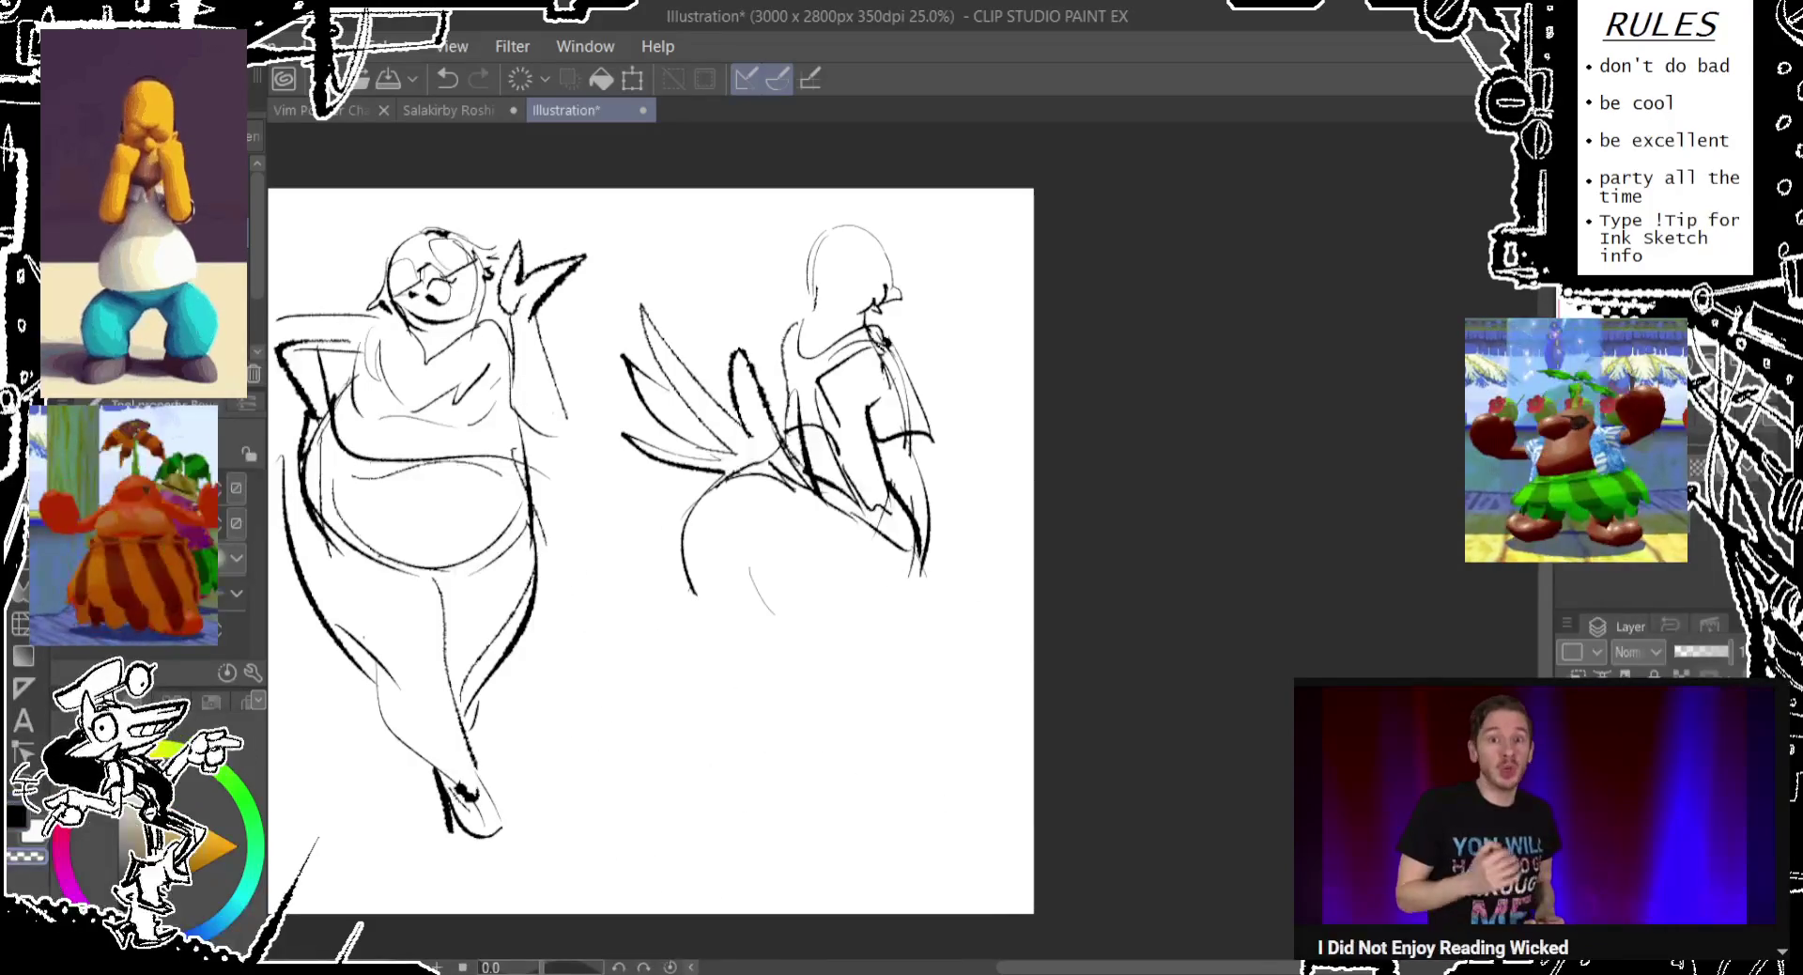
key("p")
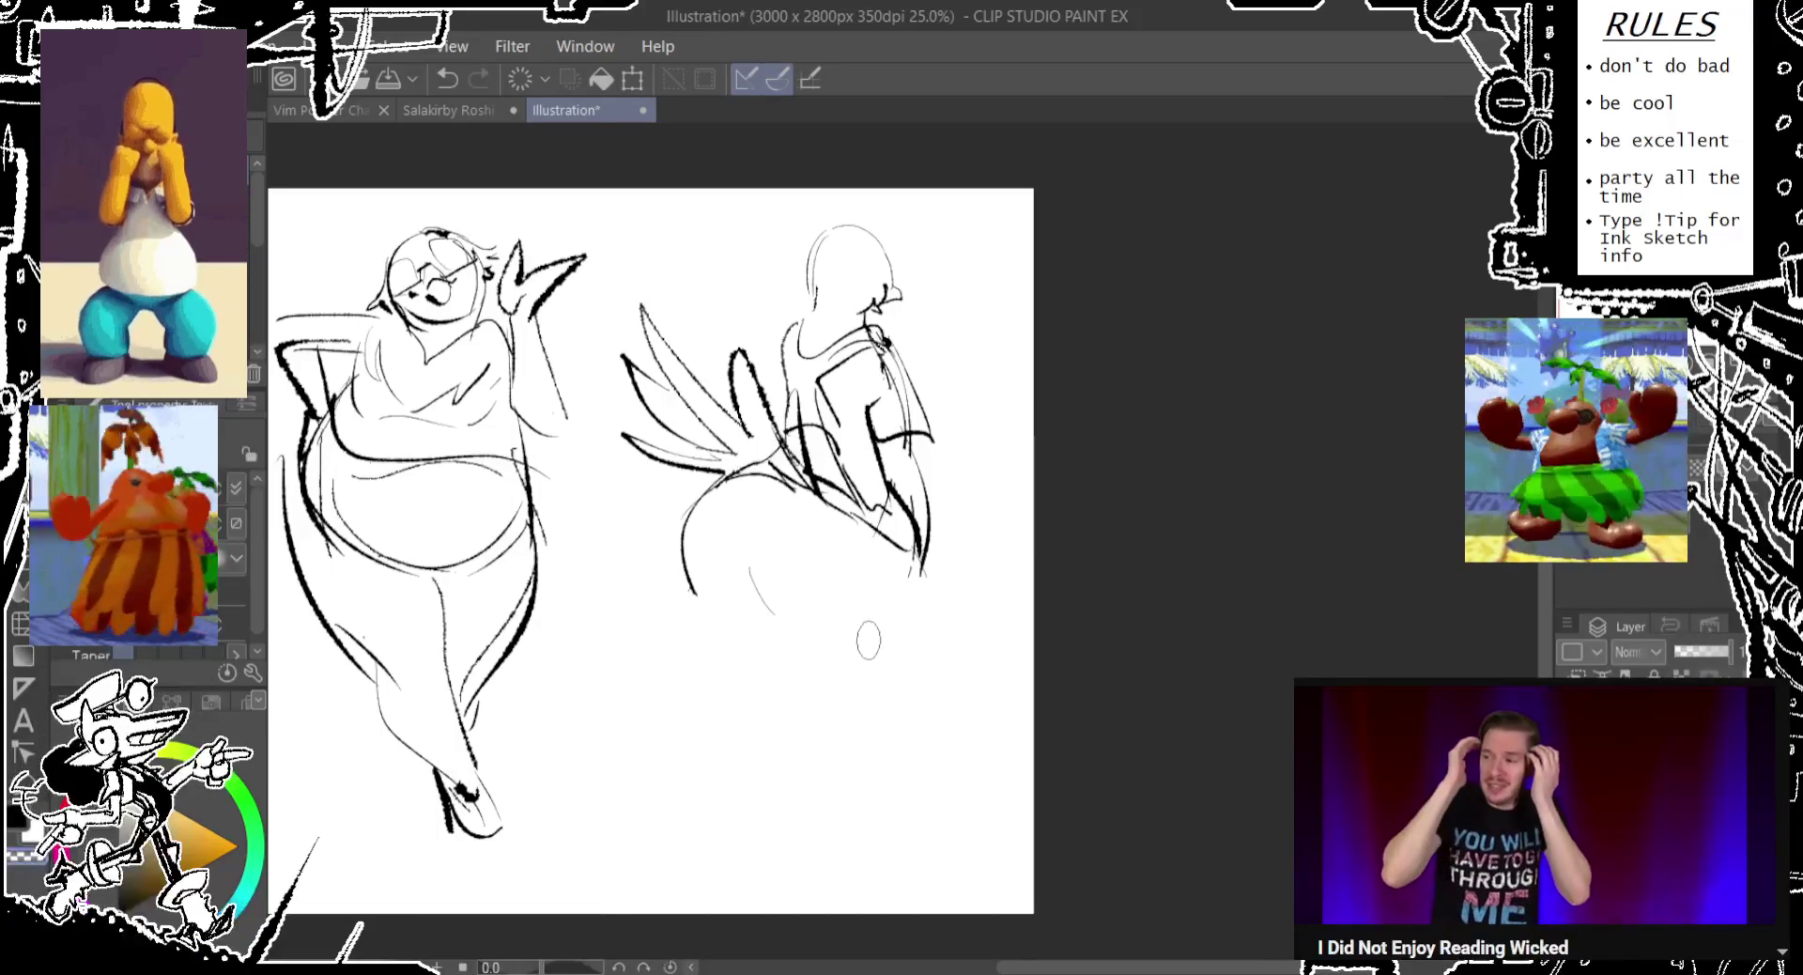
left_click_drag(923, 561, 883, 873)
key("ctrl+z")
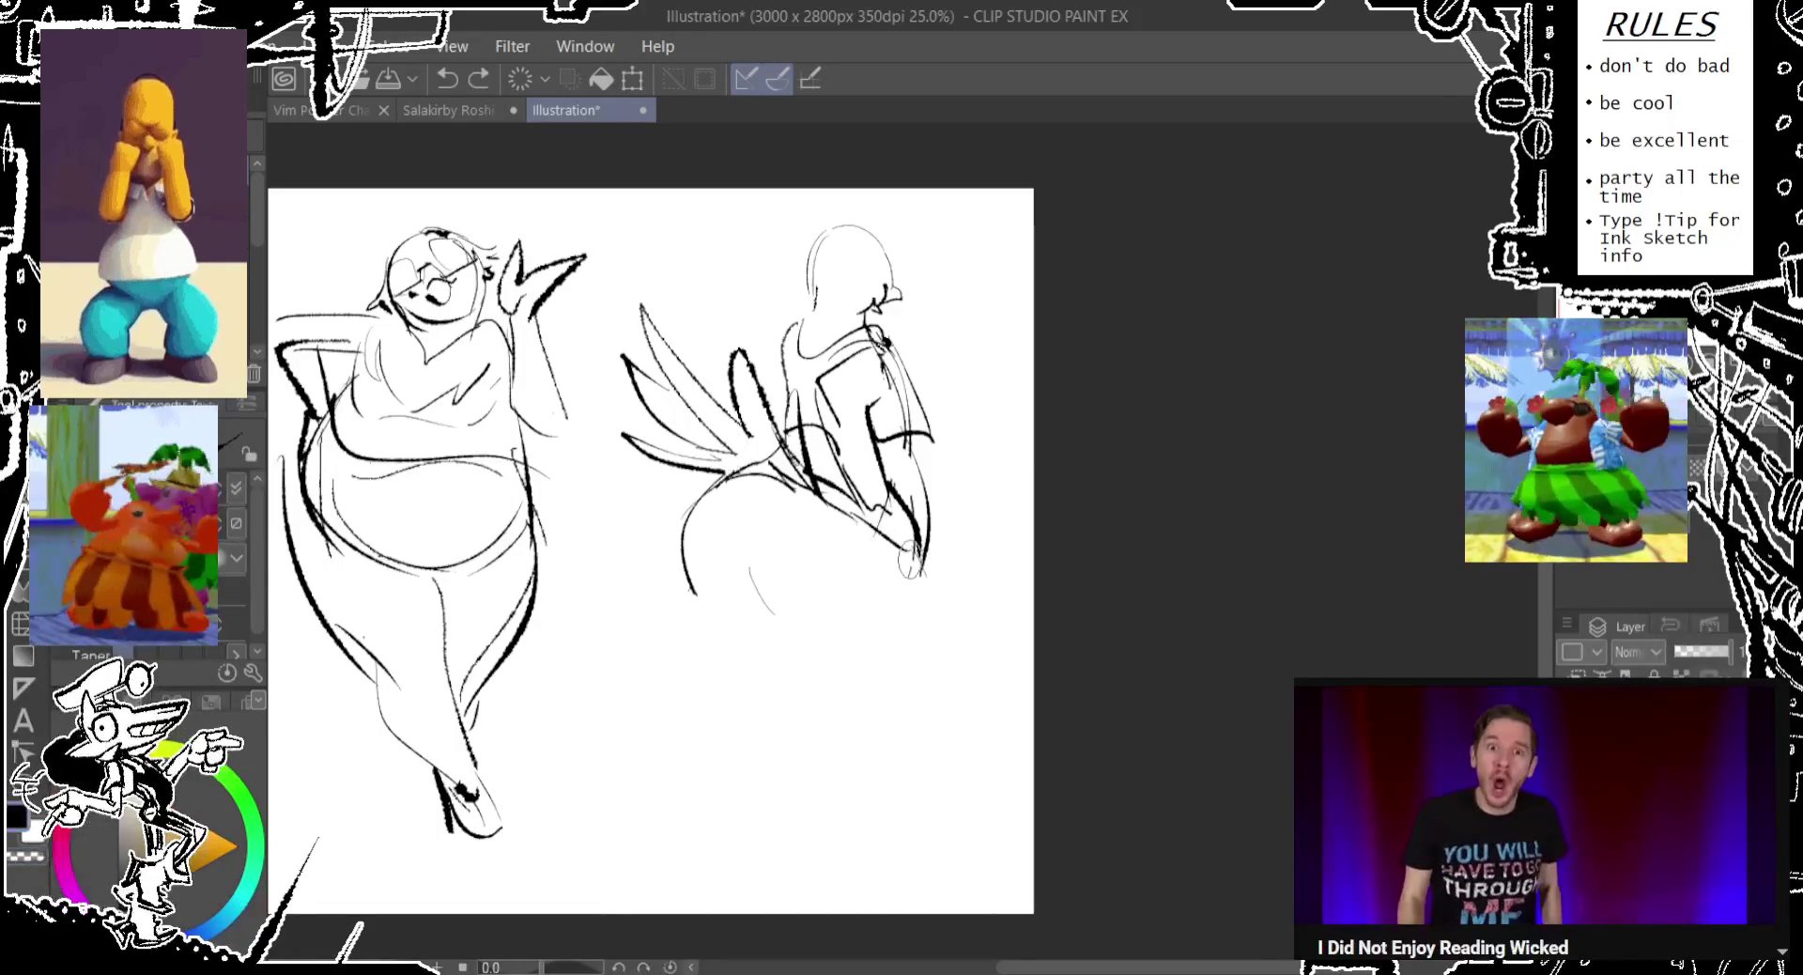
mouse_move(920, 563)
left_mouse_down()
mouse_move(930, 507)
mouse_move(922, 568)
left_mouse_up()
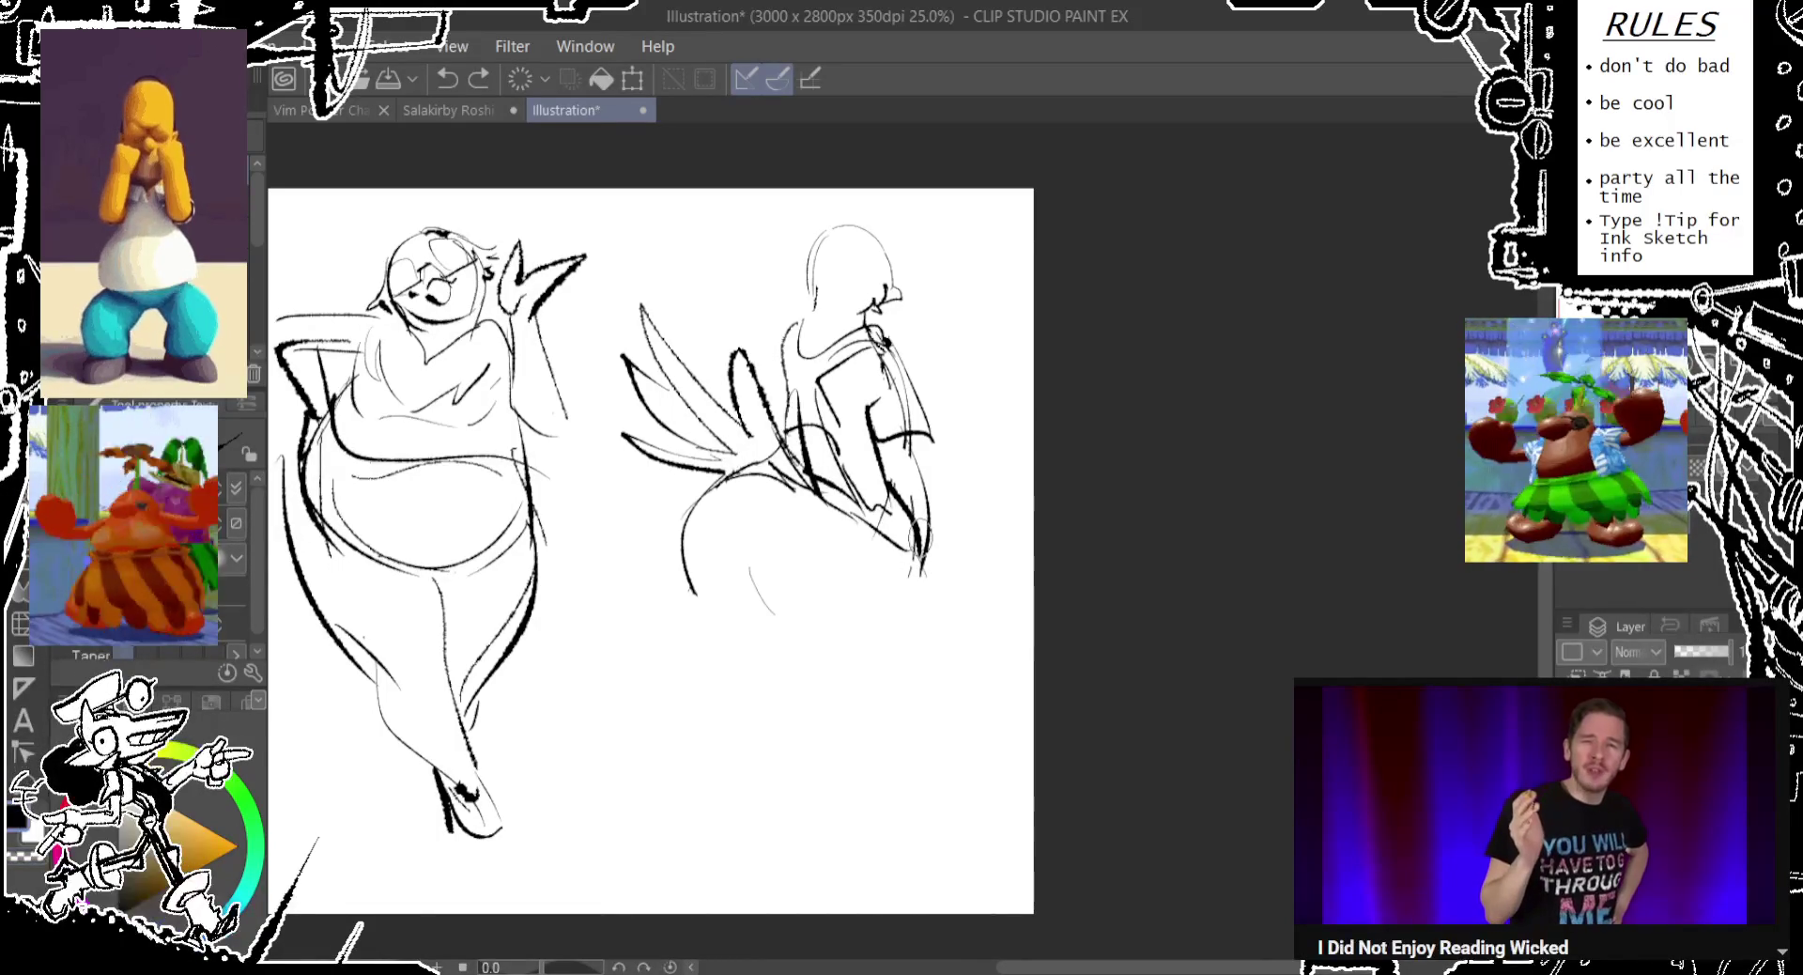
left_click_drag(925, 550, 909, 810)
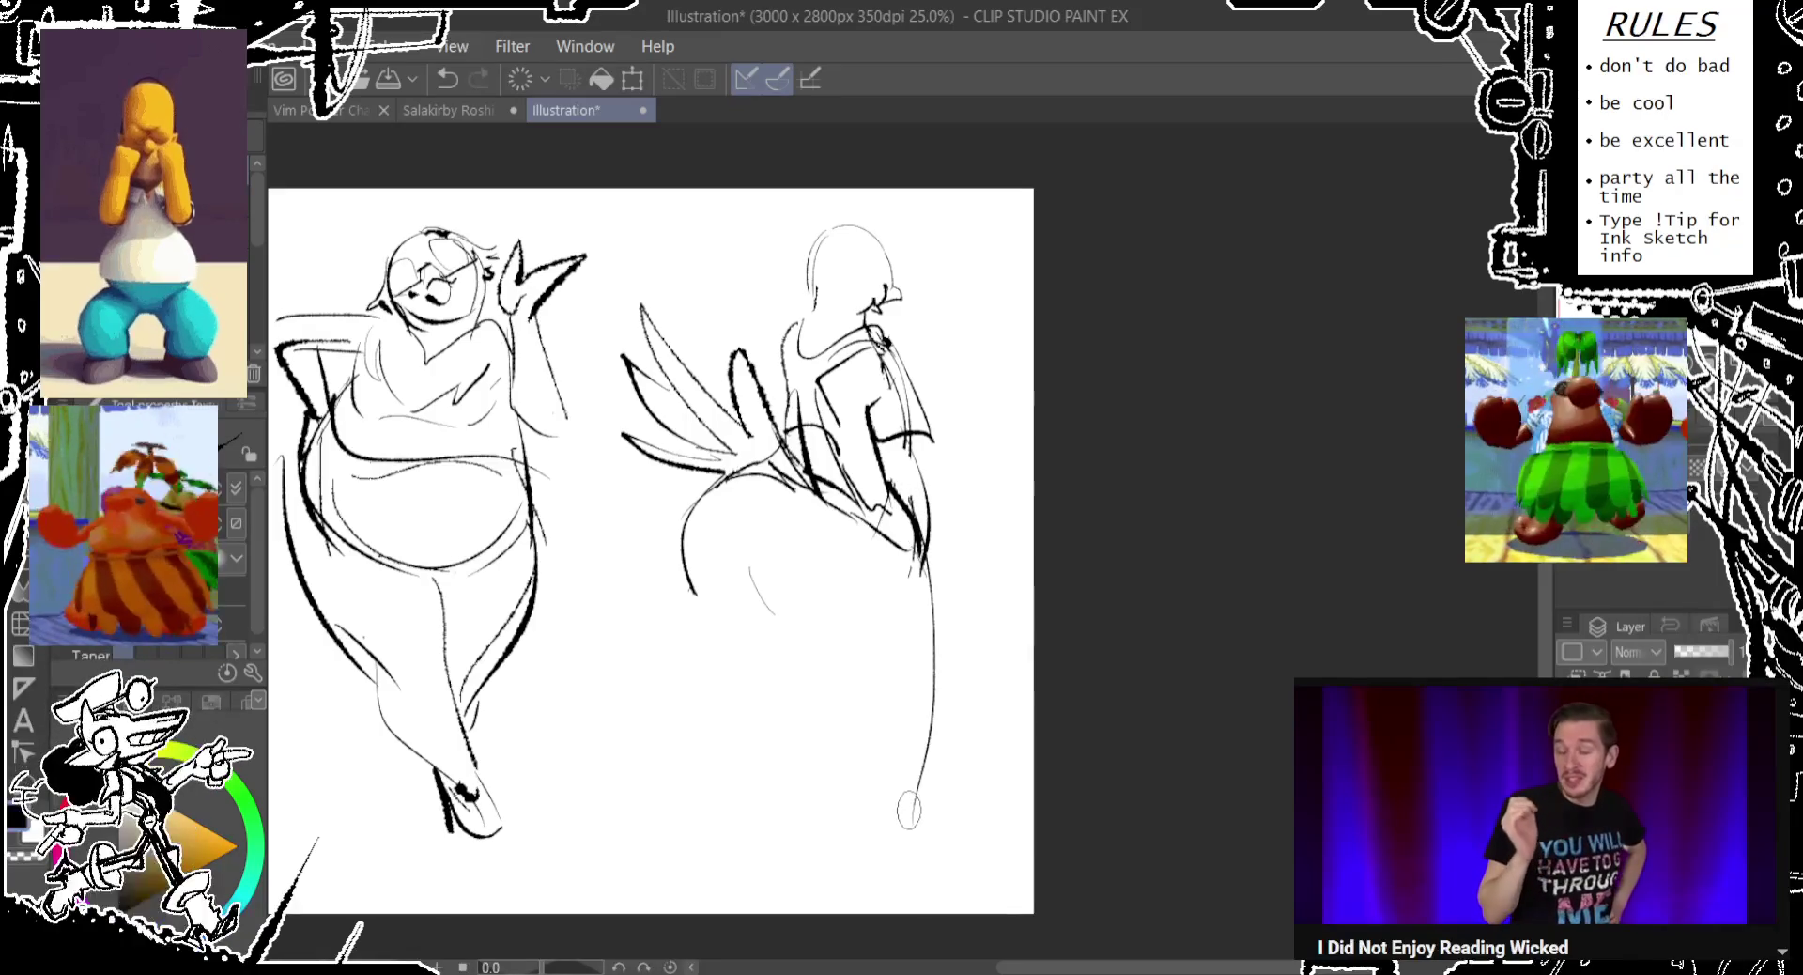
mouse_move(781, 629)
left_mouse_down()
mouse_move(850, 725)
mouse_move(902, 864)
left_mouse_up()
mouse_move(869, 803)
left_mouse_down()
mouse_move(893, 843)
mouse_move(944, 868)
mouse_move(904, 862)
left_mouse_up()
left_click_drag(756, 584, 723, 742)
key("ctrl+z")
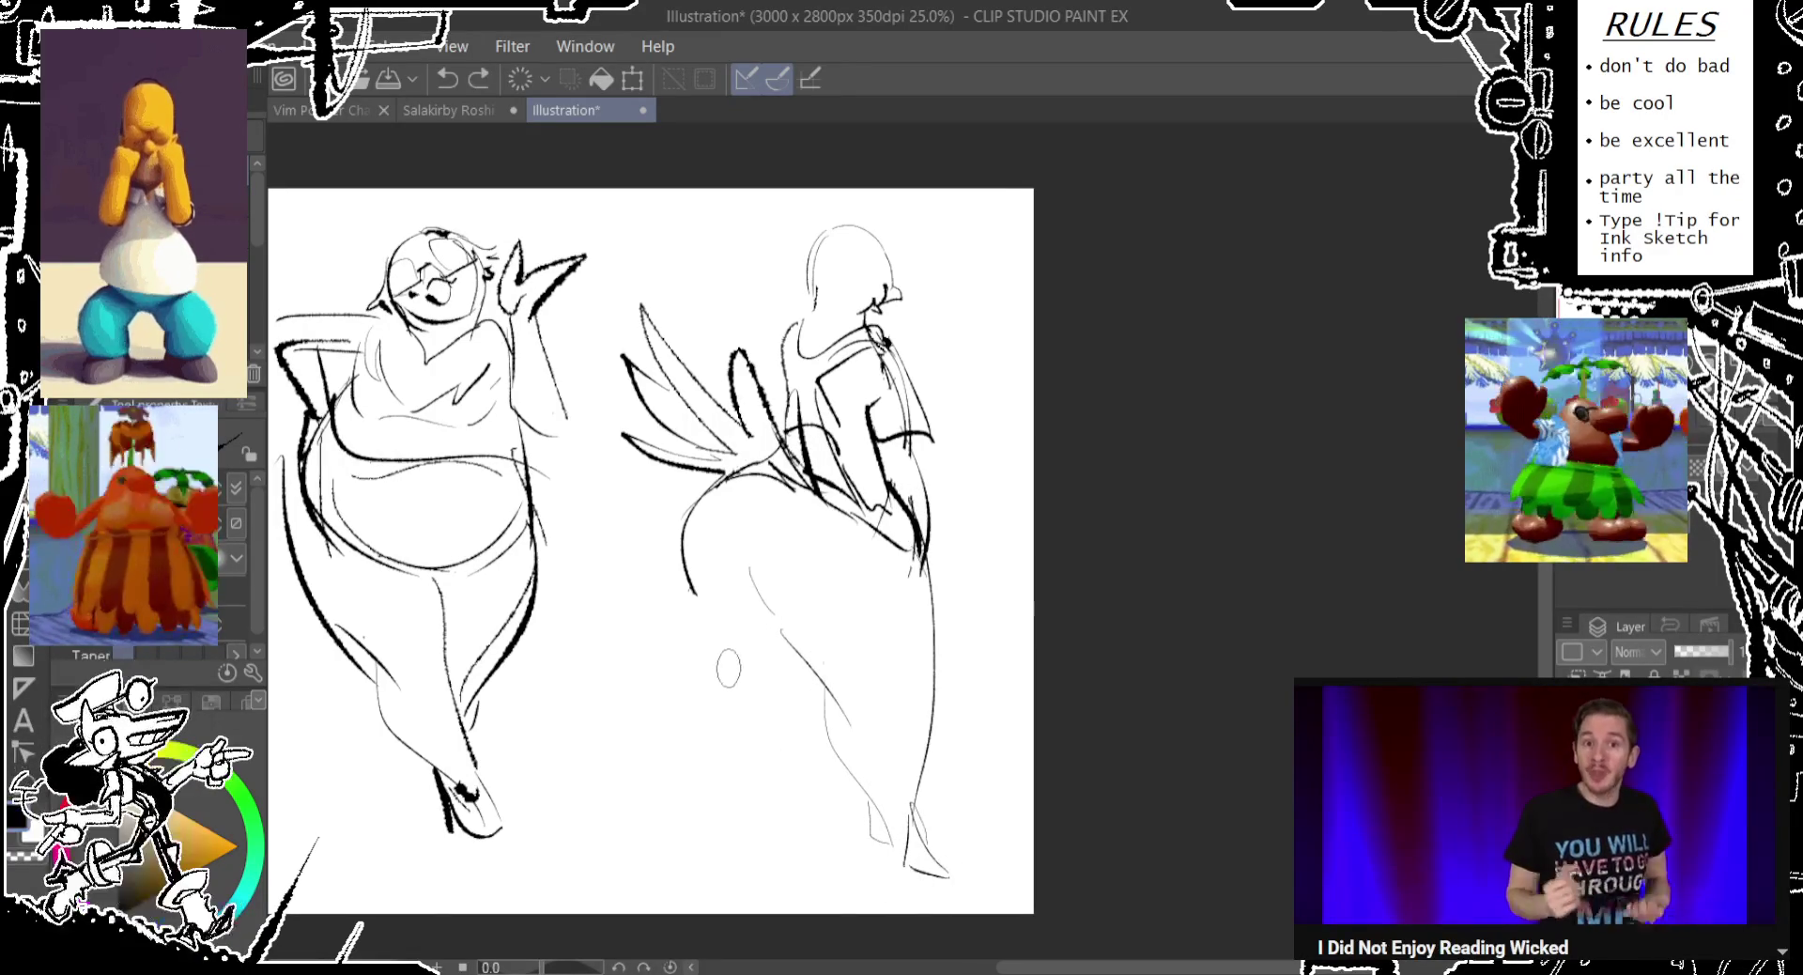
left_click_drag(873, 524, 751, 855)
key("ctrl+z")
left_click_drag(852, 561, 751, 824)
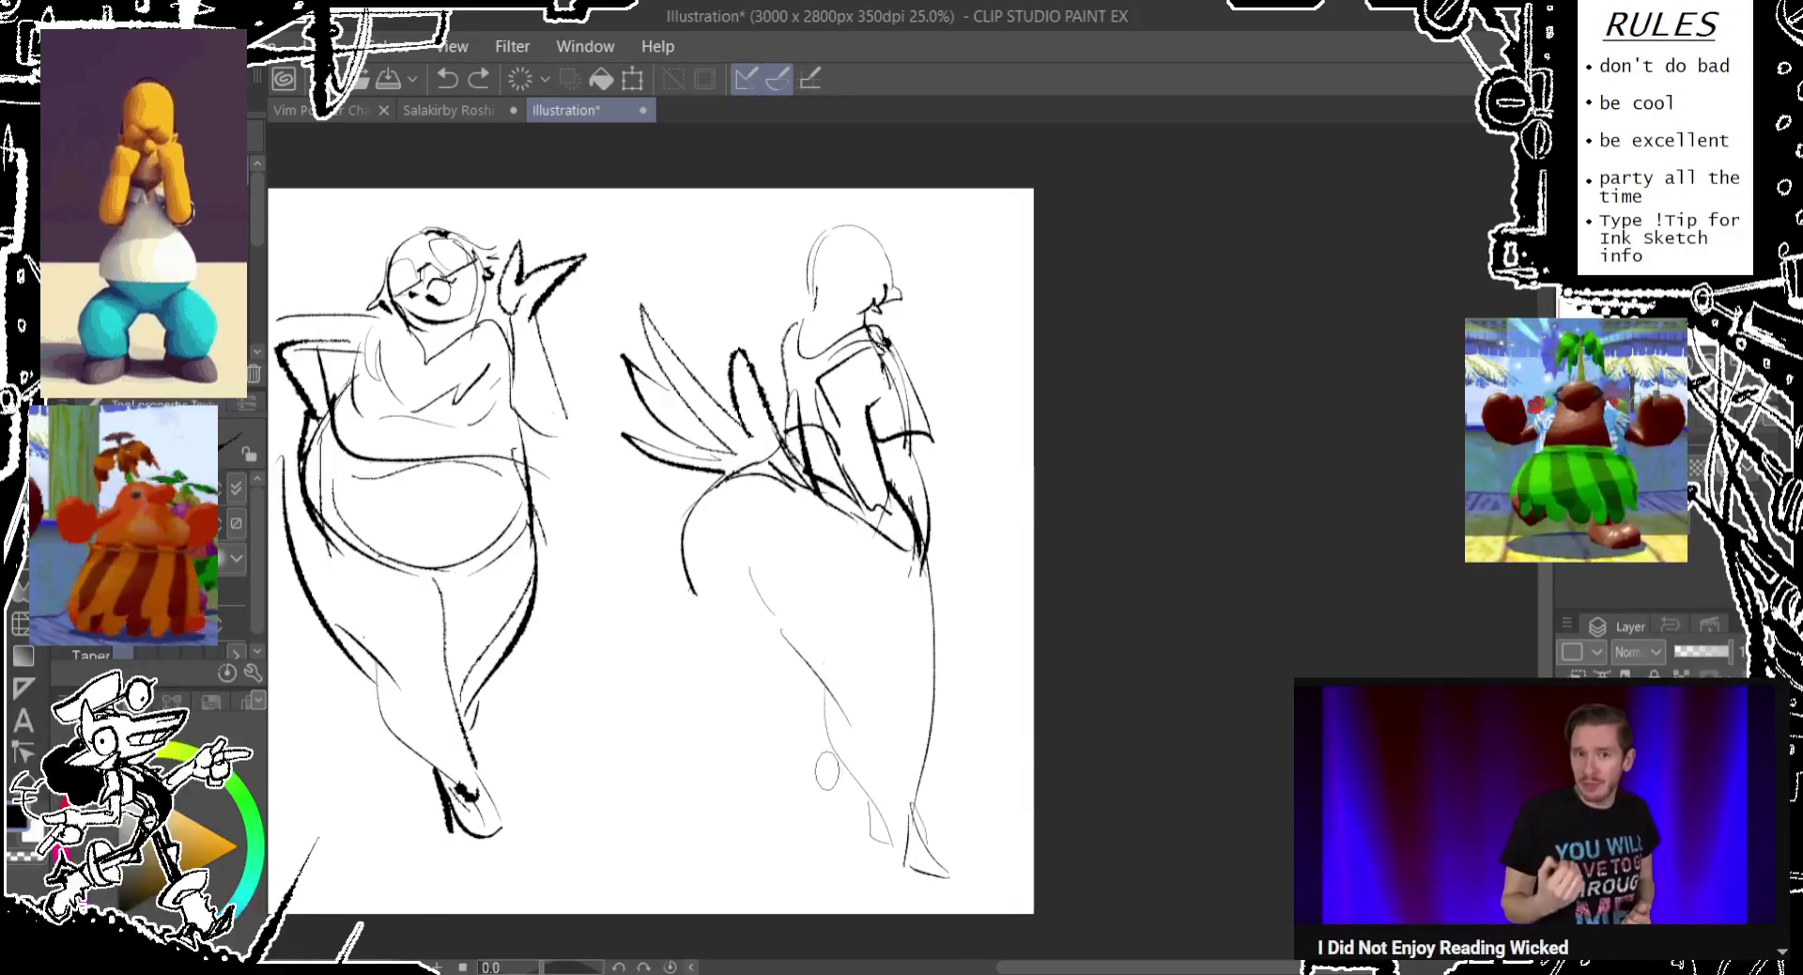
key("ctrl+z")
key("ctrl+z")
key("ctrl+z")
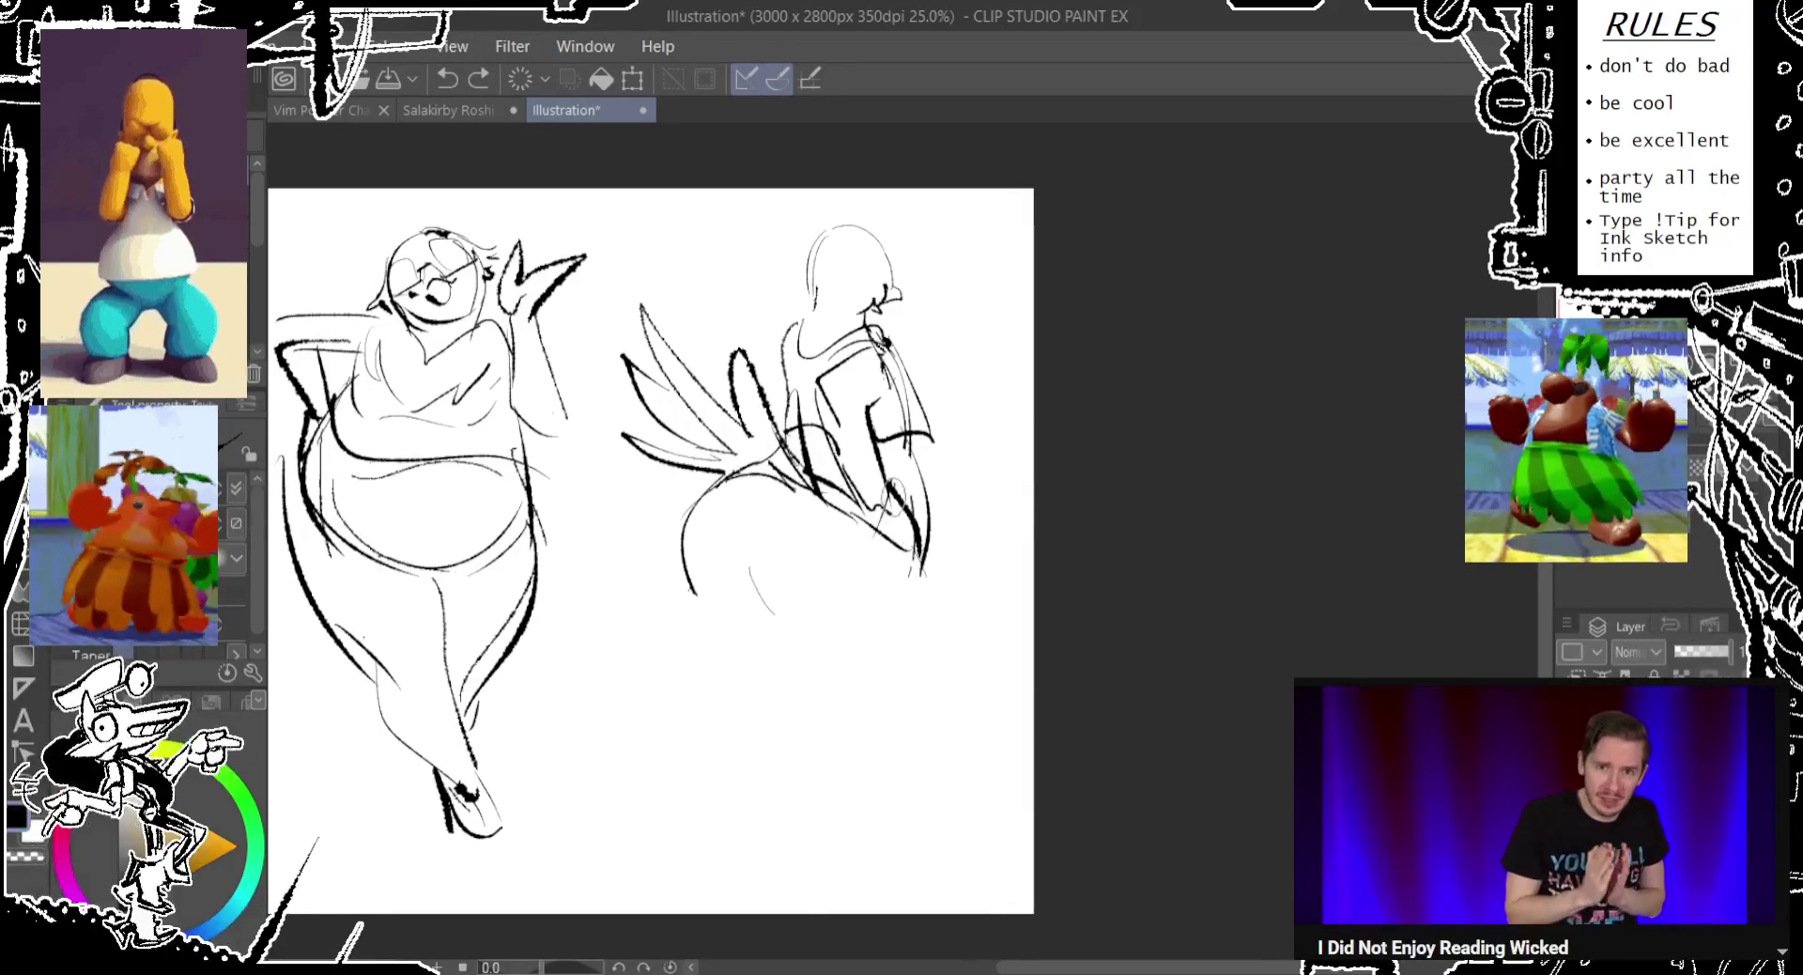
left_click_drag(919, 525, 791, 817)
key("ctrl+z")
left_click_drag(922, 563, 790, 808)
key("ctrl+z")
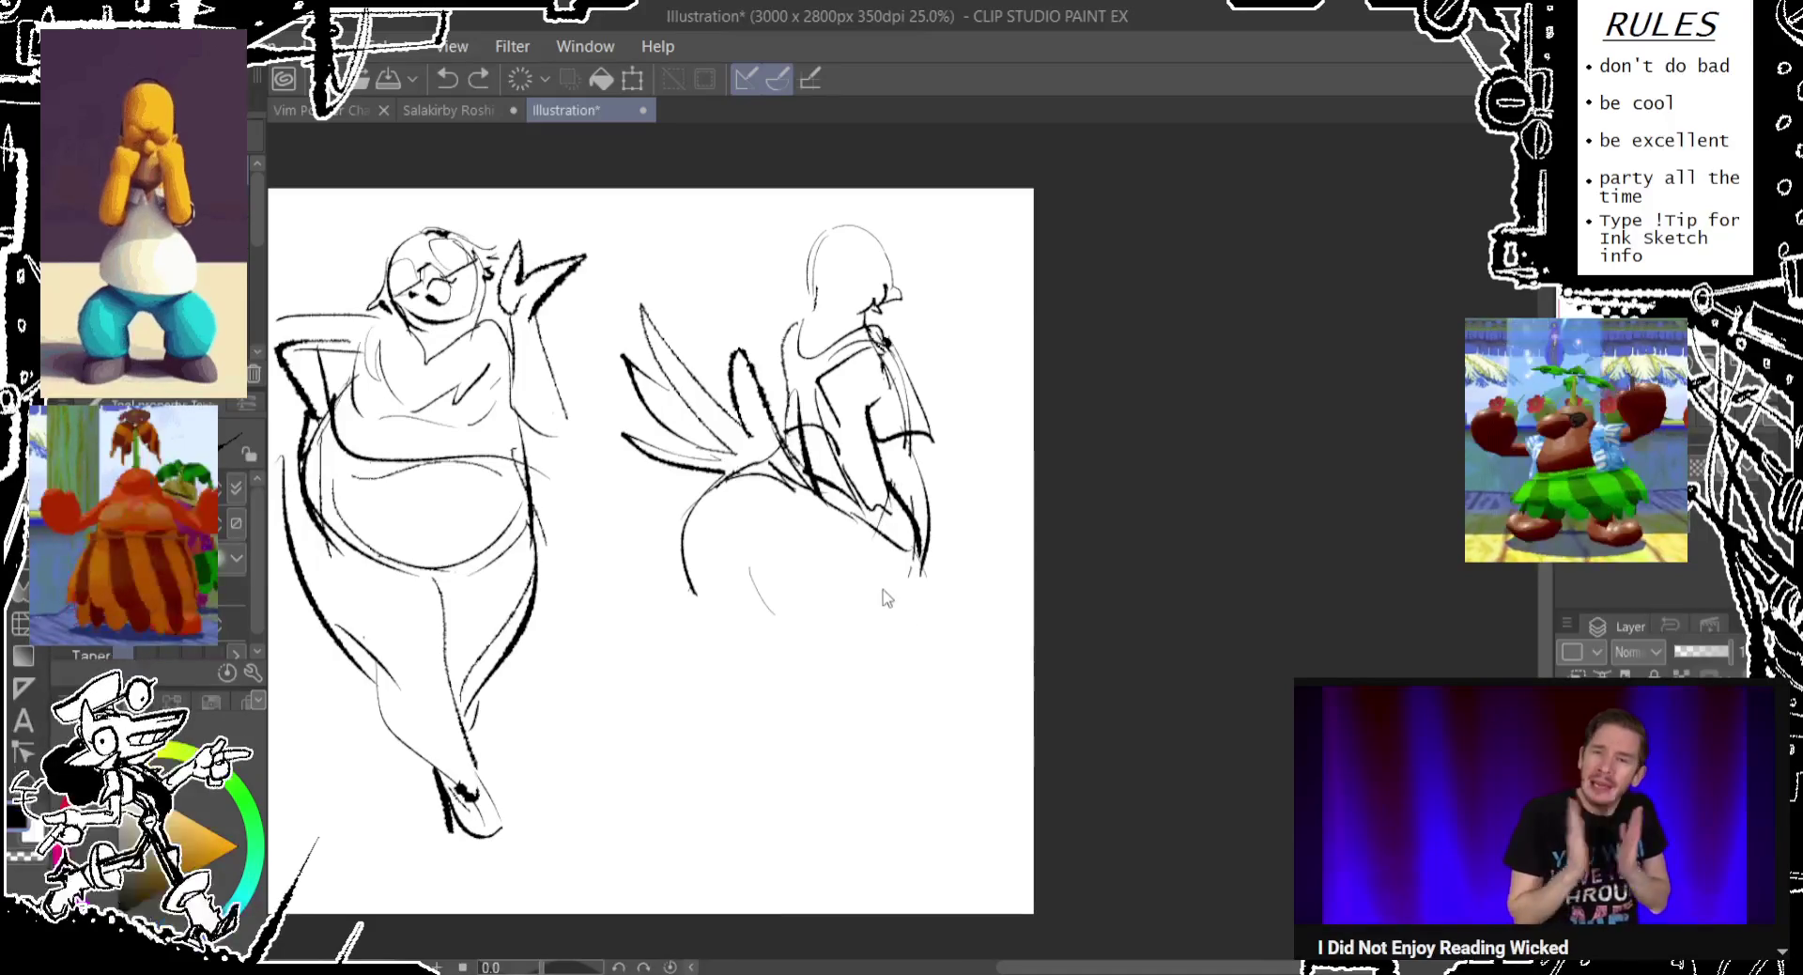
left_click_drag(751, 498, 846, 742)
key("ctrl+z")
mouse_move(749, 498)
left_mouse_down()
mouse_move(830, 706)
mouse_move(919, 806)
left_mouse_up()
left_click_drag(901, 516, 940, 817)
key("ctrl+z")
left_click_drag(901, 554, 956, 833)
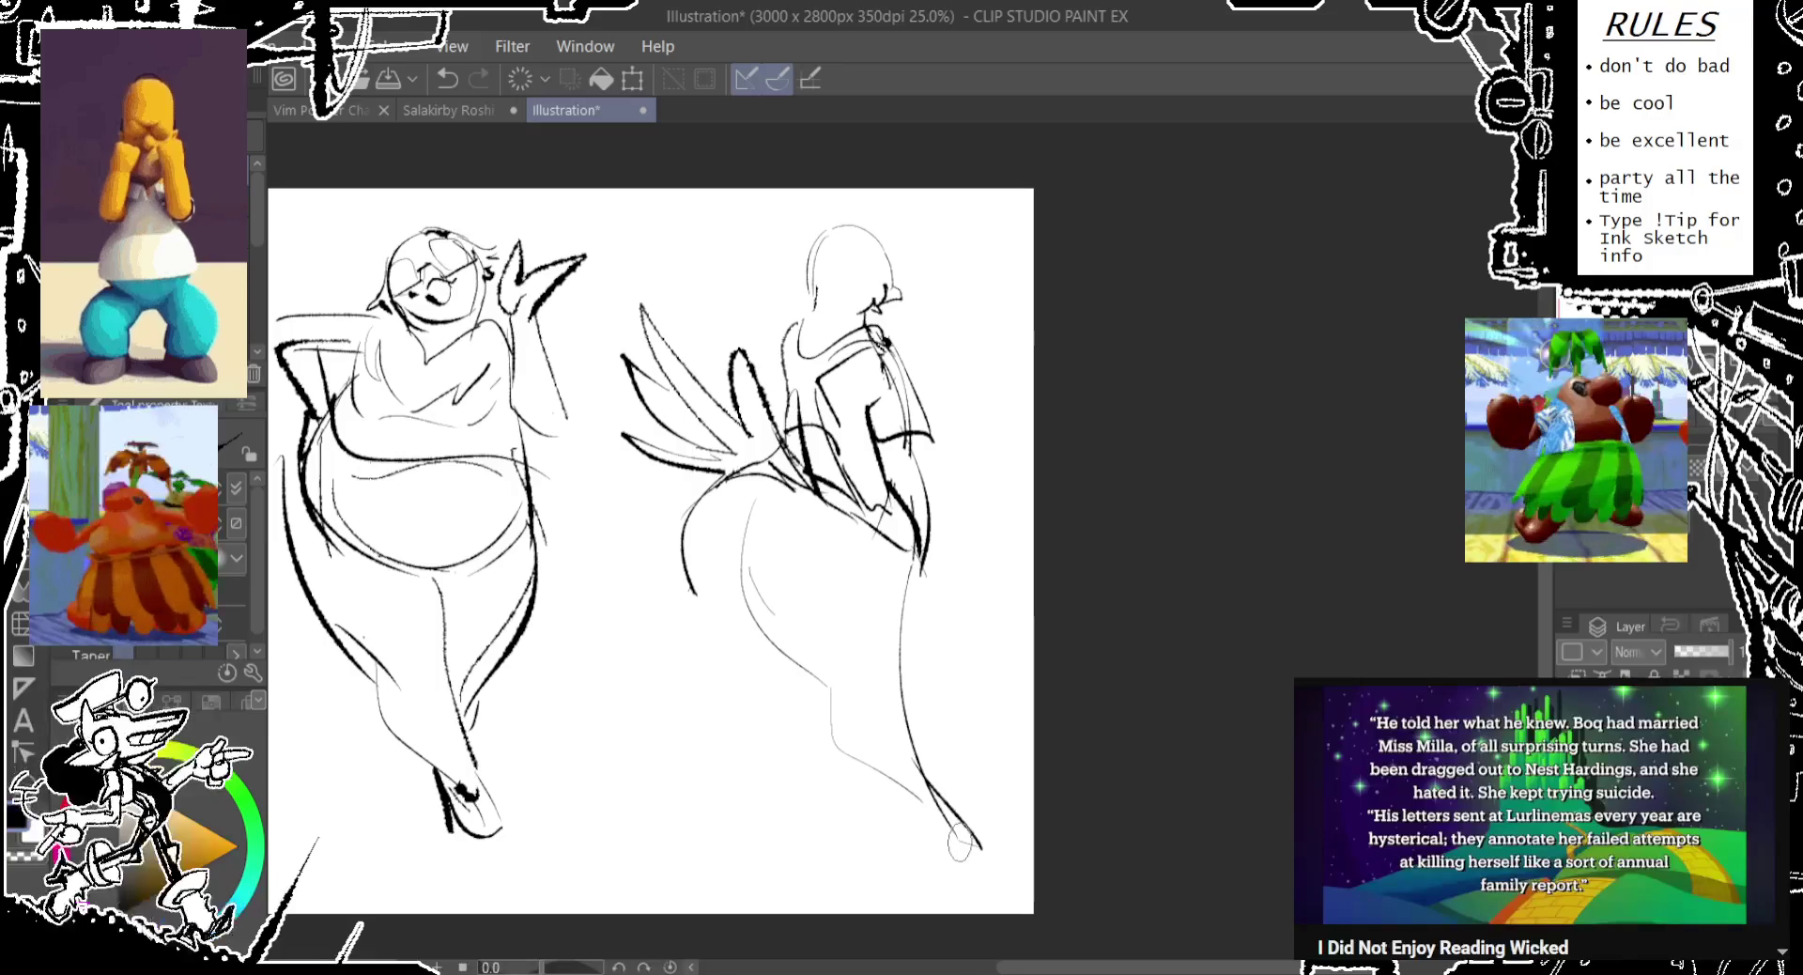
left_click_drag(855, 556, 681, 838)
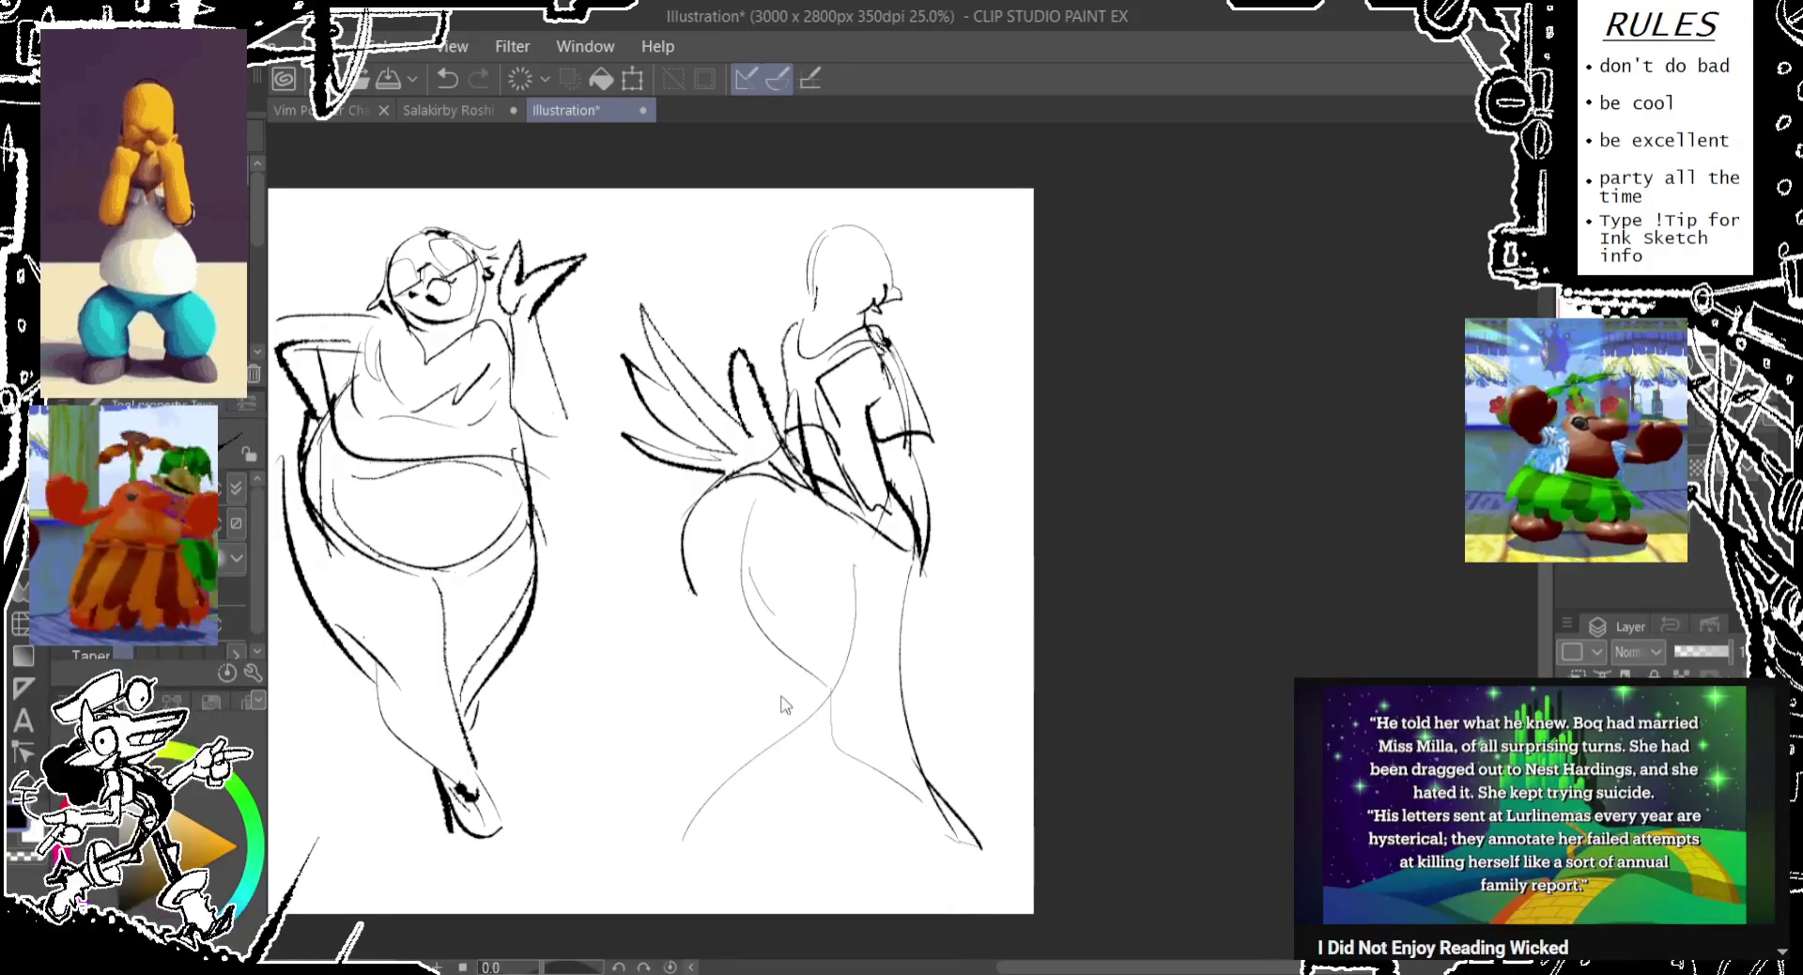
key("ctrl+z")
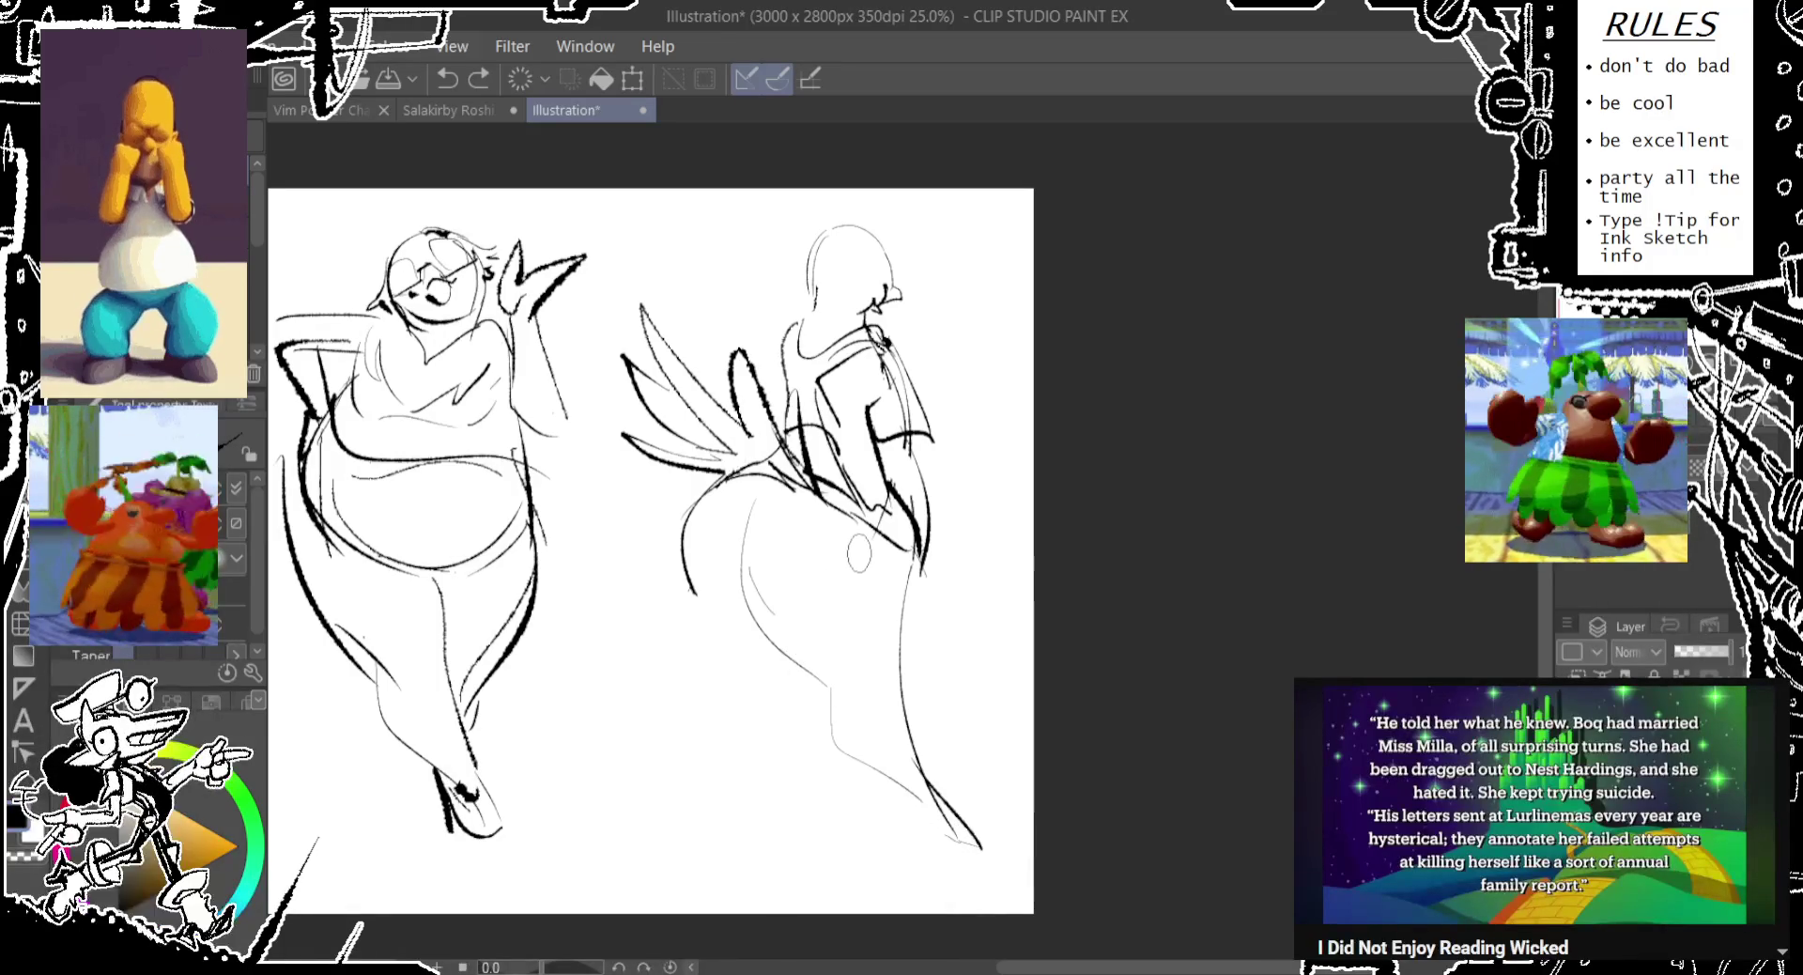
mouse_move(861, 550)
left_mouse_down()
mouse_move(734, 813)
mouse_move(723, 648)
left_mouse_up()
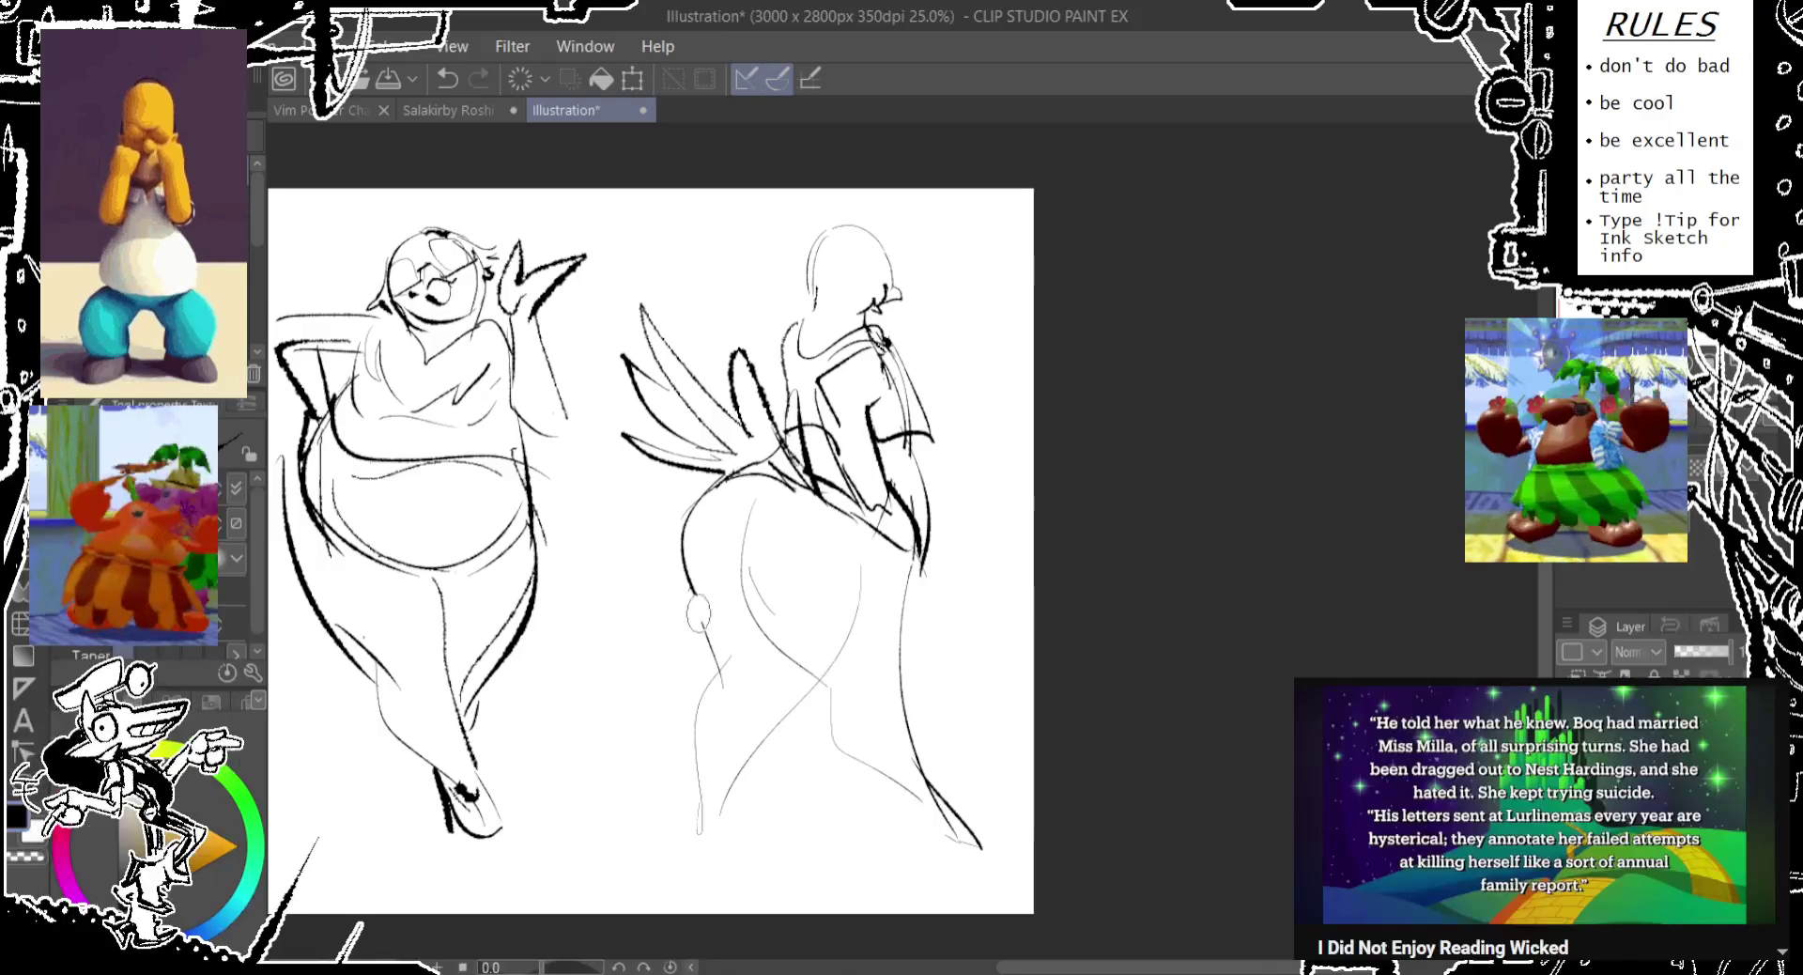
key("ctrl+z")
key("ctrl+z")
left_click_drag(848, 516, 685, 819)
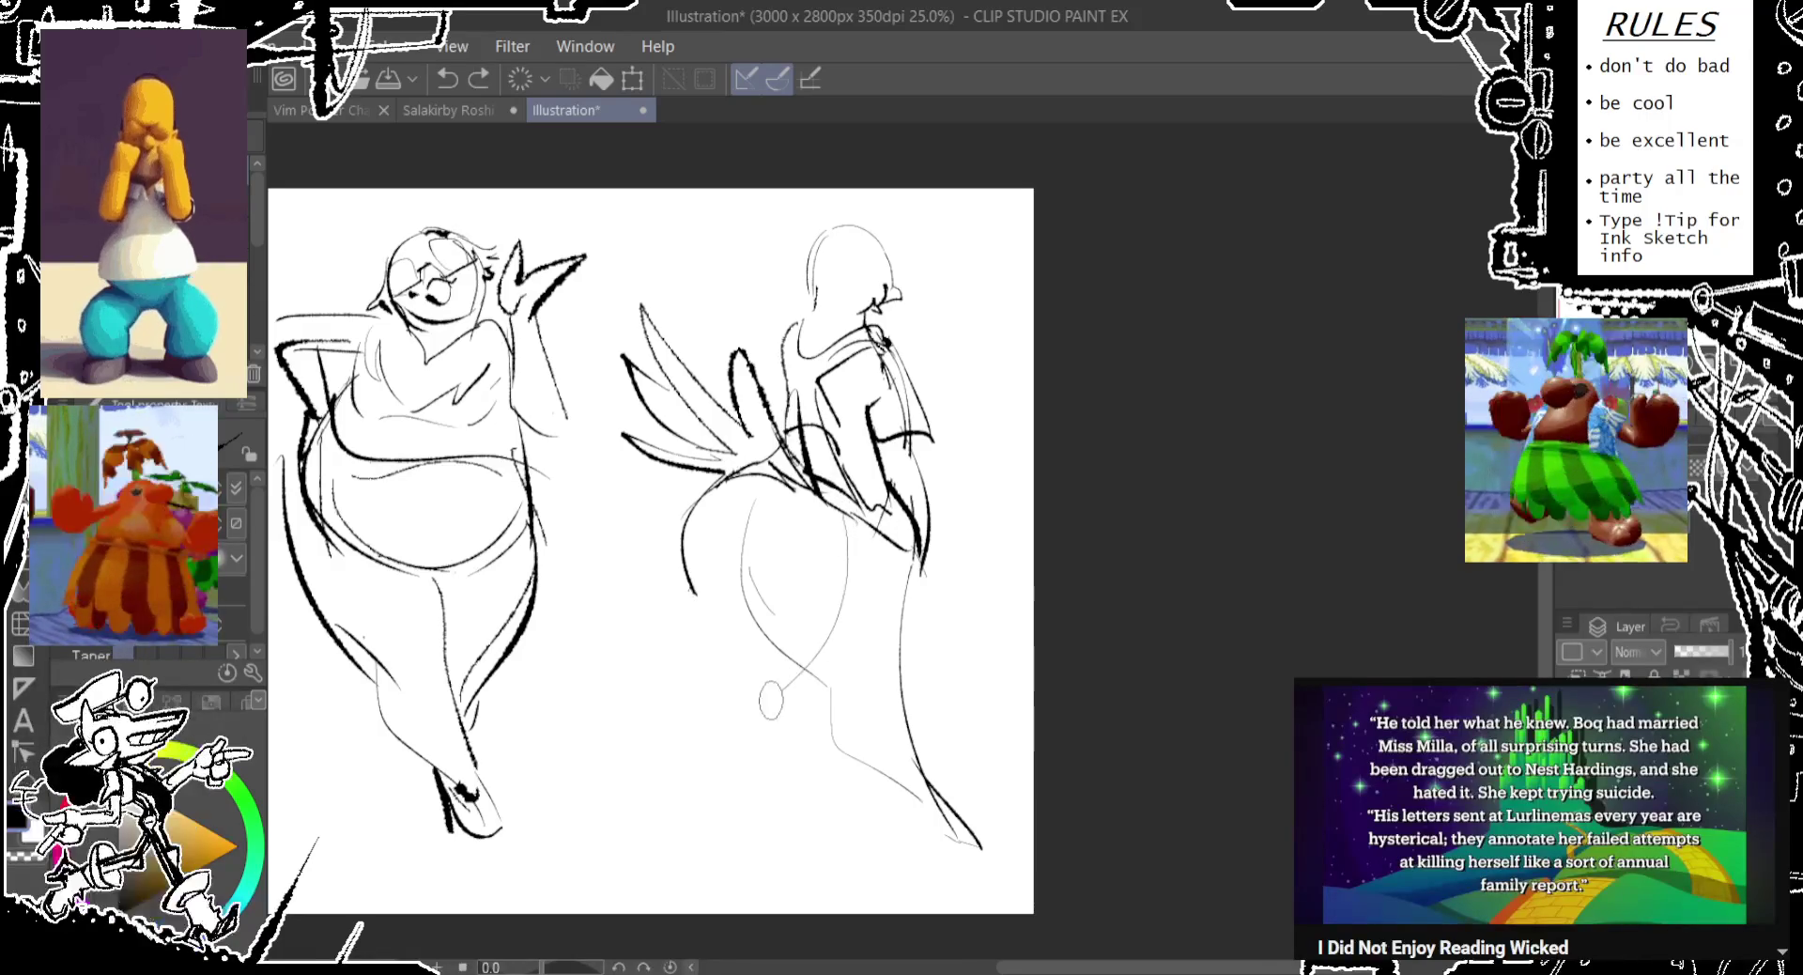
key("ctrl+z")
mouse_move(798, 657)
left_mouse_down()
mouse_move(704, 819)
mouse_move(690, 648)
mouse_move(707, 669)
left_mouse_up()
key("ctrl+z")
key("ctrl+z")
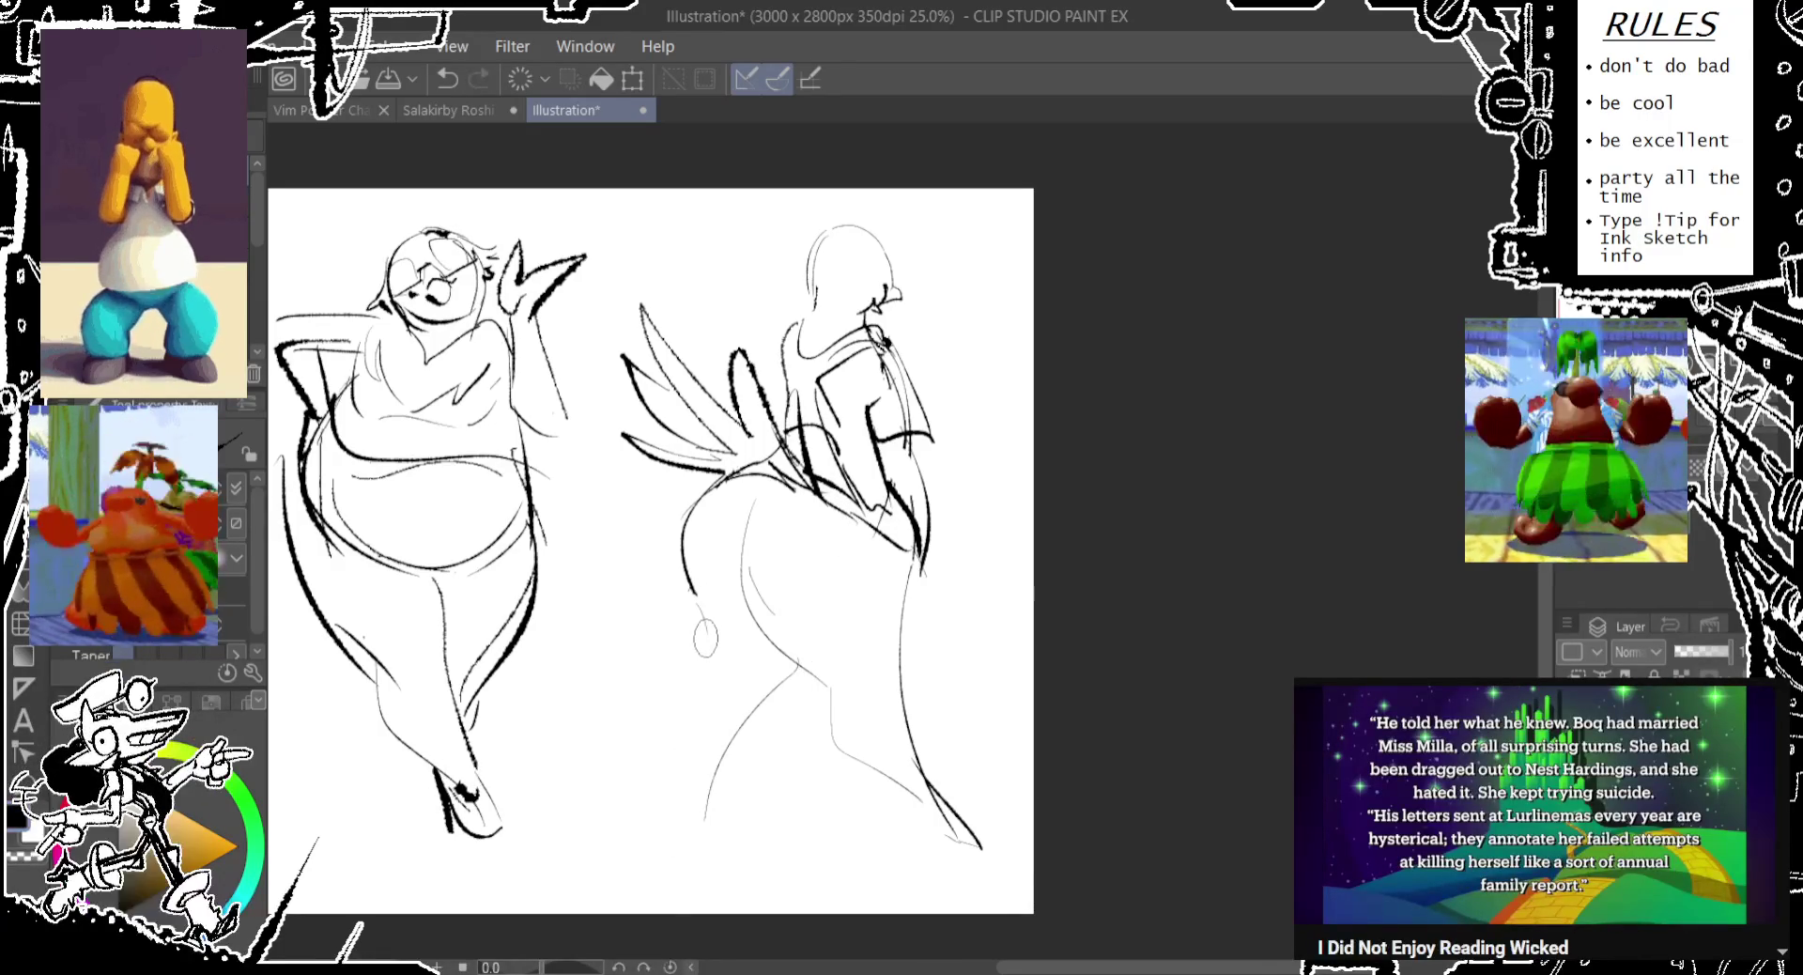
key("ctrl+z")
left_click_drag(700, 714, 666, 789)
key("ctrl+z")
left_click_drag(702, 658, 726, 845)
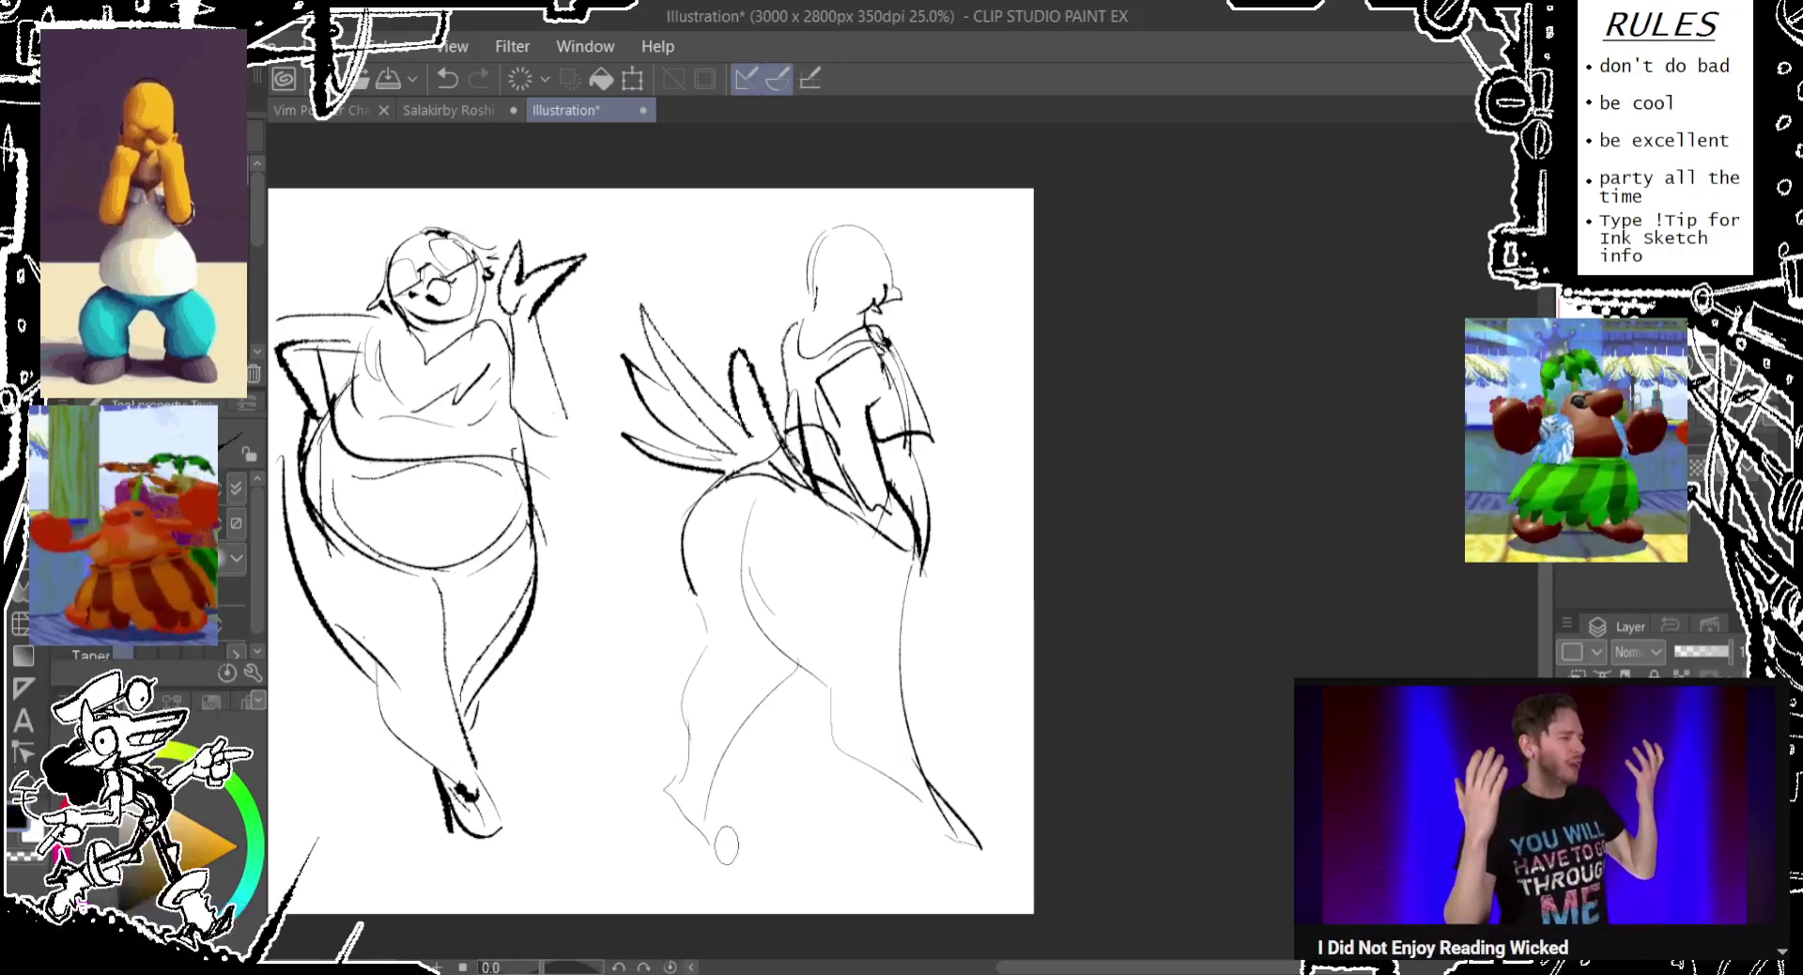
key("ctrl+z")
left_click_drag(662, 778, 746, 836)
key("ctrl+z")
key("ctrl+z")
mouse_move(695, 770)
left_mouse_down()
mouse_move(733, 843)
mouse_move(676, 827)
left_mouse_up()
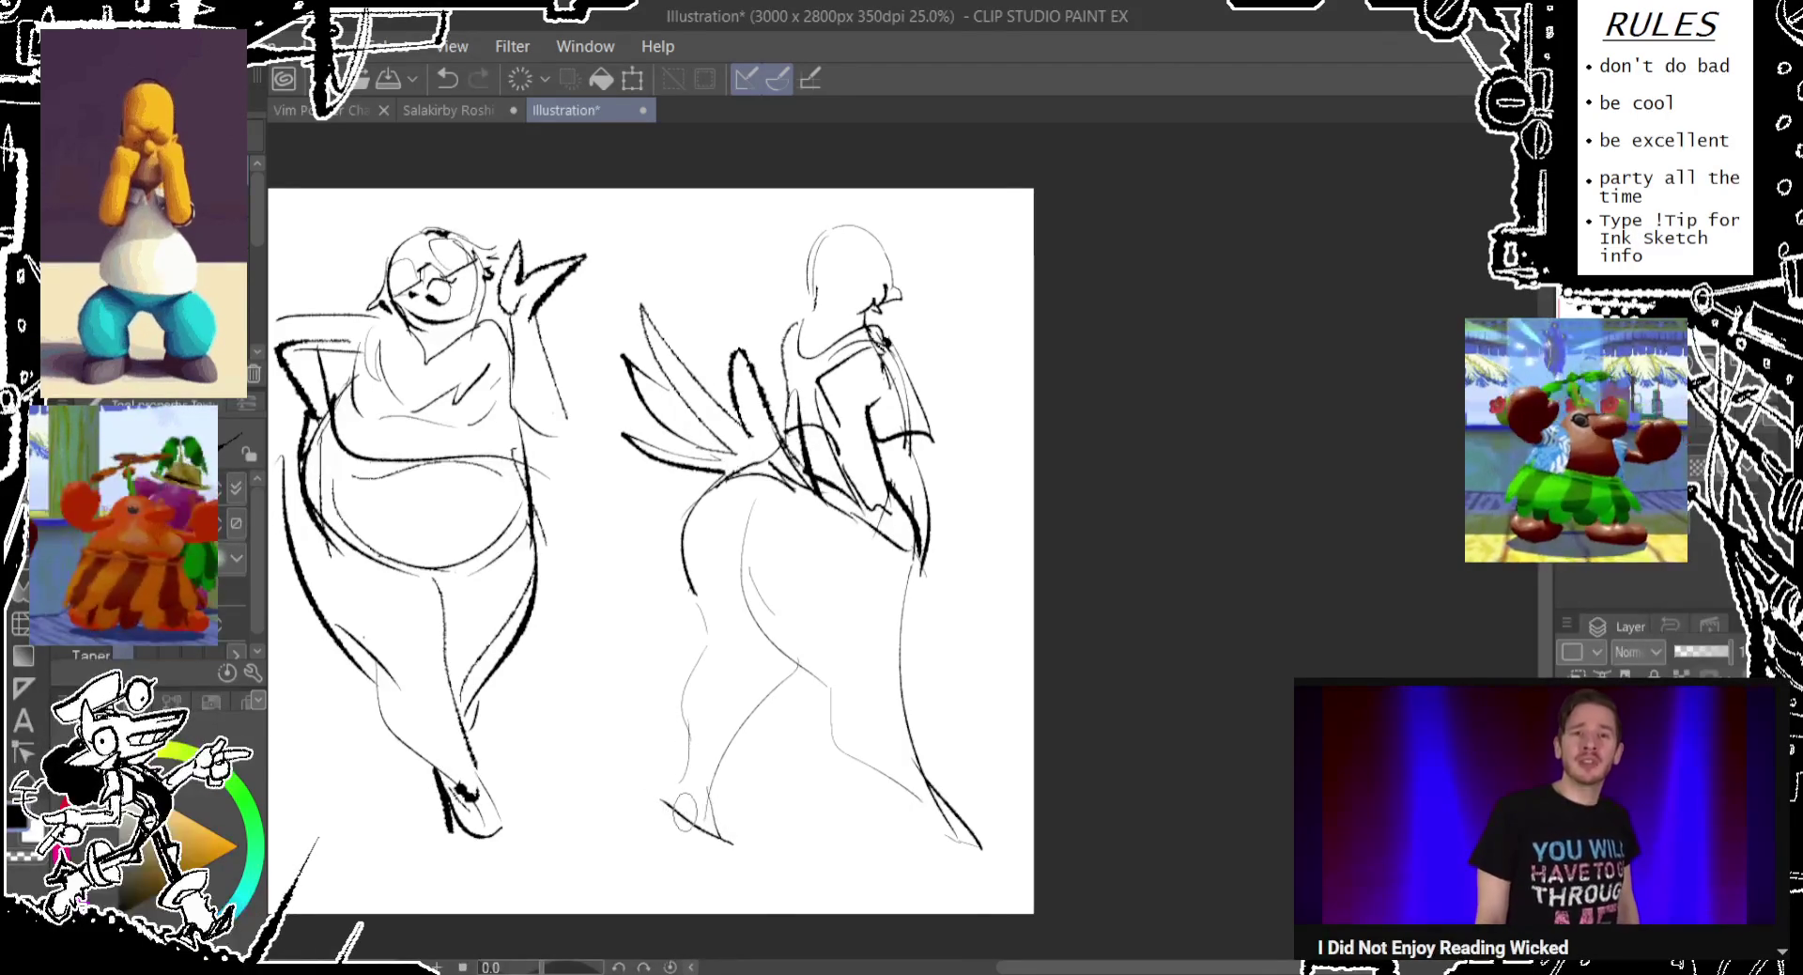
key("ctrl+z")
key("ctrl+z")
key("ctrl+z")
key("ctrl+z")
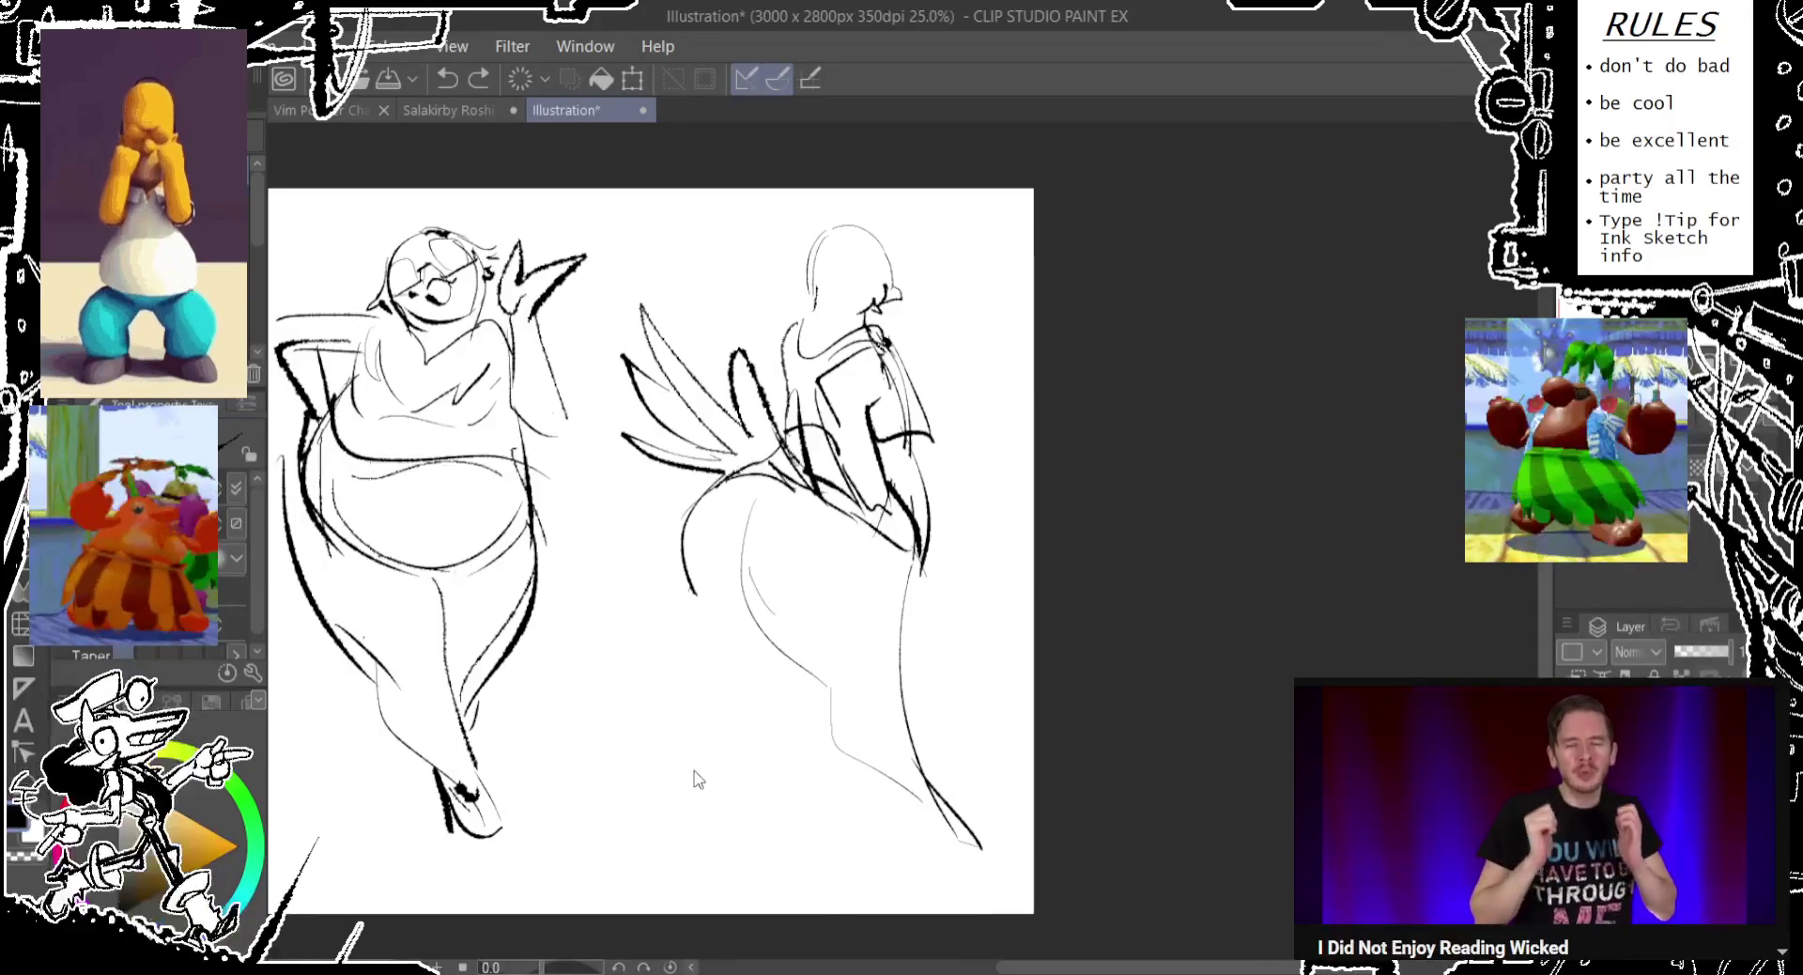
key("ctrl+z")
key("ctrl+z")
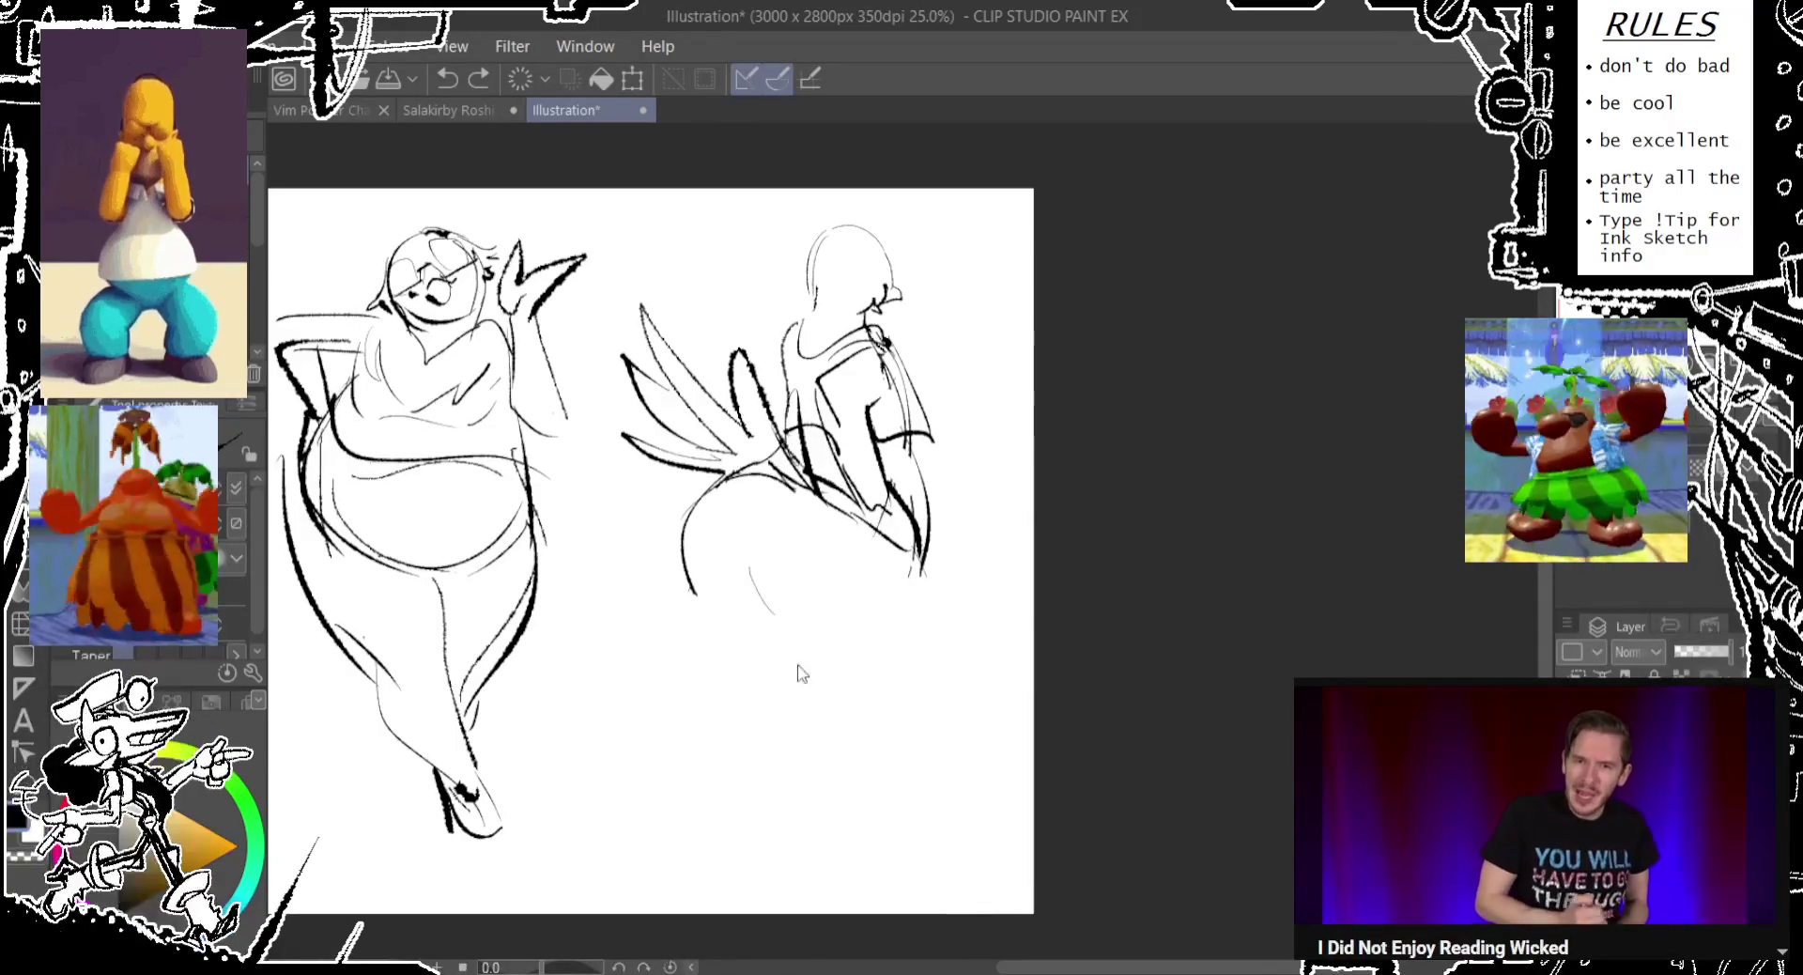
Sketch lunging legs on the right figure with front and rear feet.
left_click_drag(756, 606, 982, 766)
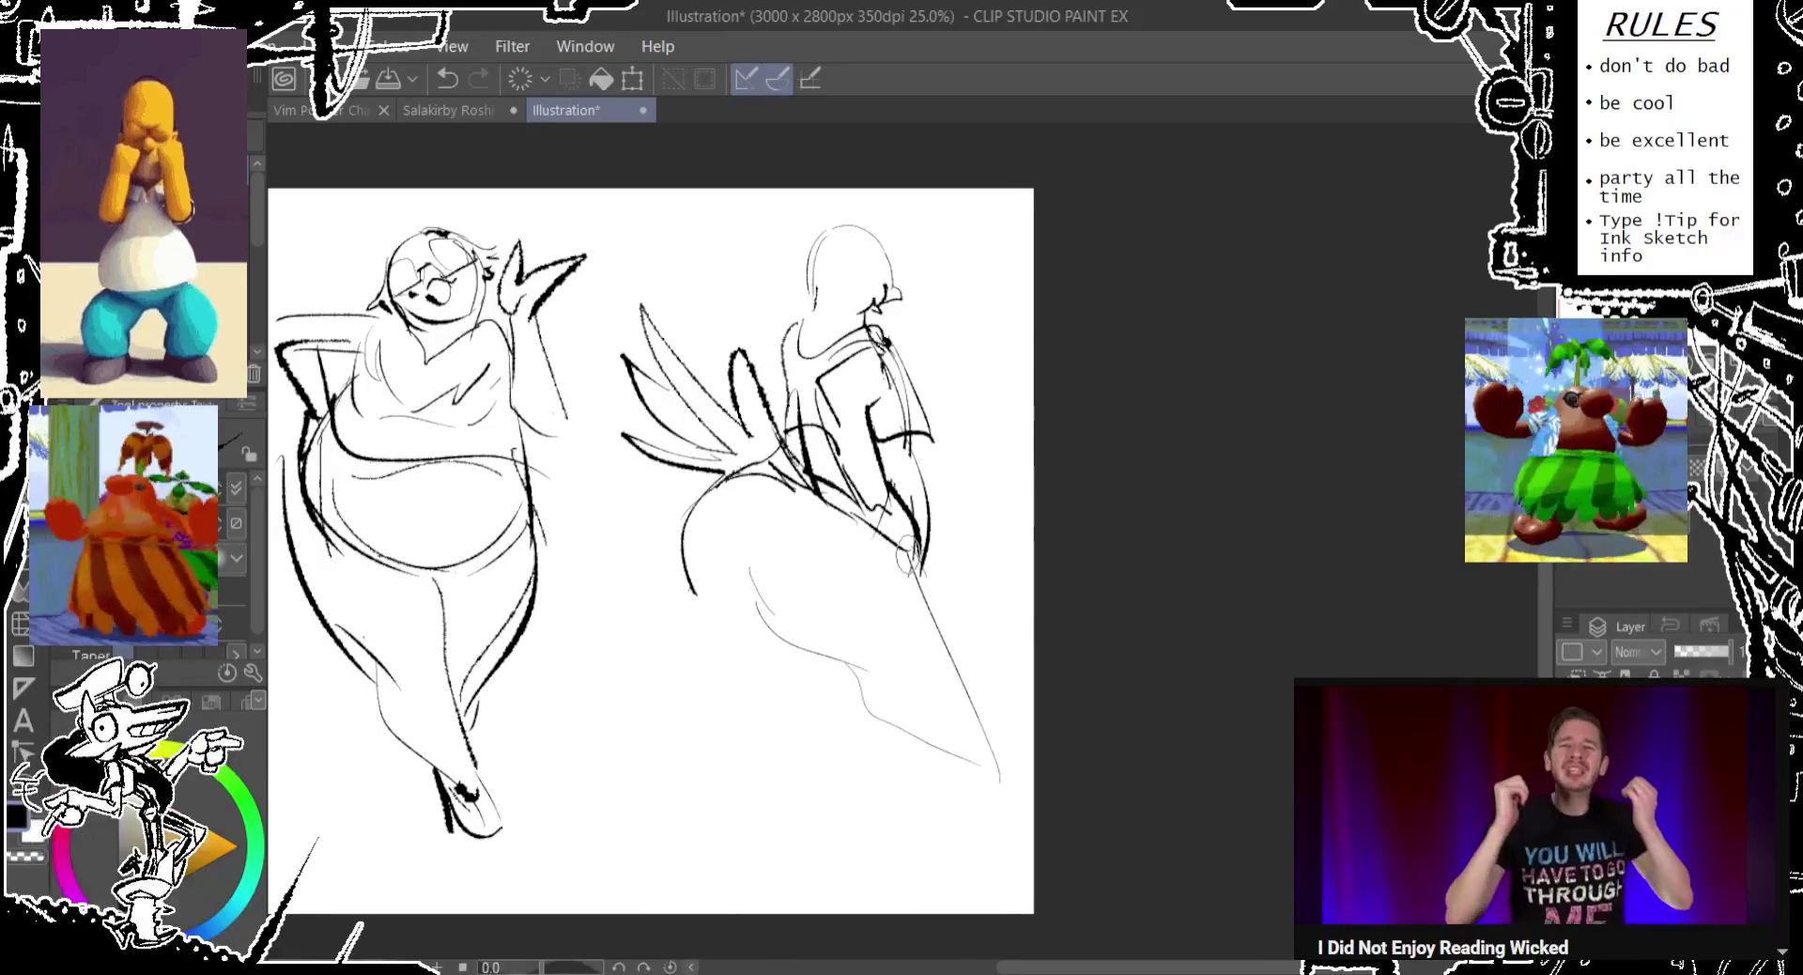
left_click_drag(907, 556, 986, 766)
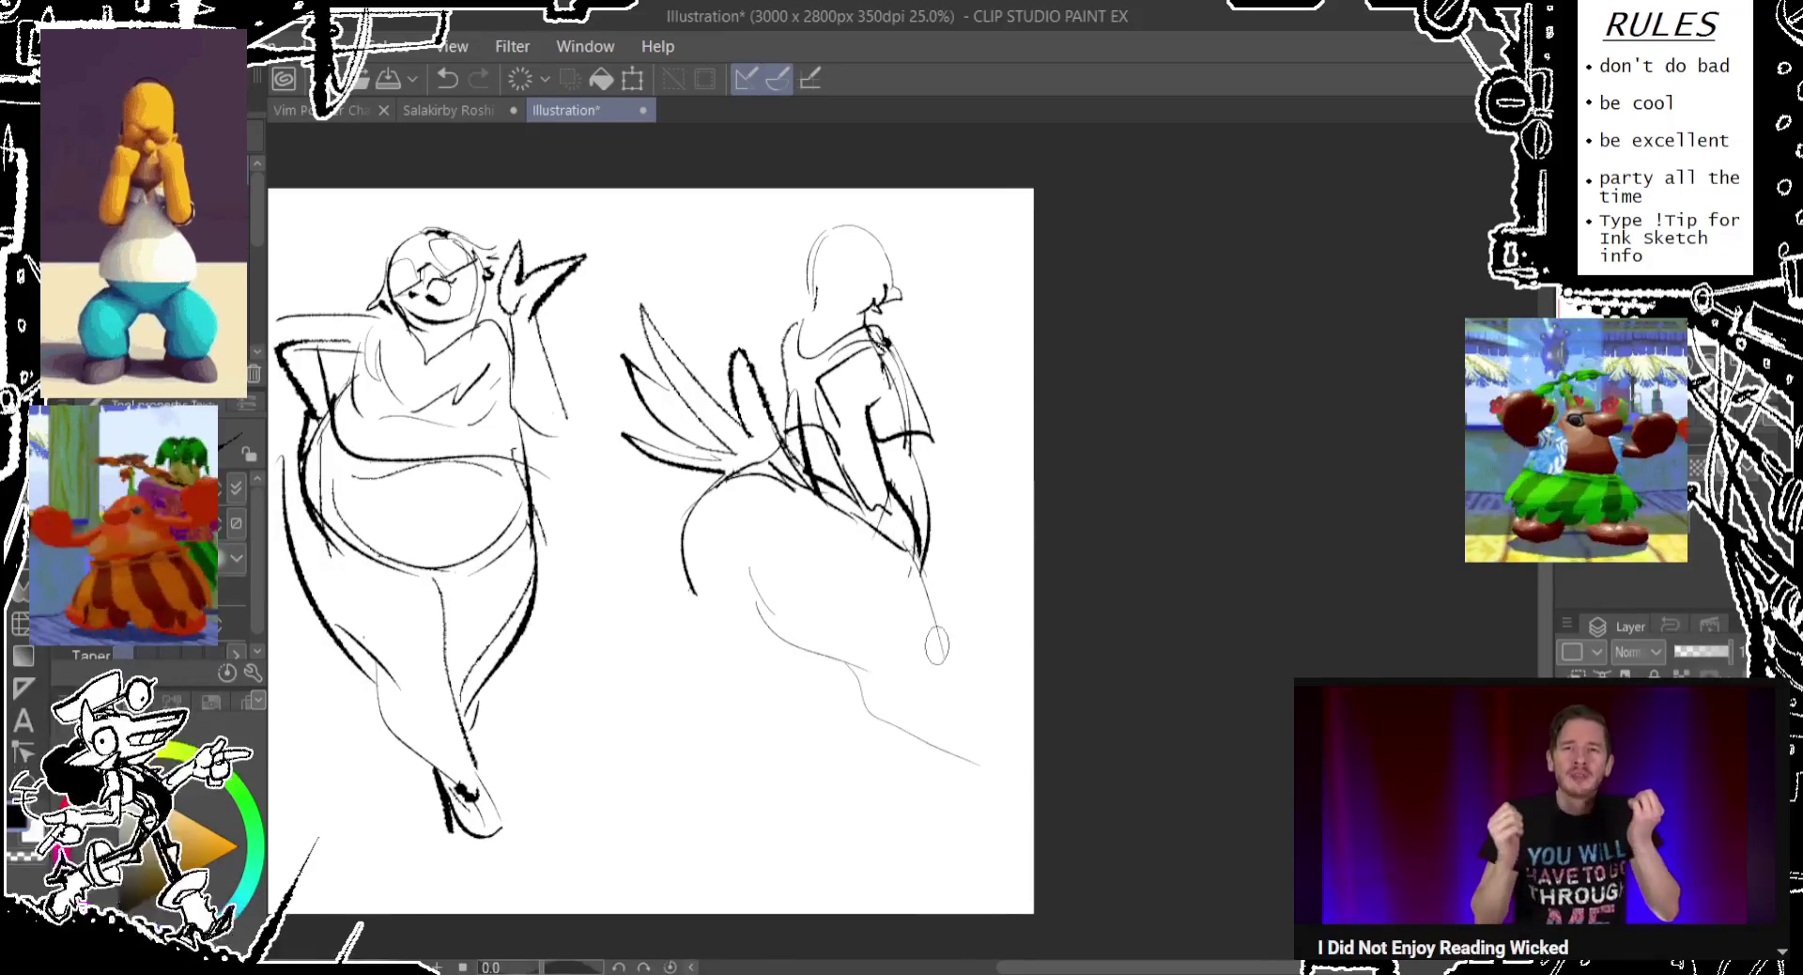
left_click_drag(947, 662, 1017, 803)
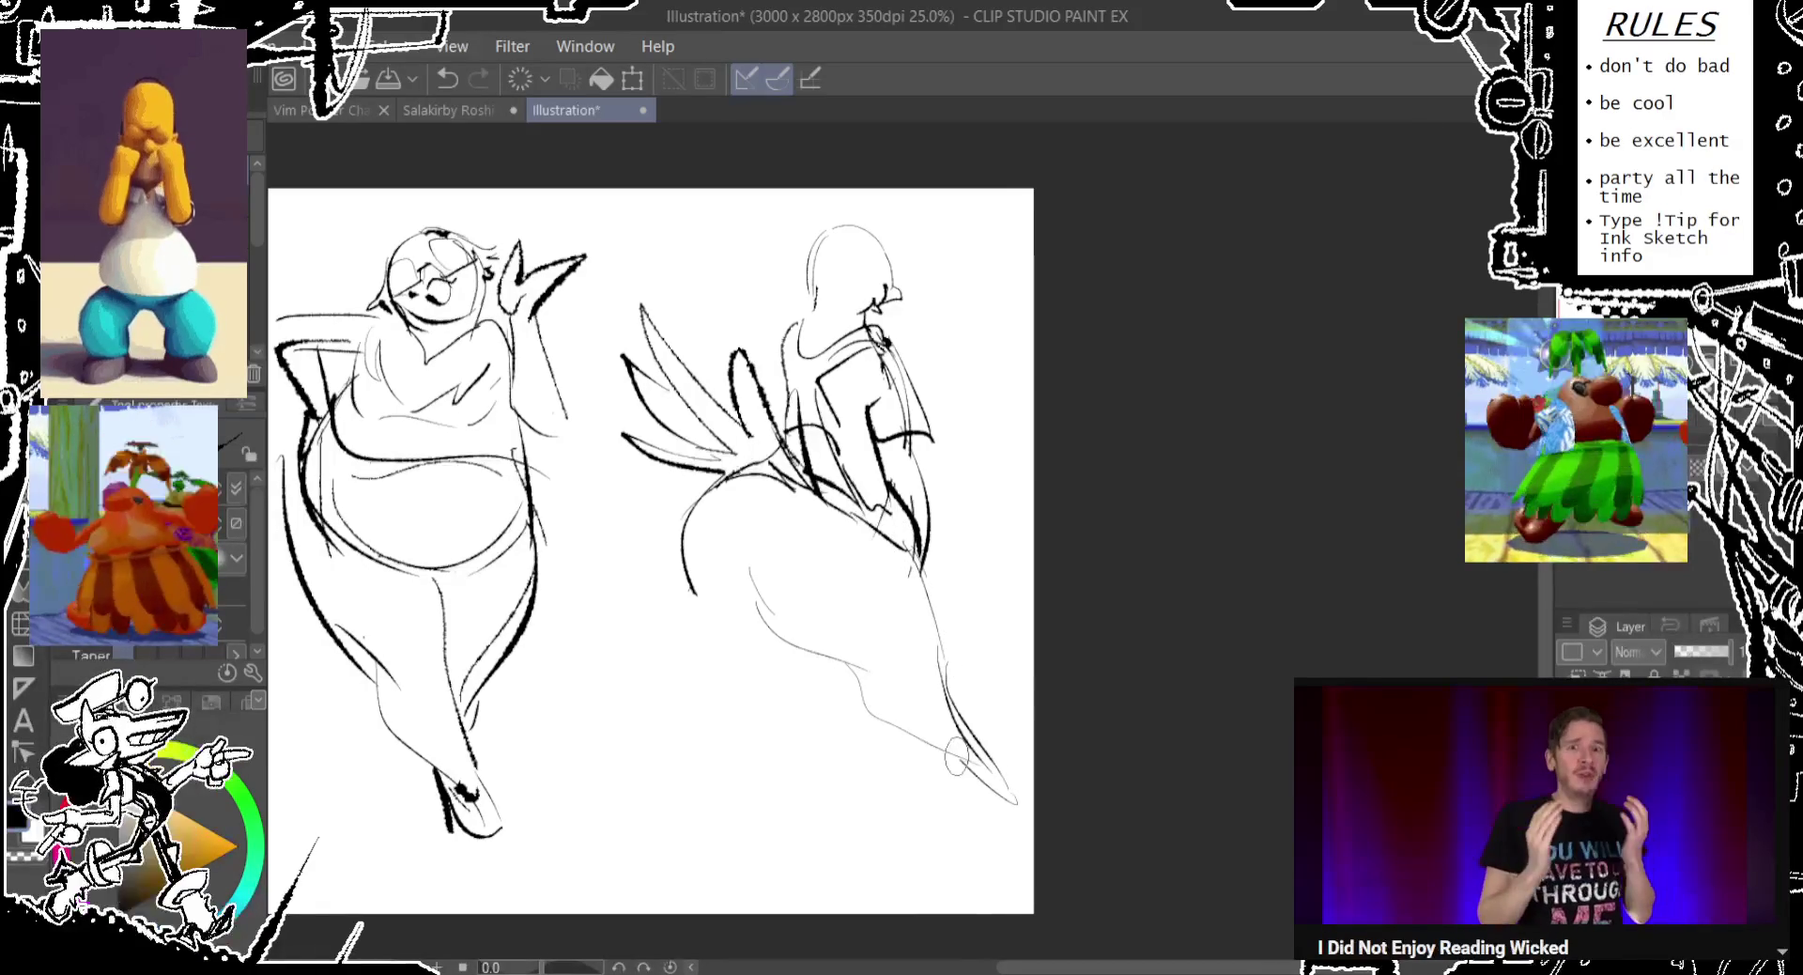
mouse_move(817, 648)
left_mouse_down()
mouse_move(677, 731)
mouse_move(697, 601)
mouse_move(608, 747)
left_mouse_up()
key("ctrl+z")
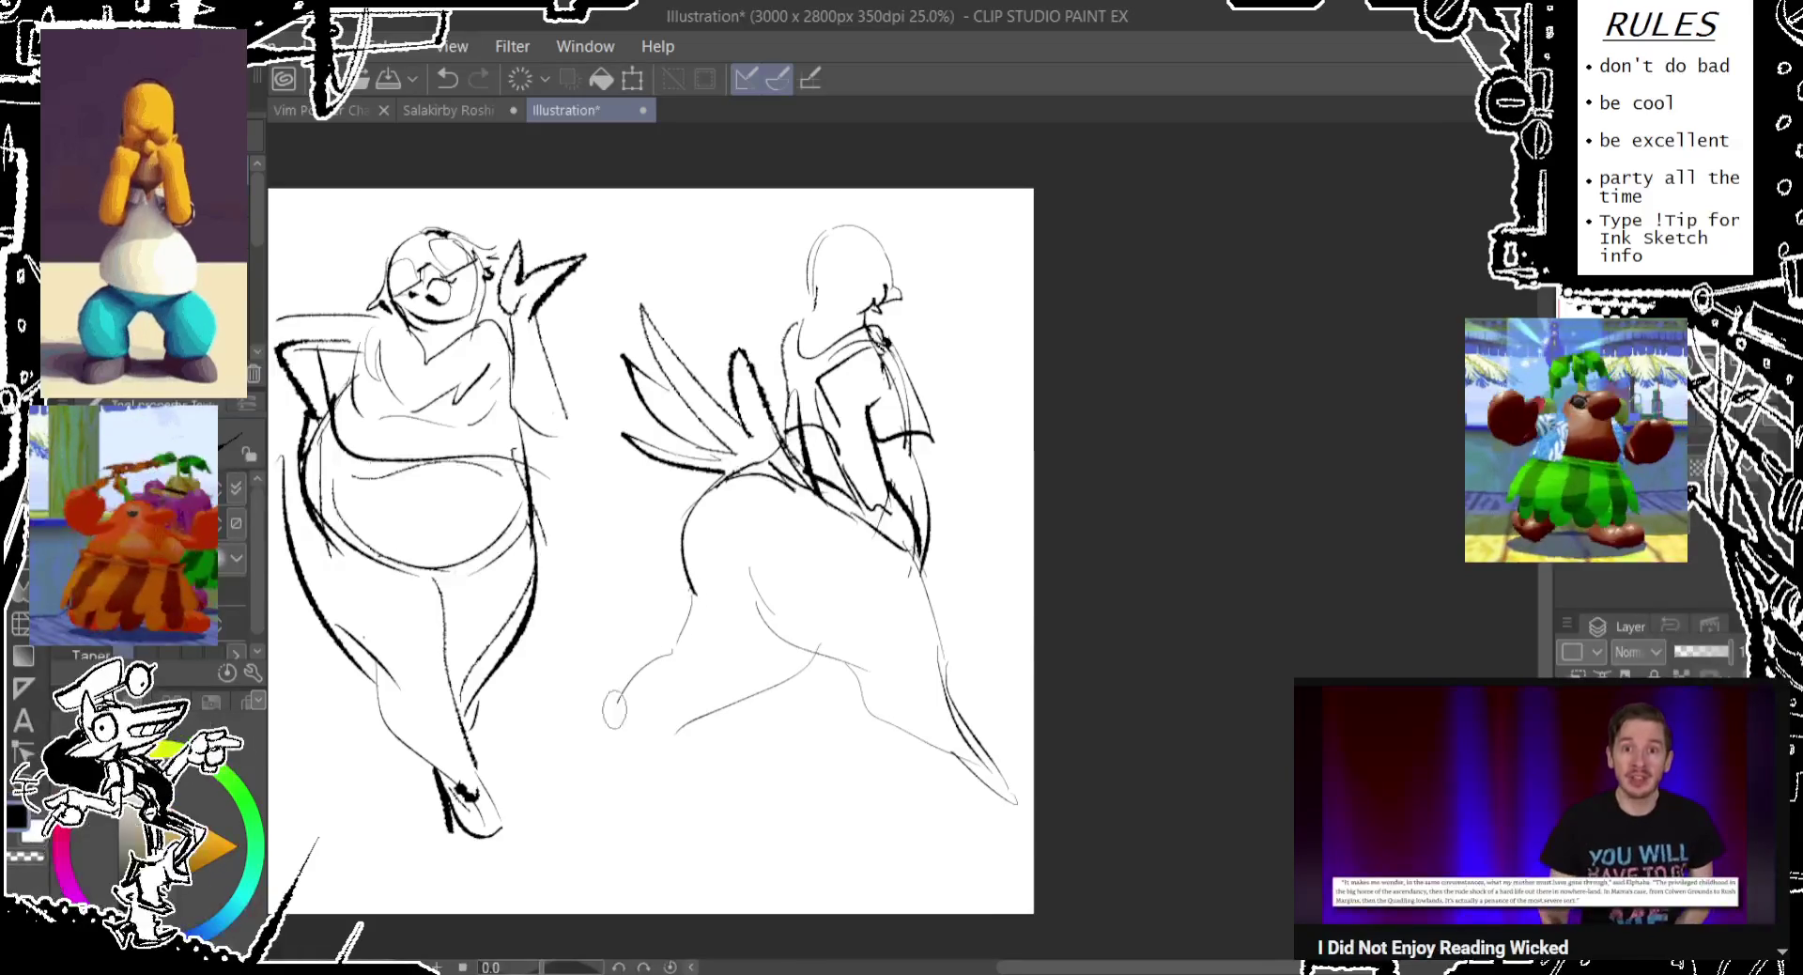
mouse_move(723, 695)
left_mouse_down()
mouse_move(625, 766)
mouse_move(612, 805)
left_mouse_up()
key("ctrl+z")
mouse_move(615, 747)
left_mouse_down()
mouse_move(624, 822)
mouse_move(653, 815)
left_mouse_up()
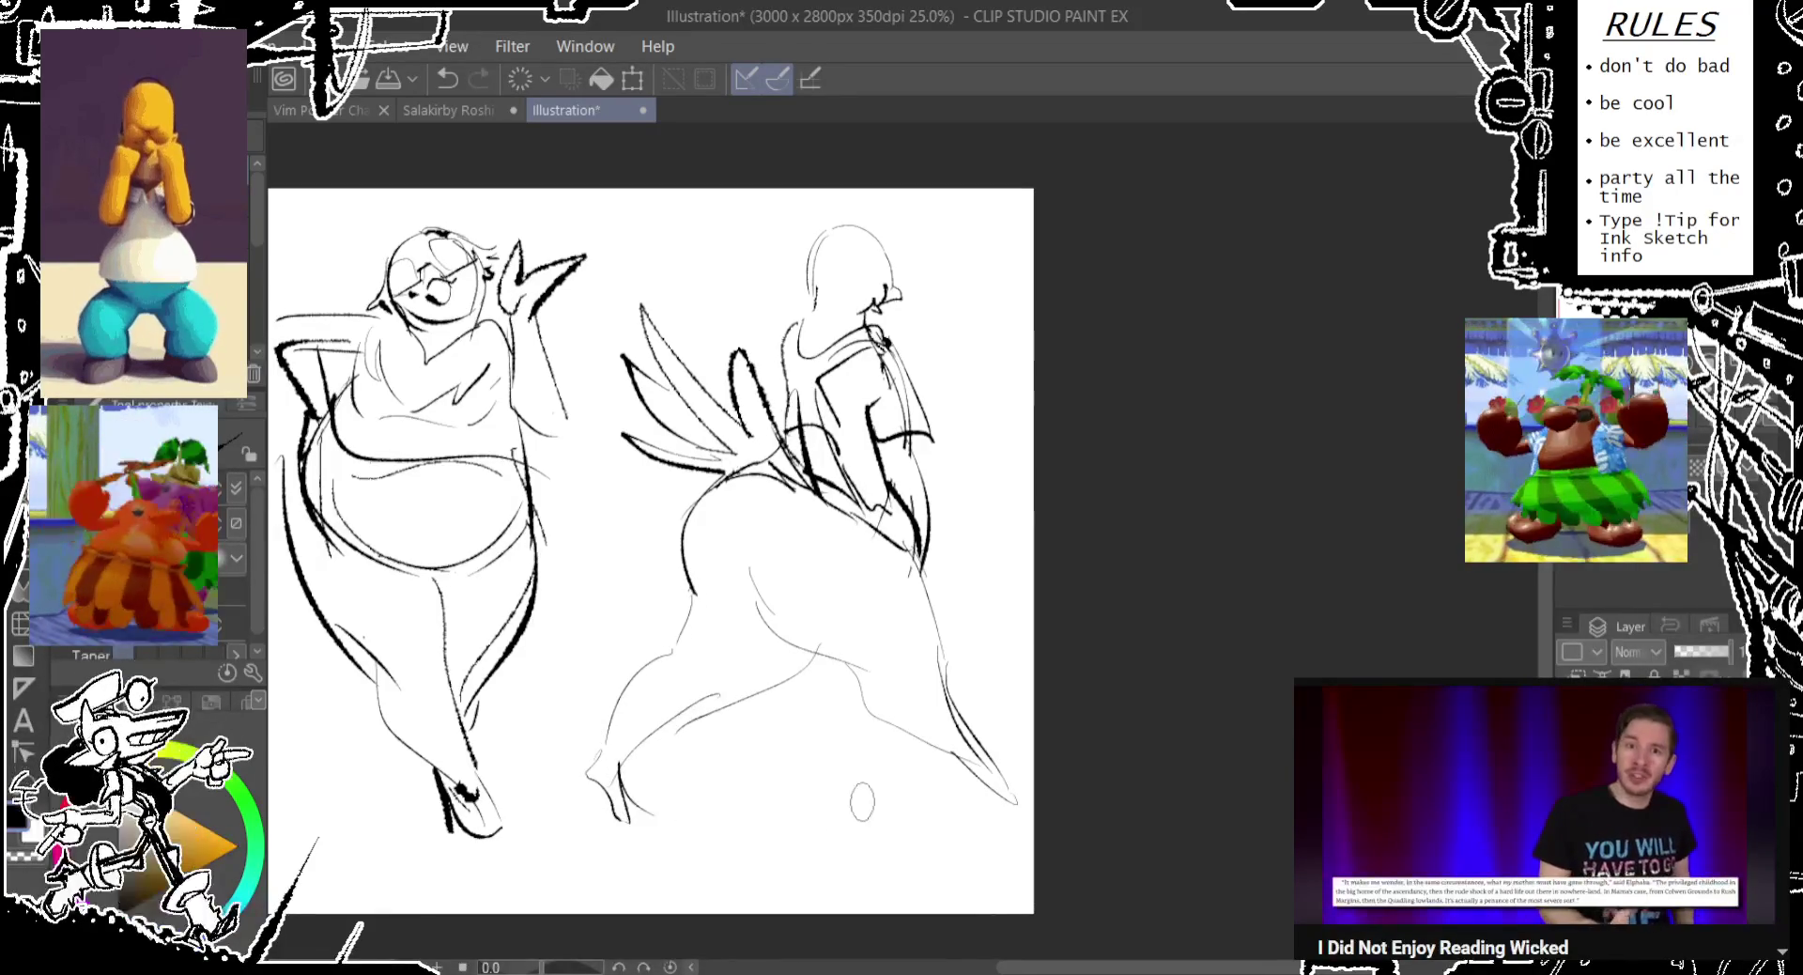
left_click_drag(958, 775, 1014, 831)
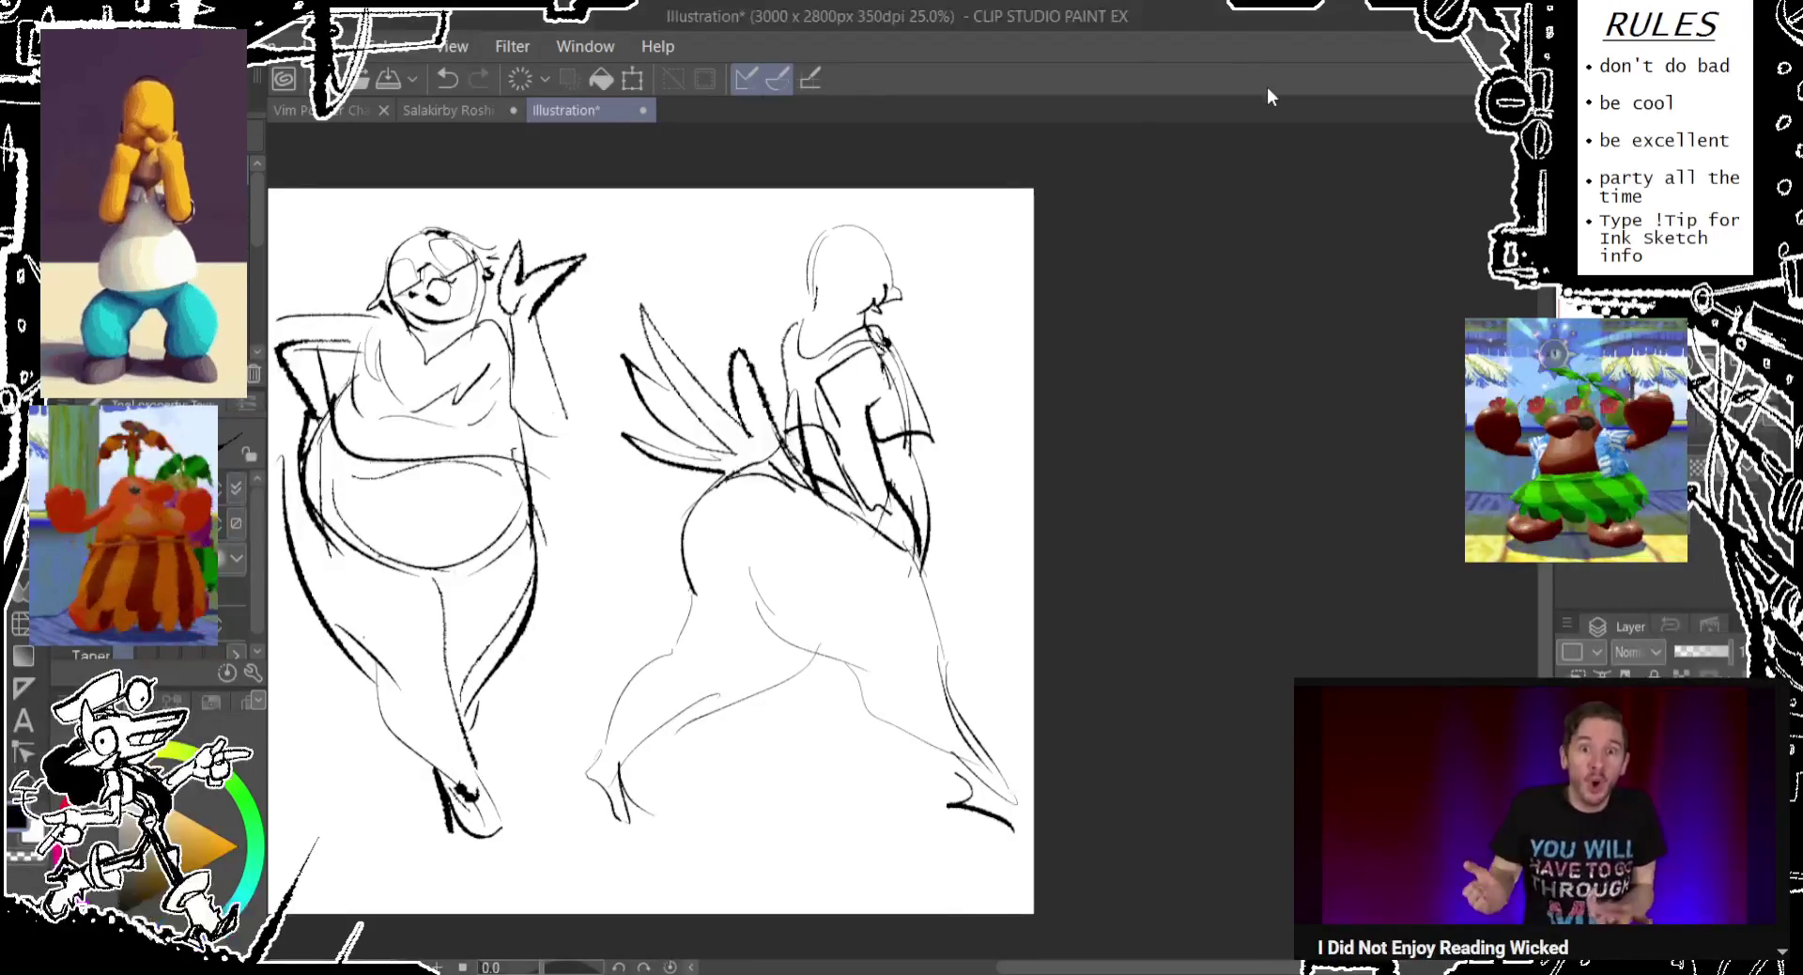
Add short strokes by the right figure's wing, then erase its lower legs and feet.
left_click_drag(1015, 519, 1053, 503)
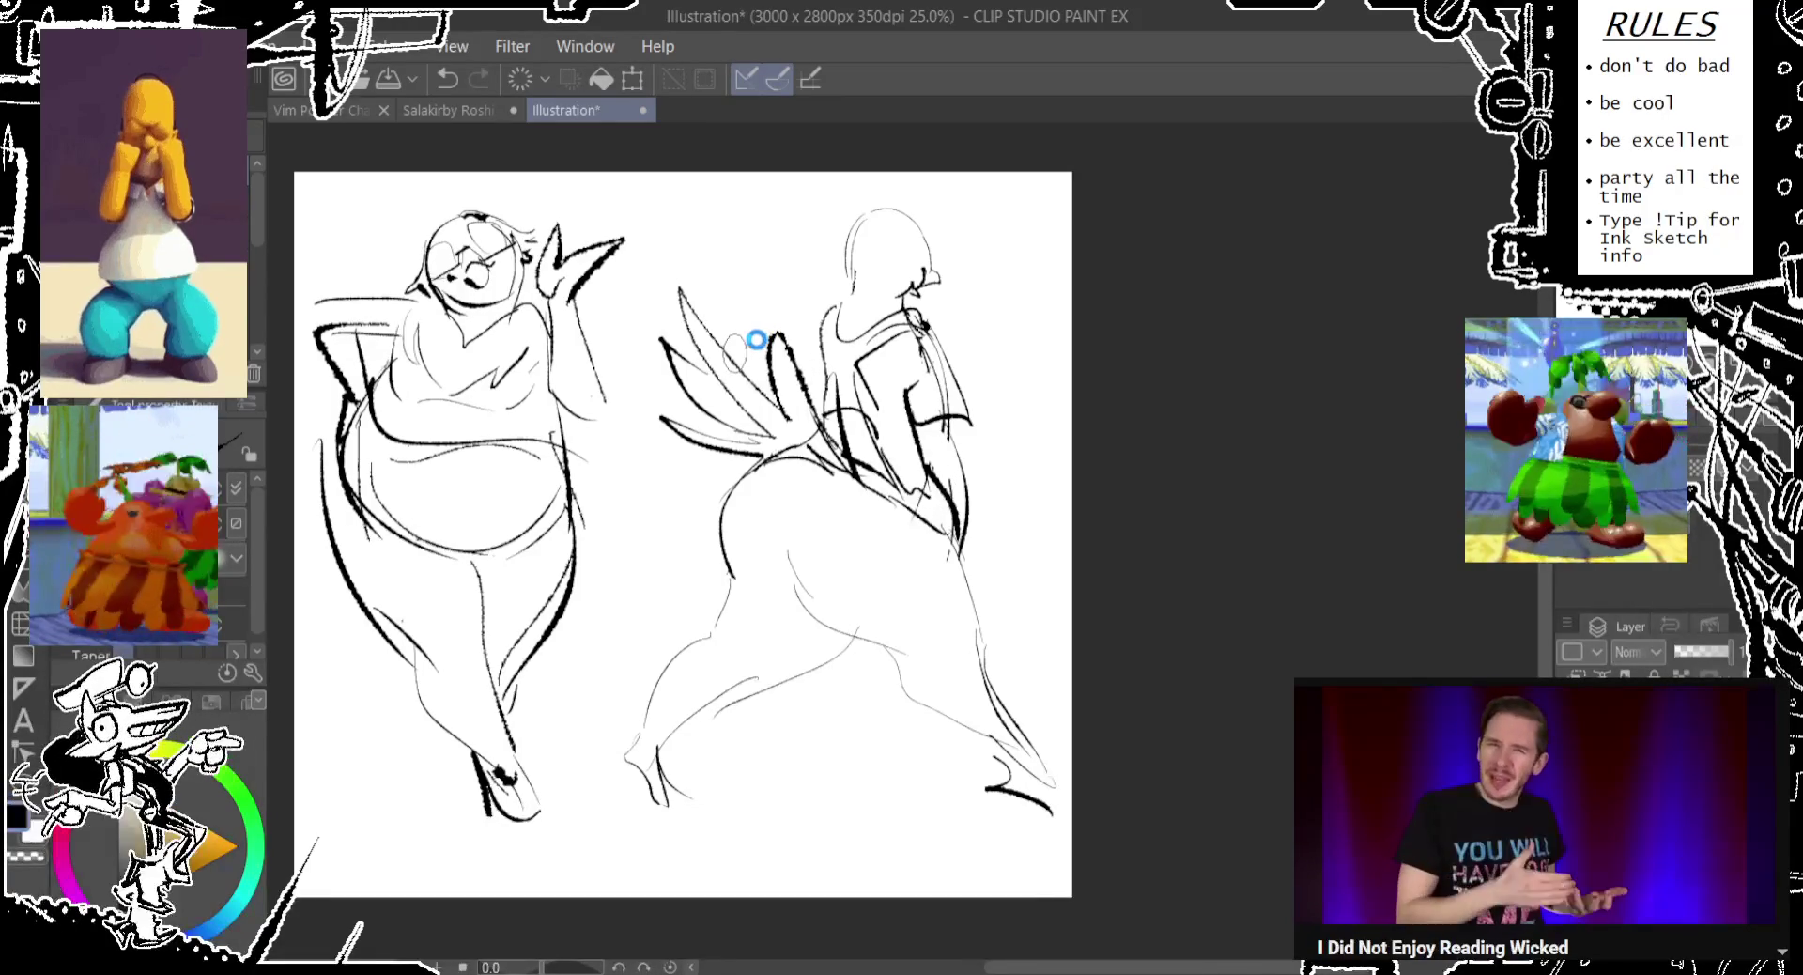
left_click_drag(736, 336, 785, 309)
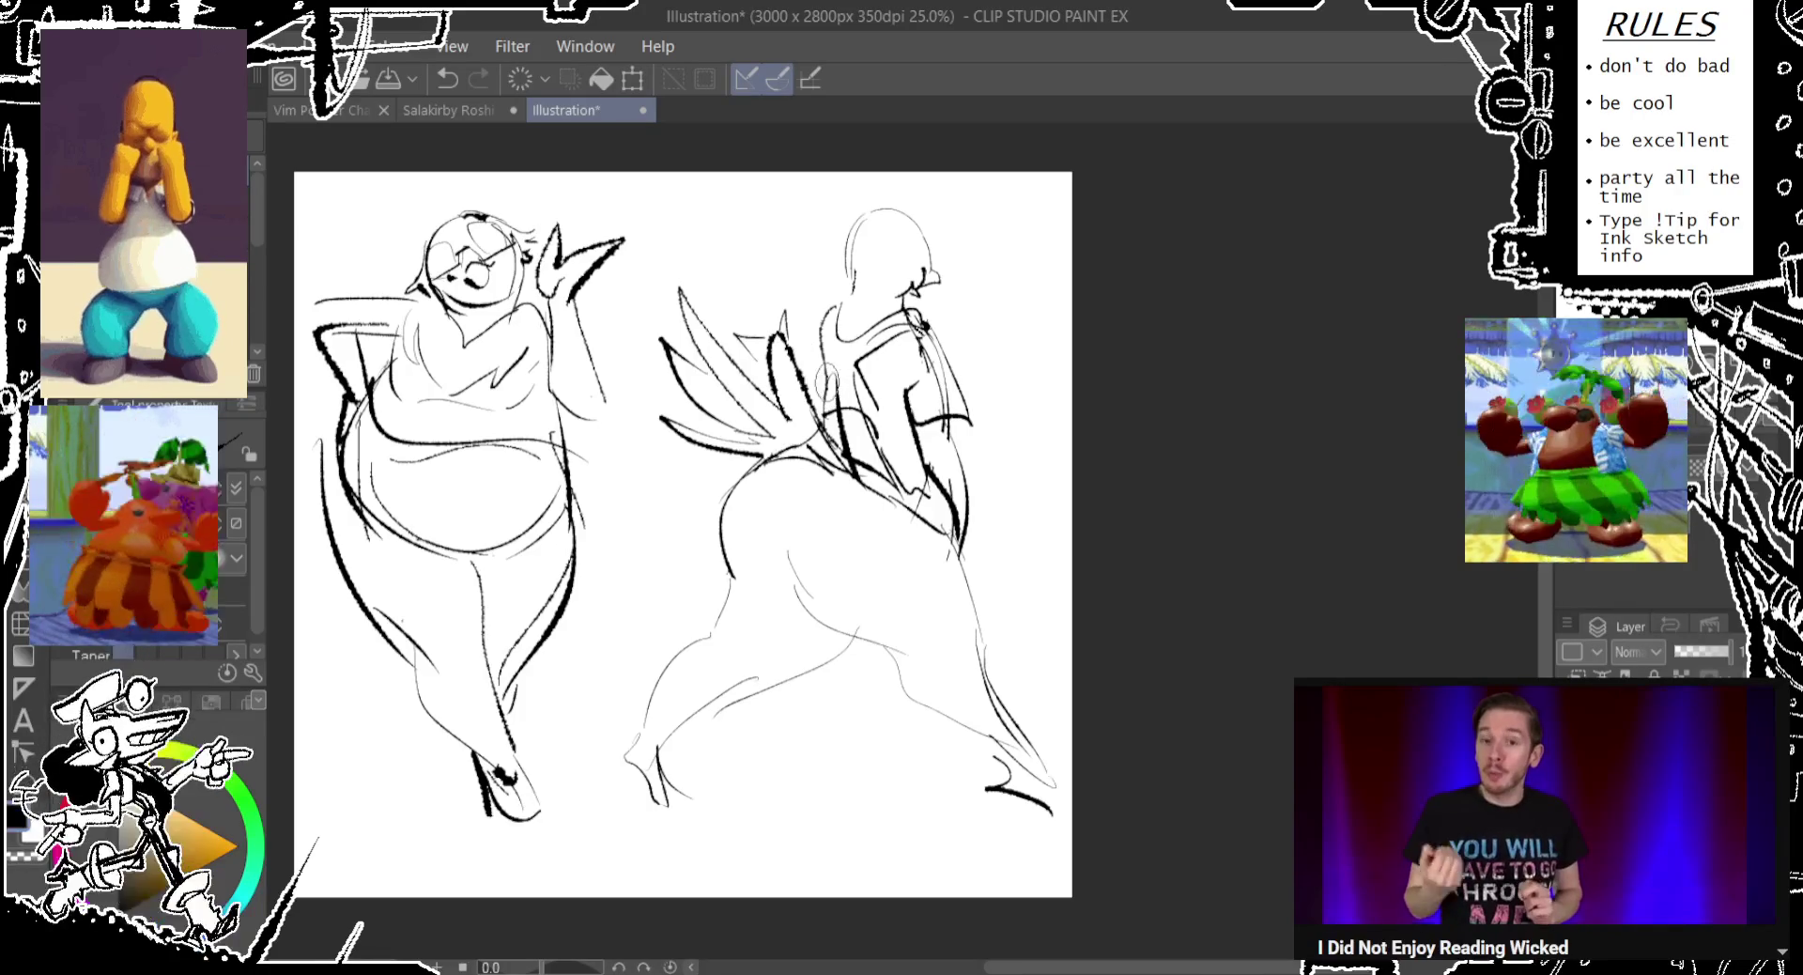
scroll(827, 381, "down", 1)
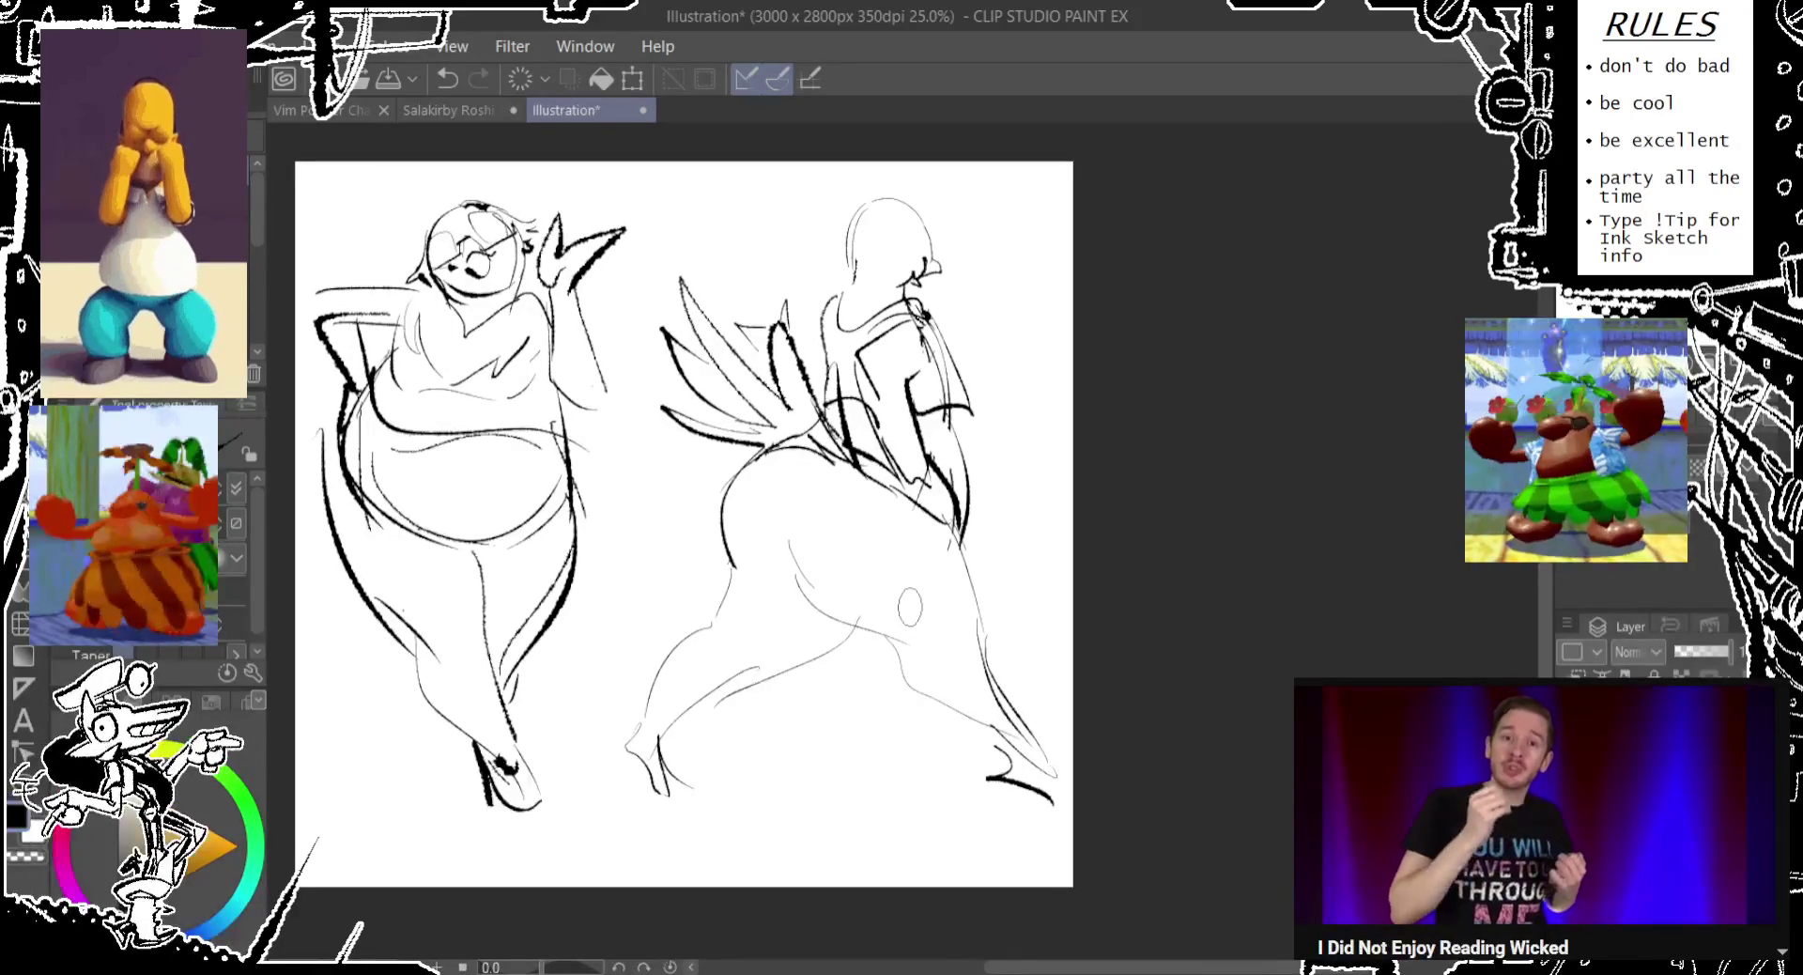
mouse_move(717, 765)
left_mouse_down()
mouse_move(765, 716)
mouse_move(765, 603)
mouse_move(1012, 766)
mouse_move(966, 625)
mouse_move(877, 544)
left_mouse_up()
scroll(845, 488, "up", 3)
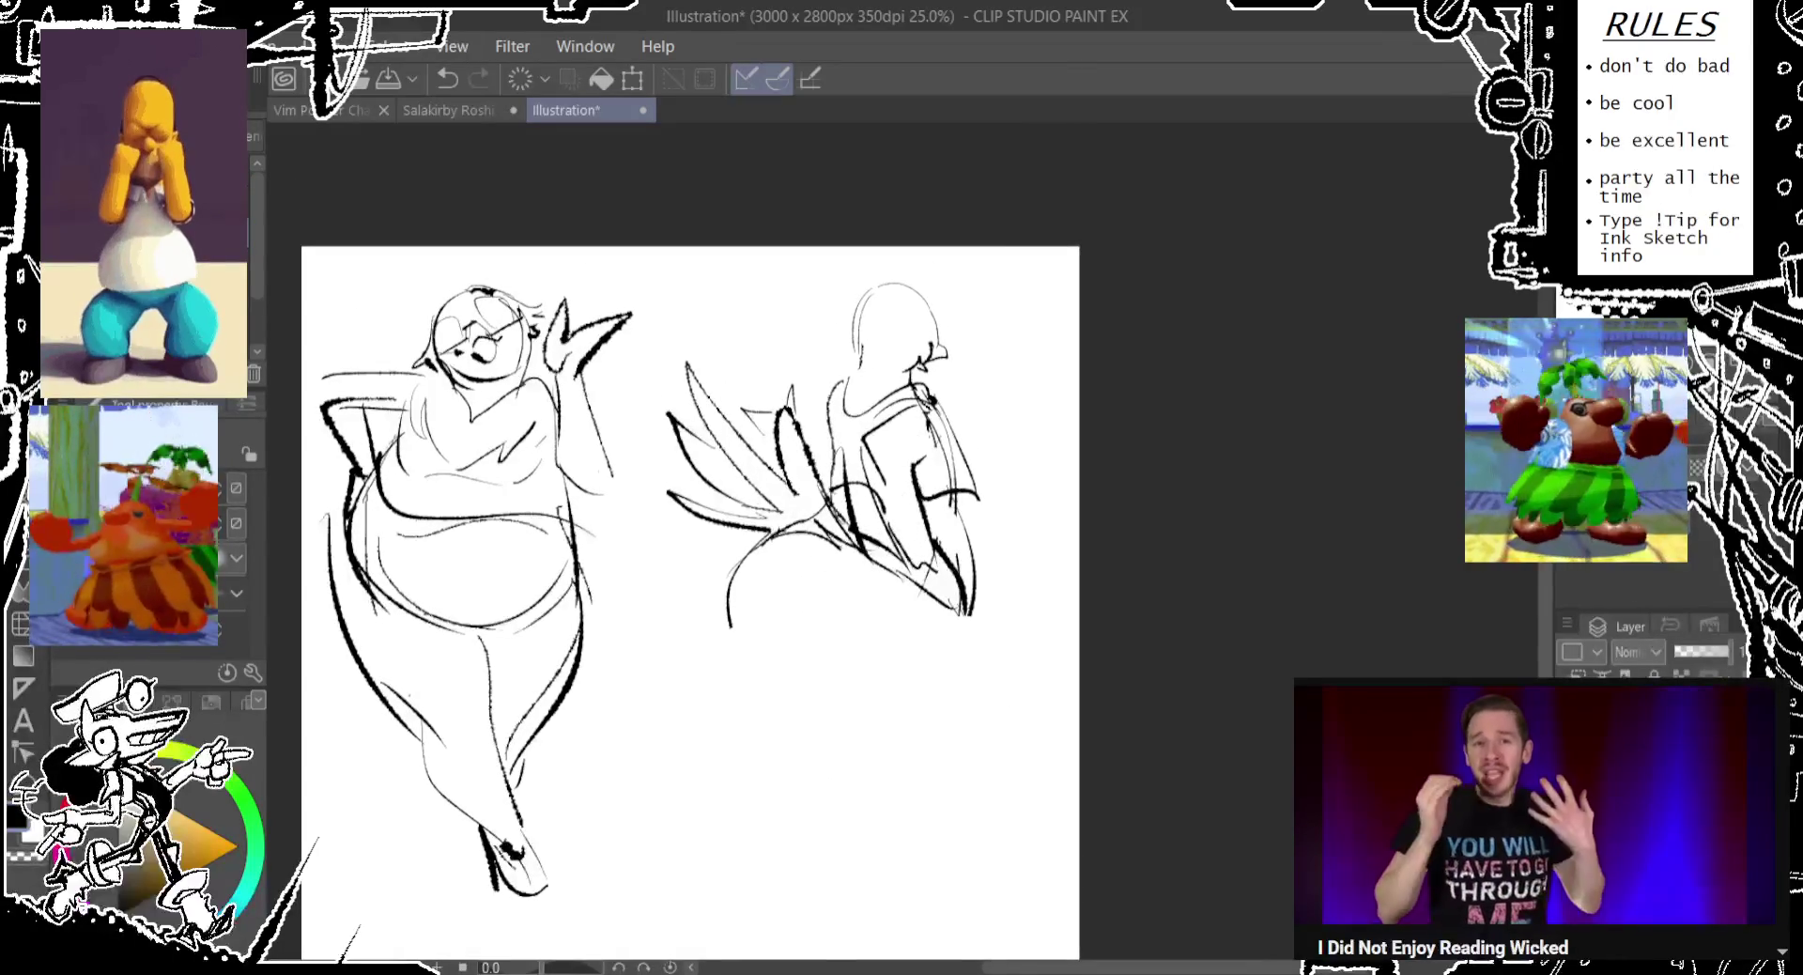
Redraw a thinner curve below the right figure's wing with the pen.
key("p")
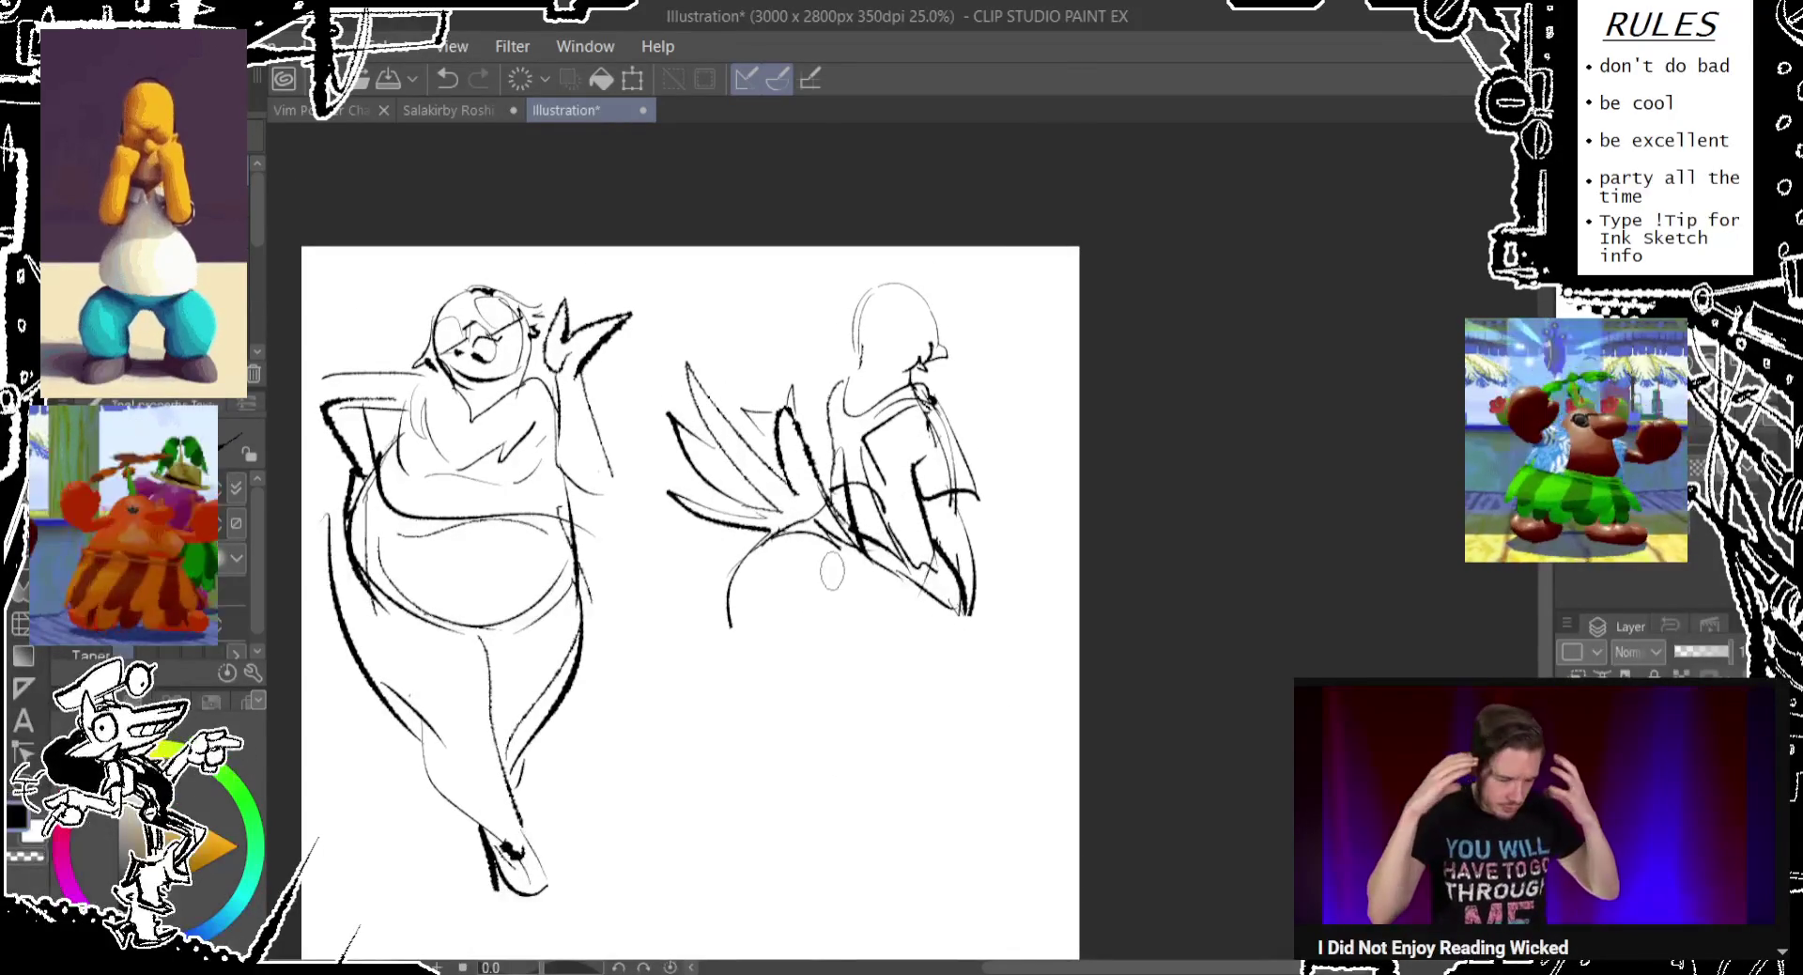
key("ctrl+z")
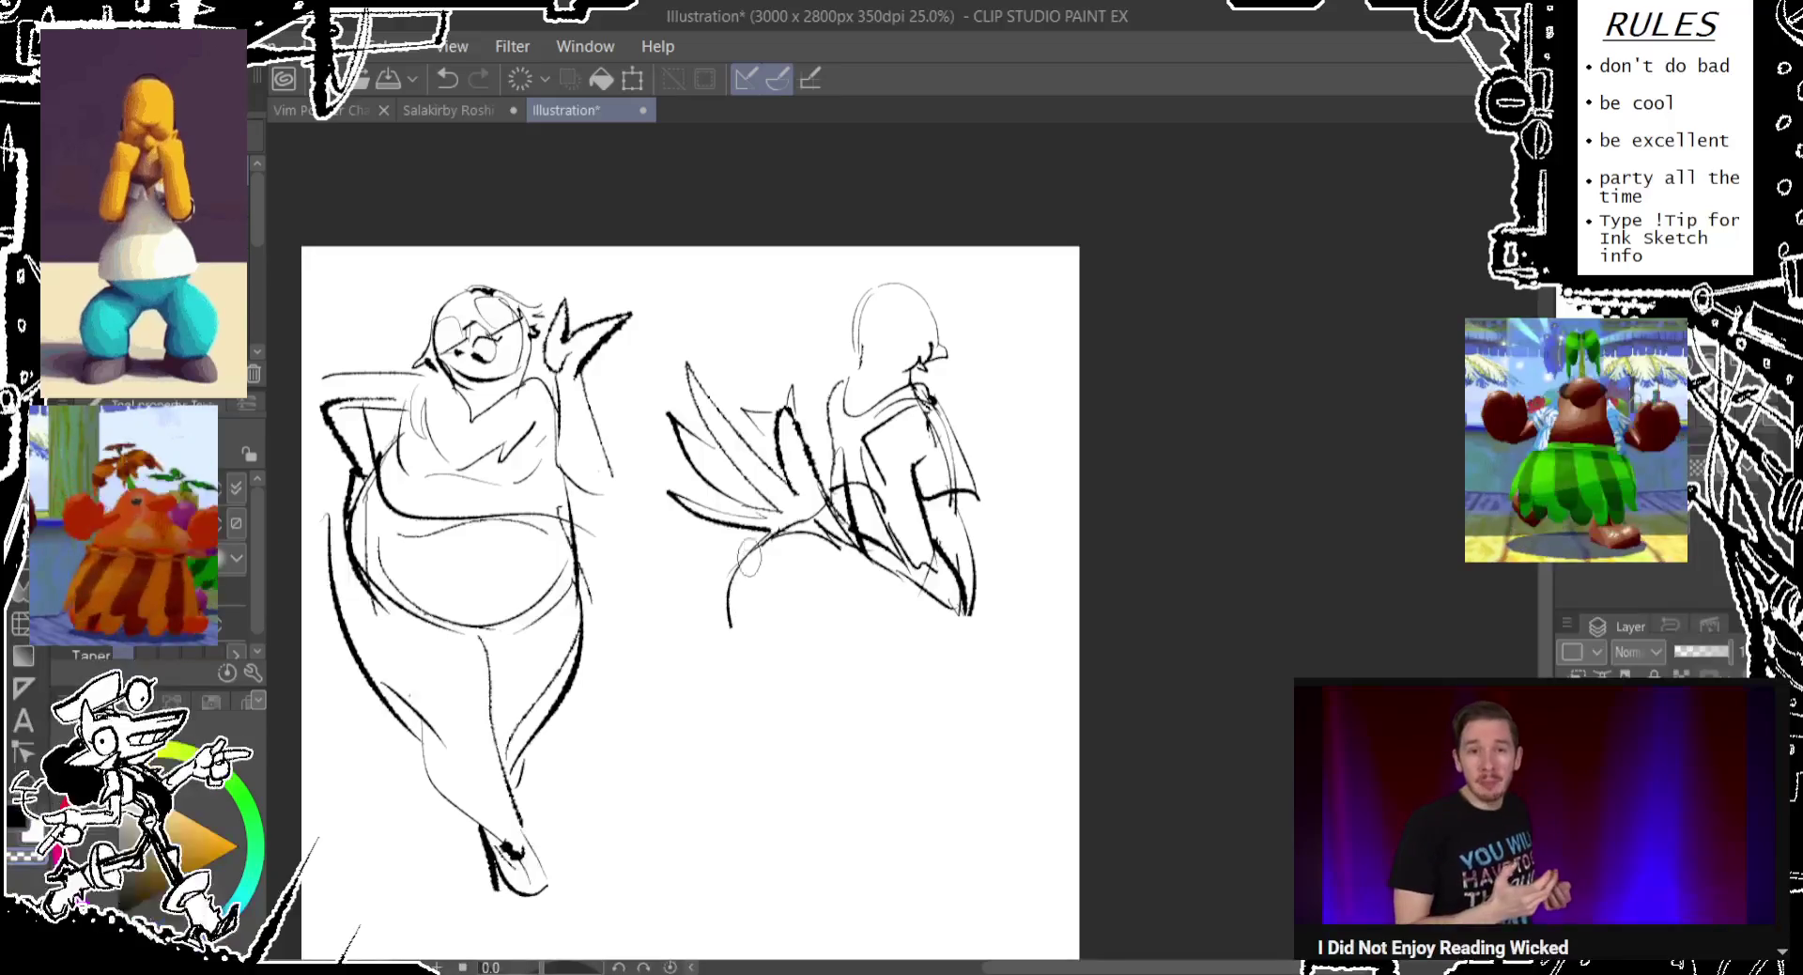
left_click_drag(766, 533, 715, 627)
key("ctrl+z")
left_click_drag(769, 531, 723, 682)
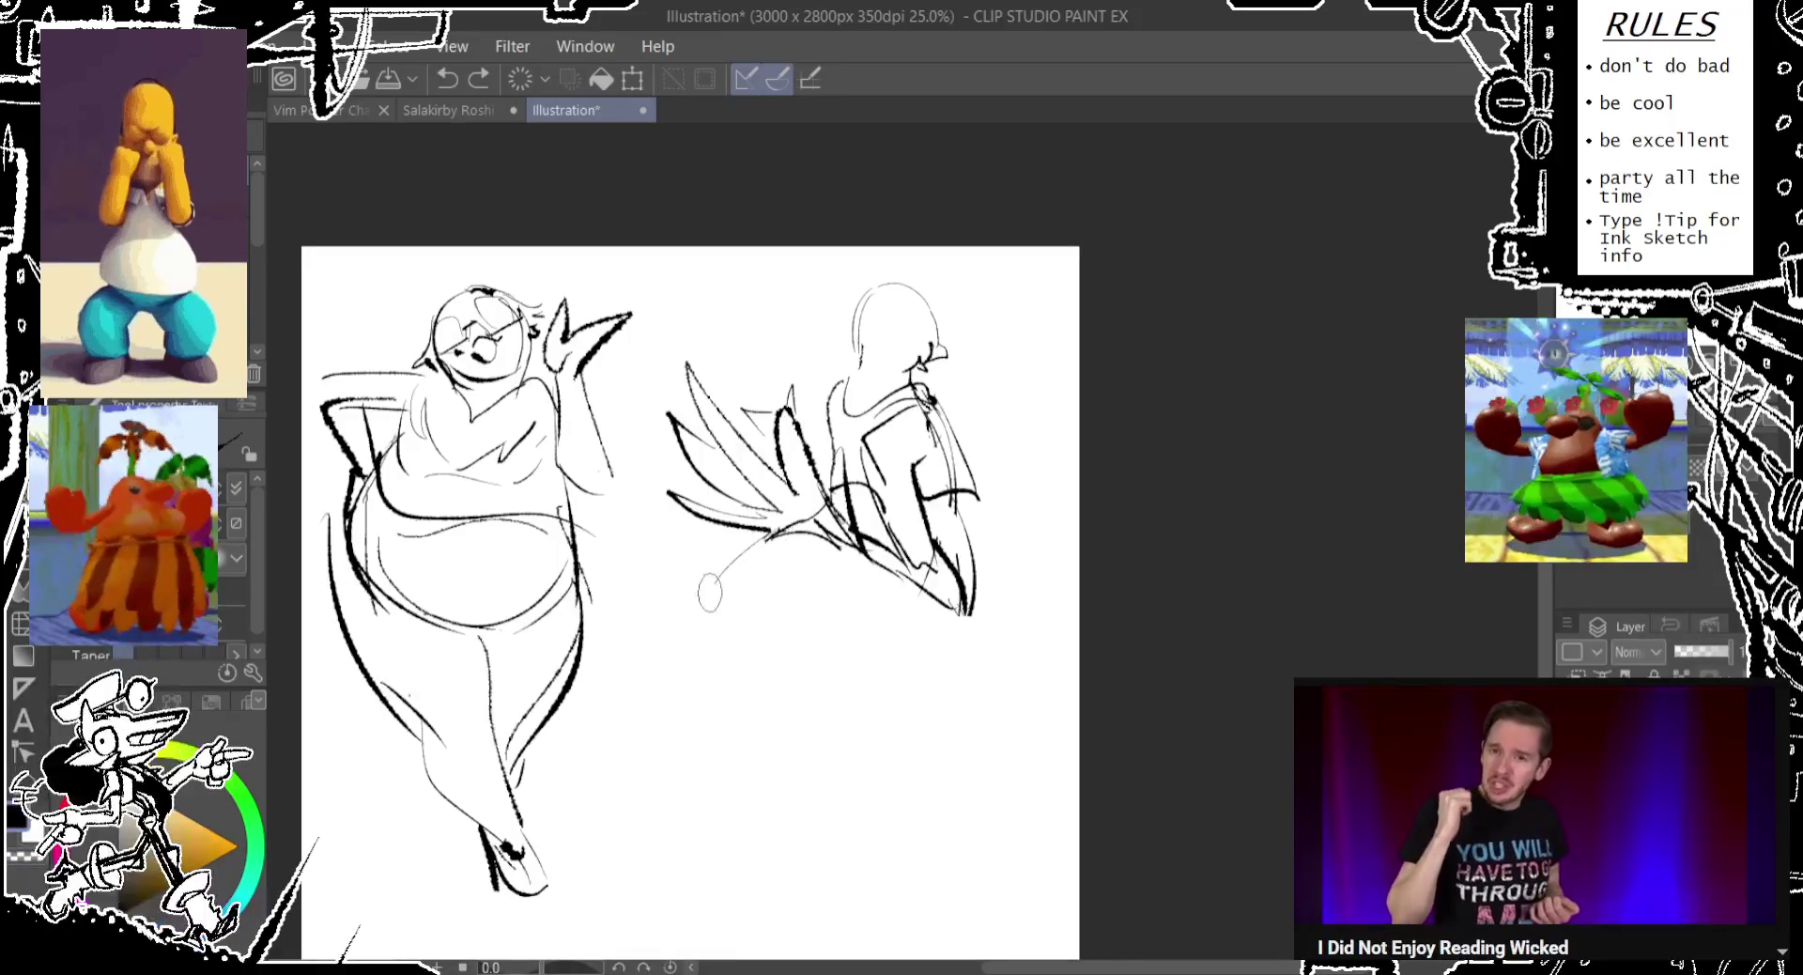
left_click_drag(742, 562, 711, 676)
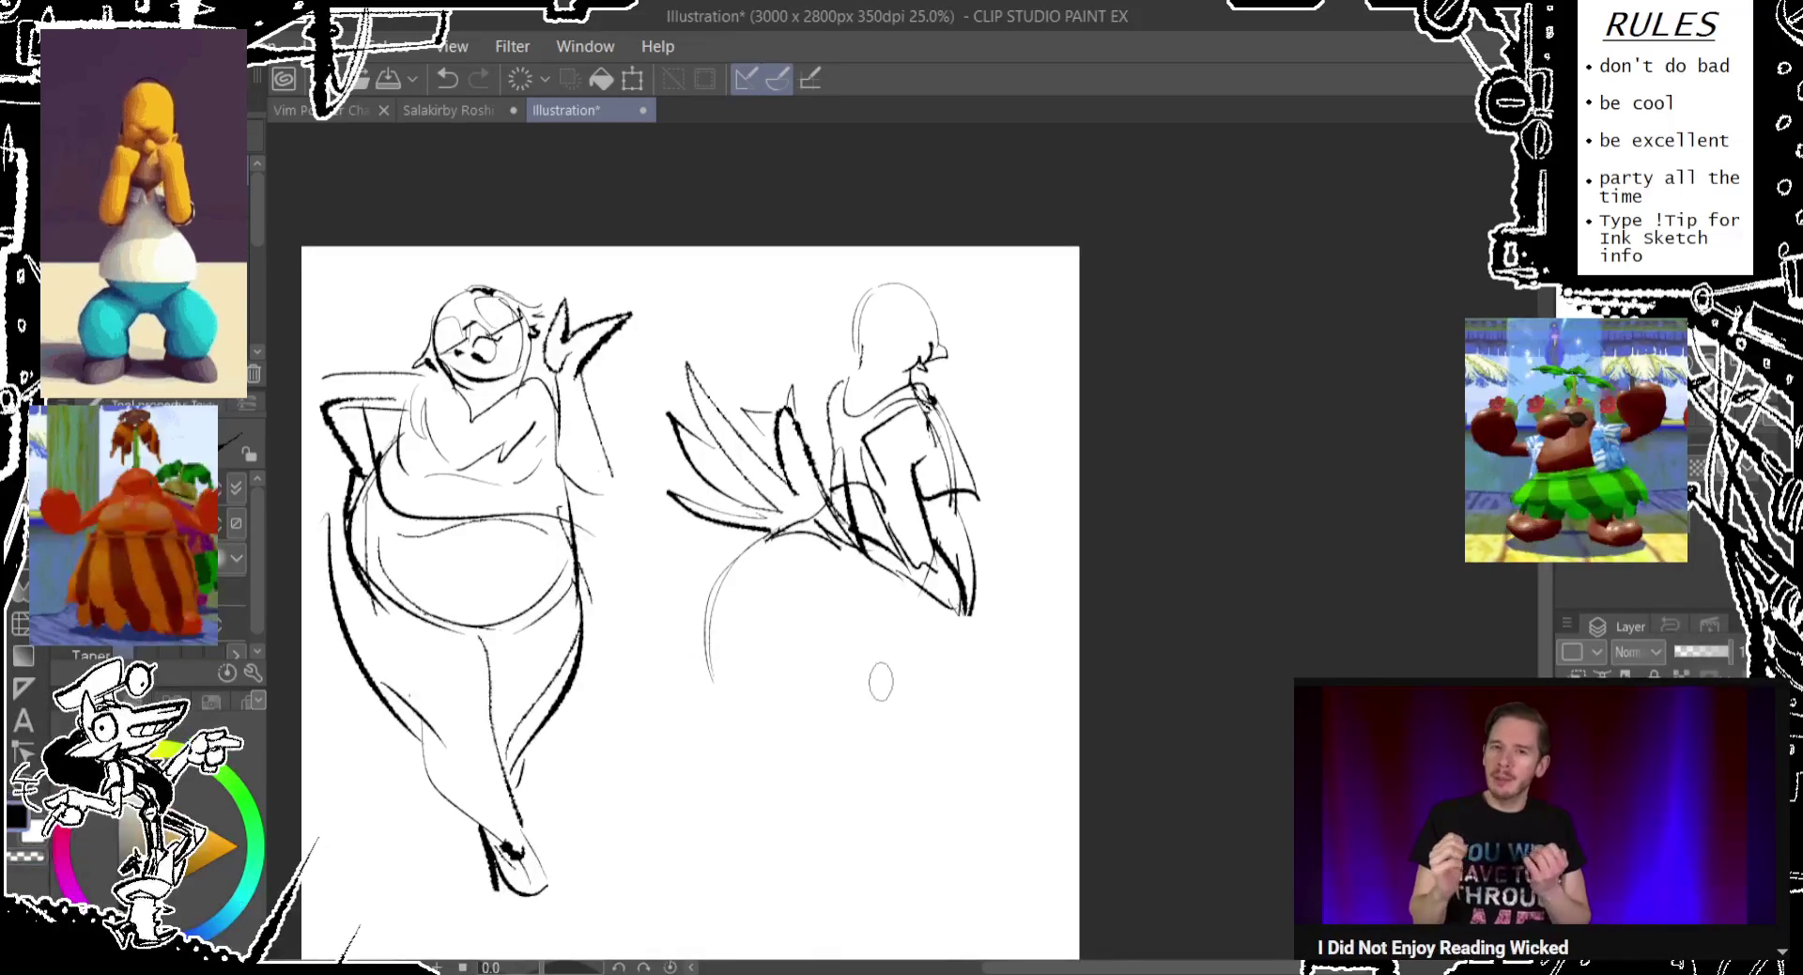
Draw a thick hip curve on the left figure and a lower-body arc on the right one.
mouse_move(336, 608)
left_mouse_down()
mouse_move(526, 653)
mouse_move(611, 601)
left_mouse_up()
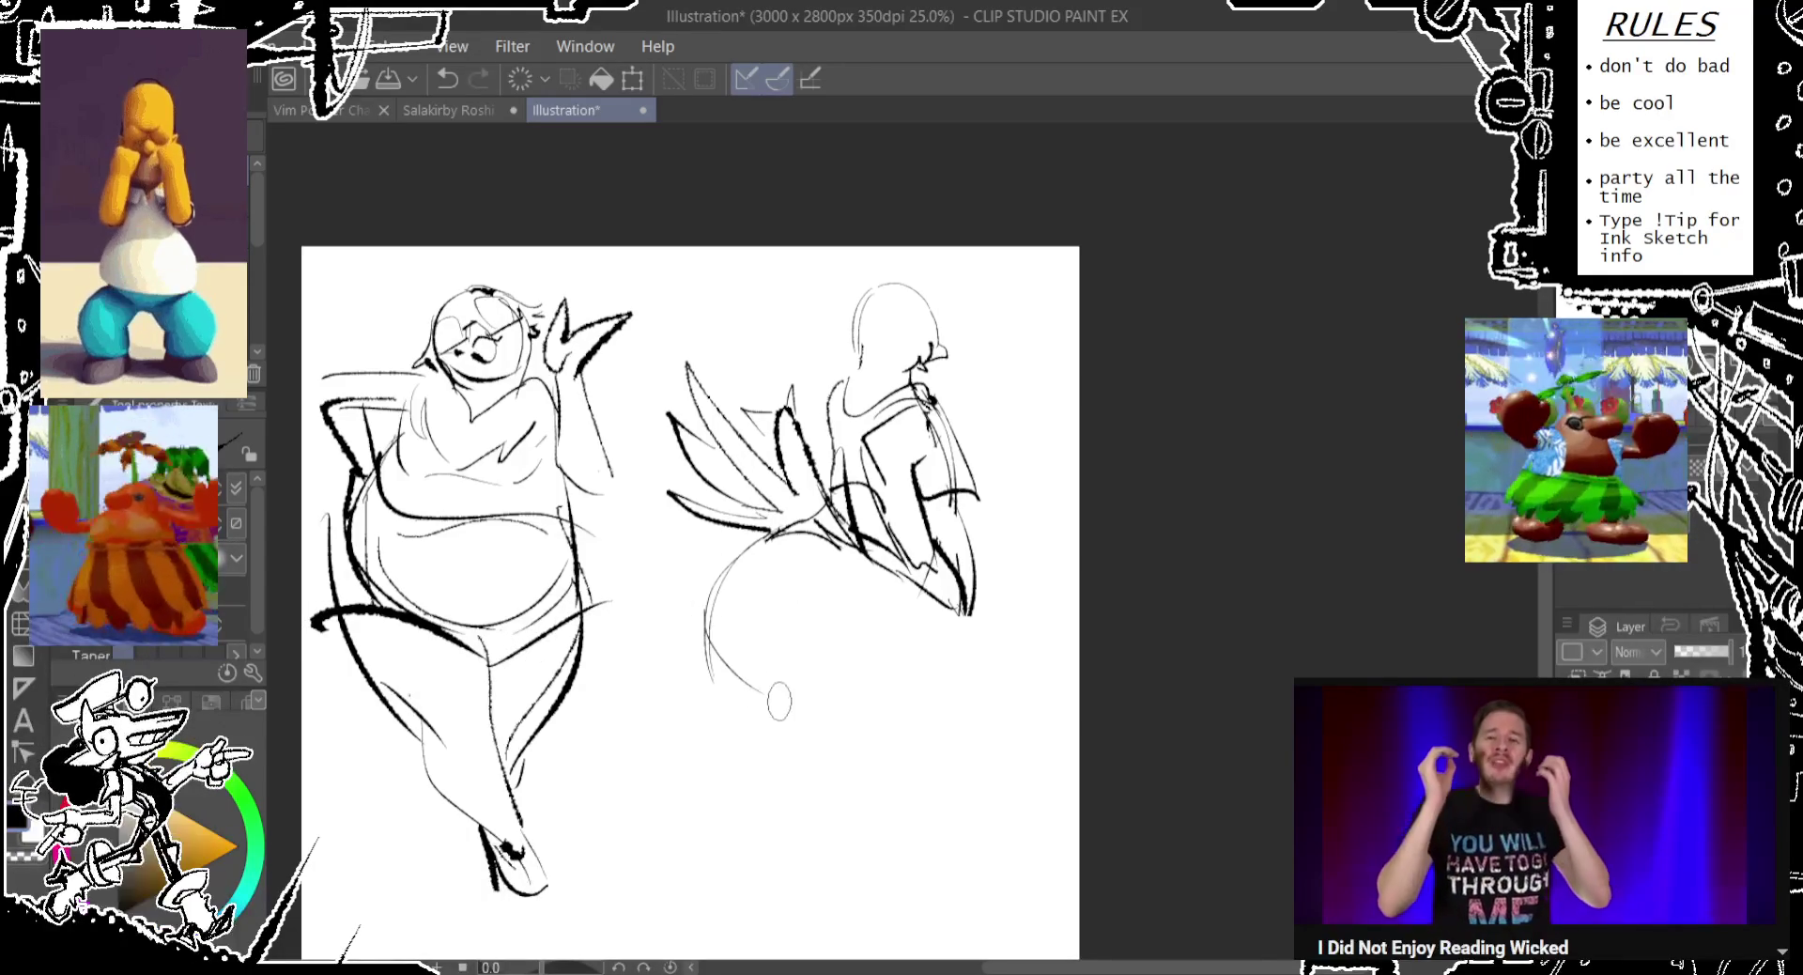
left_click_drag(762, 684, 951, 669)
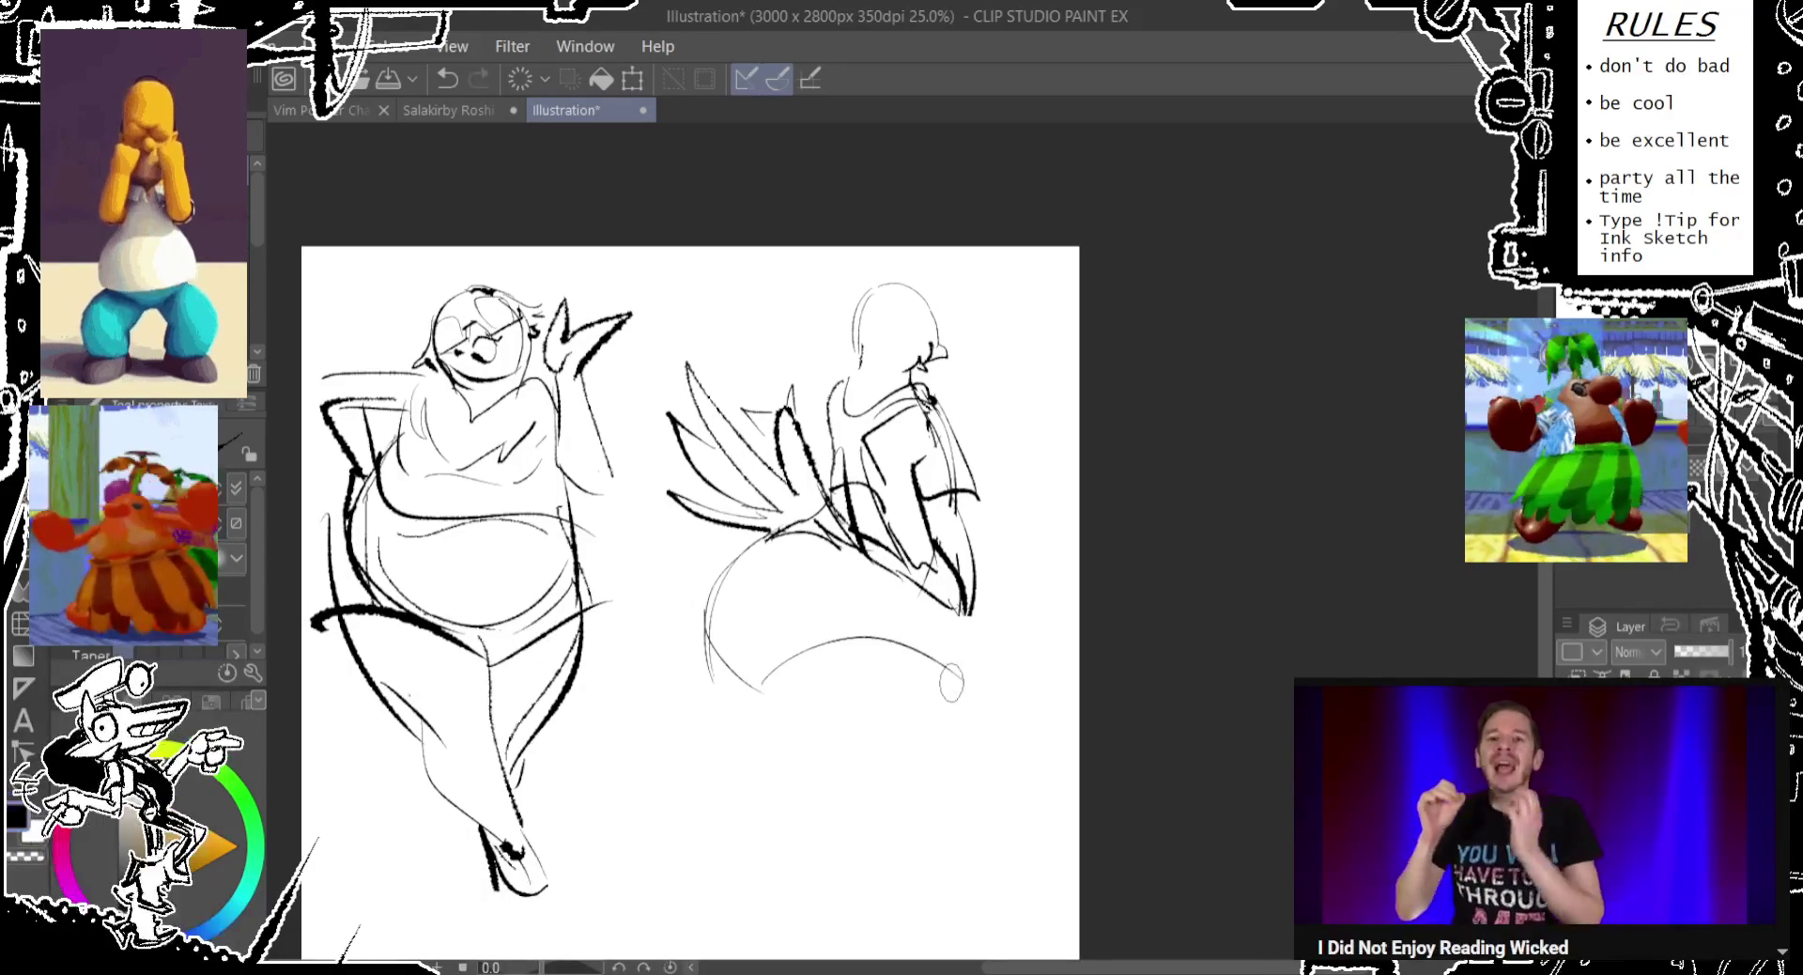
mouse_move(958, 603)
left_mouse_down()
mouse_move(953, 686)
mouse_move(855, 549)
mouse_move(960, 615)
mouse_move(967, 671)
left_mouse_up()
key("ctrl+z")
left_click_drag(940, 493, 967, 681)
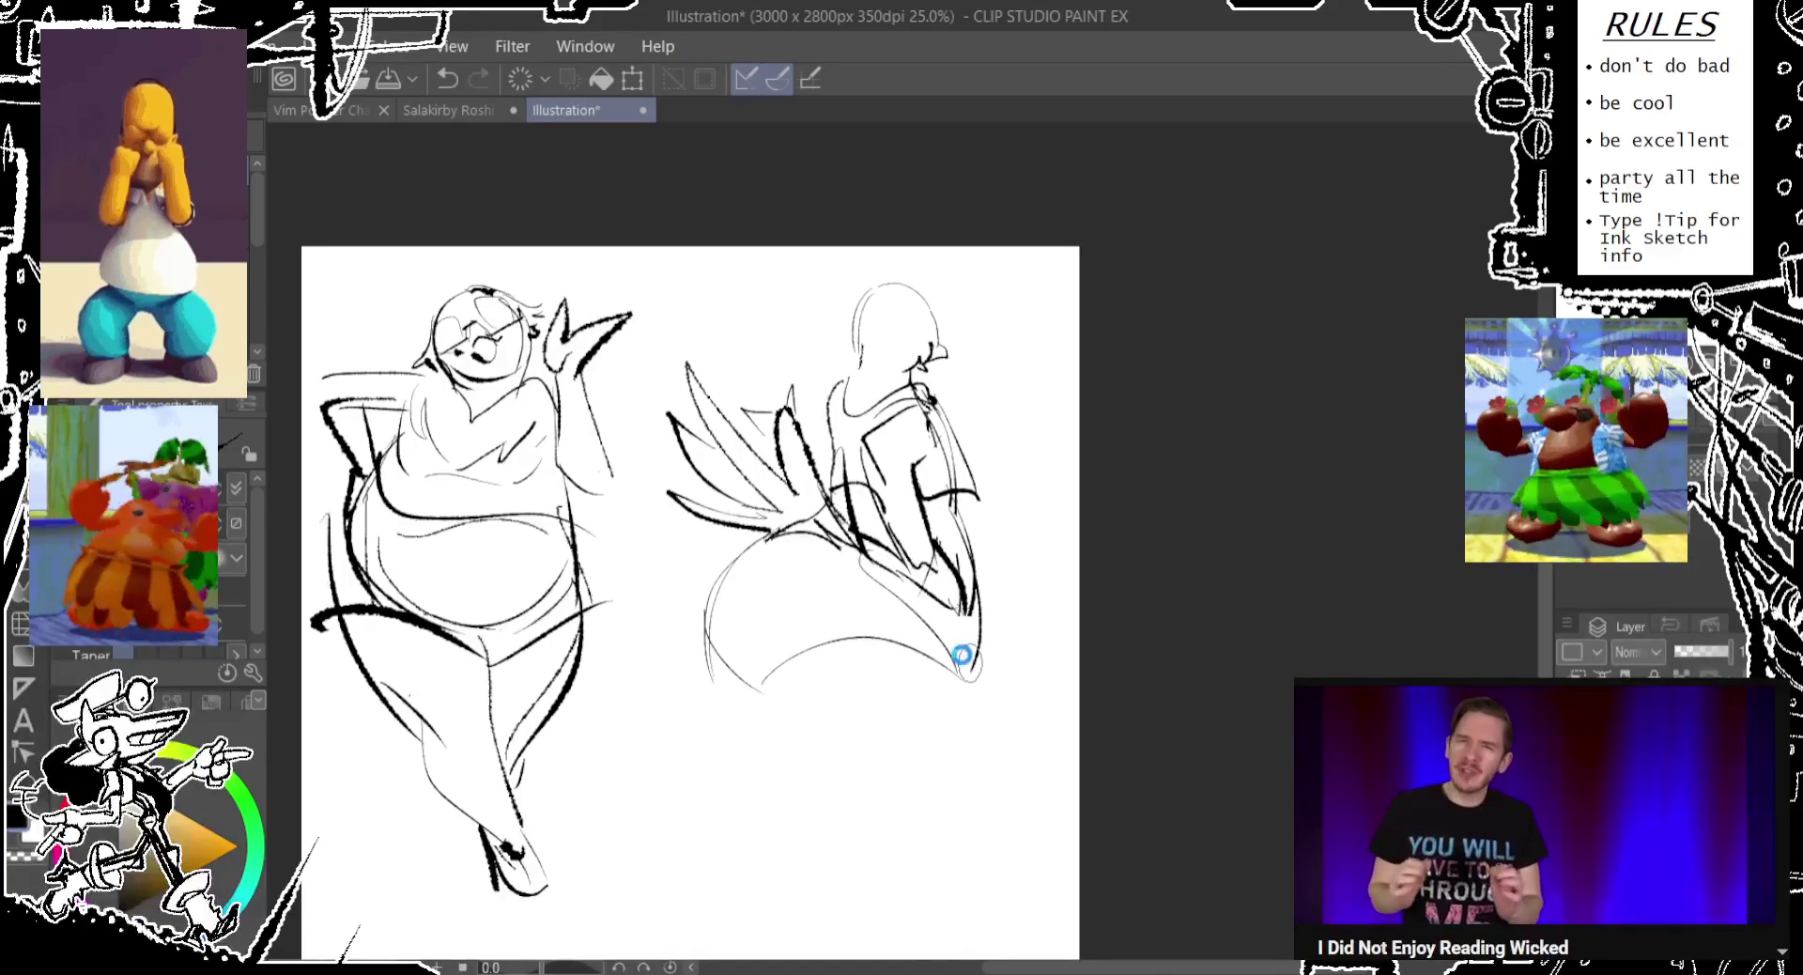
Lasso the right figure and start a Ctrl+T transform to resize it.
left_click_drag(940, 589, 951, 584)
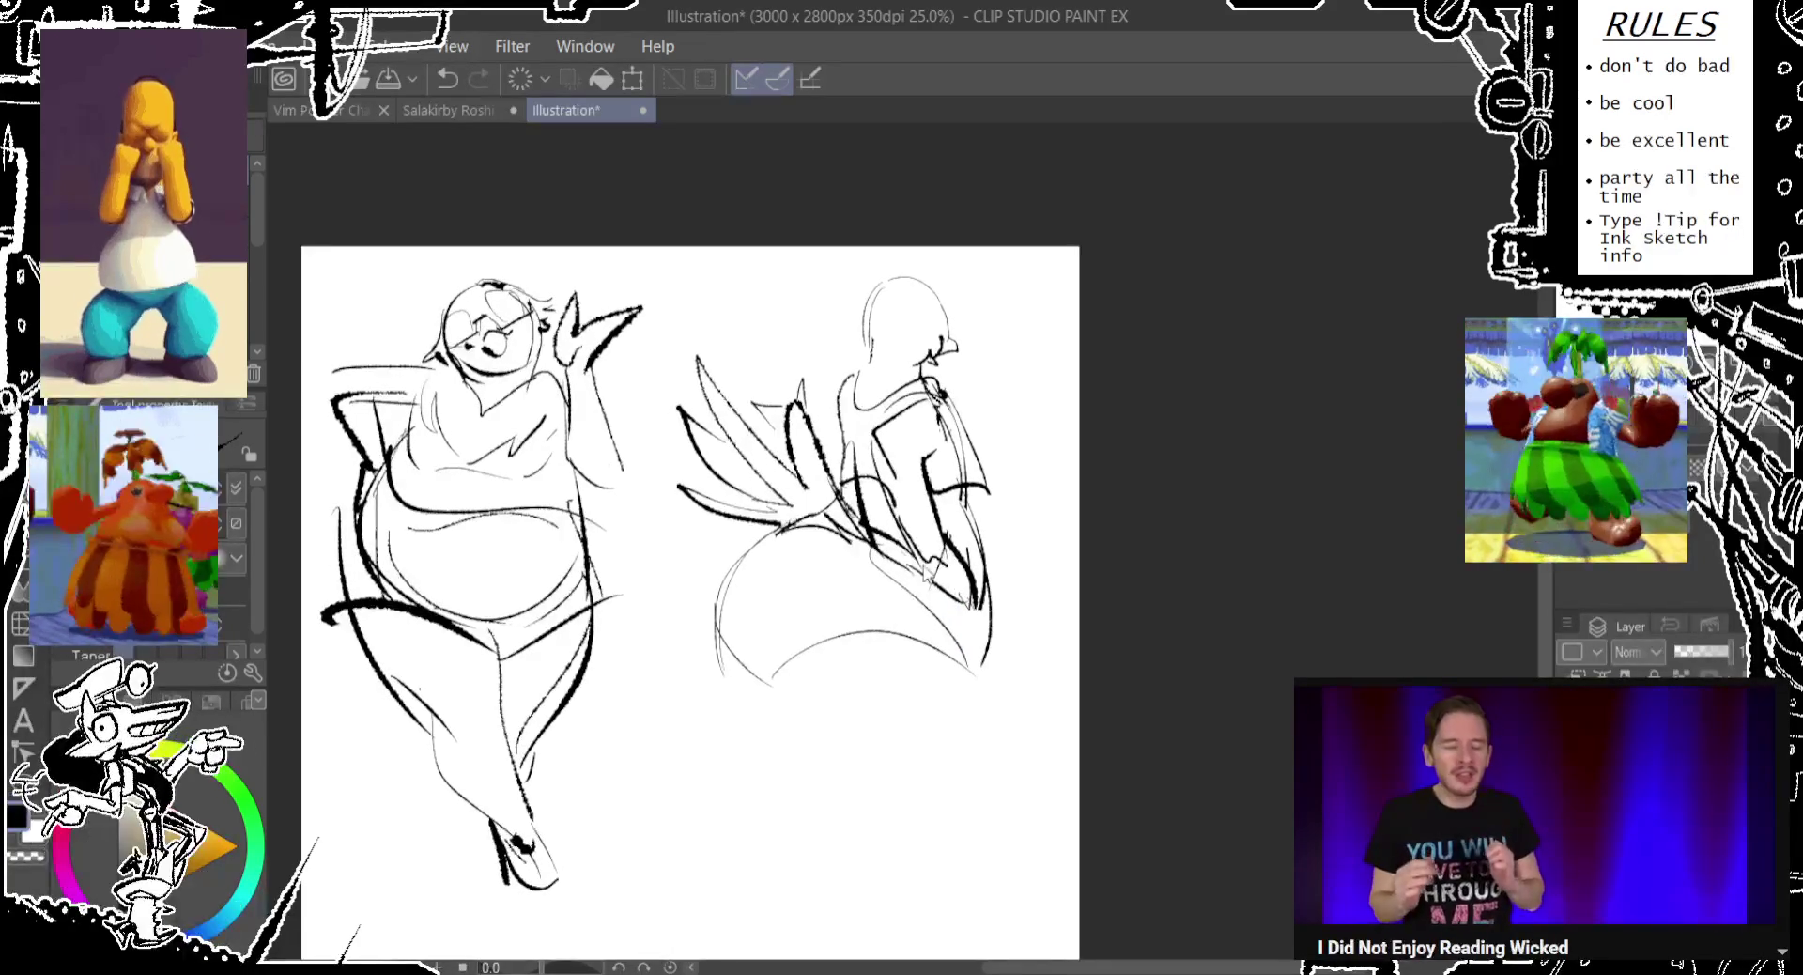
mouse_move(782, 776)
left_mouse_down()
mouse_move(850, 827)
mouse_move(865, 752)
mouse_move(861, 791)
left_mouse_up()
key("ctrl+t")
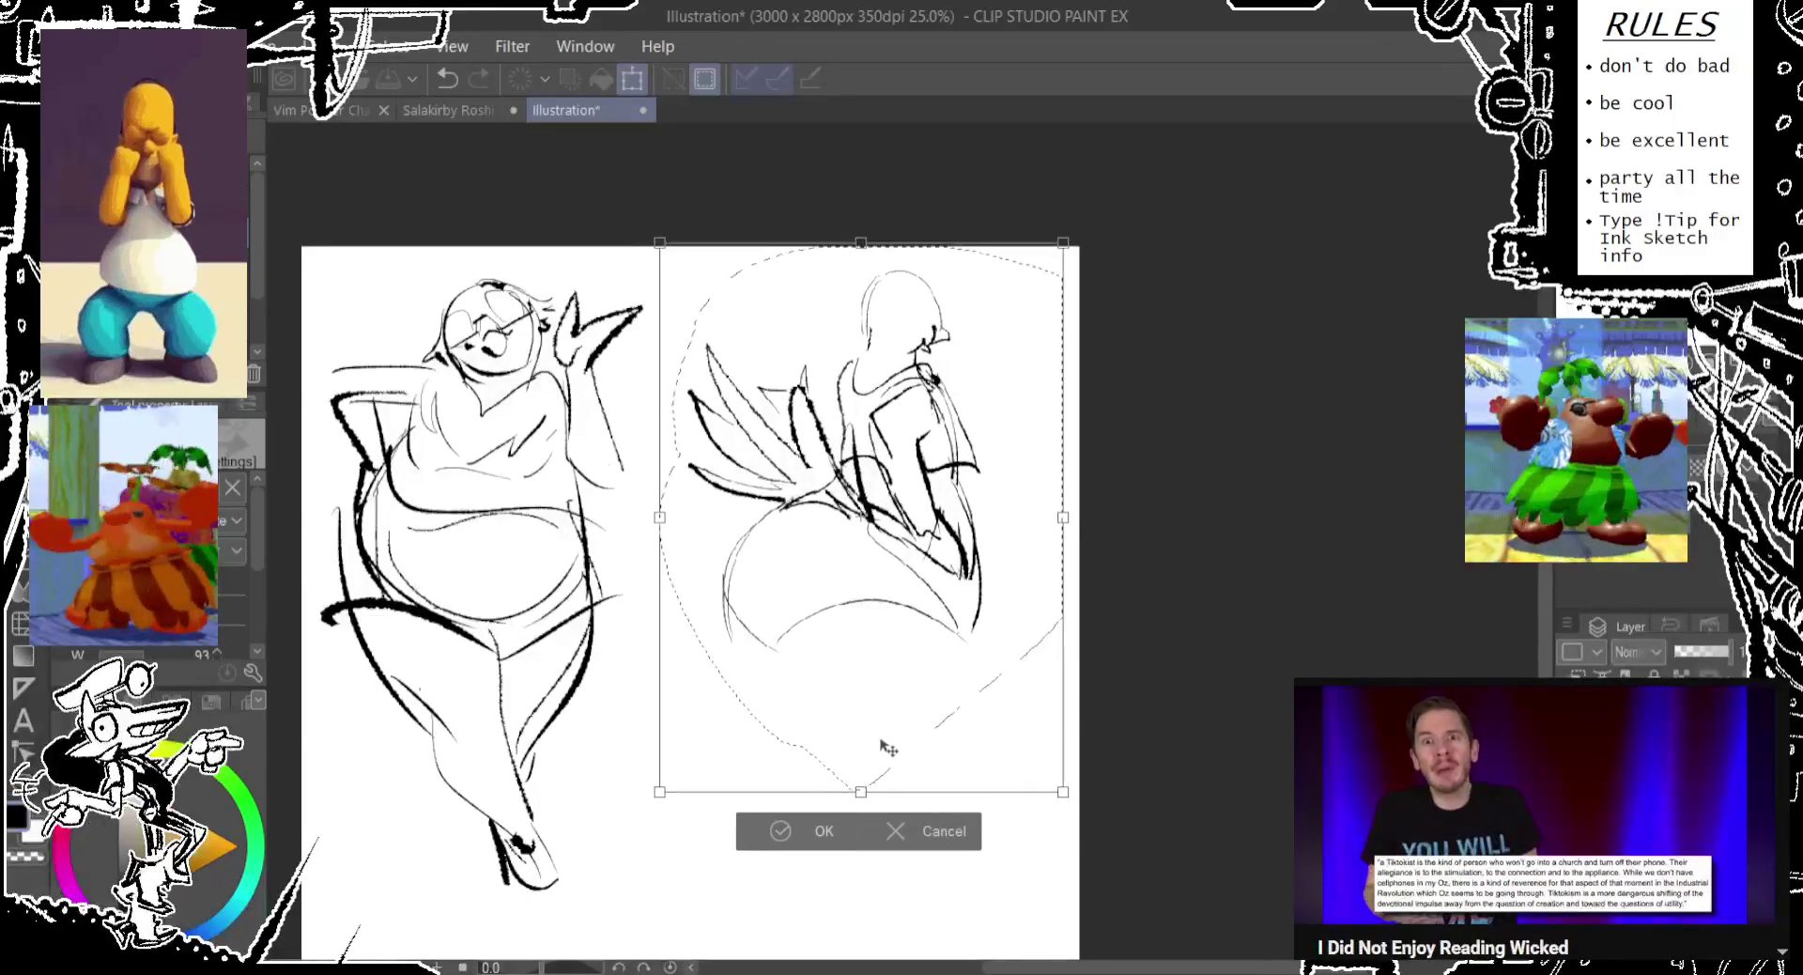
Commit the right figure's resize and clear the selection.
left_click(782, 832)
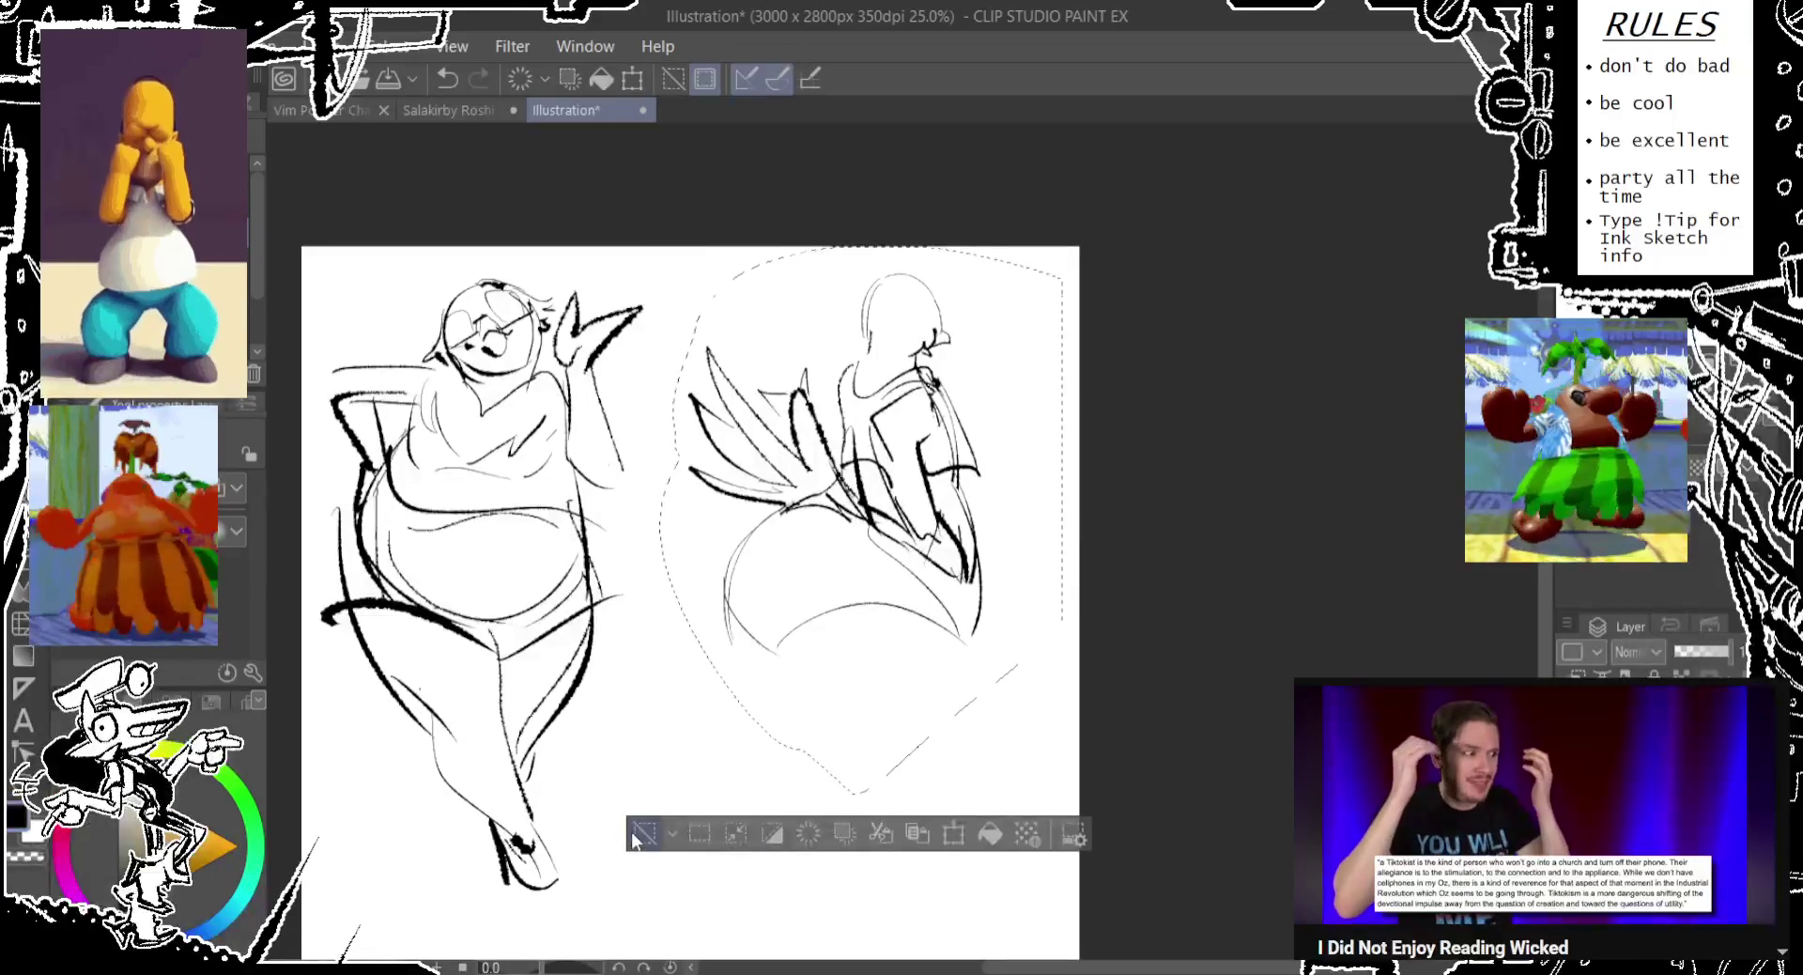
left_click(642, 833)
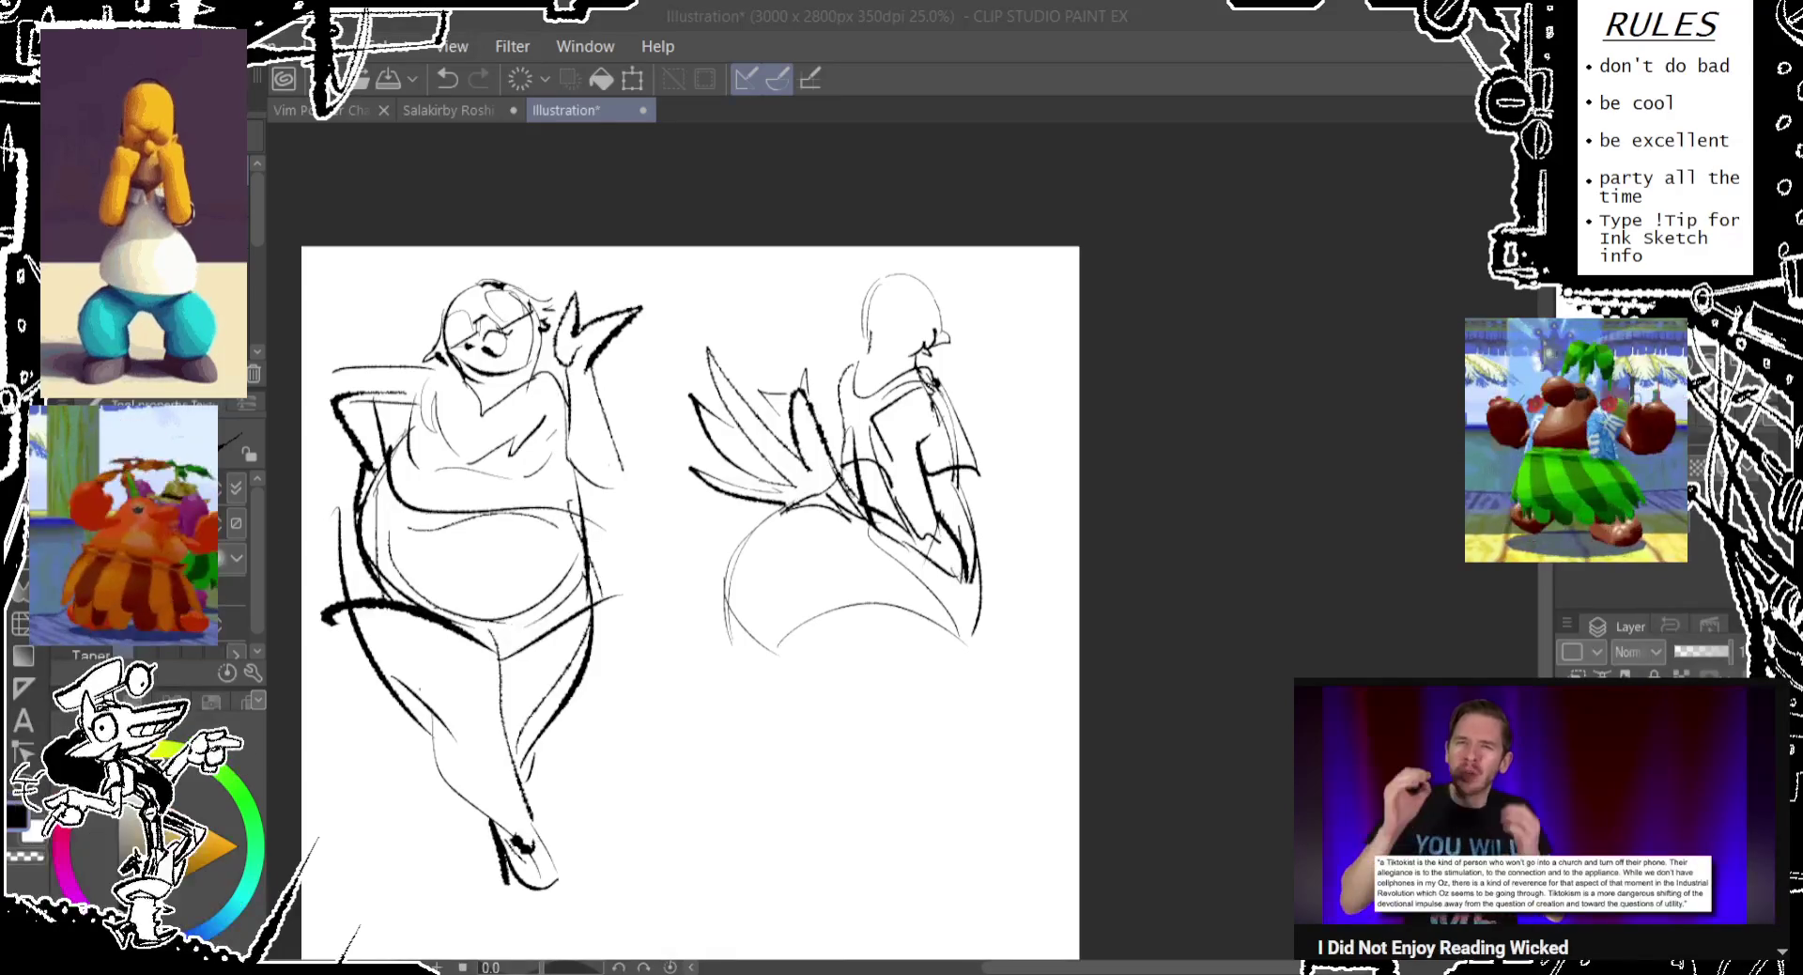
left_click(1111, 119)
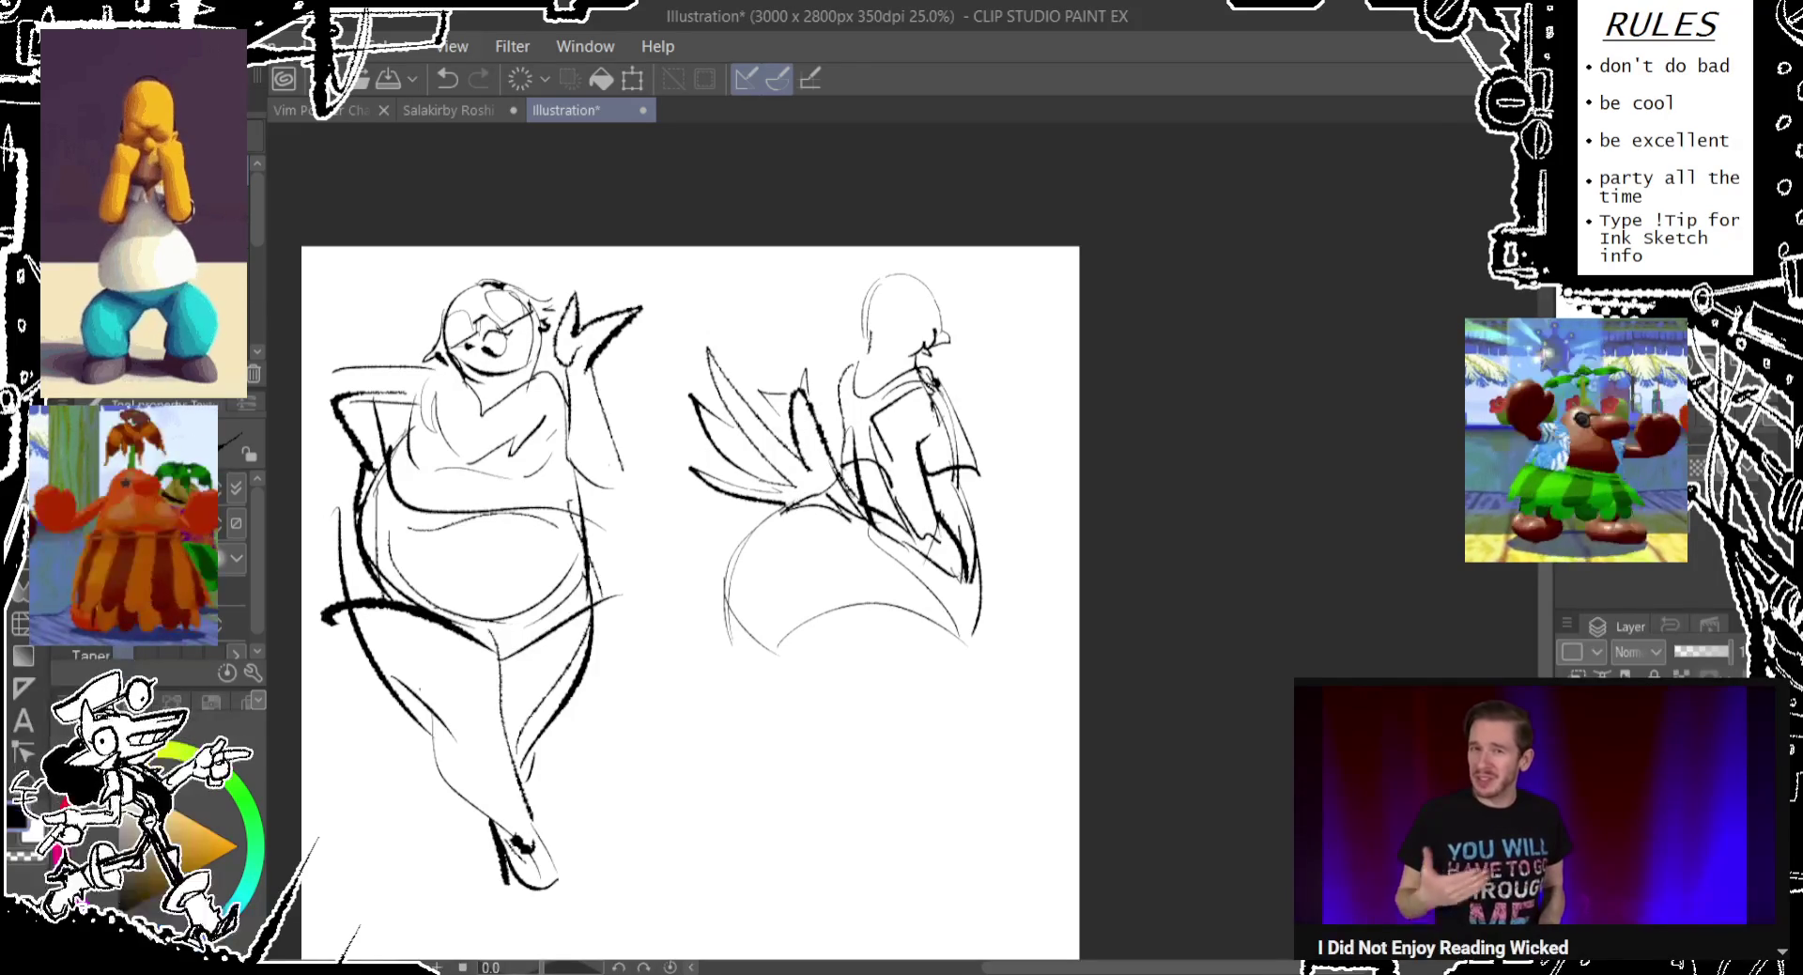
Lasso the right figure, rotate it clockwise, and deselect.
left_click_drag(697, 523, 677, 552)
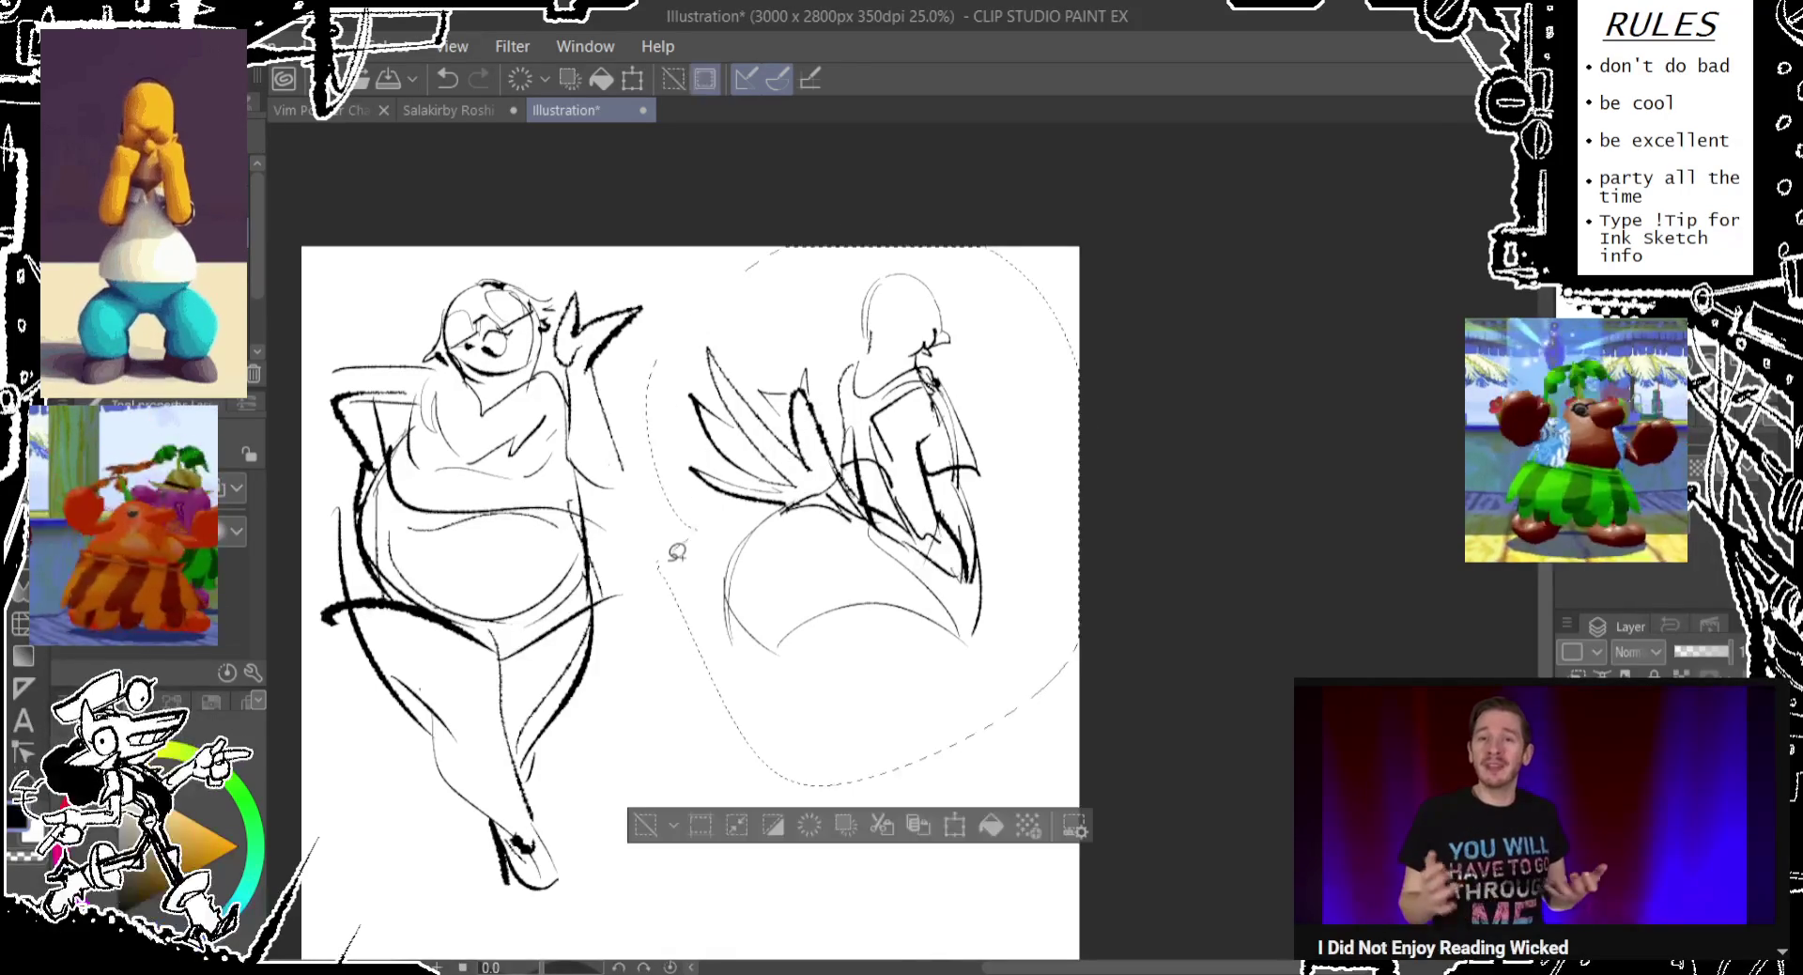
key("ctrl+t")
left_click_drag(1207, 456, 1213, 549)
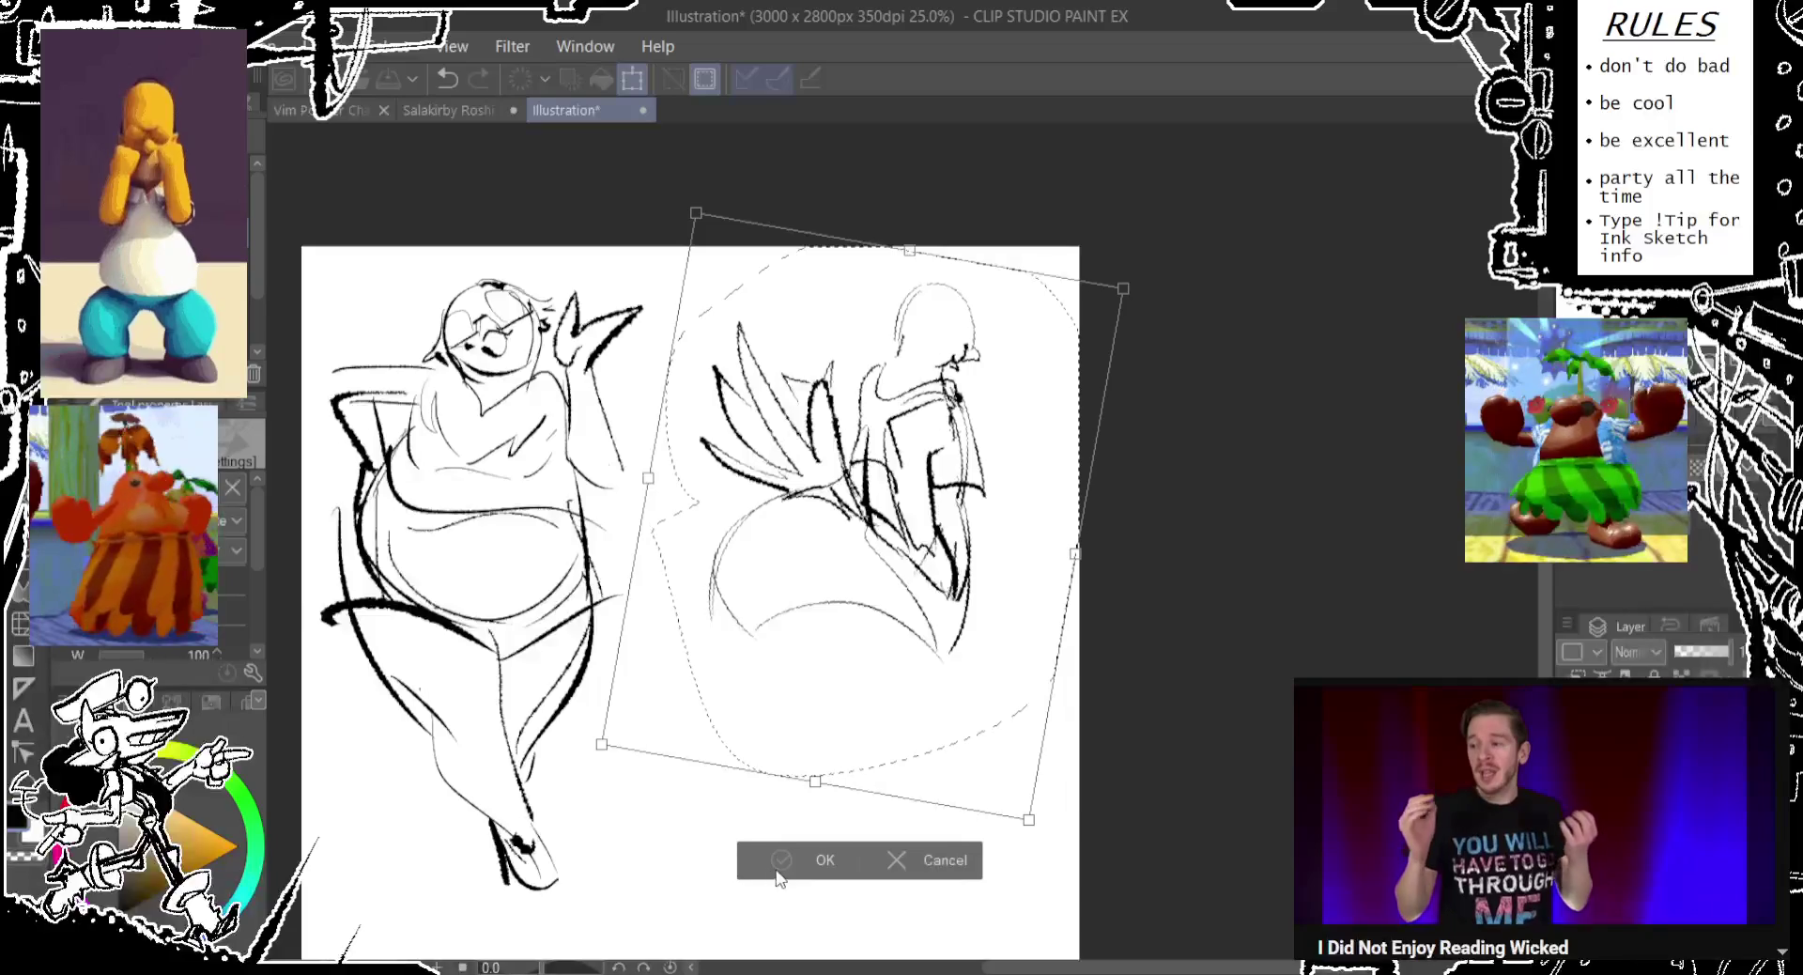
key("Return")
key("ctrl+d")
Lasso the right figure's head, tilt it to a new angle, and deselect.
left_click_drag(900, 340, 989, 393)
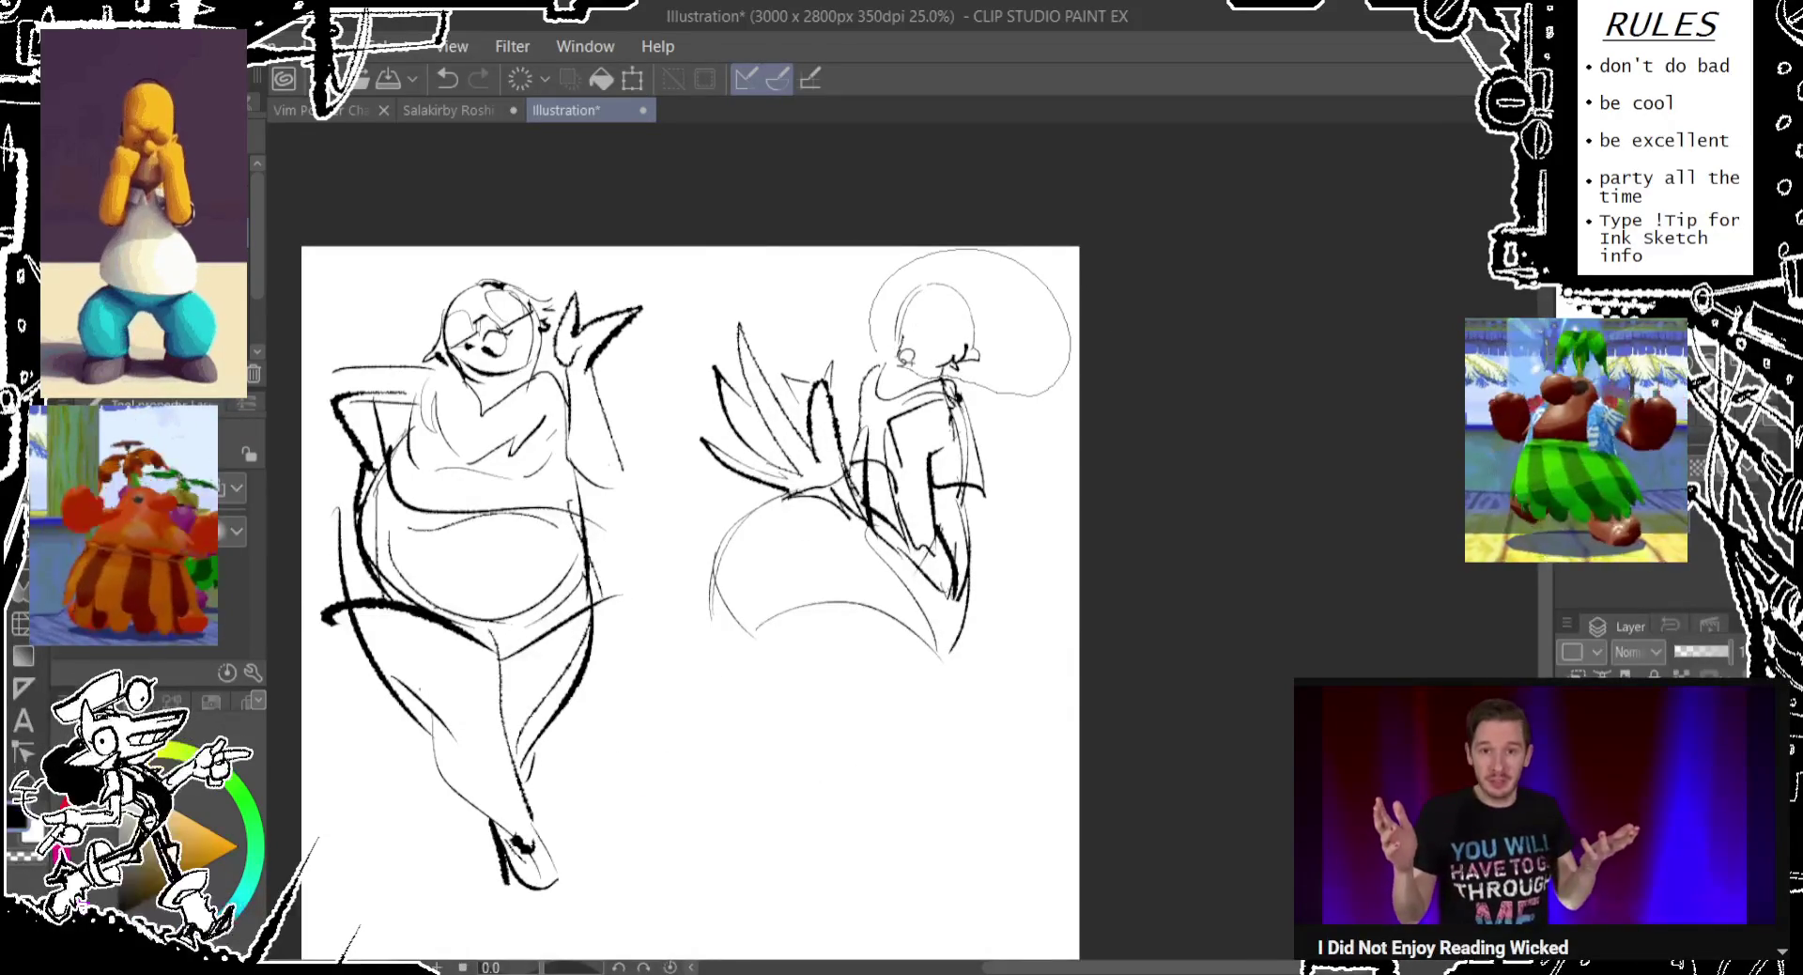
key("ctrl+t")
mouse_move(1070, 282)
left_mouse_down()
mouse_move(1005, 322)
mouse_move(1130, 319)
left_mouse_up()
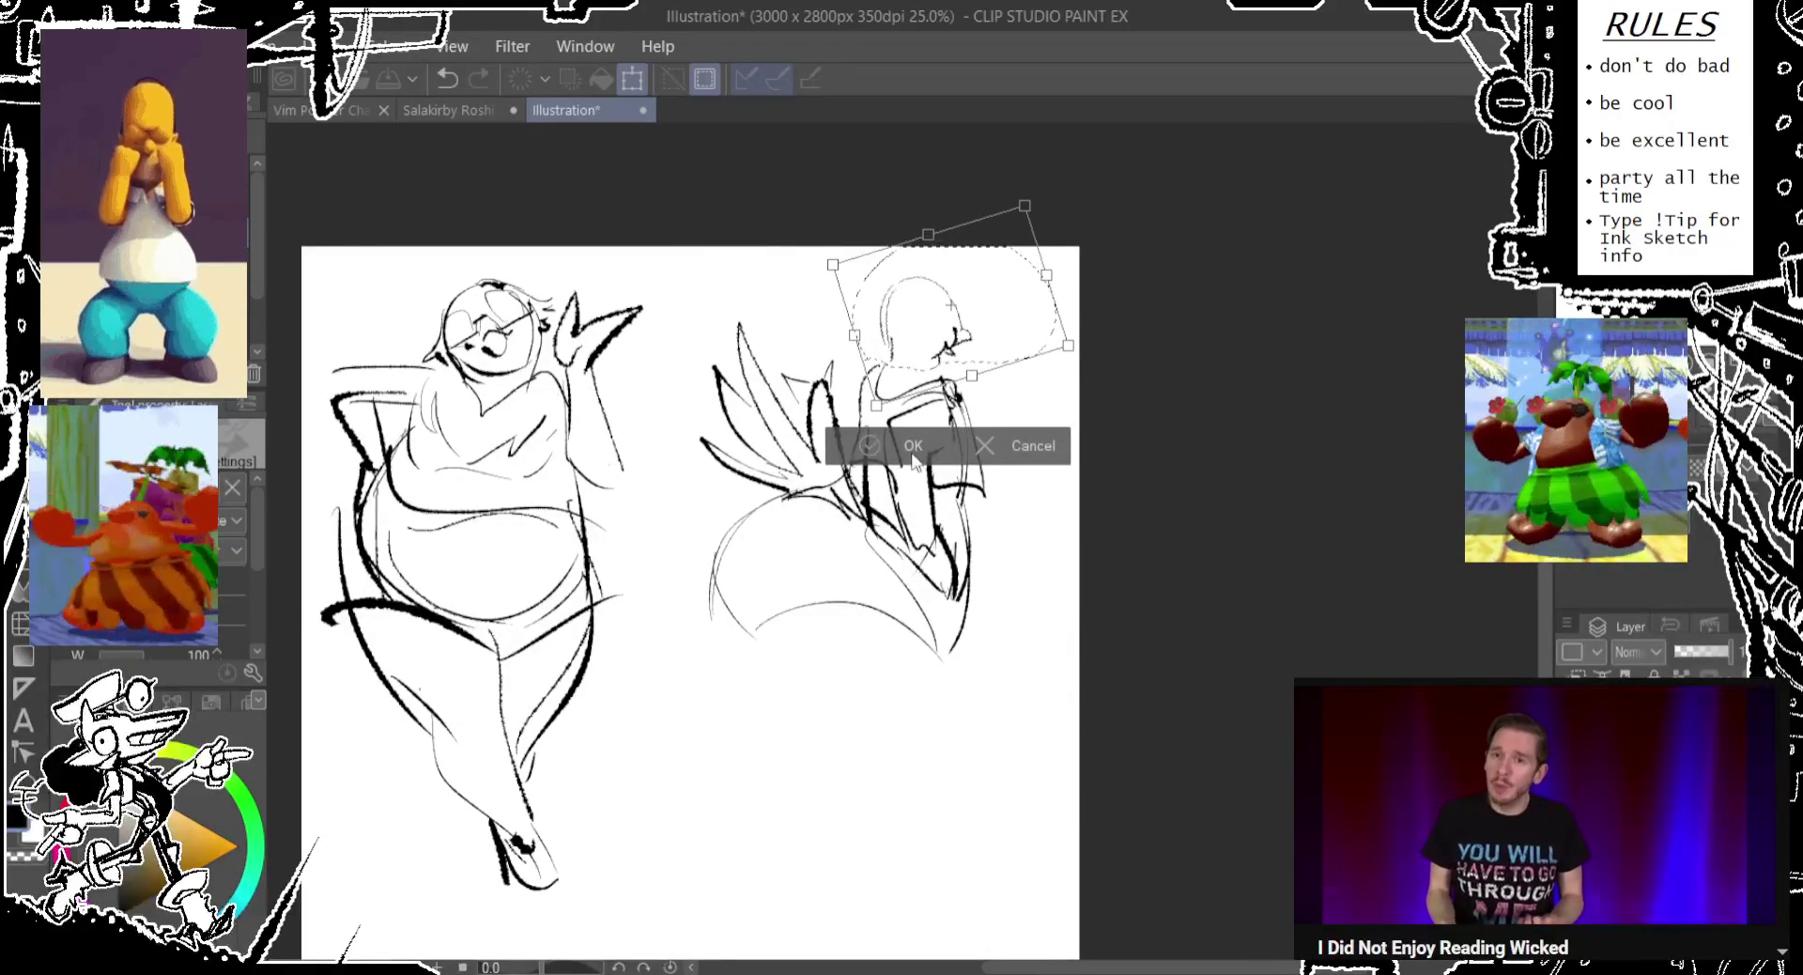
left_click(913, 452)
left_click(736, 410)
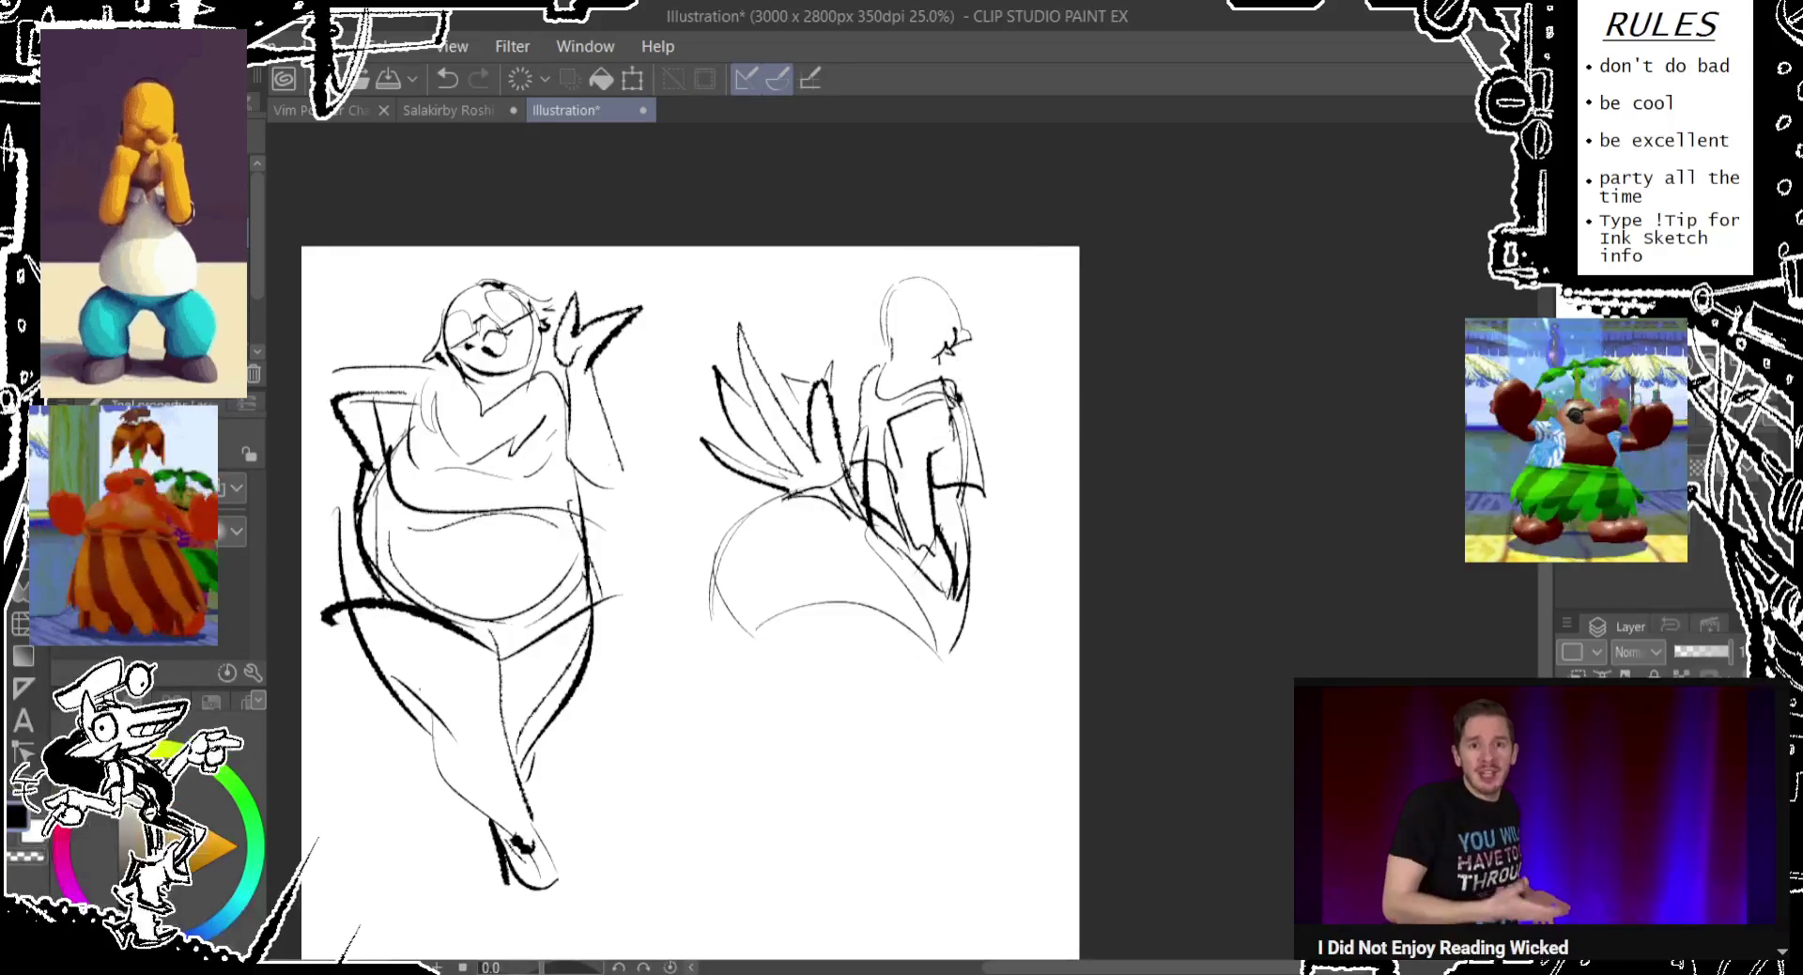
key("p")
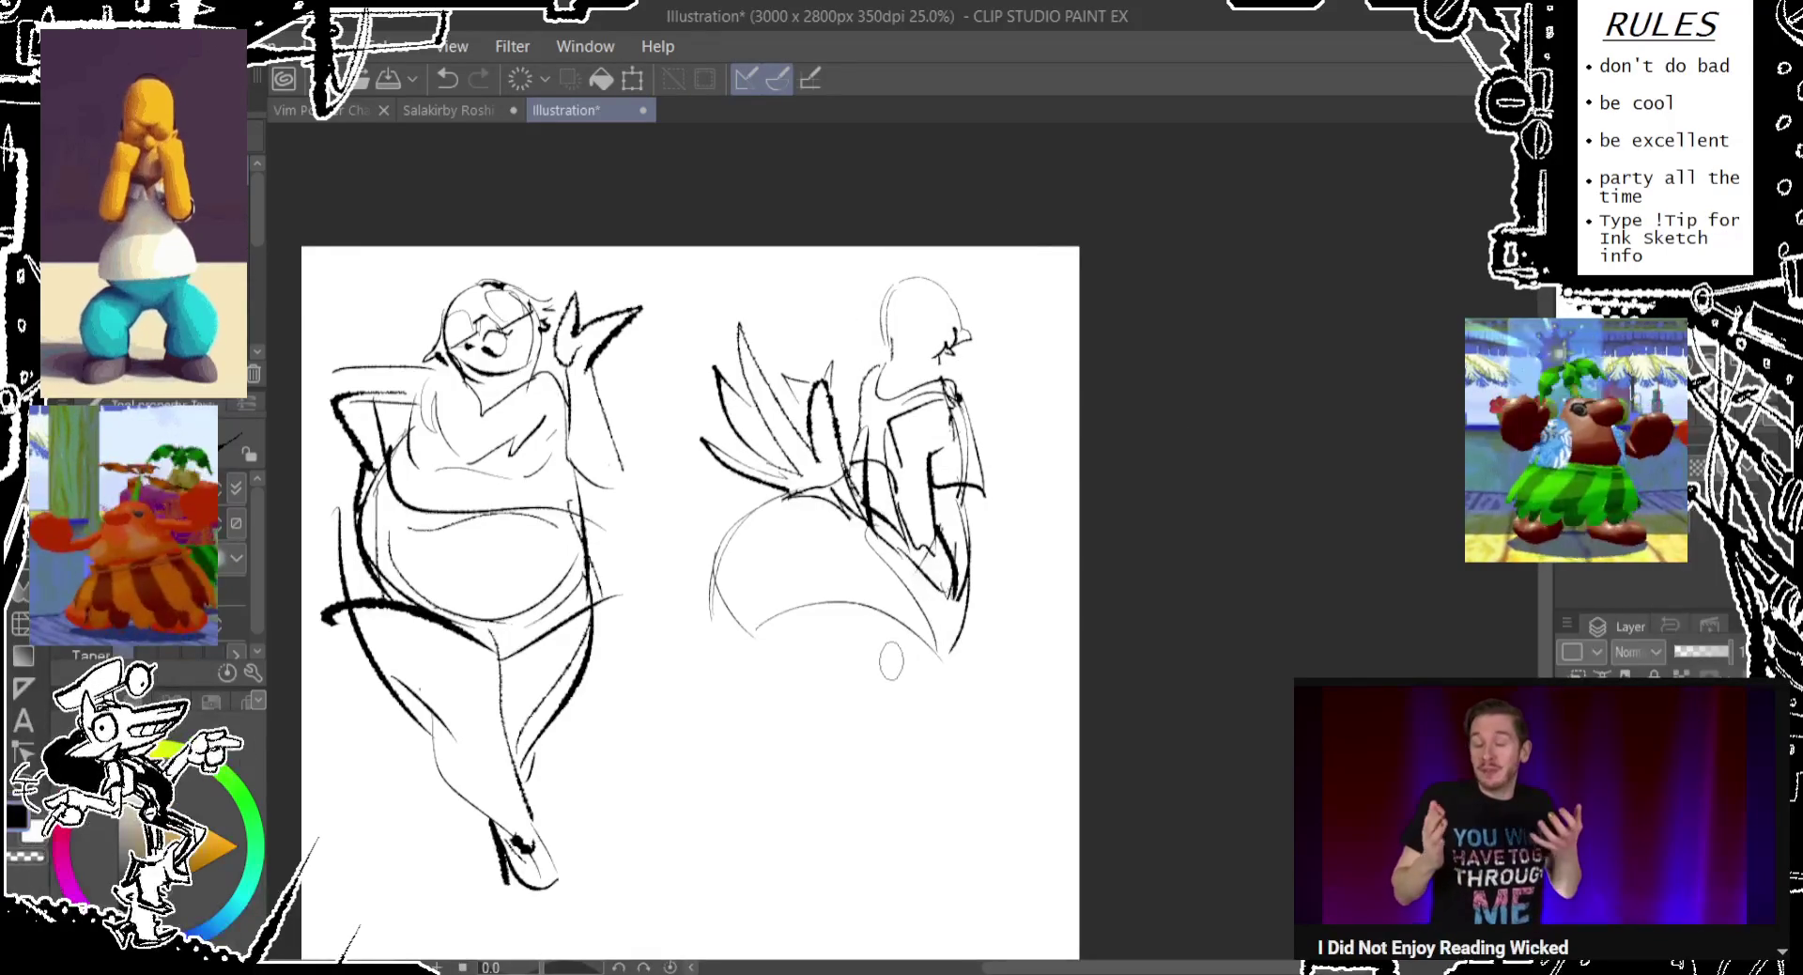
Sketch a curve over the right figure's lower body and first leg lines, undoing misplaced strokes.
left_click_drag(784, 639, 948, 622)
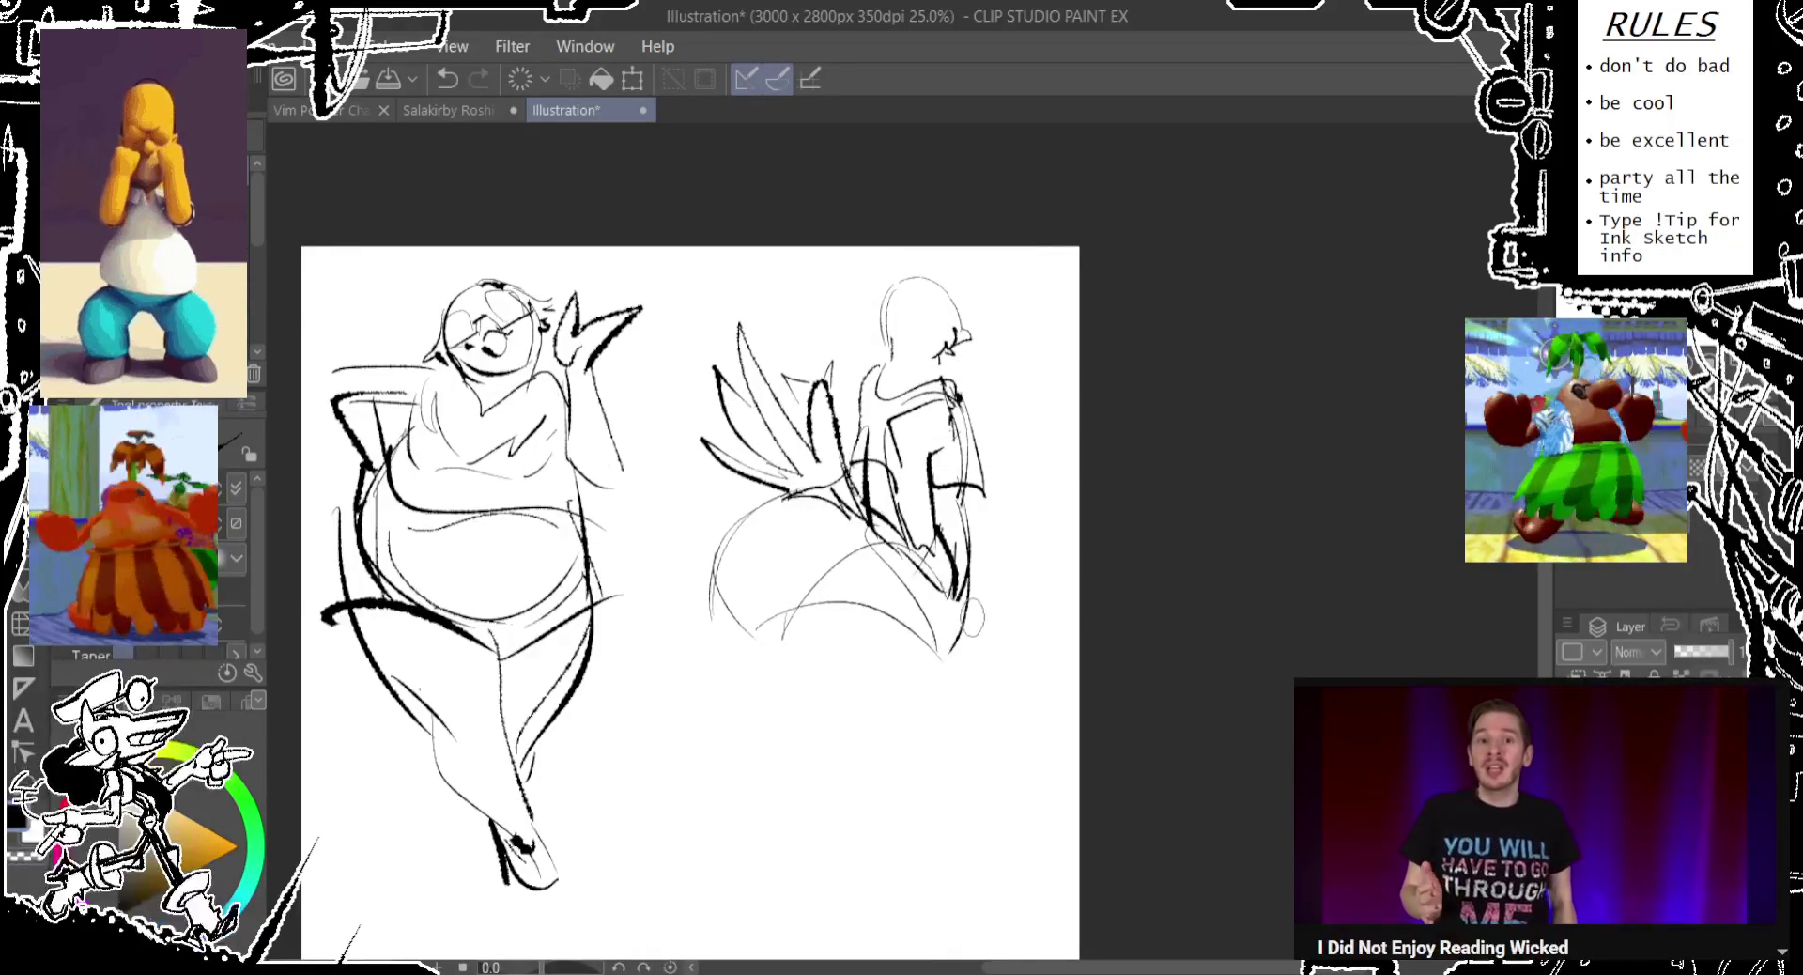
key("ctrl+z")
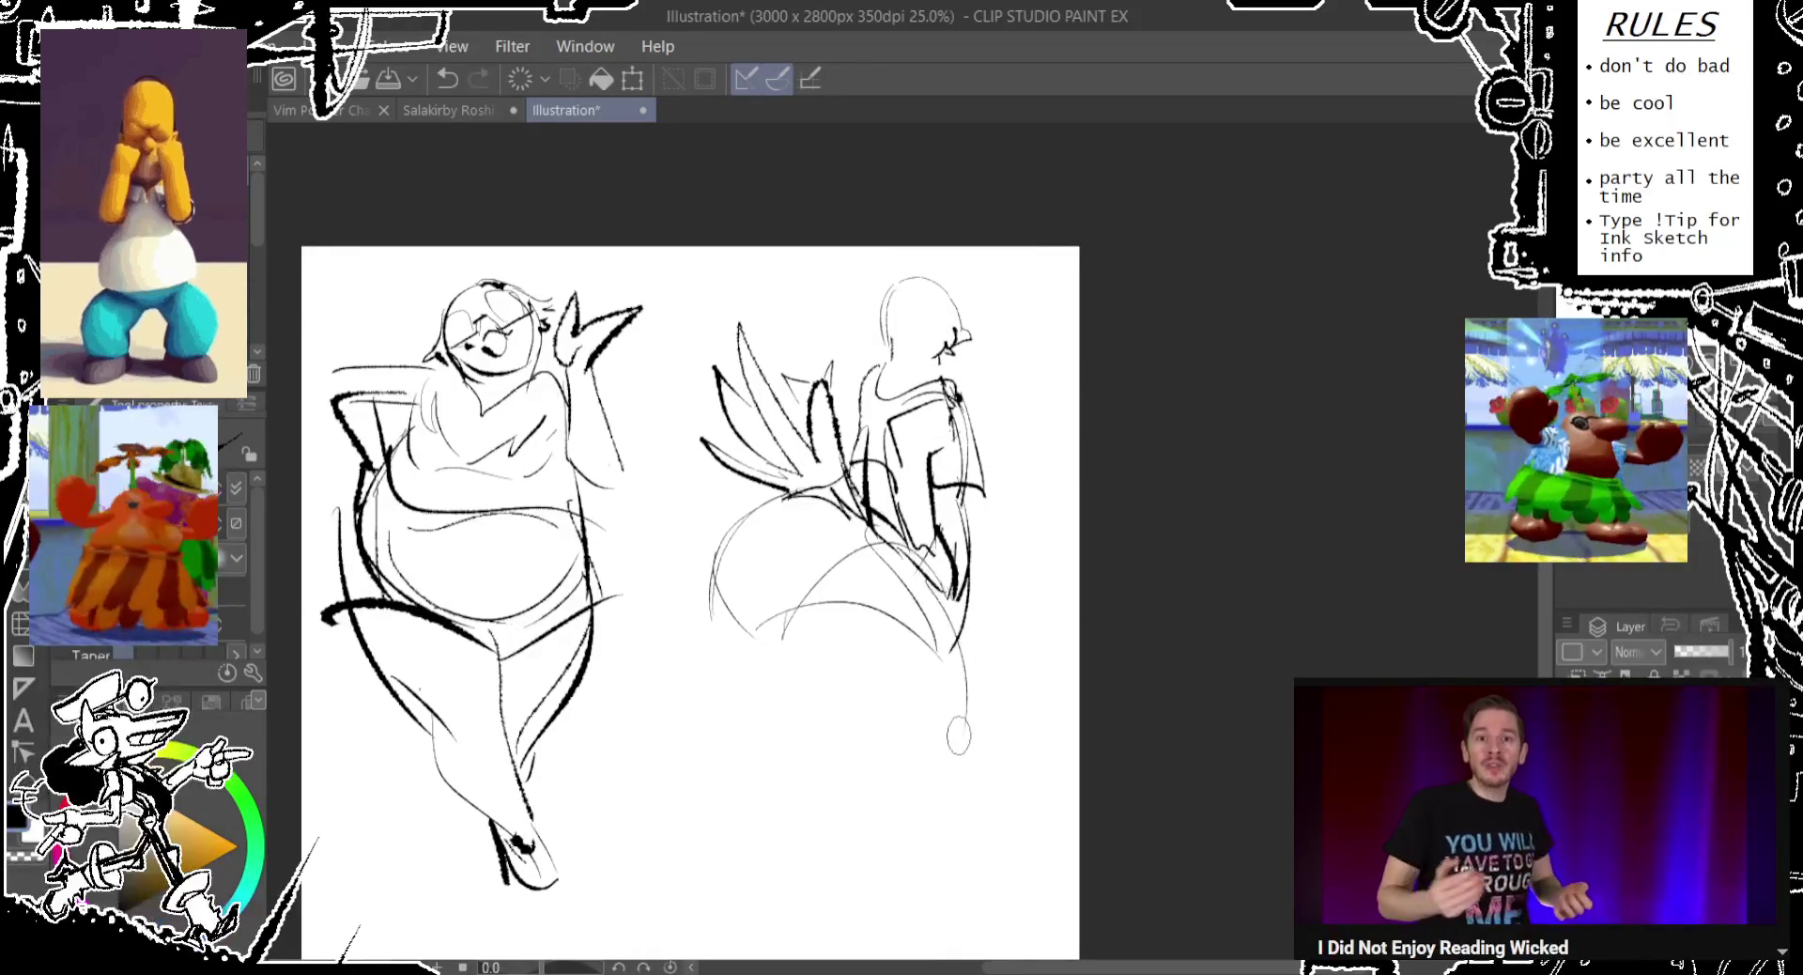
left_click_drag(929, 648, 986, 893)
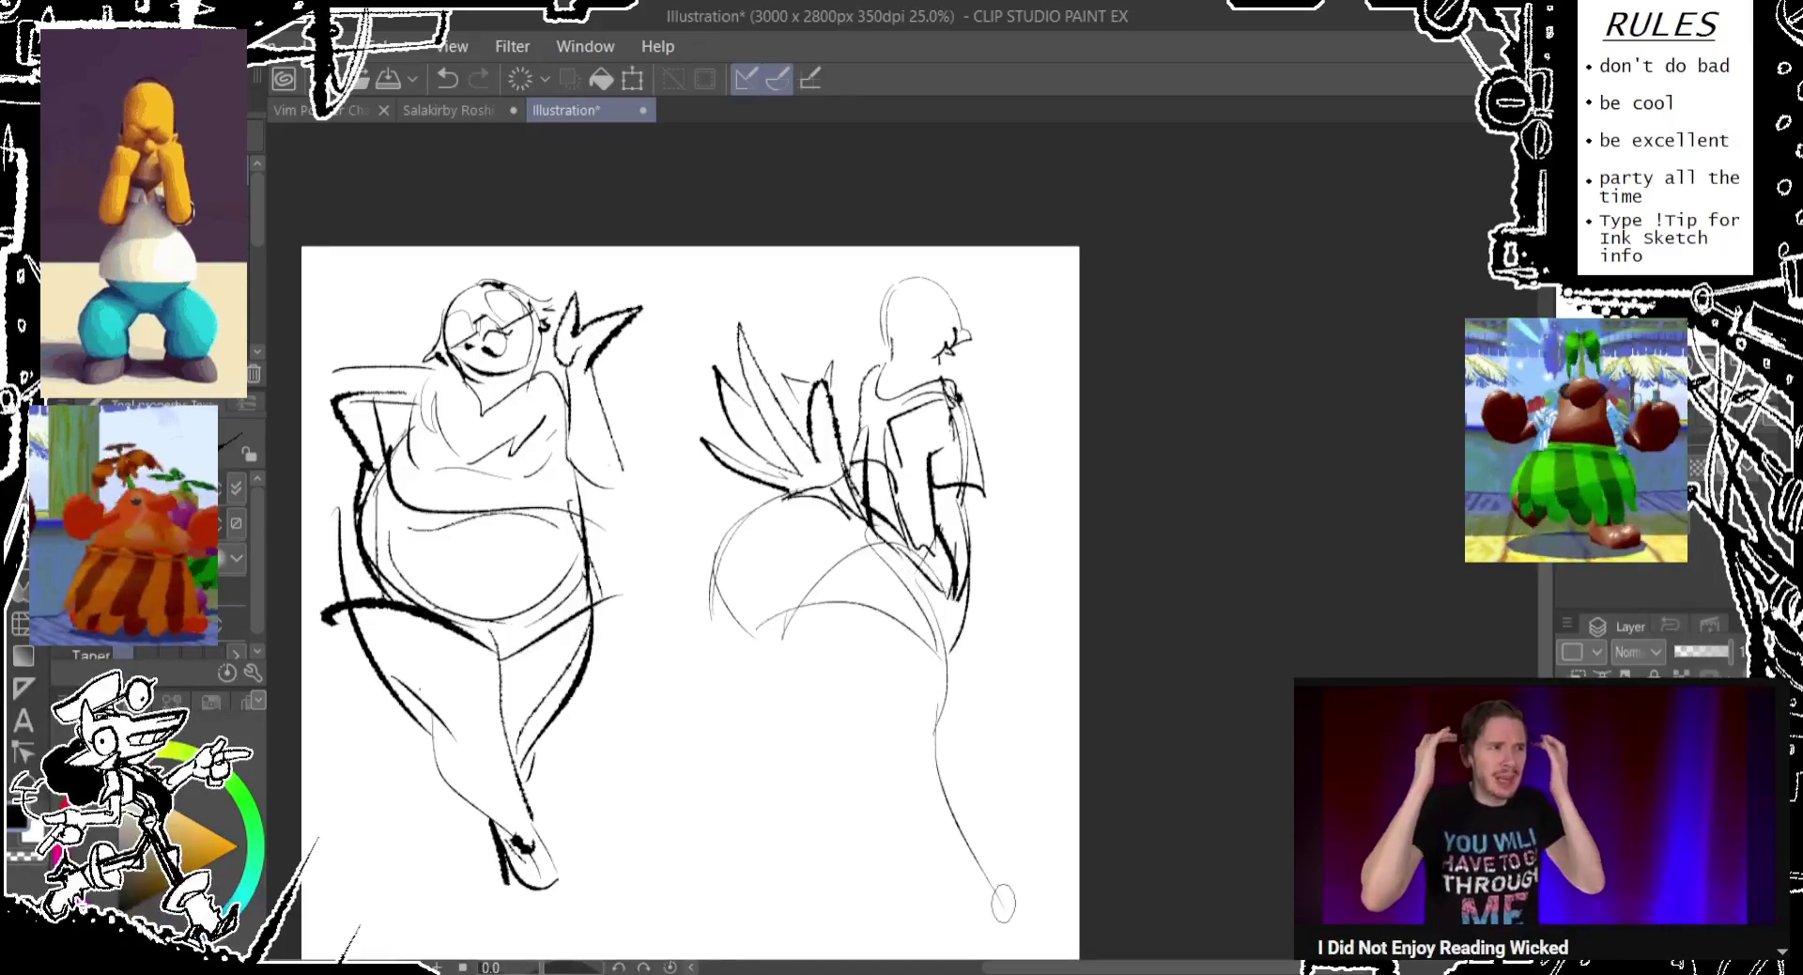
key("ctrl+z")
left_click_drag(940, 705, 954, 855)
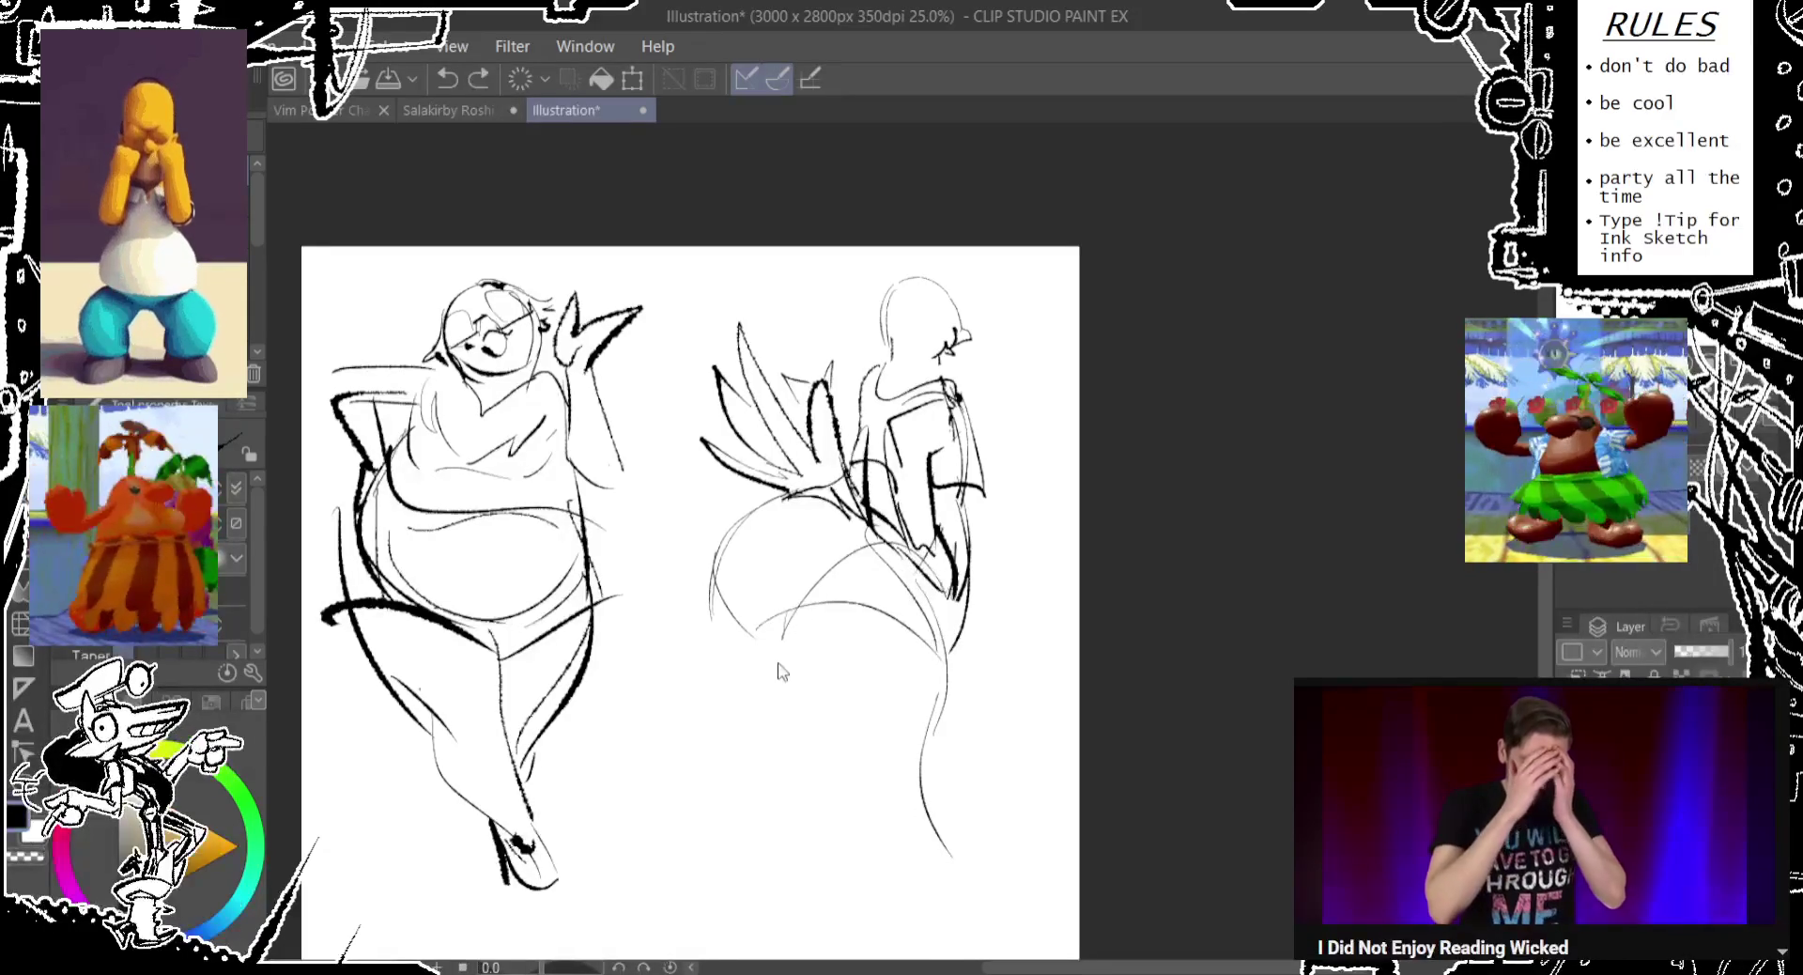
left_click_drag(752, 611, 904, 857)
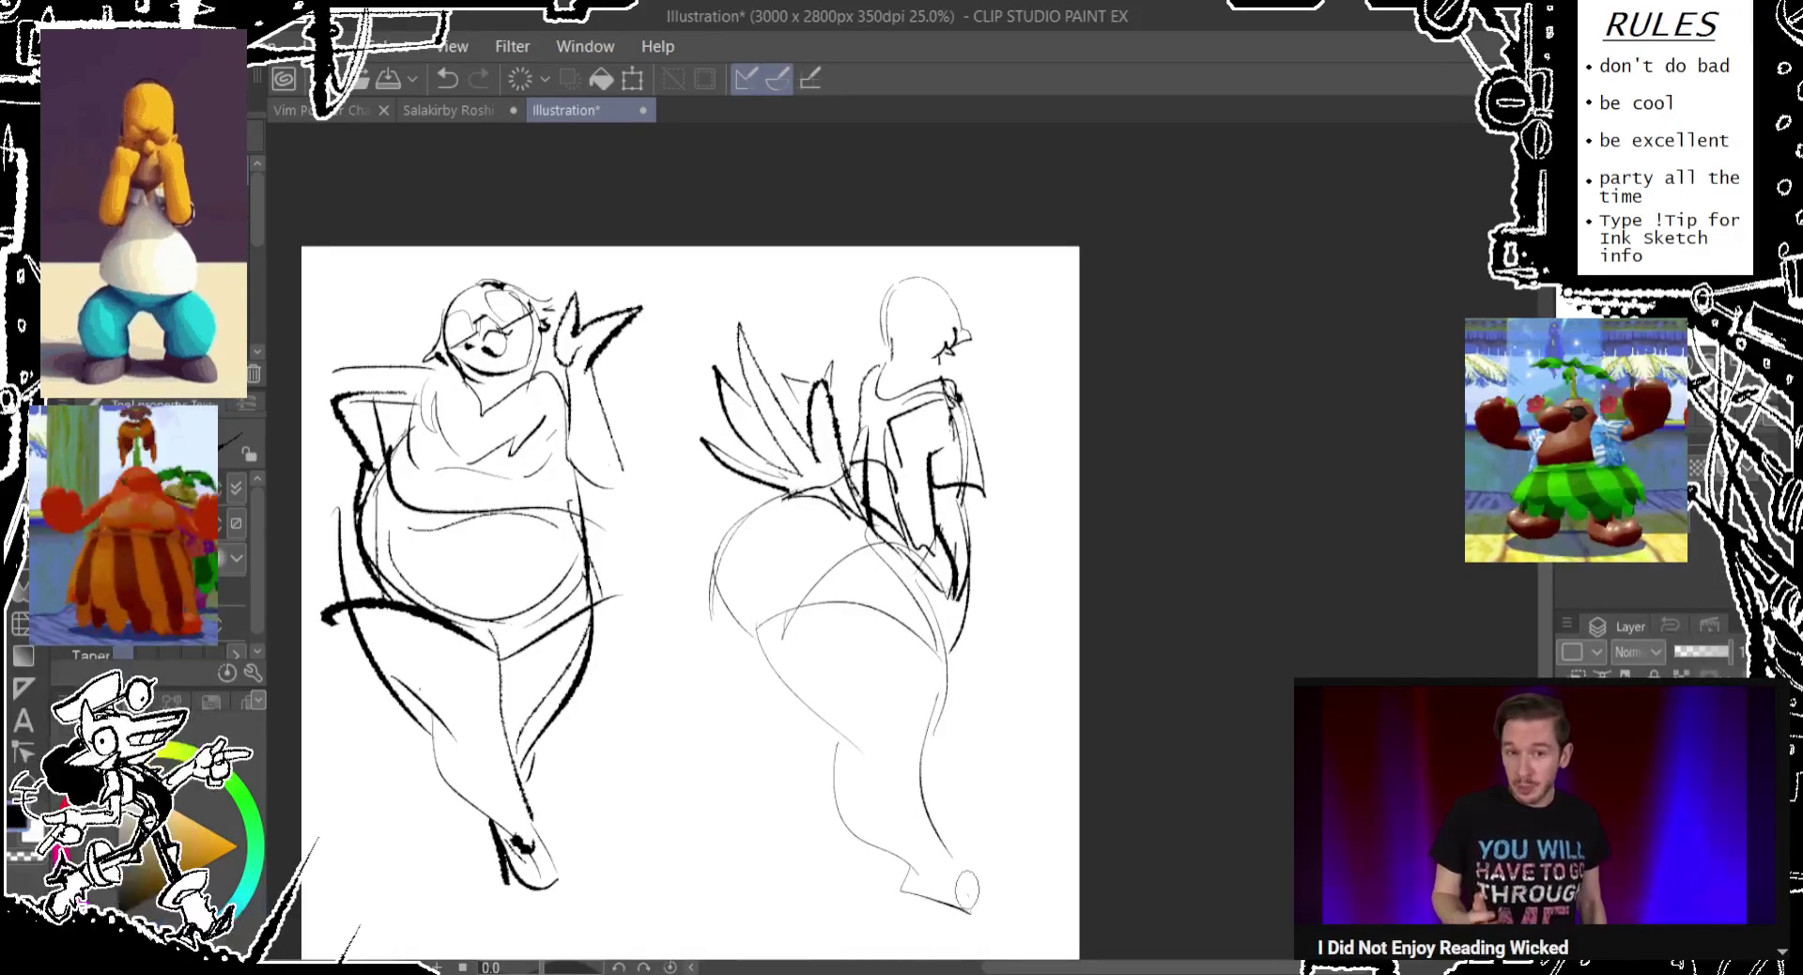
mouse_move(935, 836)
left_mouse_down()
mouse_move(996, 906)
mouse_move(911, 888)
left_mouse_up()
key("ctrl+z")
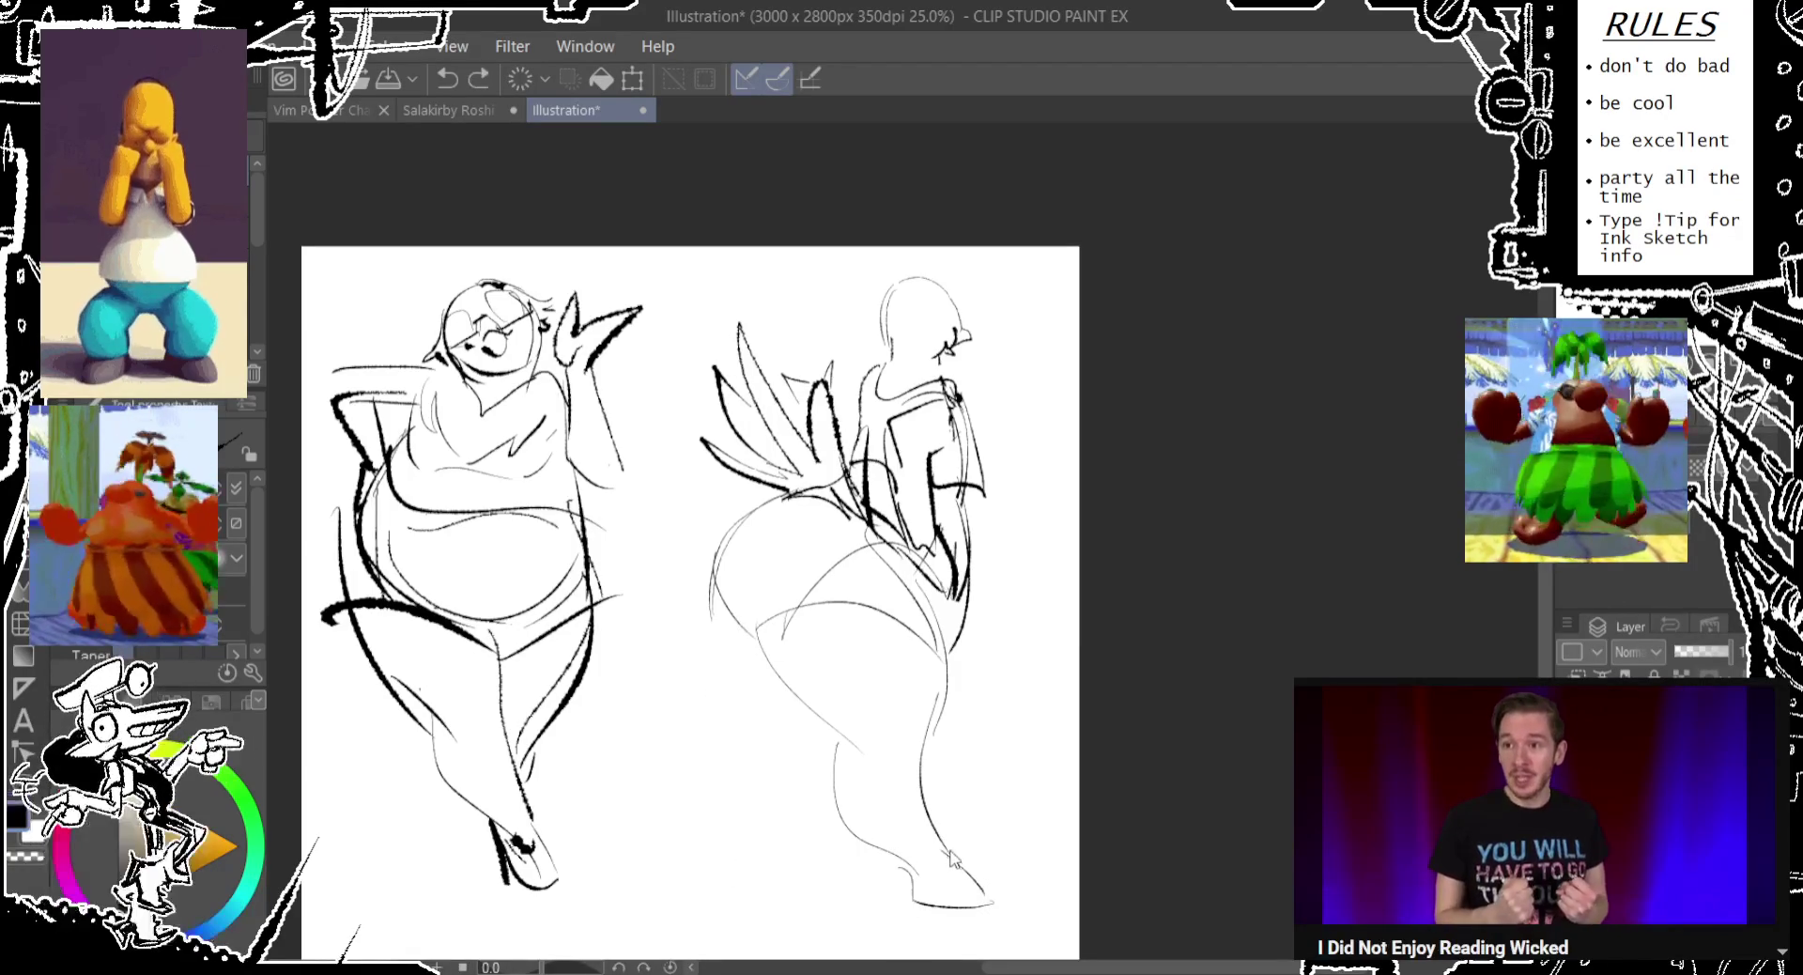
Try long leg curves ending in small ovals left of the right figure's legs.
left_click_drag(806, 757, 799, 785)
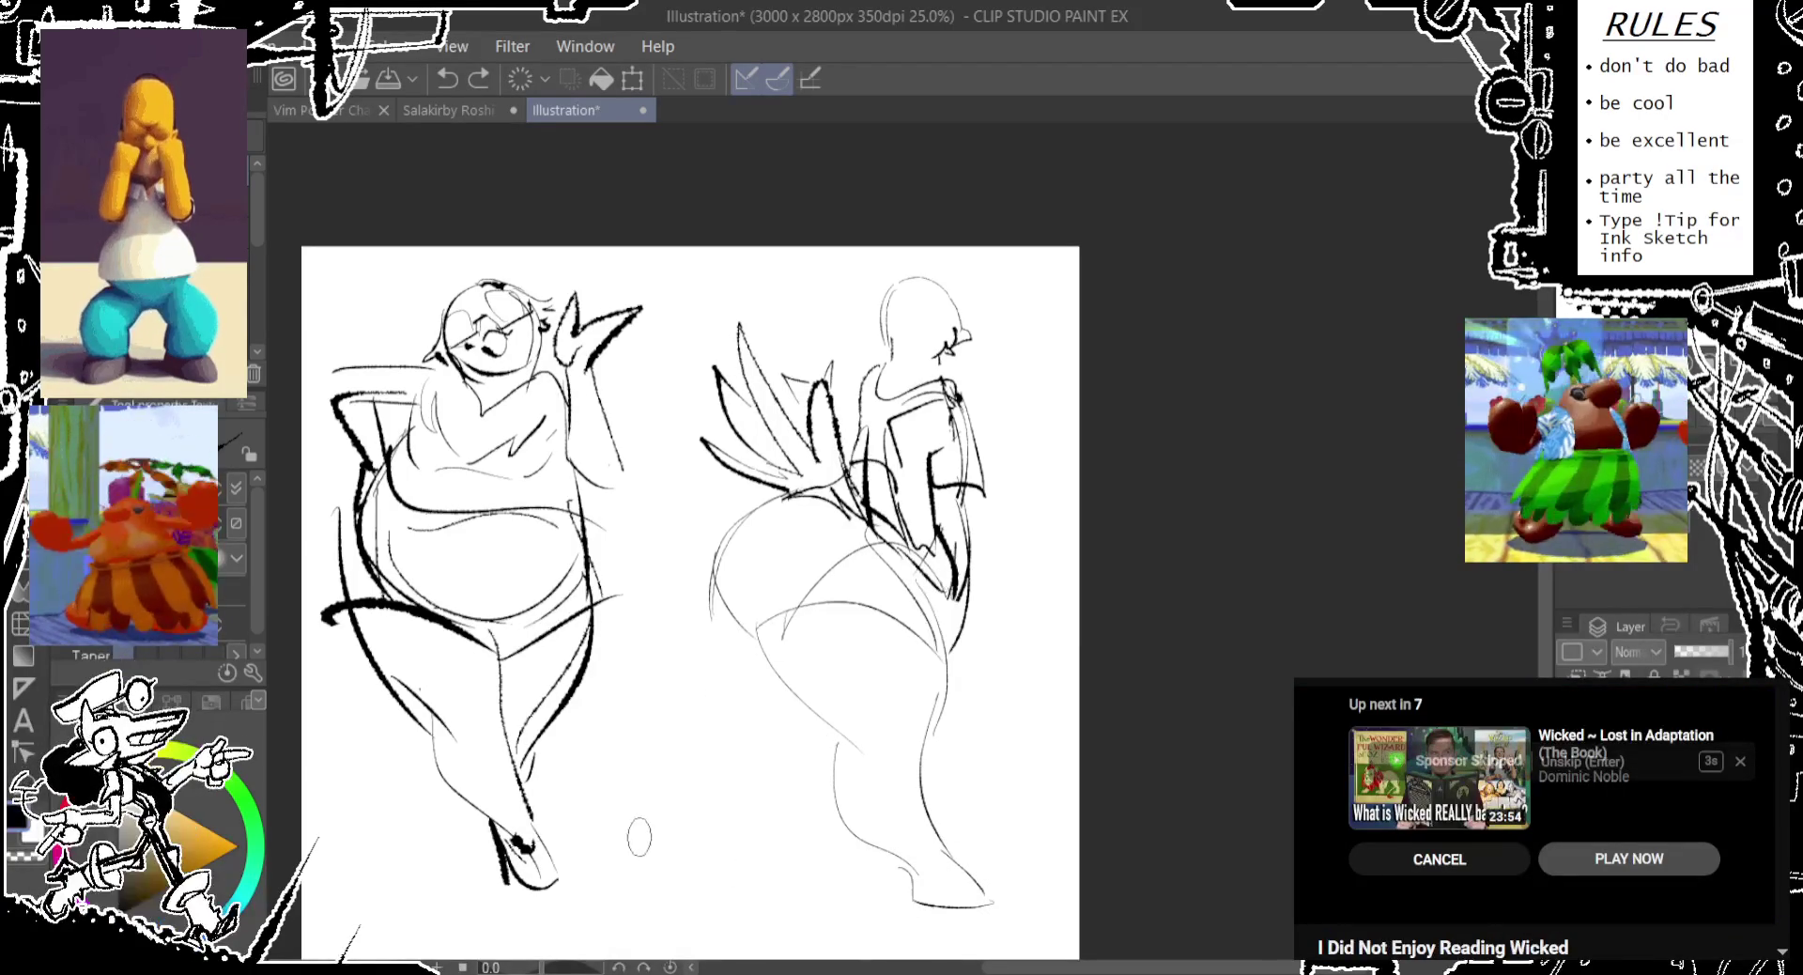
left_click_drag(741, 575, 671, 784)
key("ctrl+z")
key("ctrl+z")
left_click_drag(723, 578, 610, 791)
left_click_drag(606, 793, 599, 827)
left_click_drag(794, 699, 592, 897)
Redraw the back leg with new long curves, undoing each trial stroke.
key("ctrl+z")
key("ctrl+z")
left_click_drag(930, 540, 766, 850)
key("ctrl+z")
left_click_drag(827, 695, 662, 827)
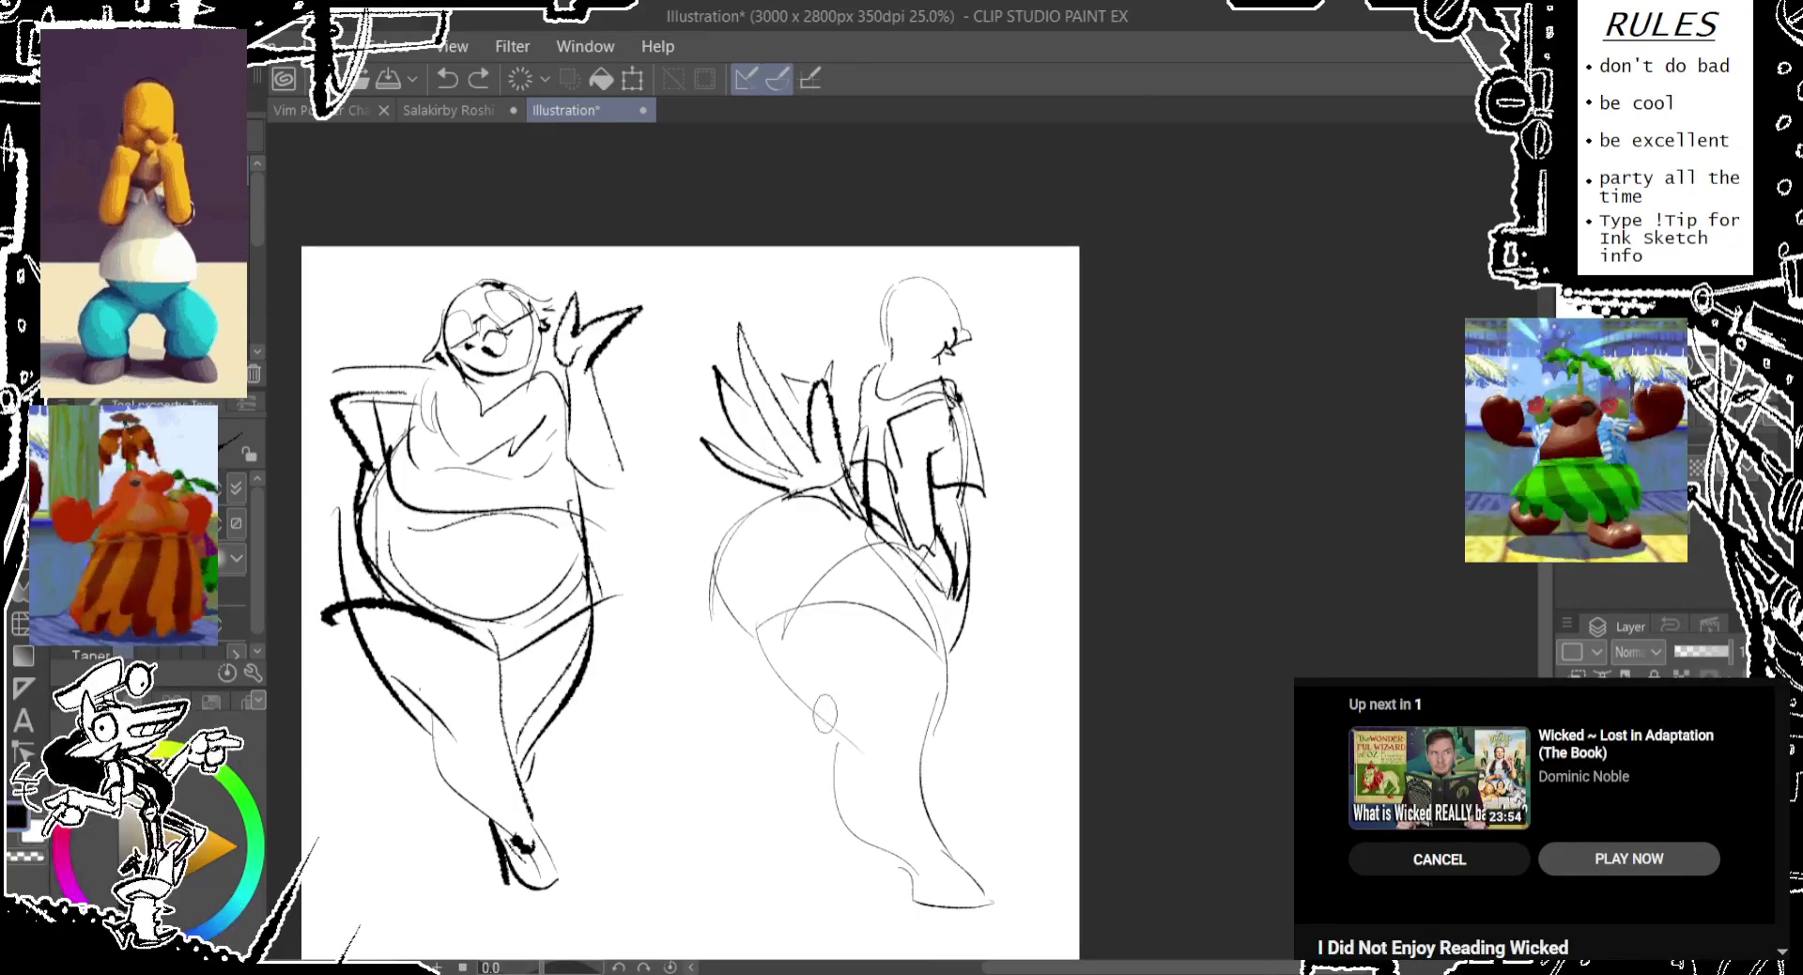
key("ctrl+z")
mouse_move(826, 695)
left_mouse_down()
mouse_move(799, 756)
mouse_move(662, 827)
mouse_move(620, 921)
left_mouse_up()
key("ctrl+z")
left_click_drag(713, 625, 625, 916)
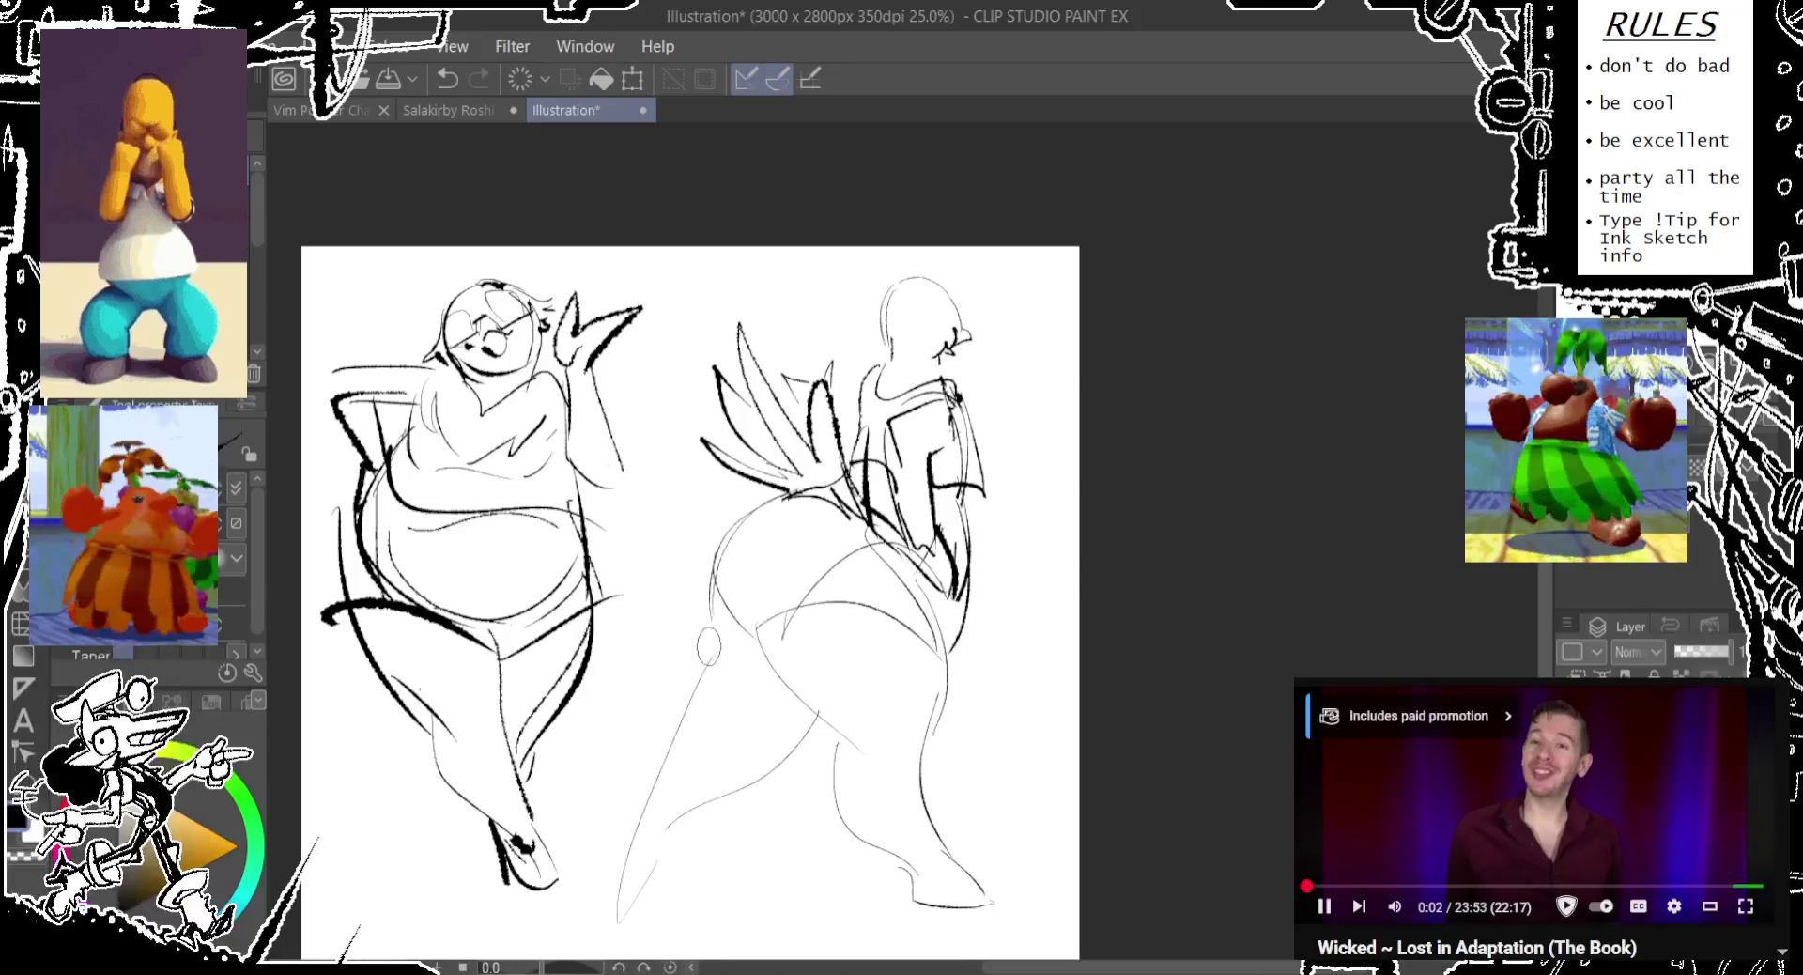
key("ctrl+z")
Sketch and redo short strokes for the right figure's foot.
left_click_drag(878, 844, 968, 911)
key("ctrl+z")
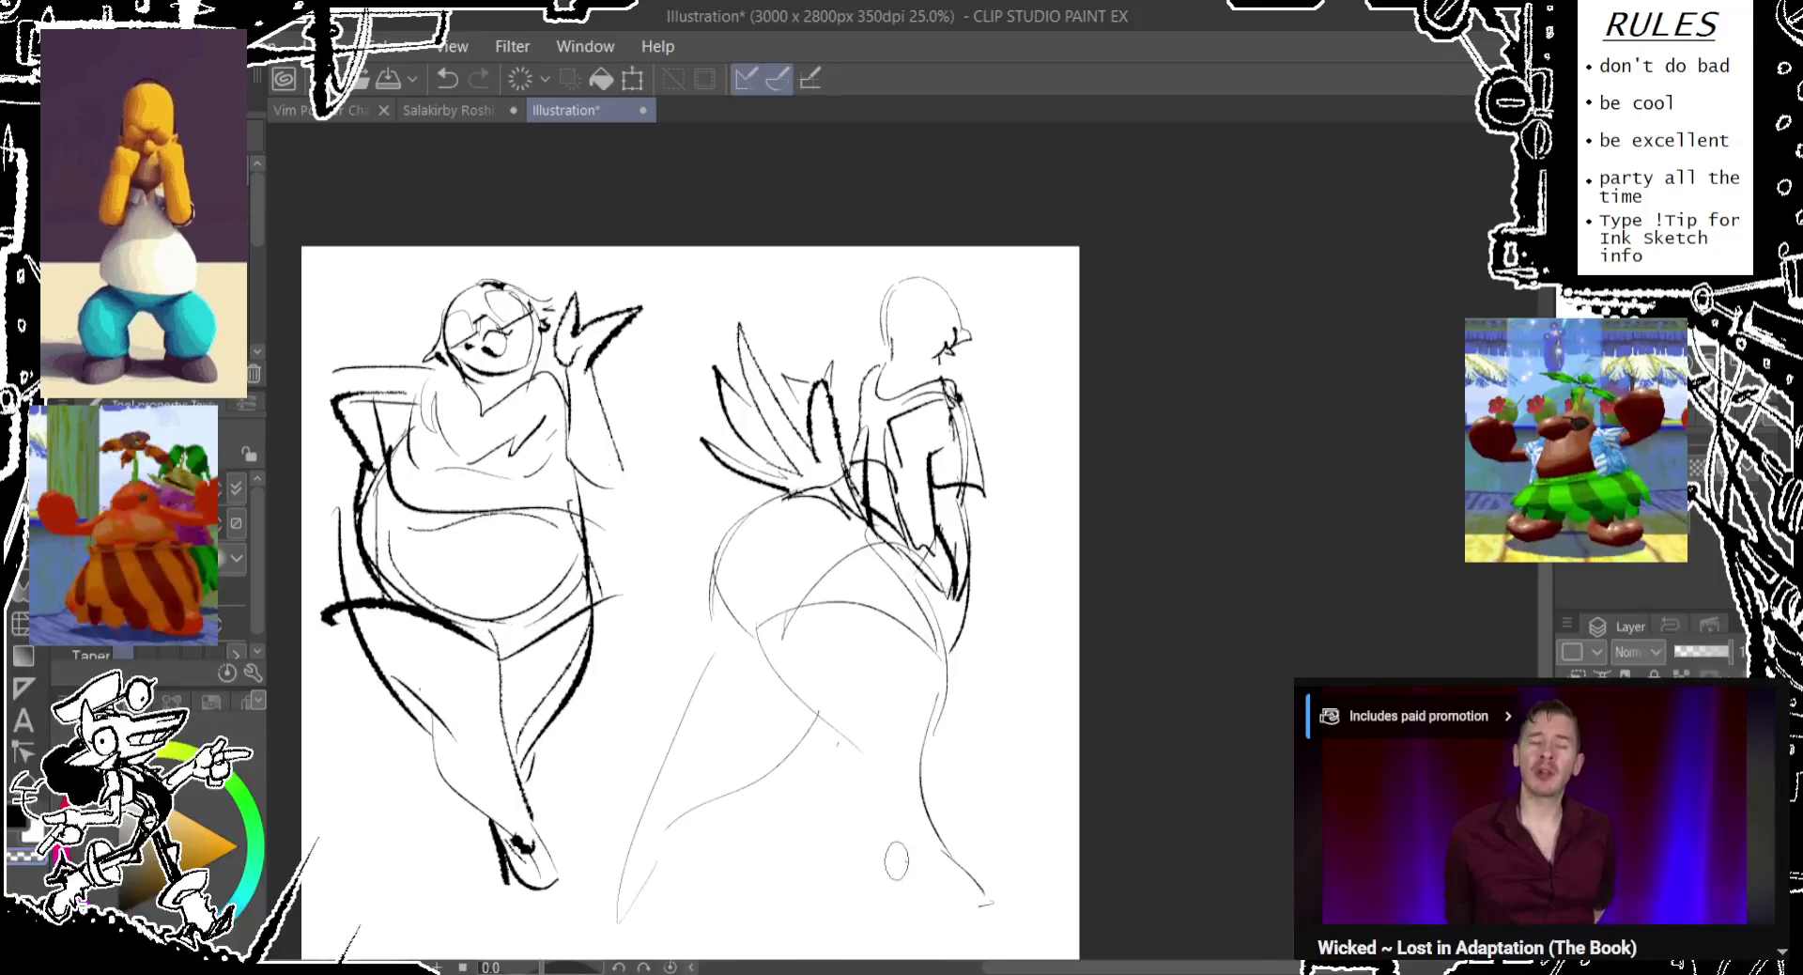
left_click_drag(878, 840, 925, 892)
key("ctrl+z")
left_click_drag(873, 756, 986, 907)
key("ctrl+z")
Mark the right figure's knee with small ovals, undoing misplaced attempts.
left_click_drag(772, 609, 759, 640)
key("ctrl+z")
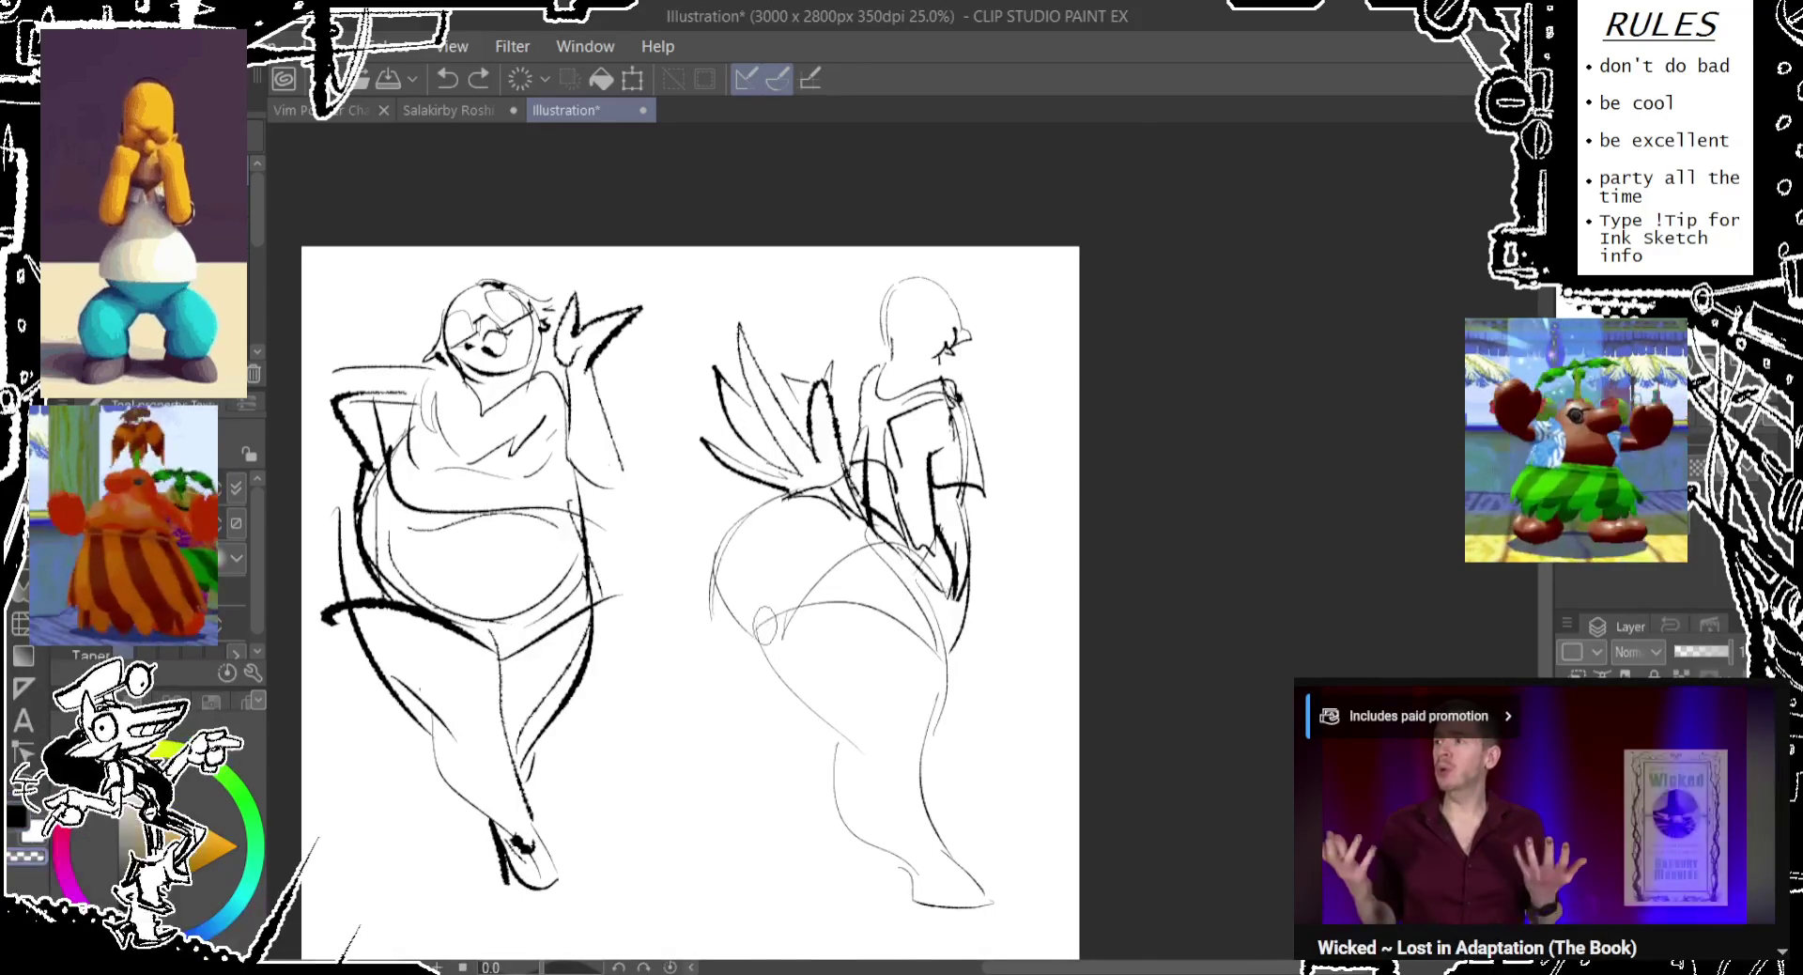
left_click_drag(934, 627, 932, 657)
left_click_drag(845, 601, 869, 603)
key("ctrl+z")
key("ctrl+z")
mouse_move(815, 500)
left_mouse_down()
mouse_move(813, 535)
mouse_move(744, 638)
mouse_move(755, 679)
left_mouse_up()
key("ctrl+z")
Sketch a thigh curve and small hip and knee ovals, undoing trial strokes.
key("ctrl+z")
left_click_drag(902, 521, 789, 691)
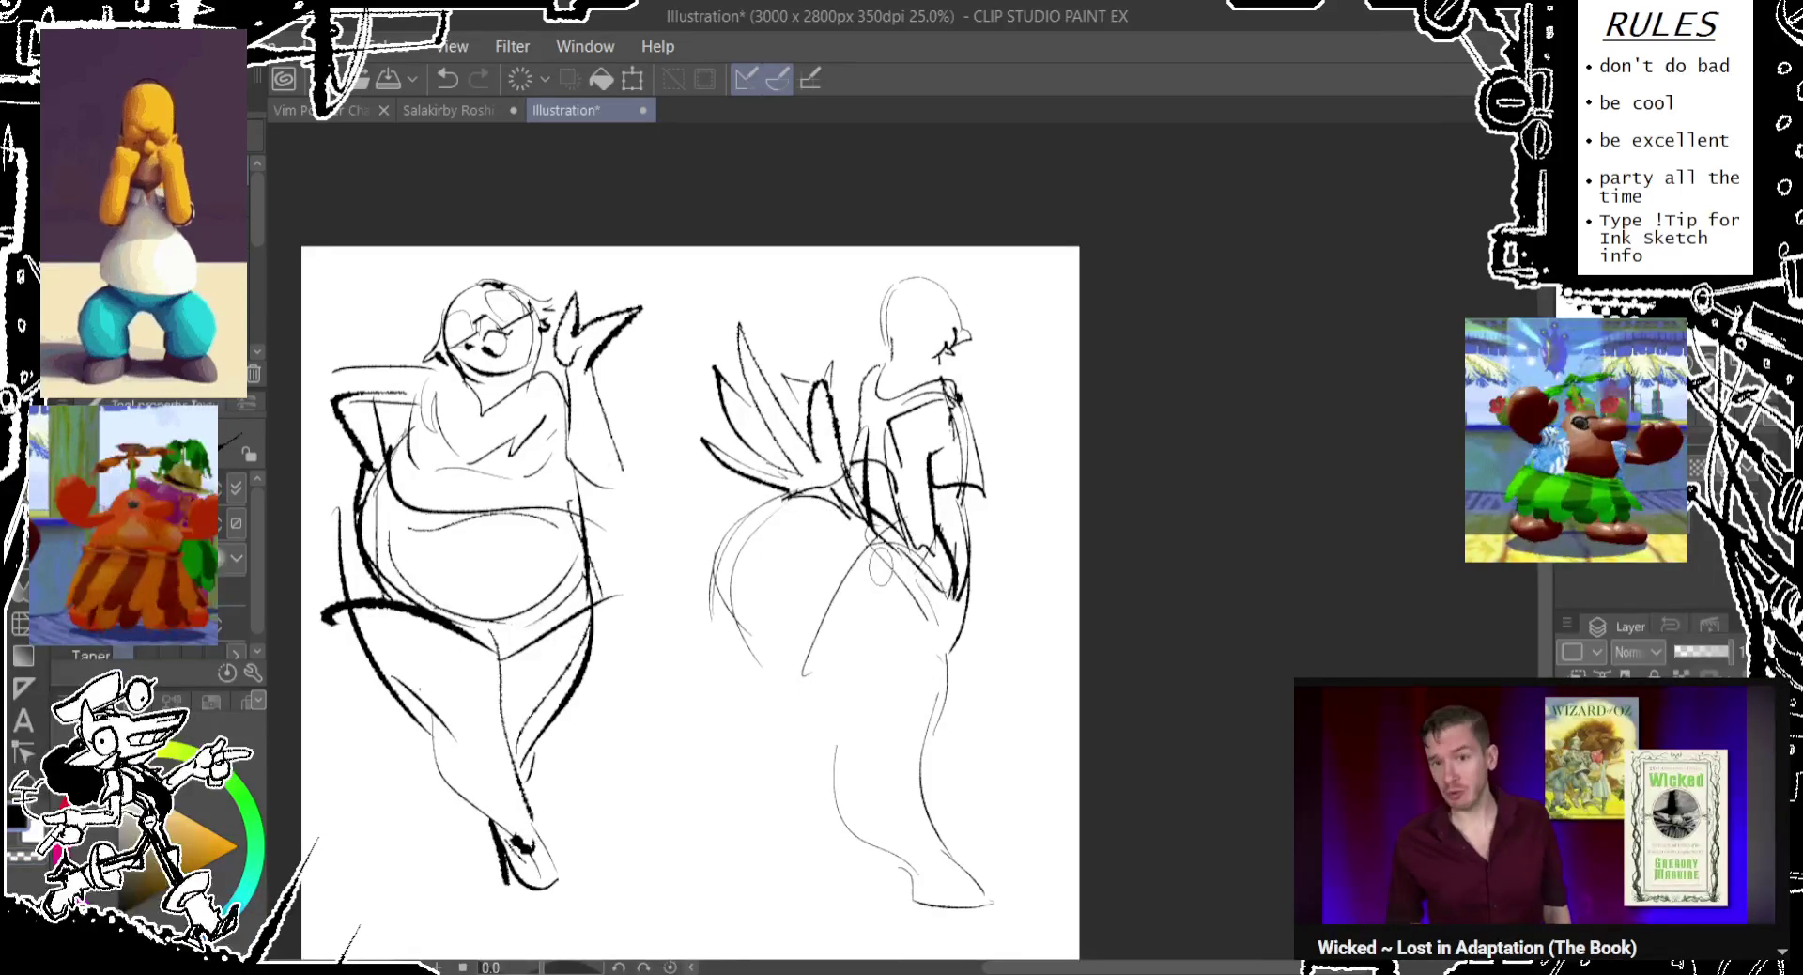
key("ctrl+z")
left_click_drag(855, 521, 788, 662)
left_click_drag(920, 498, 919, 535)
key("ctrl+z")
left_click_drag(874, 597, 845, 673)
key("ctrl+z")
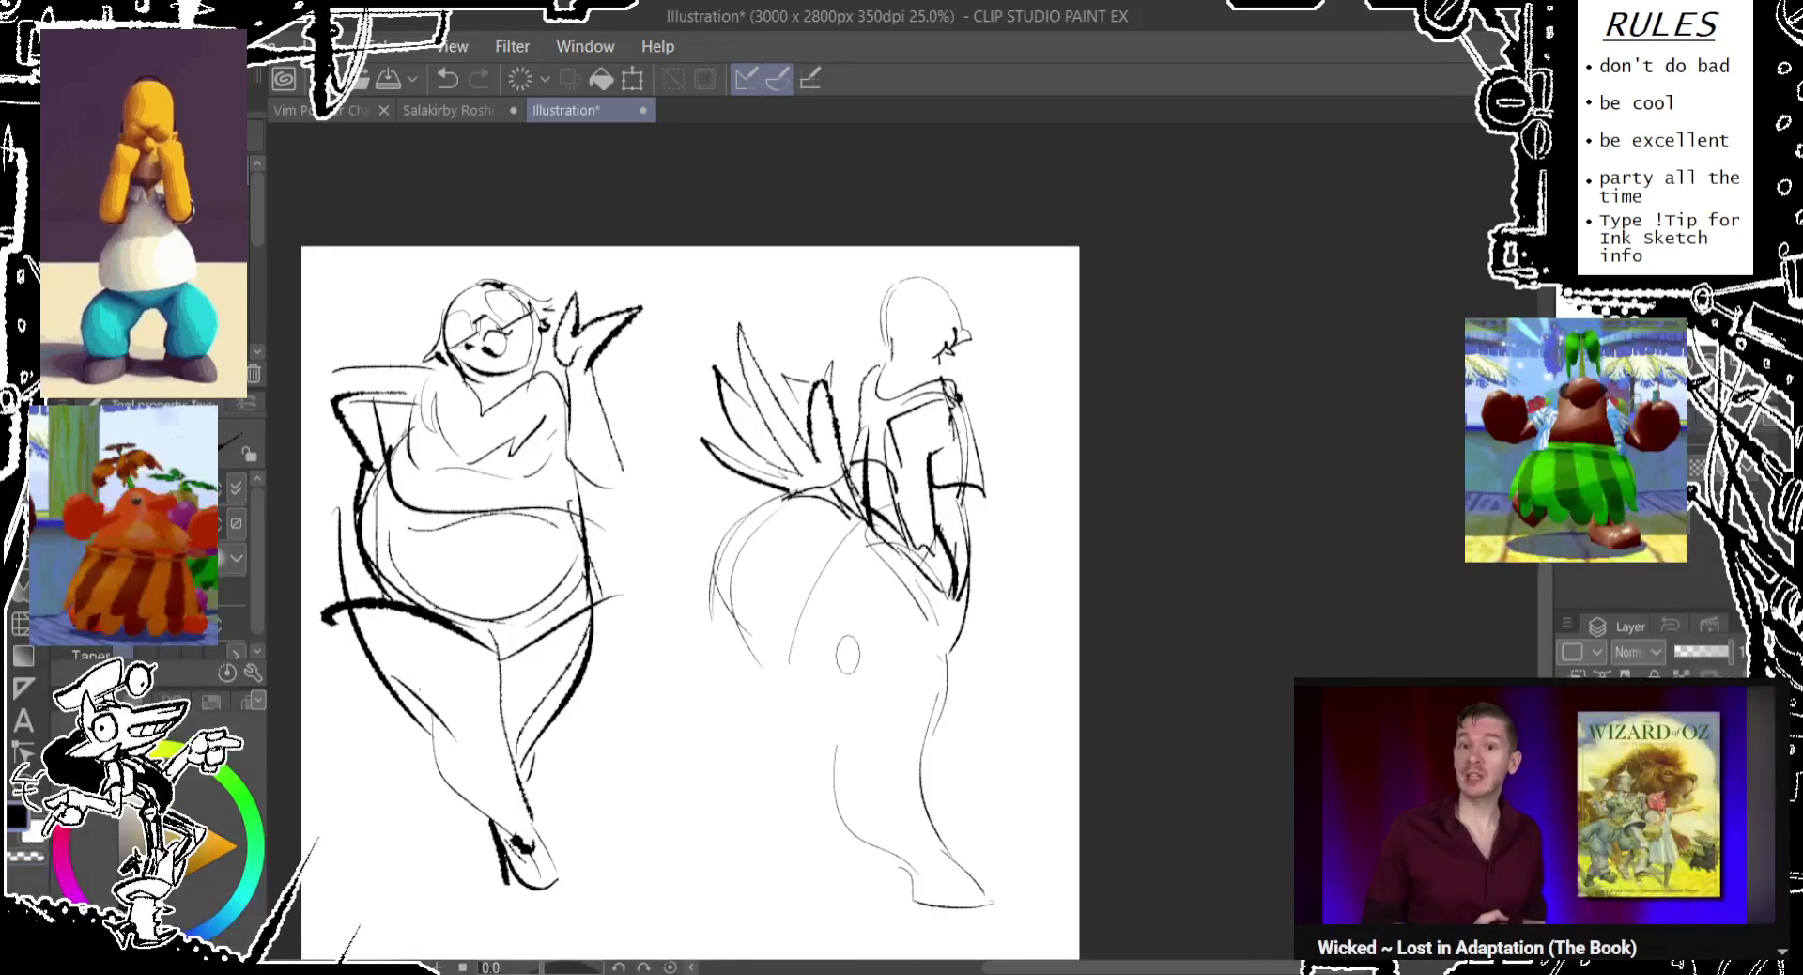
key("ctrl+z")
key("ctrl+z")
Draw a descending lower-leg line and a long leg stroke down the right figure.
key("ctrl+z")
key("ctrl+z")
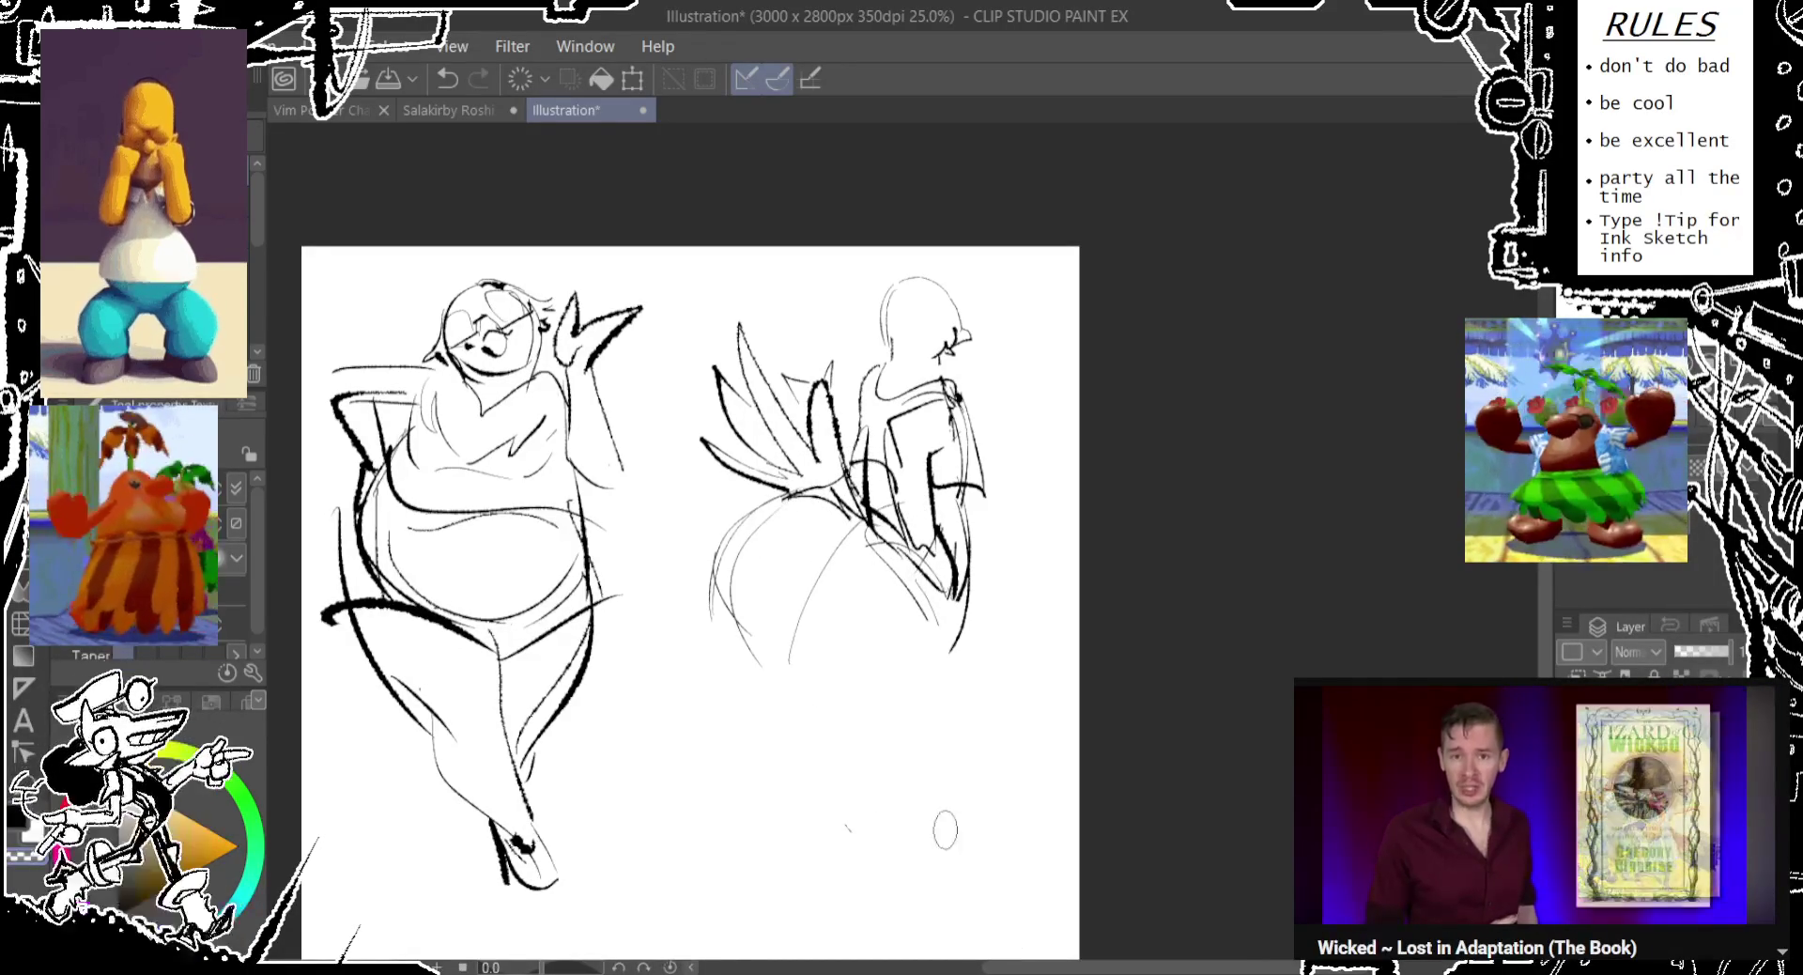
left_click_drag(798, 630, 855, 756)
key("ctrl+z")
left_click_drag(953, 601, 902, 798)
left_click_drag(925, 714, 920, 747)
key("ctrl+z")
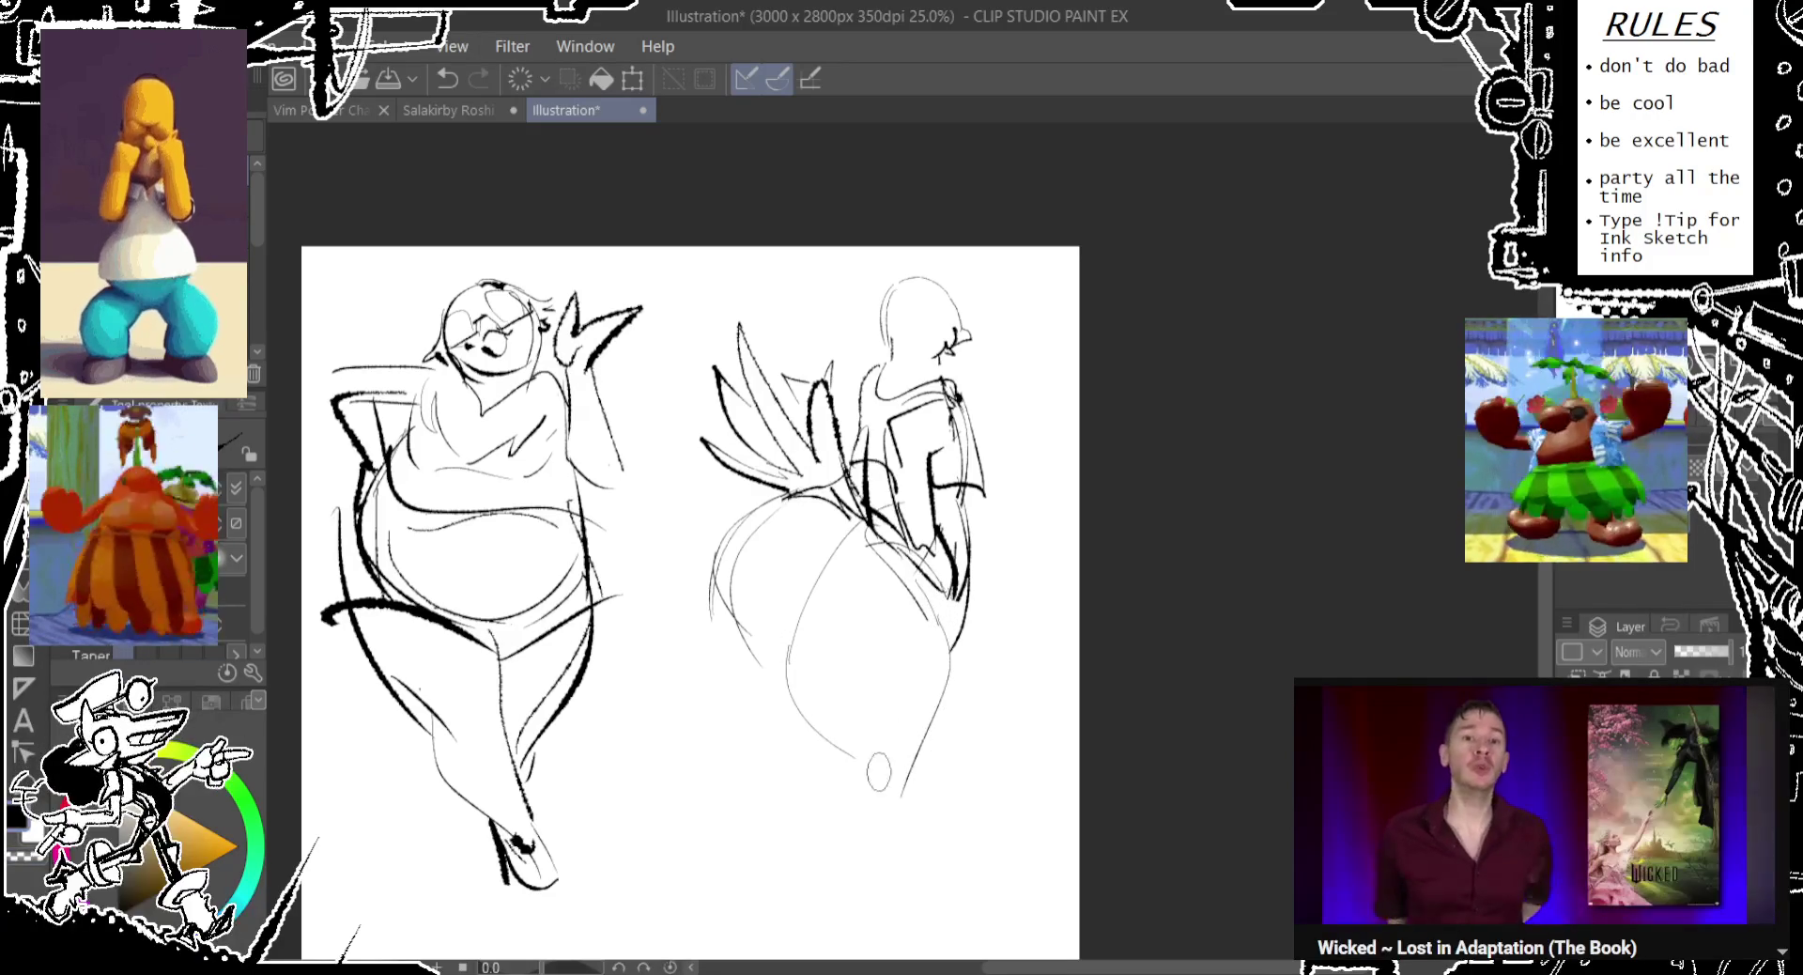
left_click_drag(883, 646, 879, 678)
key("ctrl+z")
left_click_drag(406, 646, 402, 682)
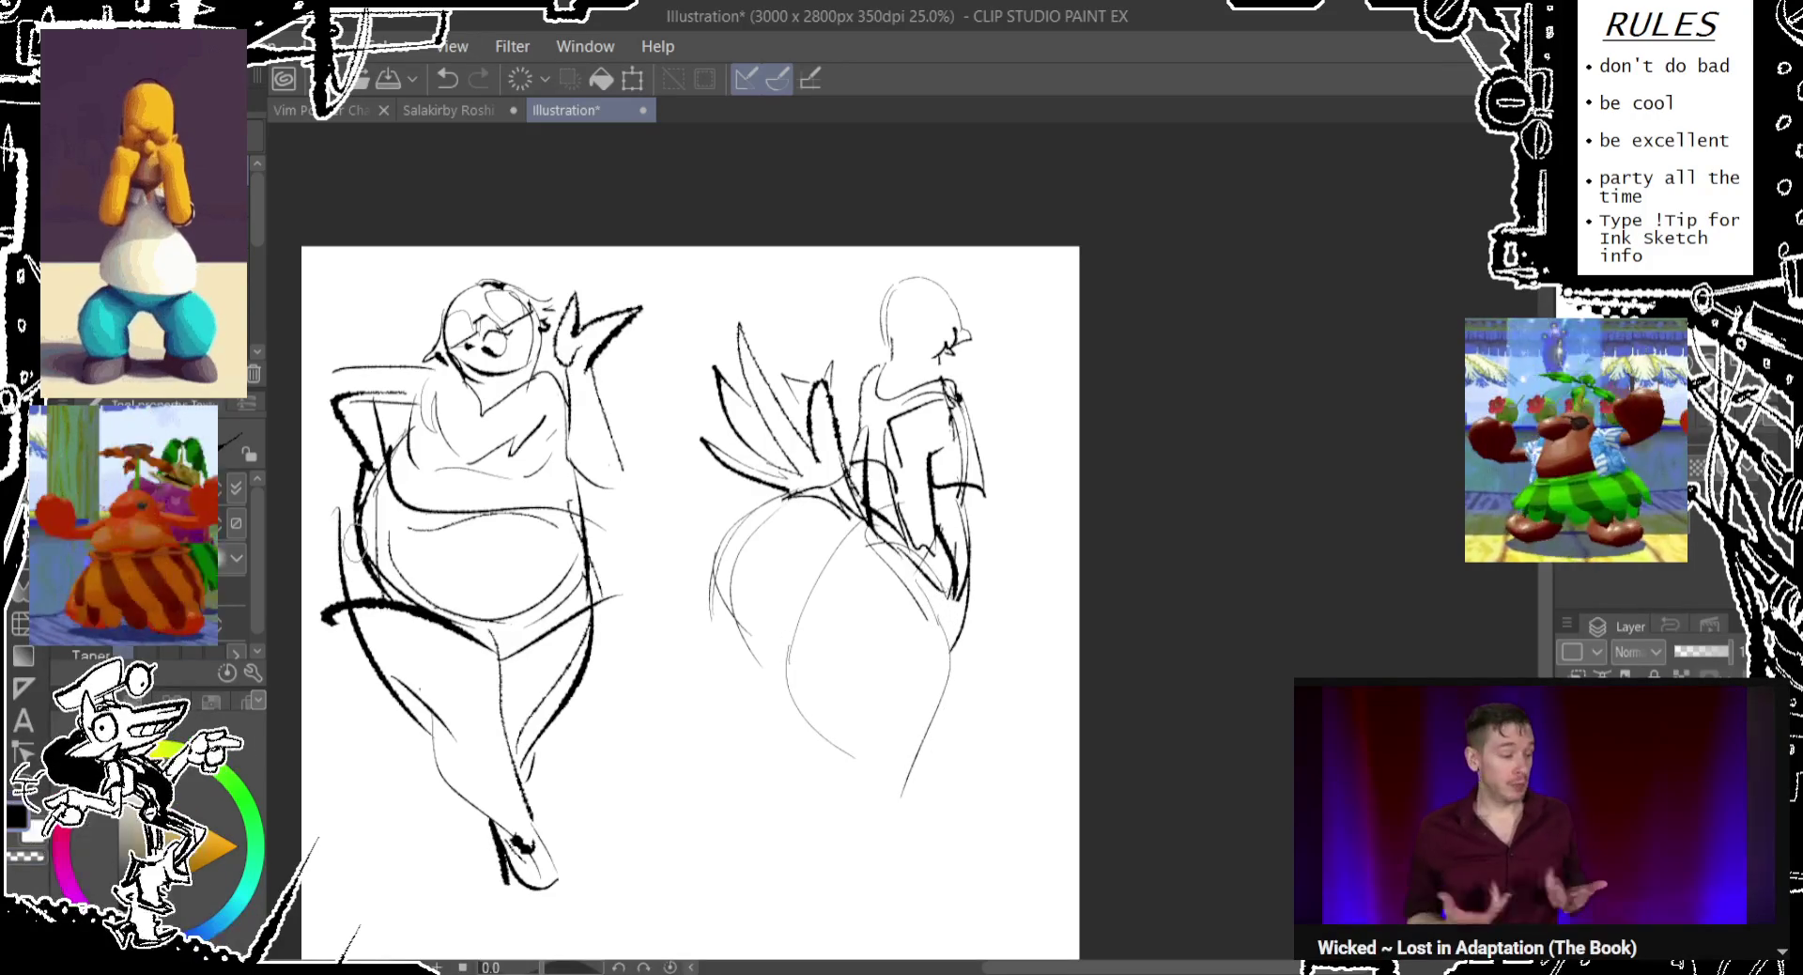
left_click_drag(850, 528, 988, 853)
left_click_drag(564, 625, 498, 873)
key("ctrl+z")
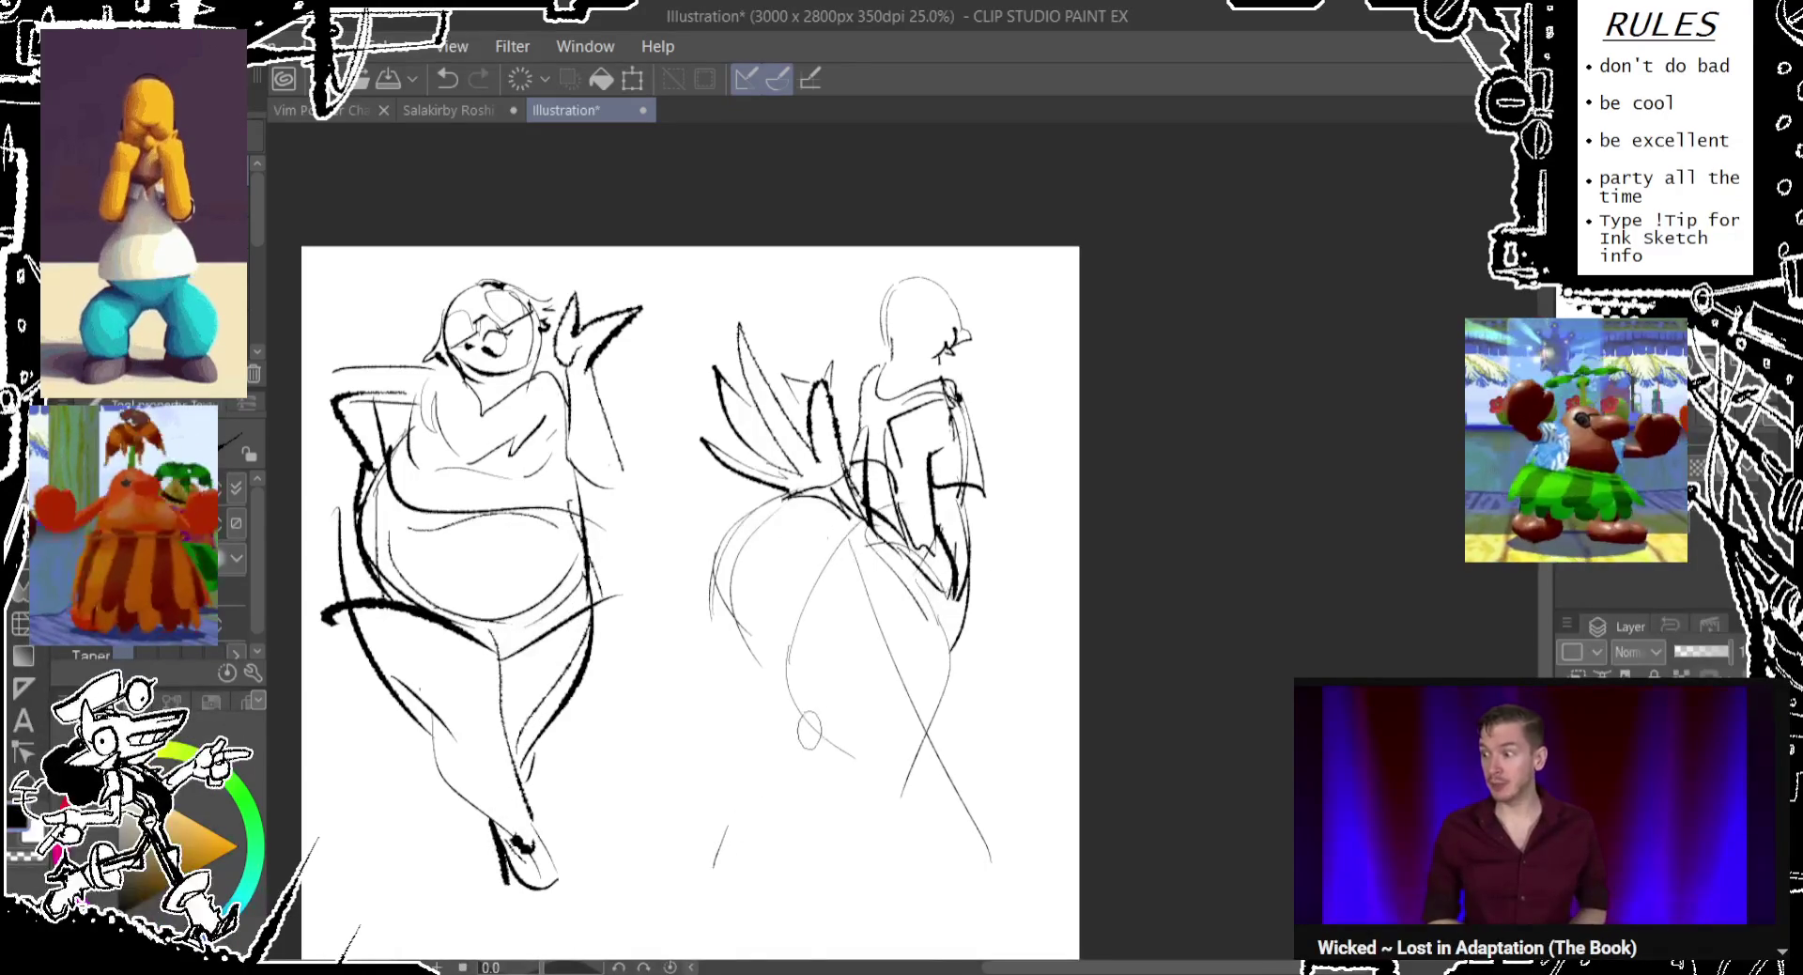
Remove stray strokes and redraw the curved lower-body line on the right figure.
key("ctrl+z")
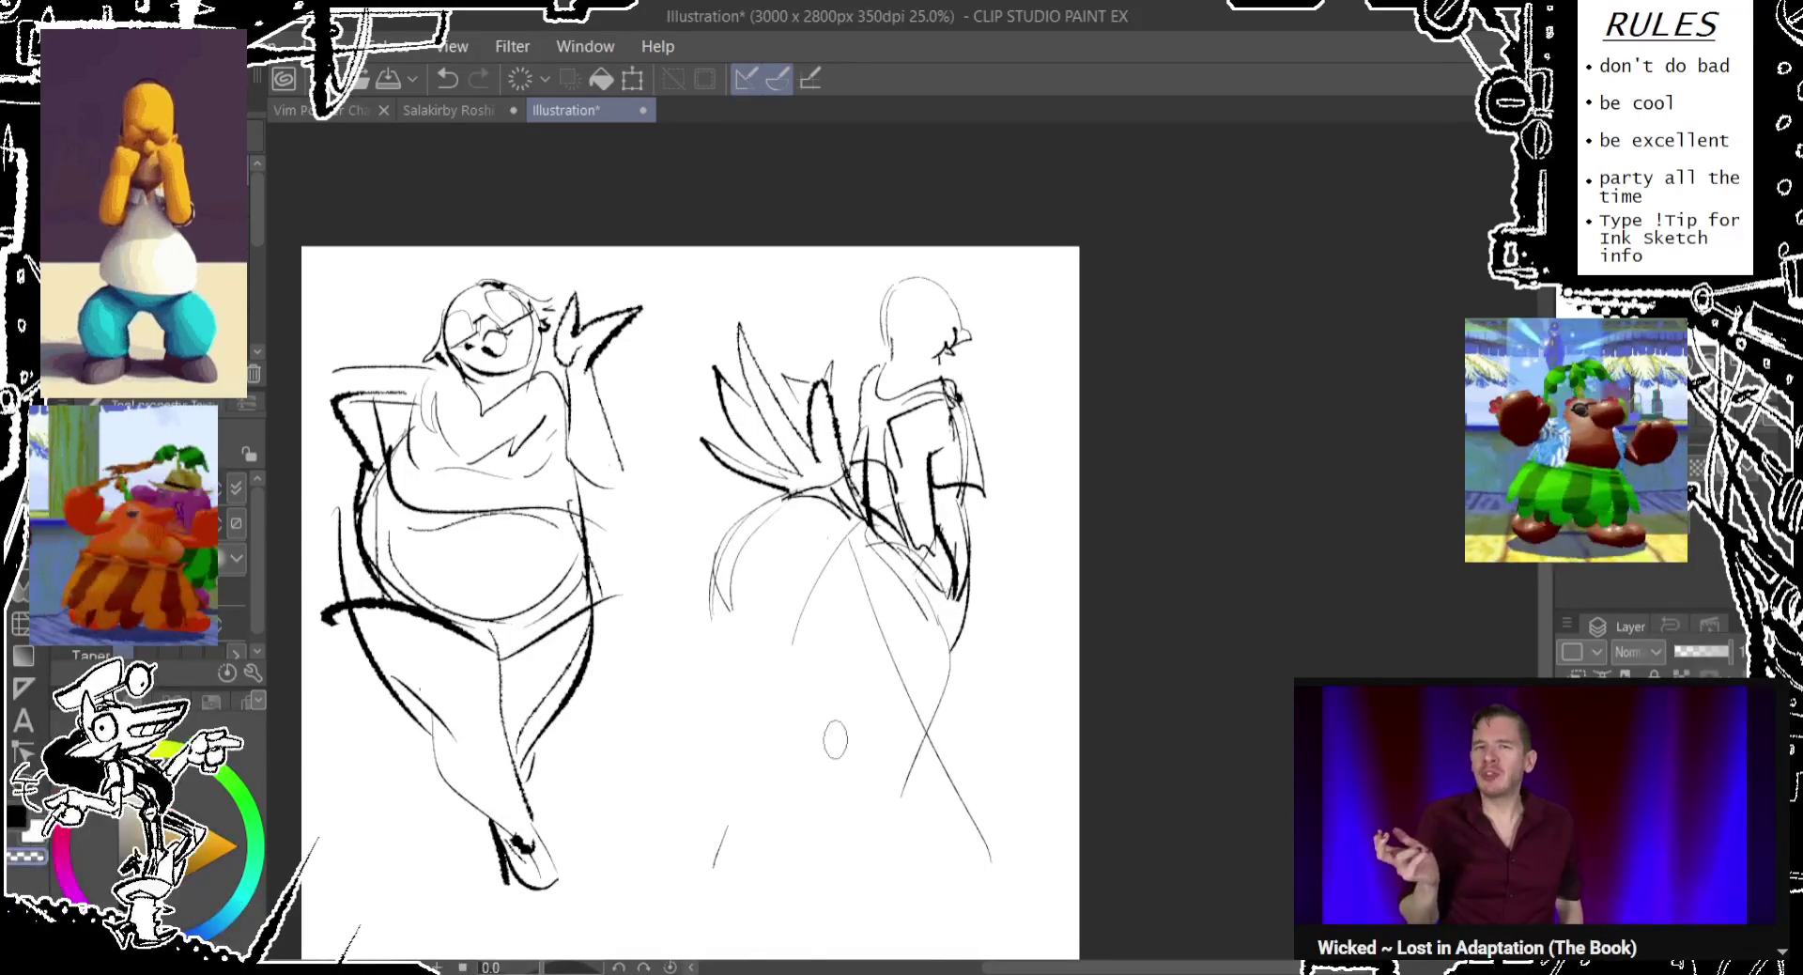
key("ctrl+z")
left_click_drag(780, 653, 935, 775)
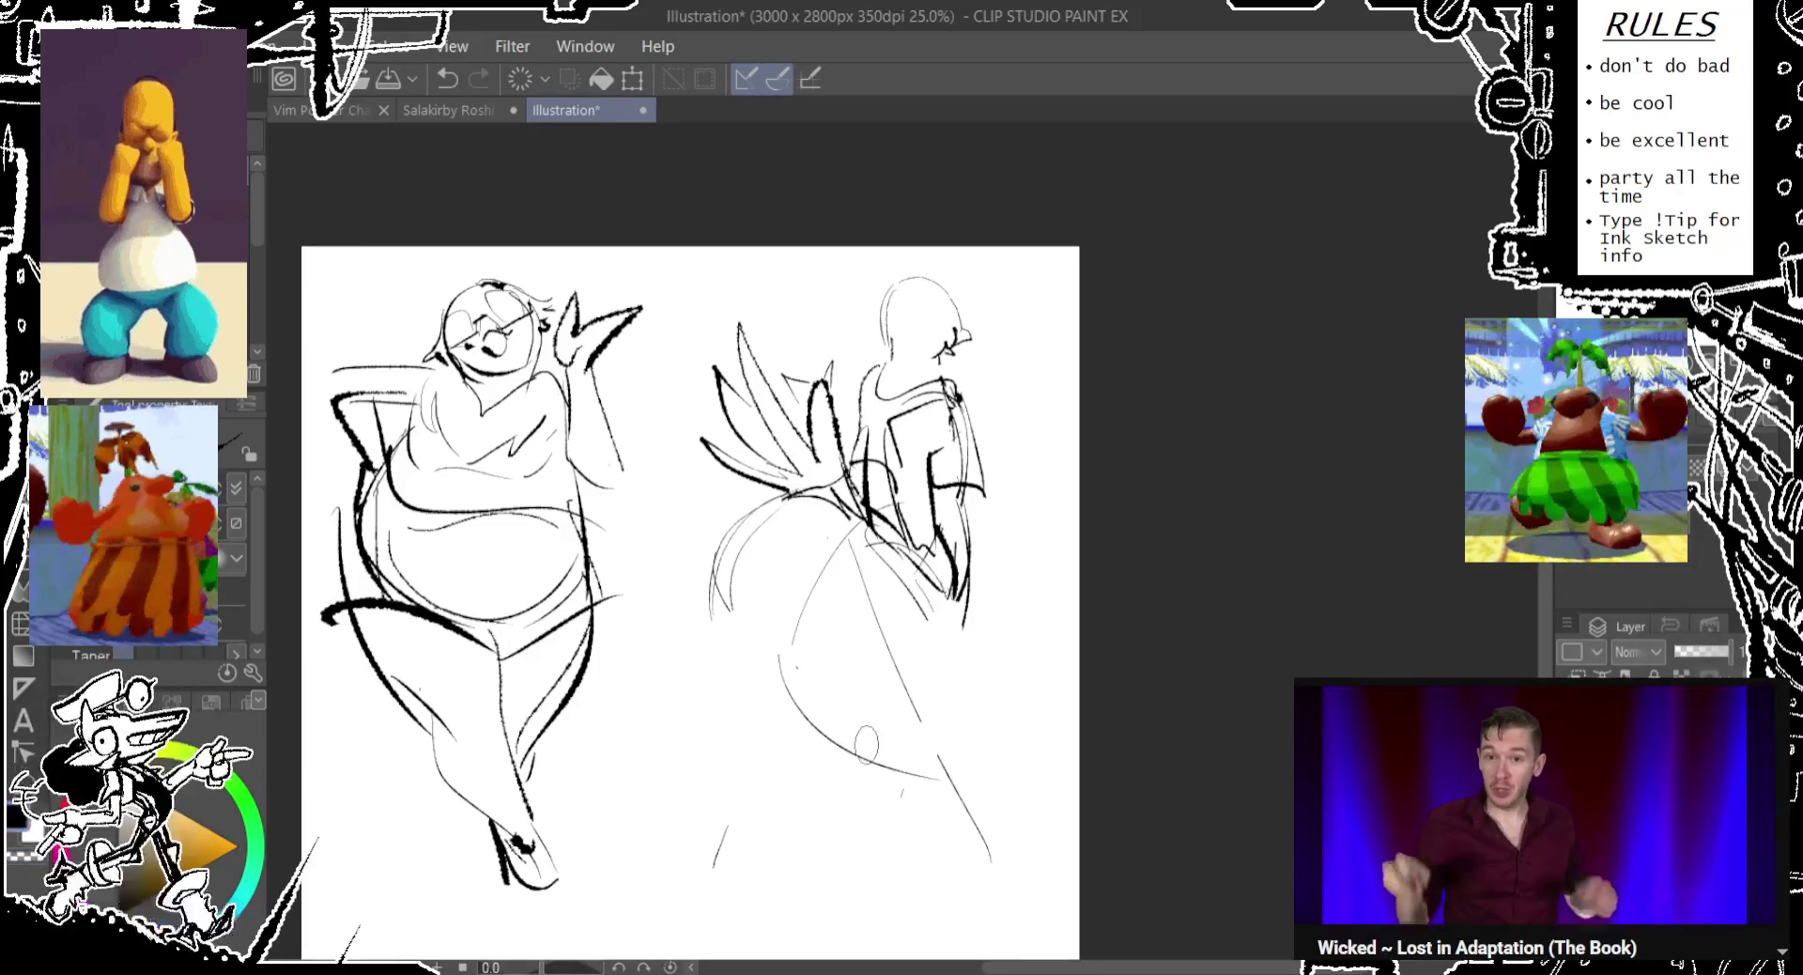
left_click_drag(947, 578, 986, 733)
key("ctrl+z")
key("ctrl+z")
mouse_move(789, 629)
left_mouse_down()
mouse_move(800, 668)
mouse_move(920, 756)
left_mouse_up()
left_click_drag(949, 601, 972, 775)
Try side-contour and lower-body strokes on the right figure, undoing unwanted ones.
key("ctrl+z")
left_click_drag(916, 556, 981, 741)
key("ctrl+z")
left_click_drag(947, 592, 968, 657)
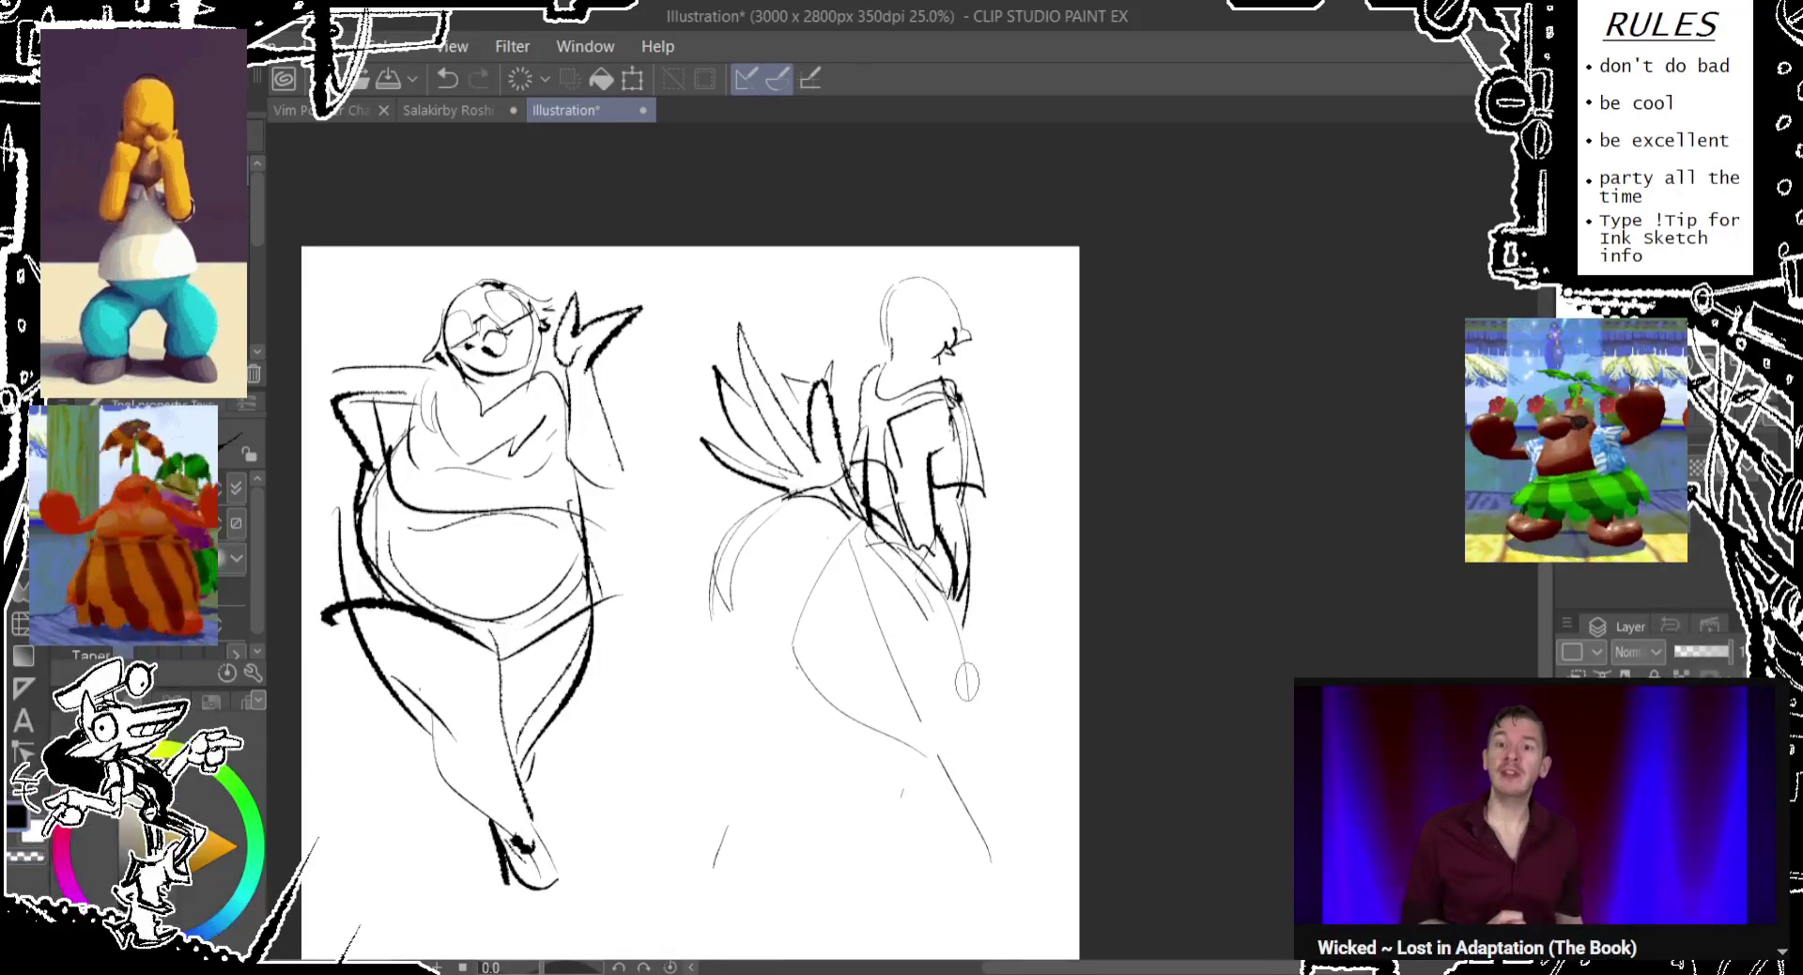
left_click_drag(1003, 714, 879, 856)
key("ctrl+z")
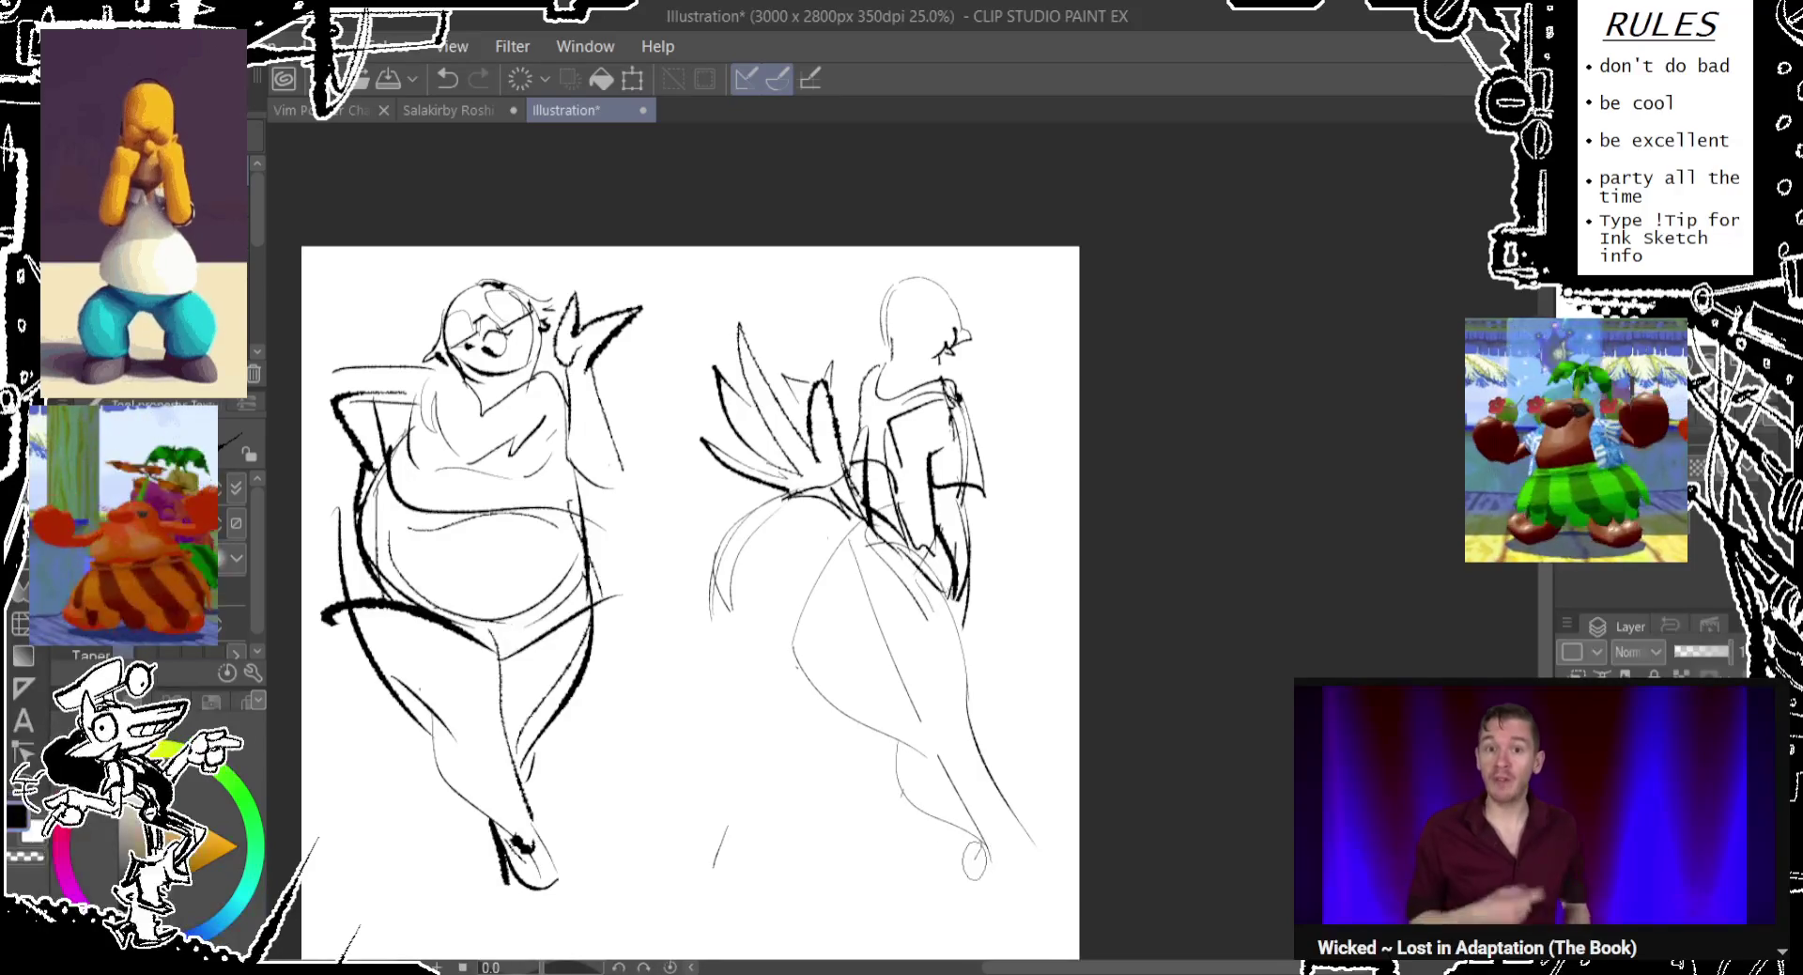
key("ctrl+z")
key("ctrl+z")
left_click_drag(995, 883, 879, 714)
key("ctrl+z")
key("ctrl+z")
key("ctrl+z")
key("ctrl+z")
key("ctrl+z")
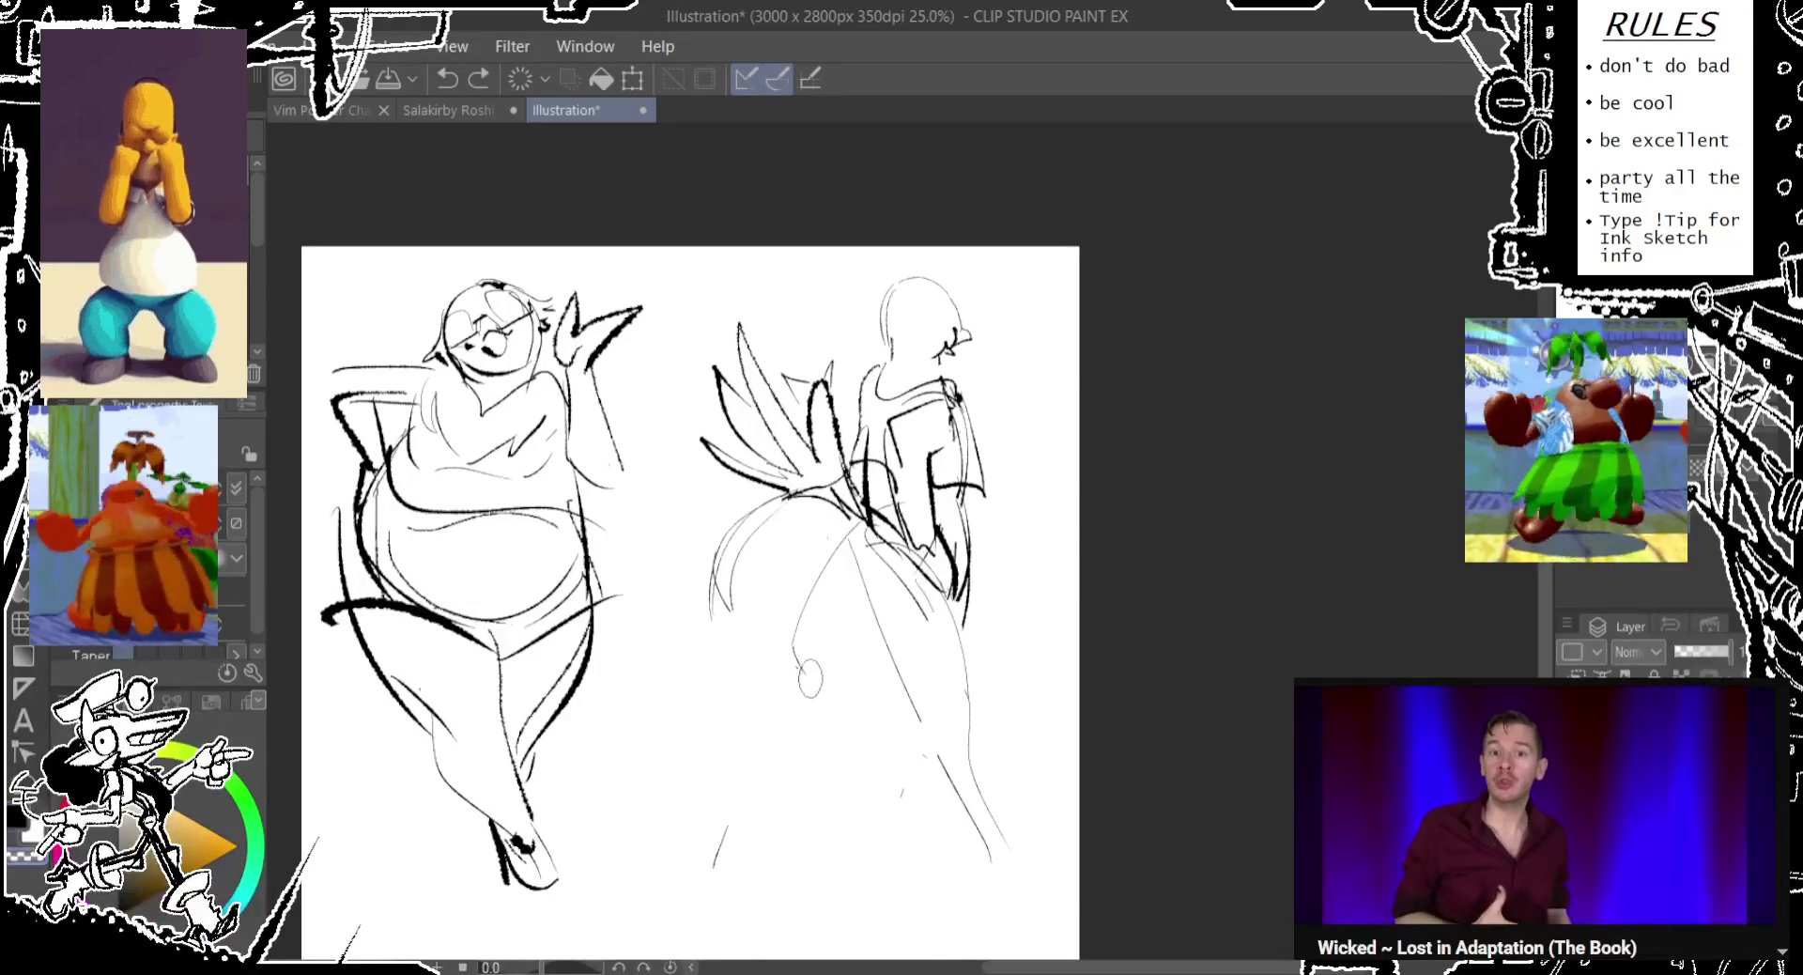
Extend the right figure's legs down to a pointed foot and lower-left leg line.
key("ctrl+z")
mouse_move(800, 608)
left_mouse_down()
mouse_move(982, 869)
mouse_move(1054, 894)
left_mouse_up()
key("ctrl+z")
left_click_drag(834, 728, 763, 897)
key("ctrl+z")
left_click_drag(805, 723, 716, 840)
key("ctrl+z")
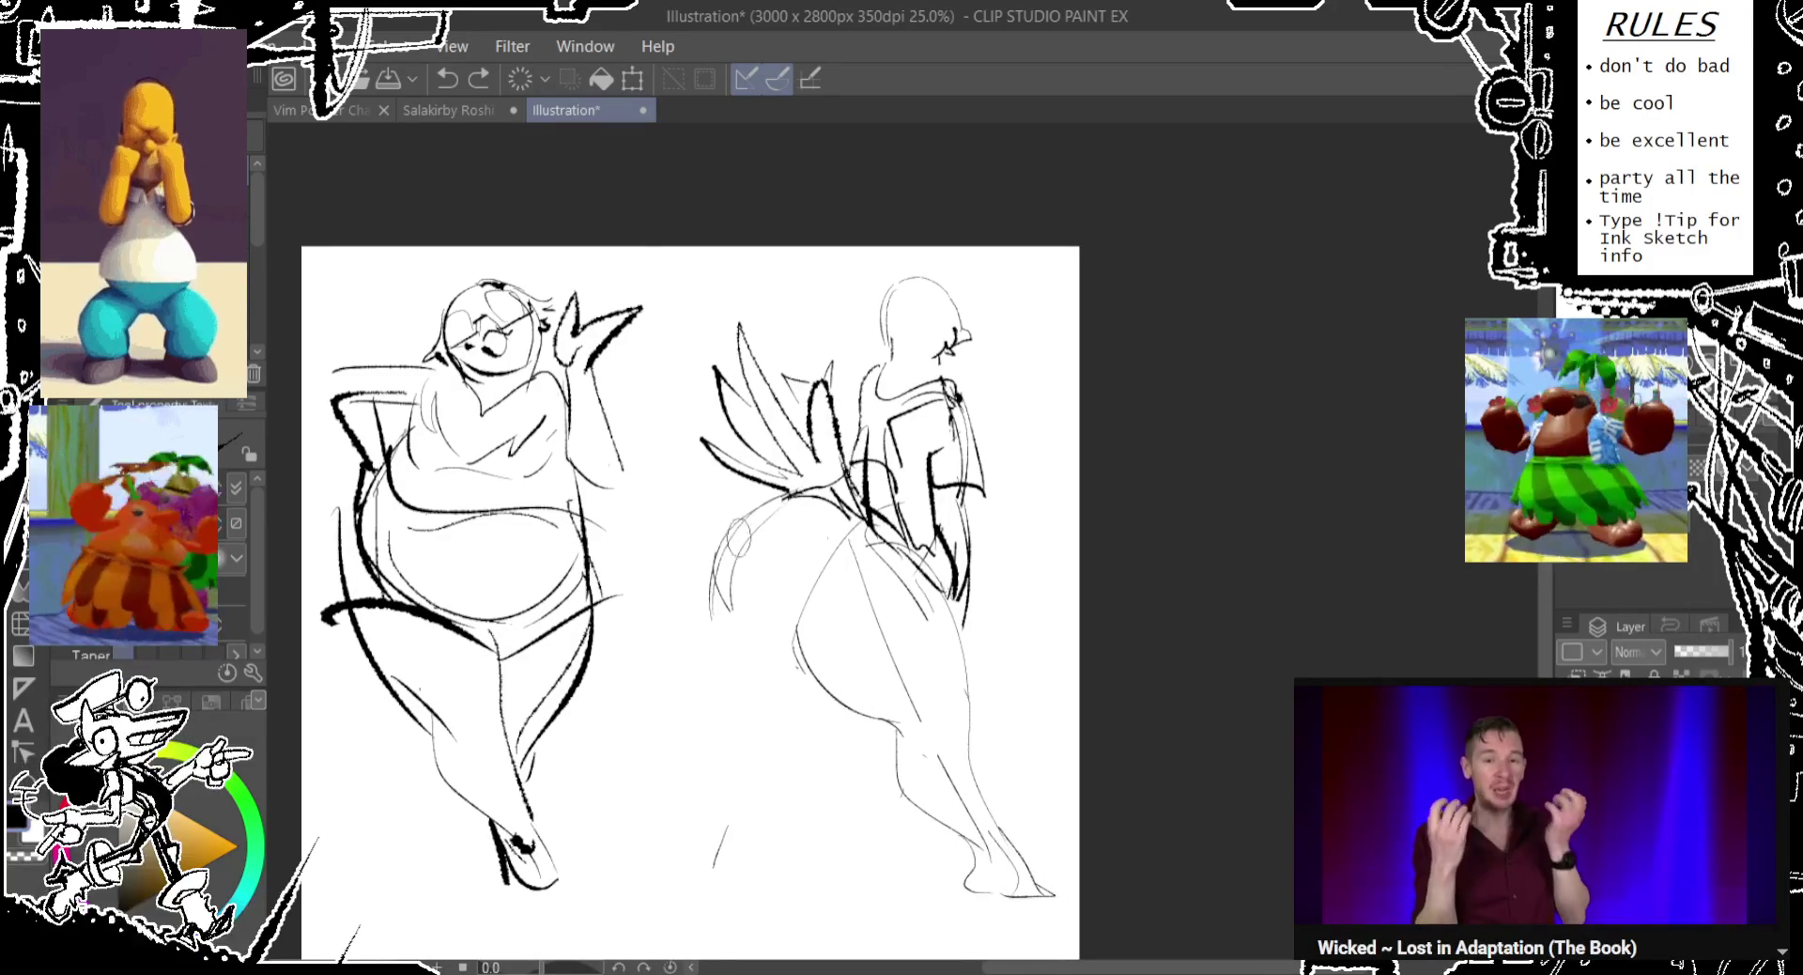
key("ctrl+z")
Redraw the hip curve and small hip ovals on the right figure.
left_click_drag(765, 568, 740, 608)
key("ctrl+z")
left_click_drag(798, 479, 723, 601)
left_click_drag(759, 644, 756, 677)
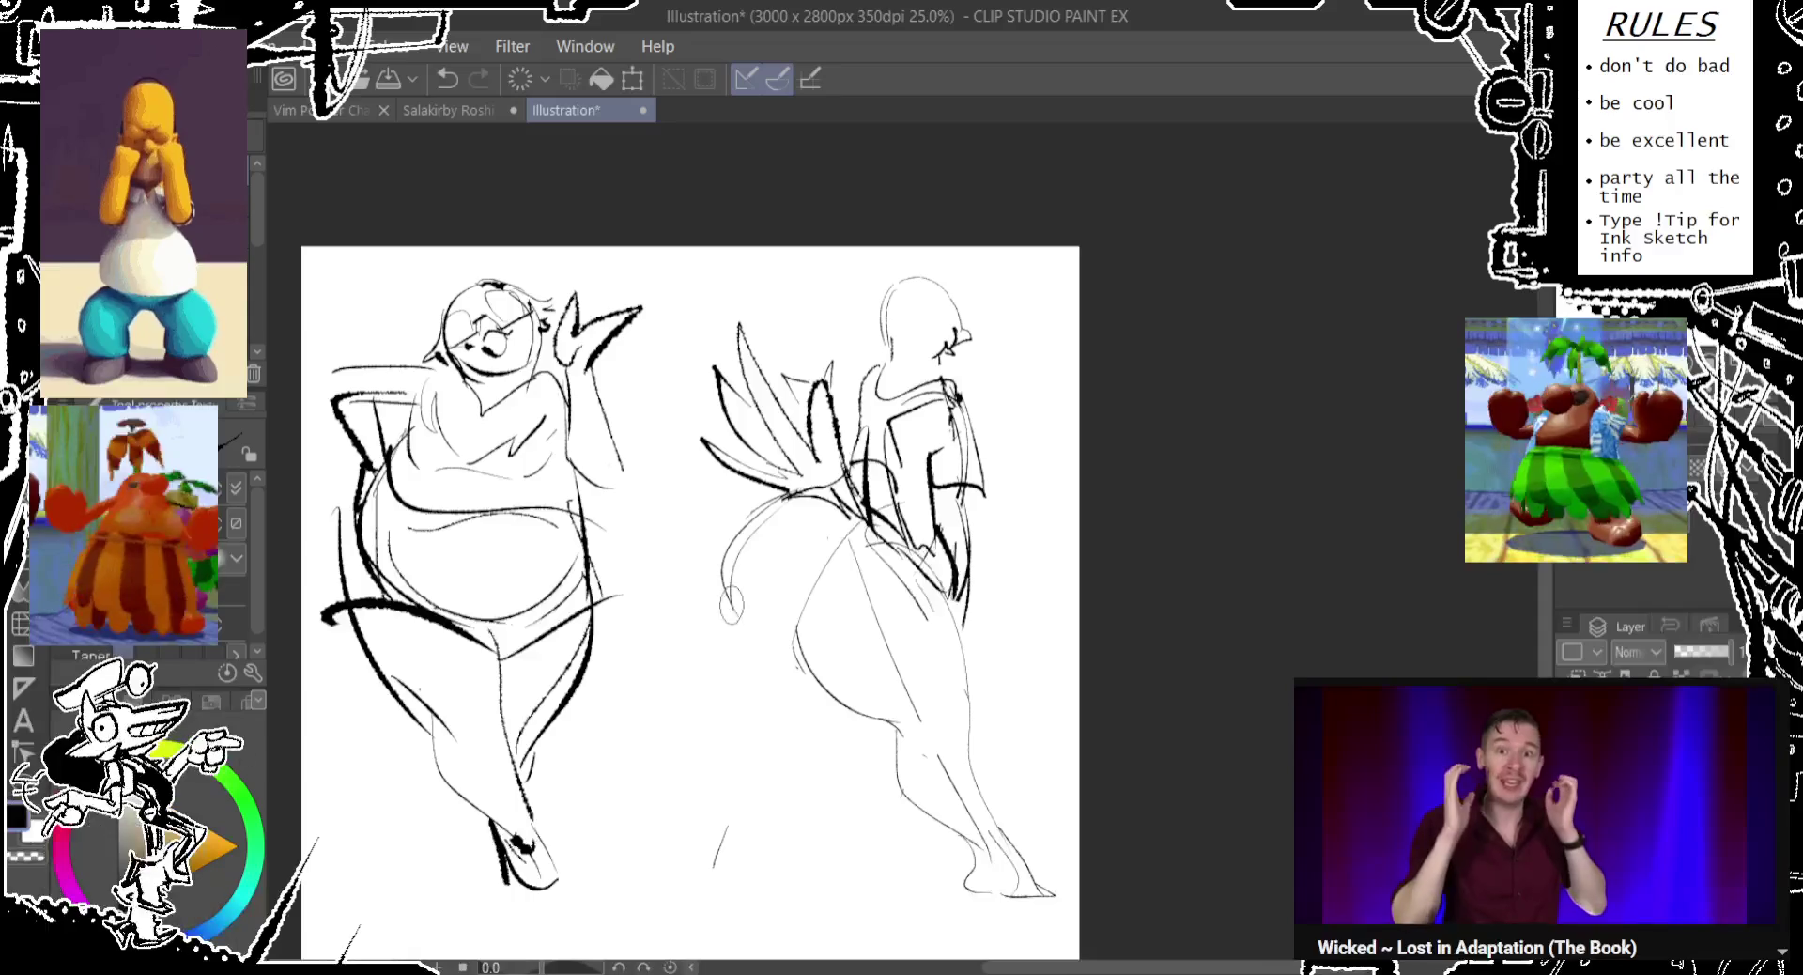
key("ctrl+z")
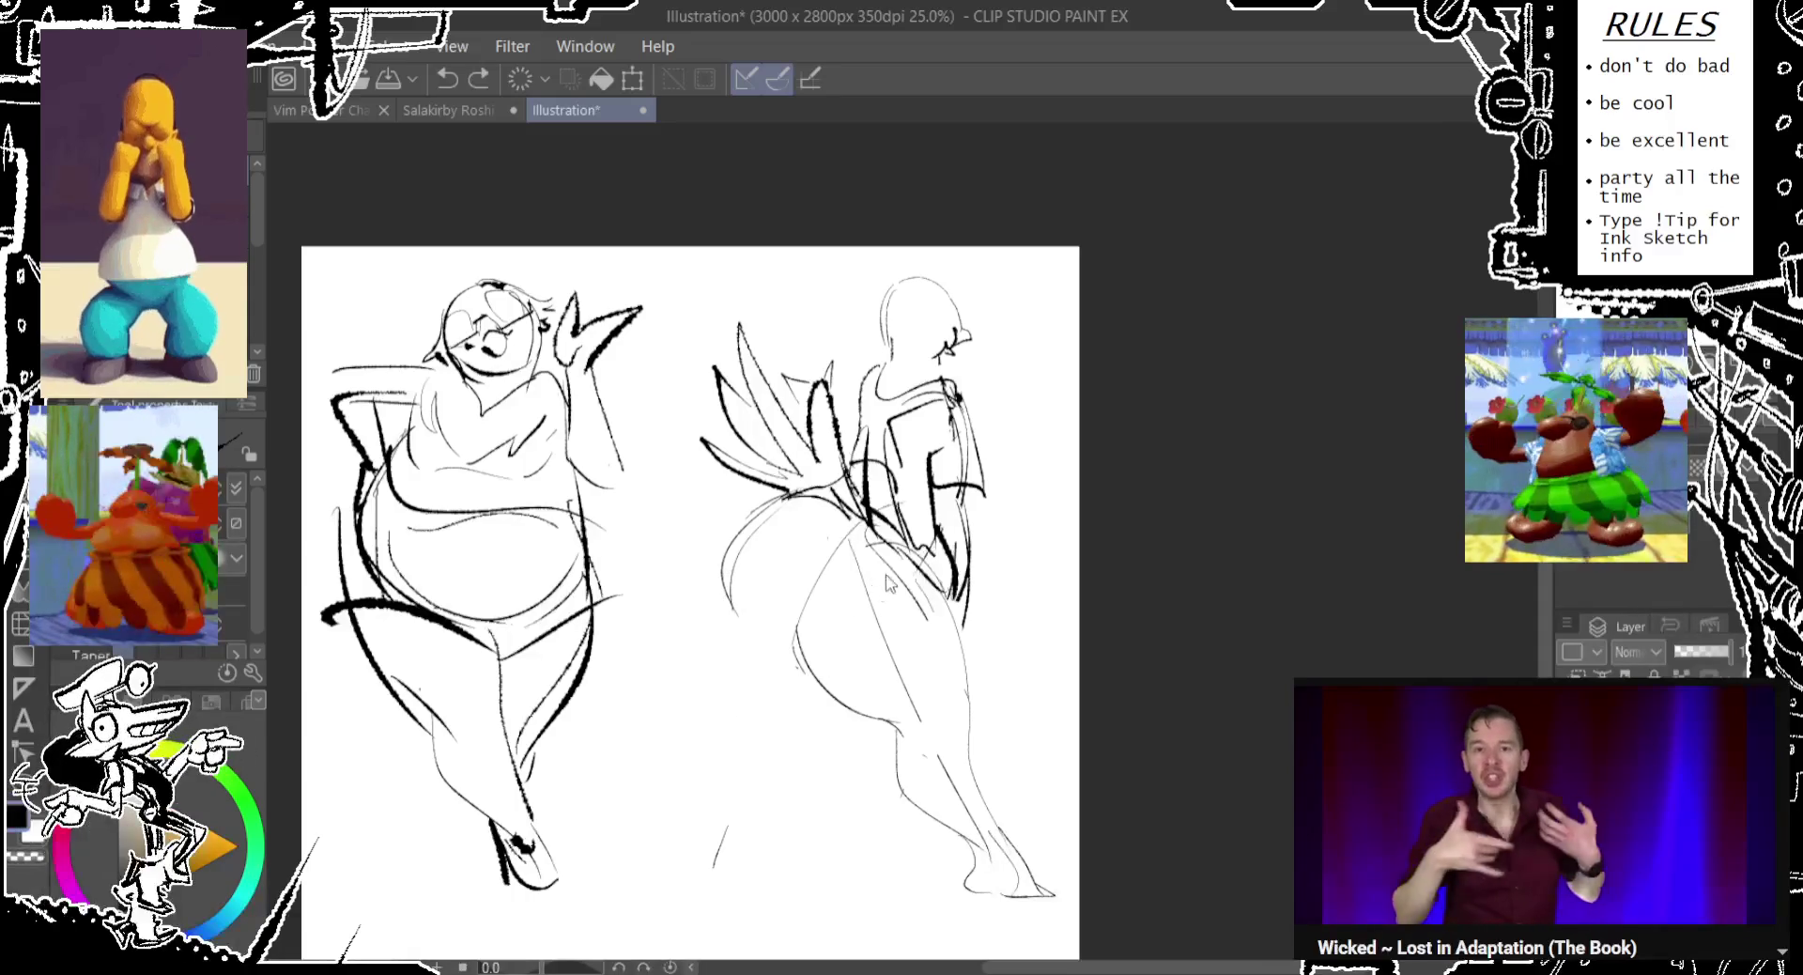
left_click_drag(841, 676, 684, 850)
key("ctrl+z")
Redraw the right figure's lower-left leg with its foot oval.
left_click_drag(747, 678, 693, 817)
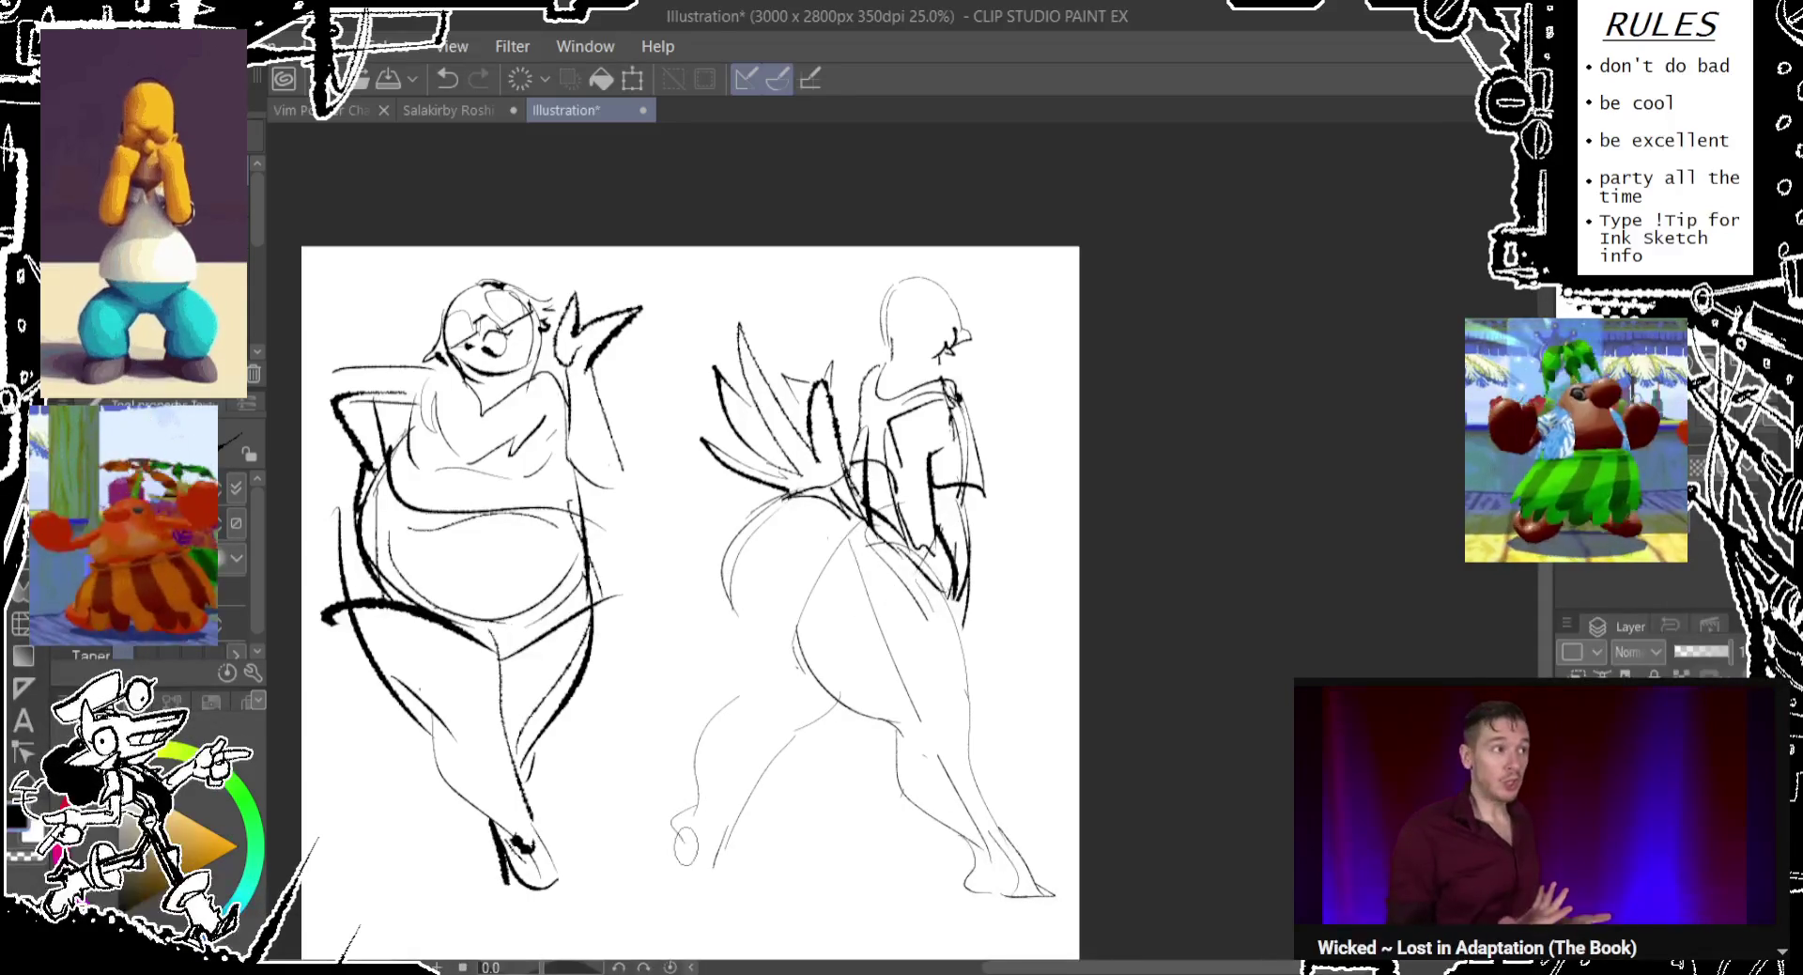
key("ctrl+z")
left_click_drag(737, 597, 719, 742)
key("ctrl+z")
key("ctrl+z")
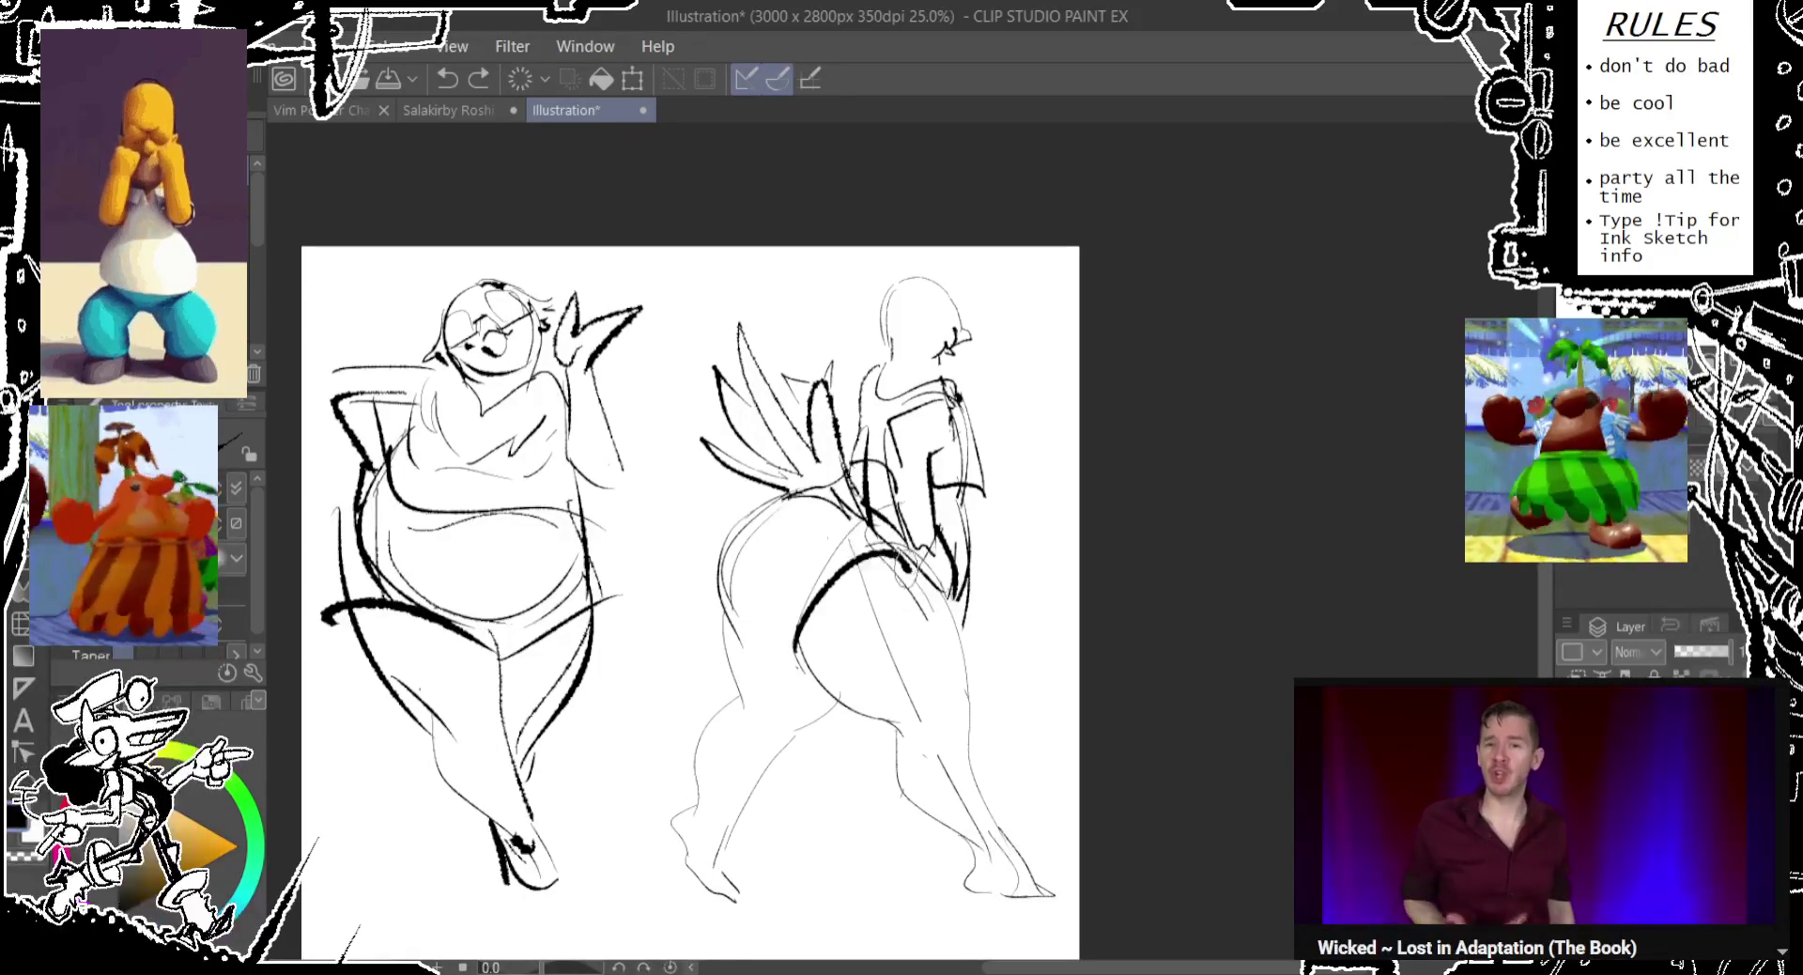
Draw a thick curved hip line with a small oval on the right figure.
left_click_drag(794, 590, 790, 622)
left_click_drag(793, 648, 930, 559)
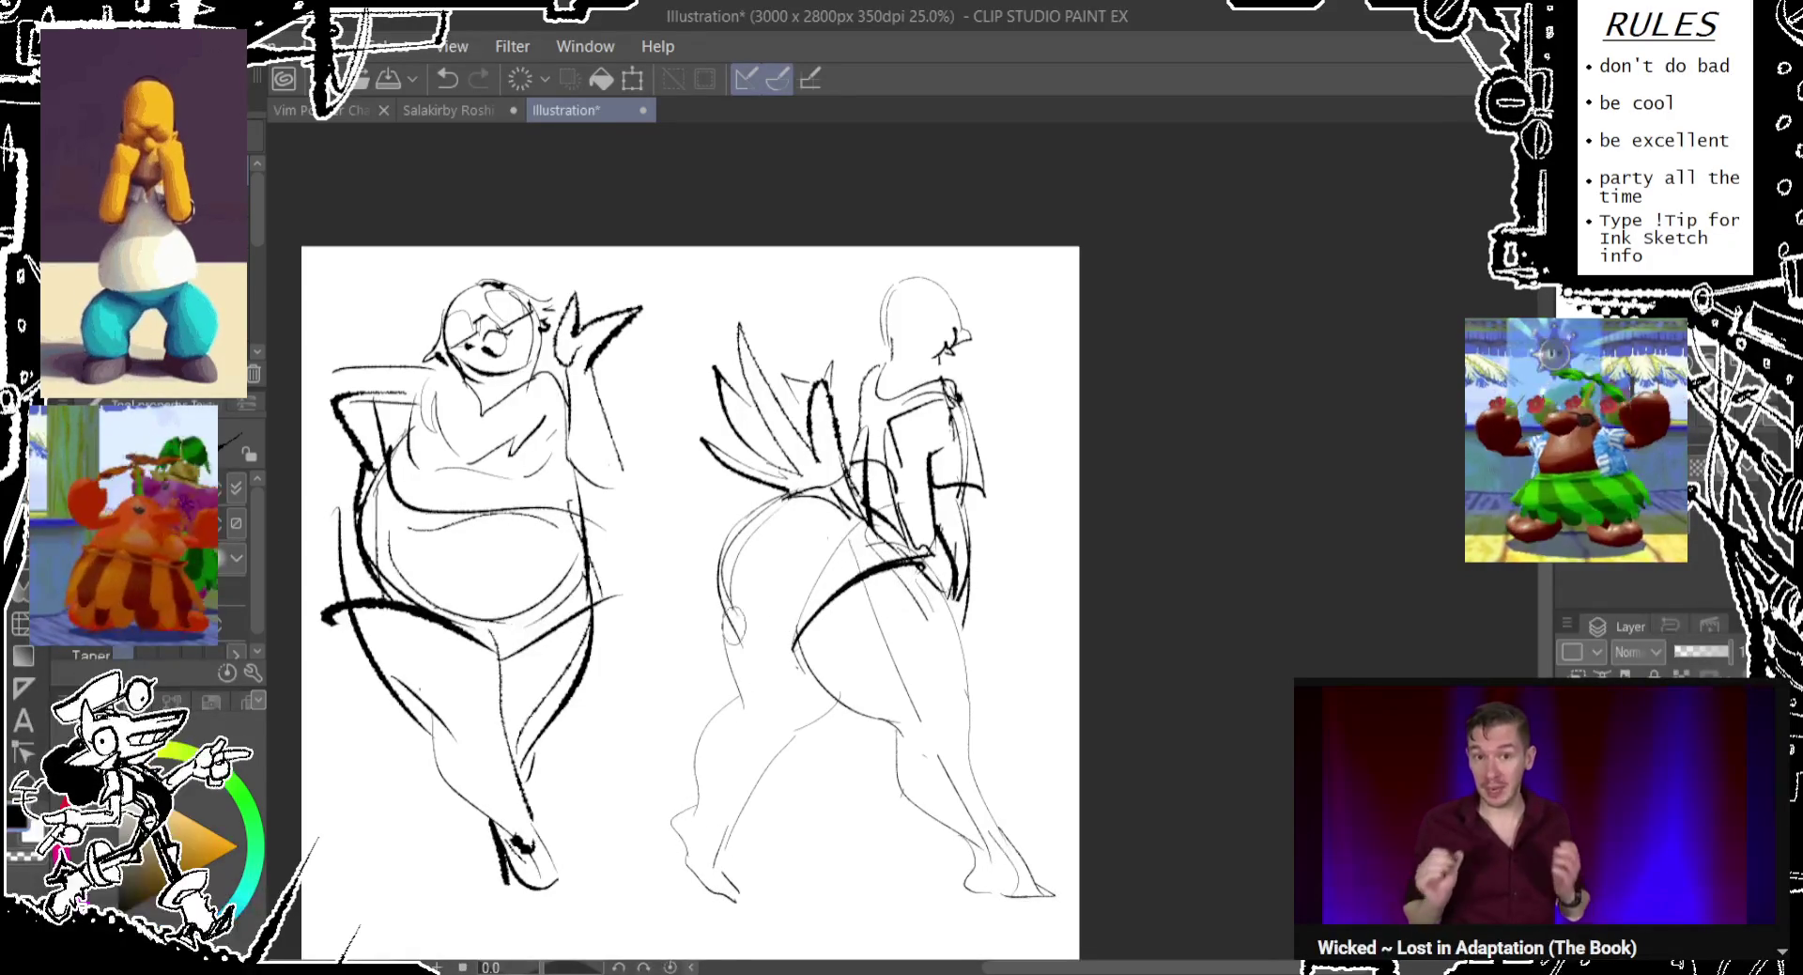
key("ctrl+z")
left_click_drag(777, 639, 781, 675)
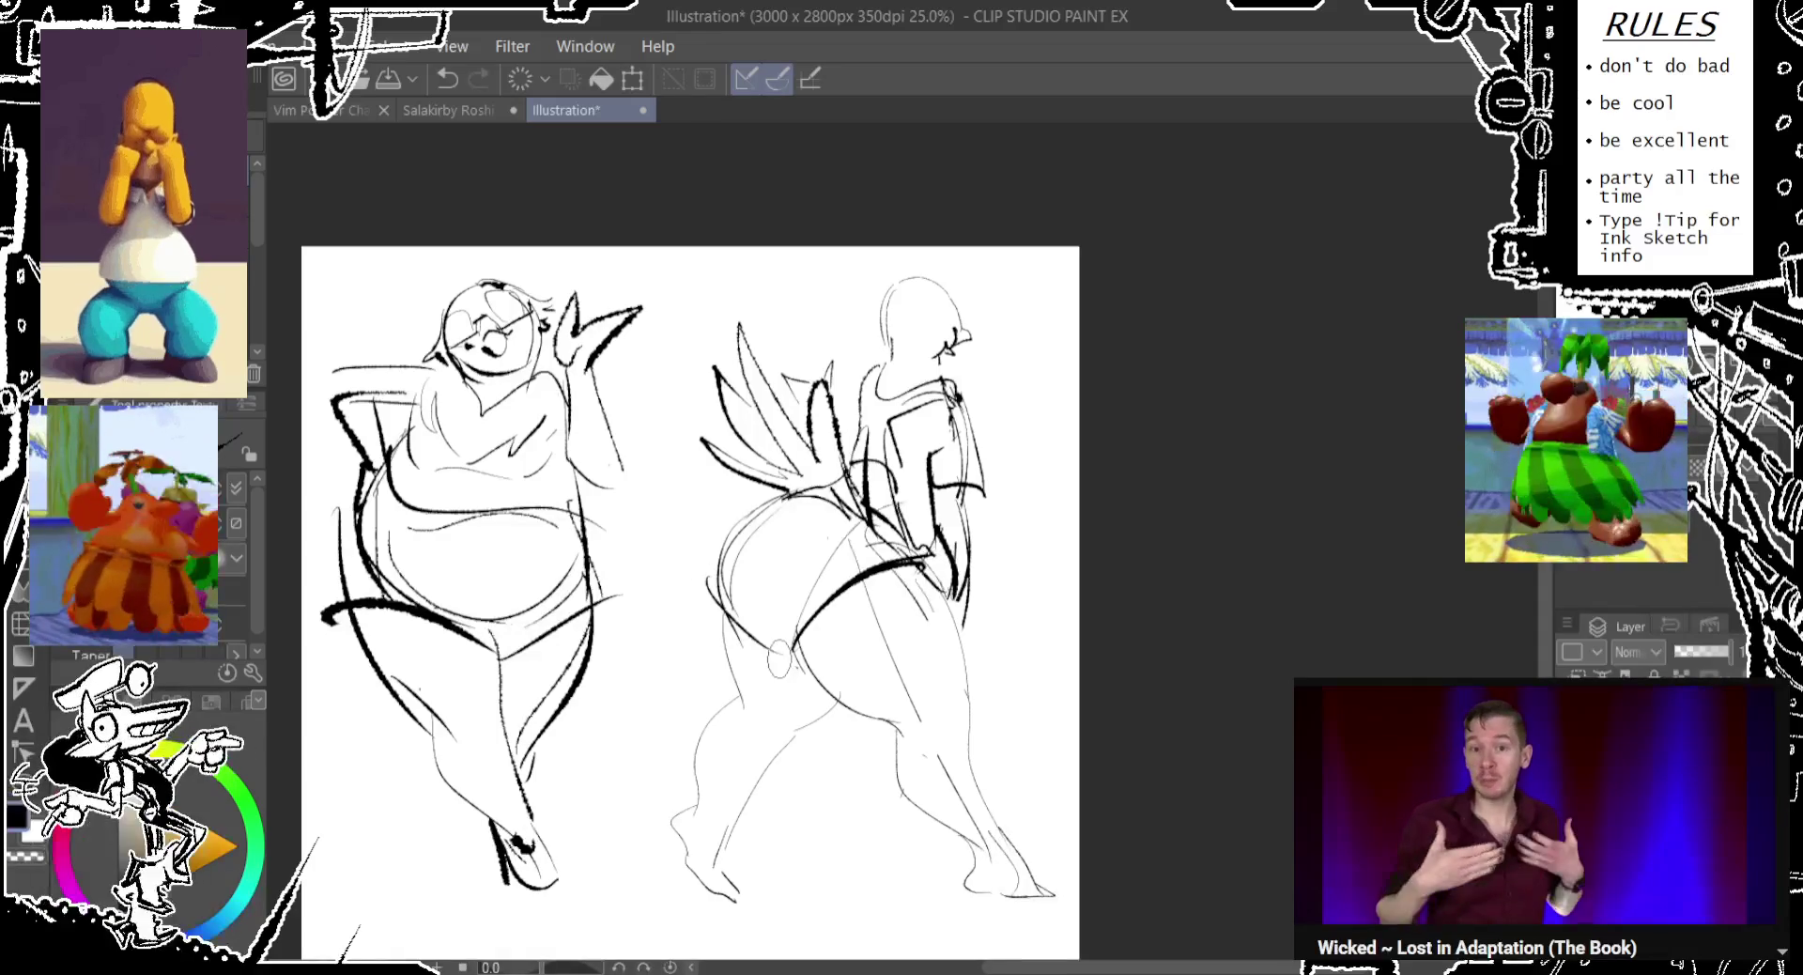
key("ctrl+z")
Circle the bun on the right figure's head and add an oval on the left figure's chest.
left_click_drag(977, 333, 980, 366)
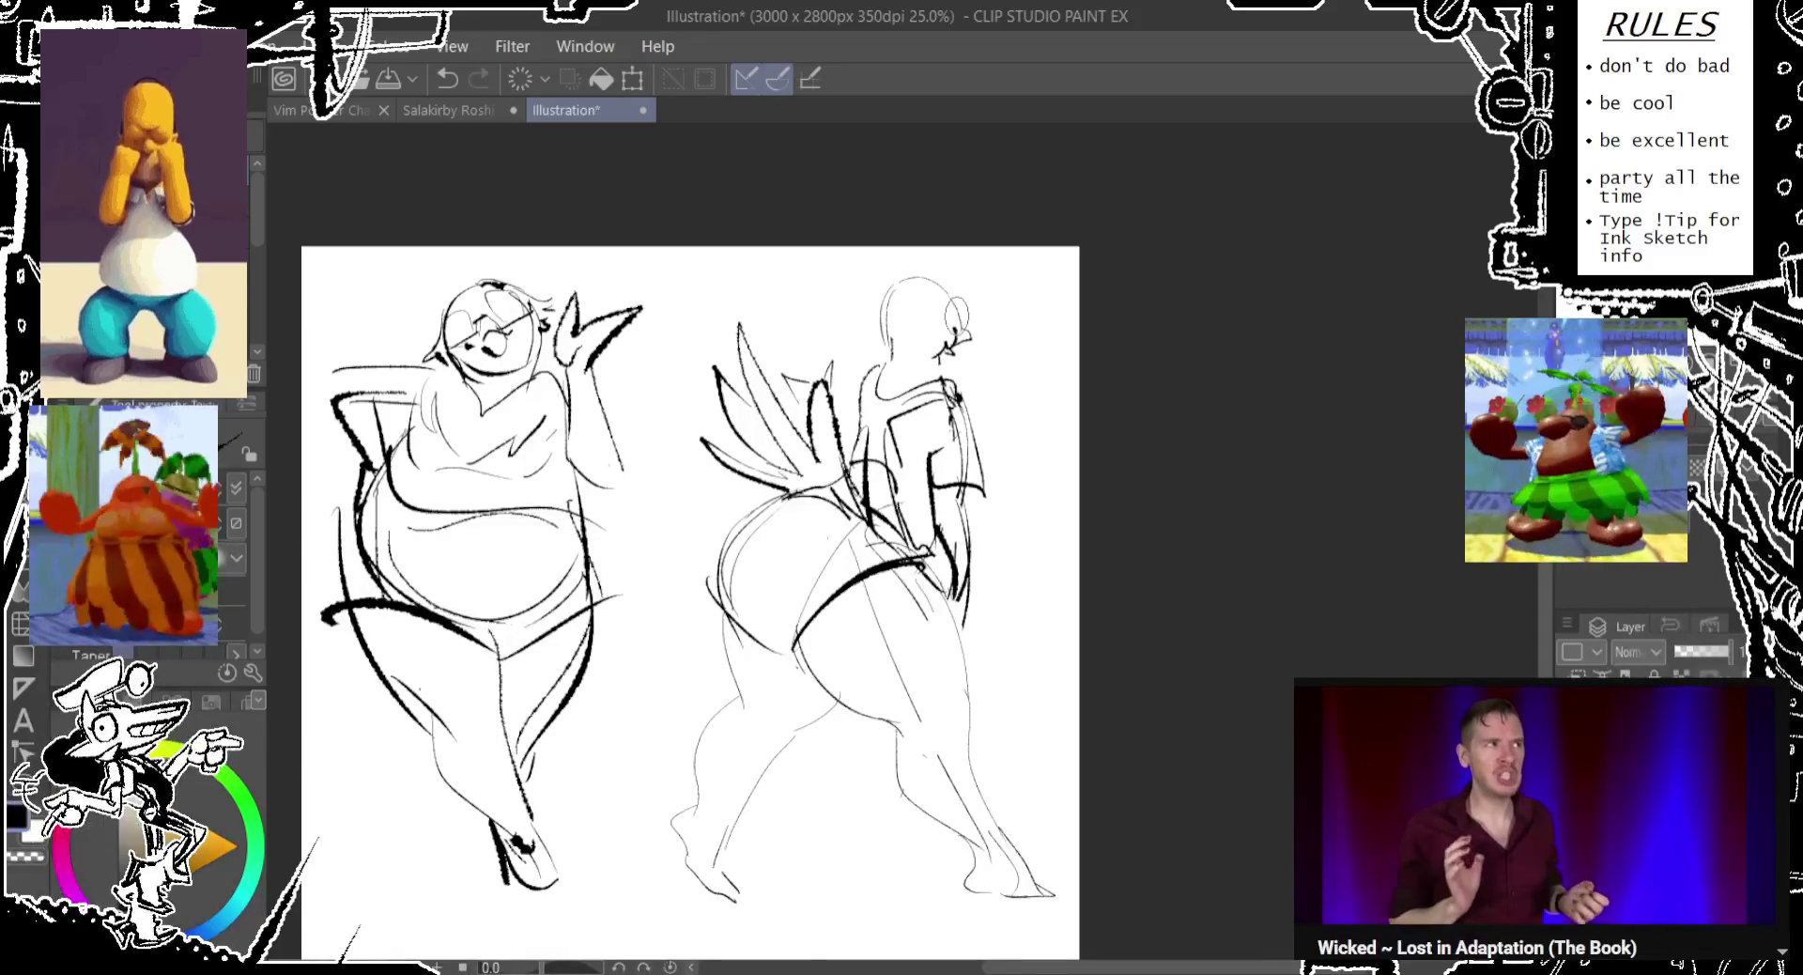
left_click_drag(965, 299, 960, 329)
key("ctrl+z")
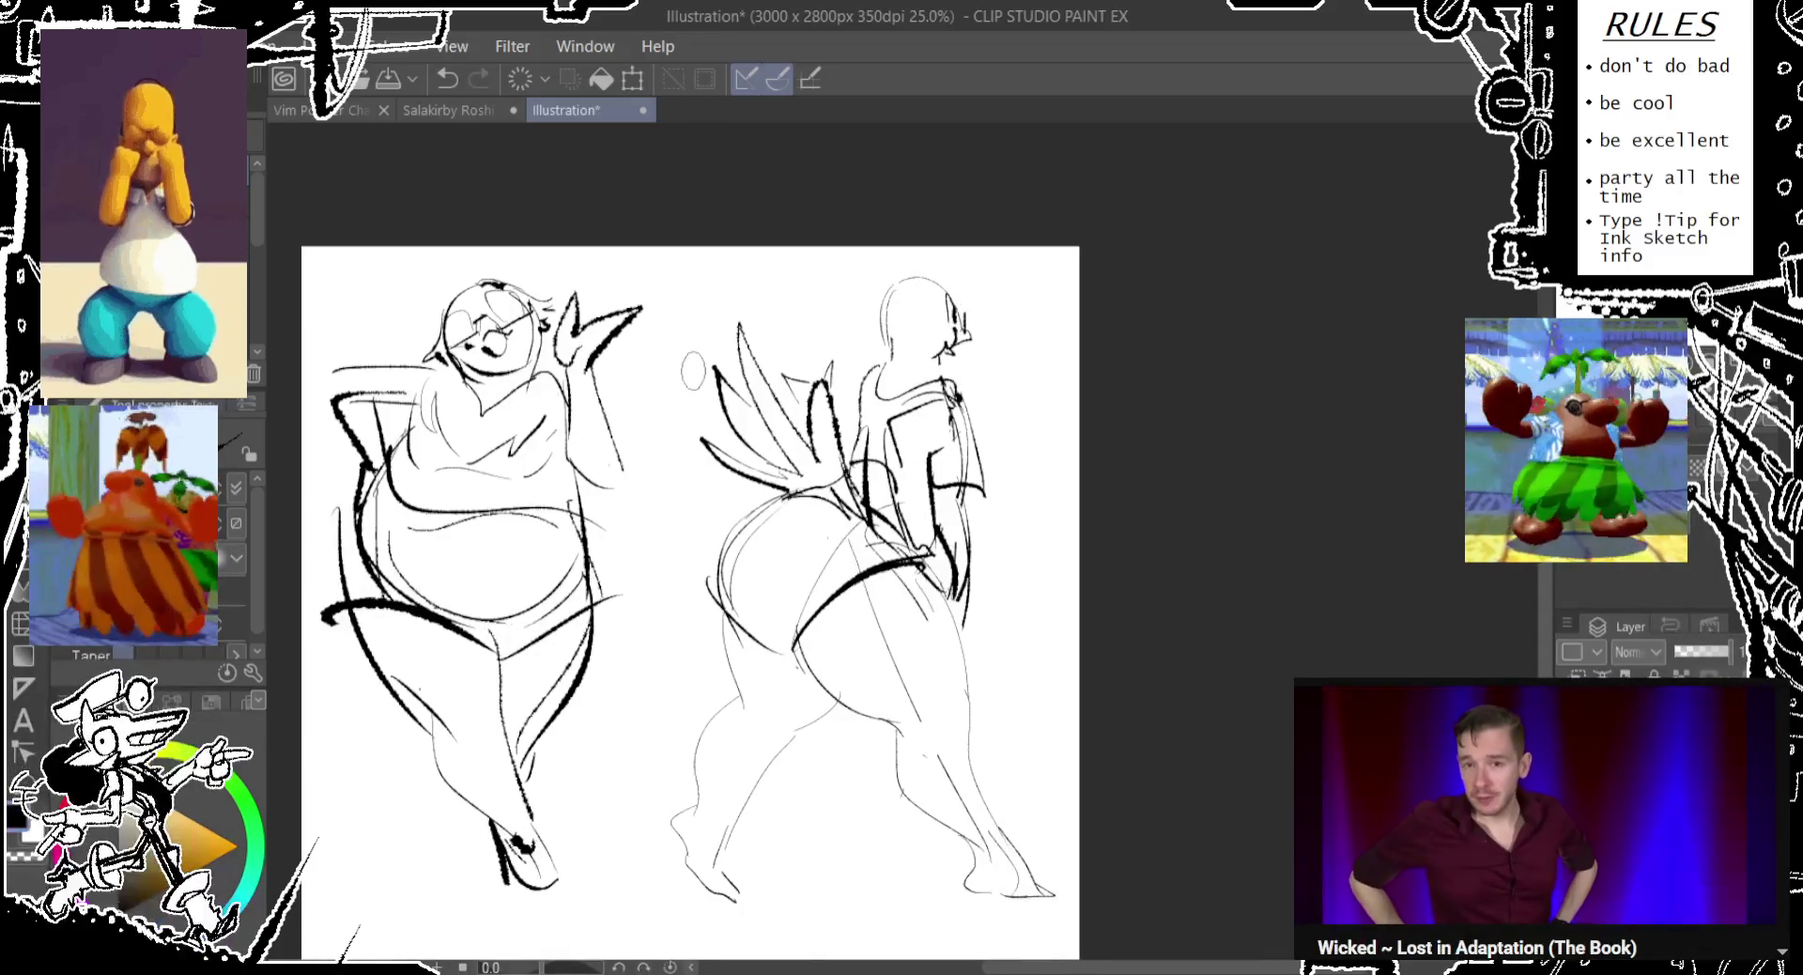
left_click_drag(477, 387, 471, 422)
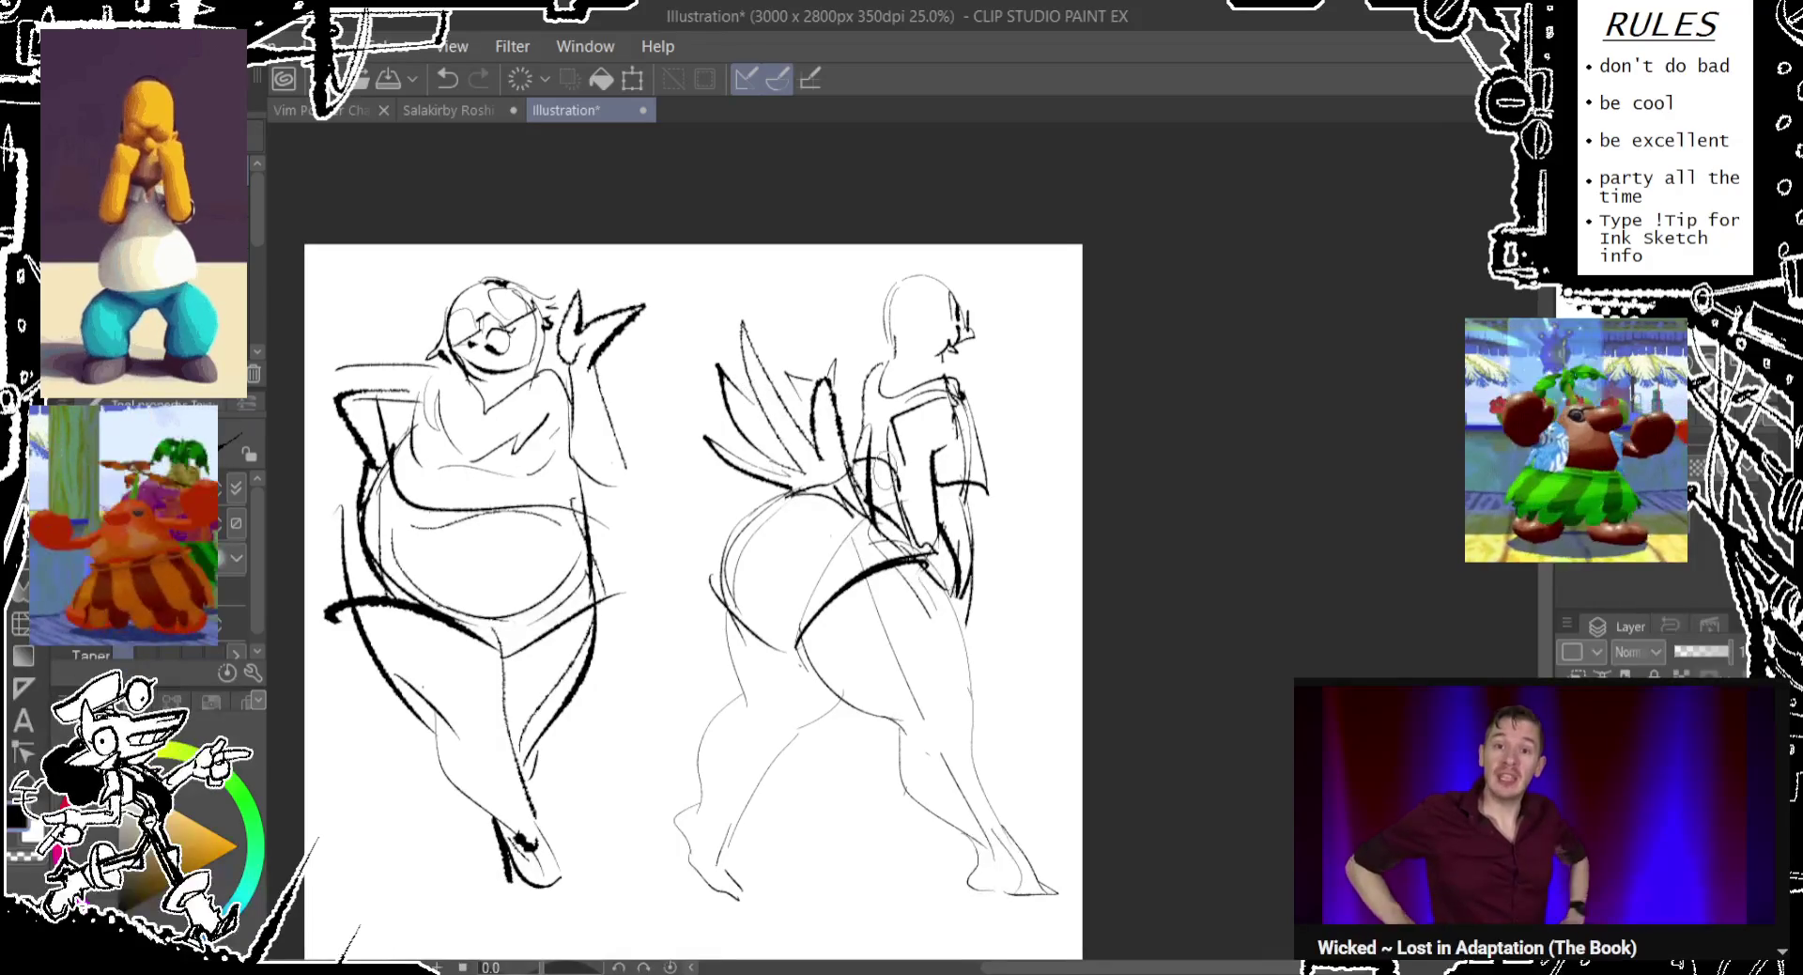
Scale both gesture figures up slightly with Ctrl+T, nudge them right, and commit.
scroll(690, 601, "down", 1)
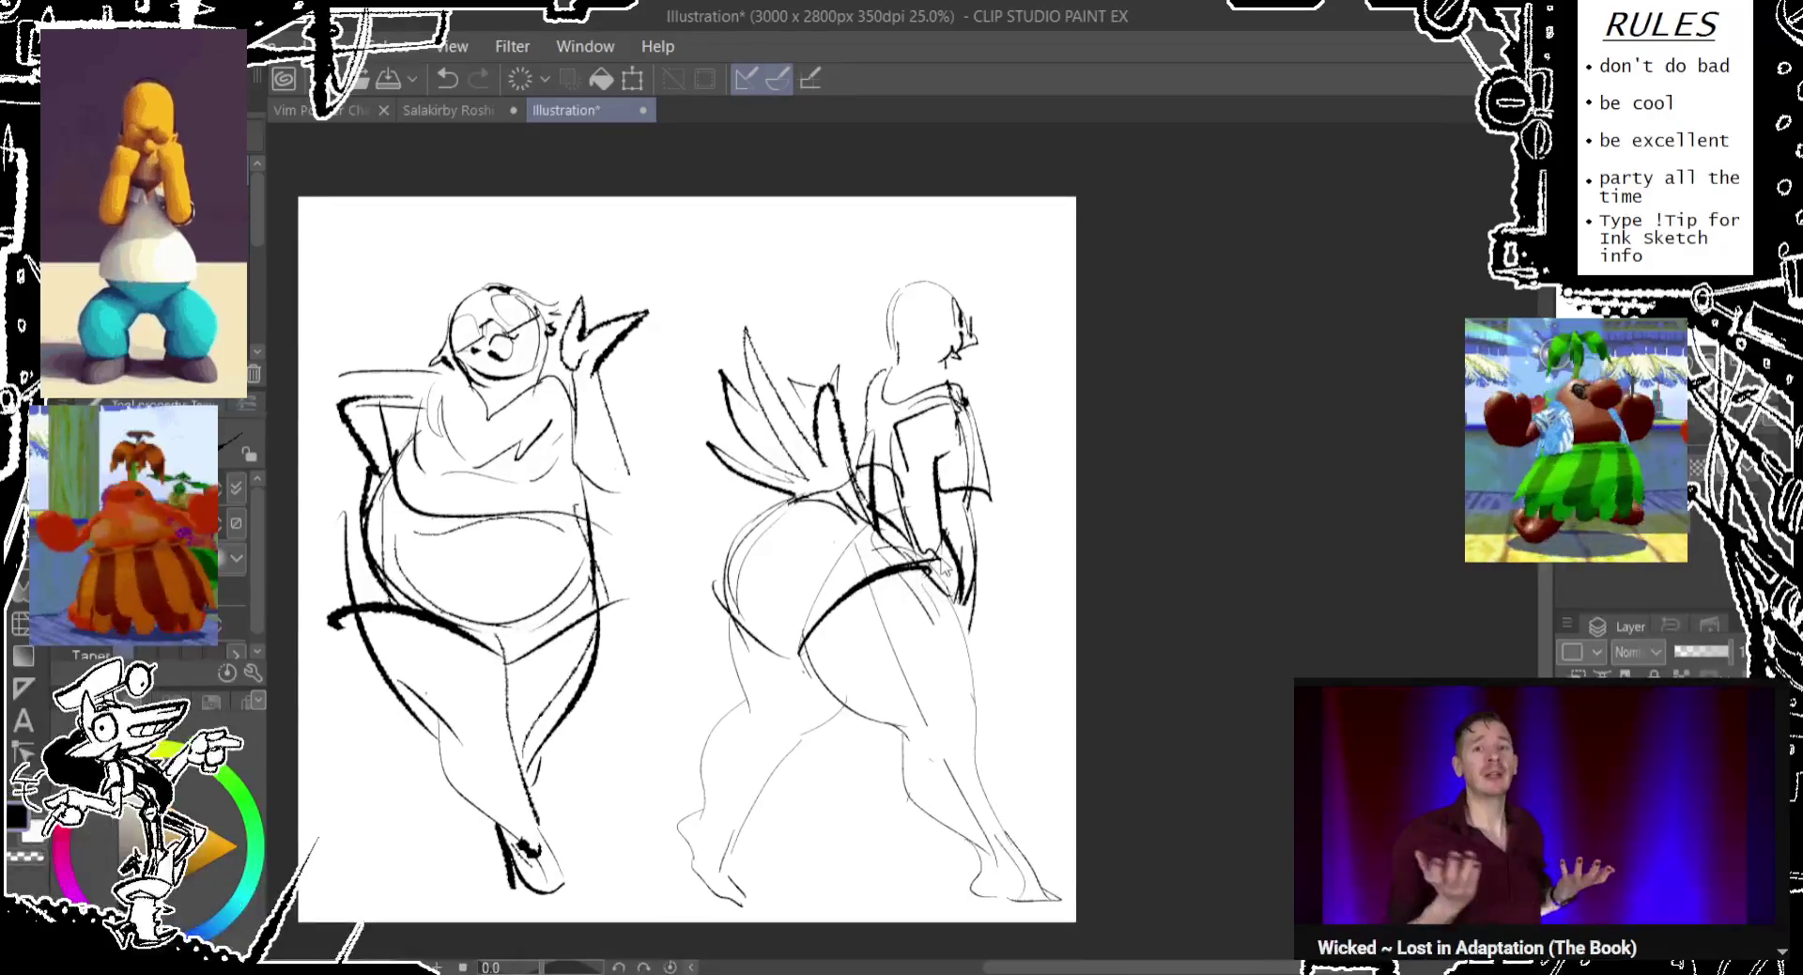
key("ctrl+t")
left_click_drag(326, 281, 311, 268)
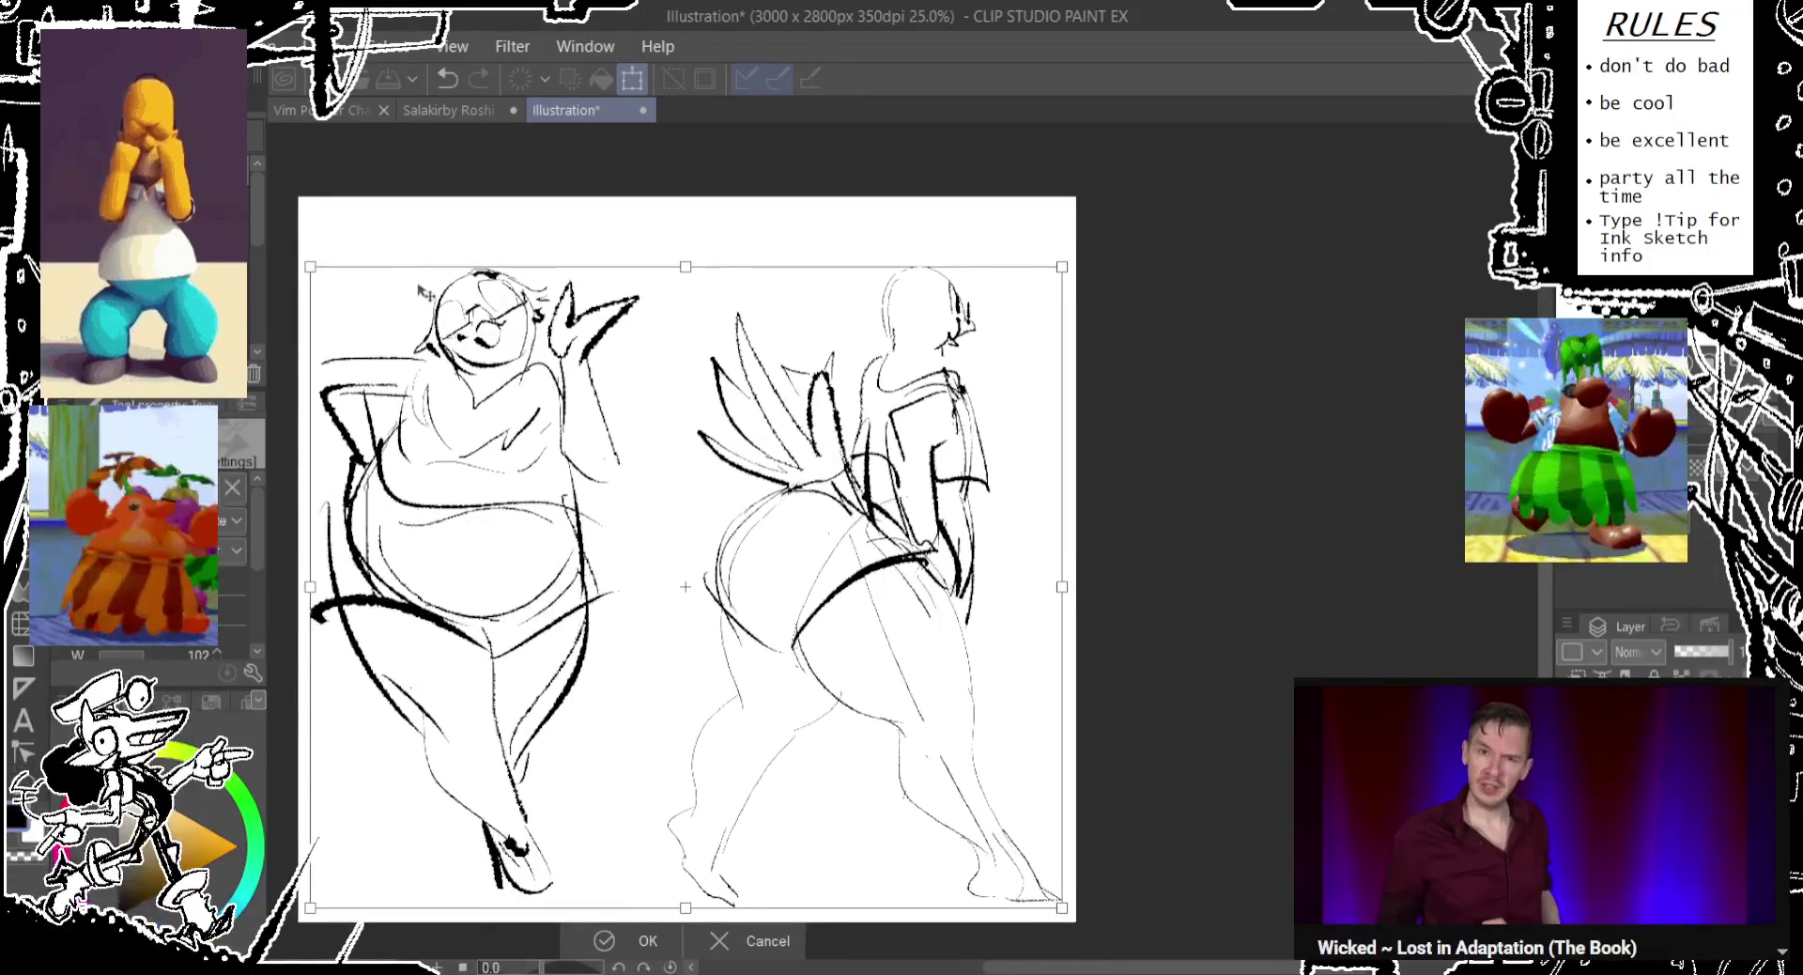
left_click_drag(617, 897, 620, 896)
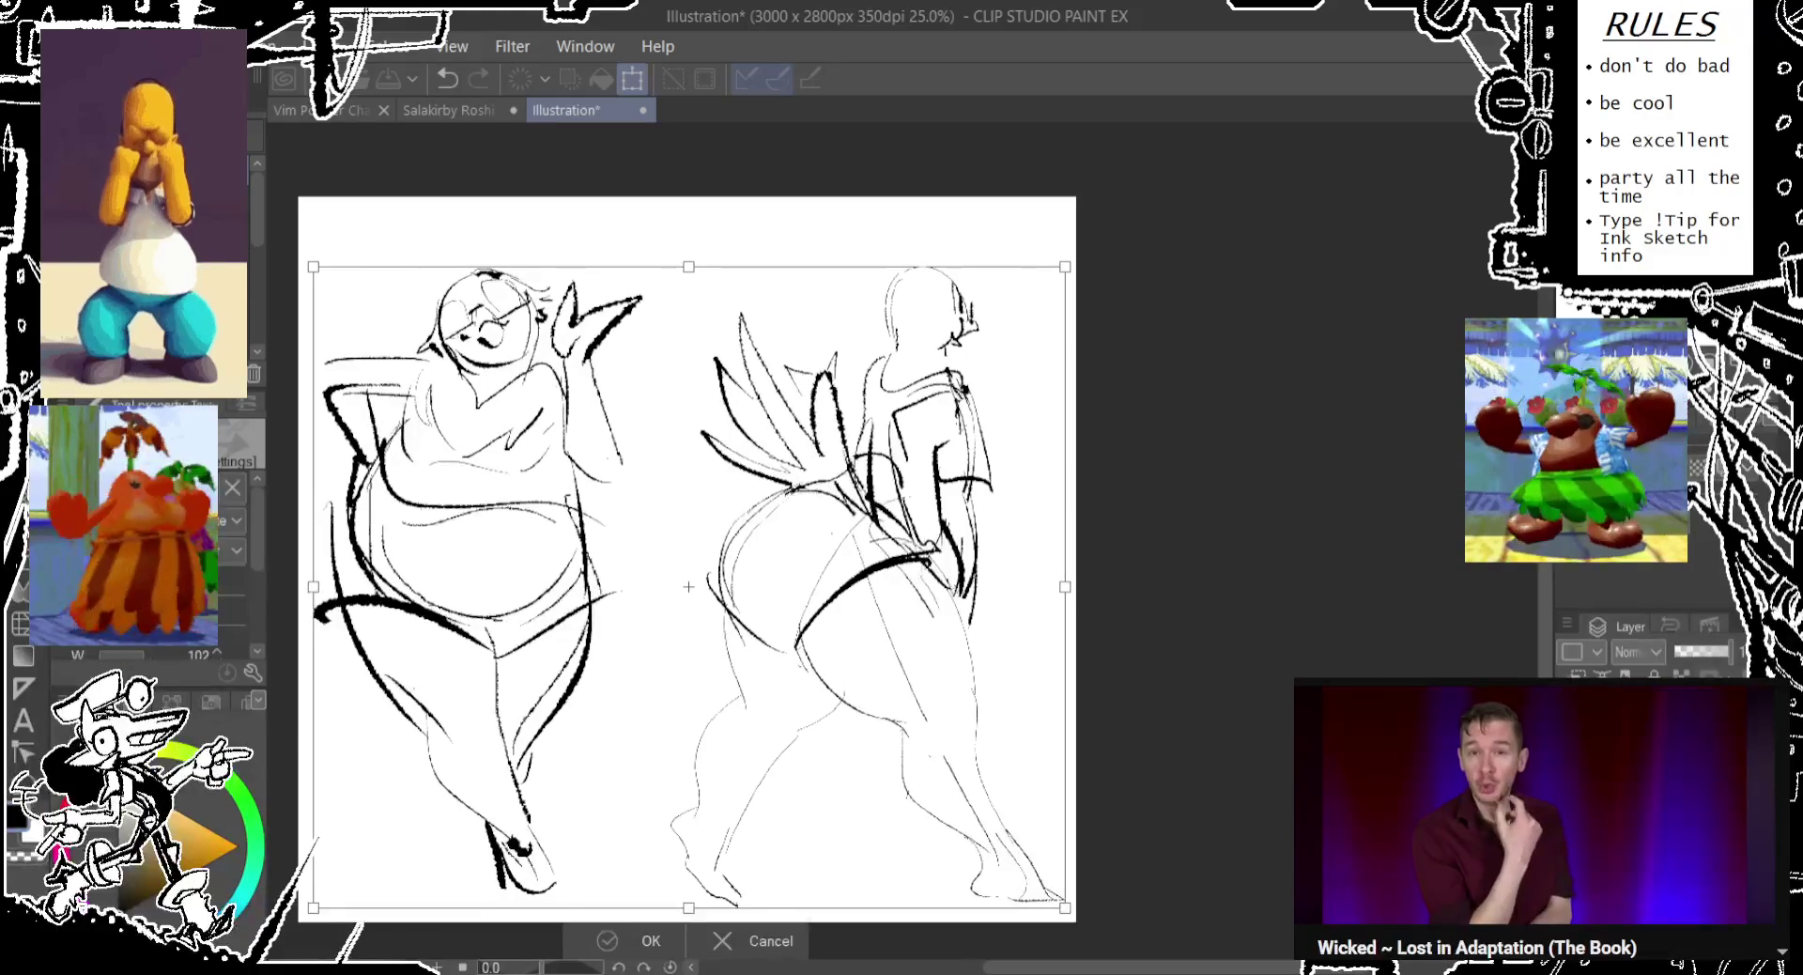
key("Return")
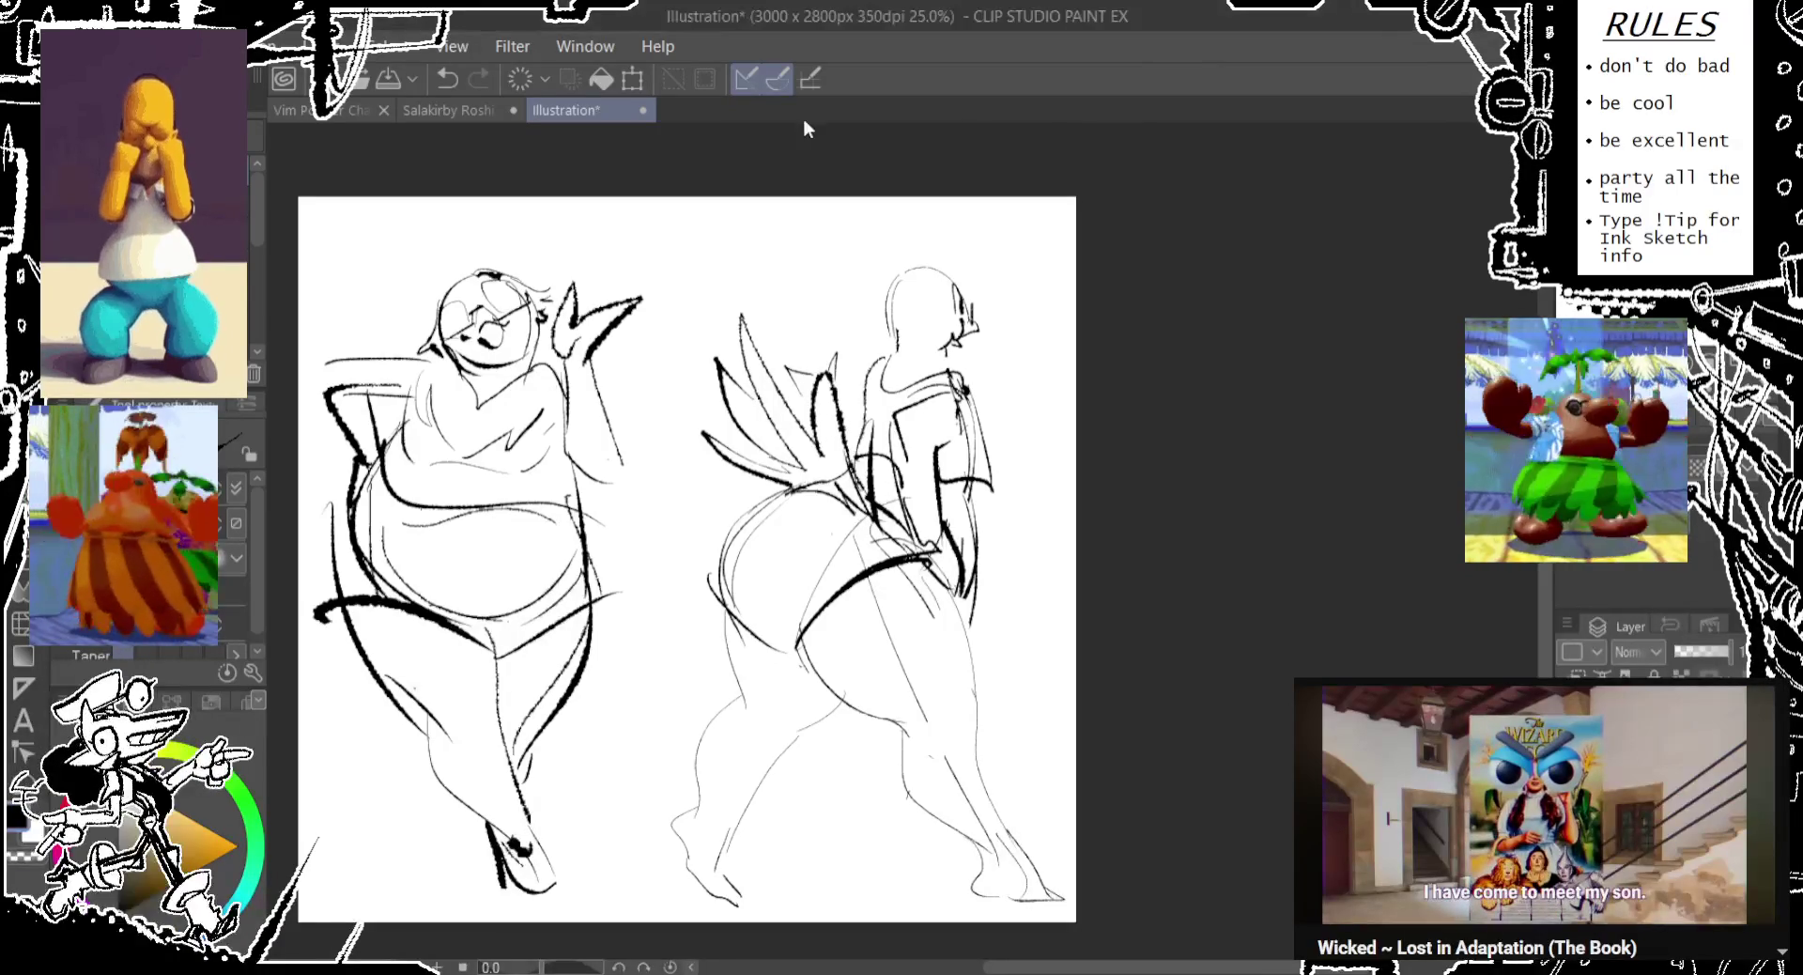
Sketch faint strokes on the left figure's chest, undoing and redrawing them.
left_click_drag(437, 390, 432, 441)
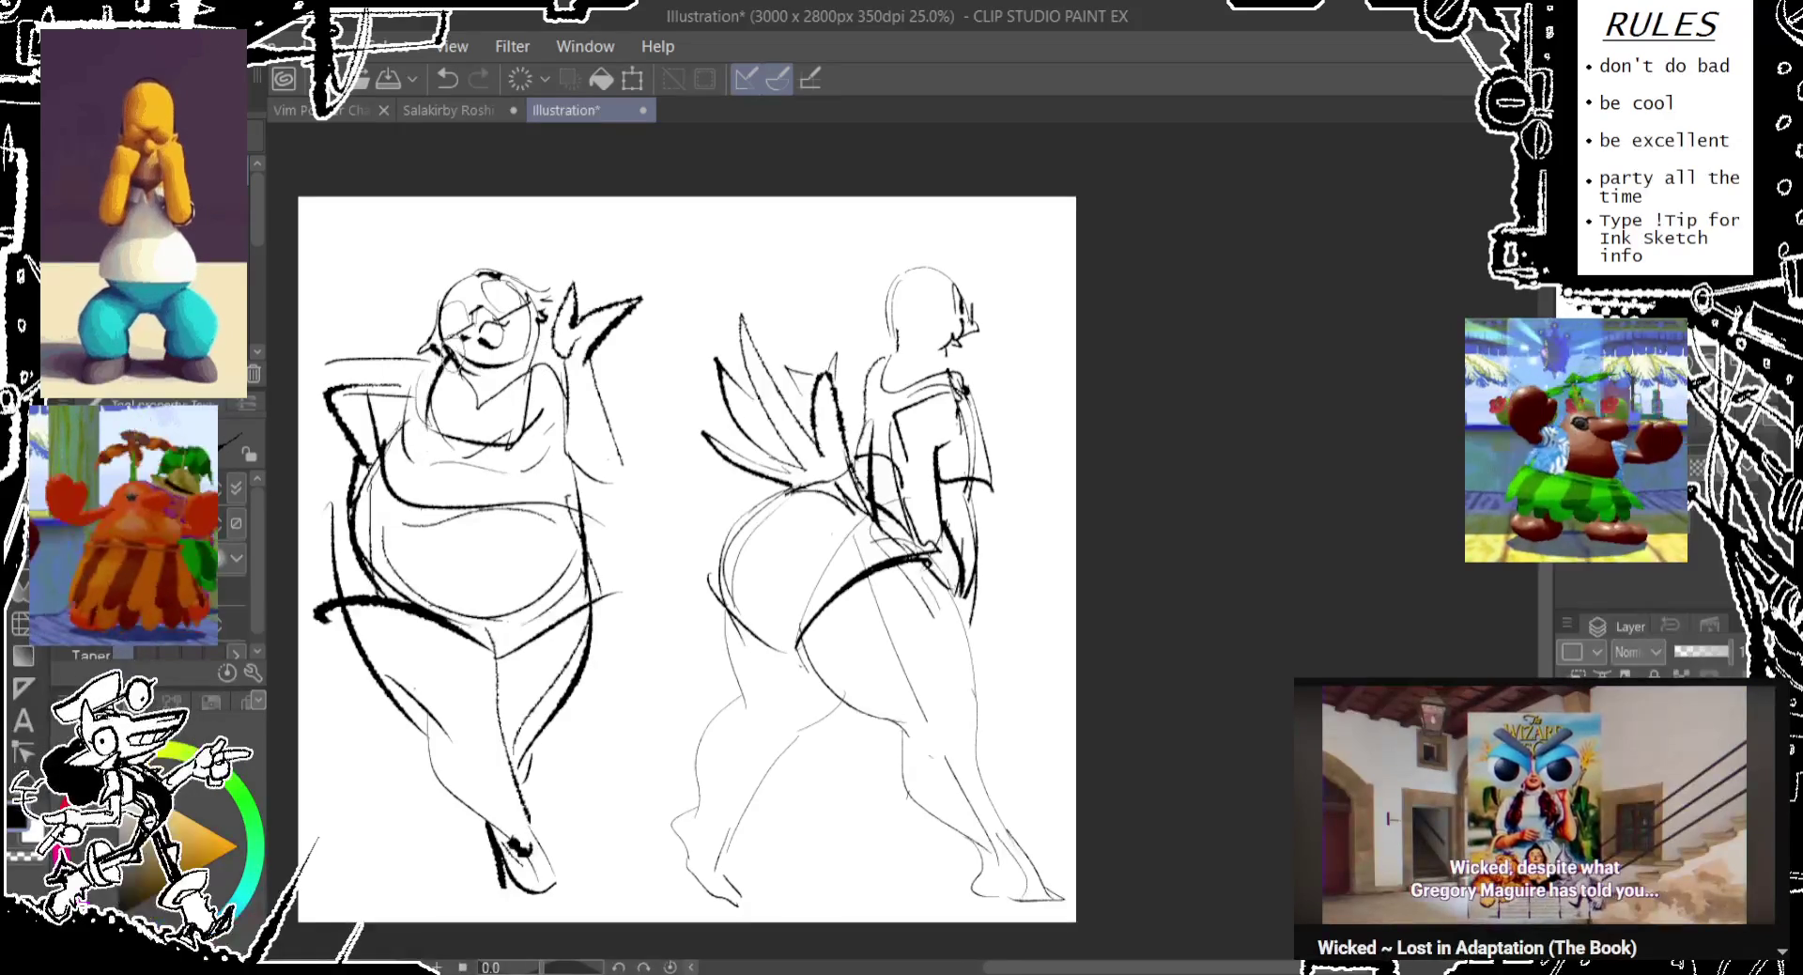
key("ctrl+z")
mouse_move(461, 361)
left_mouse_down()
mouse_move(433, 458)
mouse_move(390, 440)
left_mouse_up()
key("ctrl+z")
mouse_move(536, 357)
left_mouse_down()
mouse_move(575, 493)
mouse_move(564, 477)
left_mouse_up()
key("ctrl+z")
Add faint shoulder and side strokes to the left figure, then pick the text tool.
left_click_drag(446, 340, 406, 432)
key("ctrl+z")
mouse_move(526, 347)
left_mouse_down()
mouse_move(563, 483)
mouse_move(552, 512)
left_mouse_up()
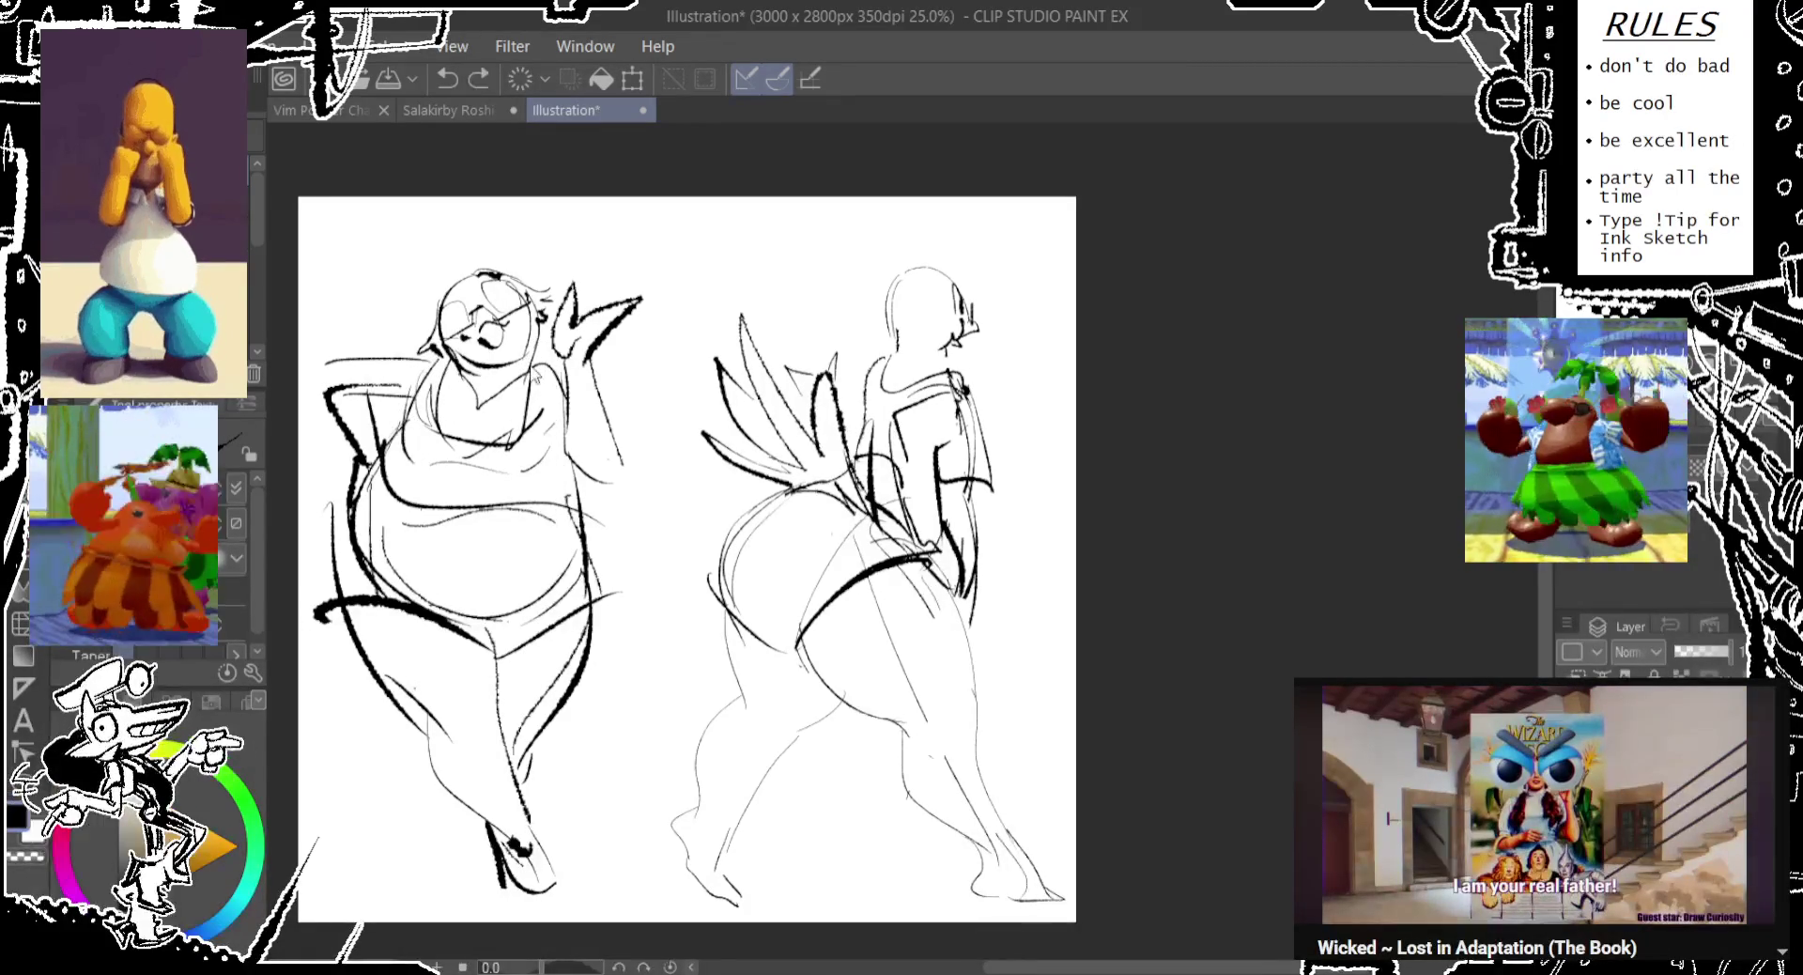
left_click_drag(526, 352, 578, 493)
left_click_drag(528, 355, 568, 526)
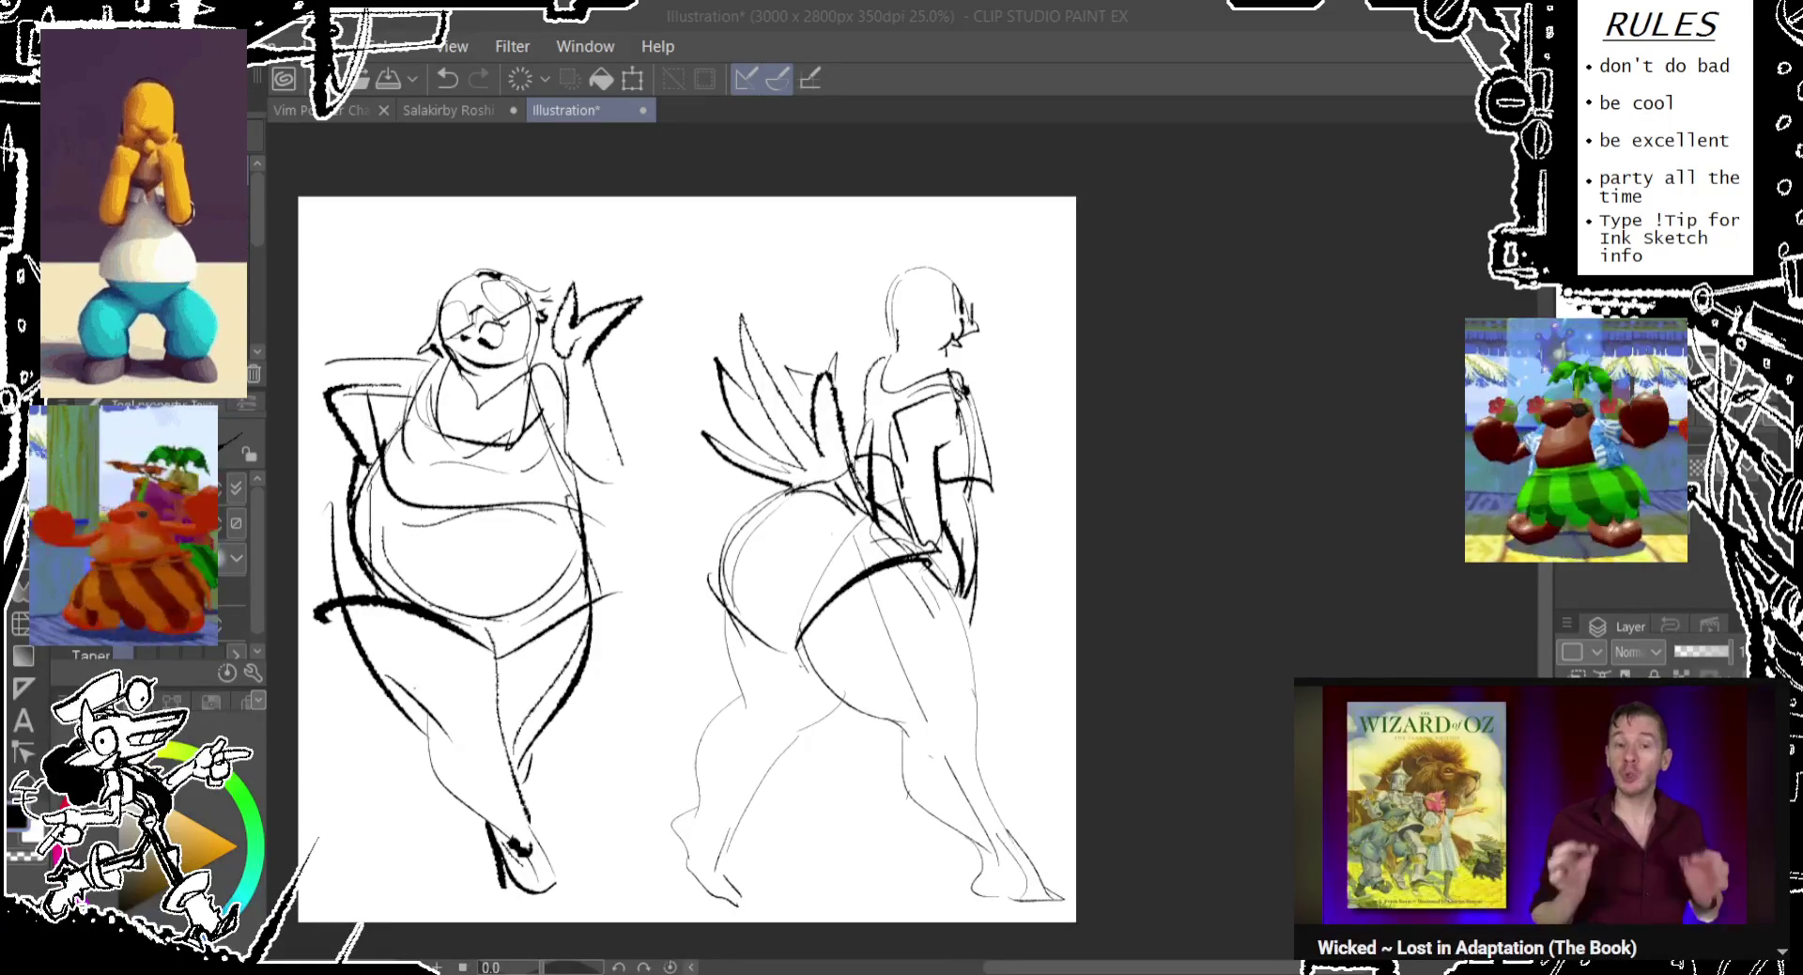
left_click(24, 723)
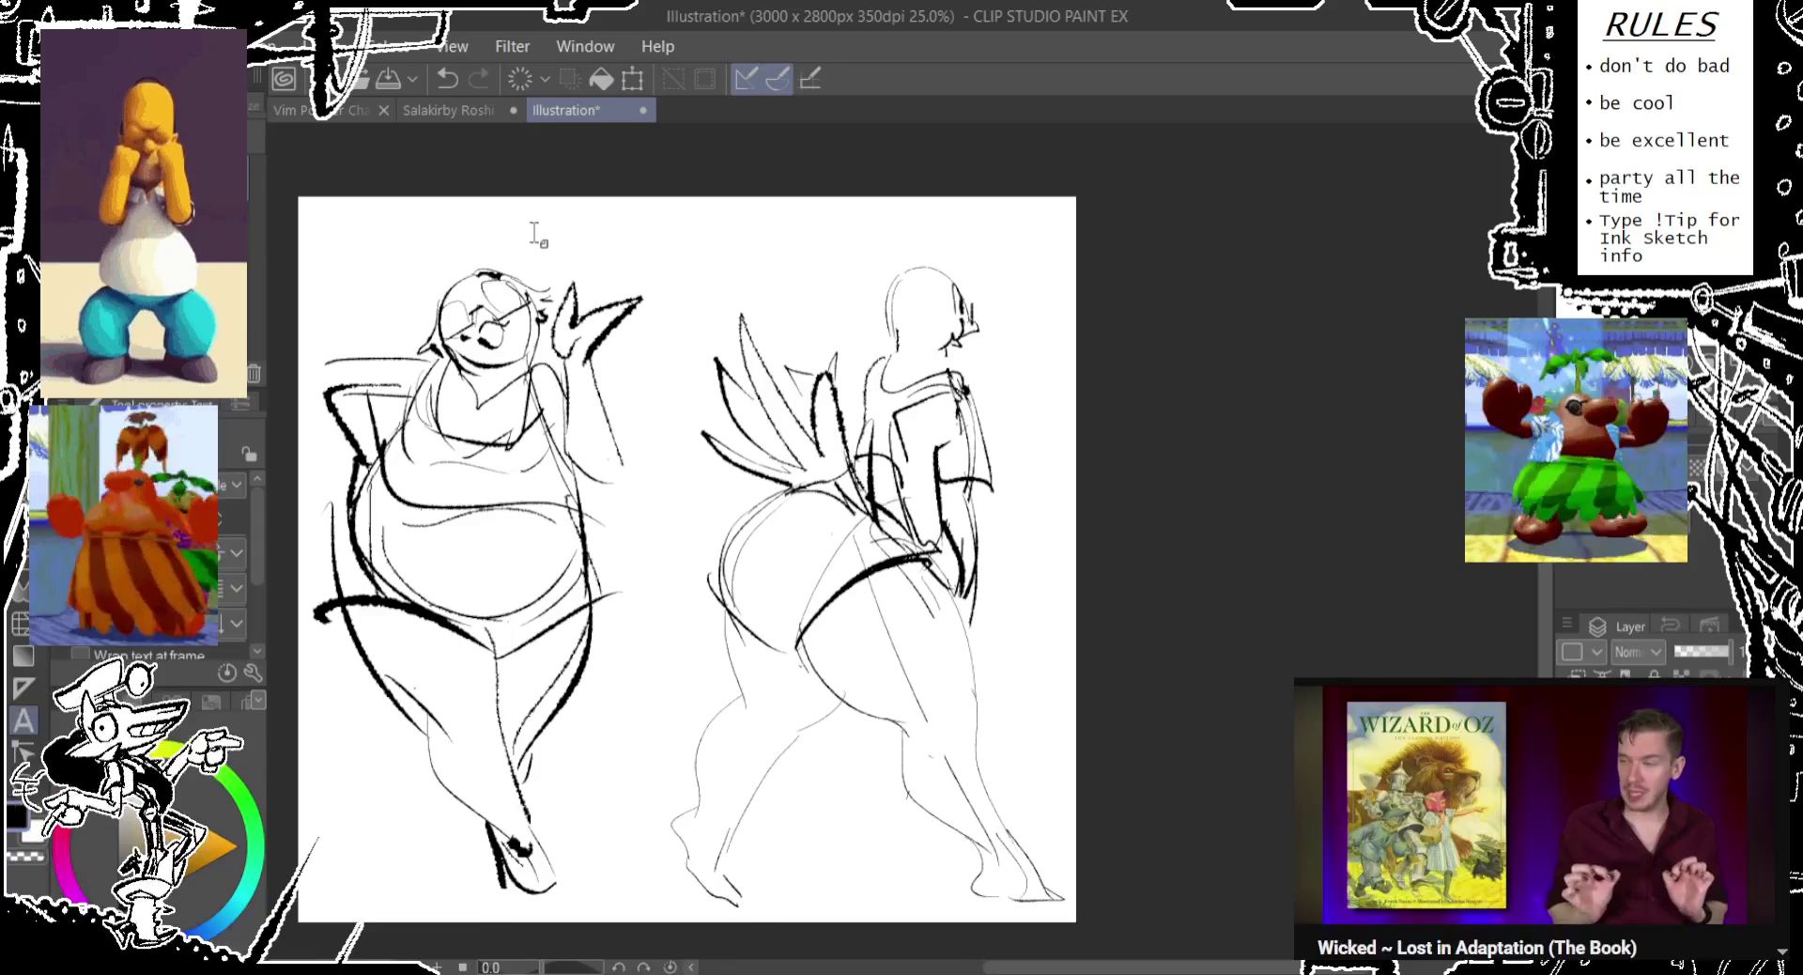
Create a text box above the left figure and type 'Ahoy! How goes it?'.
left_click(354, 218)
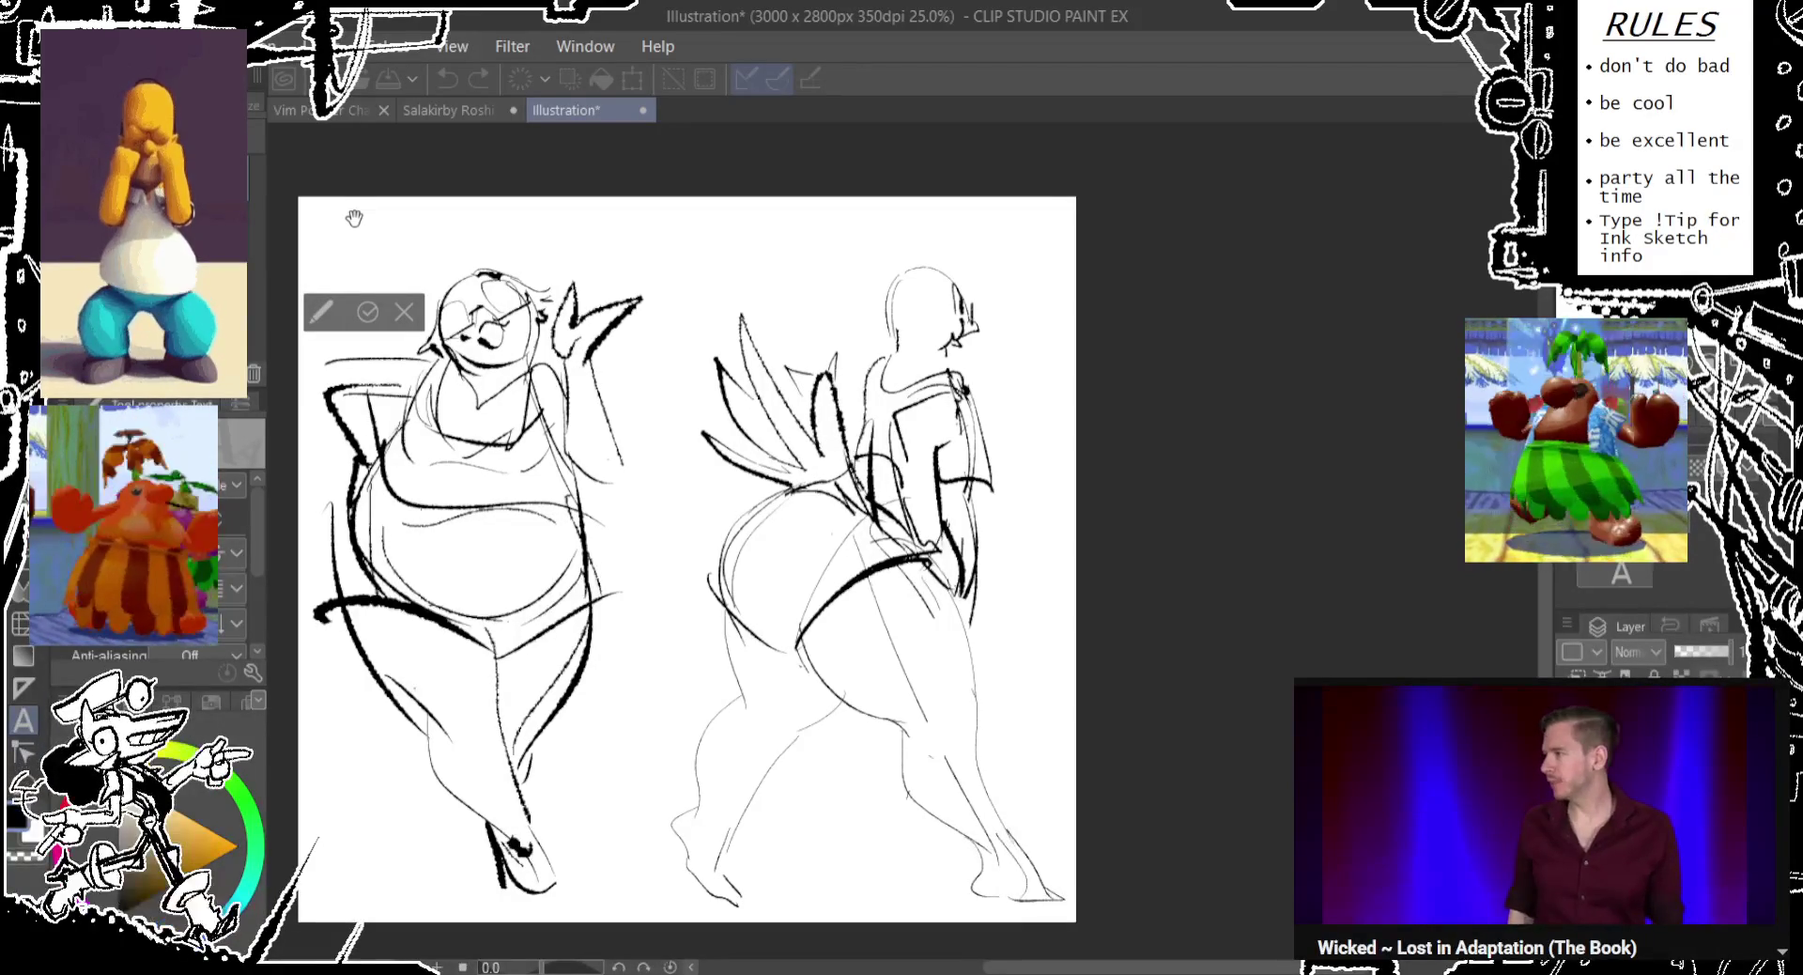
type("W")
key("BackSpace")
type("Ahoy! How")
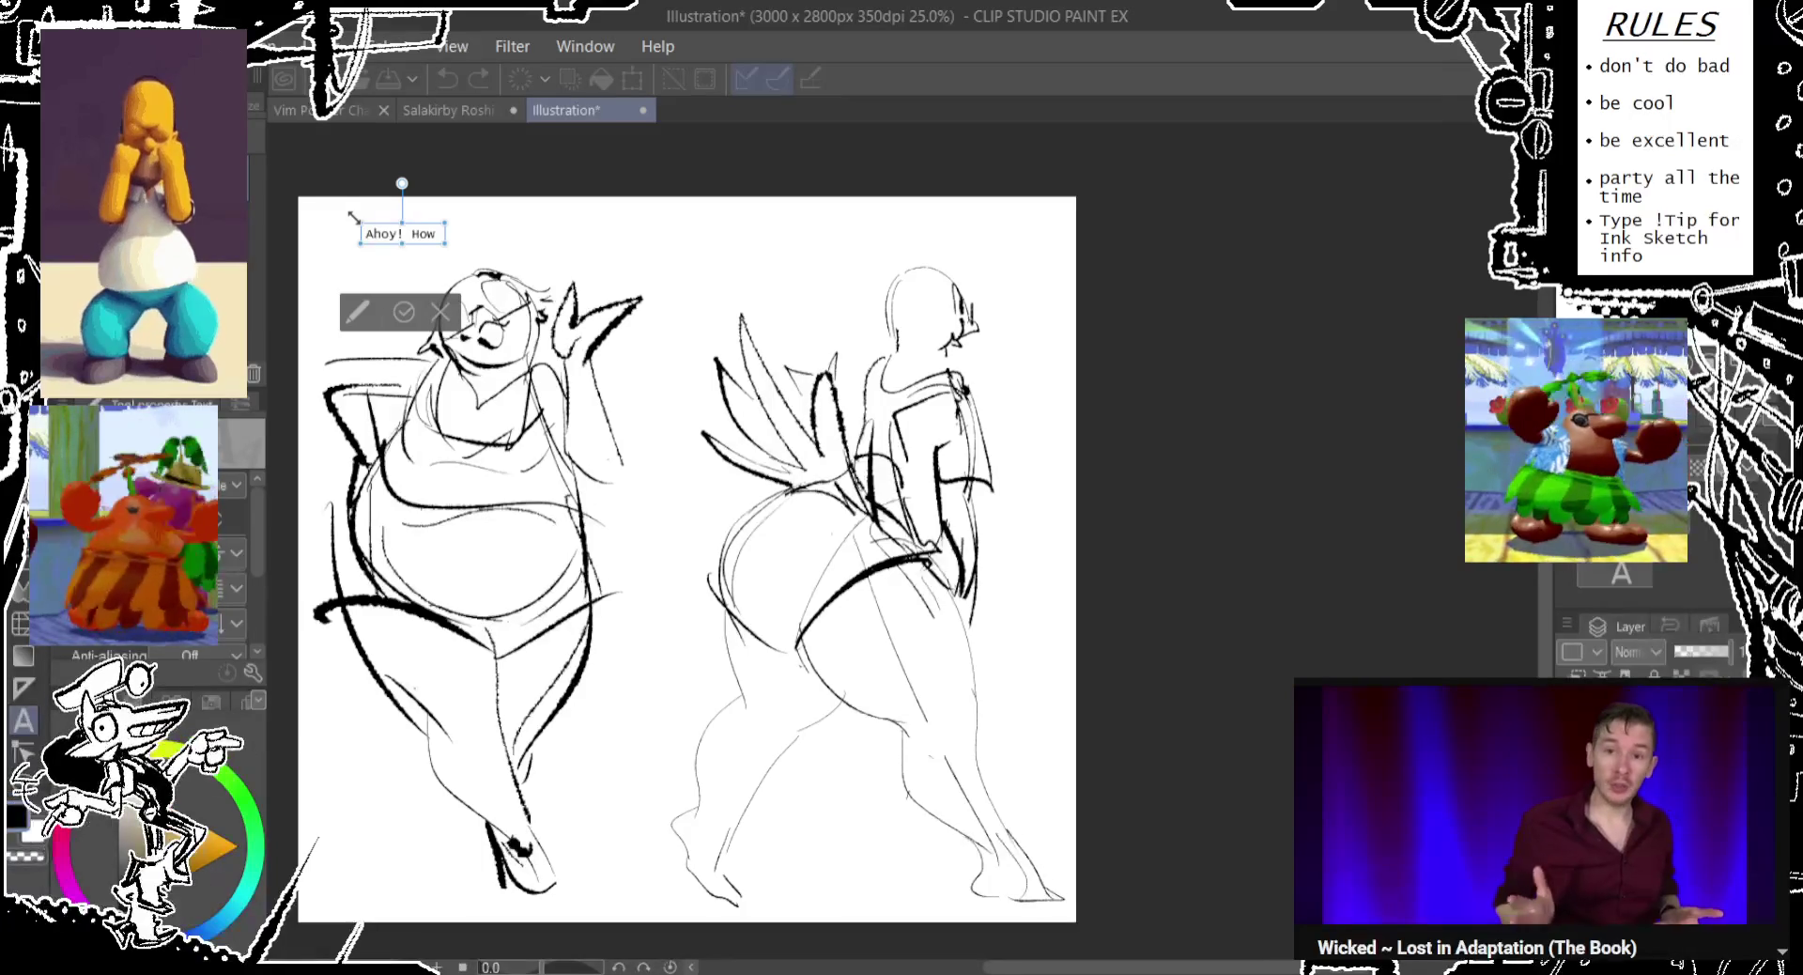
type("s it?")
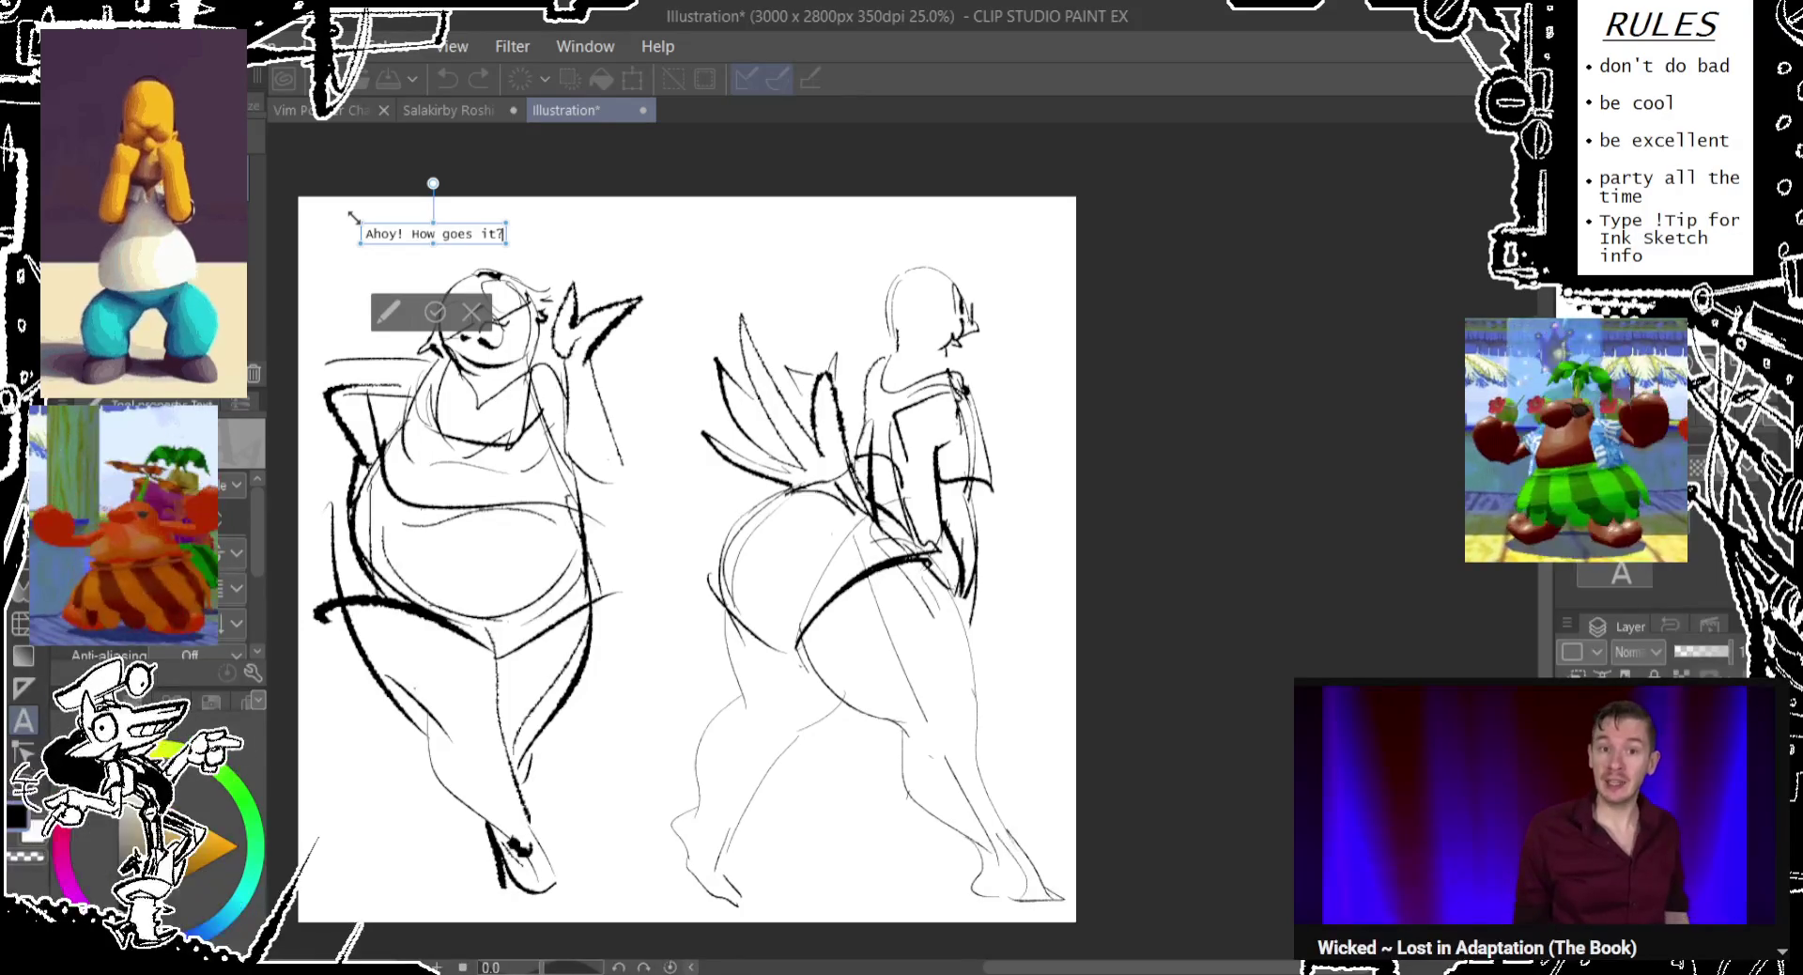
Add 'You're just in-time to catch the game!' and place the text top-left.
type("You're jus")
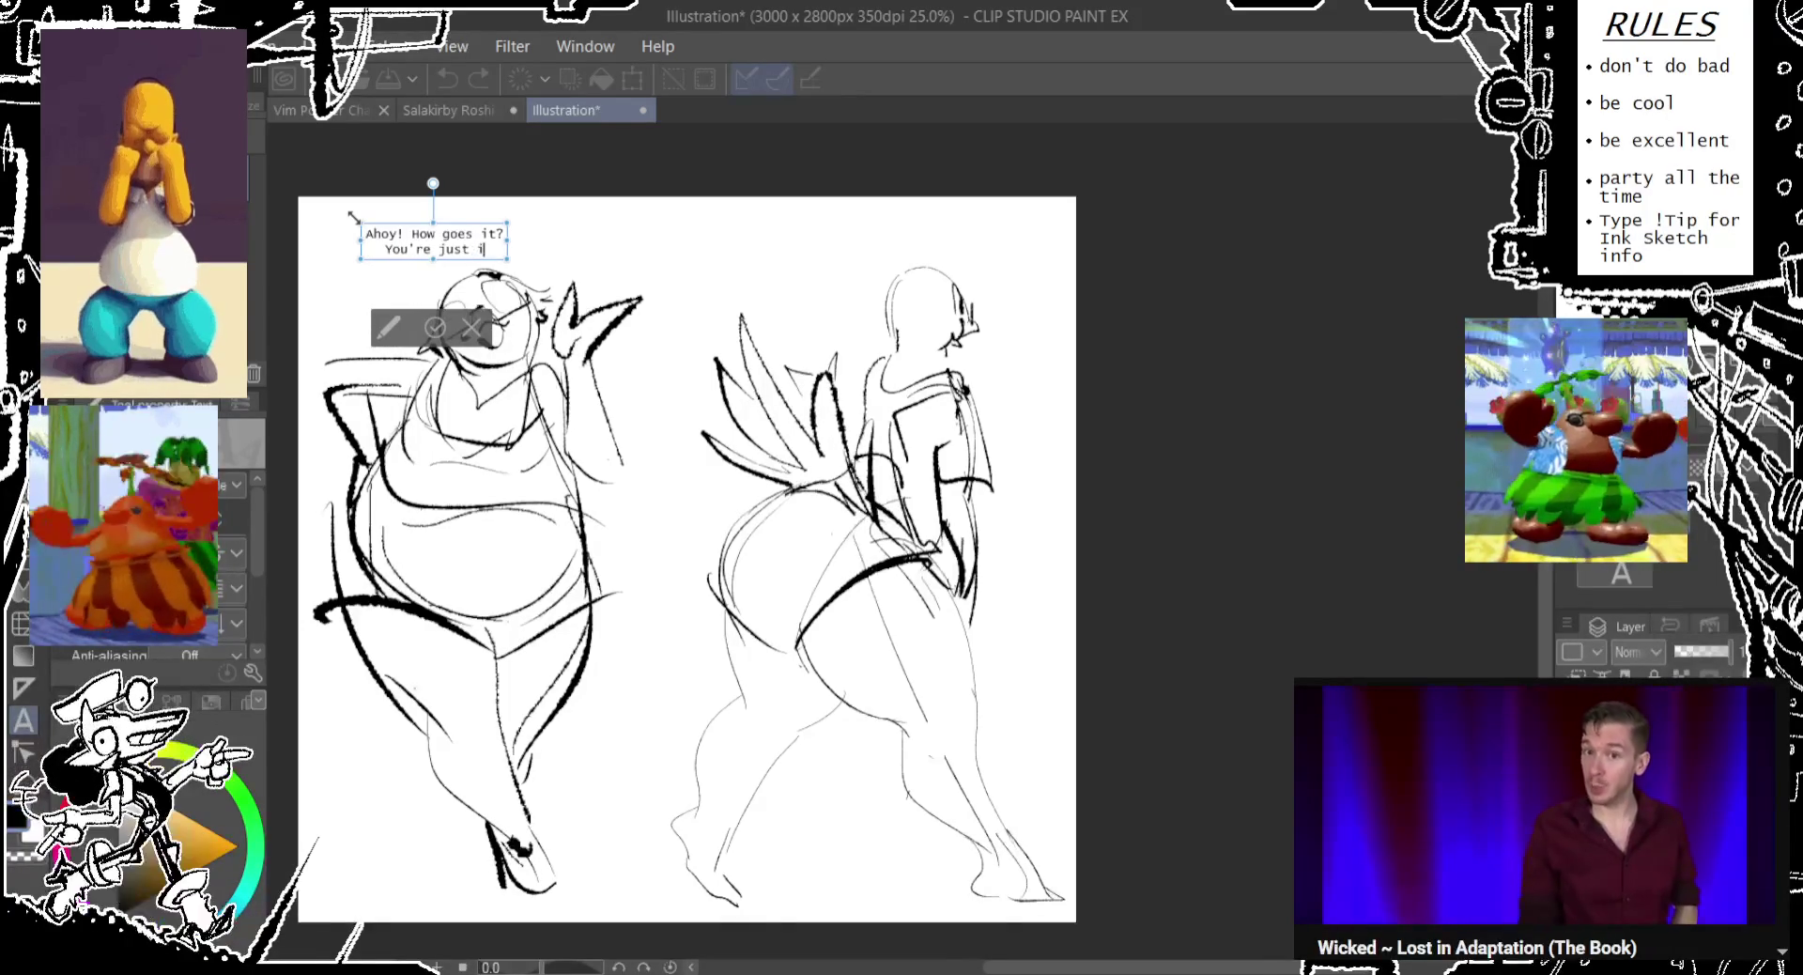
type("time to catch the t")
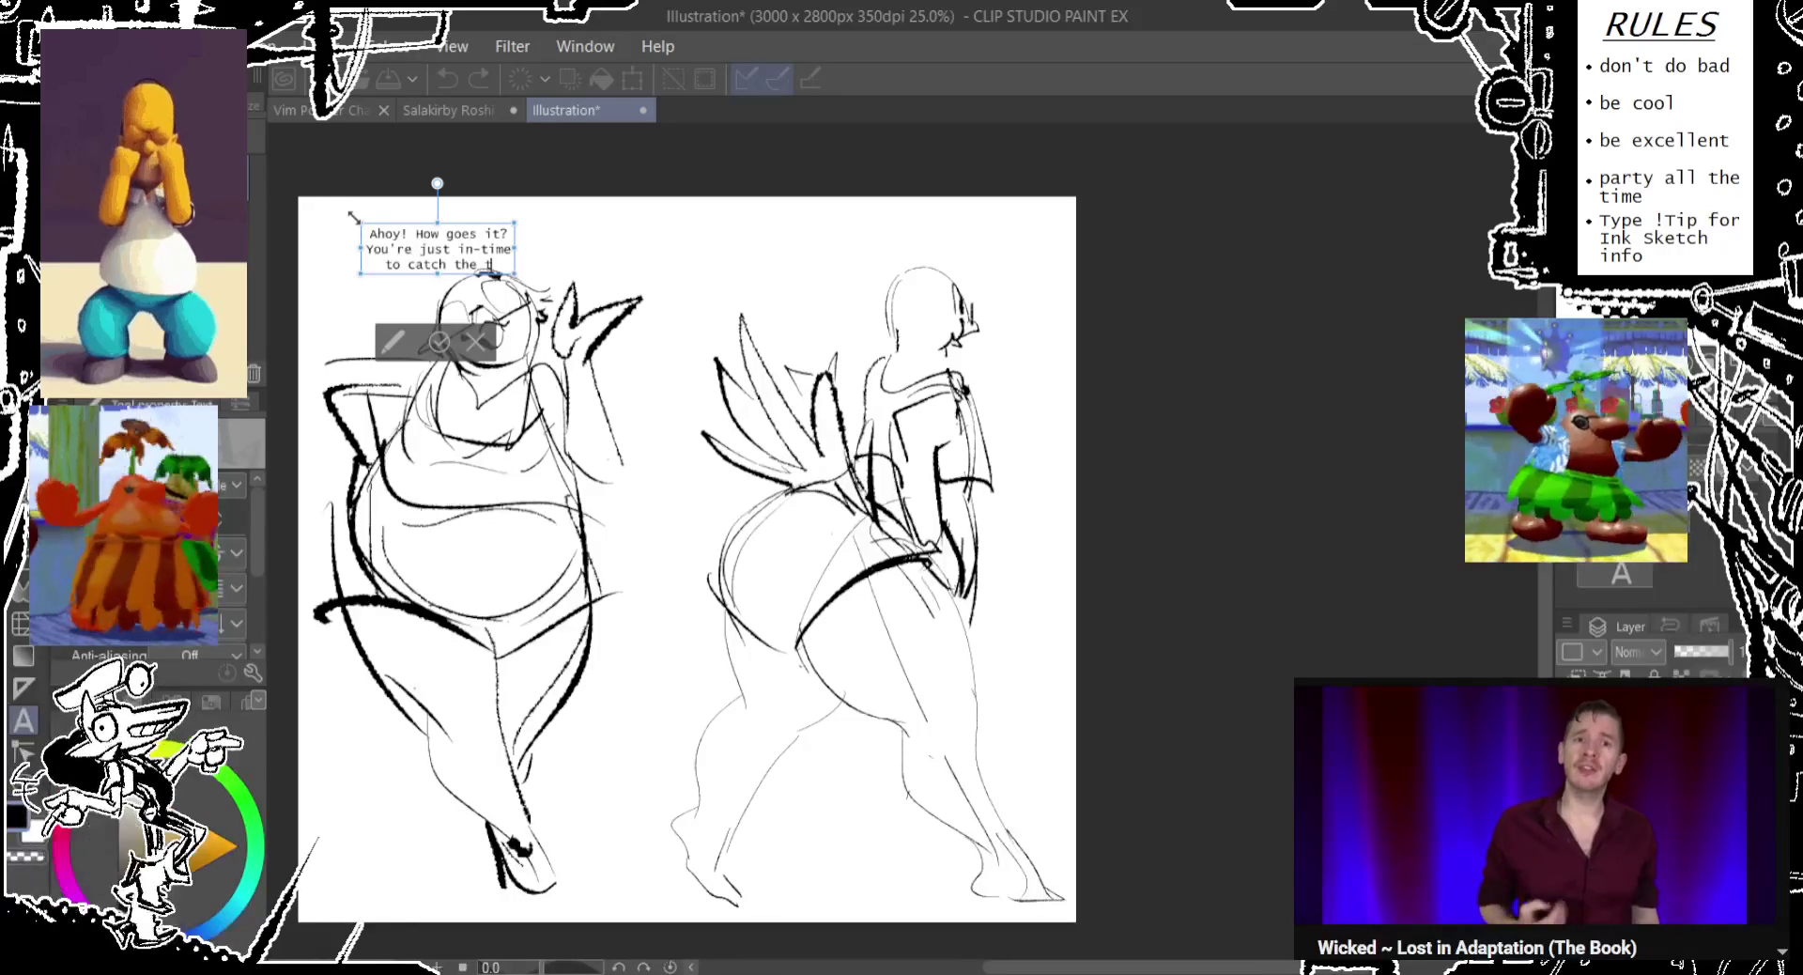
type("ame")
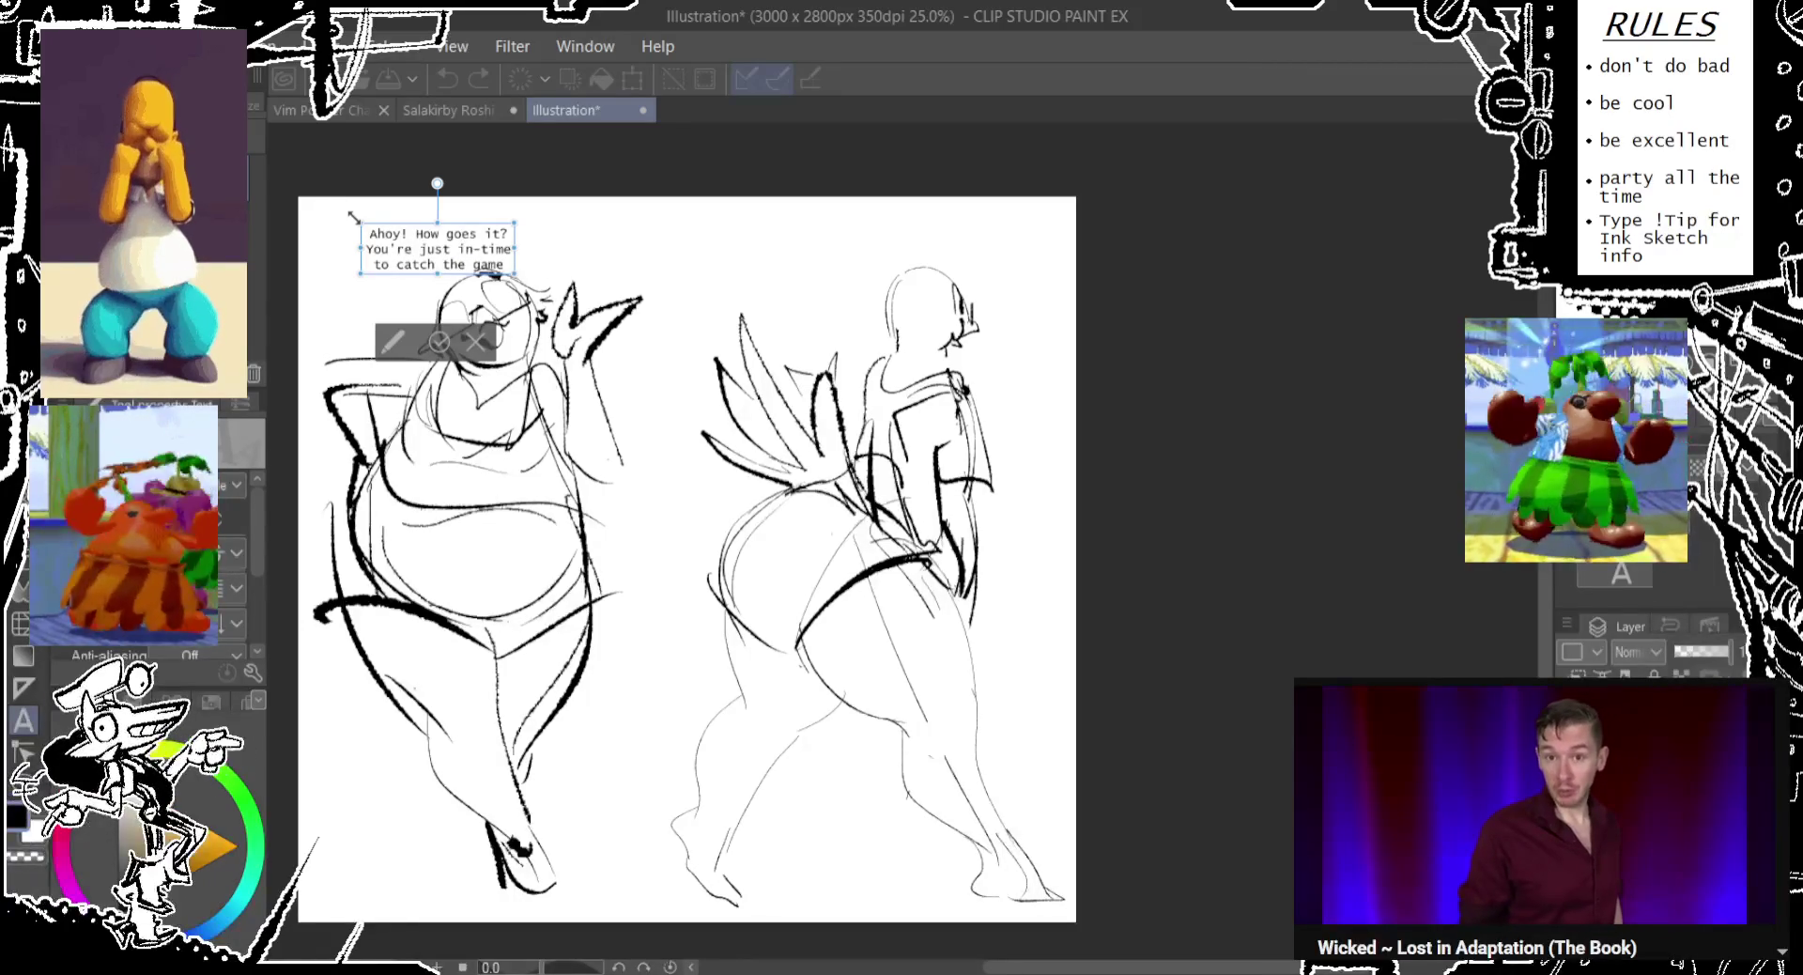
type("!")
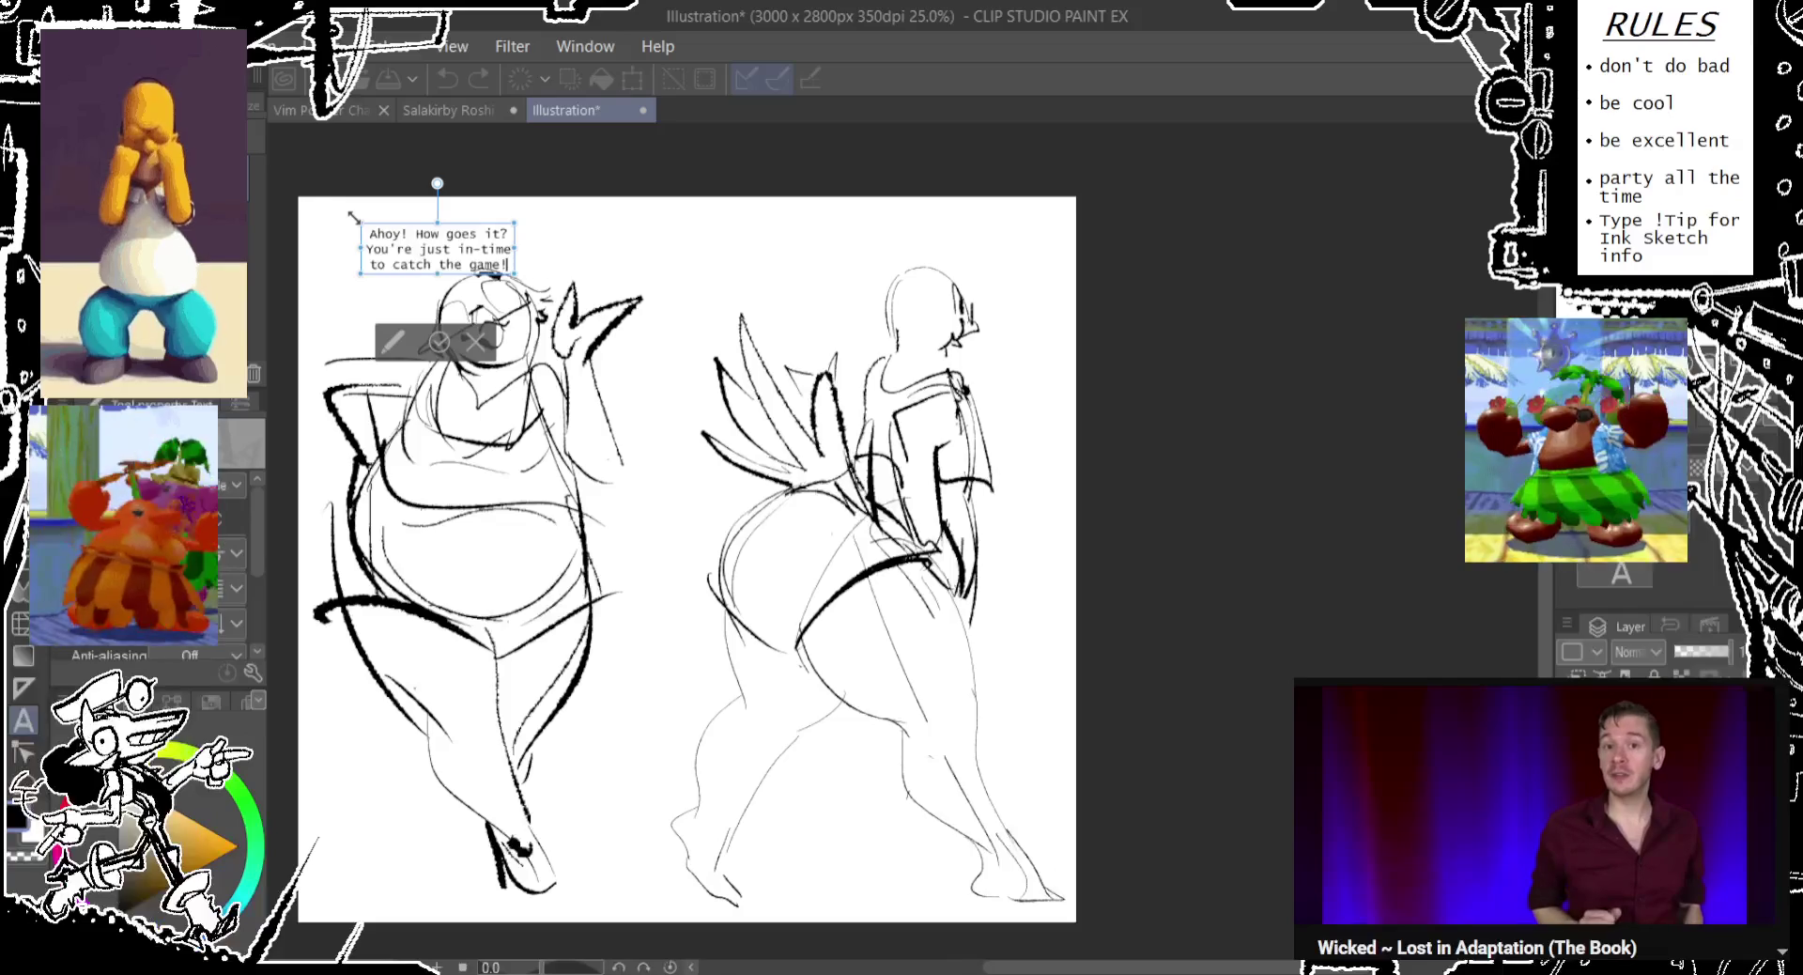
mouse_move(435, 280)
left_mouse_down()
mouse_move(383, 271)
mouse_move(513, 278)
left_mouse_up()
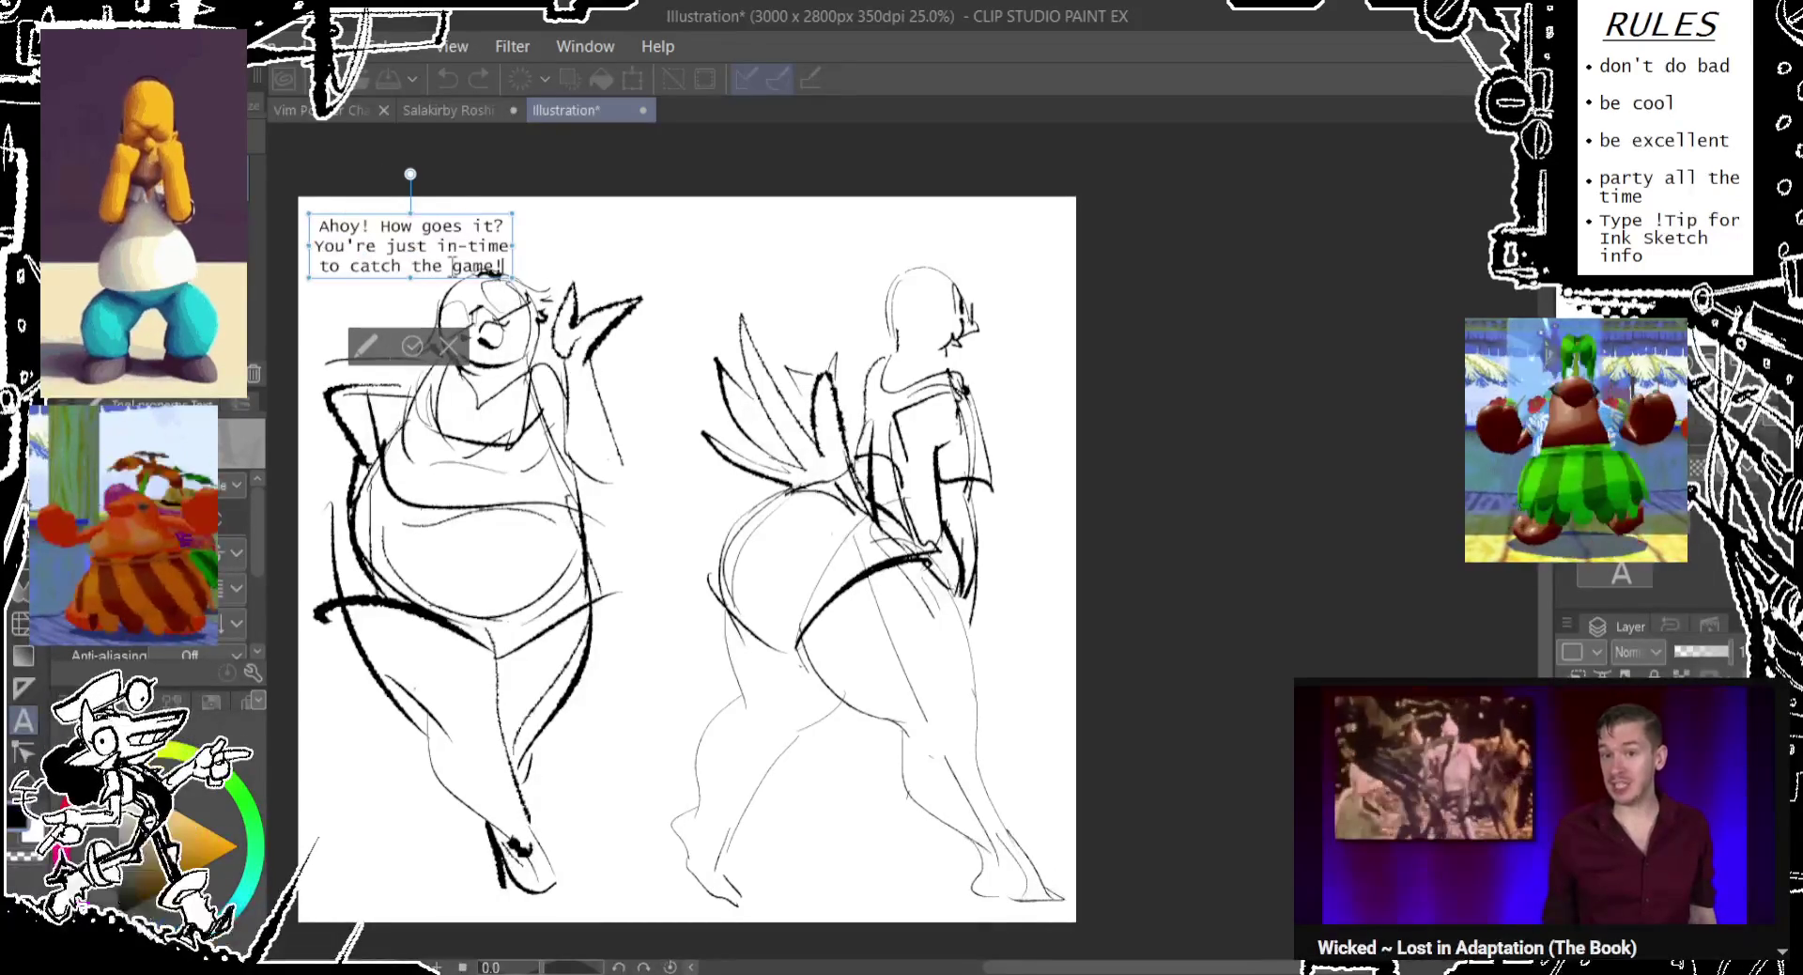
left_click(824, 261)
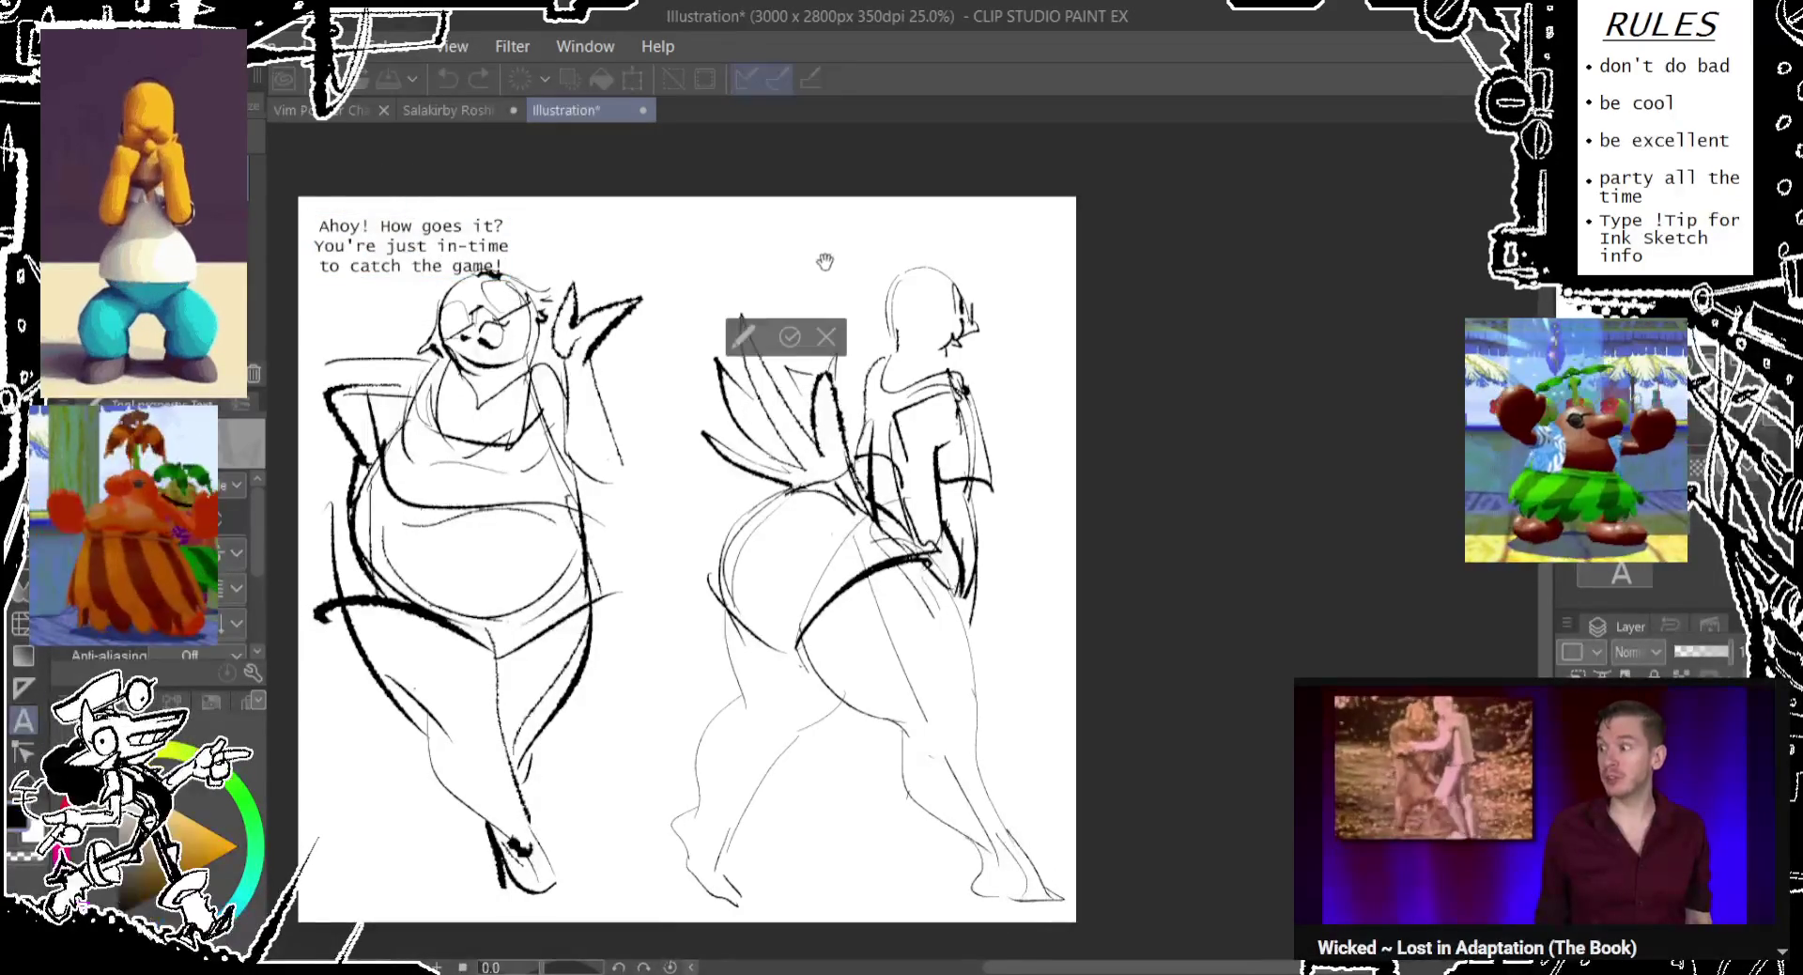
Add a small 'what' text beside the right figure's head.
key("ctrl+z")
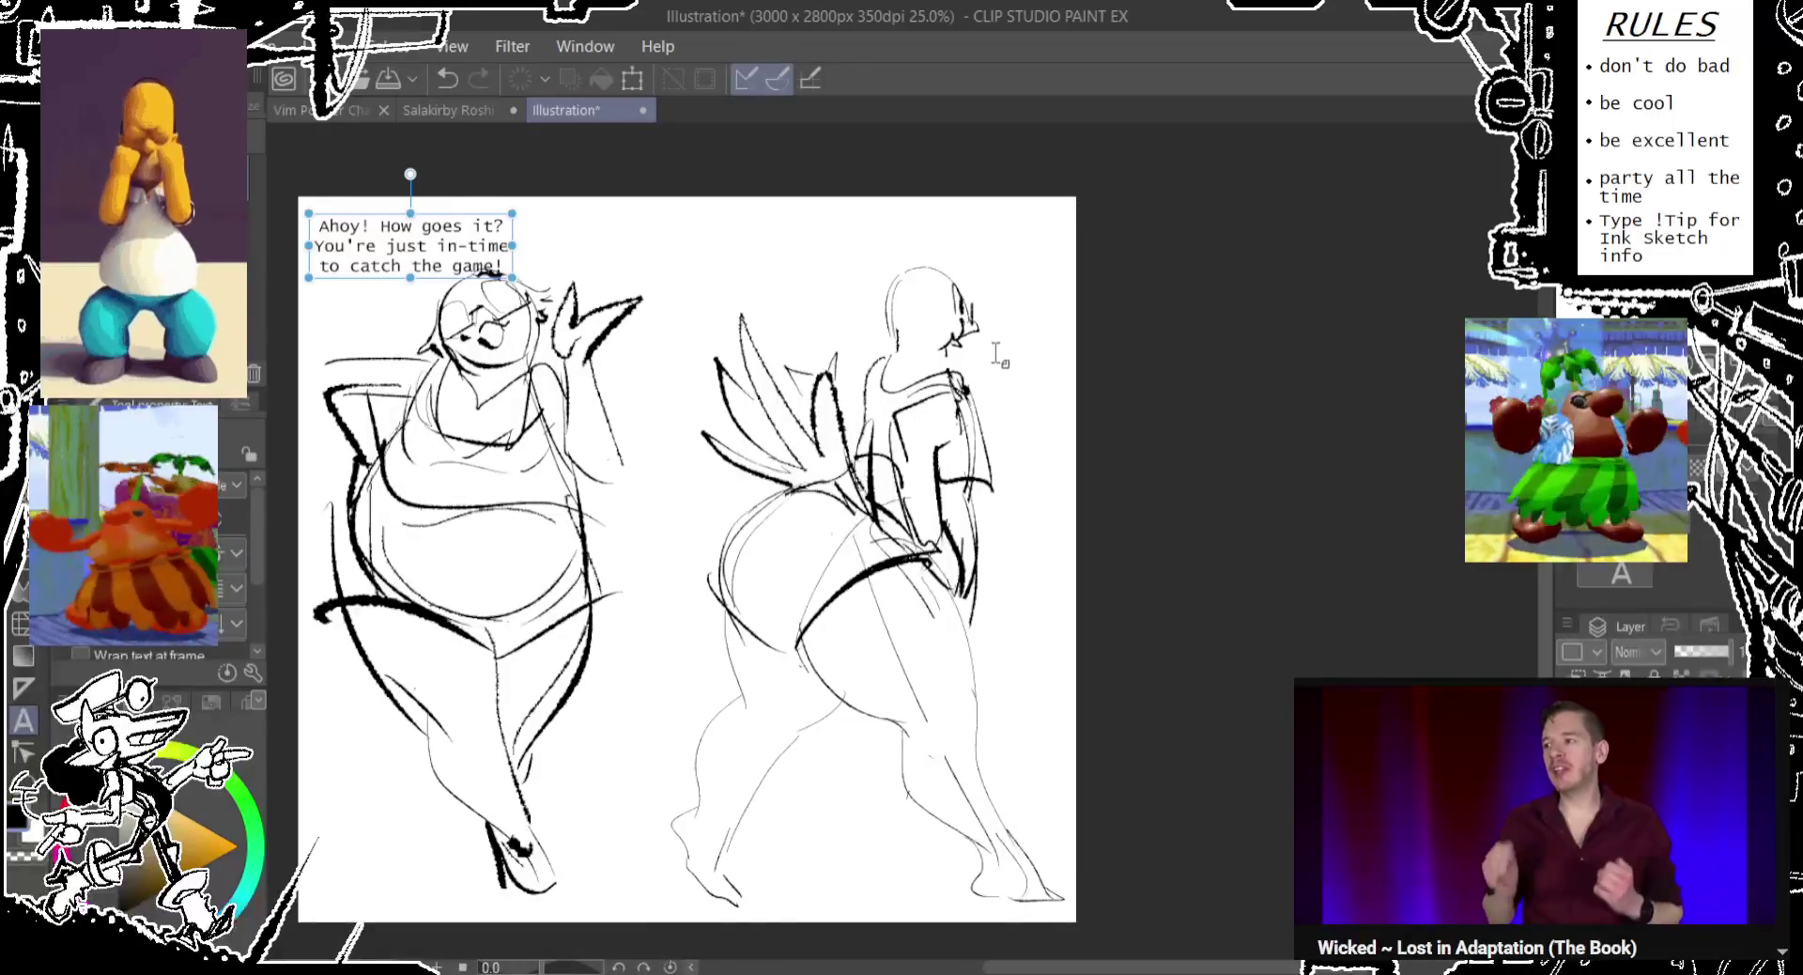
left_click(996, 354)
type("what")
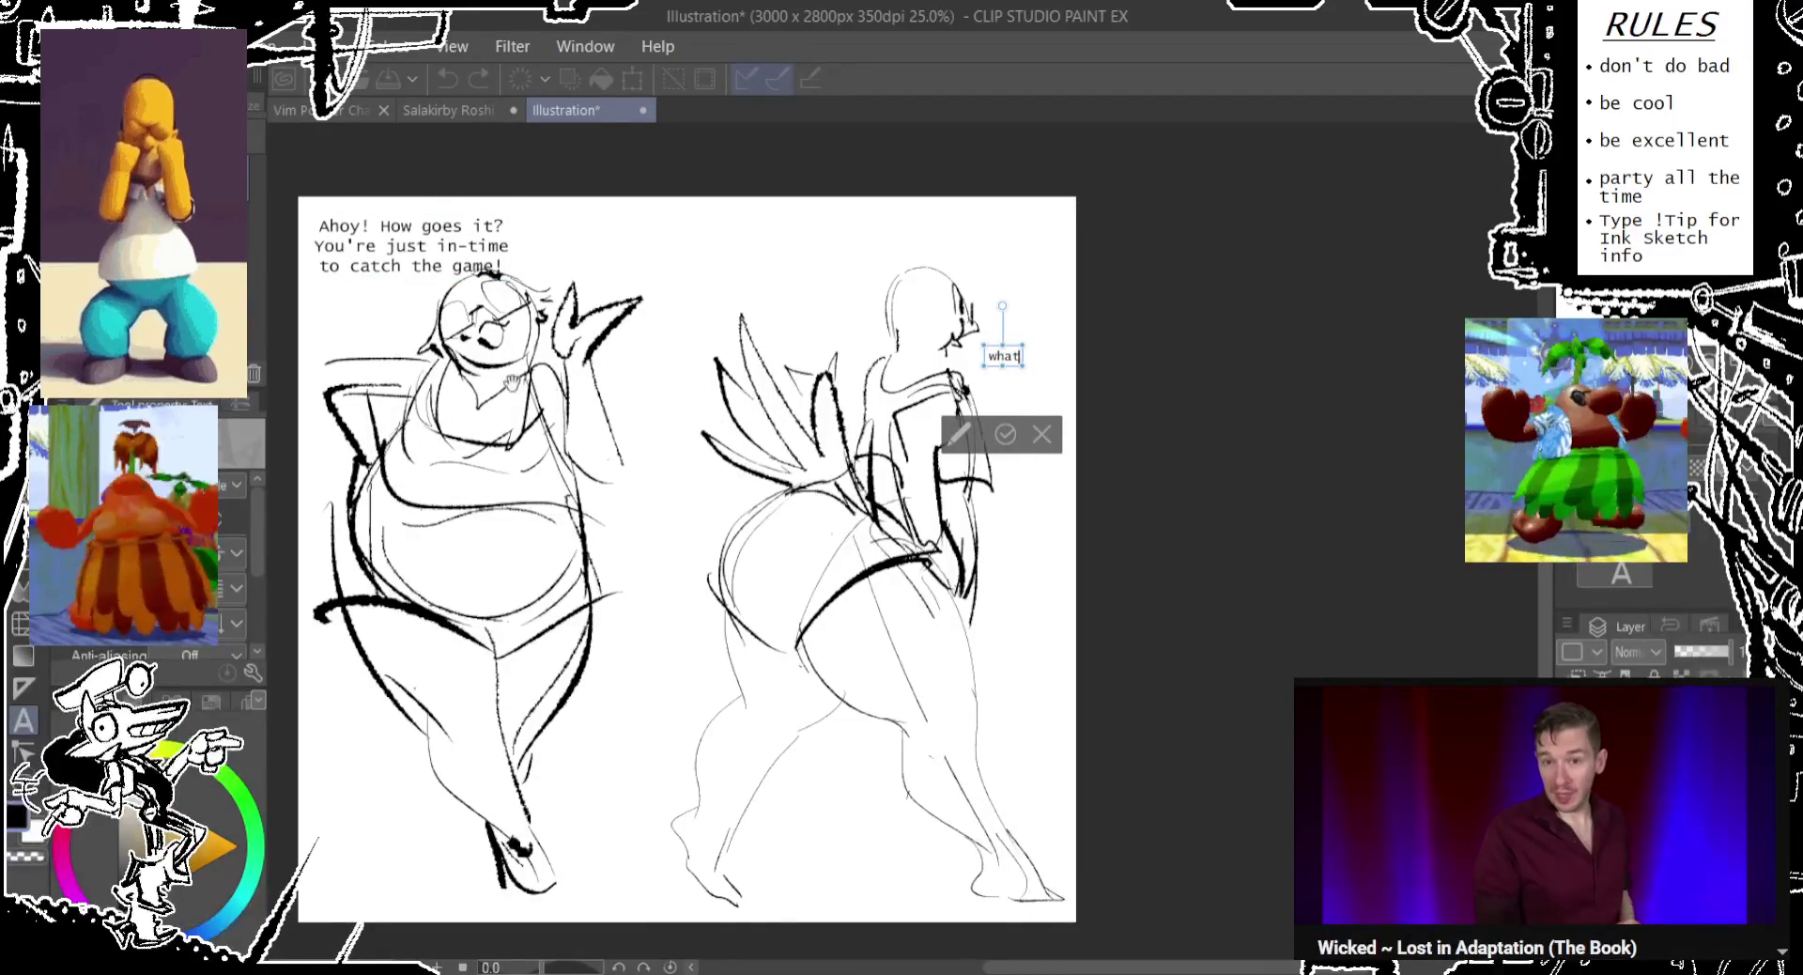
left_click_drag(510, 381, 494, 383)
Cut "You're just in-time to catch the game!" into its own text box above the figures.
left_click(362, 229)
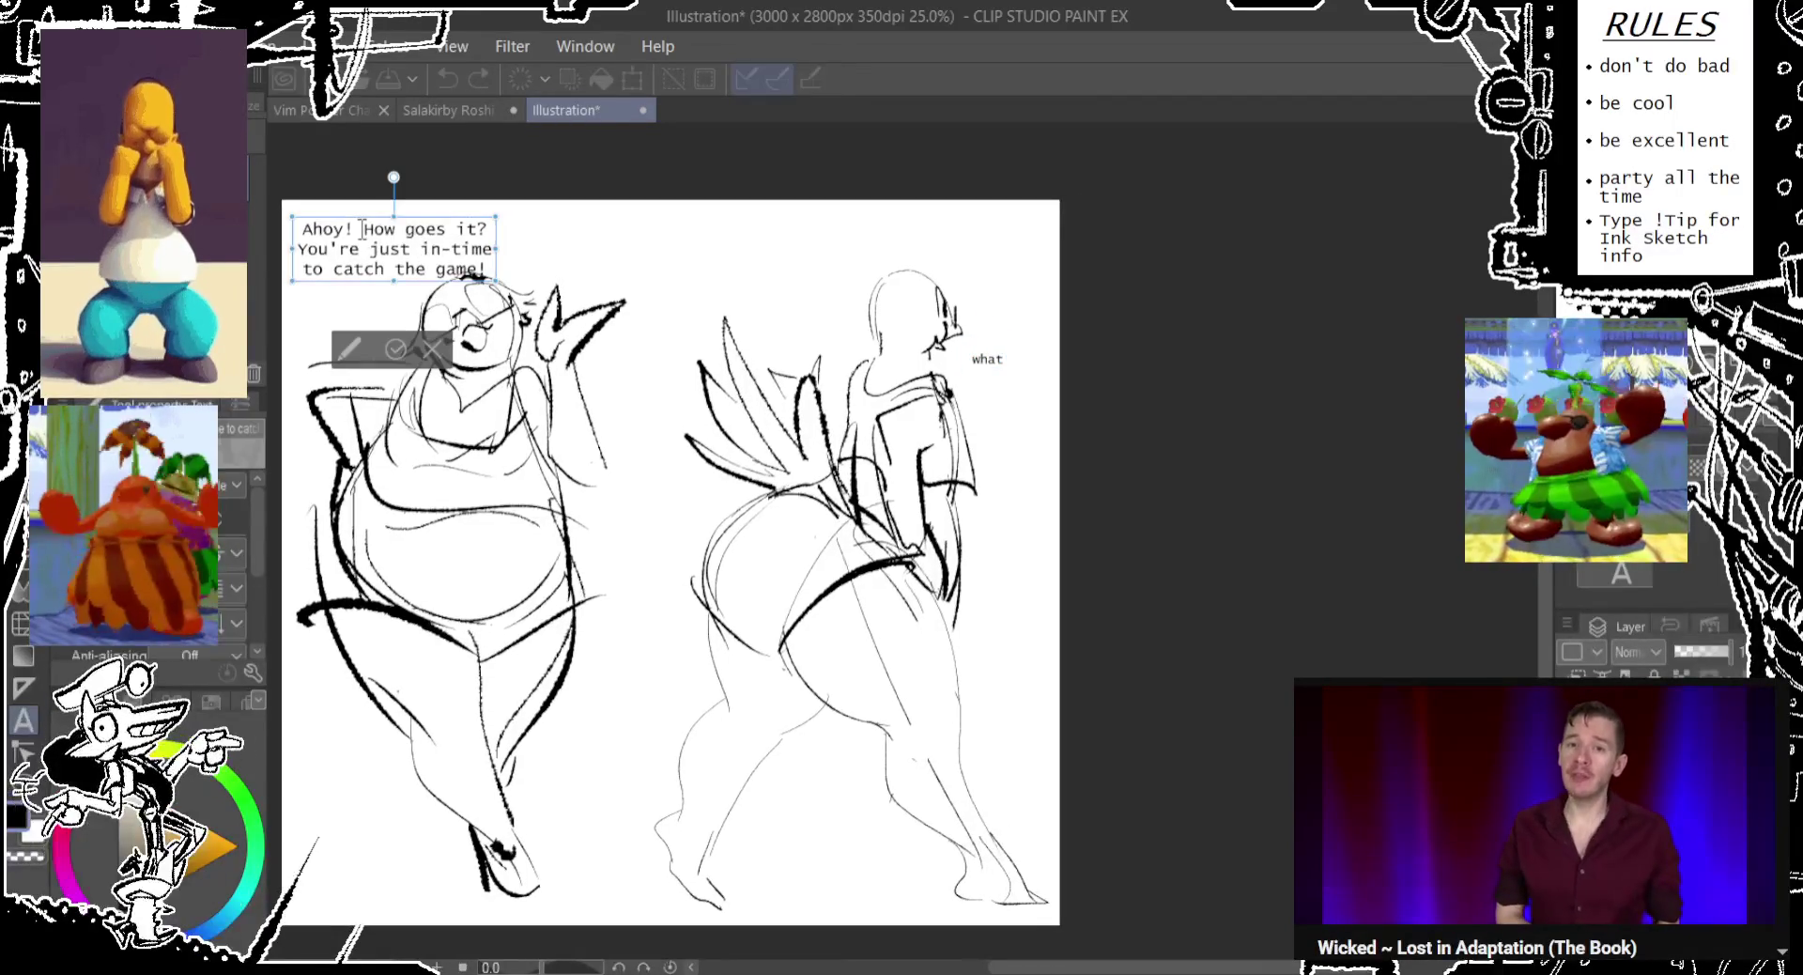
triple_click(428, 248)
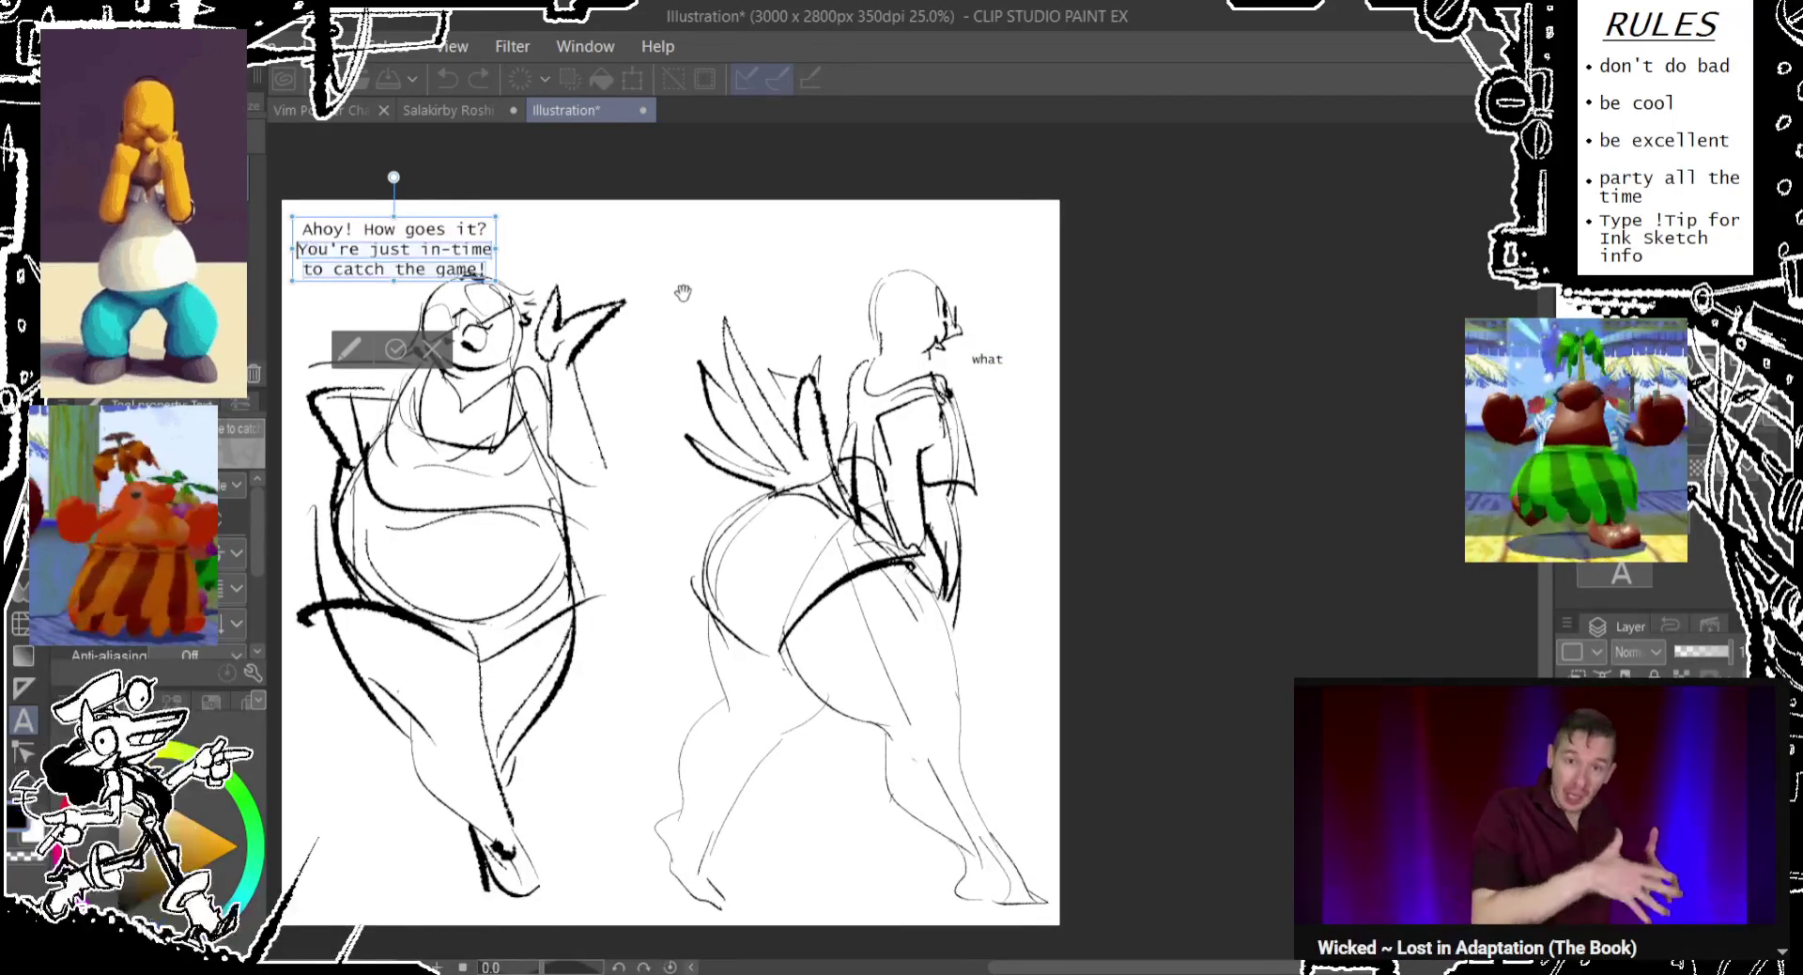
key("BackSpace")
key("Escape")
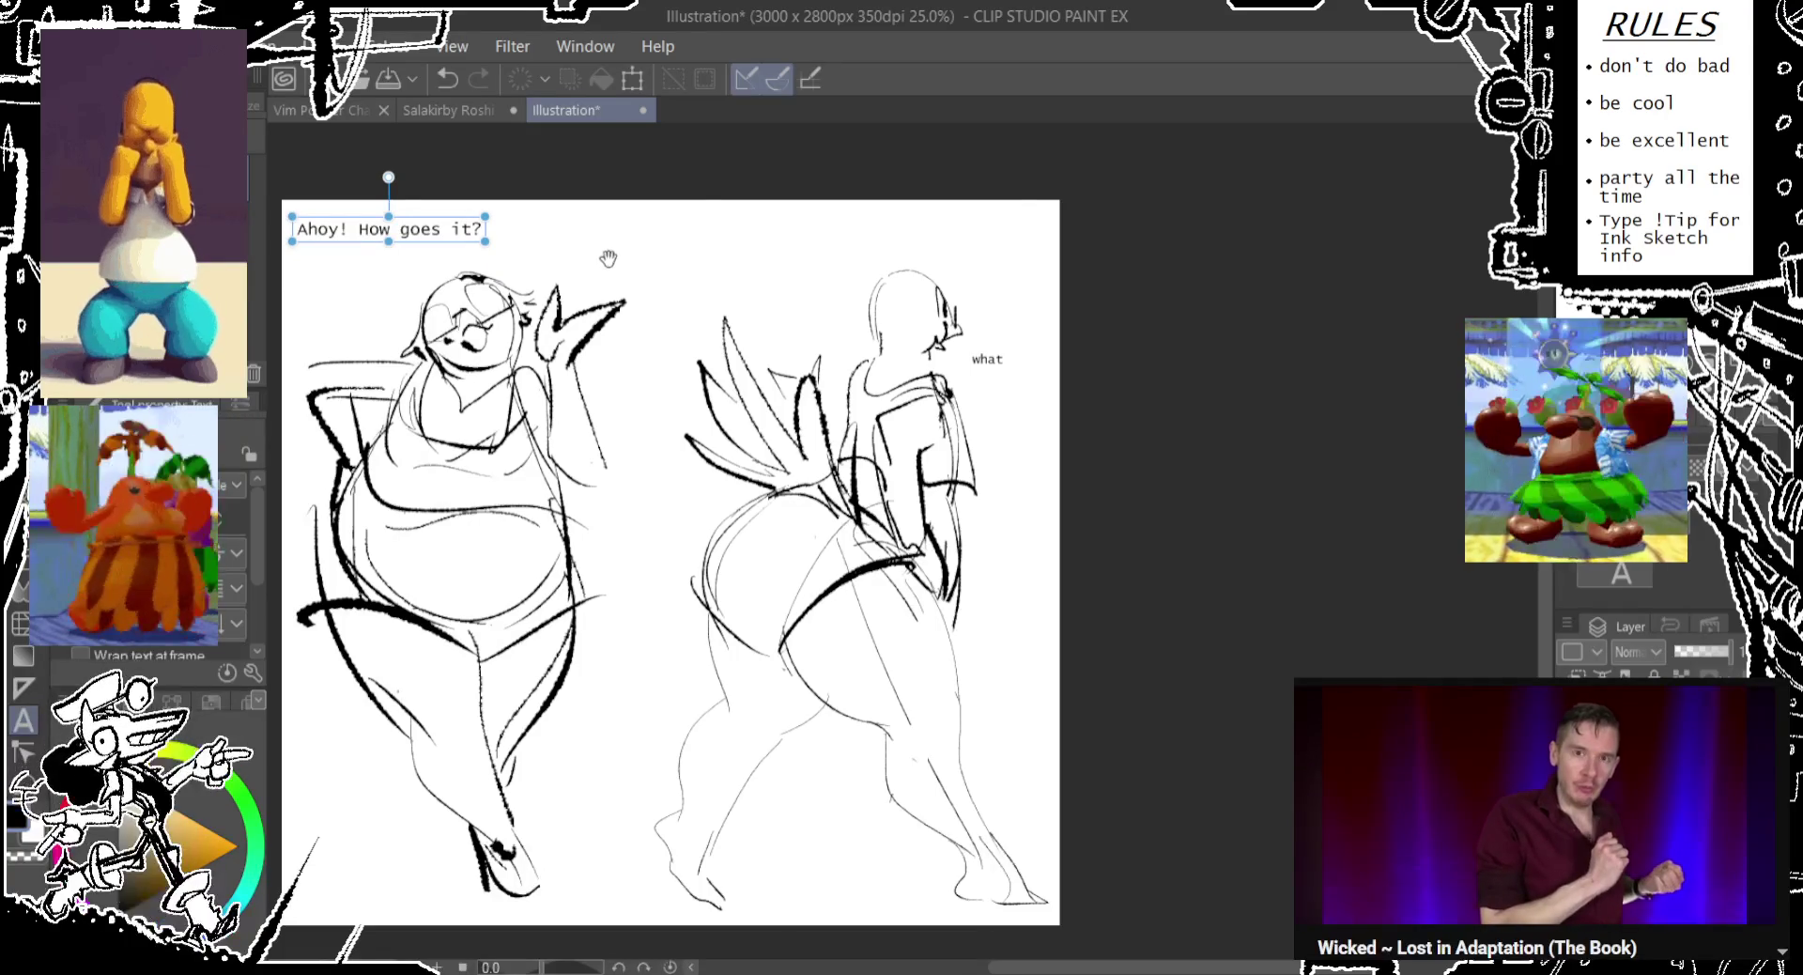
left_click(687, 246)
type("You're just in-time to catch the game!")
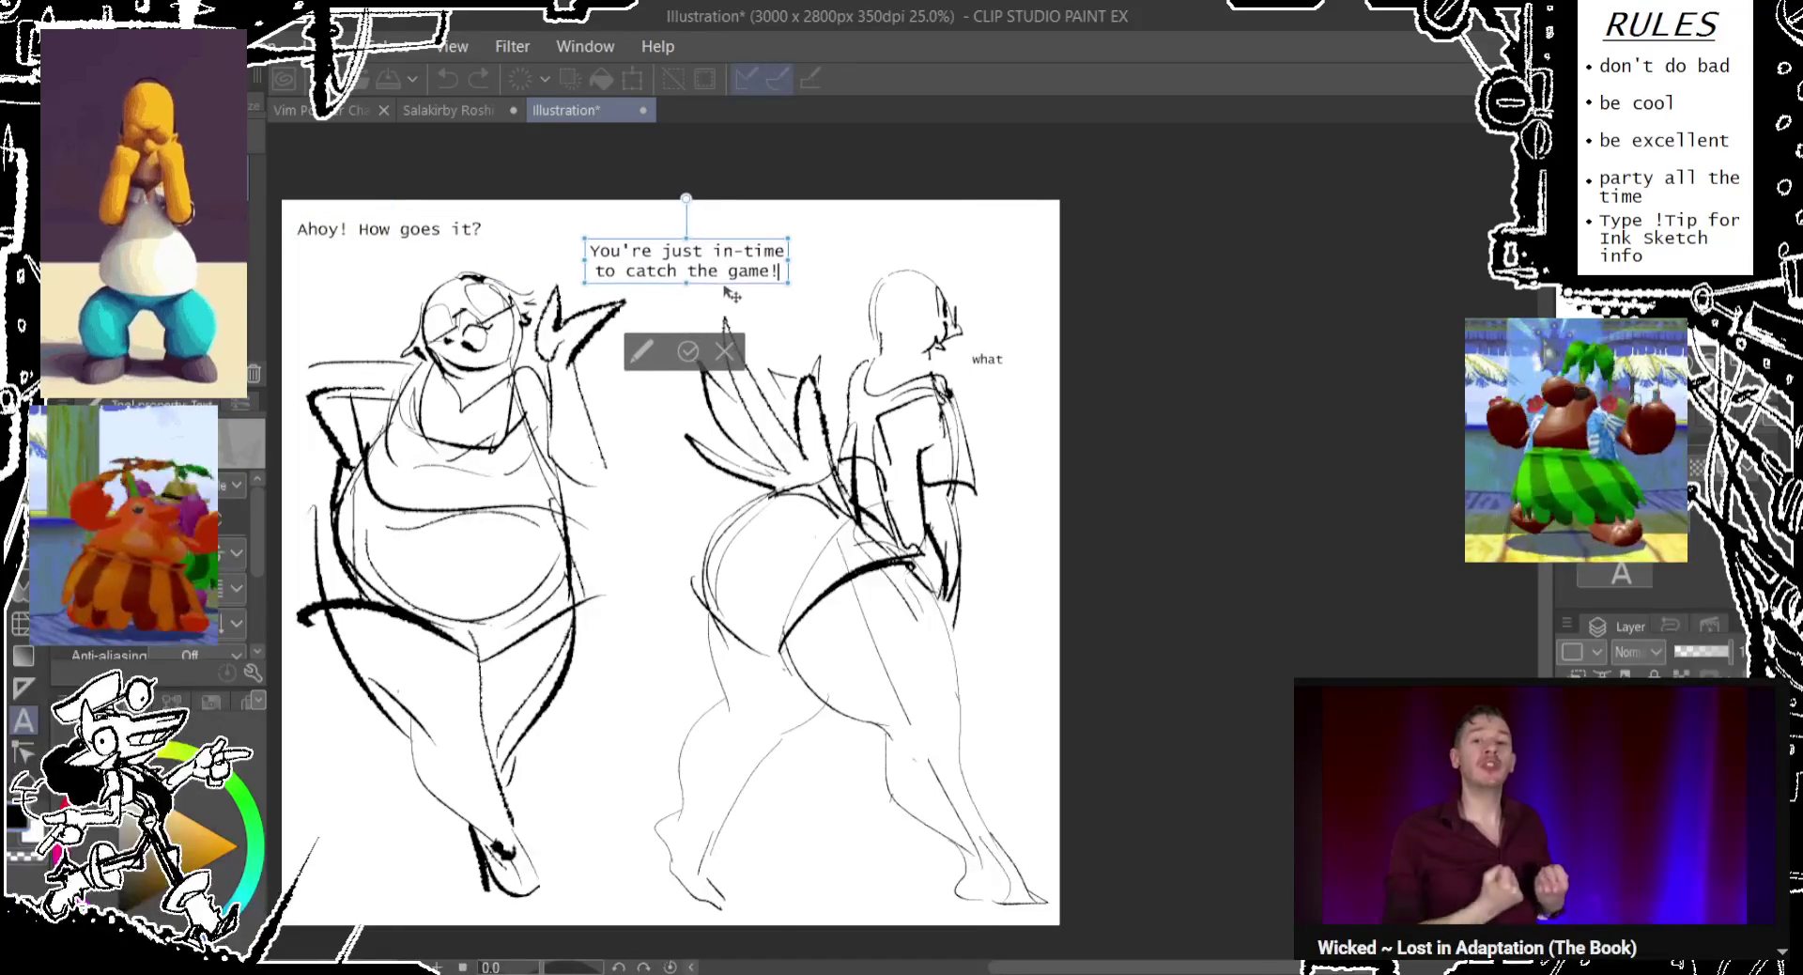
Break the line after 'Ahoy!' and nudge that text slightly right.
left_click(434, 248)
left_click(358, 231)
key("Return")
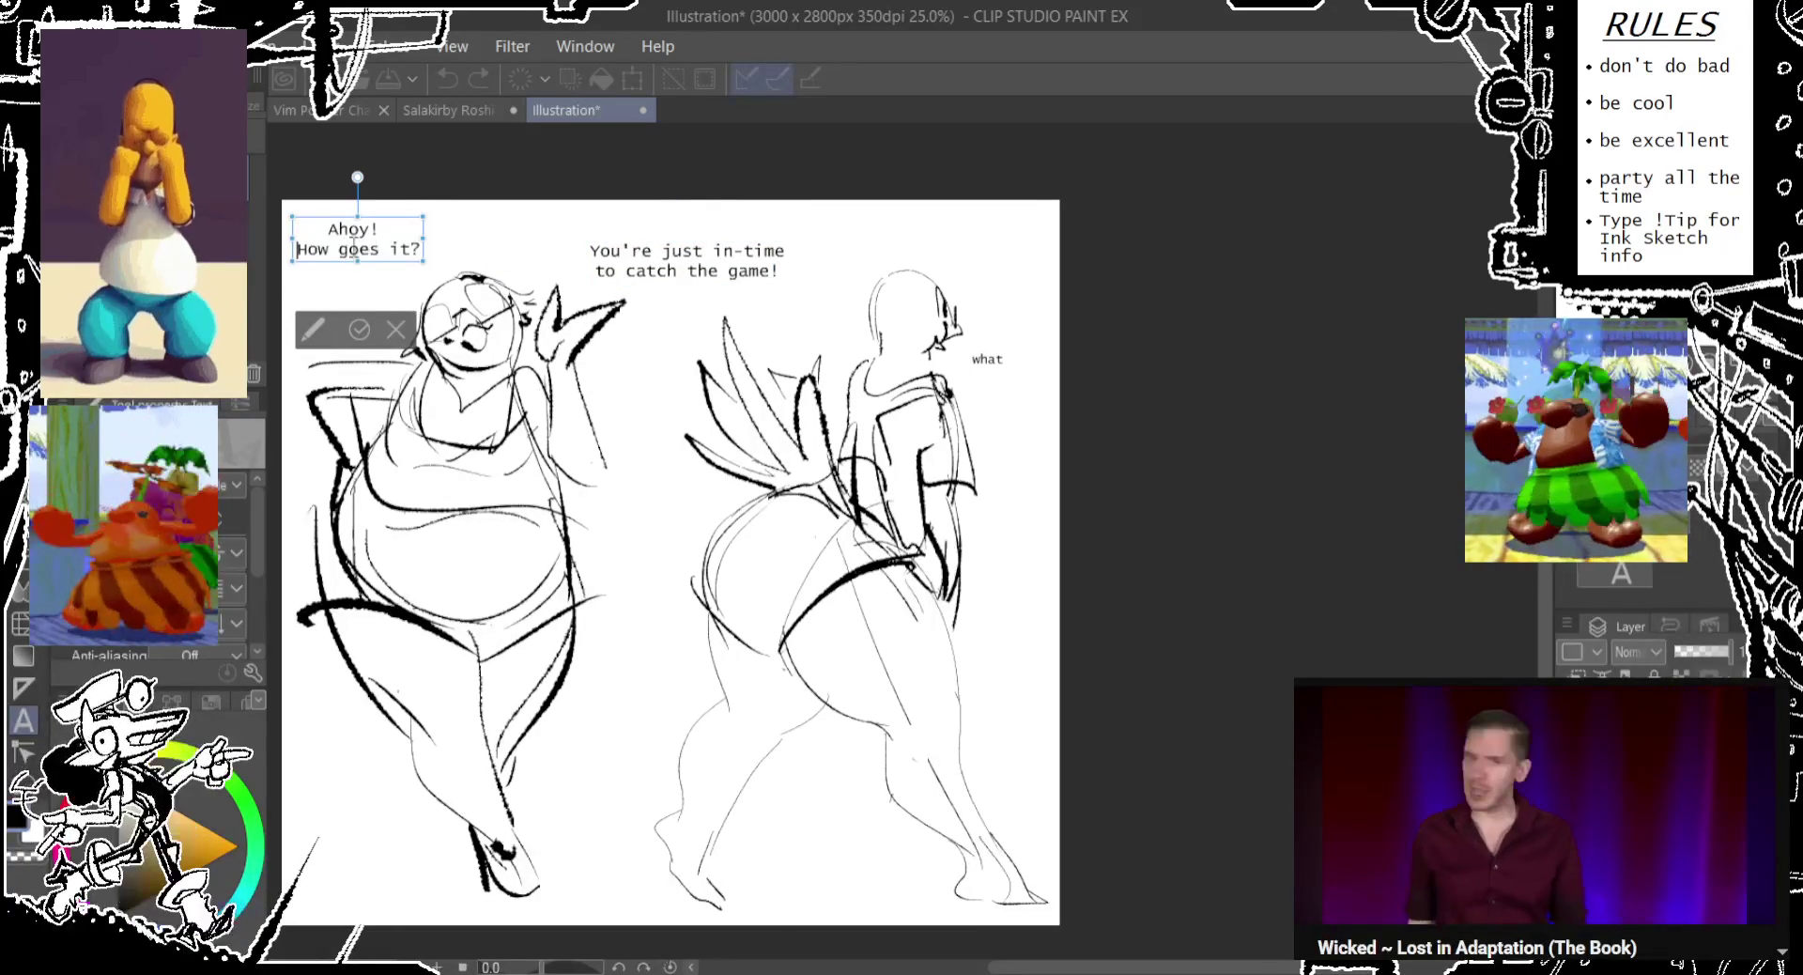
left_click_drag(402, 267, 407, 268)
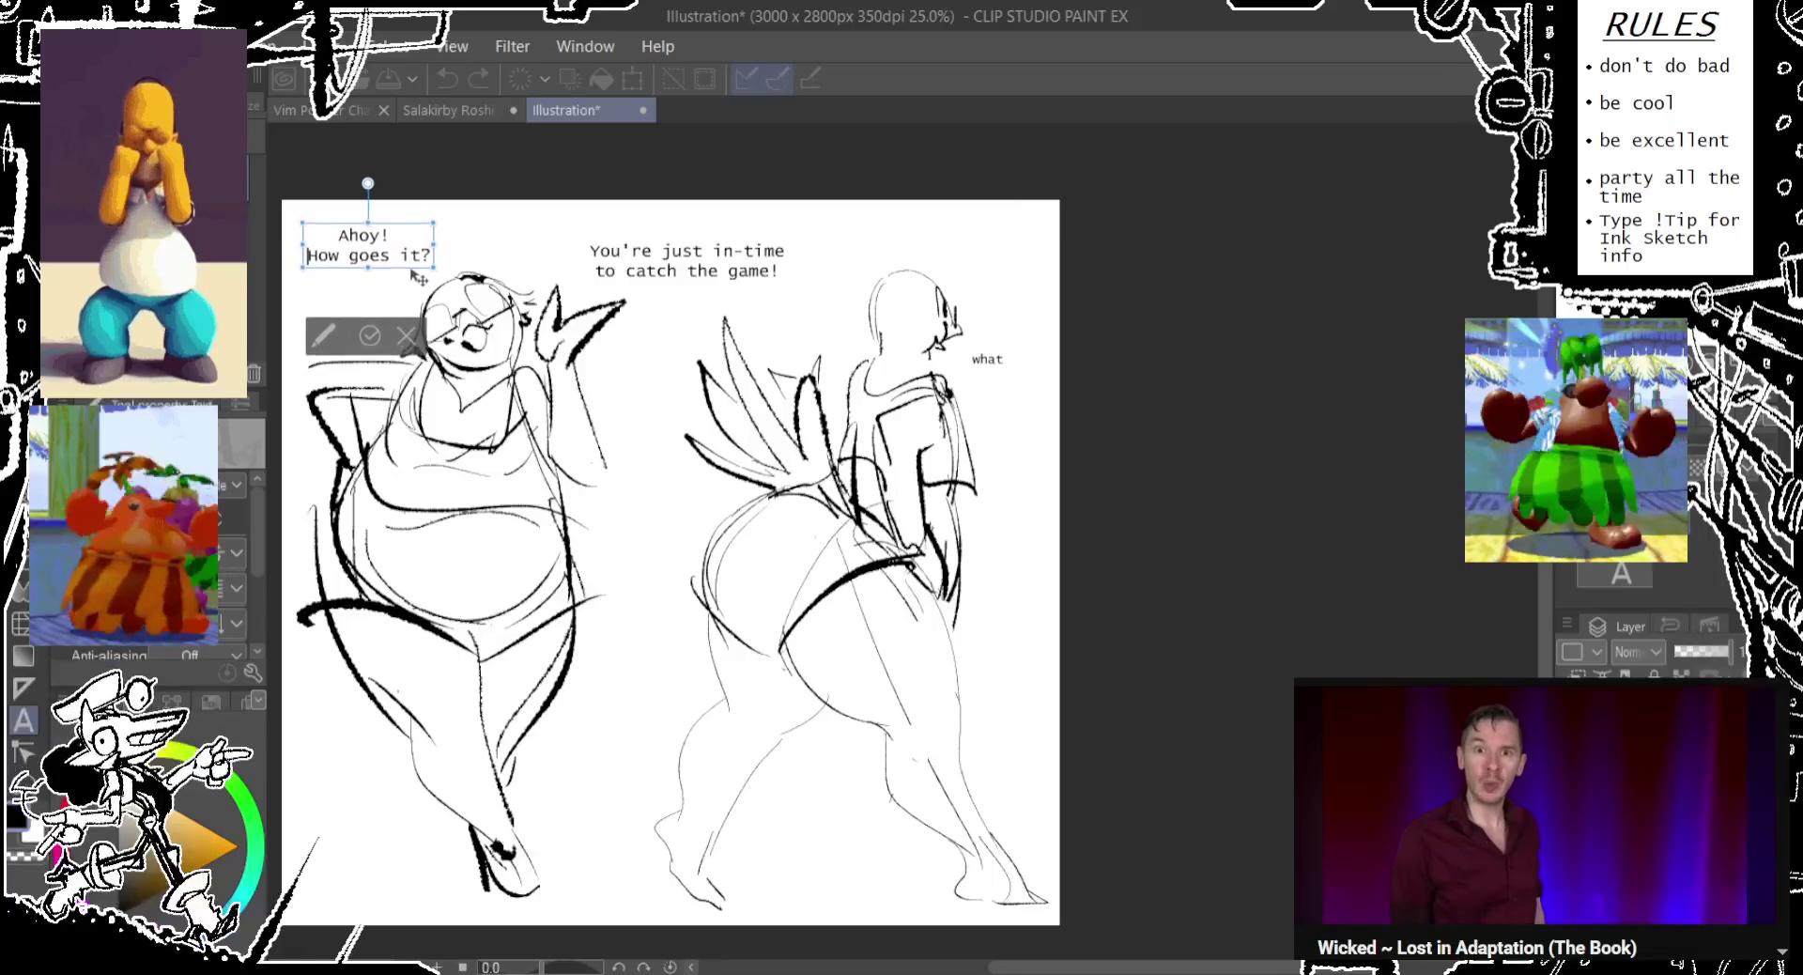
Move the "You're just in-time" text left and up.
left_click(735, 287)
left_click_drag(735, 287, 717, 280)
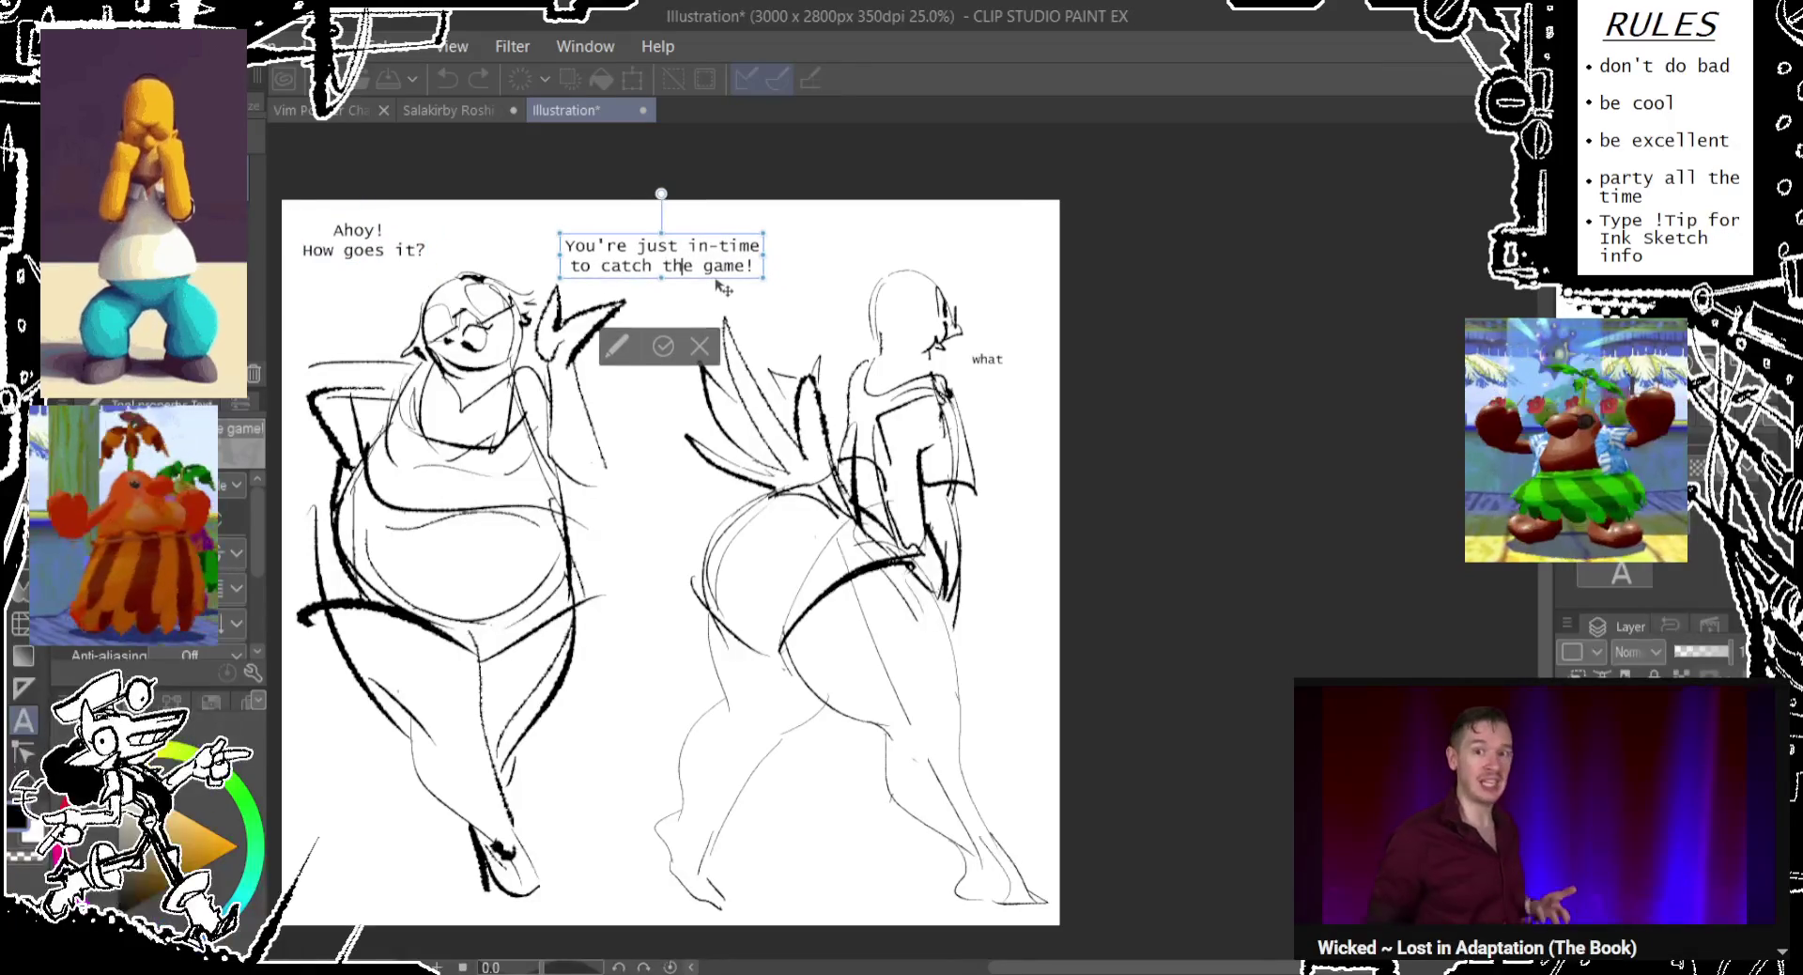
key("Escape")
Reposition the 'what' text slightly right near the right figure.
left_click(1000, 368)
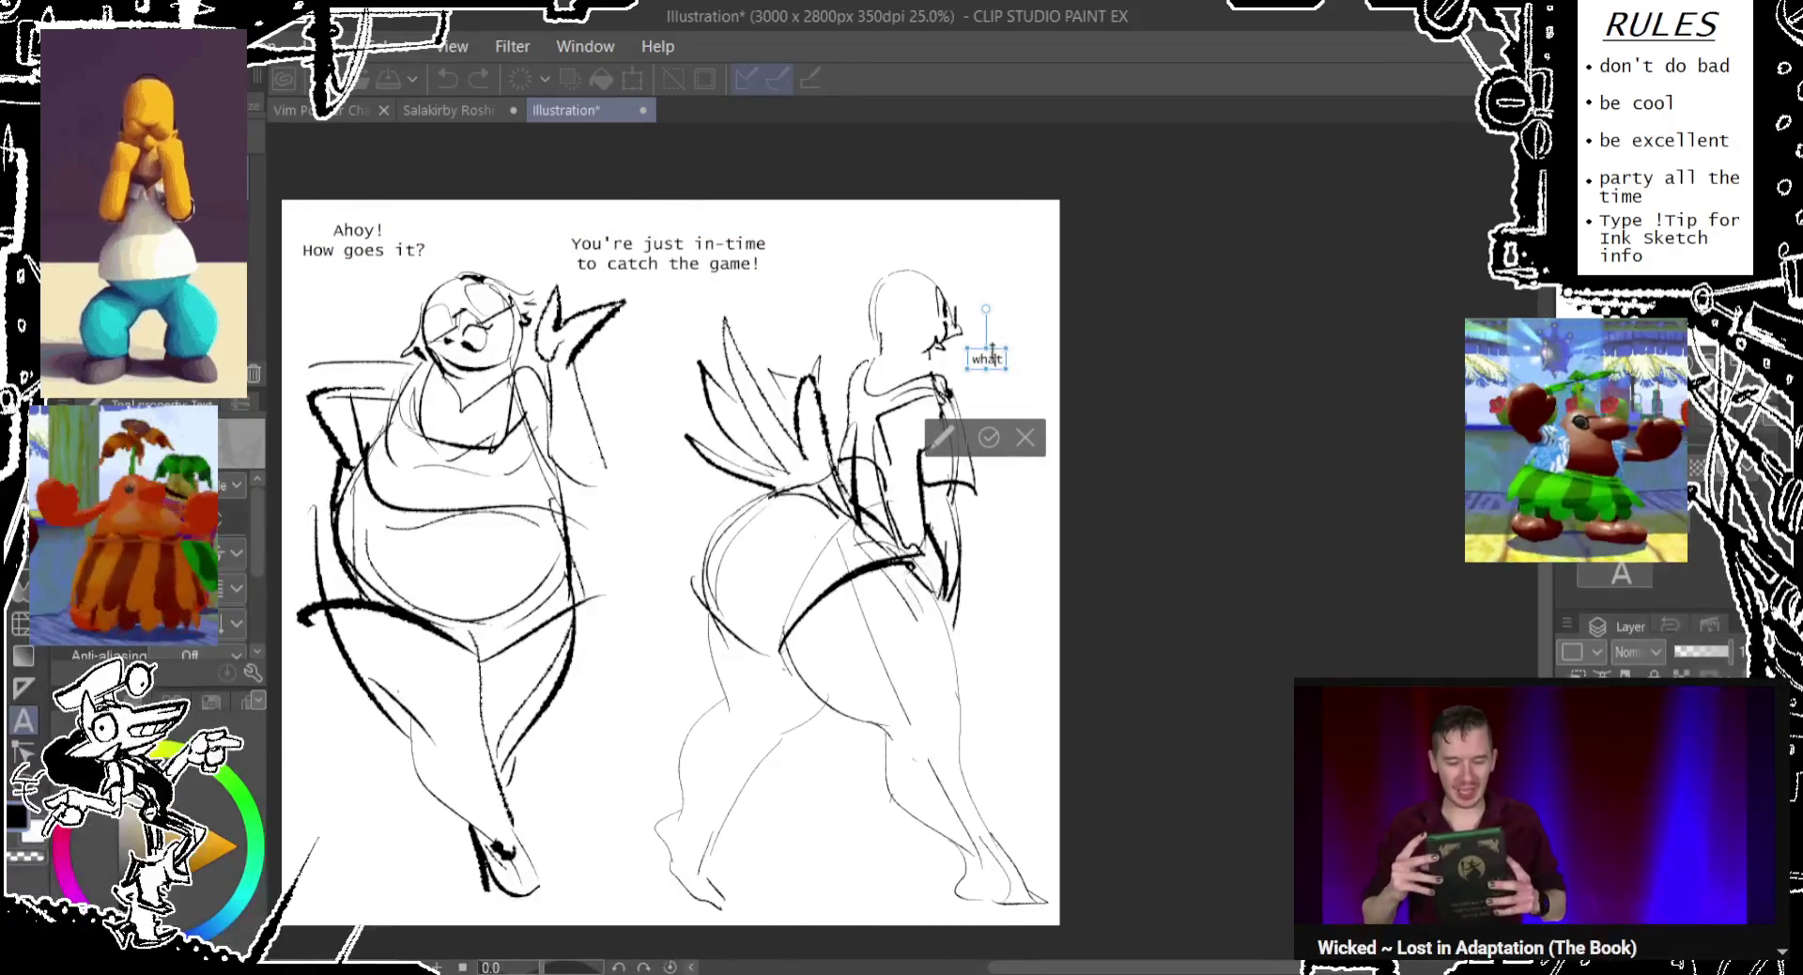
left_click_drag(1007, 374, 998, 378)
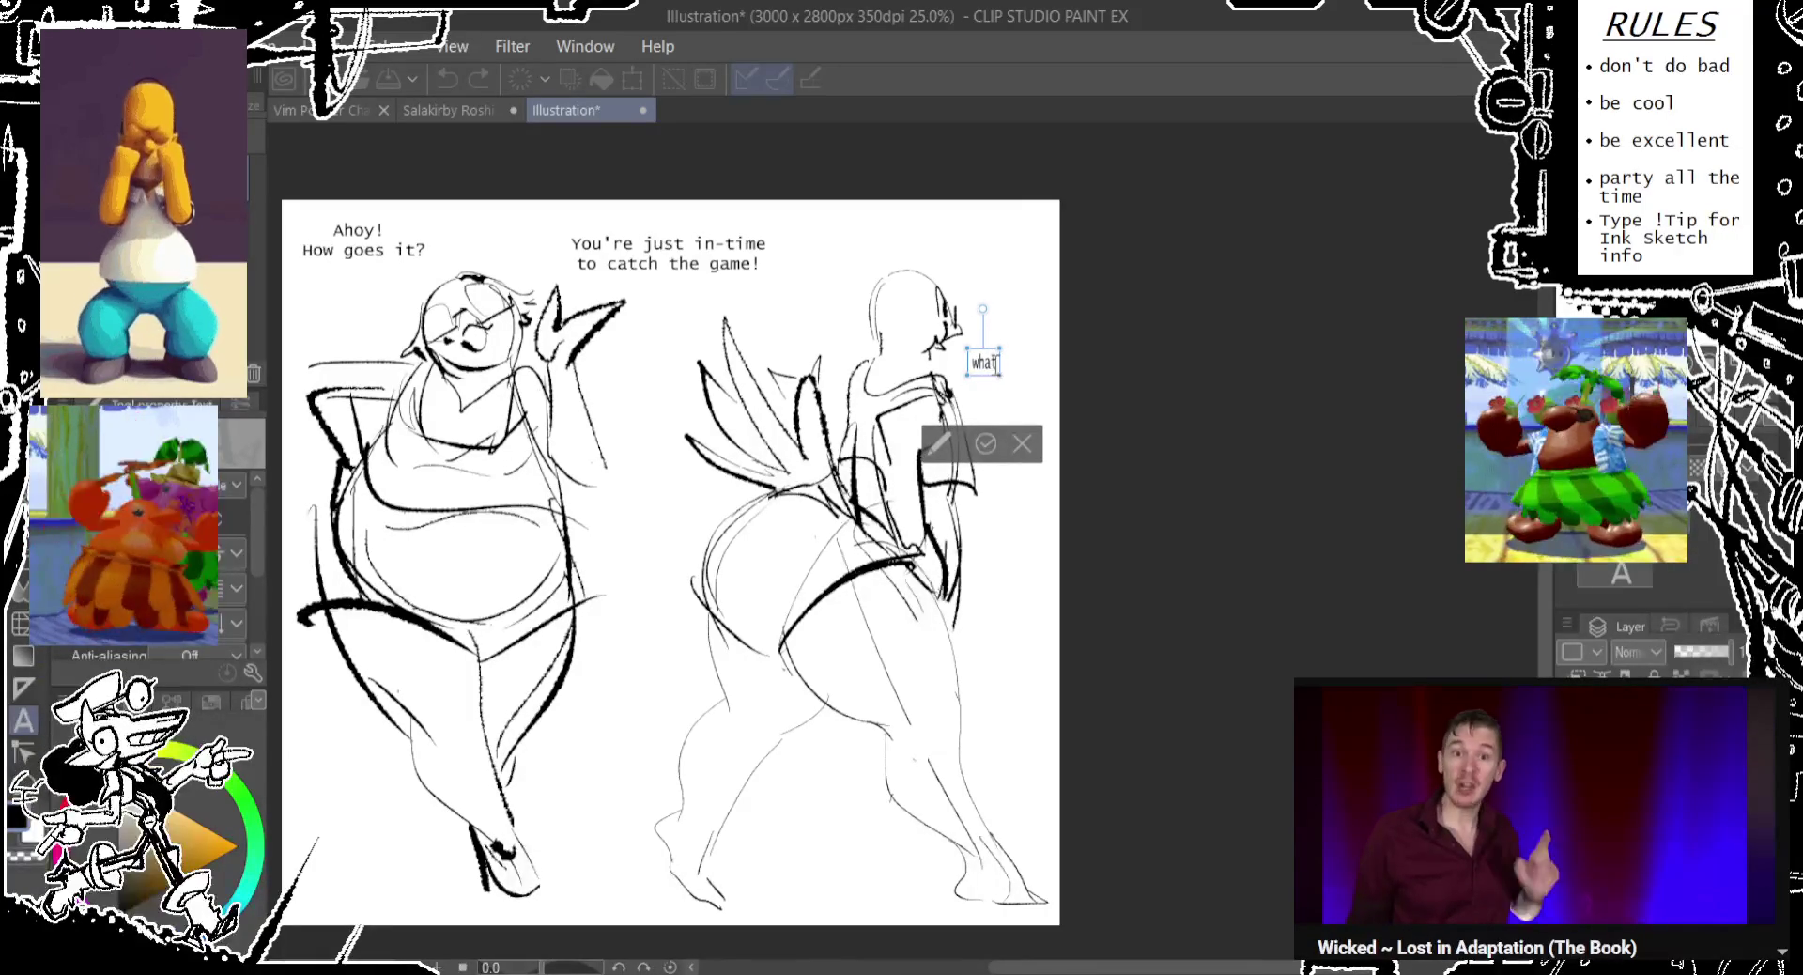
scroll(986, 364, "up", 1)
scroll(991, 376, "up", 2)
left_click_drag(992, 382, 1039, 390)
scroll(998, 374, "down", 2)
scroll(996, 374, "down", 1)
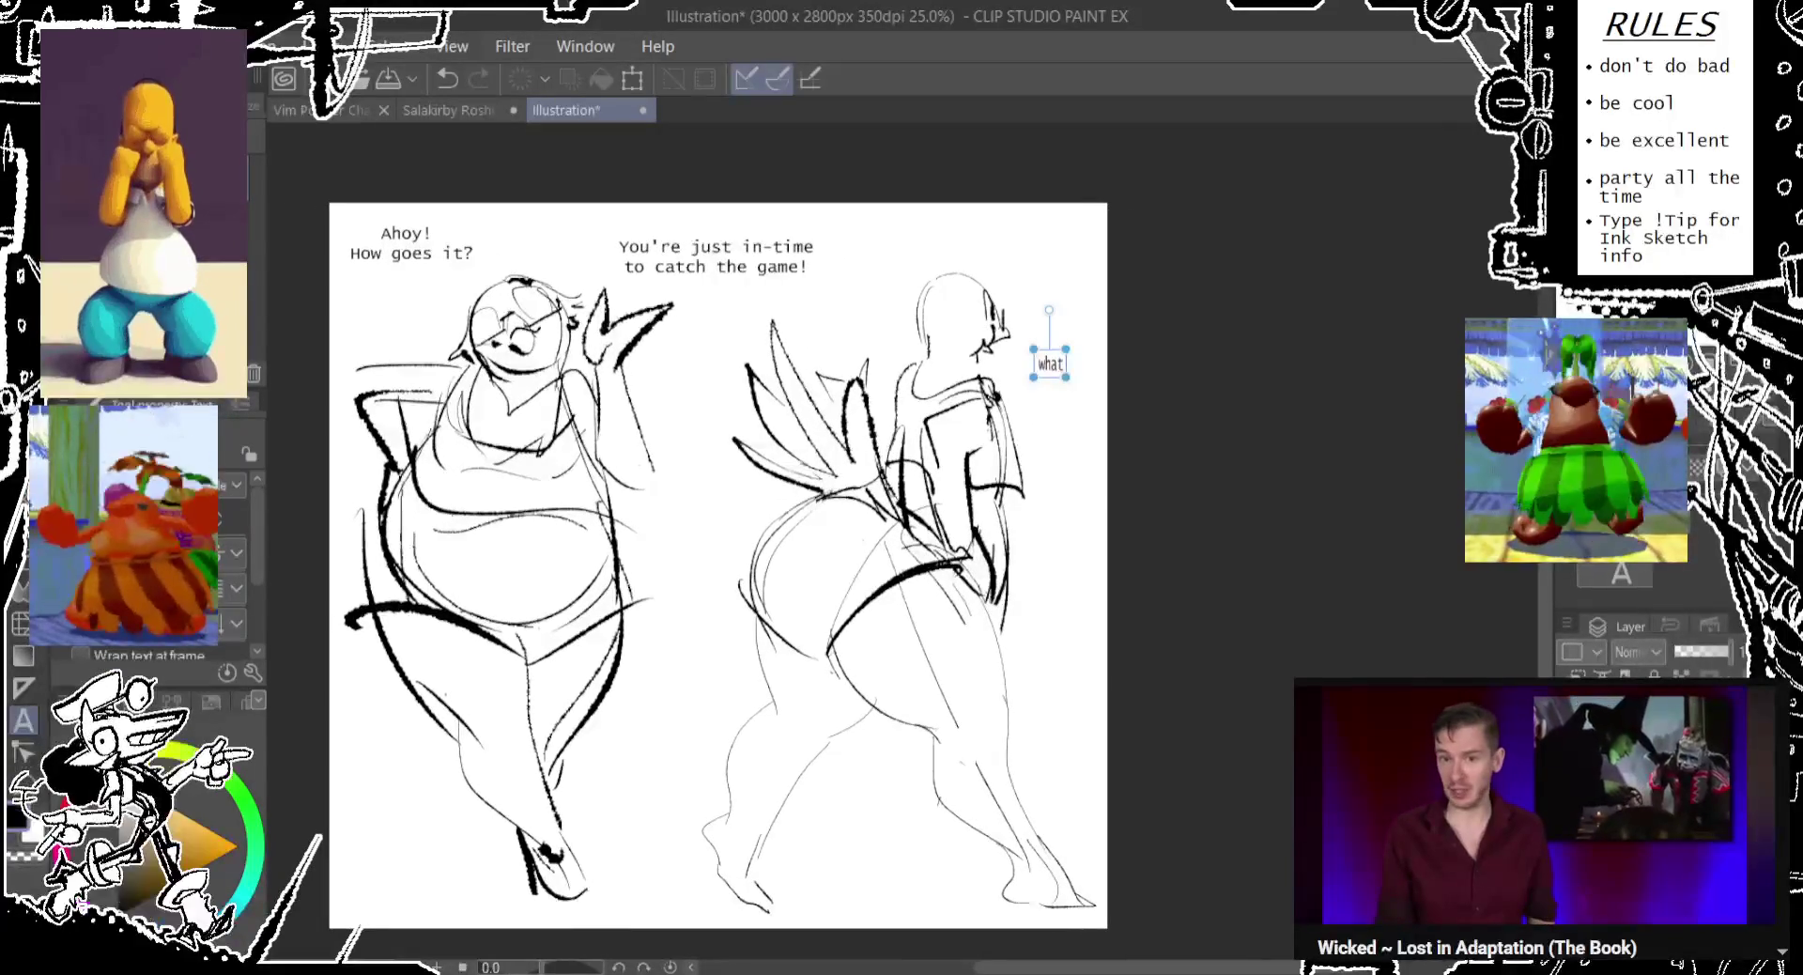
Lasso the left figure and move it about 45 px right, then nudge the "You're just in-time" text right.
left_click(410, 242)
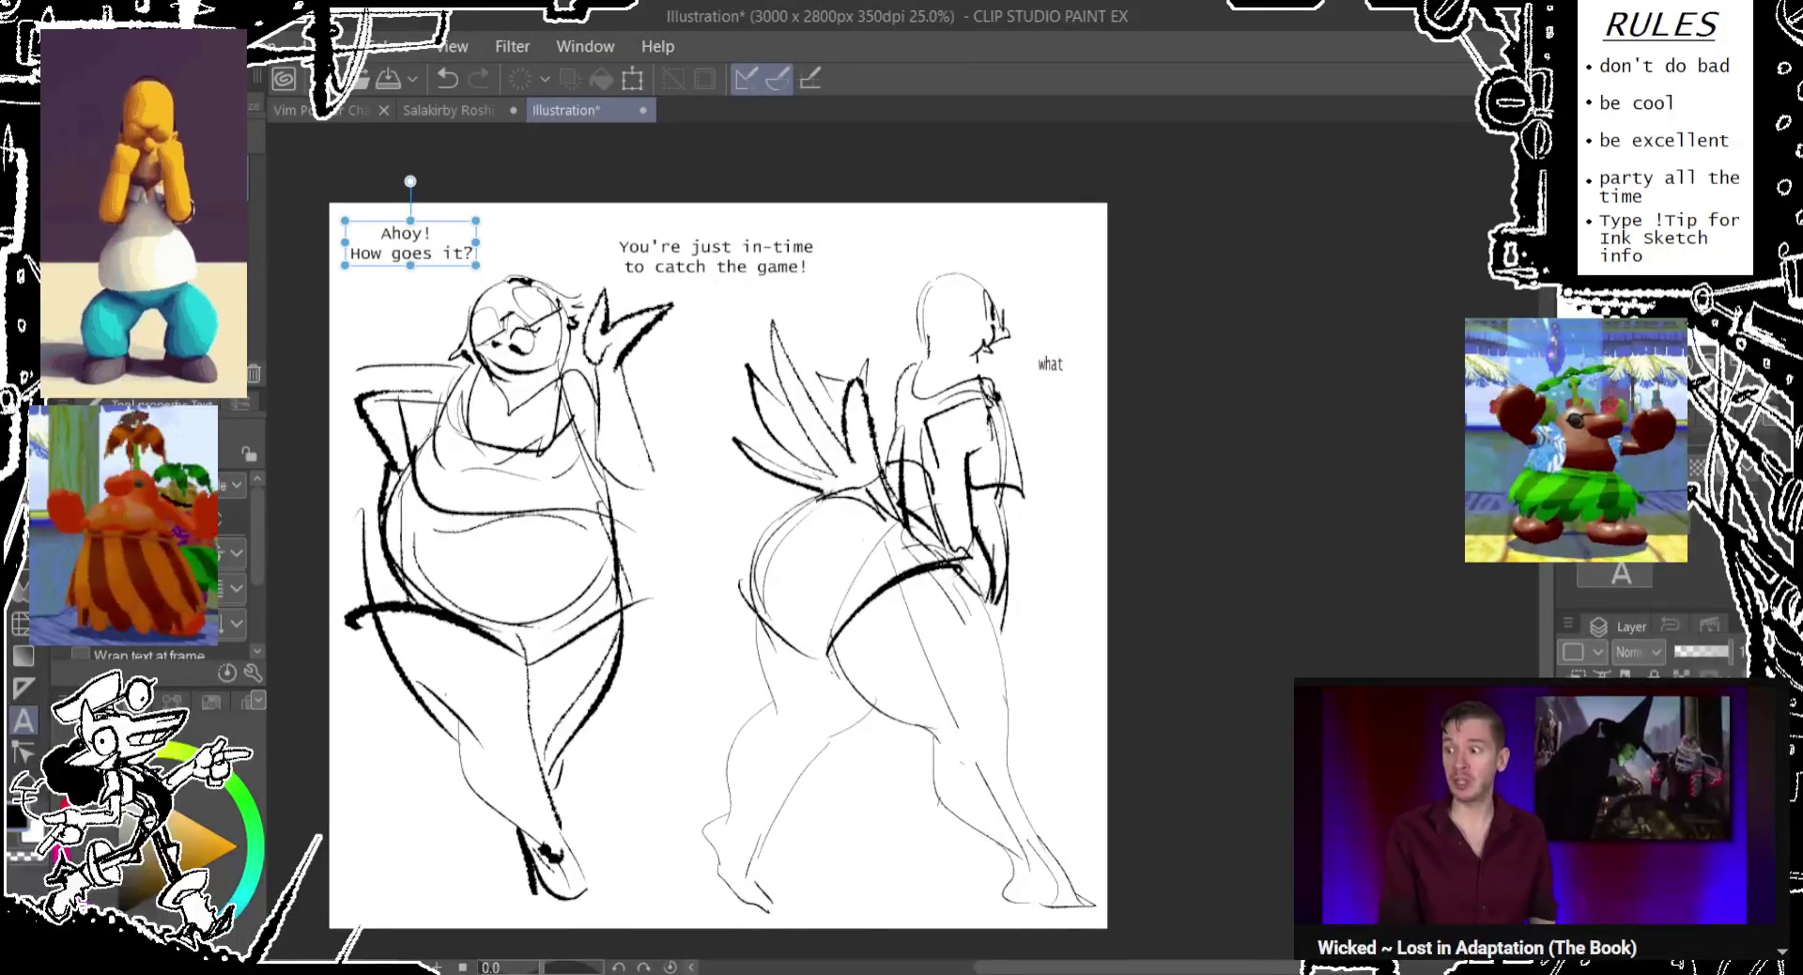
key("Escape")
mouse_move(344, 287)
left_mouse_down()
mouse_move(705, 450)
mouse_move(404, 883)
left_mouse_up()
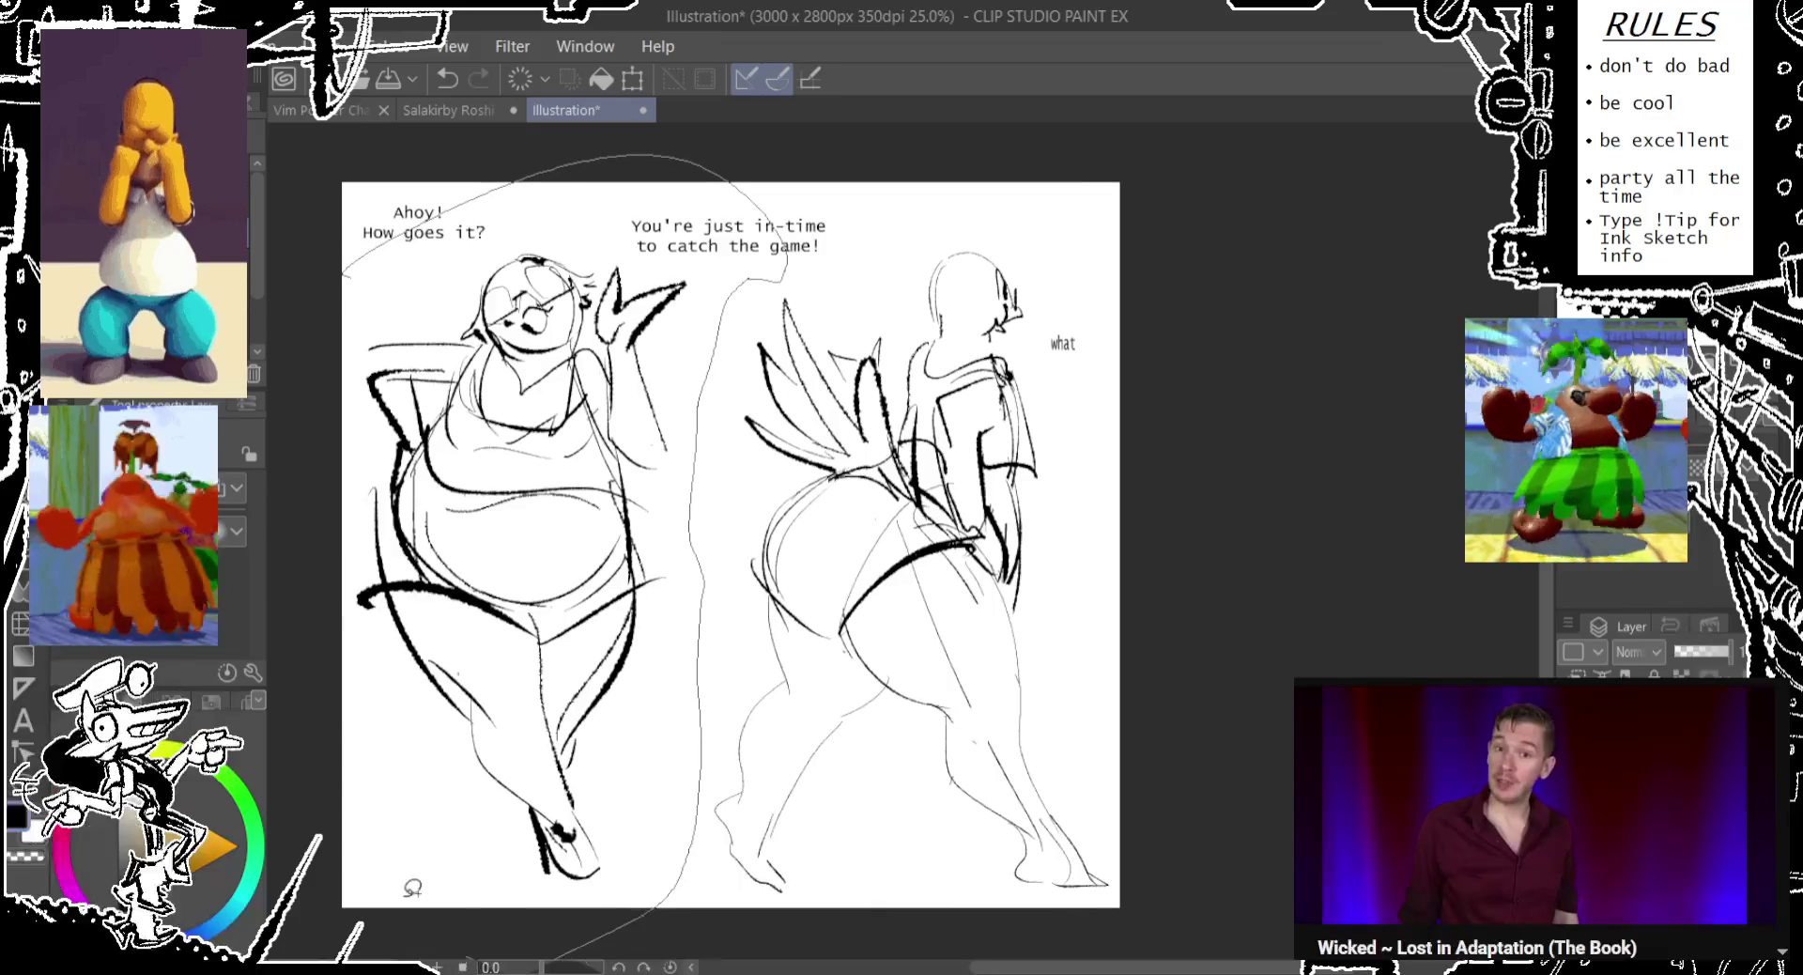
mouse_move(563, 564)
left_mouse_down()
mouse_move(606, 563)
mouse_move(574, 567)
left_mouse_up()
key("Return")
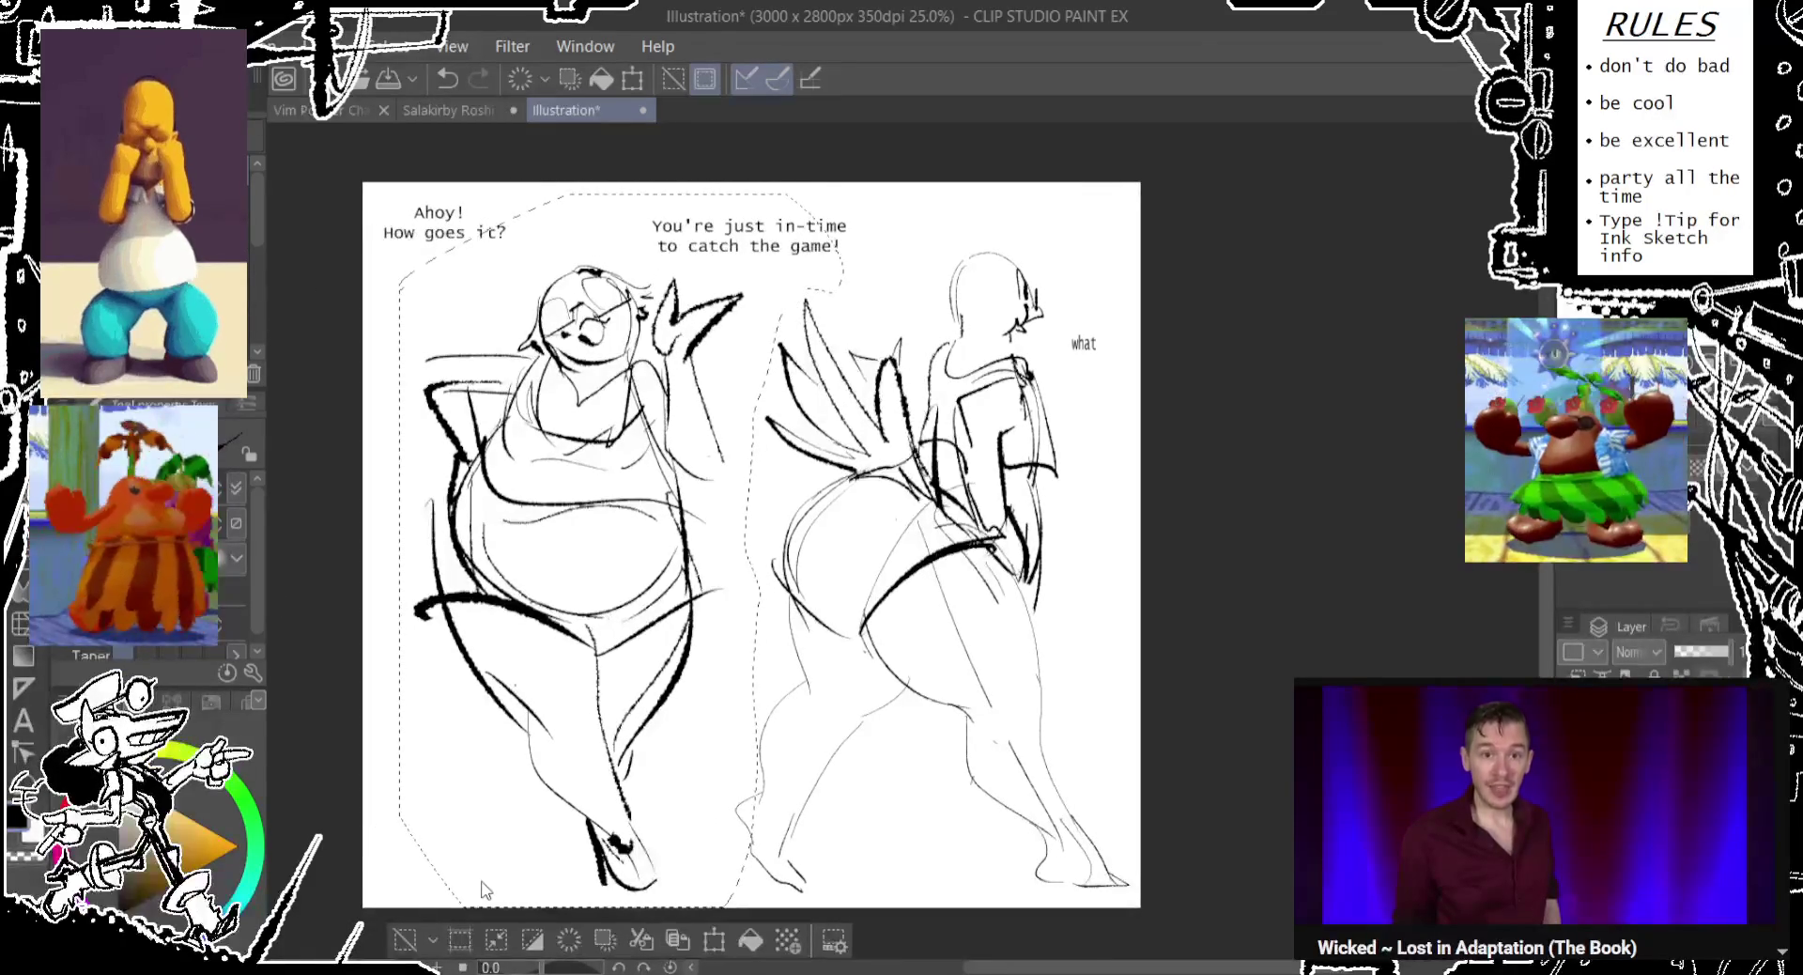
key("ctrl+d")
left_click_drag(682, 470, 674, 487)
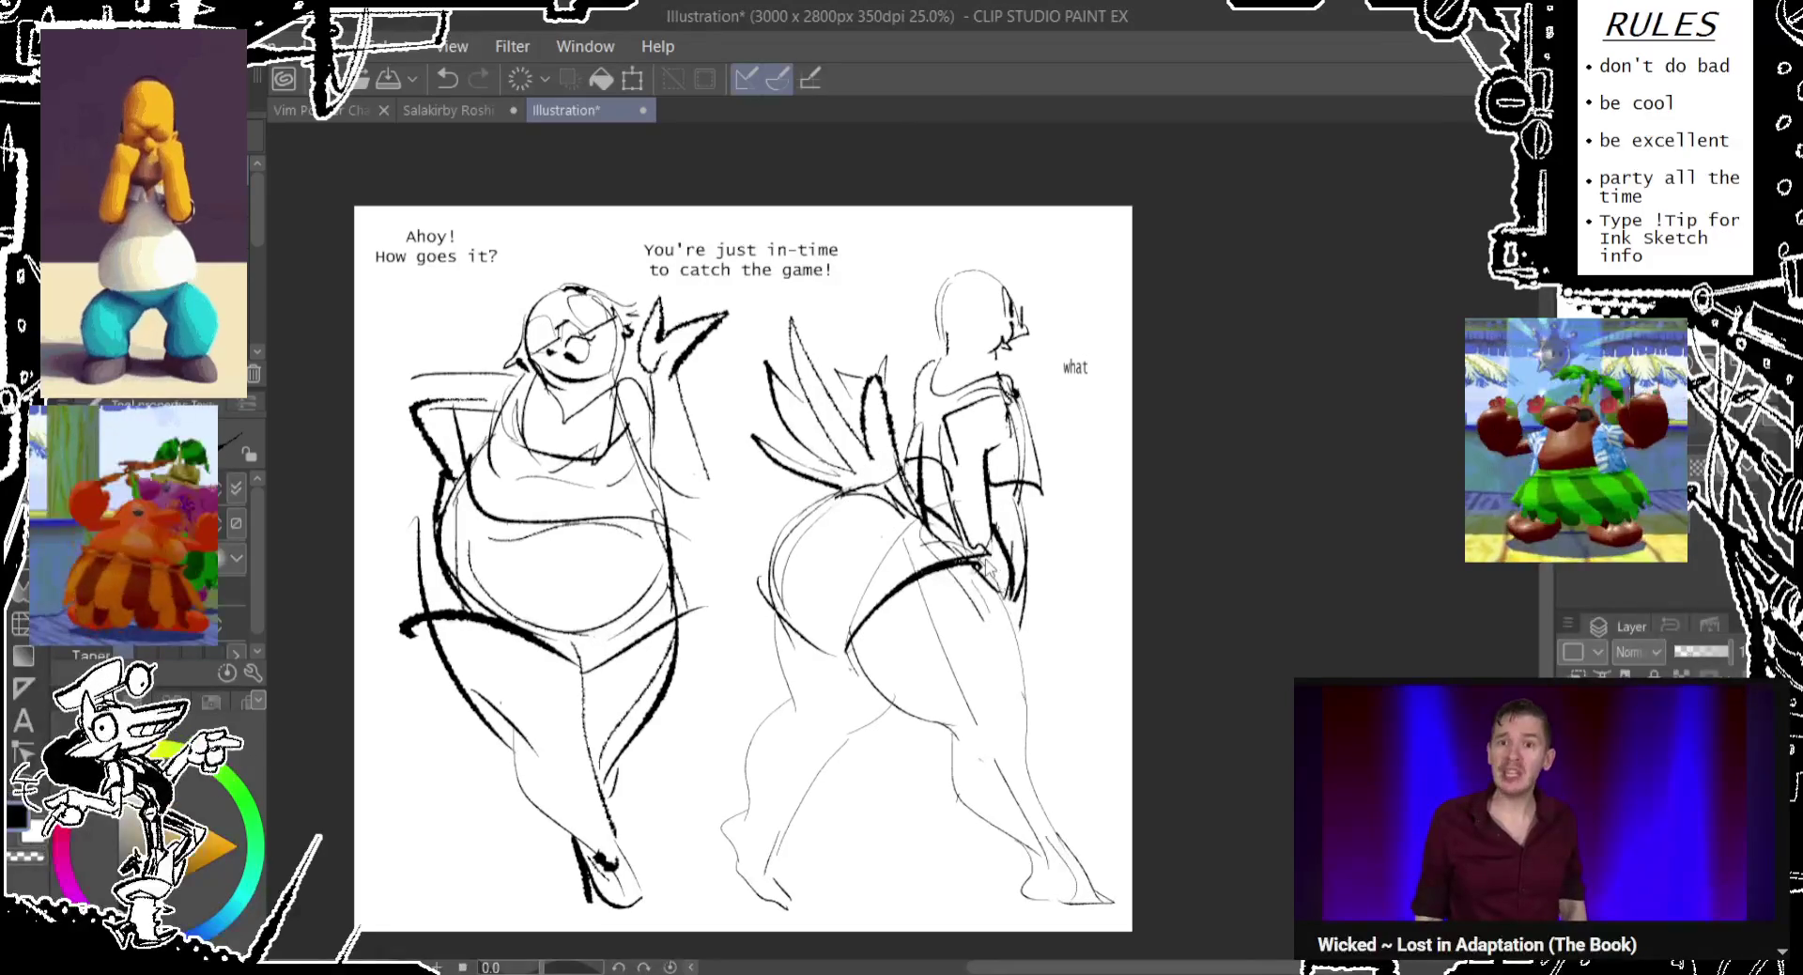
left_click_drag(791, 281, 798, 276)
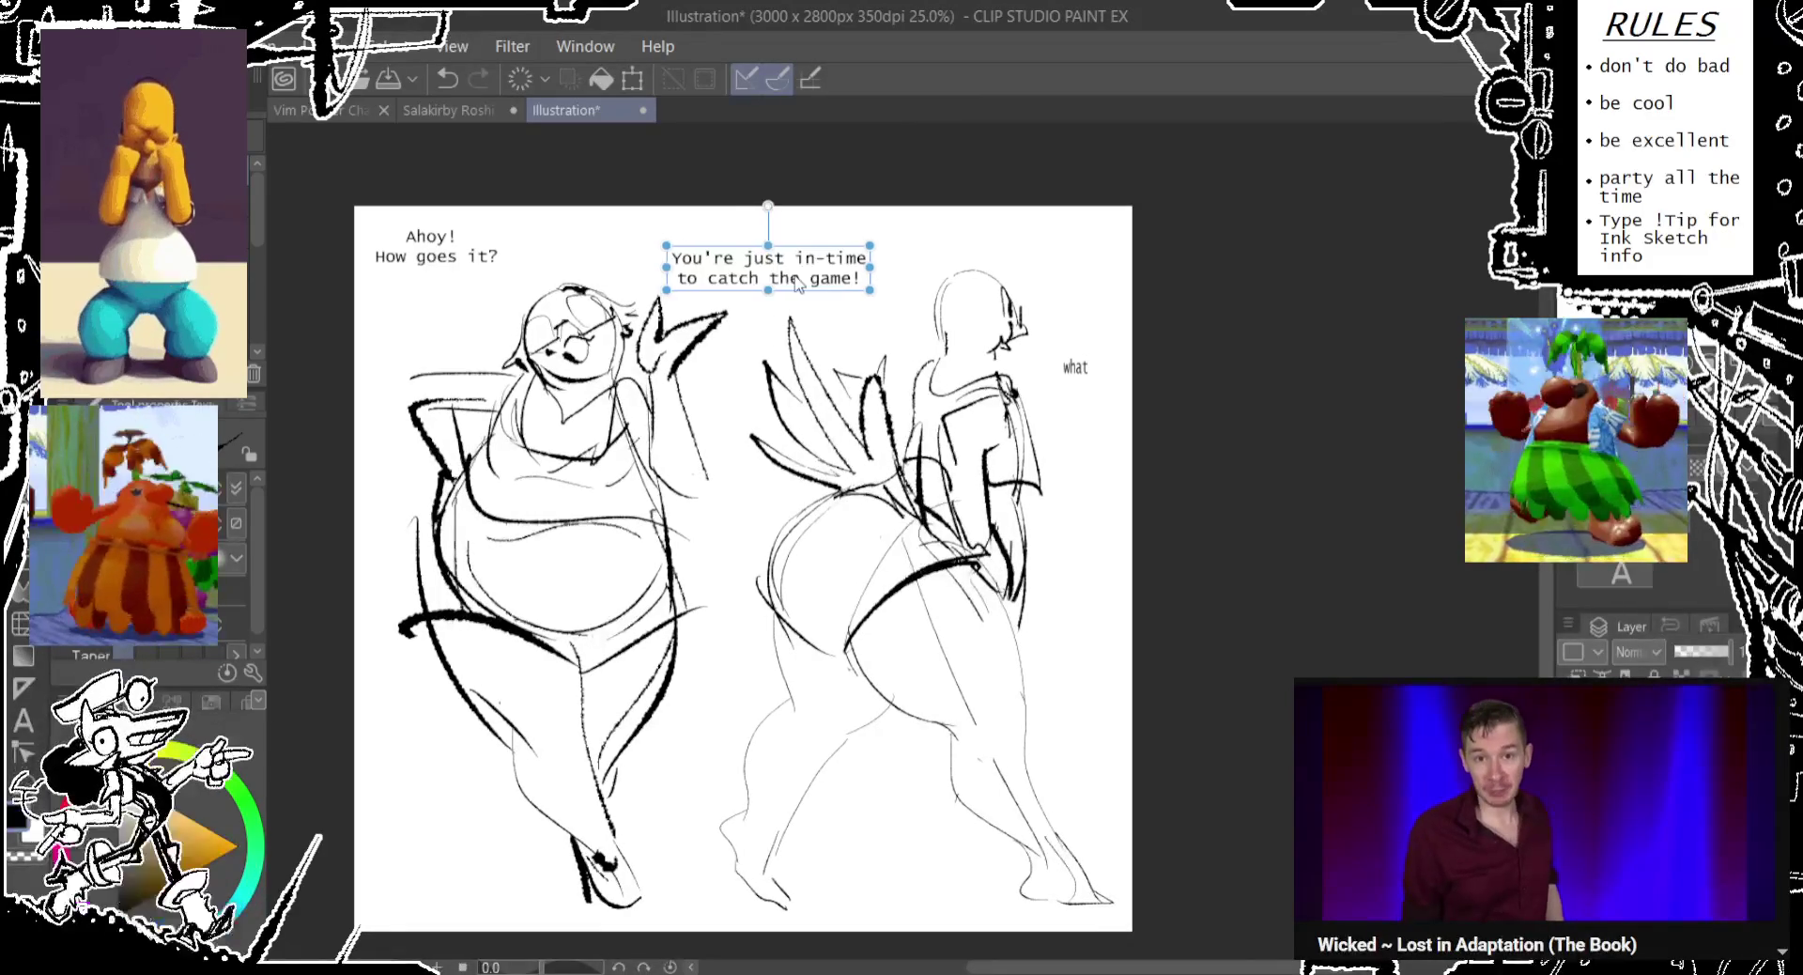
Lower both dialogue boxes slightly, then redraw the left figure's left contour and raised-hand strokes.
left_click_drag(427, 265, 448, 272)
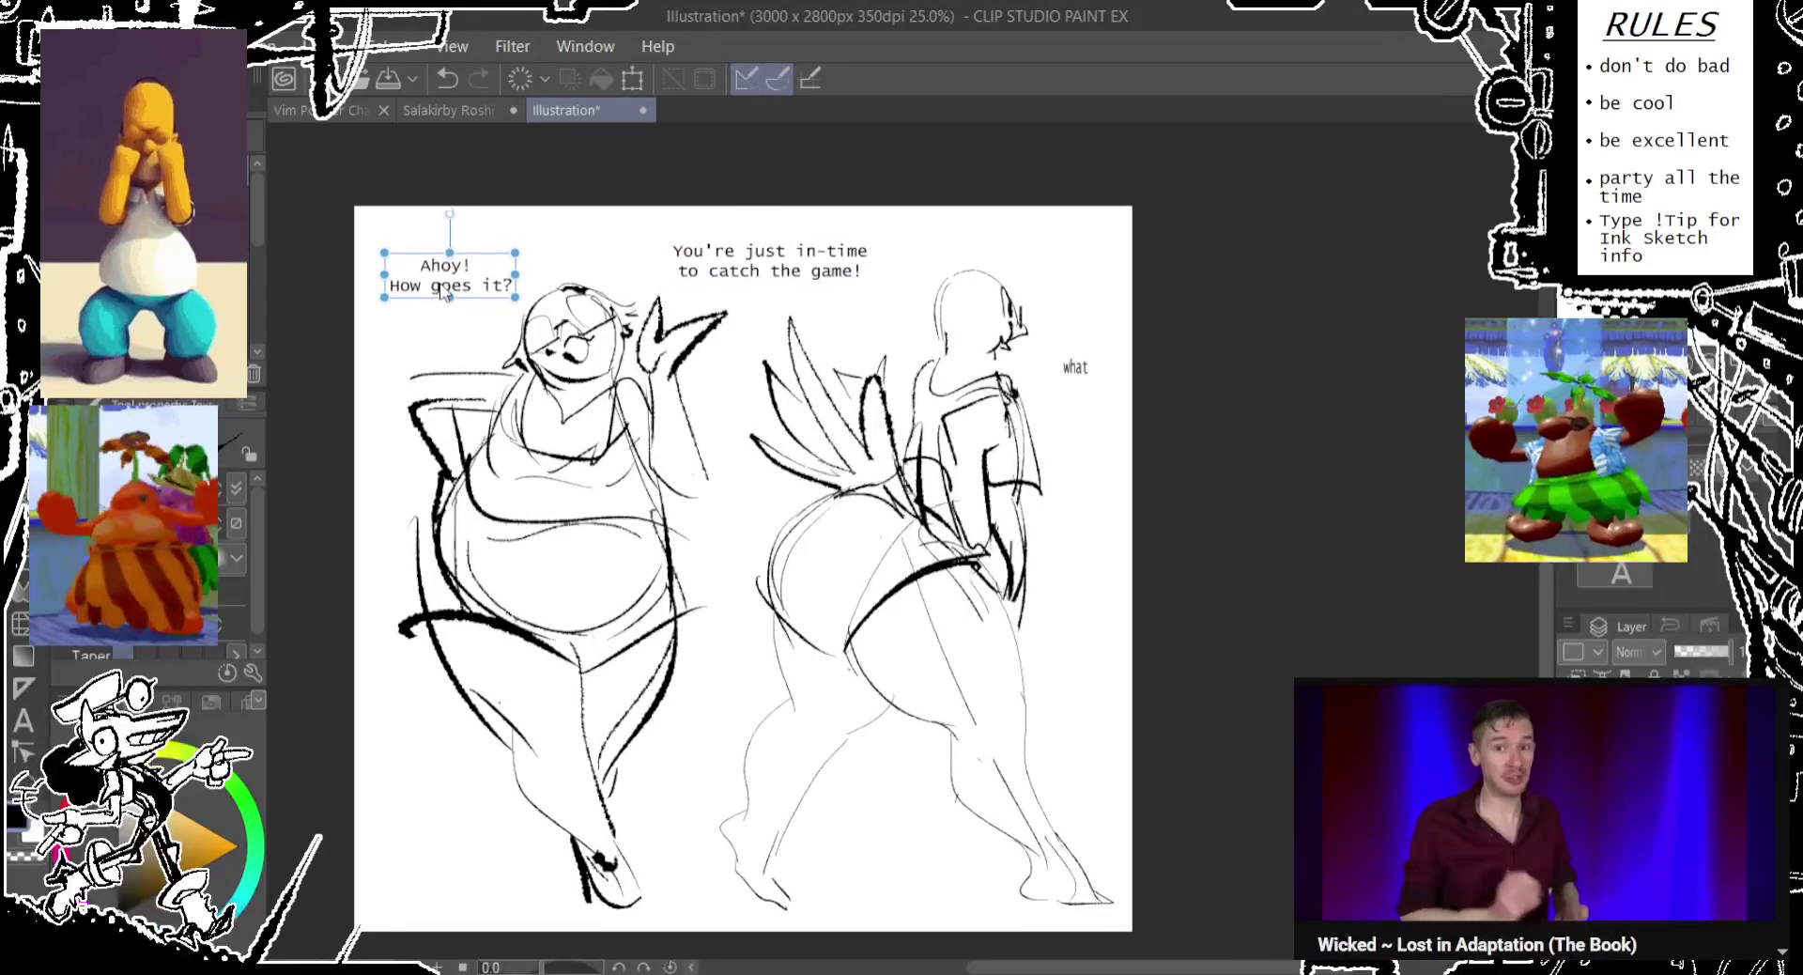
left_click_drag(772, 269, 775, 276)
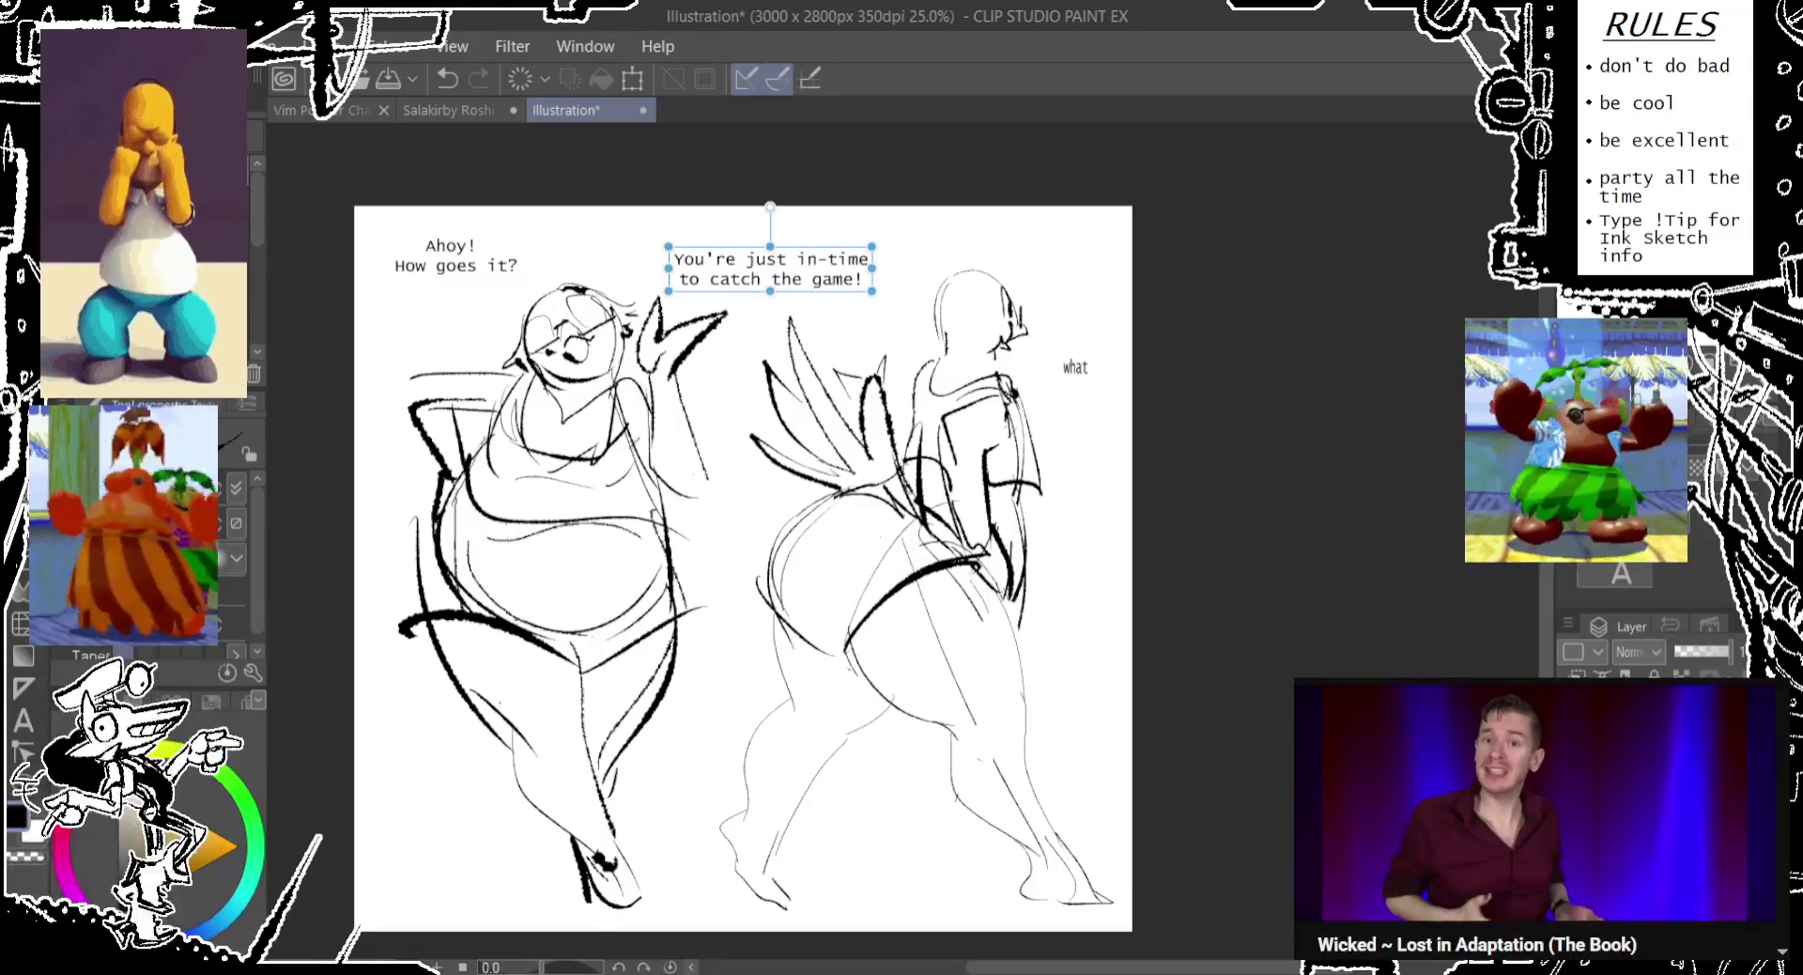
key("p")
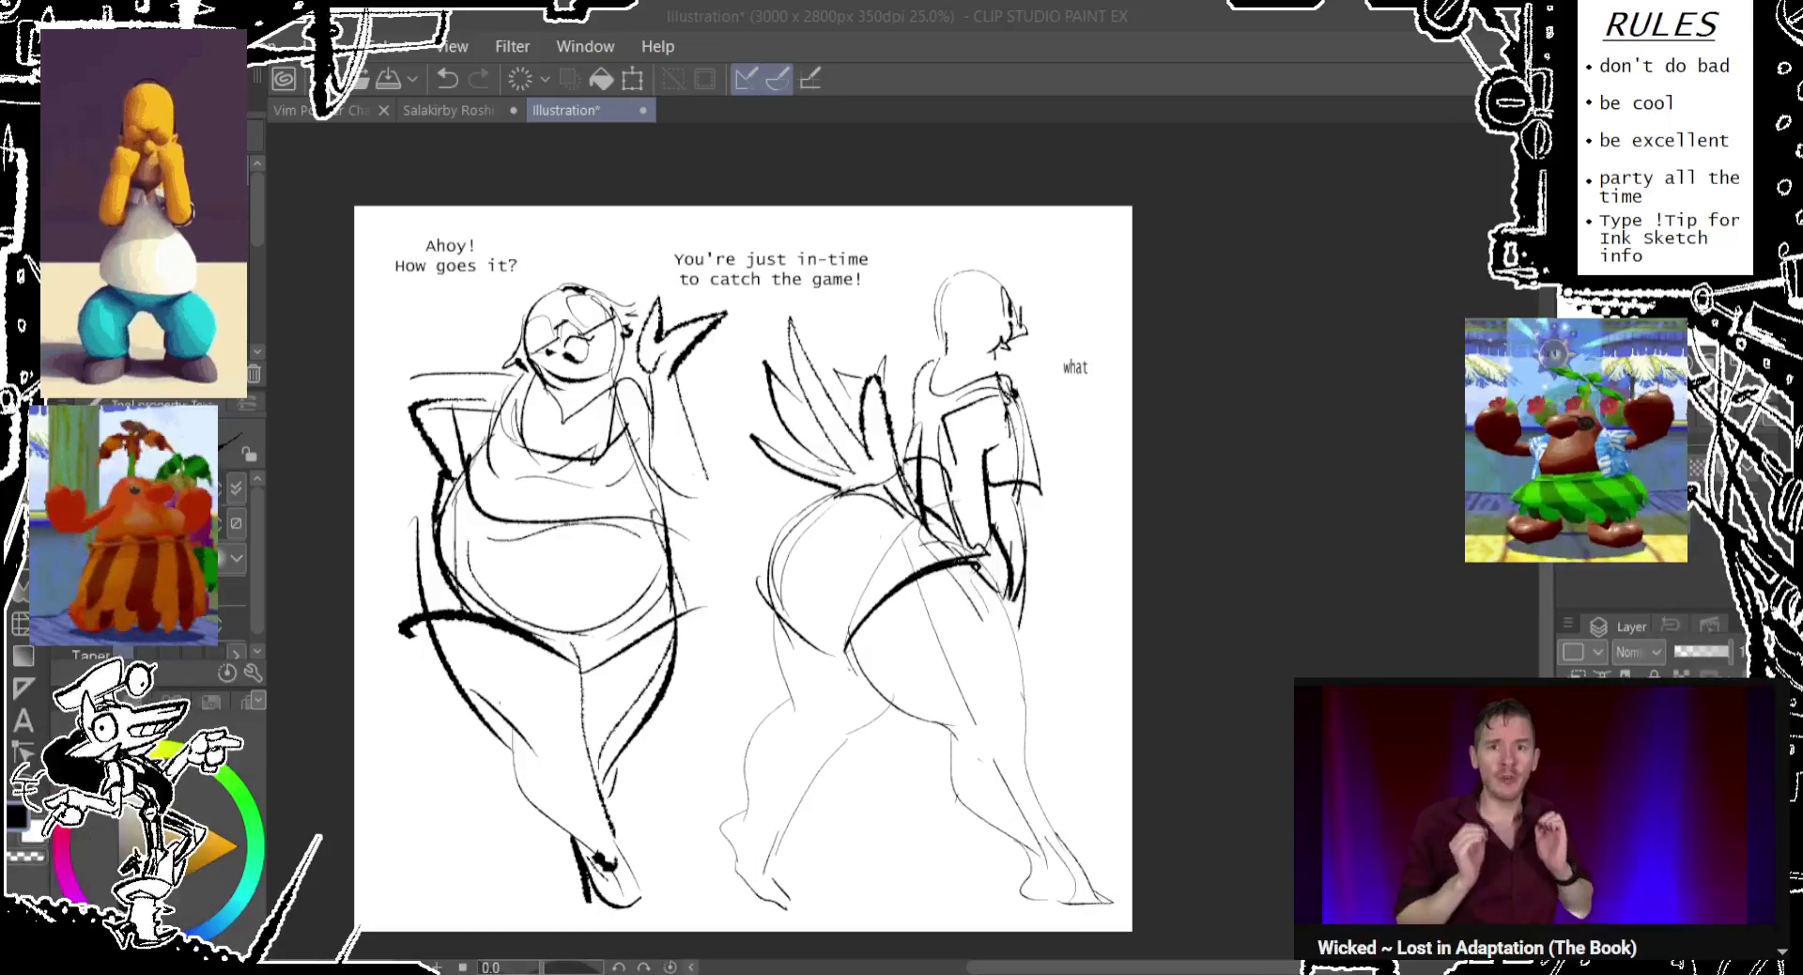
key("ctrl+z")
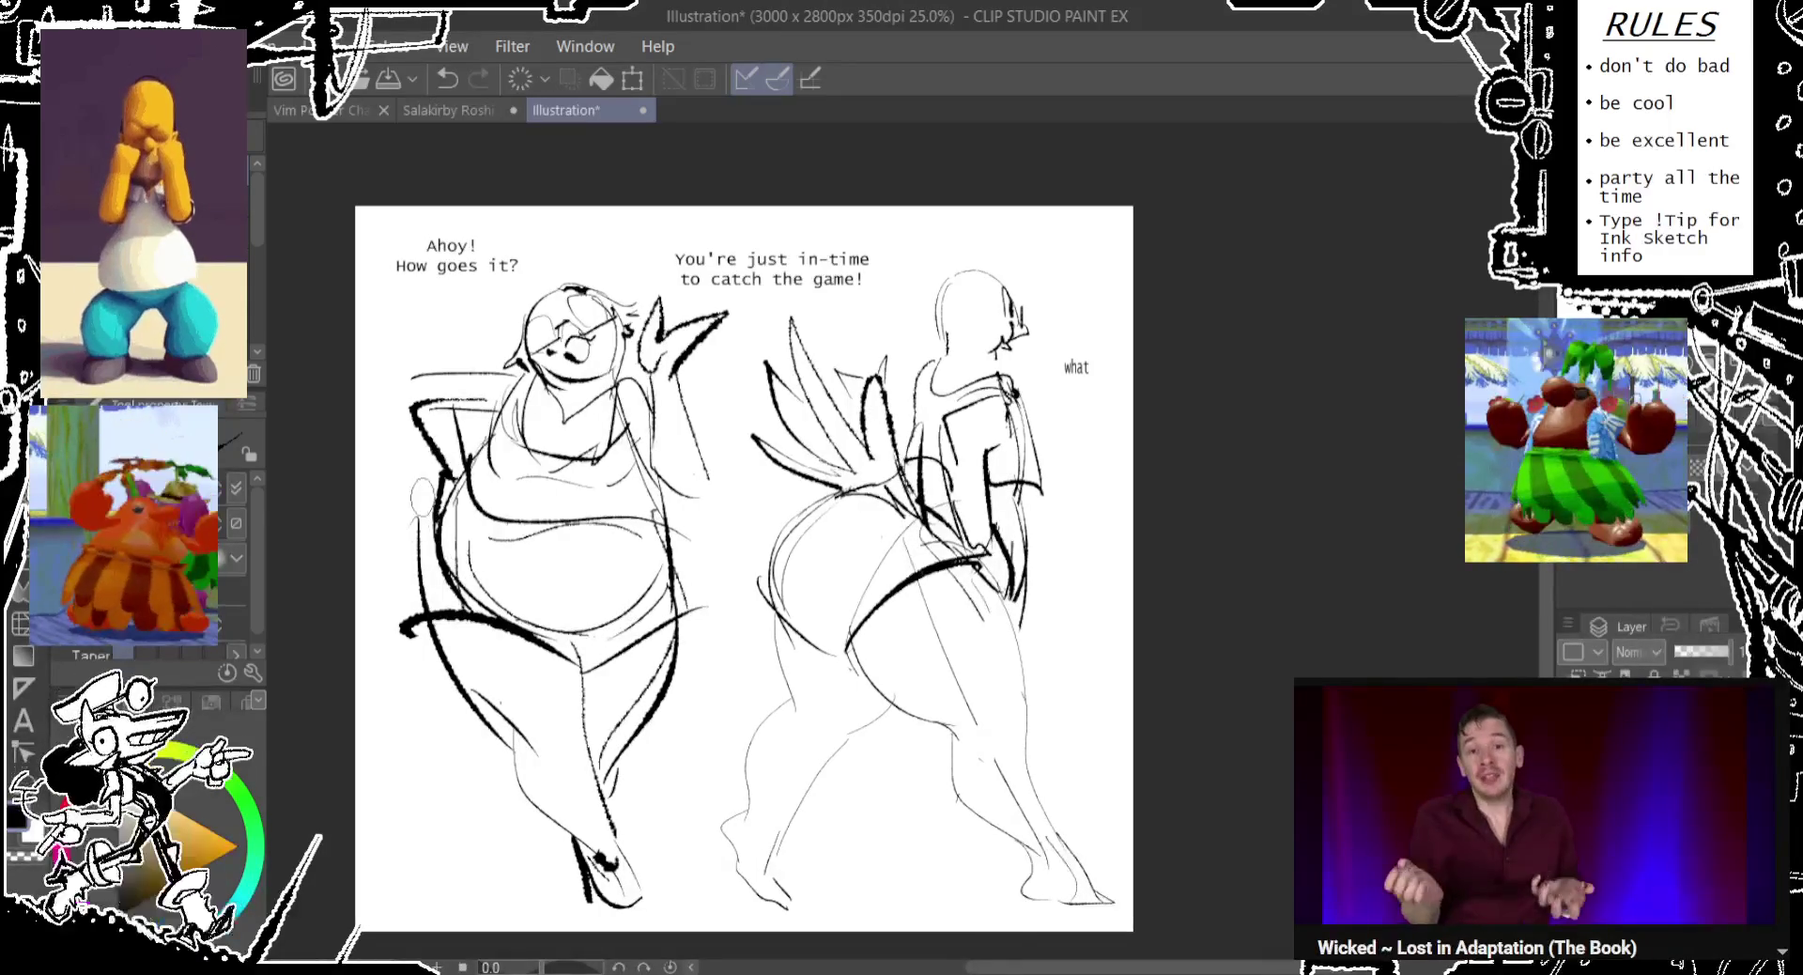
left_click_drag(441, 465, 411, 638)
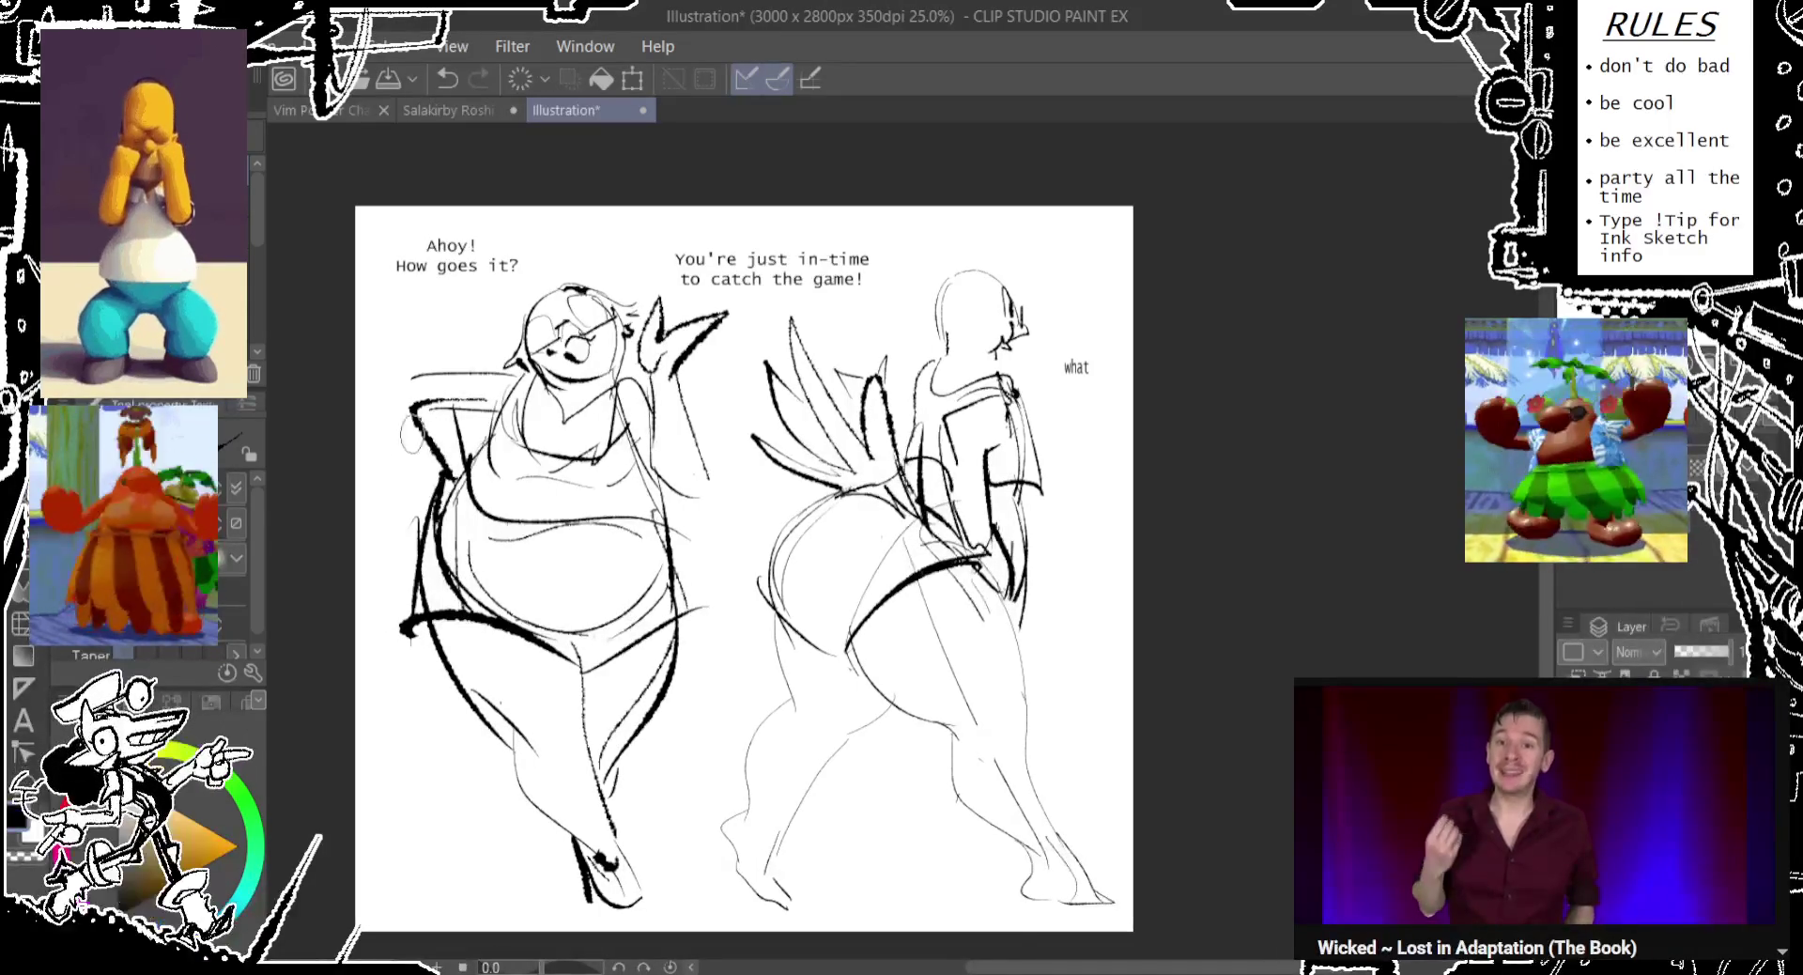
left_click_drag(460, 336, 488, 394)
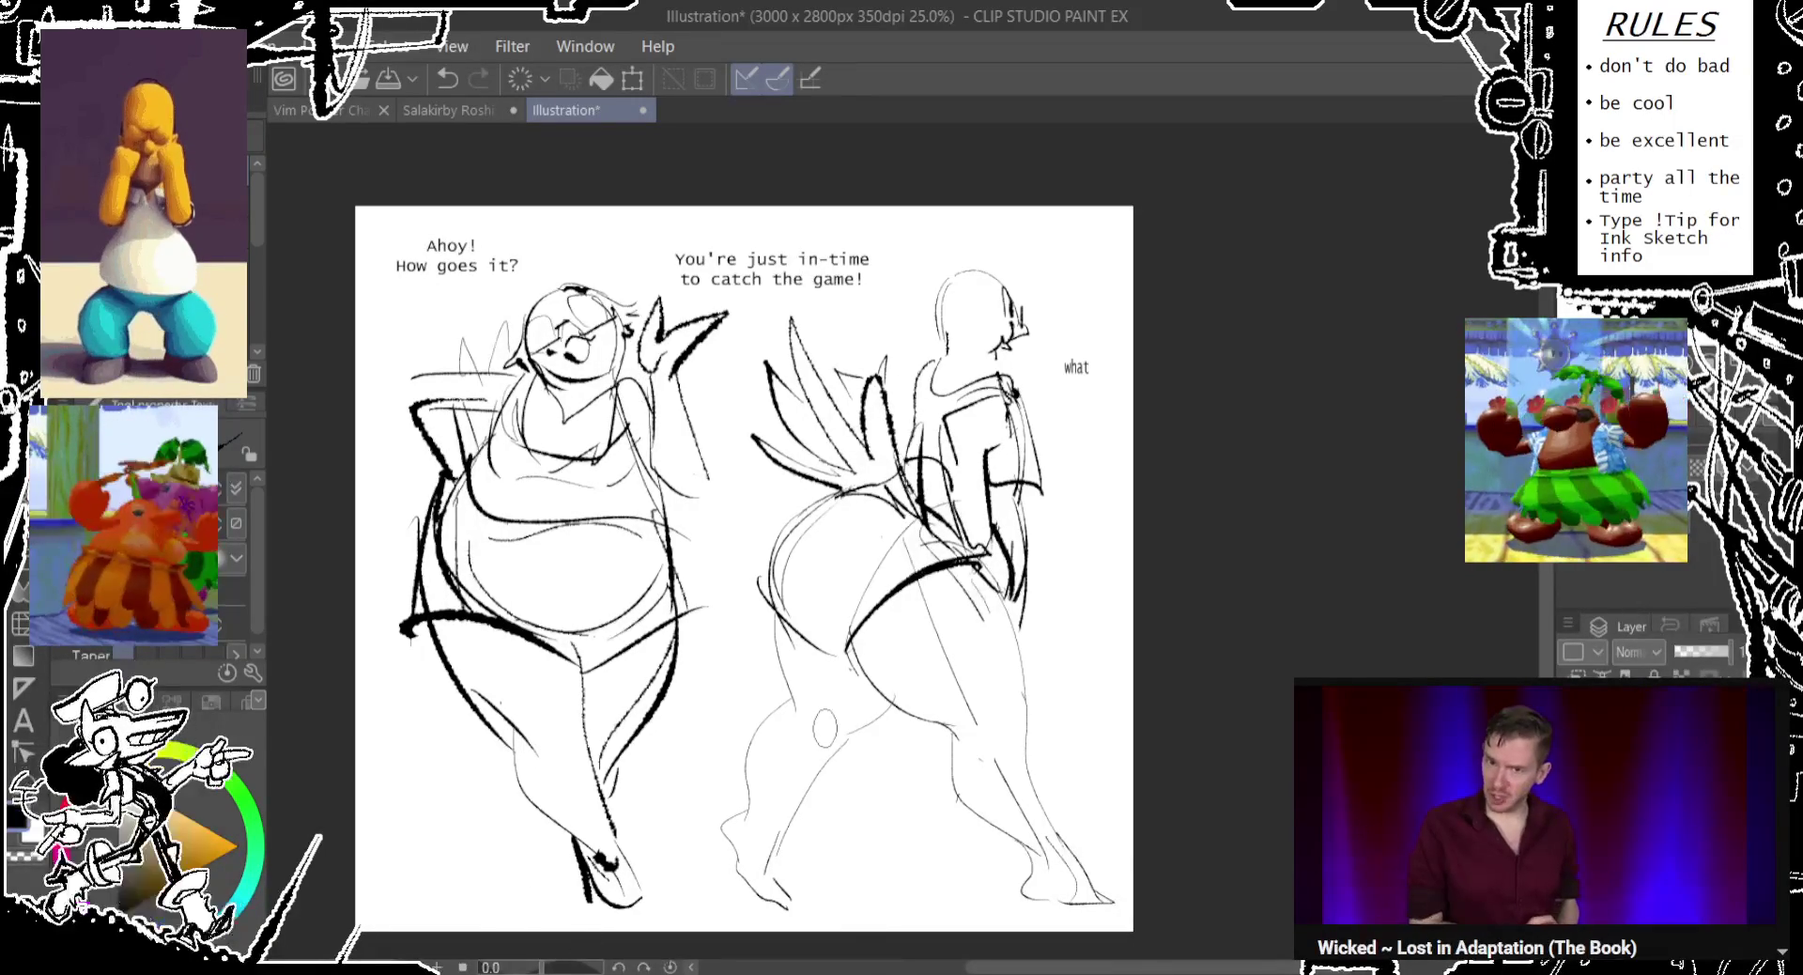
left_click_drag(742, 563, 734, 554)
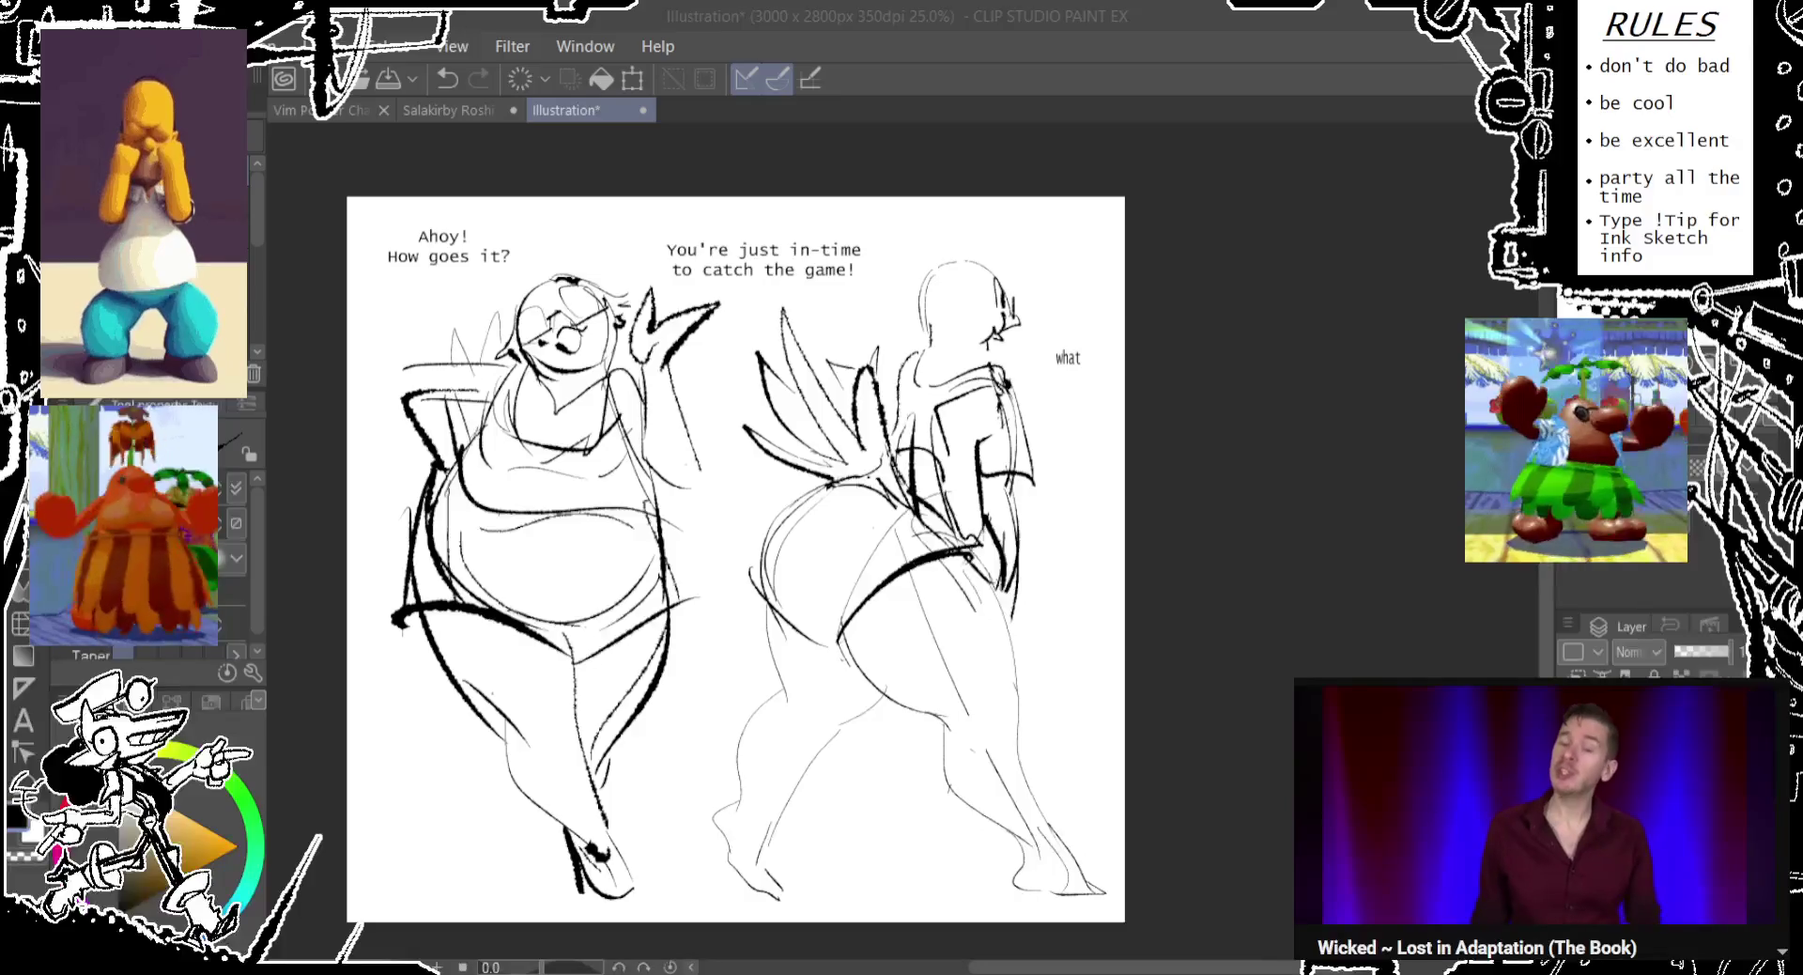
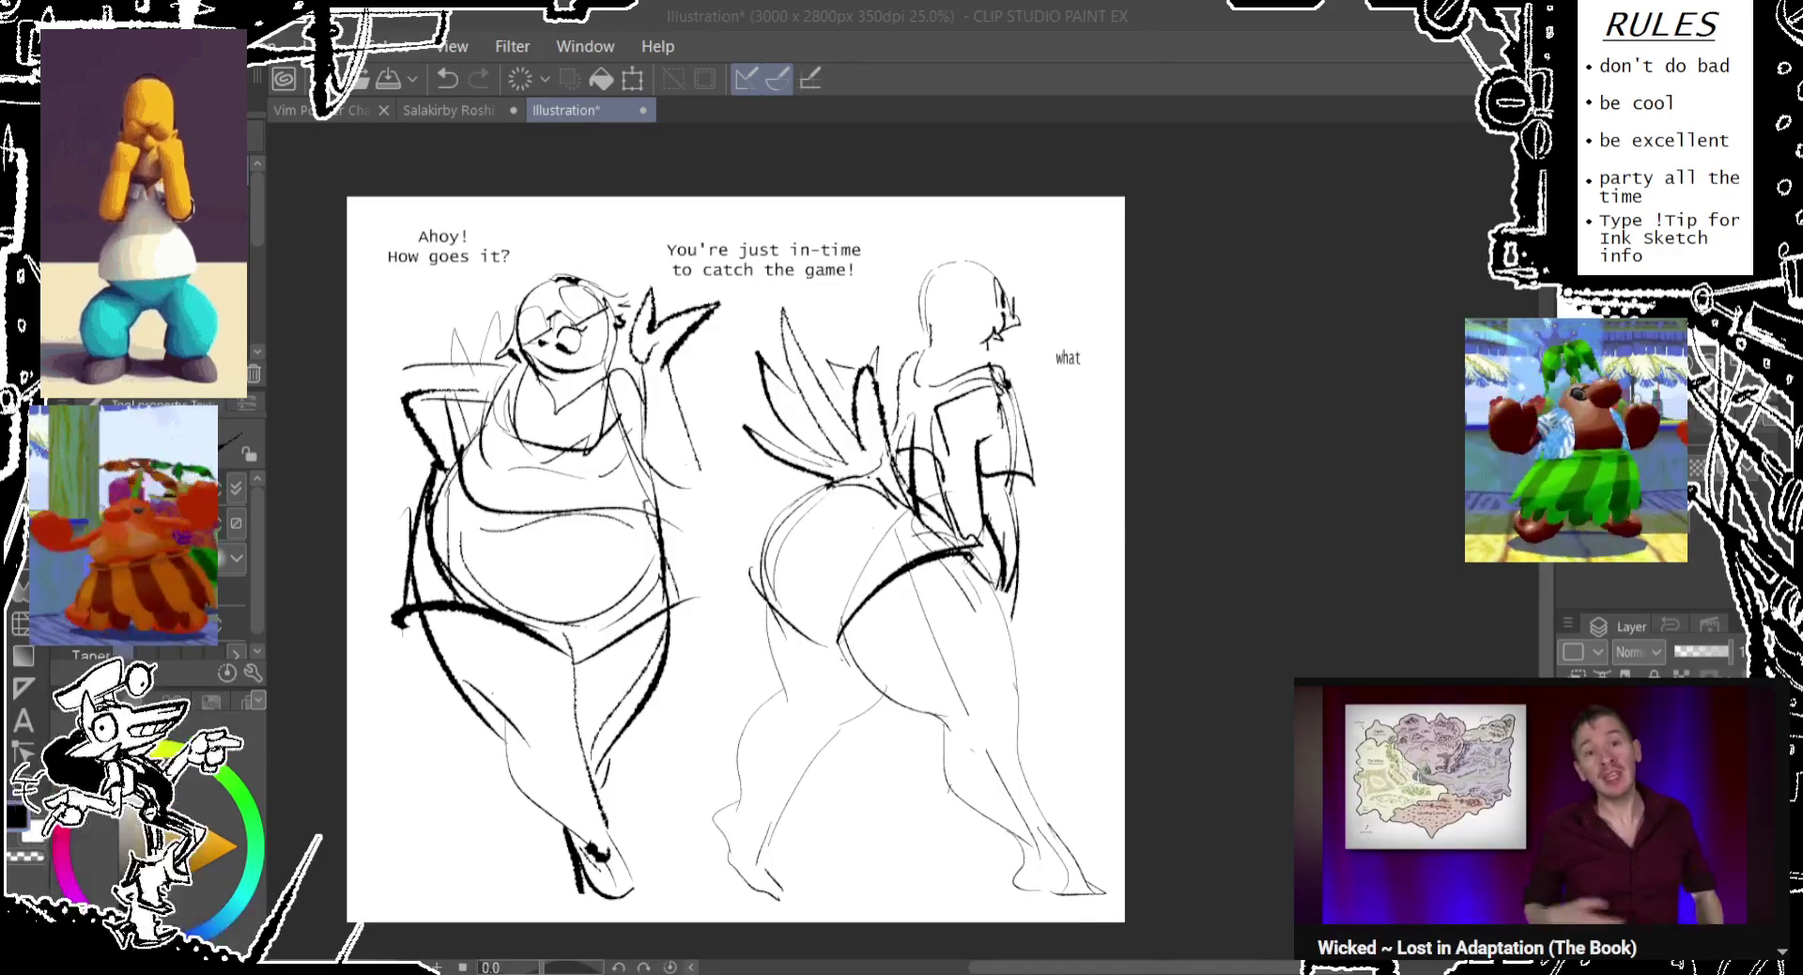
Clear the selection and fade the sketch layer to about 25% opacity, light grey.
left_click(794, 278)
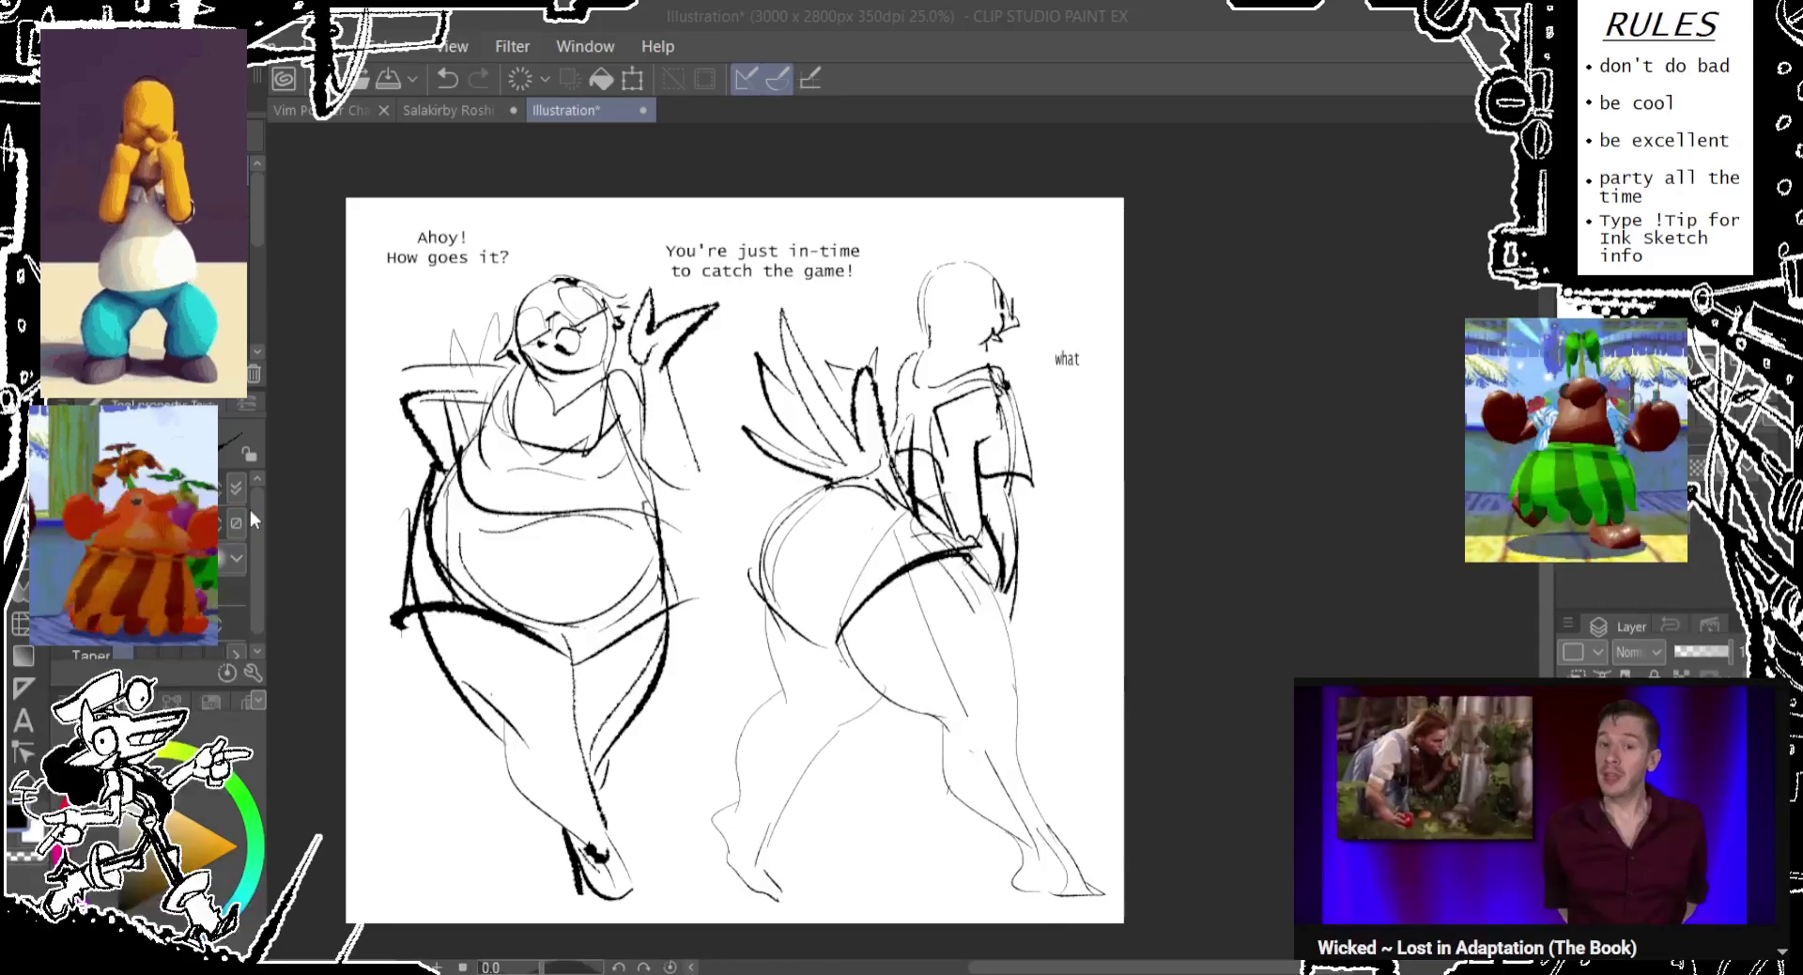
key("ctrl+d")
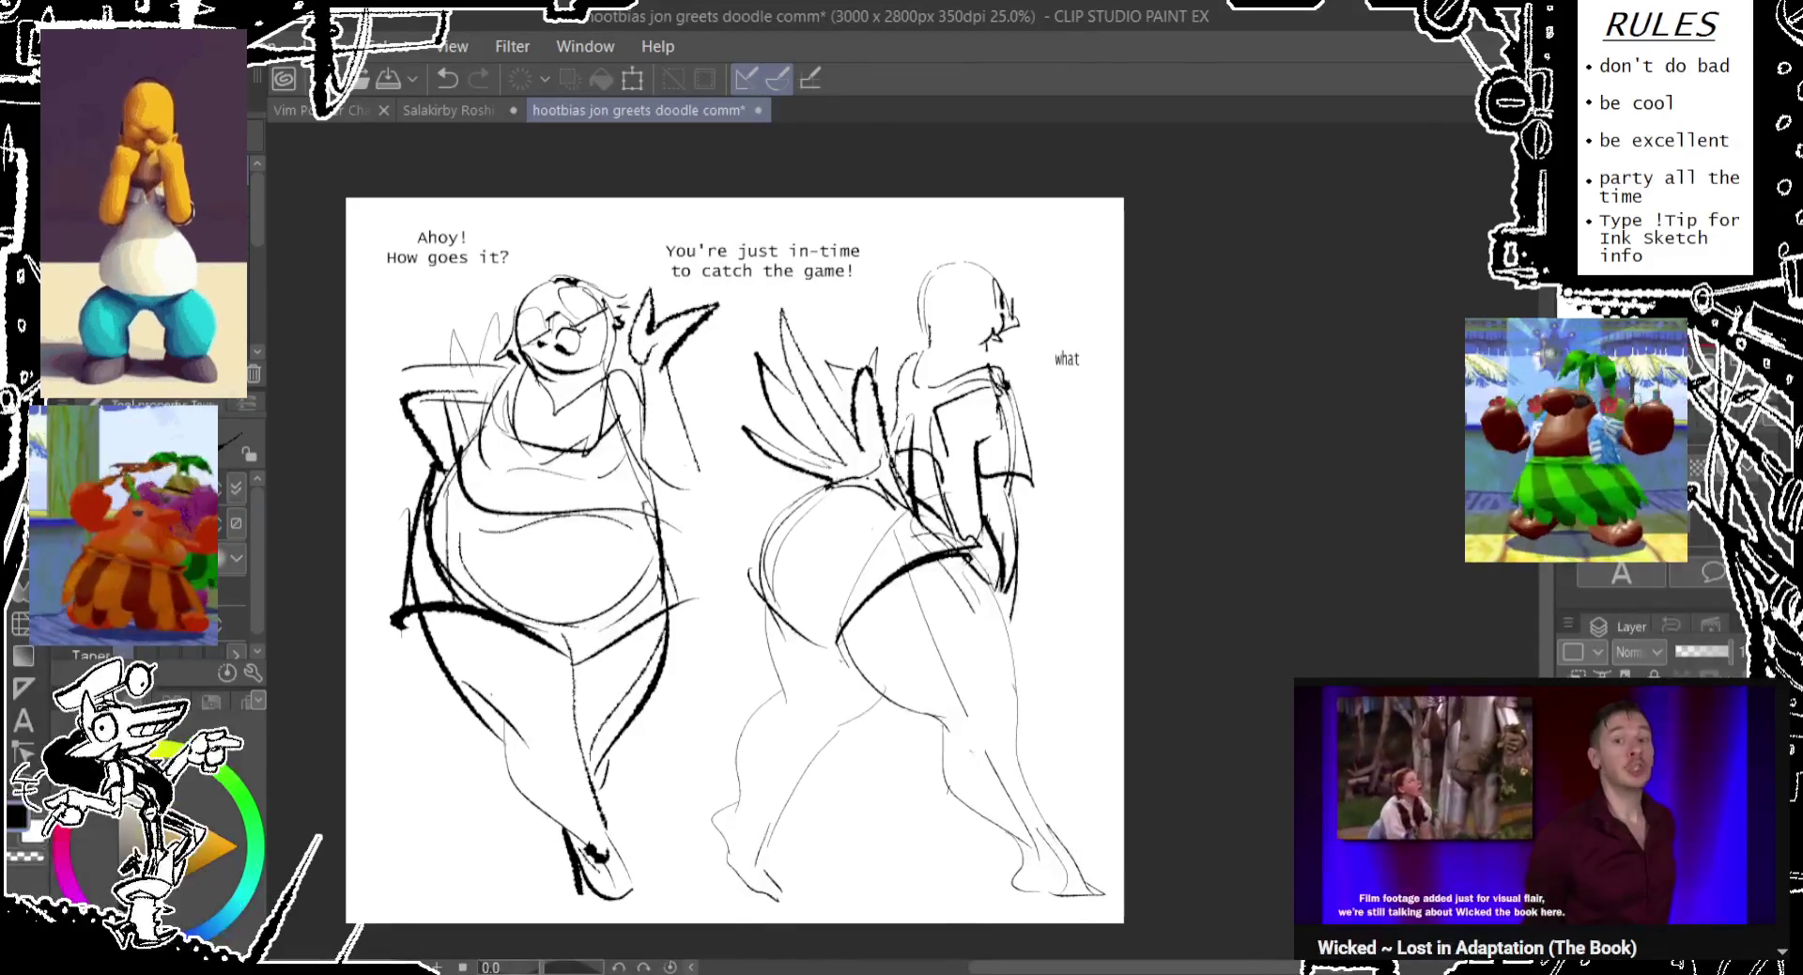
left_click_drag(1713, 653, 1693, 656)
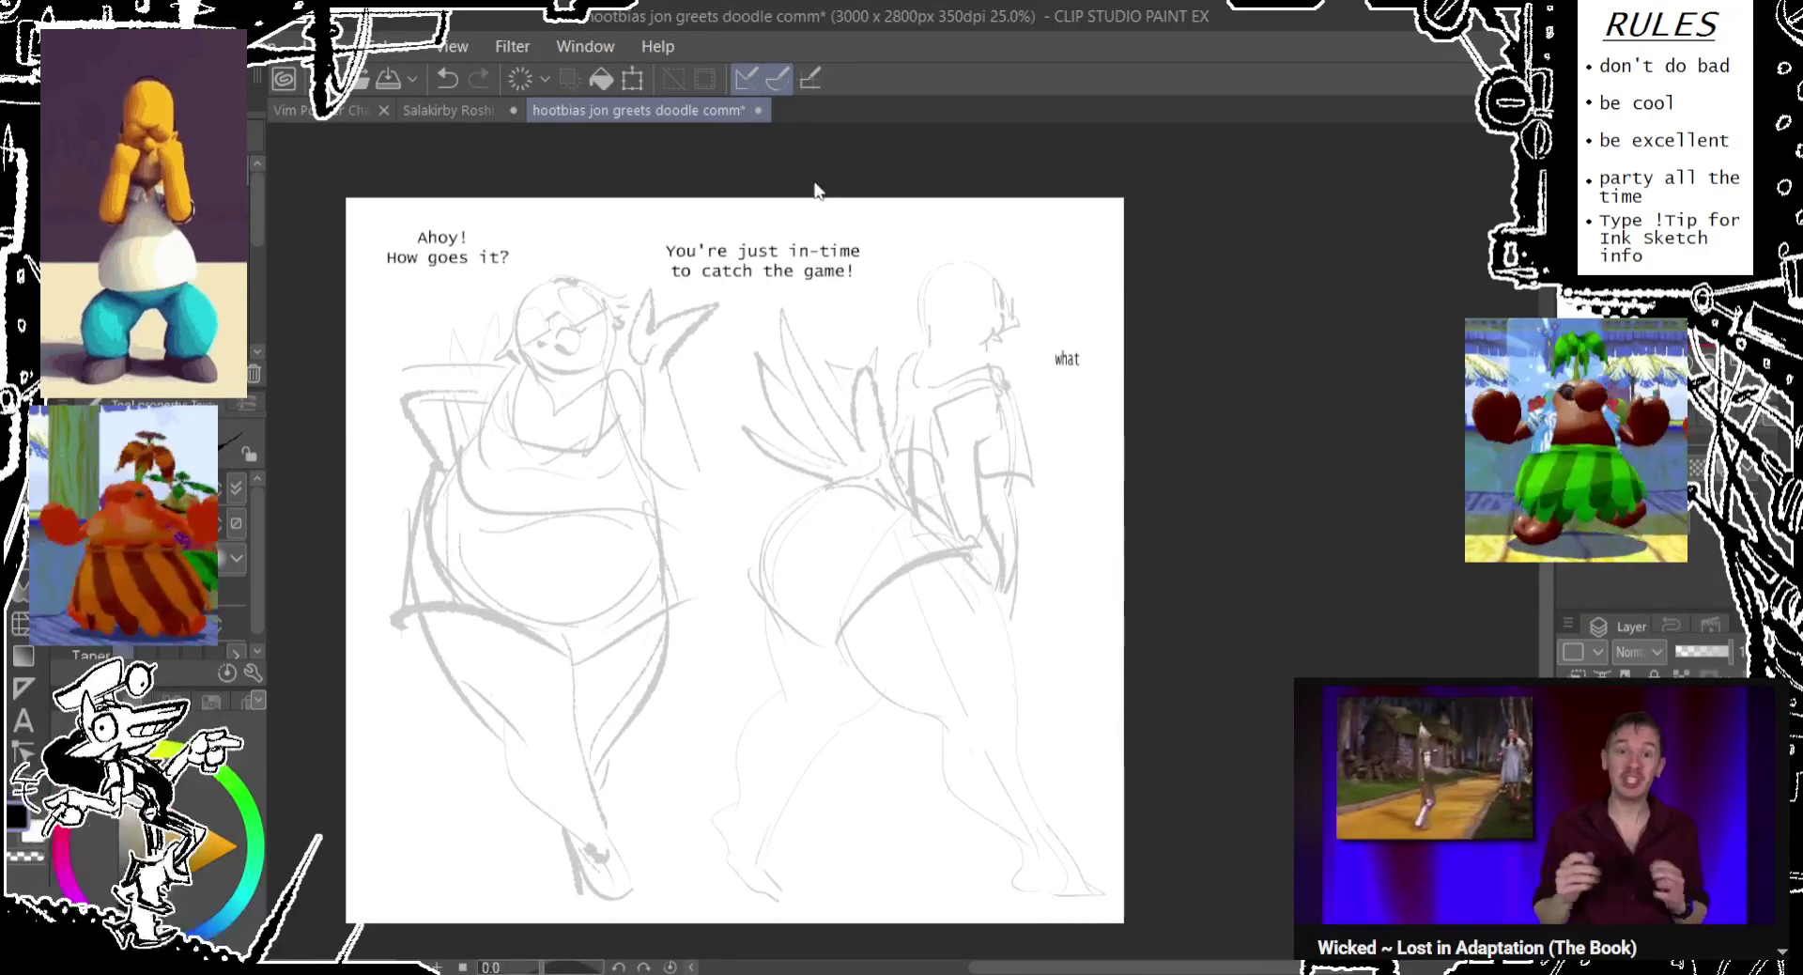
left_click(472, 108)
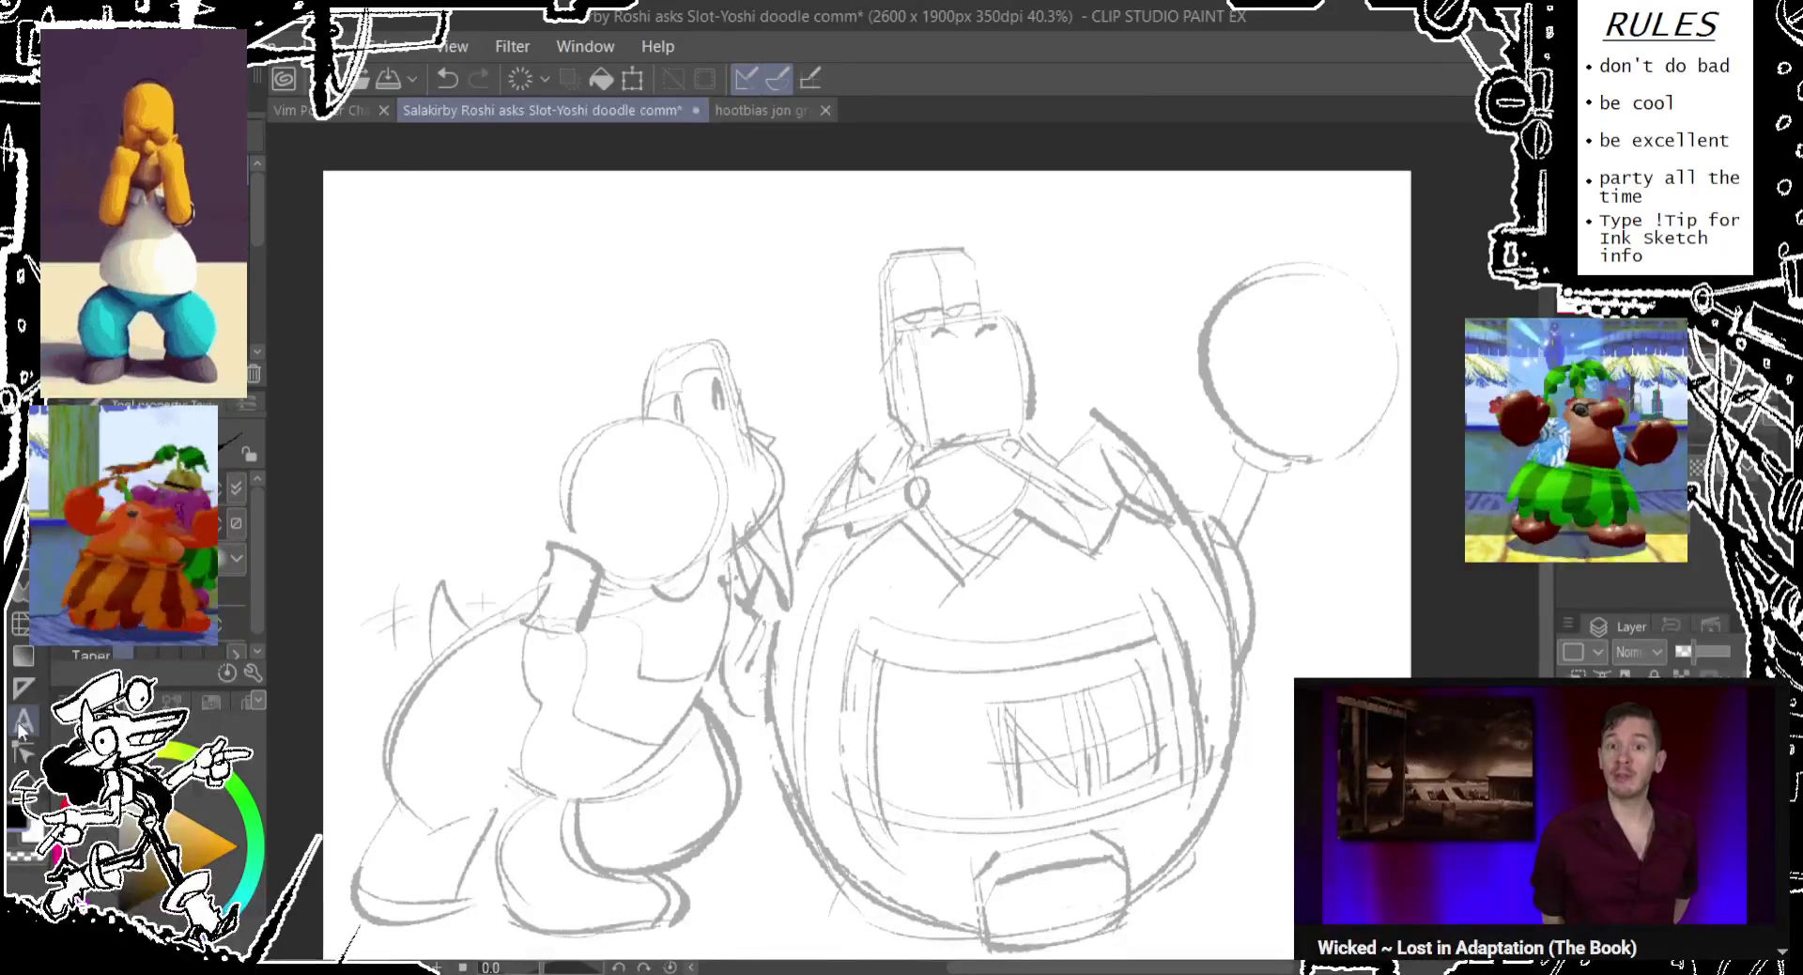
Add a top-left text box reading 'One unit to another.'.
key("t")
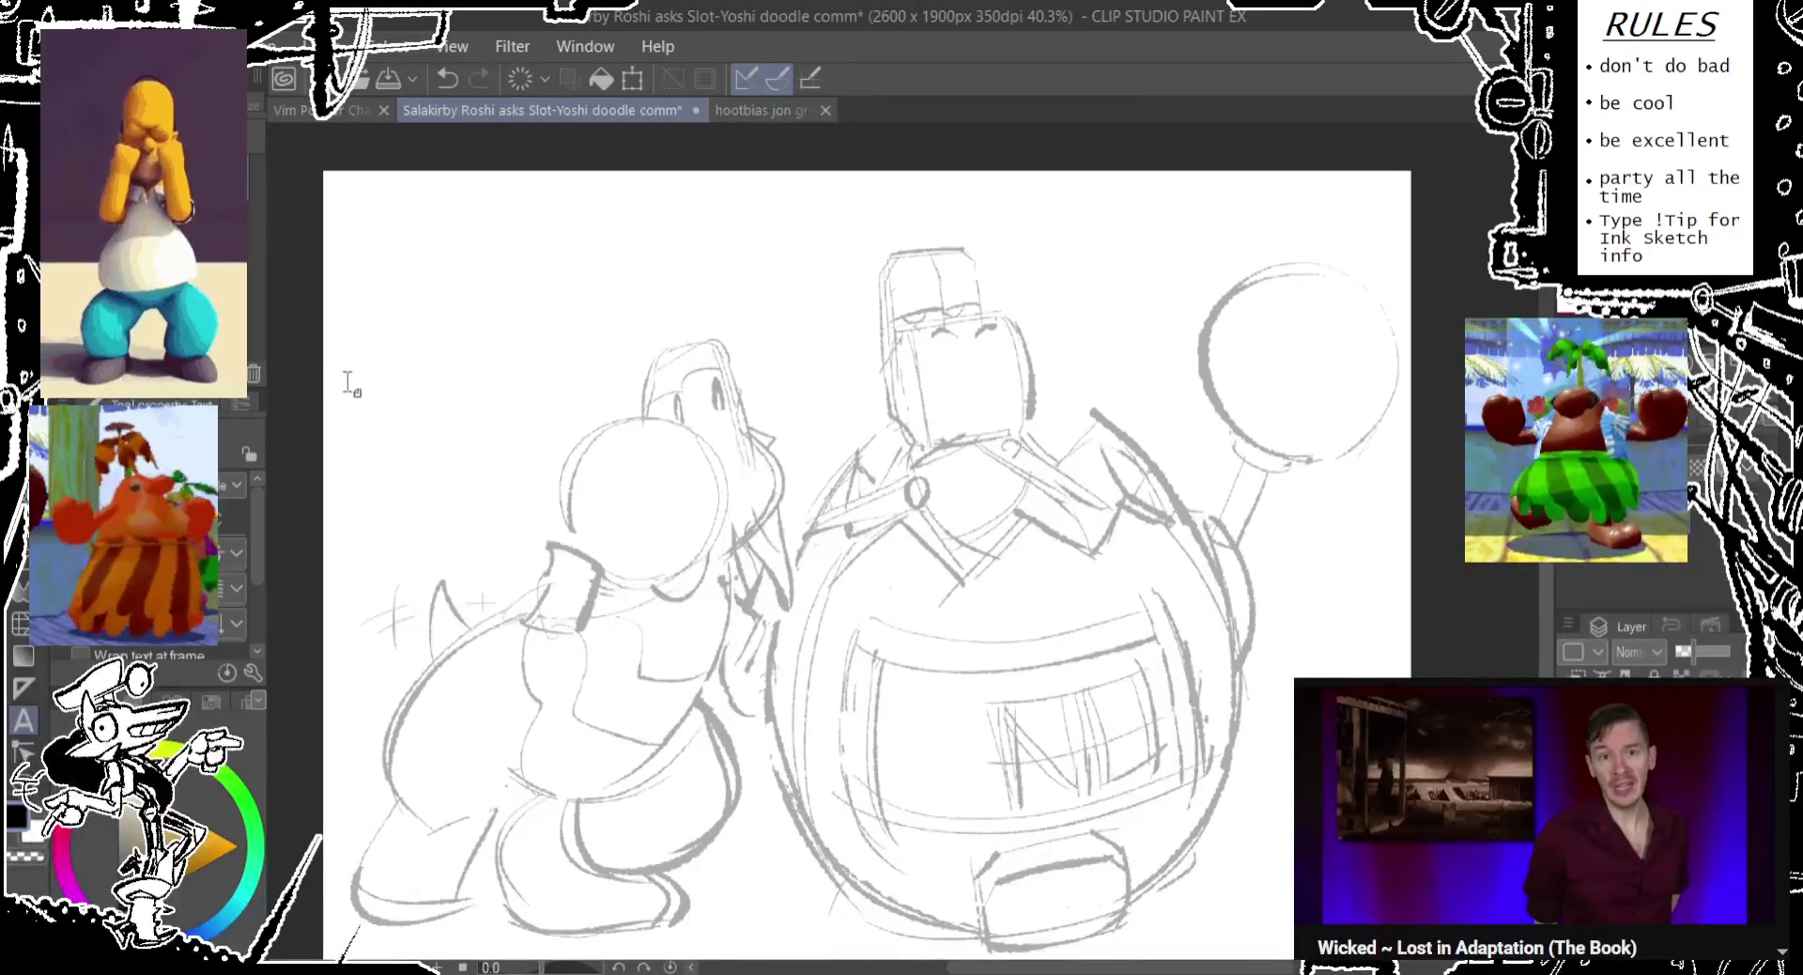
left_click(426, 230)
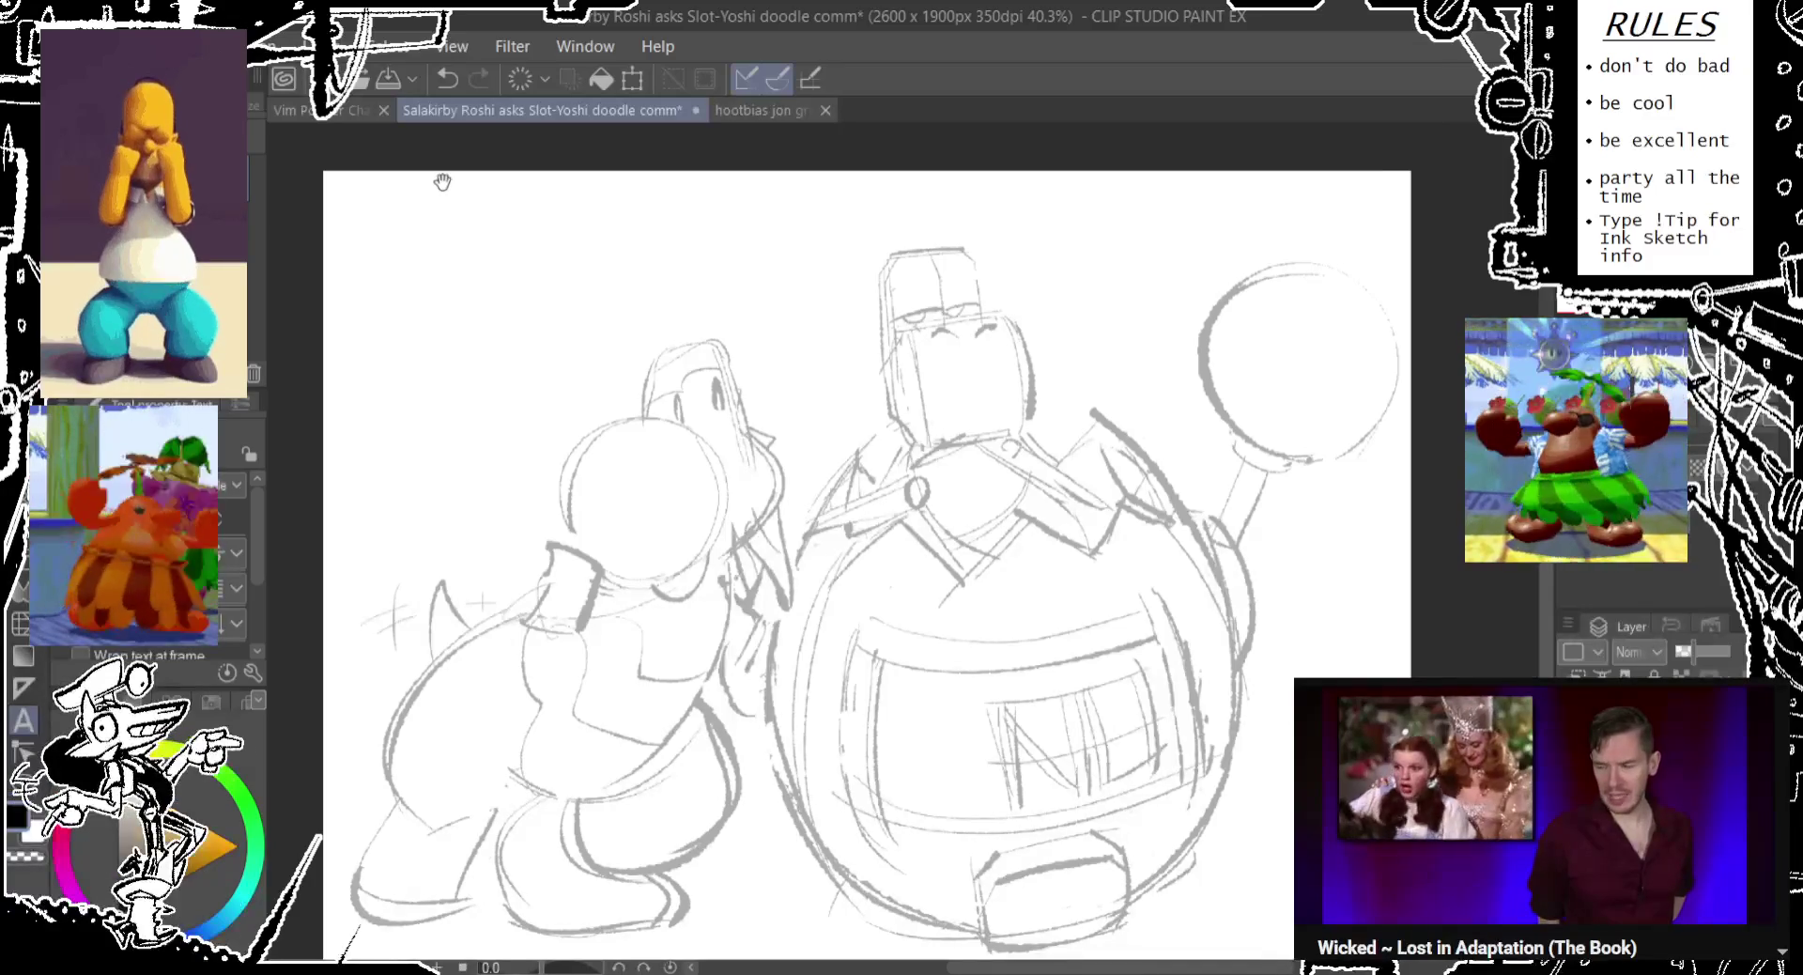
type("One un")
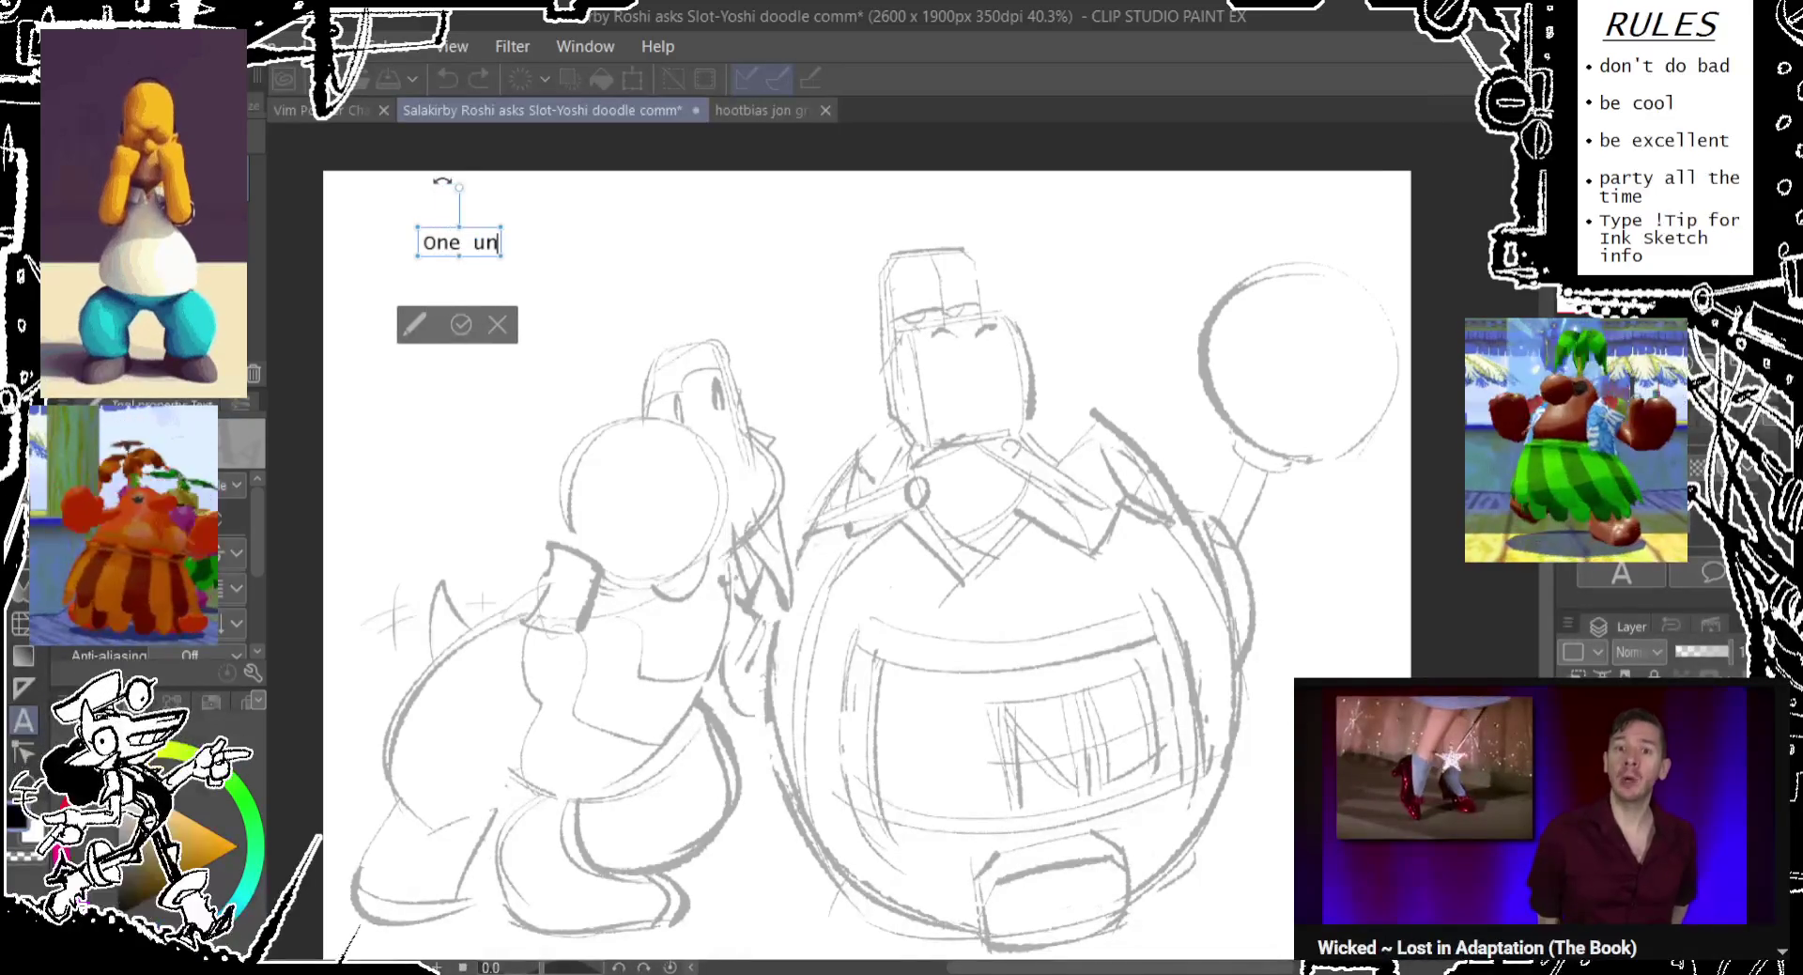
type("it to another")
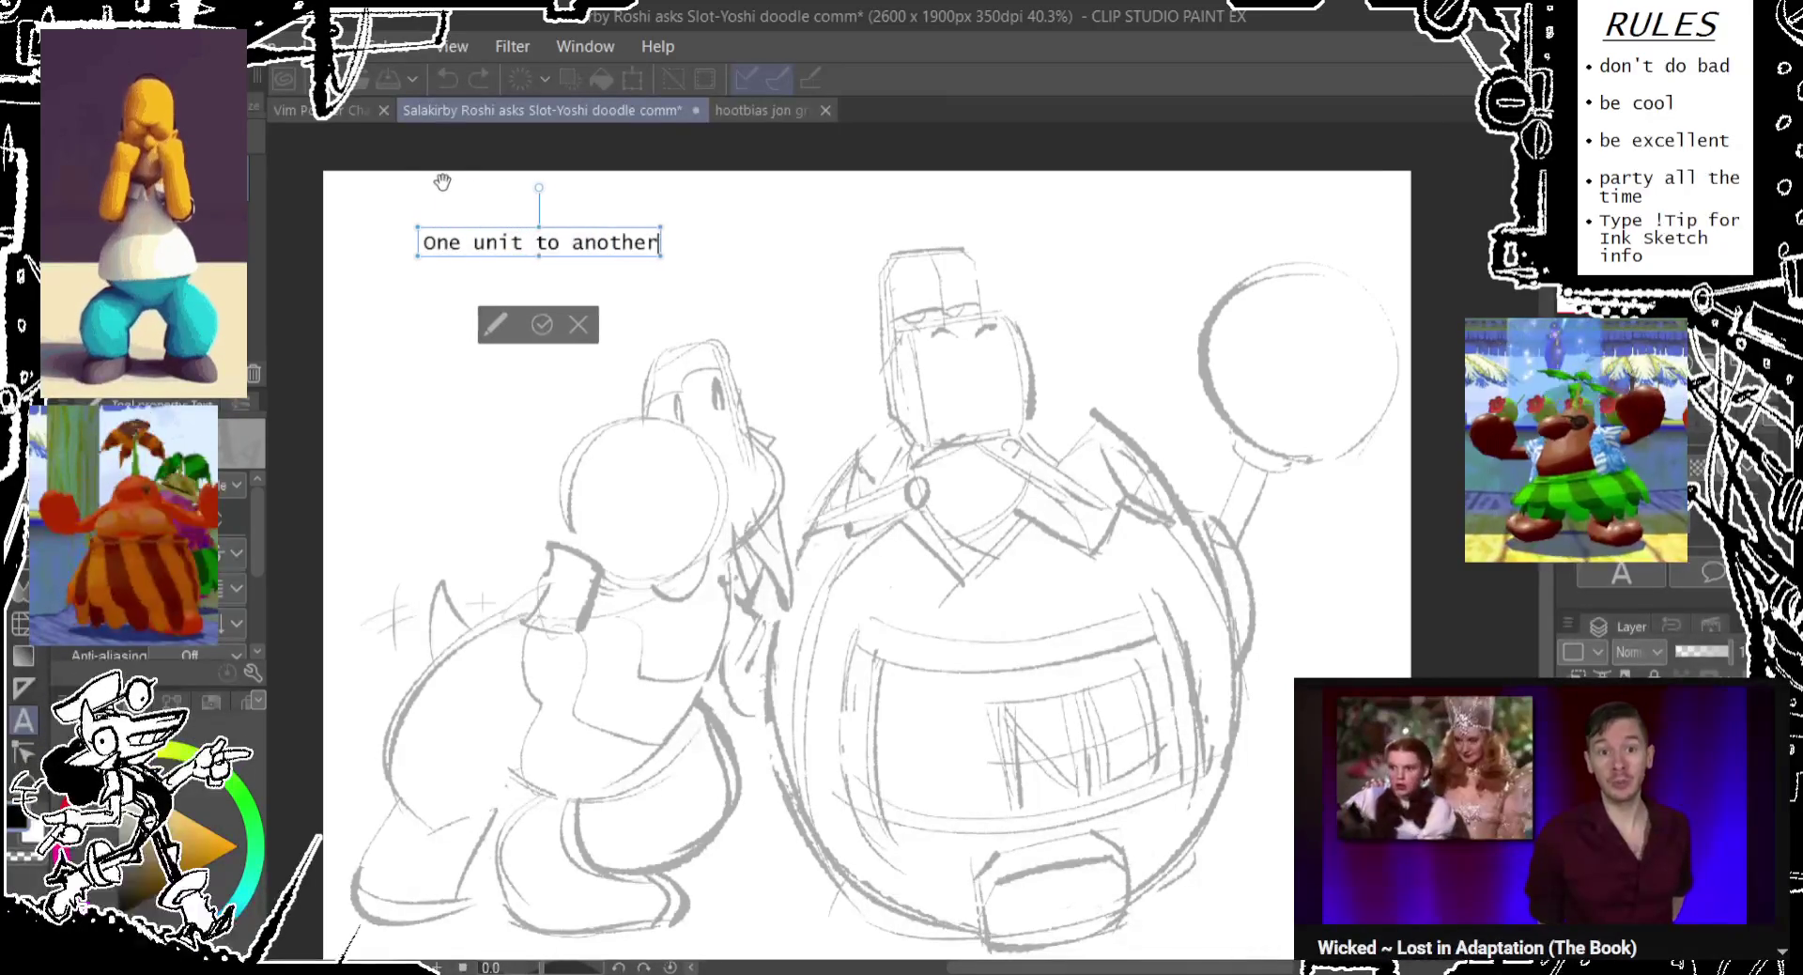
type(".")
key("Return")
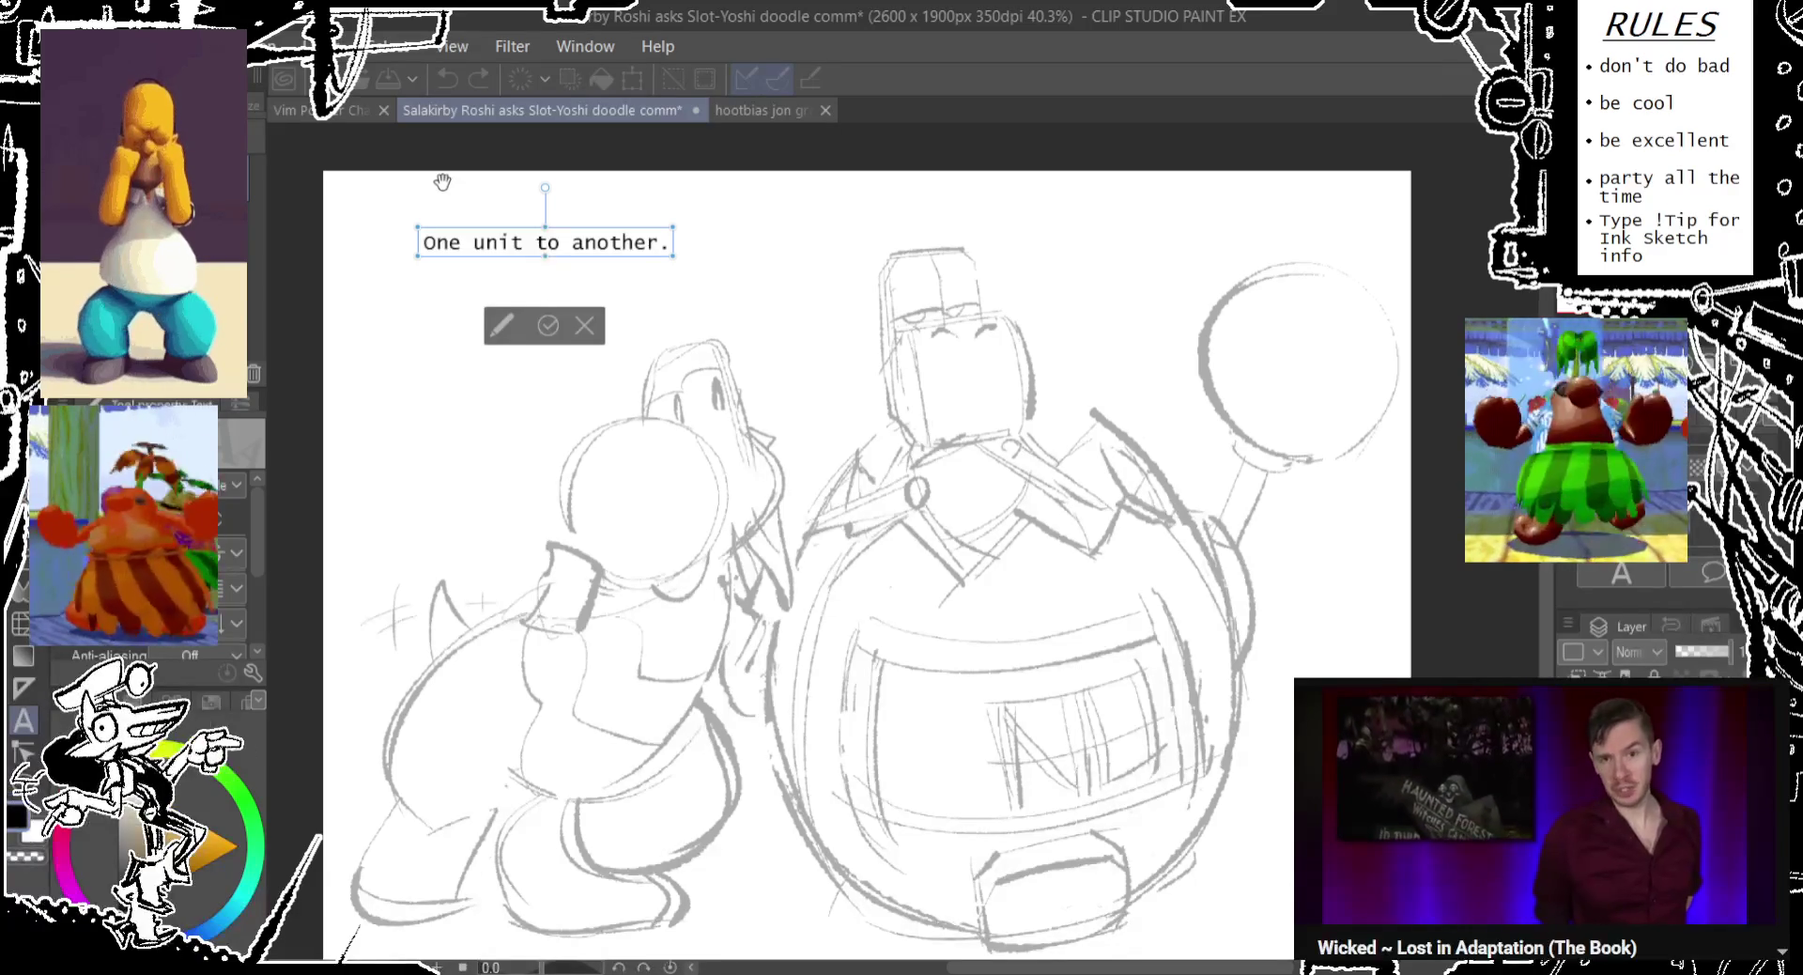
Add a second line reading 'If you could recalculate this unit's odds,'.
key("Return")
type("If y")
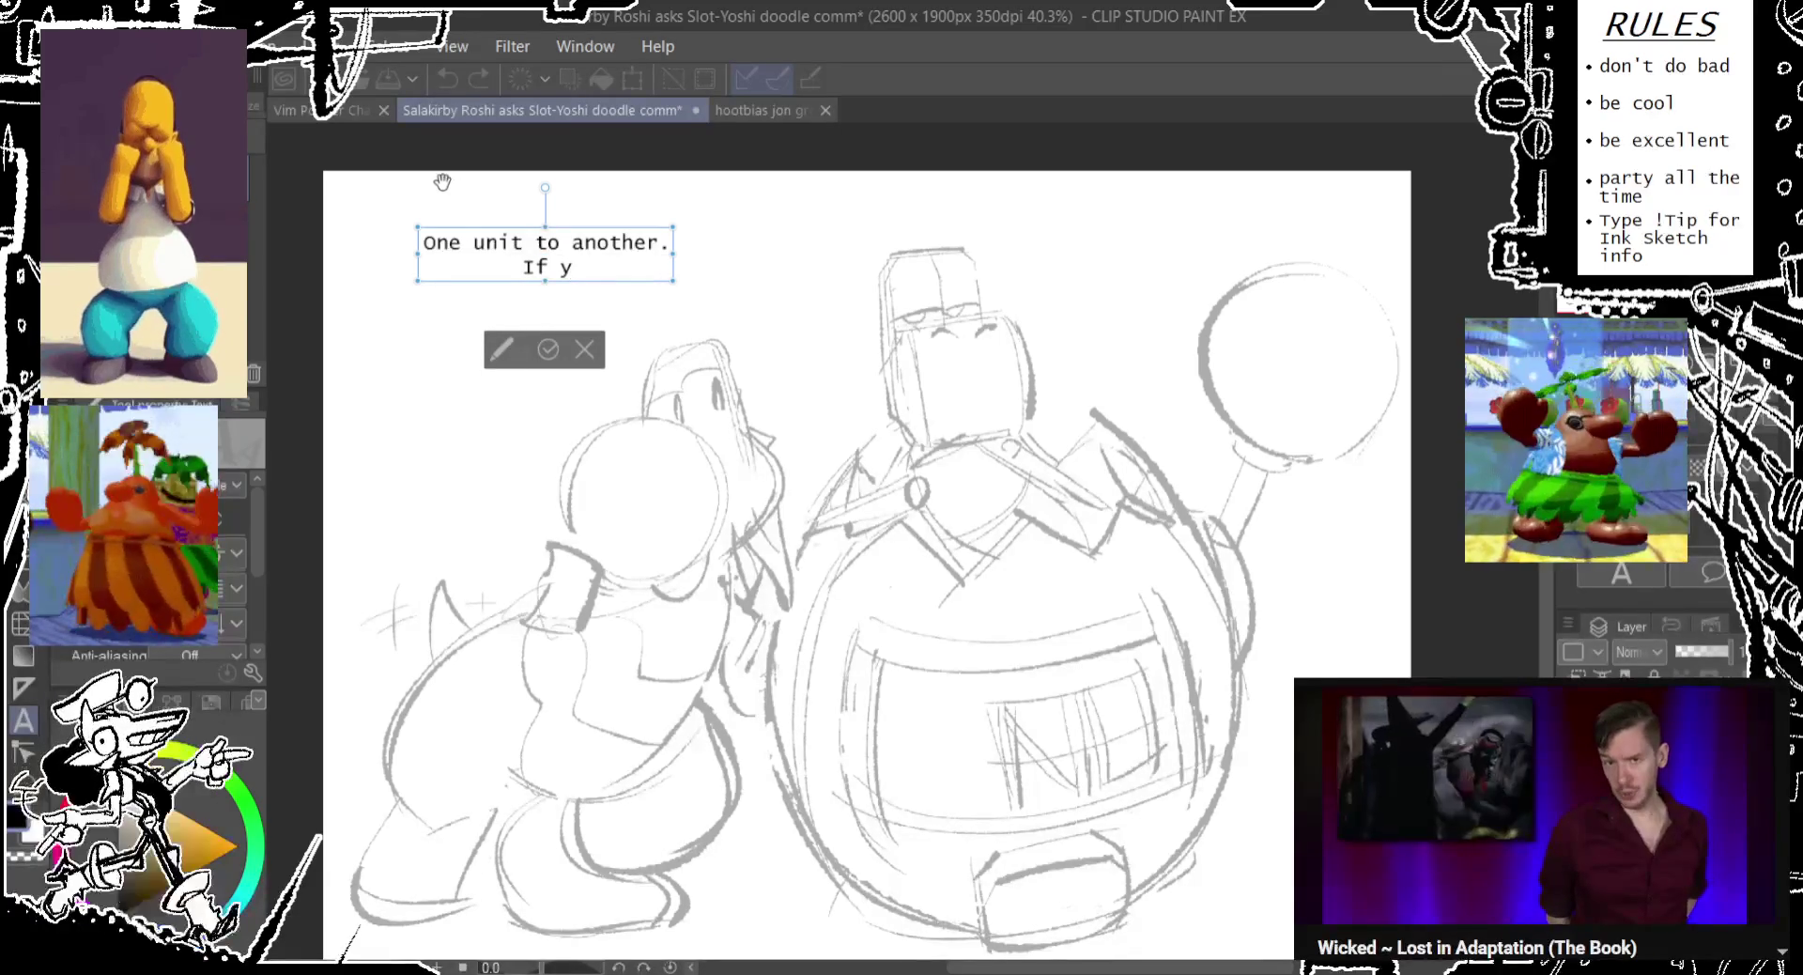
type("ou coul")
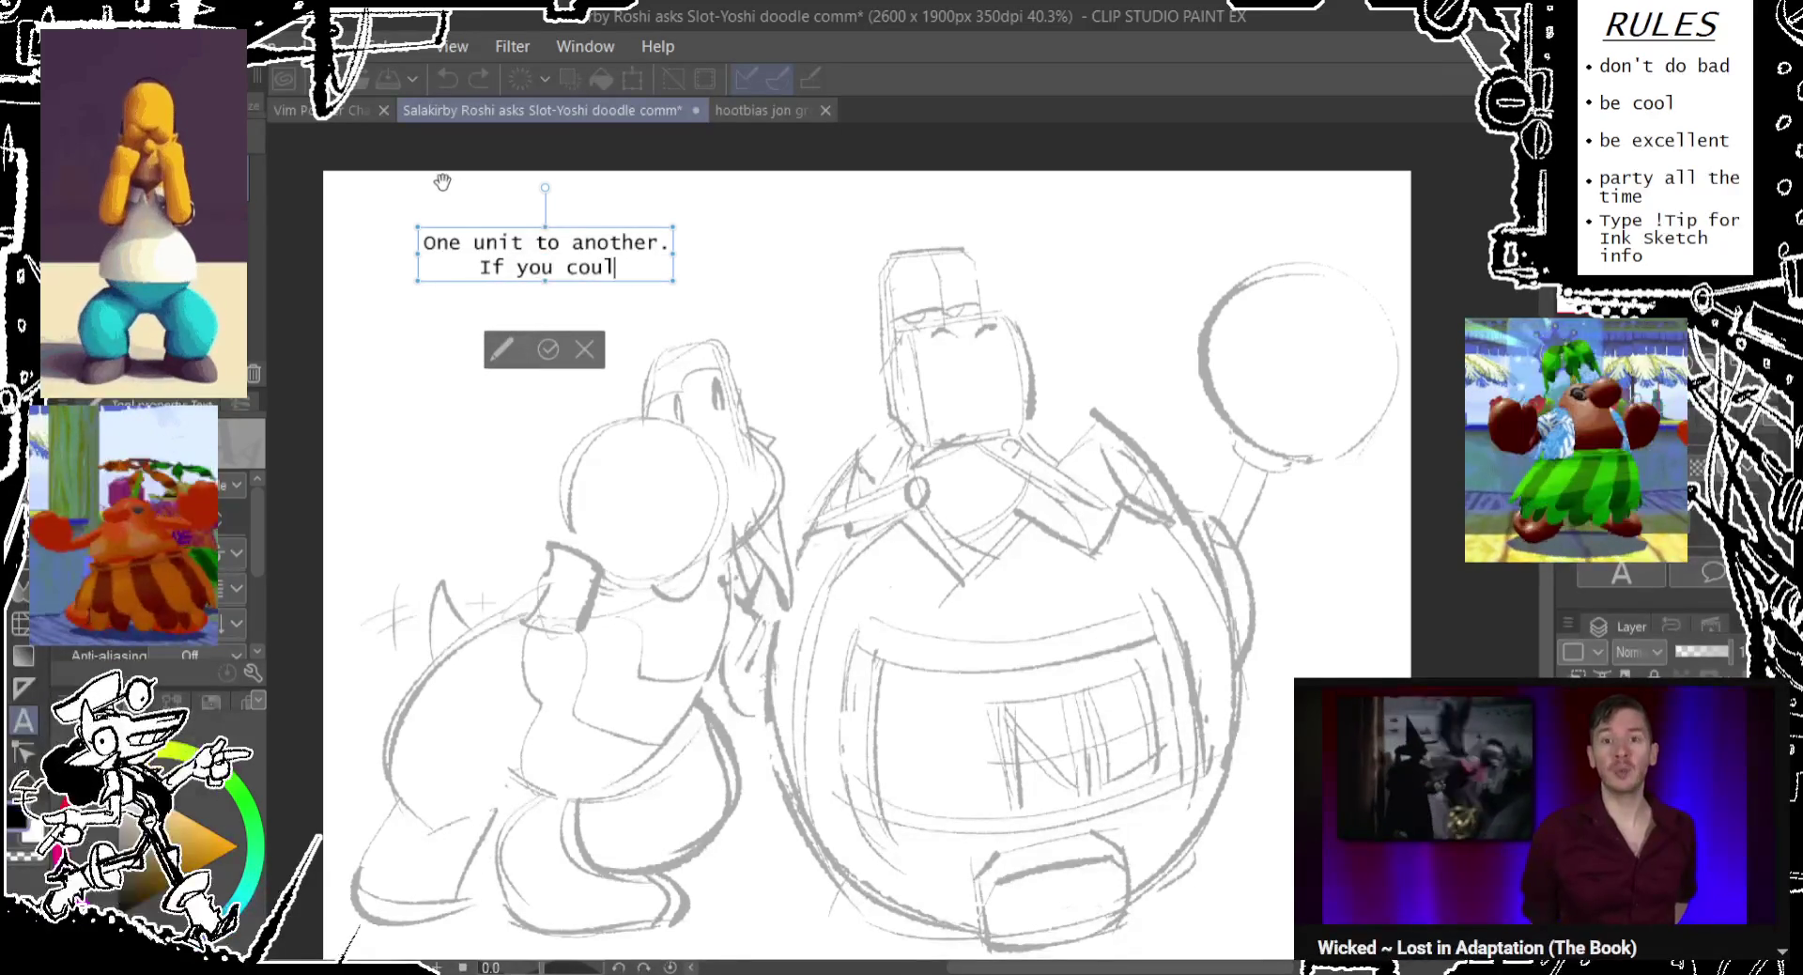
type("d recalculate the")
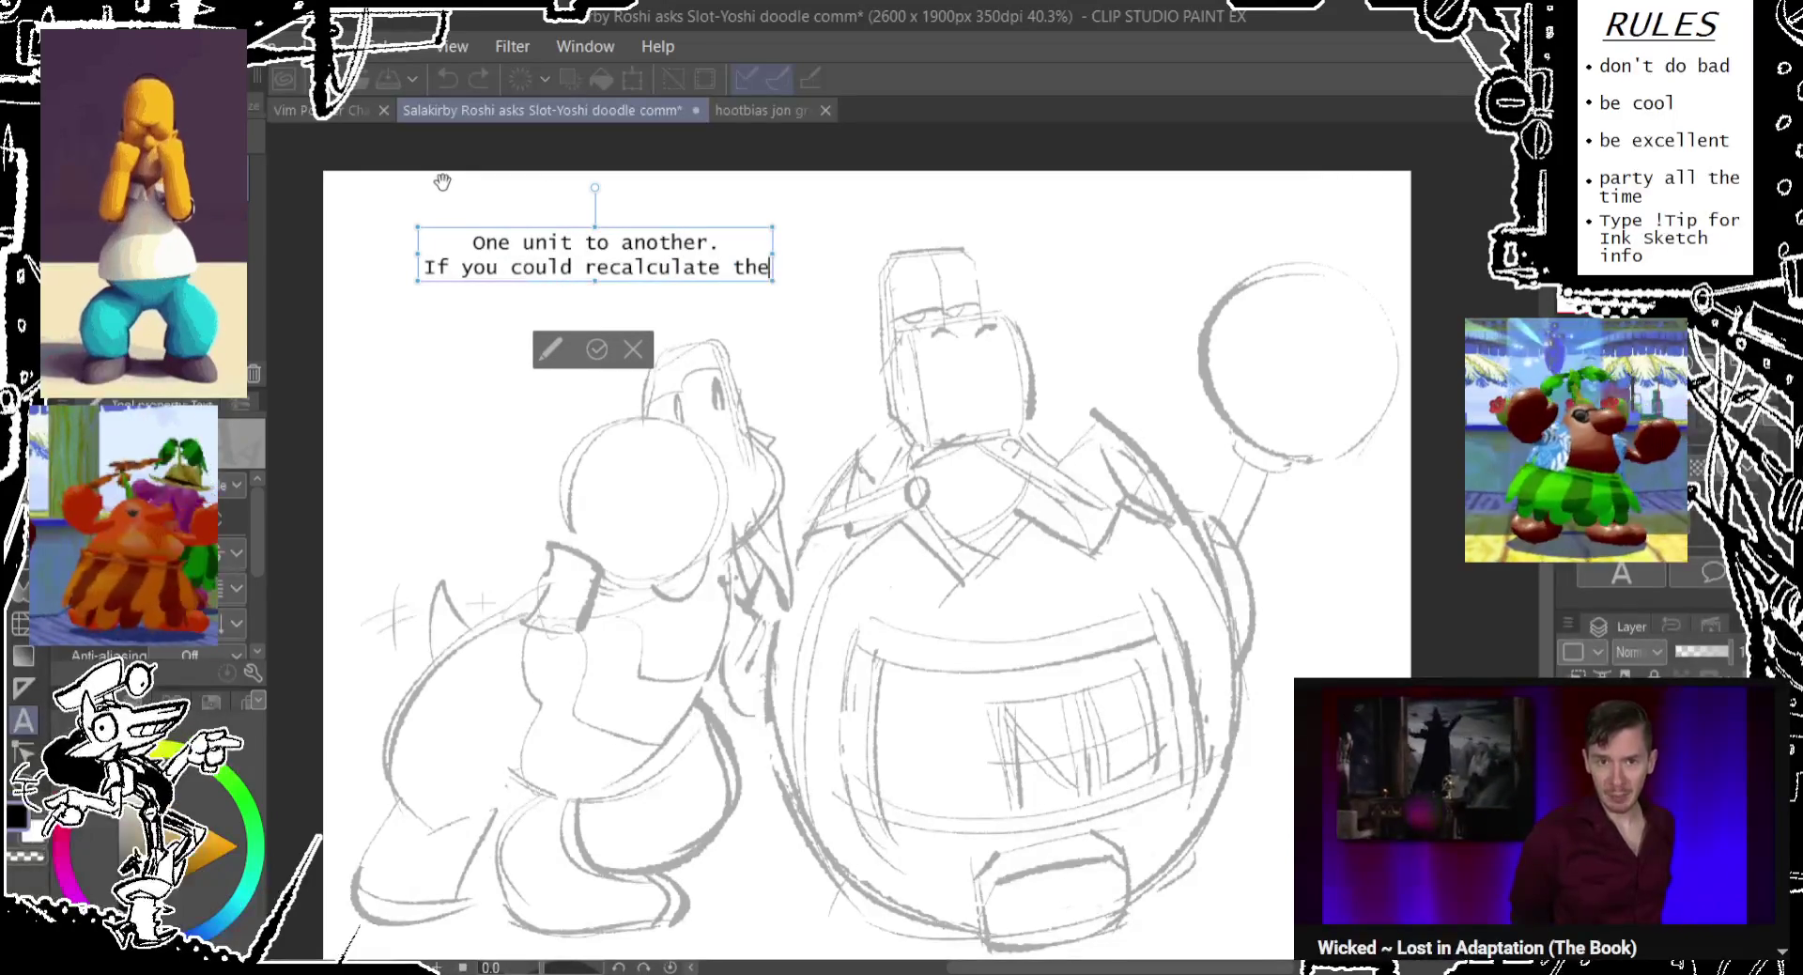
type(" odds")
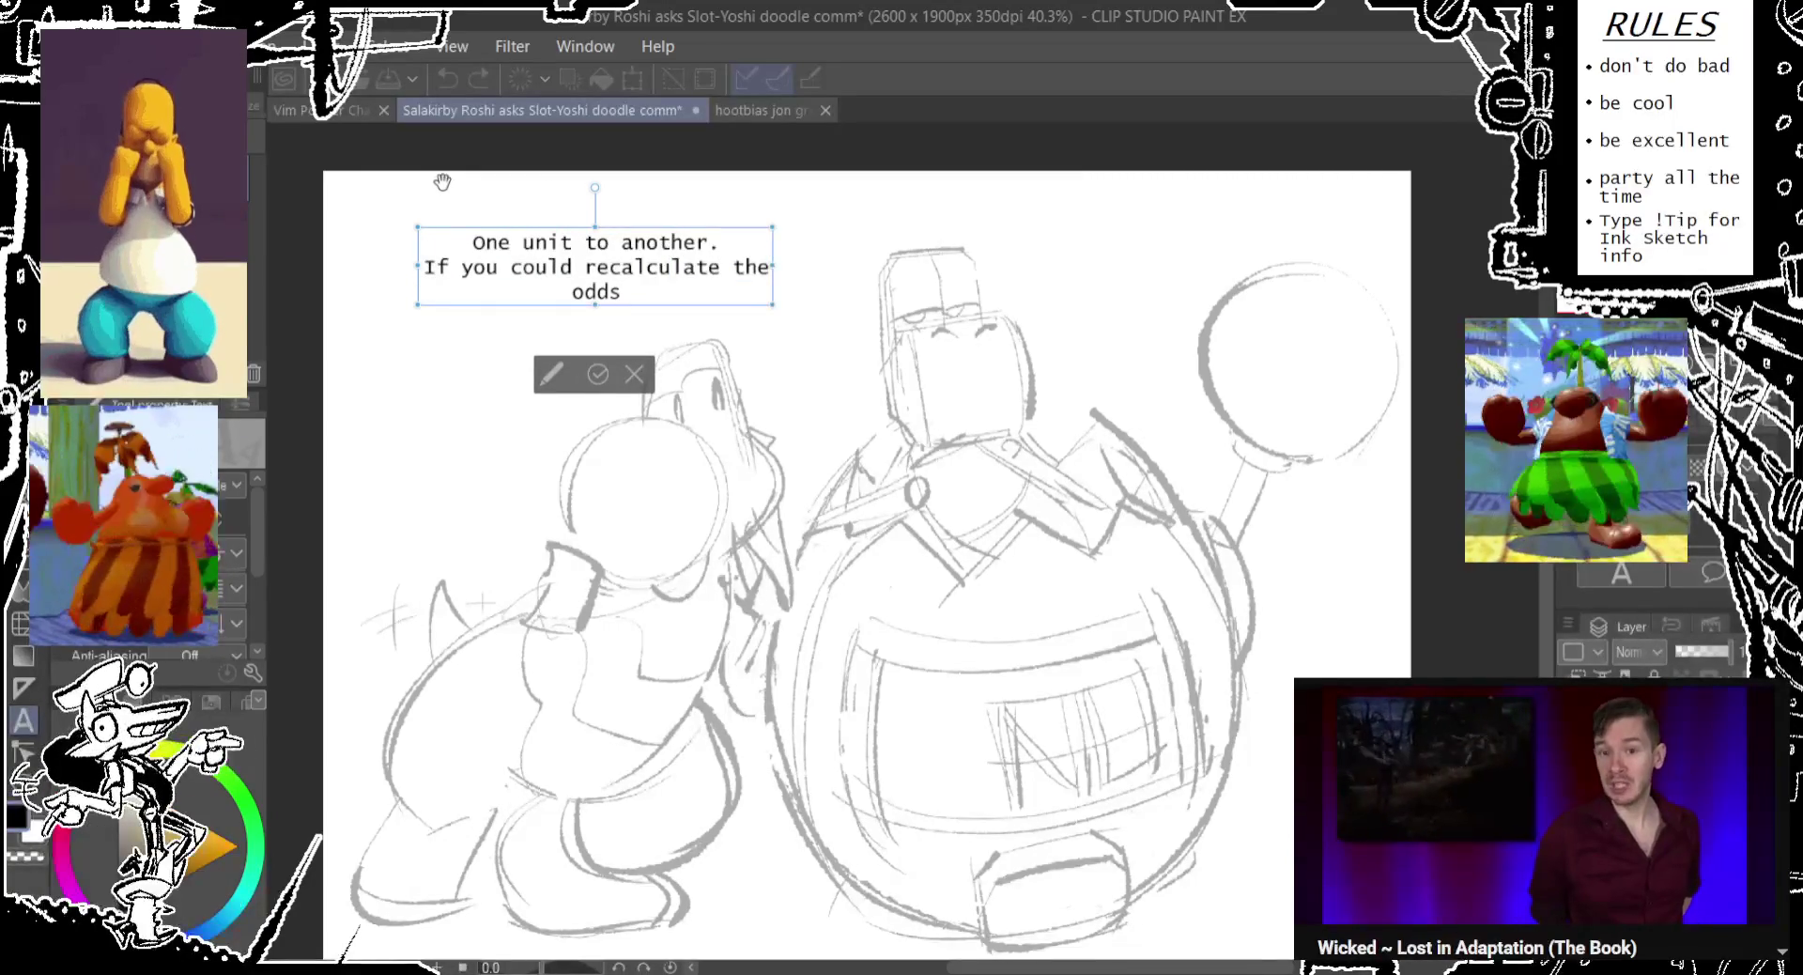
key("BackSpace")
key("BackSpace")
key("BackSpace")
key("BackSpace")
key("BackSpace")
key("BackSpace")
key("BackSpace")
key("BackSpace")
type("my")
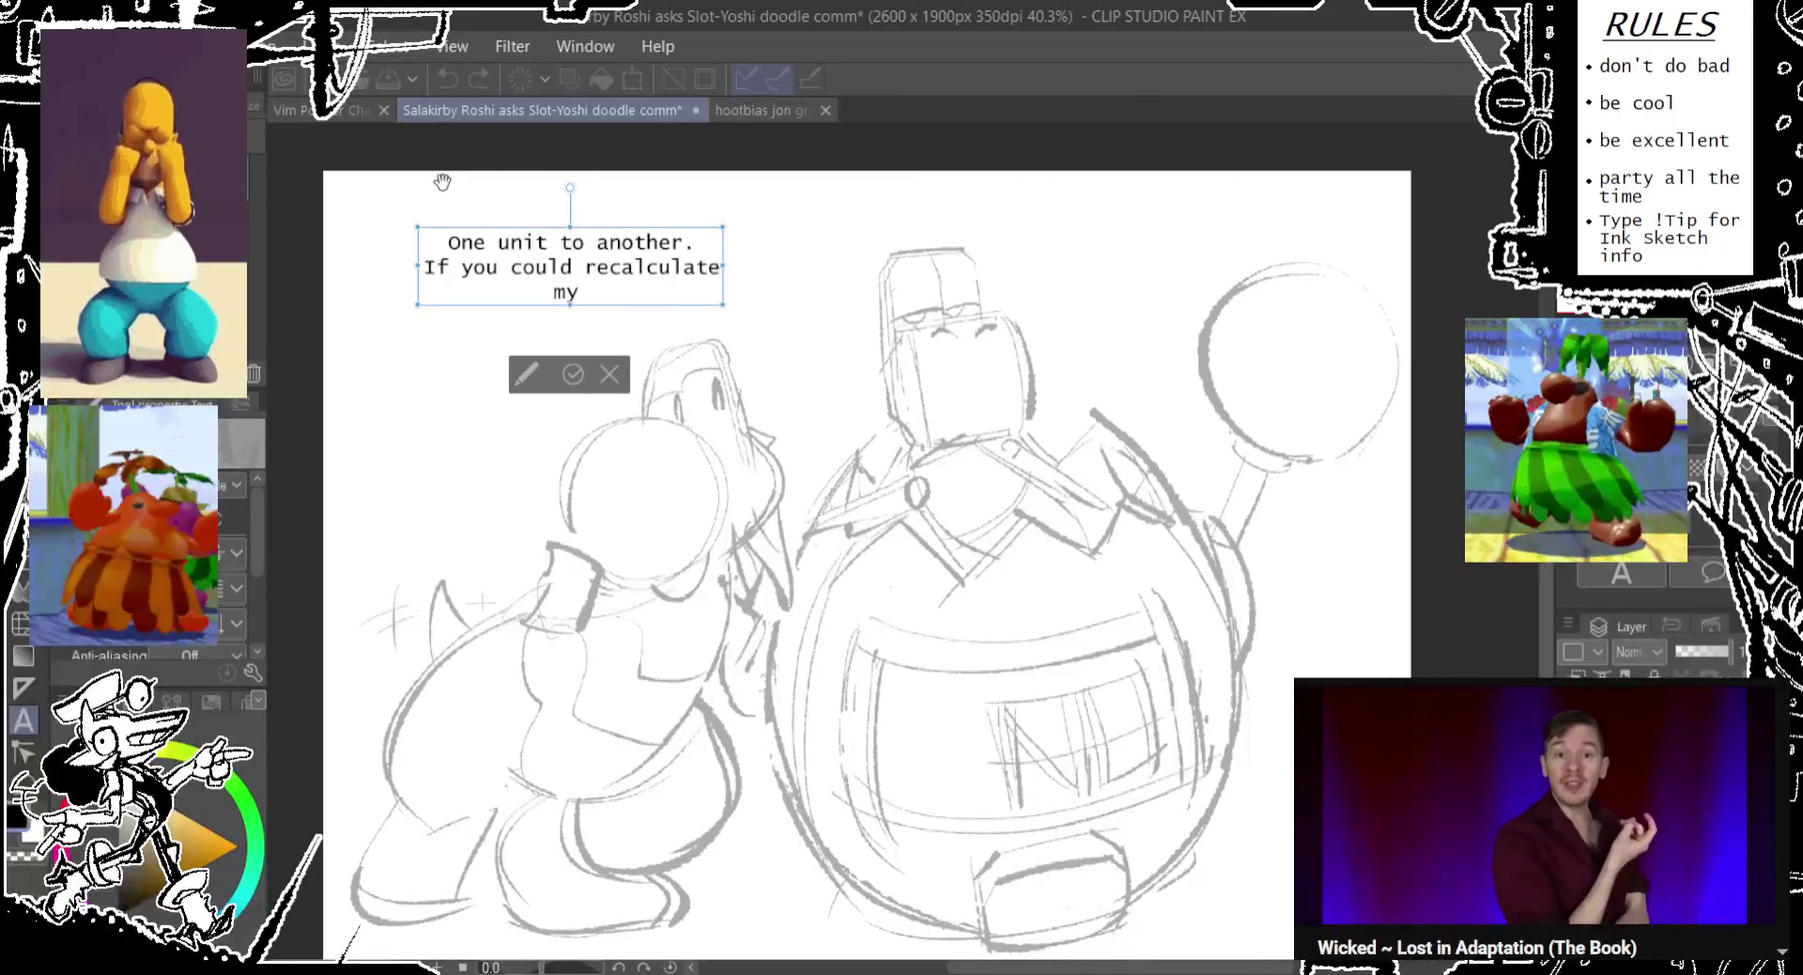
type(" odds,")
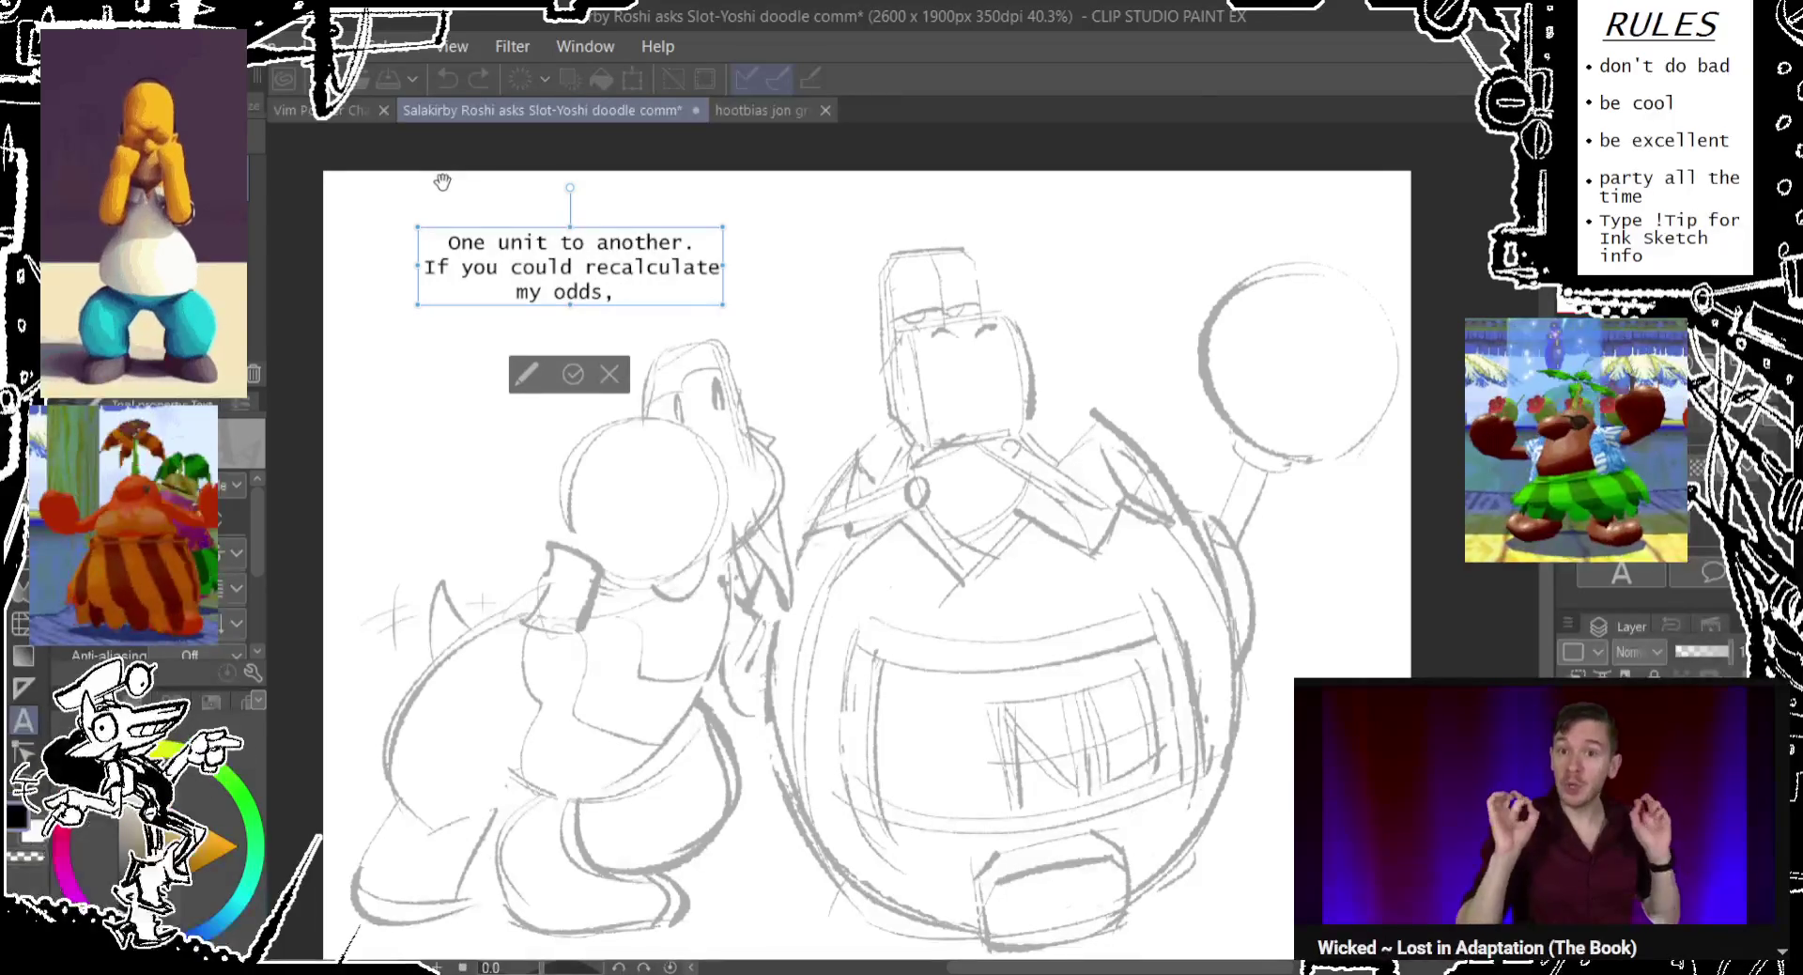
key("BackSpace")
key("BackSpace")
key("BackSpace")
key("BackSpace")
key("BackSpace")
key("BackSpace")
key("BackSpace")
key("BackSpace")
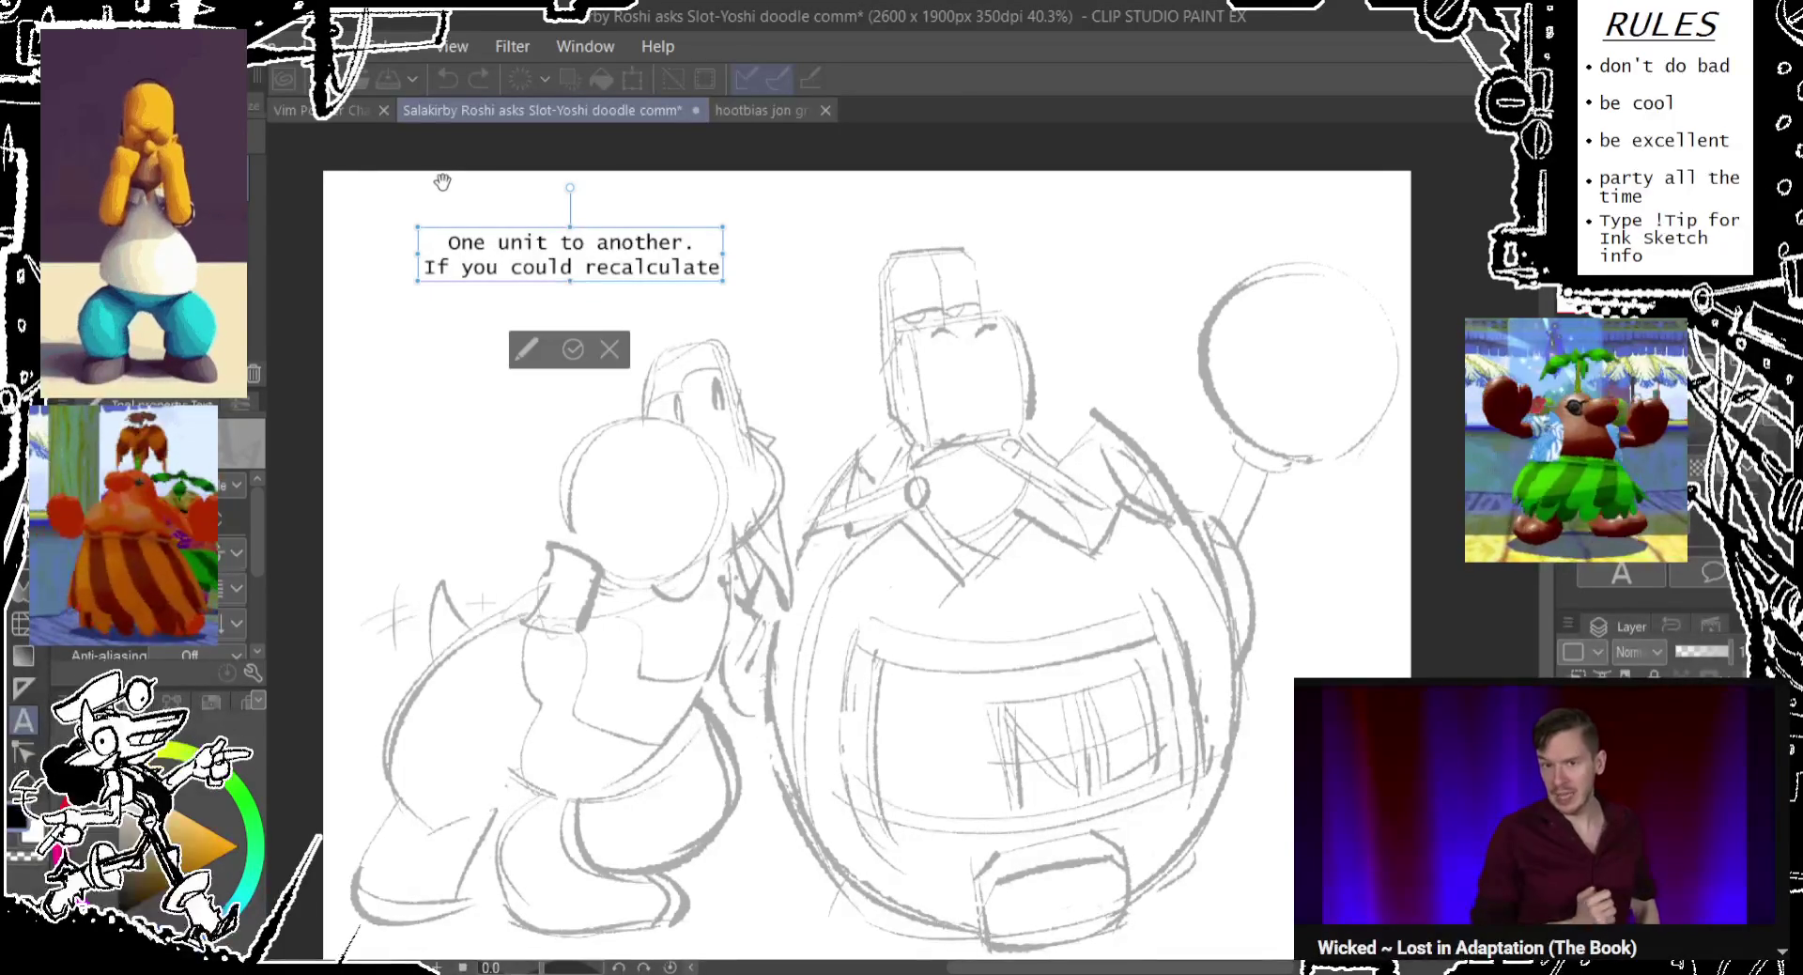
type("this unit's odd's")
key("BackSpace")
key("BackSpace")
type("s")
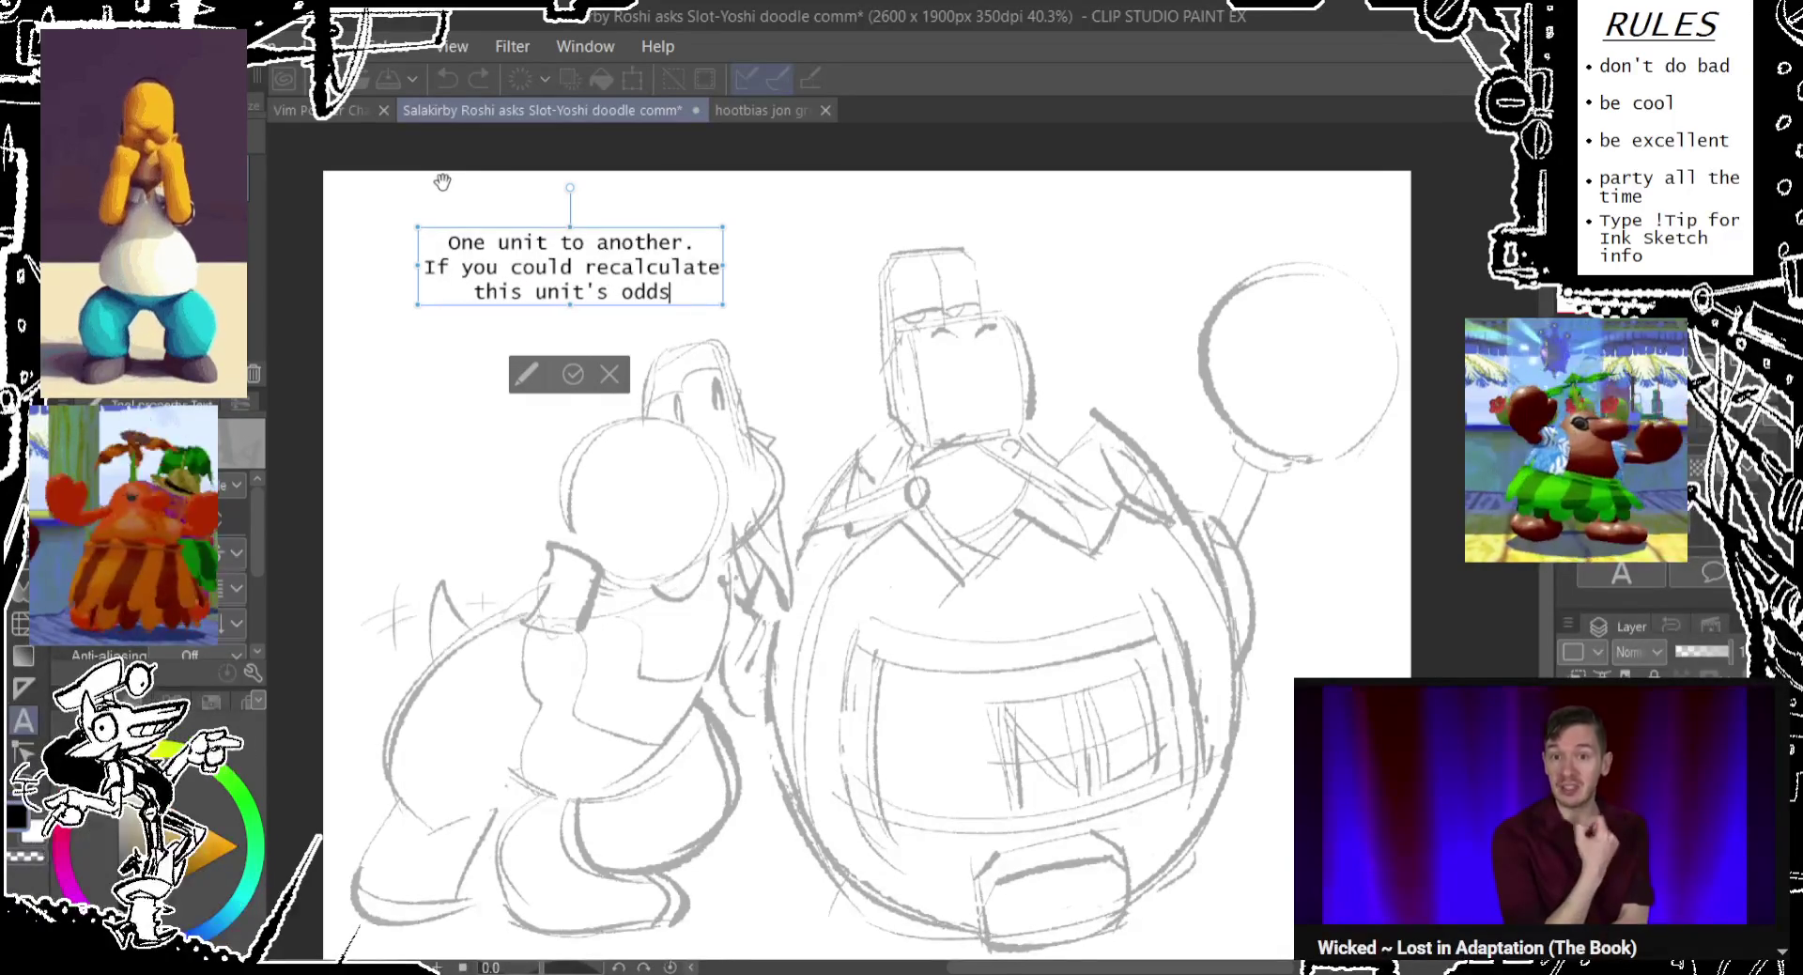
type(",")
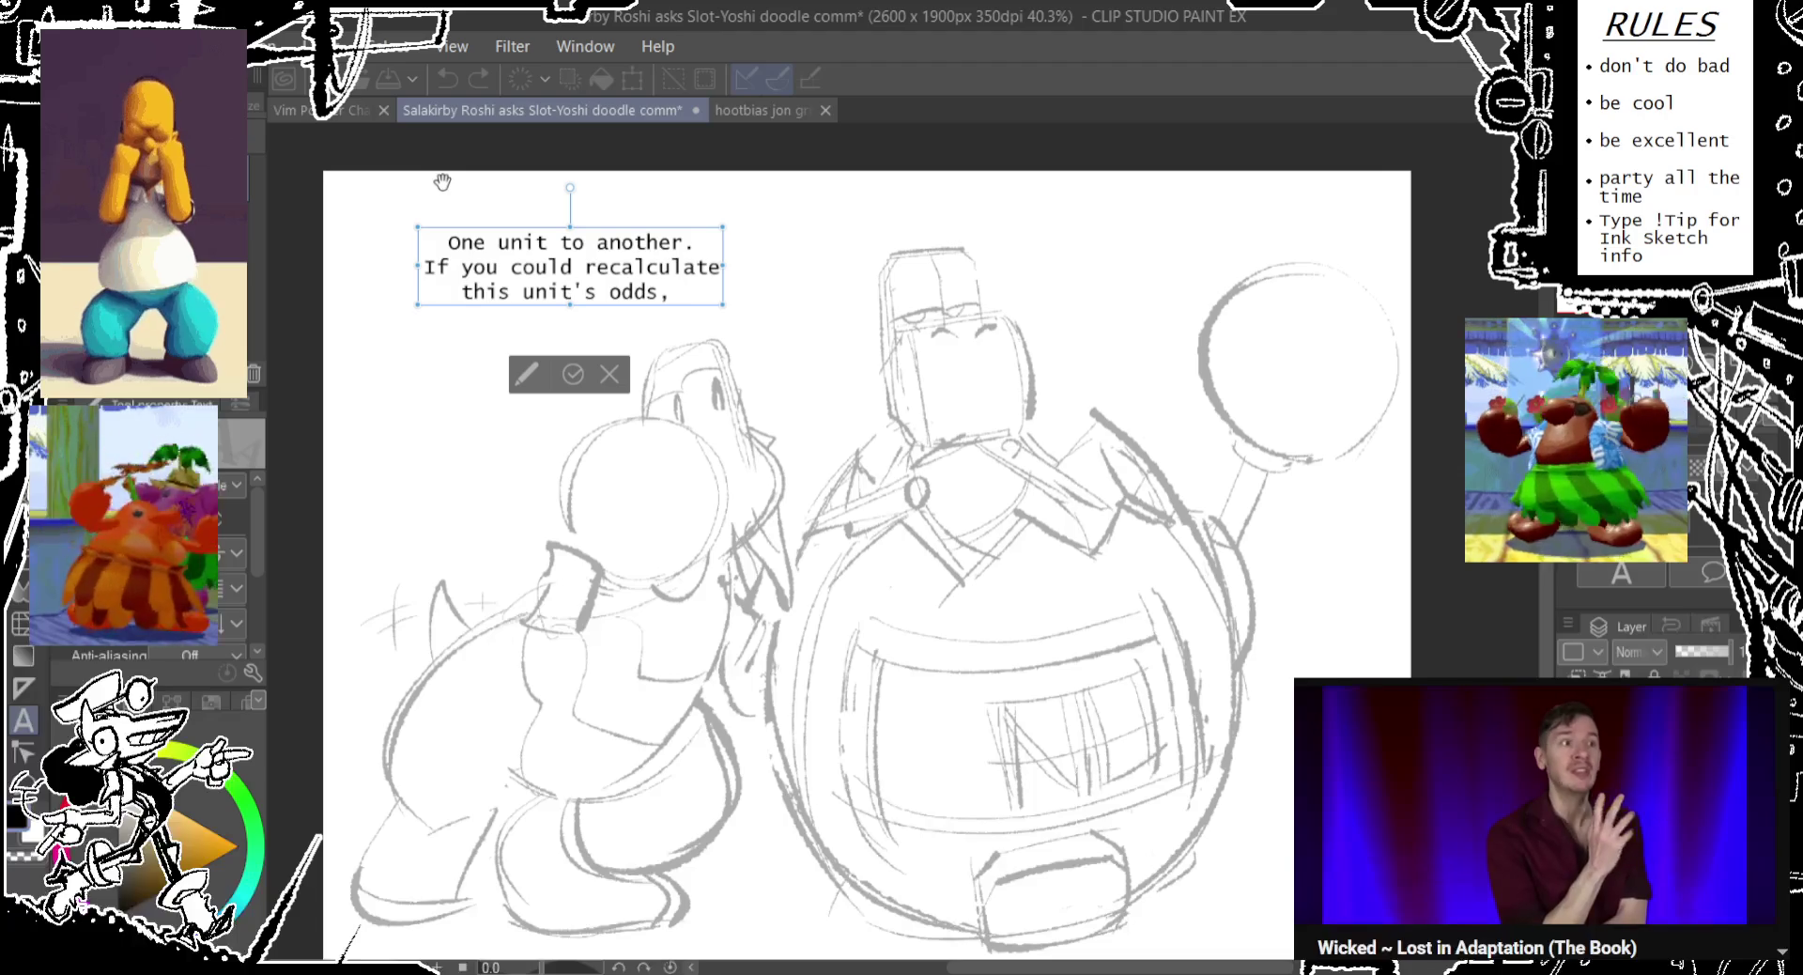
Swap the period for a colon and continue with 'would they be more favorable if you added in a'.
left_click(712, 244)
key("BackSpace")
type(":")
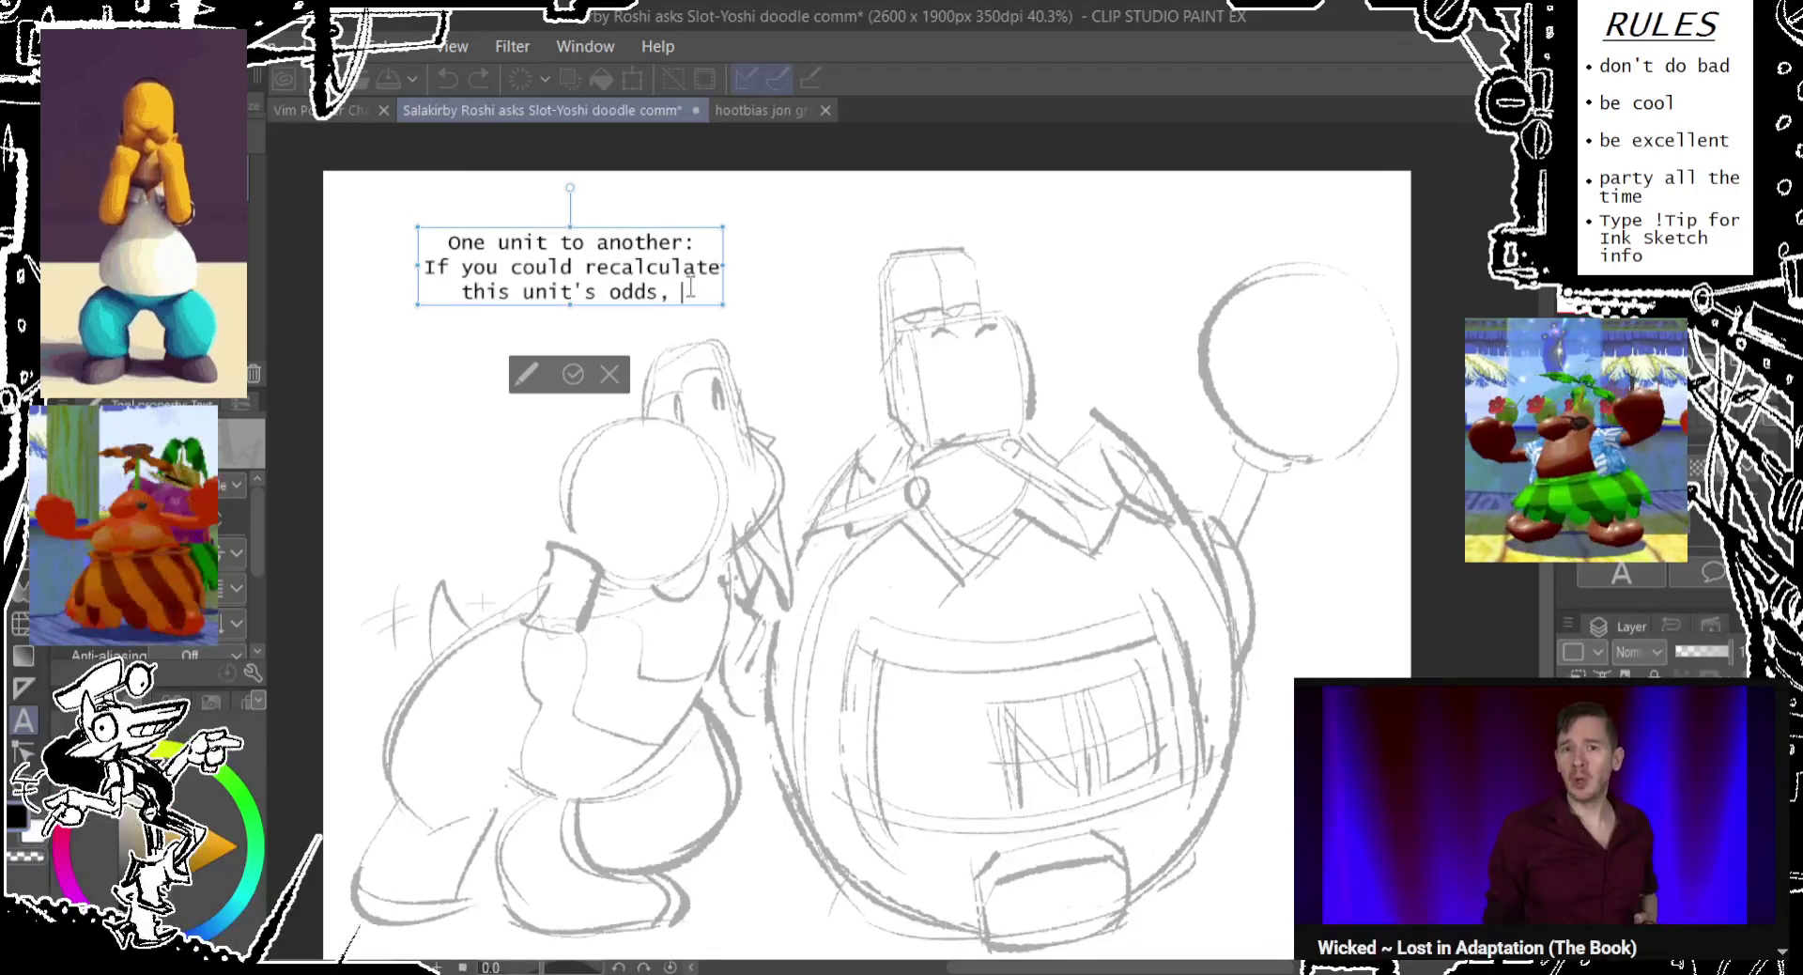
type("would")
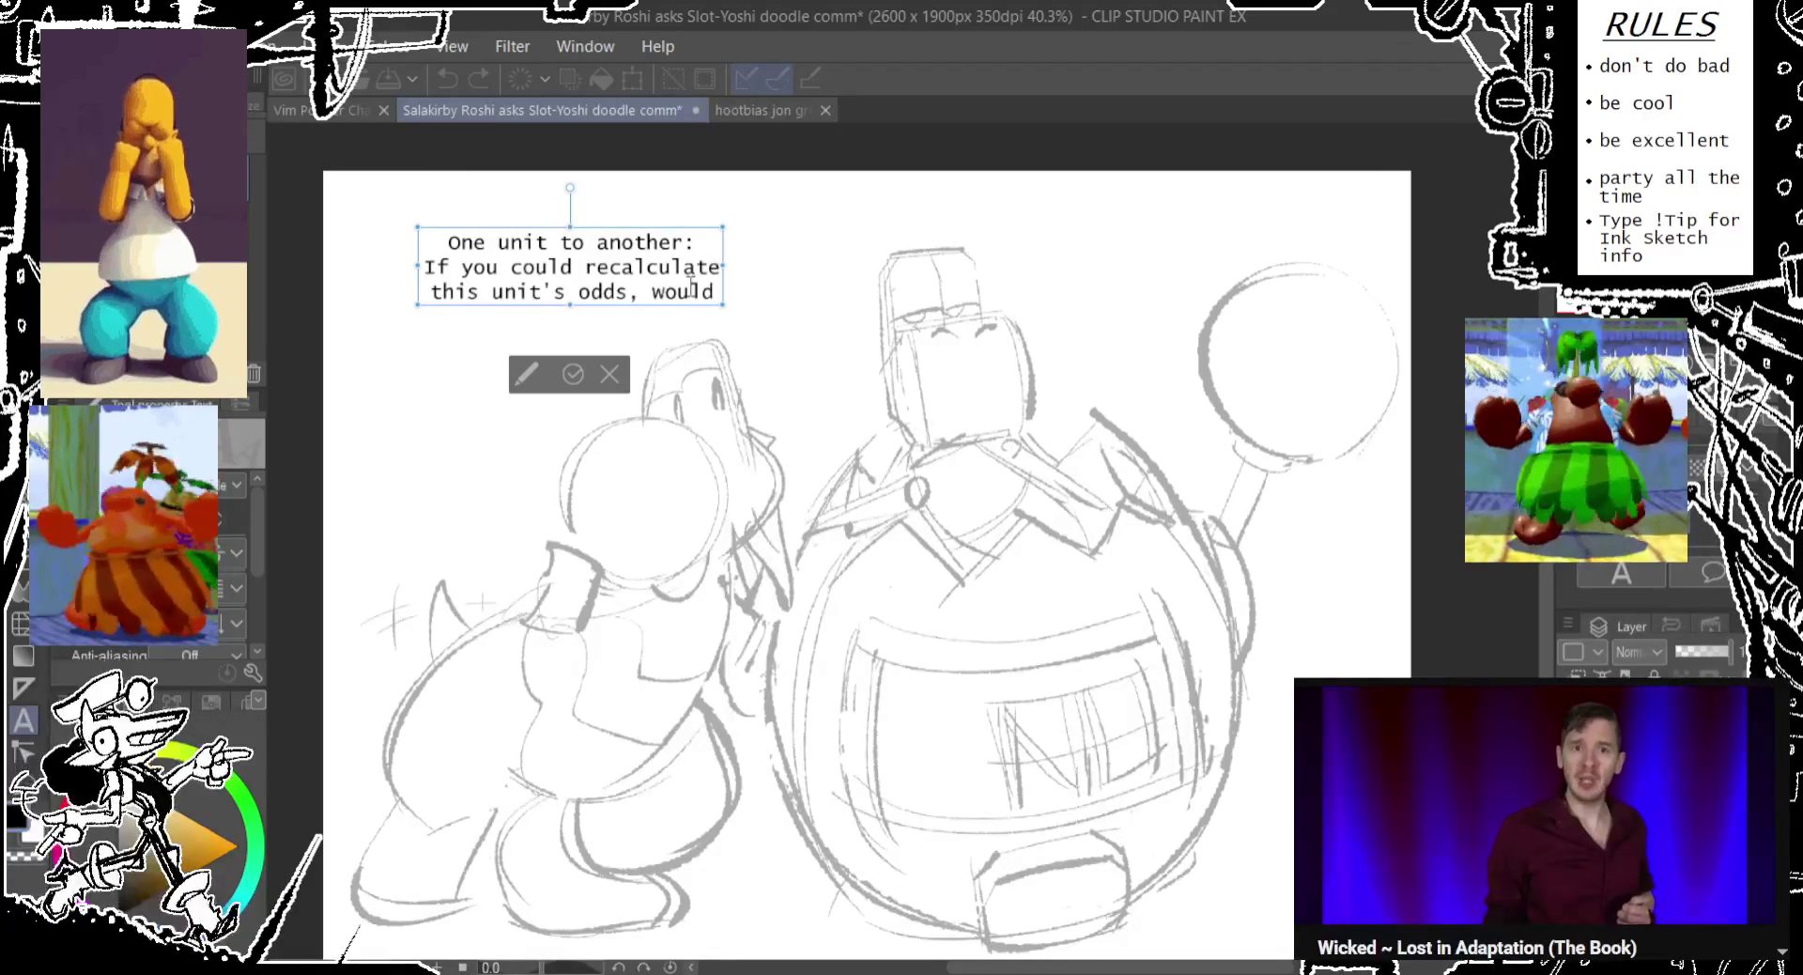
type("they be")
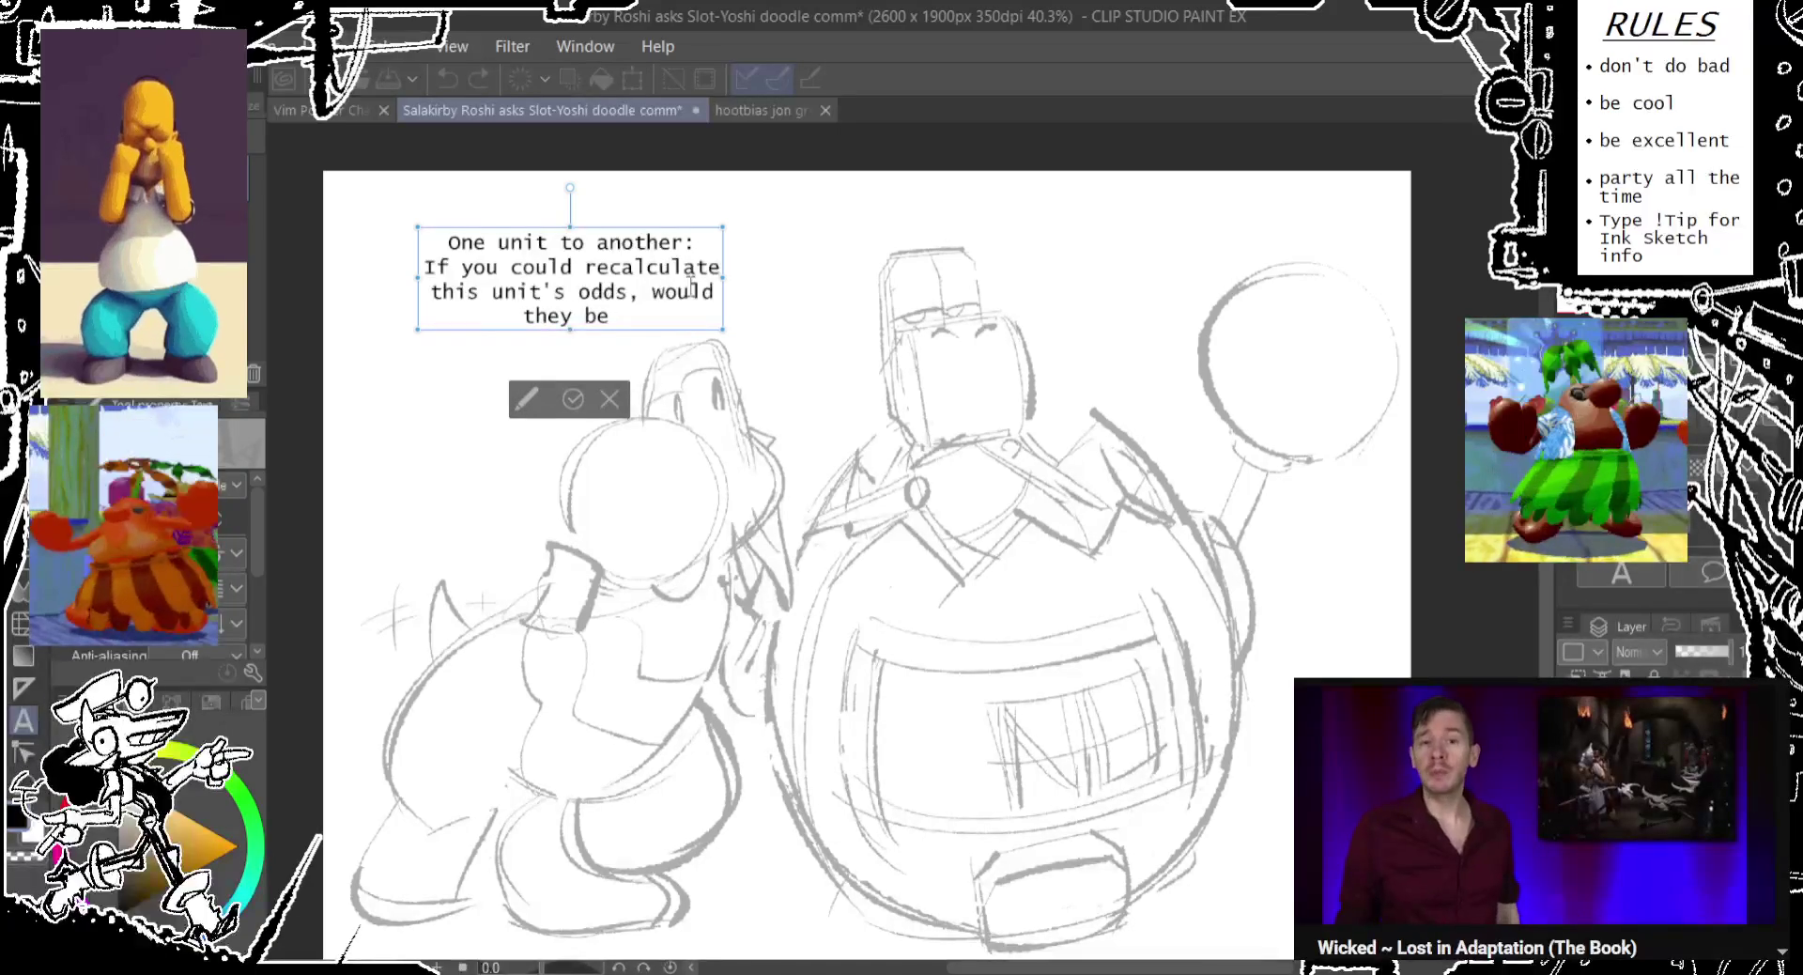
type(" more favorable")
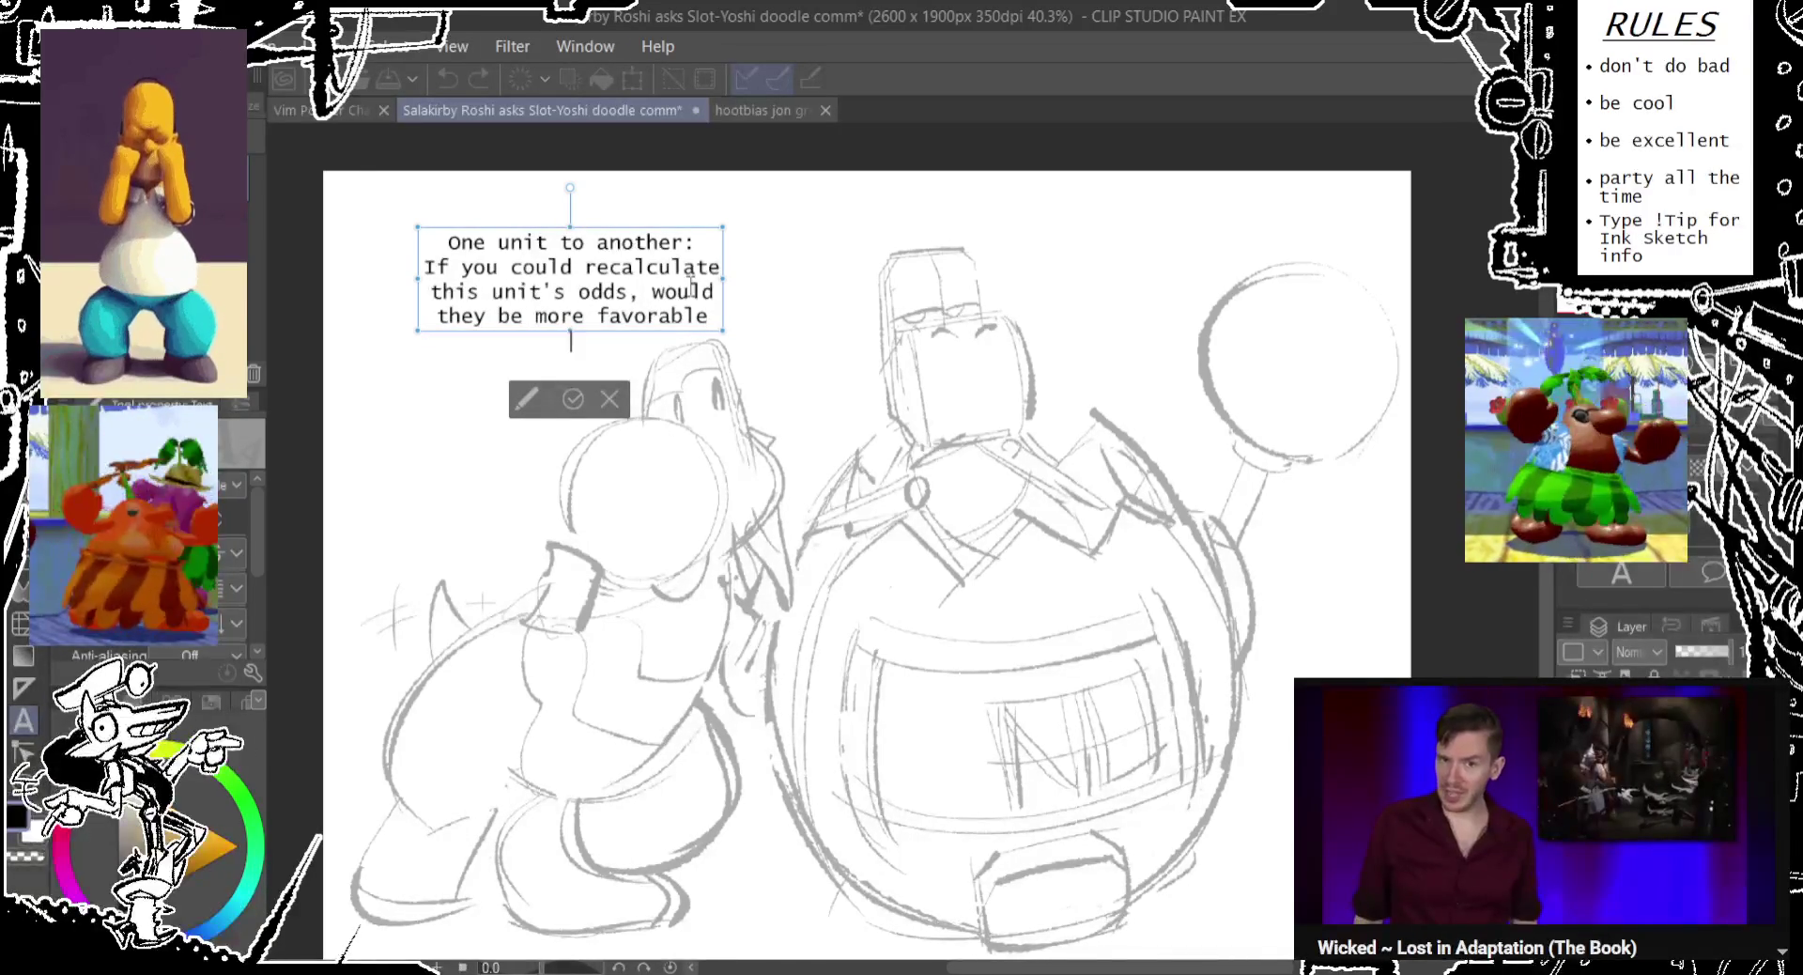
key("Return")
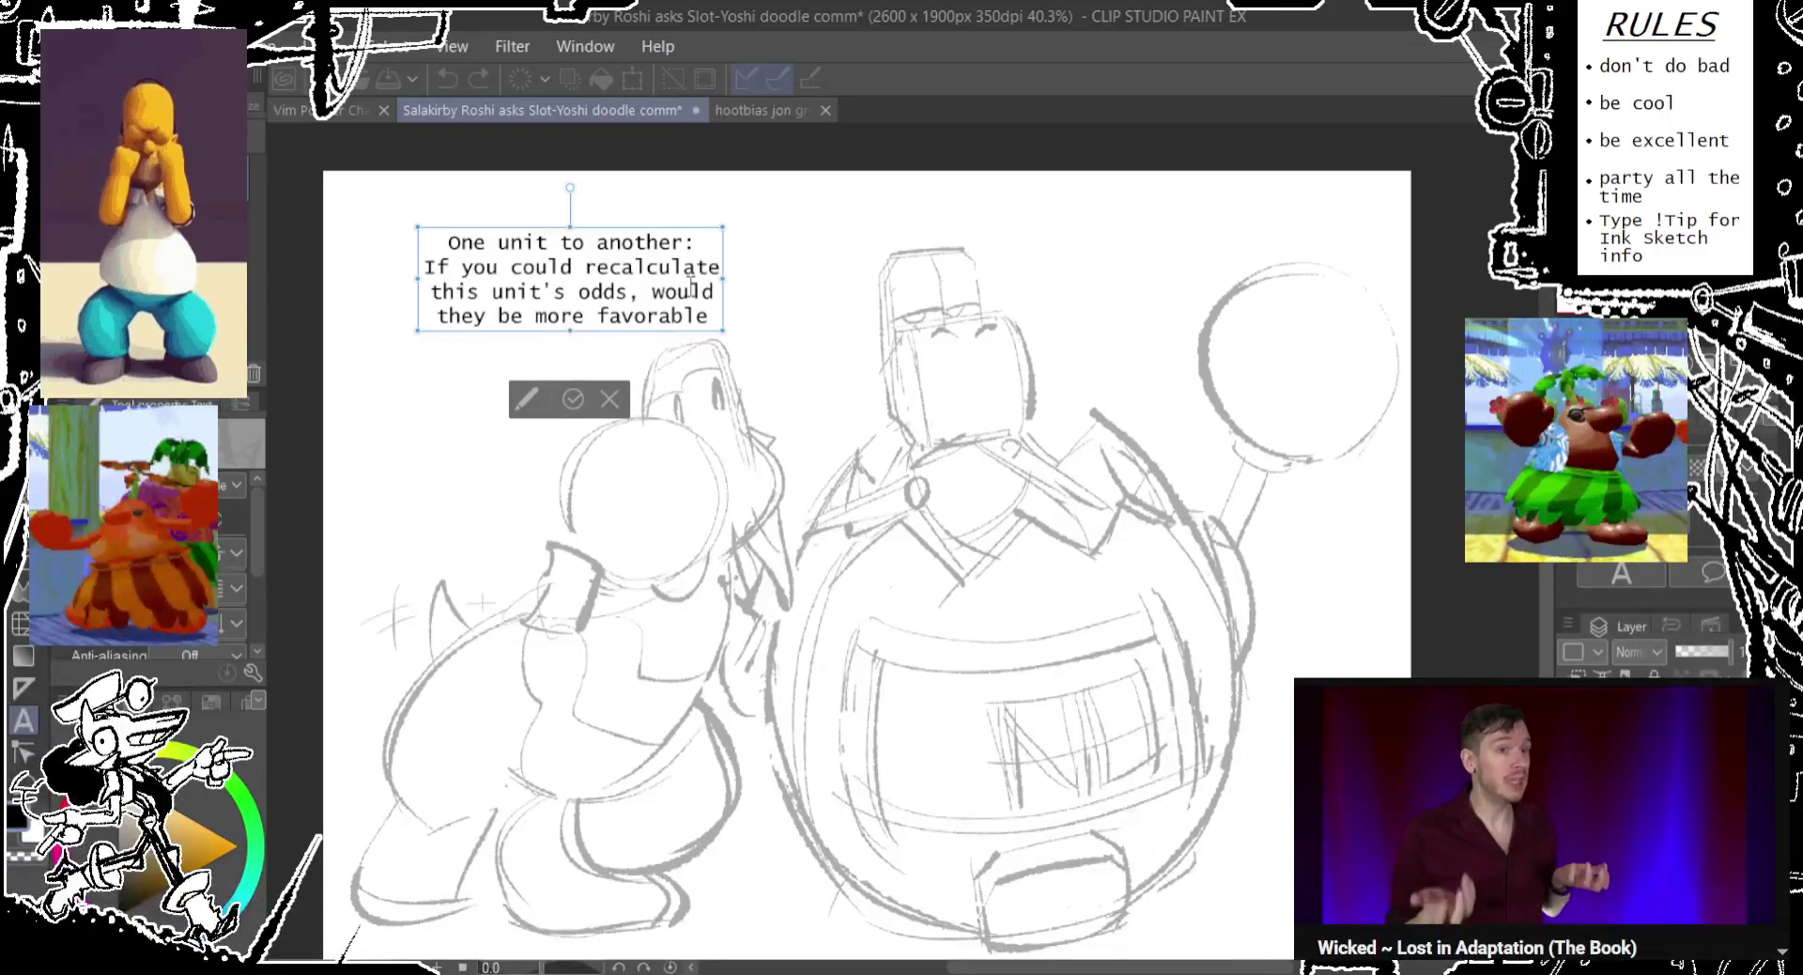
key("Return")
type("if")
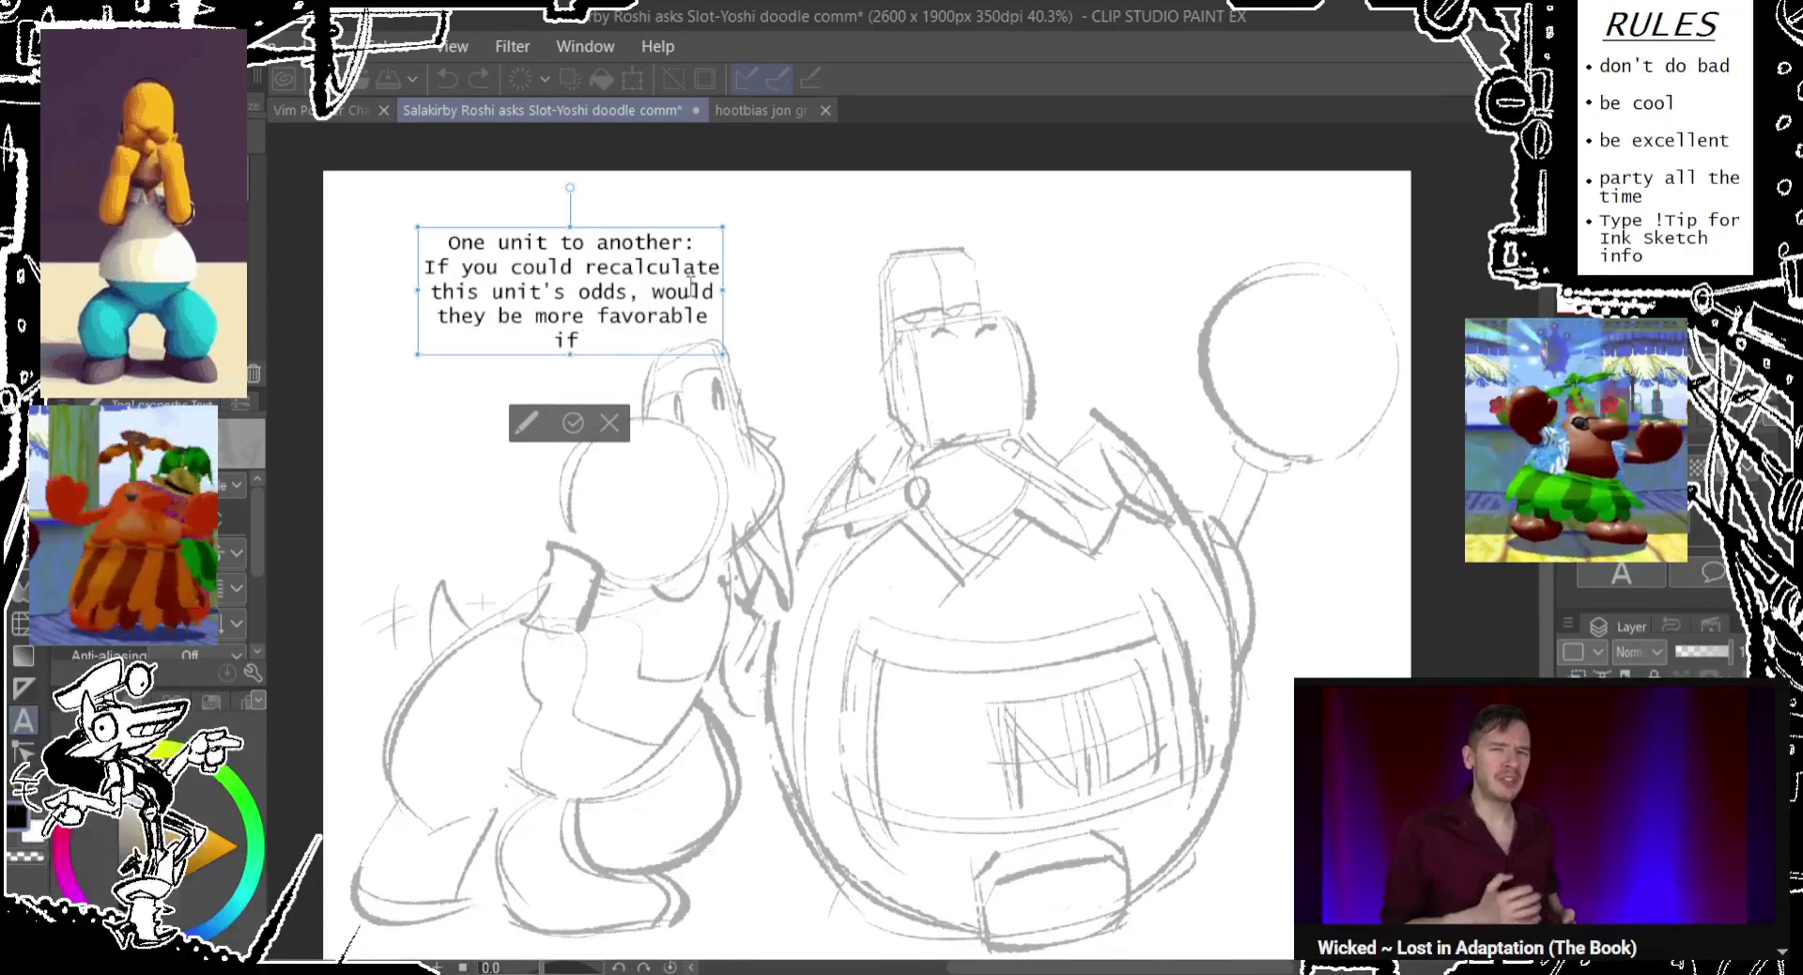
type(" y")
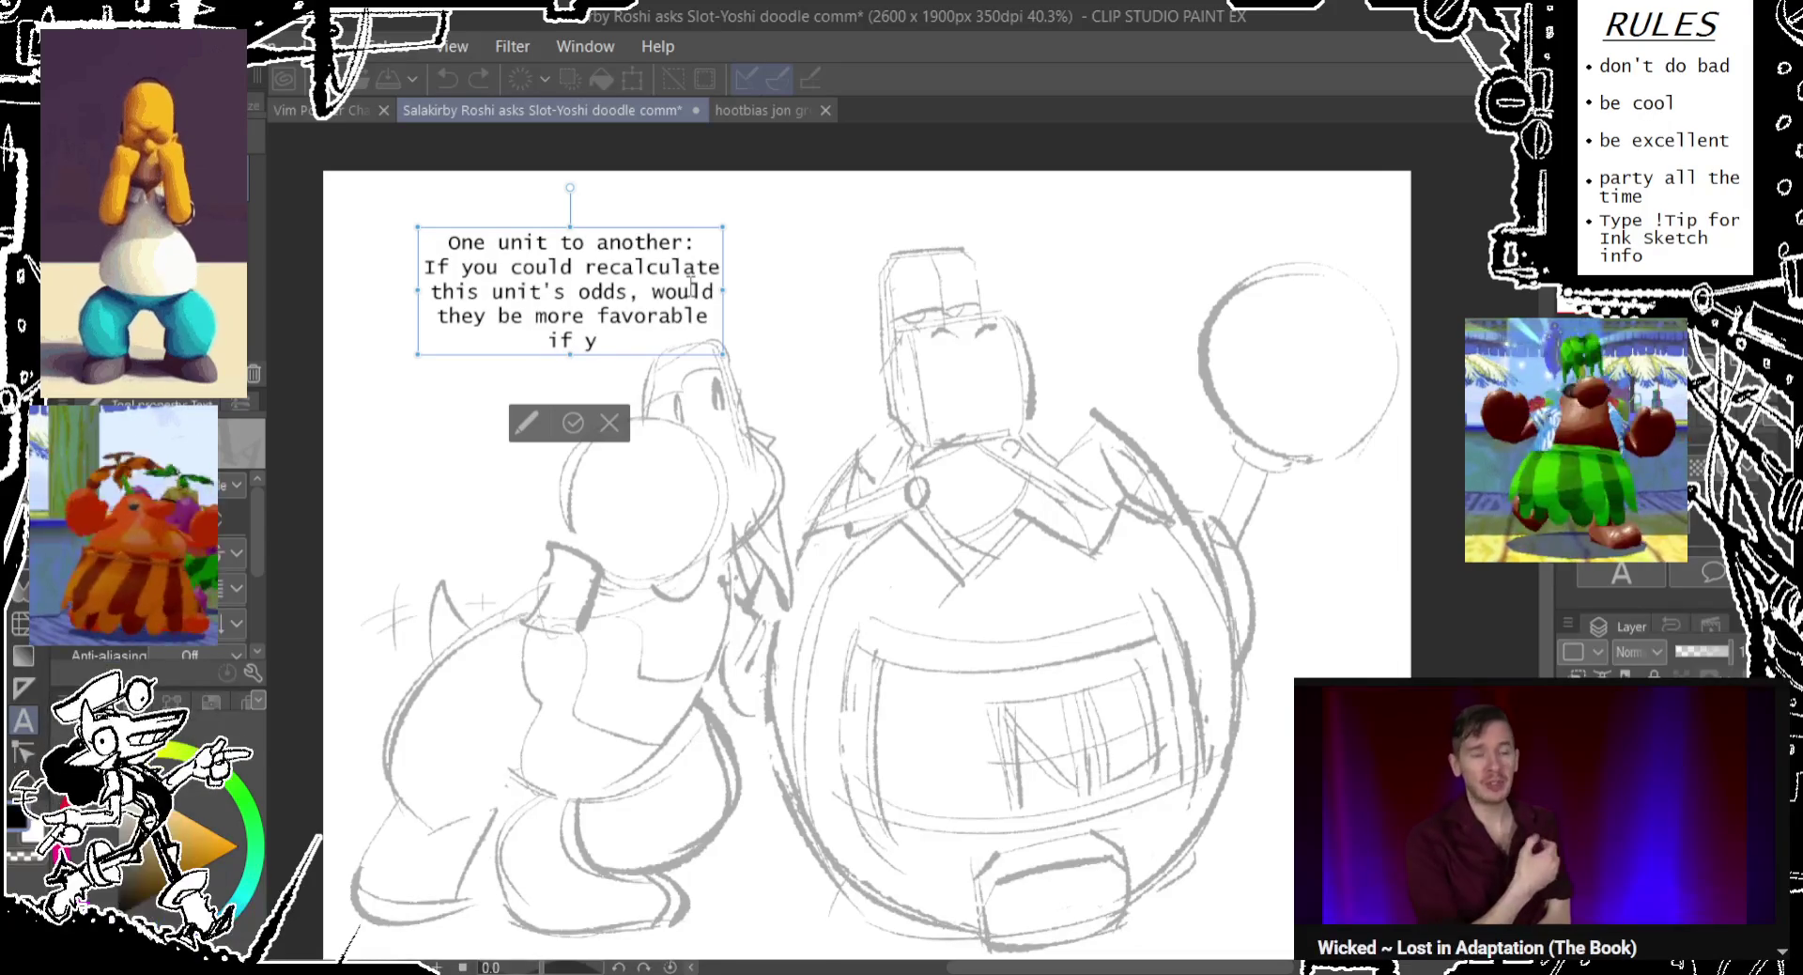
type("ou added ")
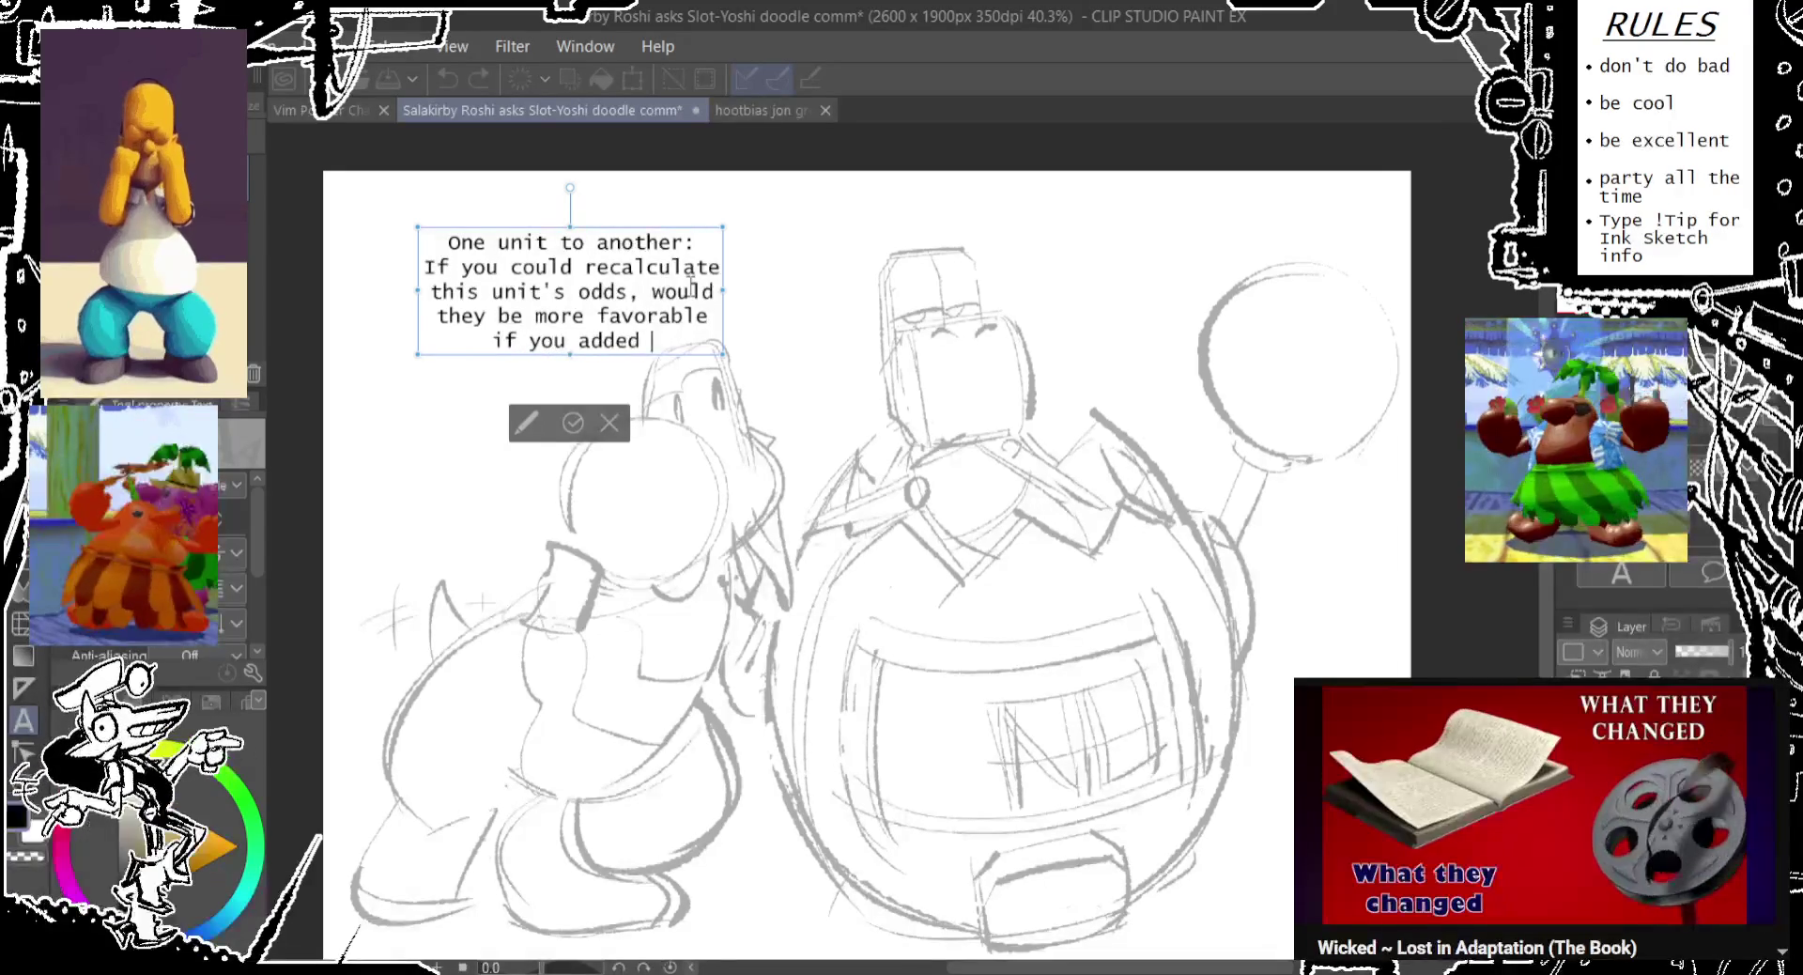
type("in a")
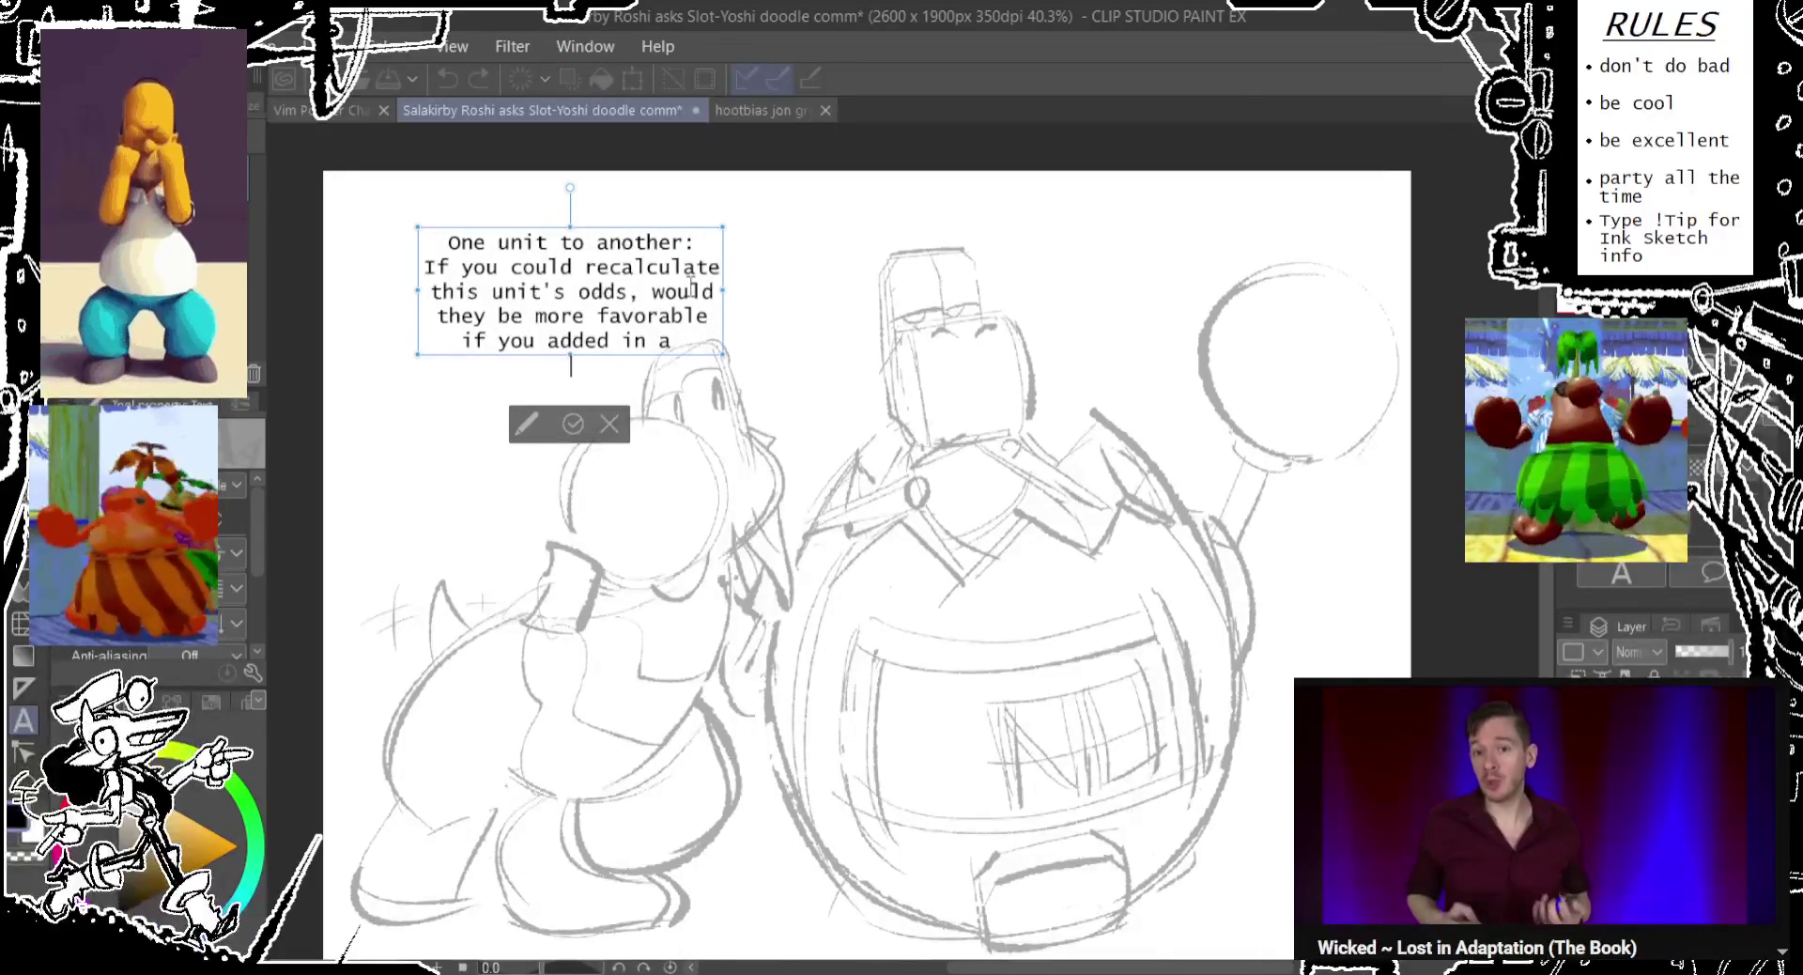
Finish with '"cool fellow robot" multiplier?' and move the question box up-left.
key("Return")
type("\"cool")
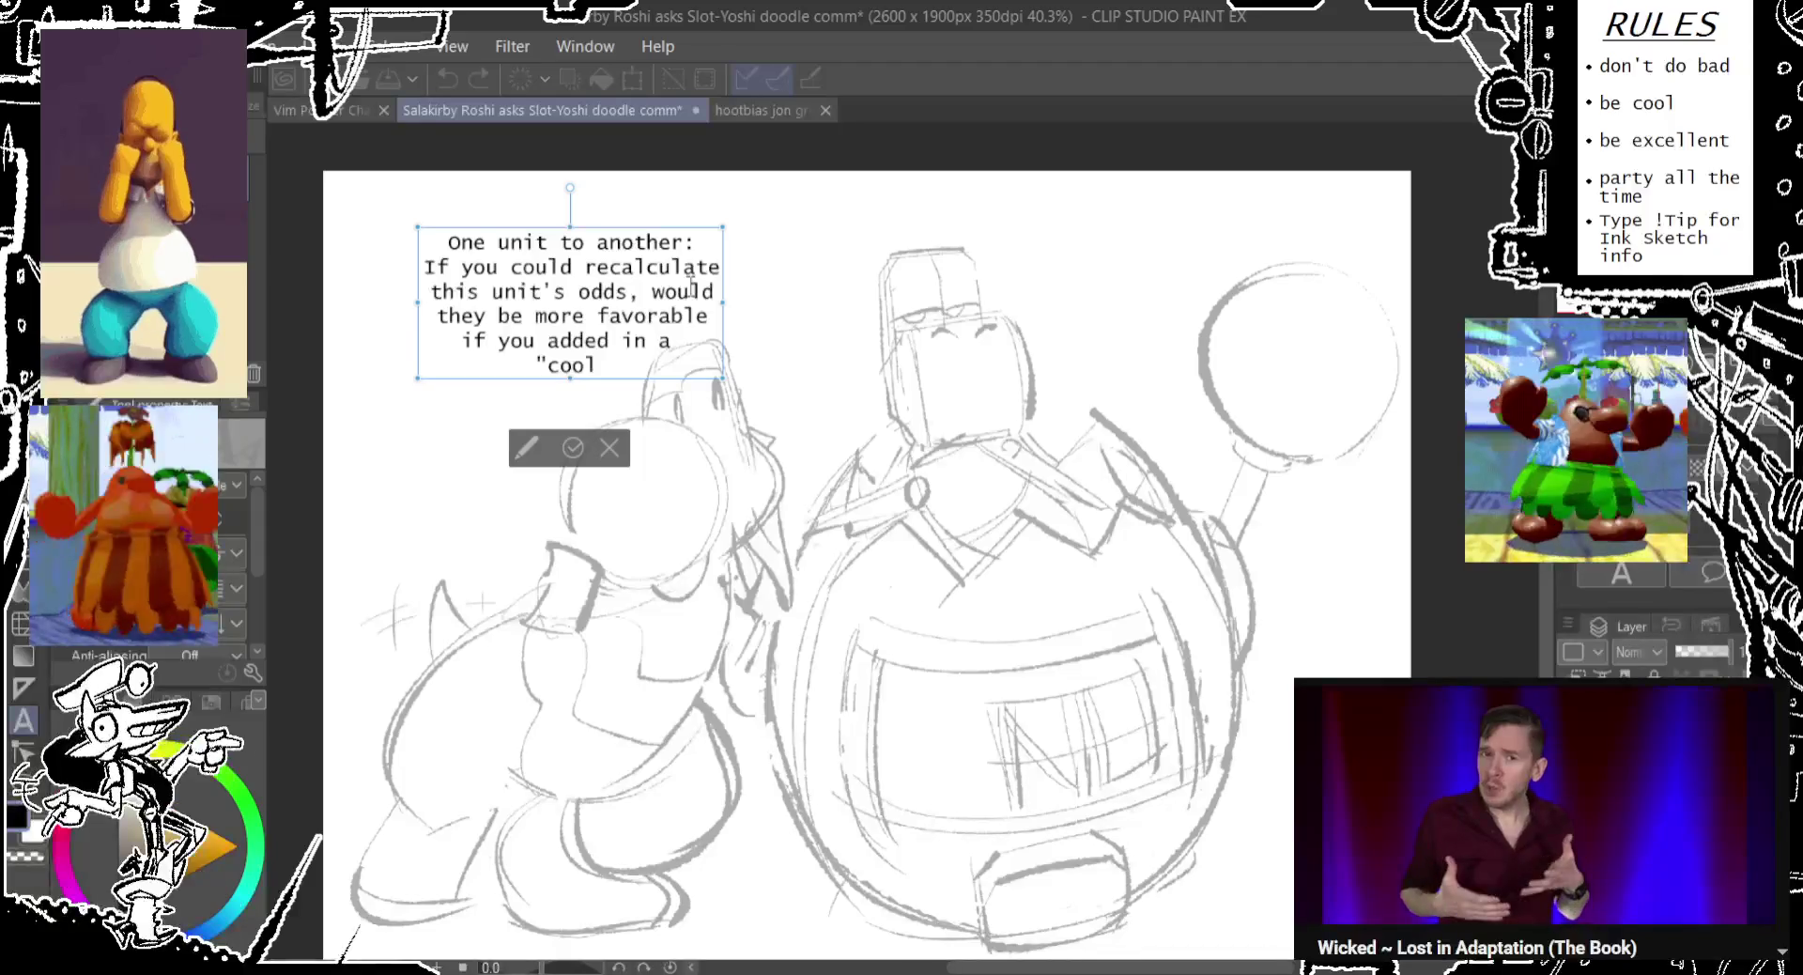
type(" fellow ")
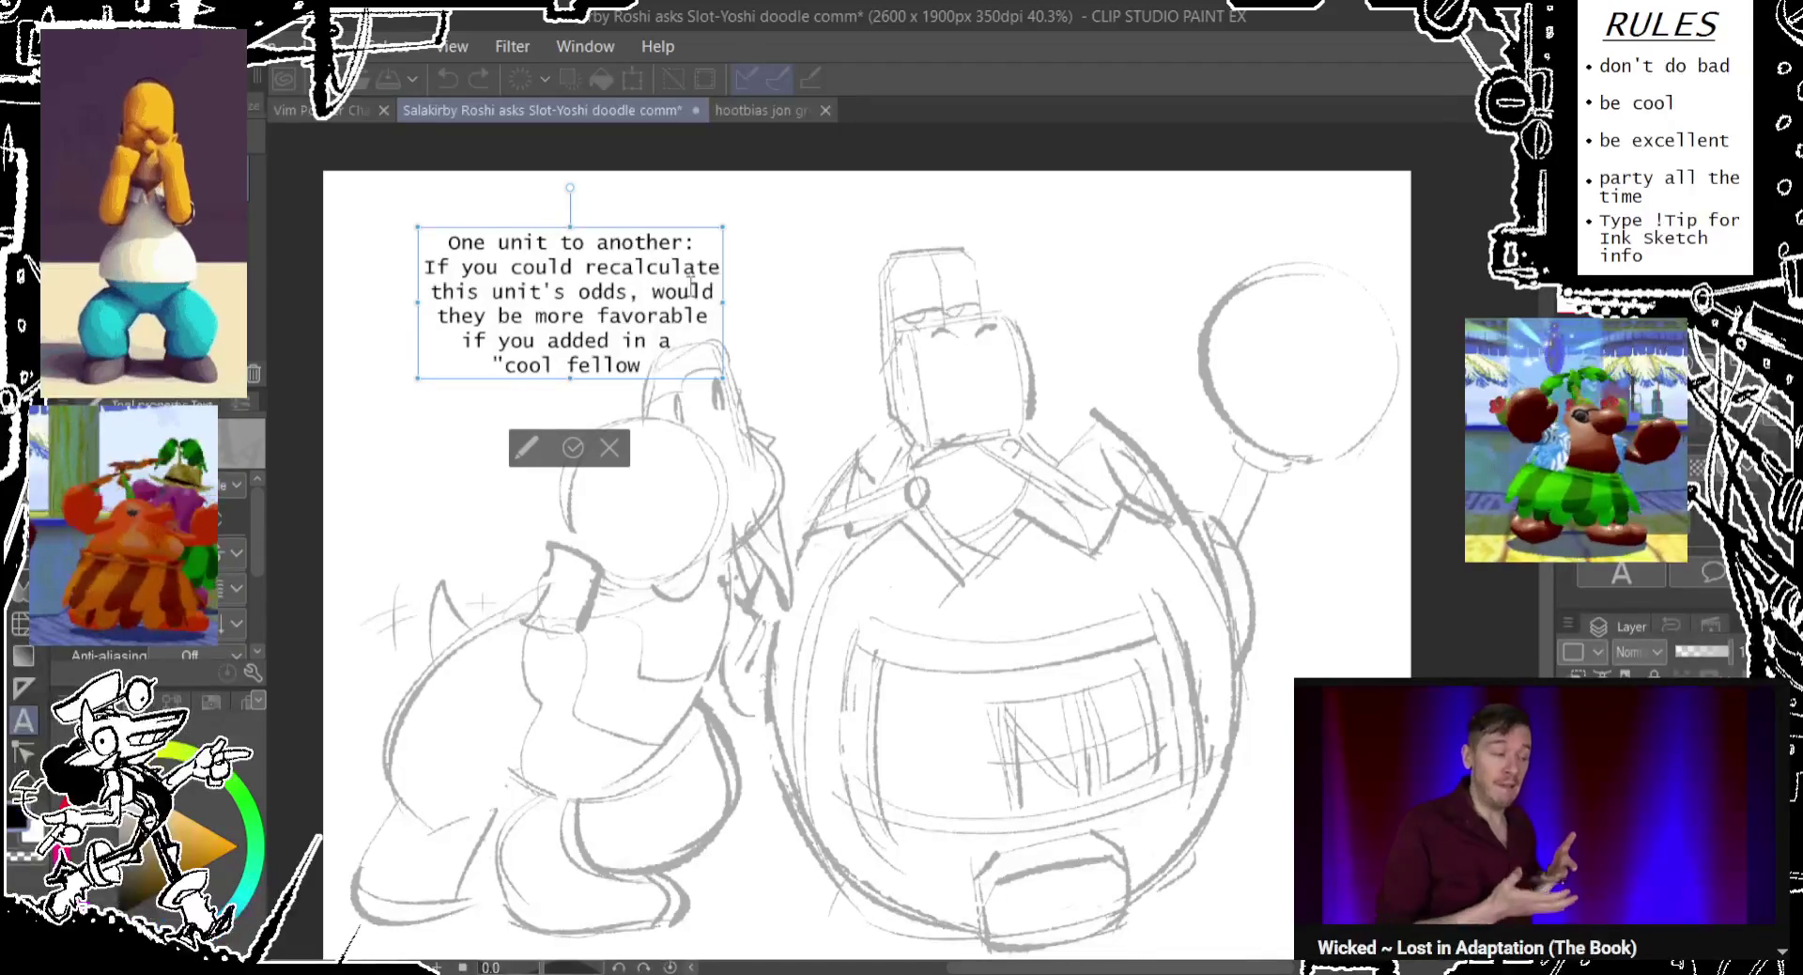
type("robot\" ")
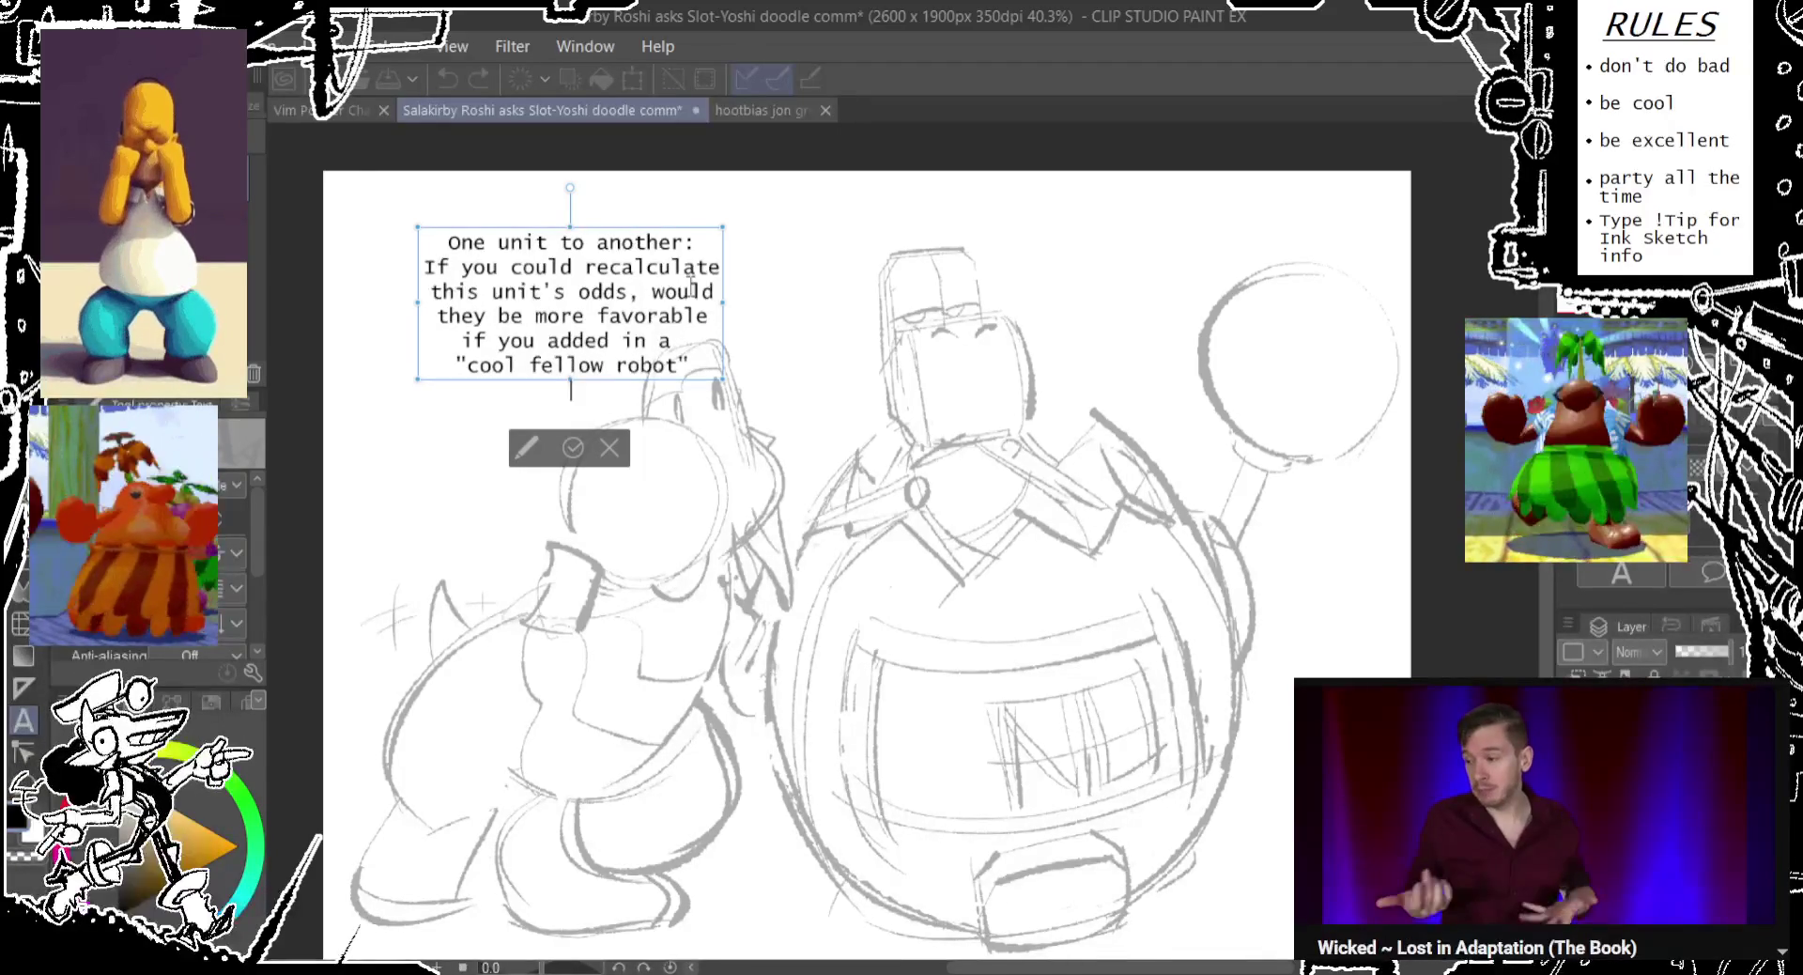
type("mut")
key("BackSpace")
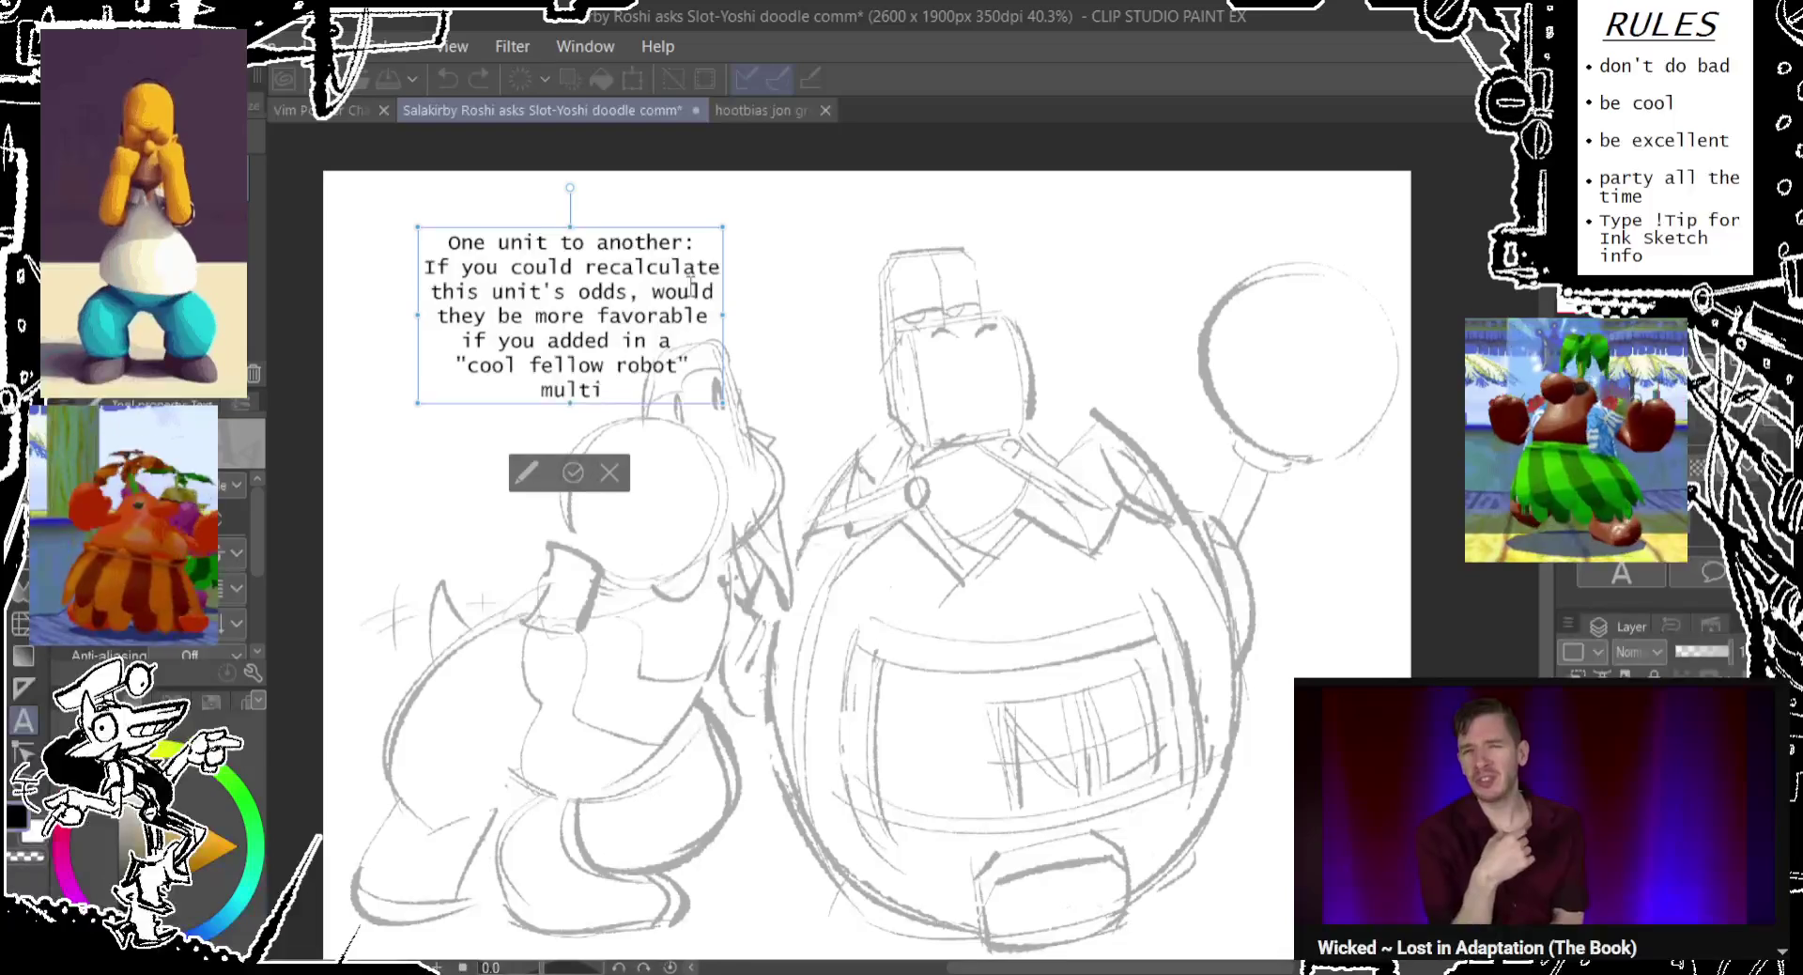
type("plier")
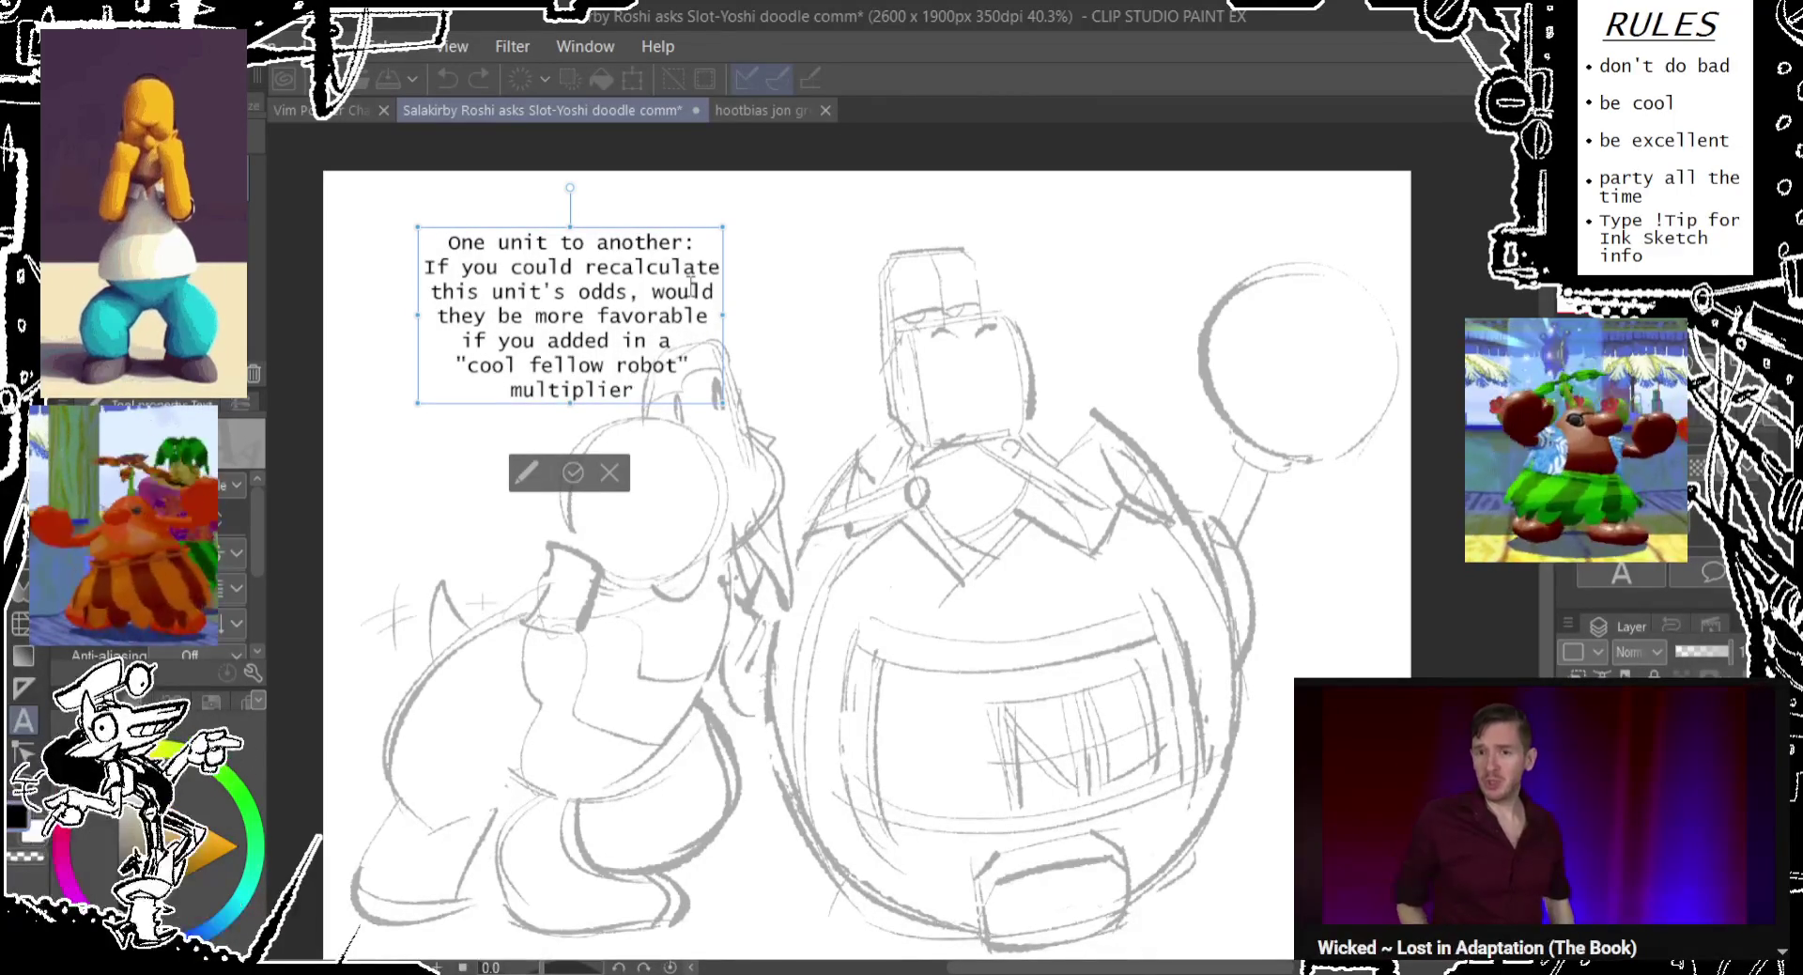
type("?")
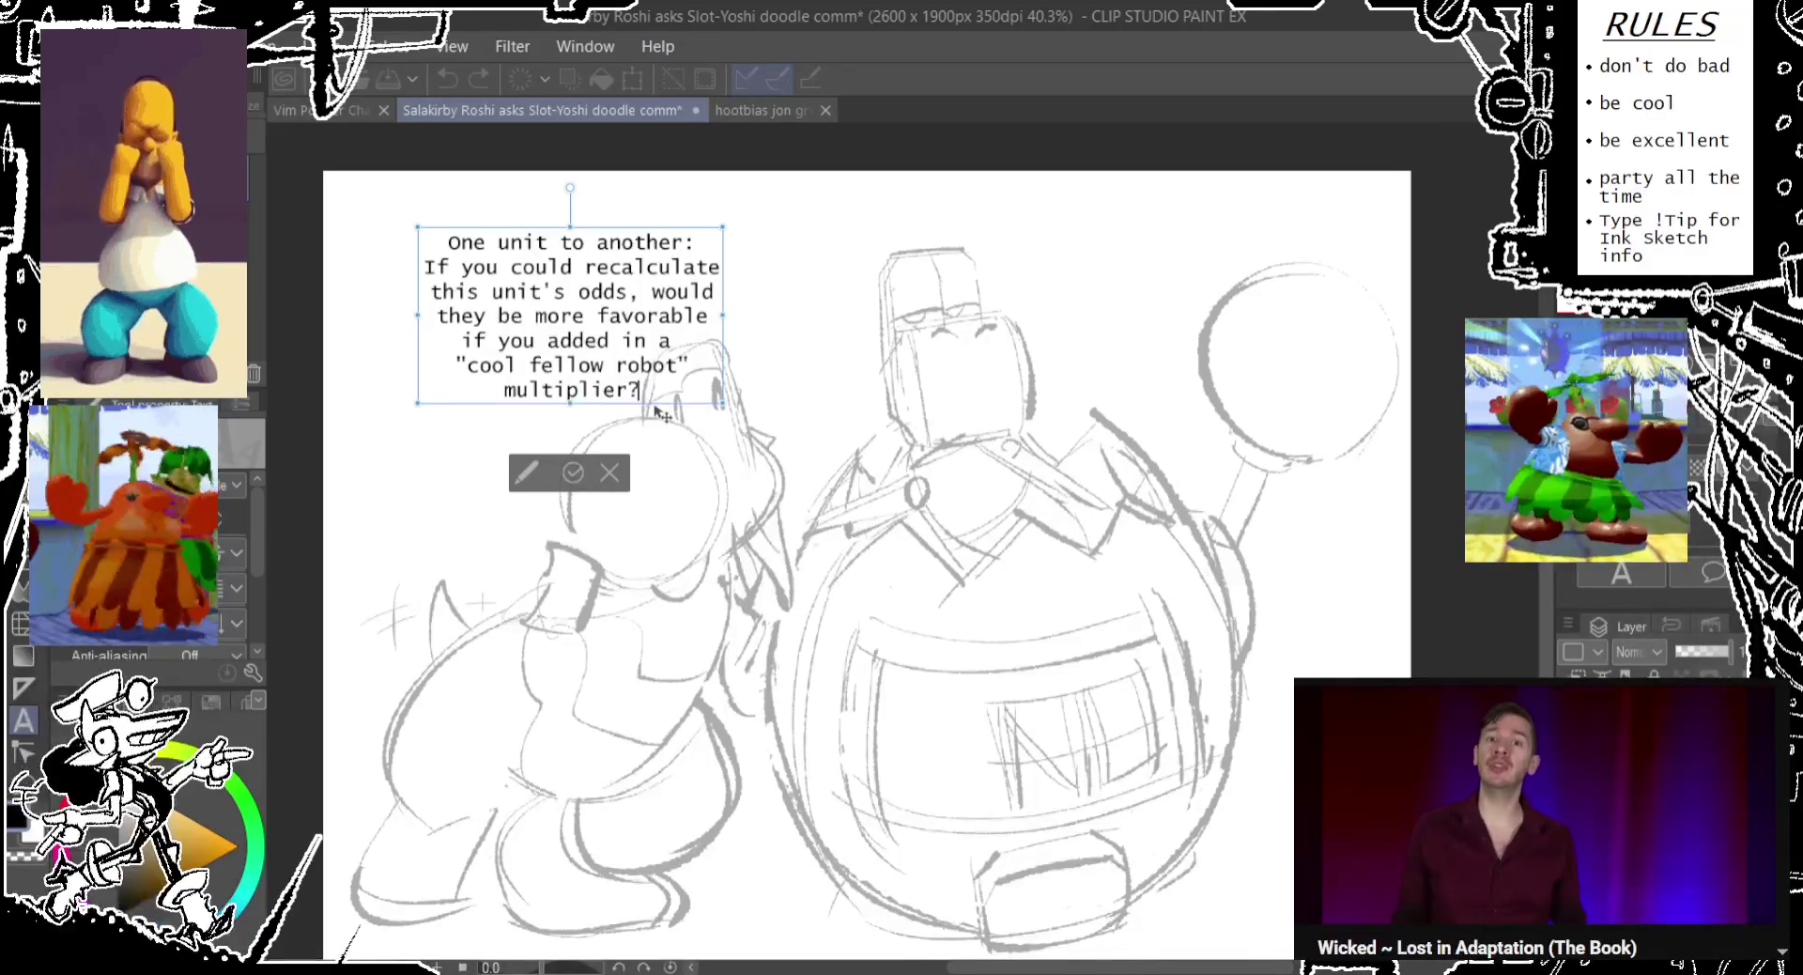
left_click_drag(629, 399, 599, 382)
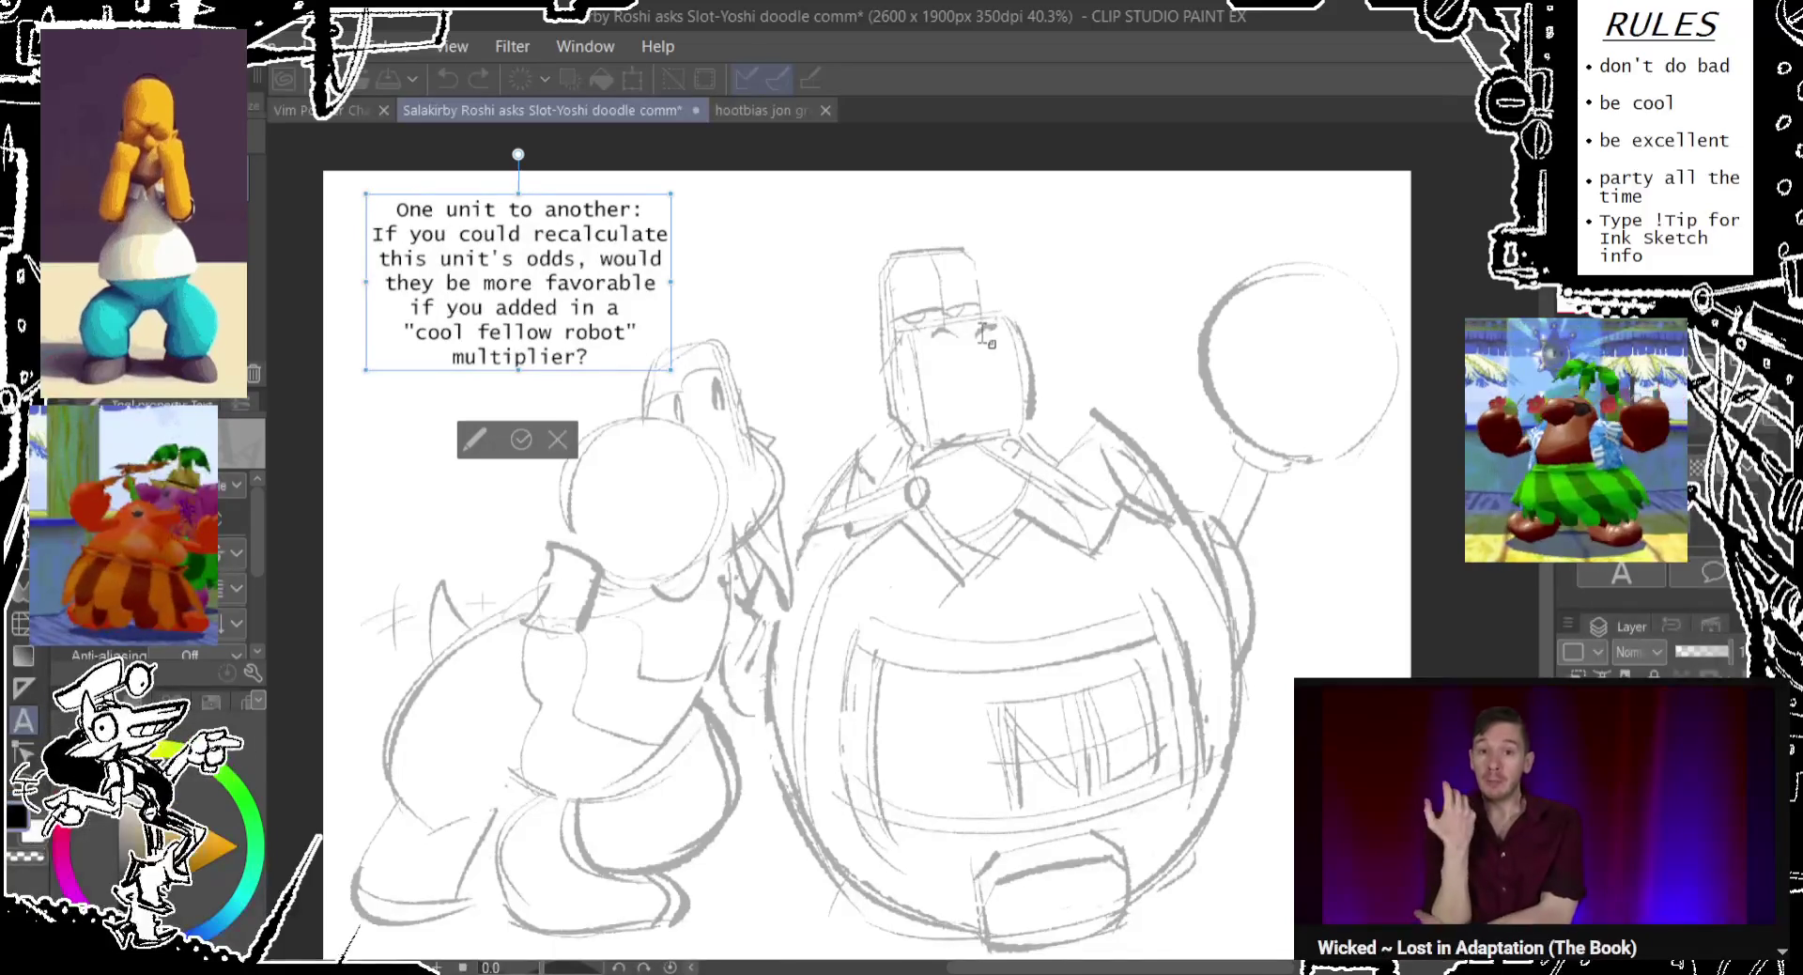
key("Escape")
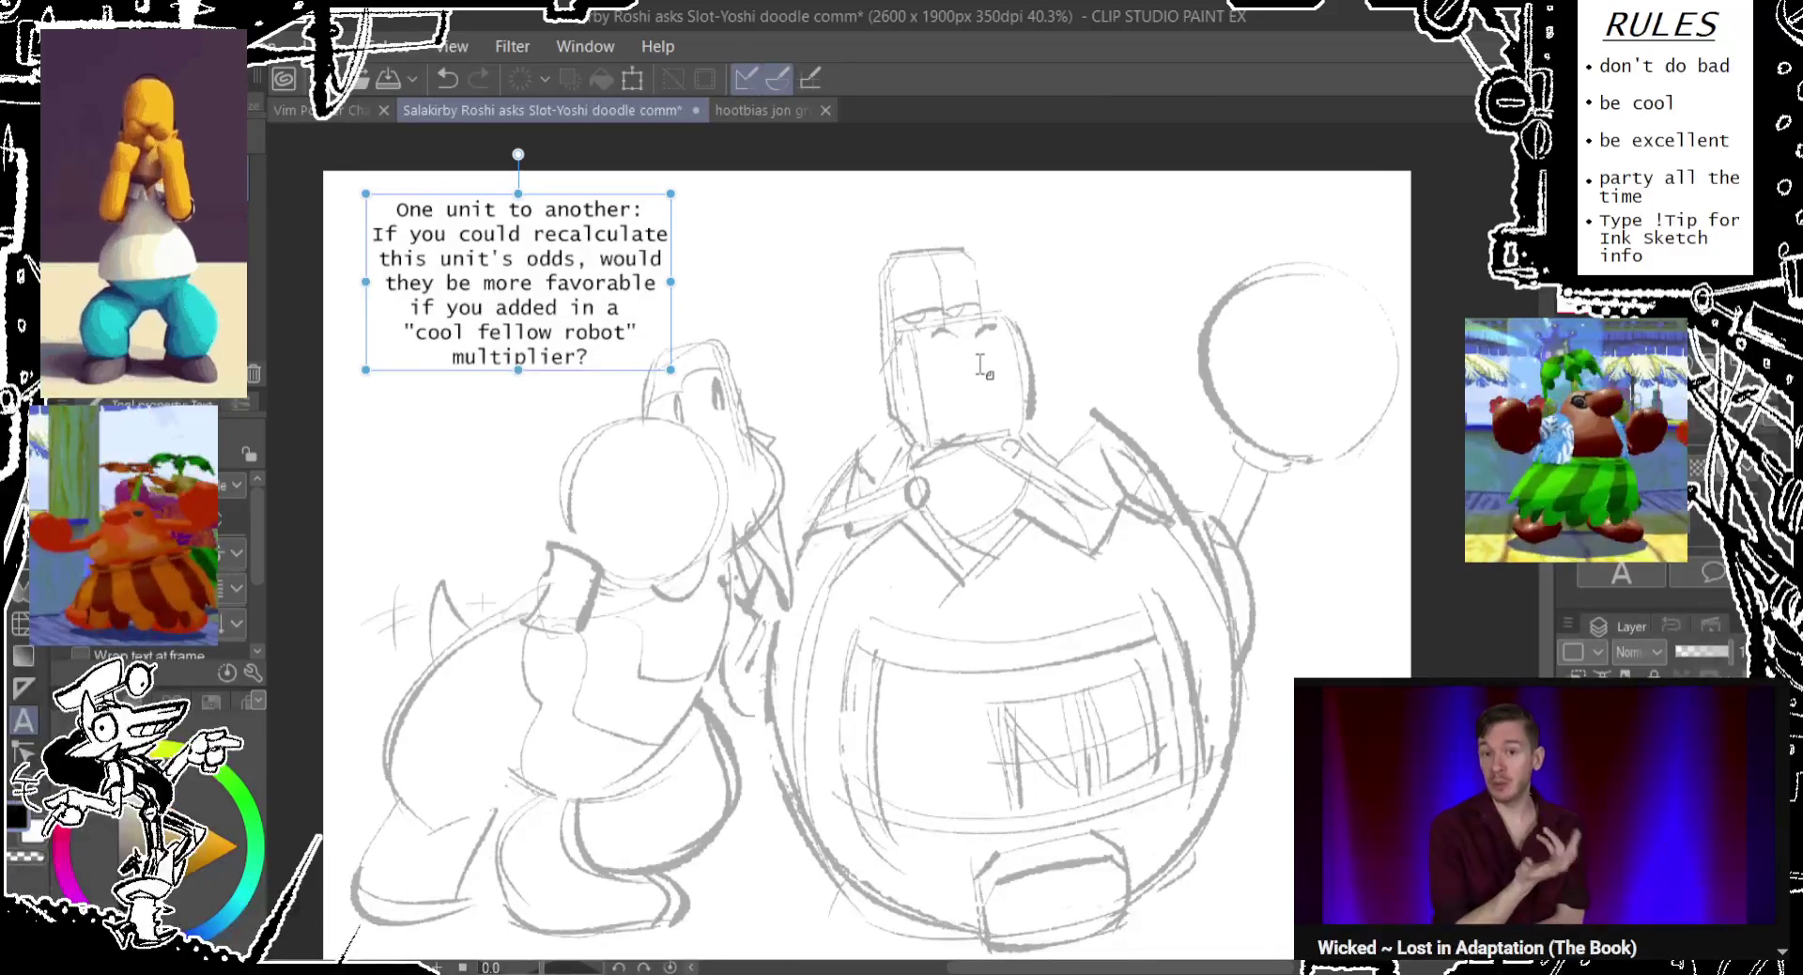
Hyphenate the phrase to read "cool-fellow-robot".
left_click(565, 336)
key("BackSpace")
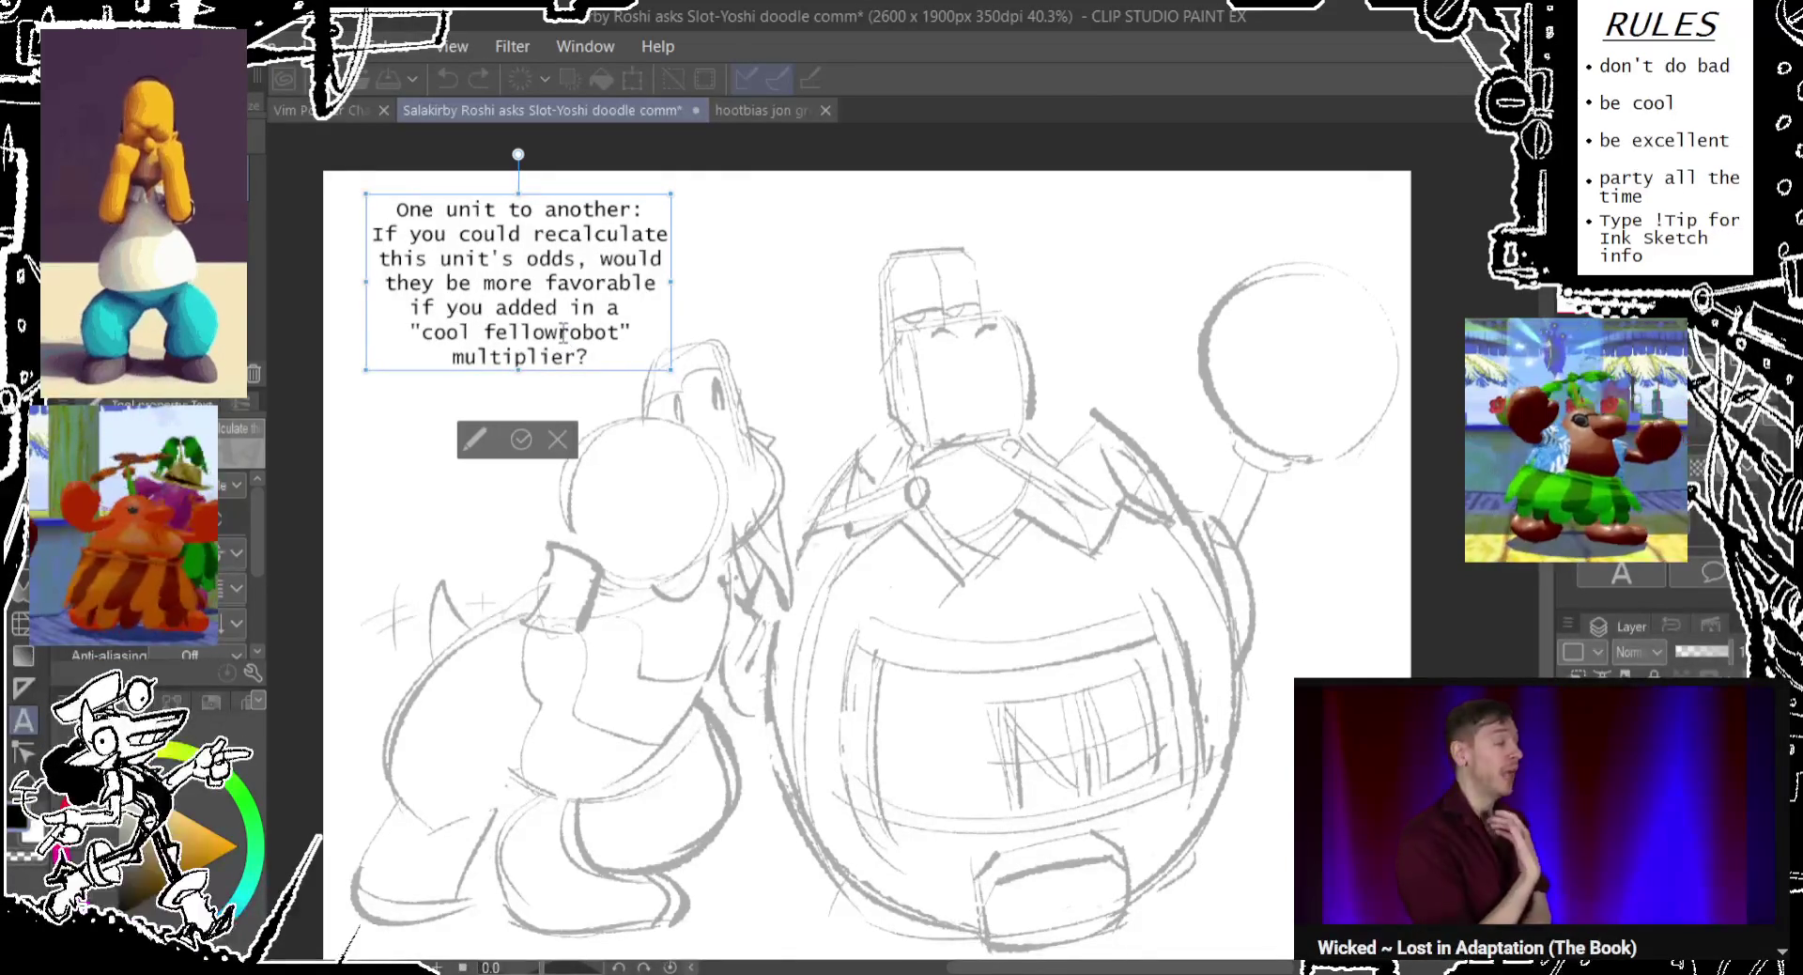
type("-")
key("BackSpace")
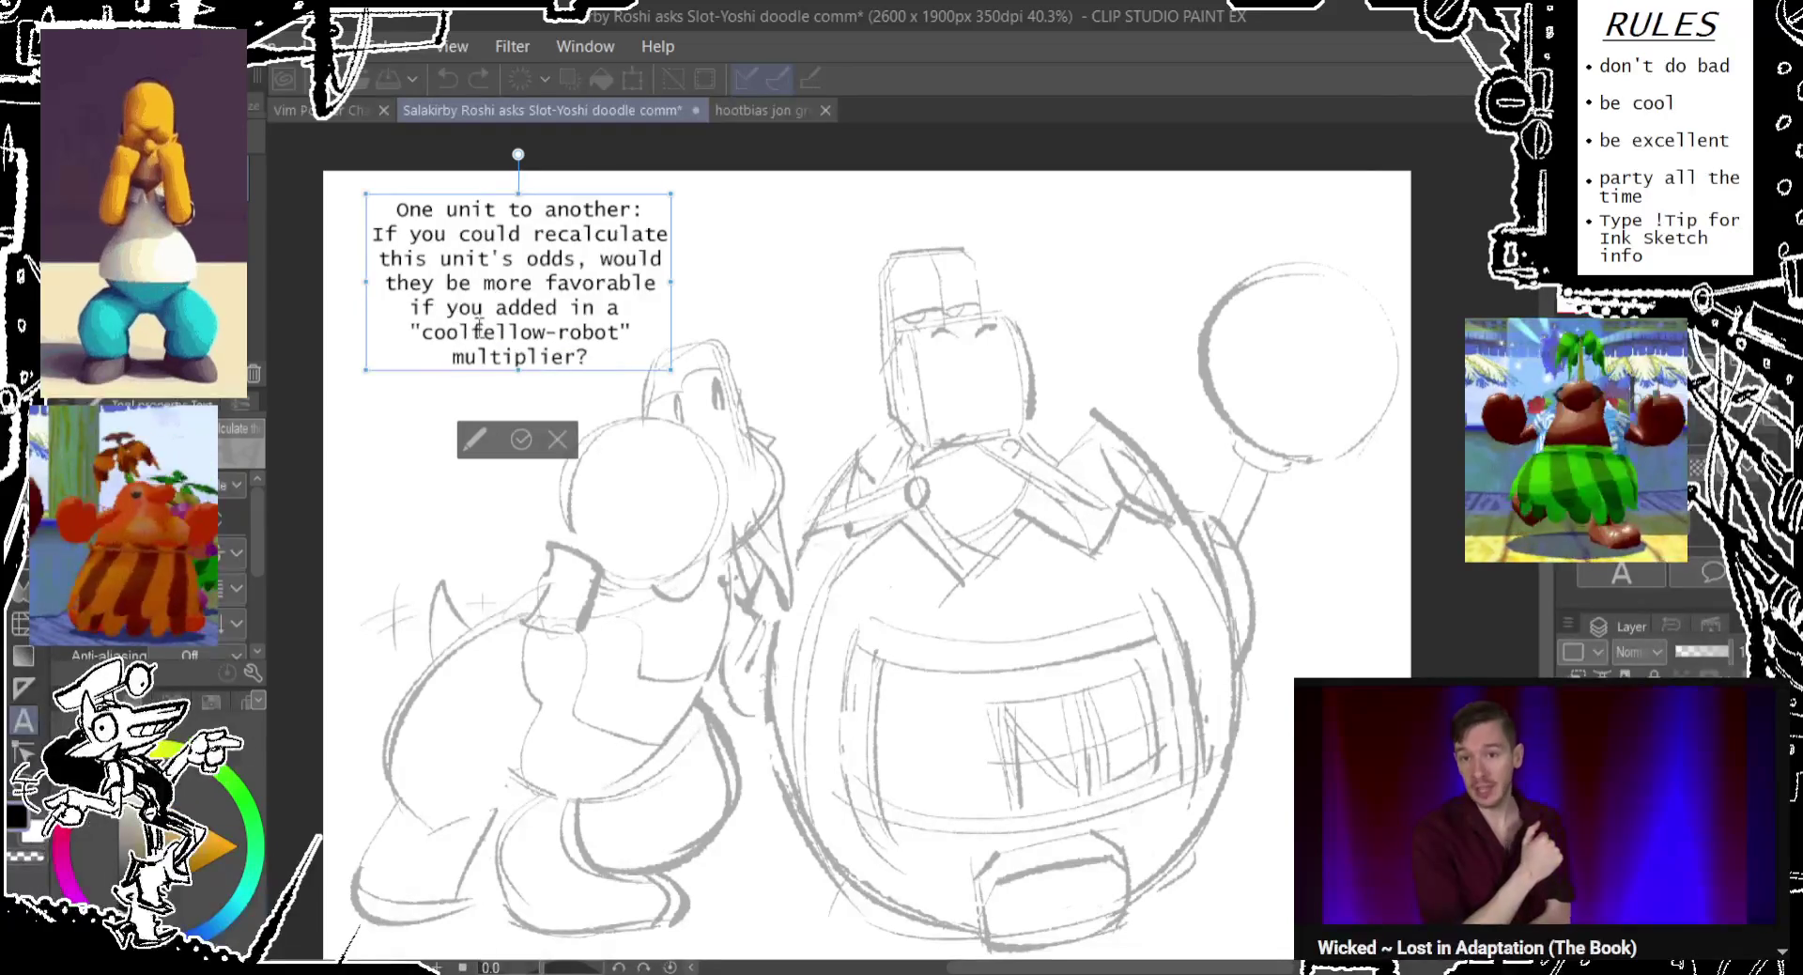
type("-")
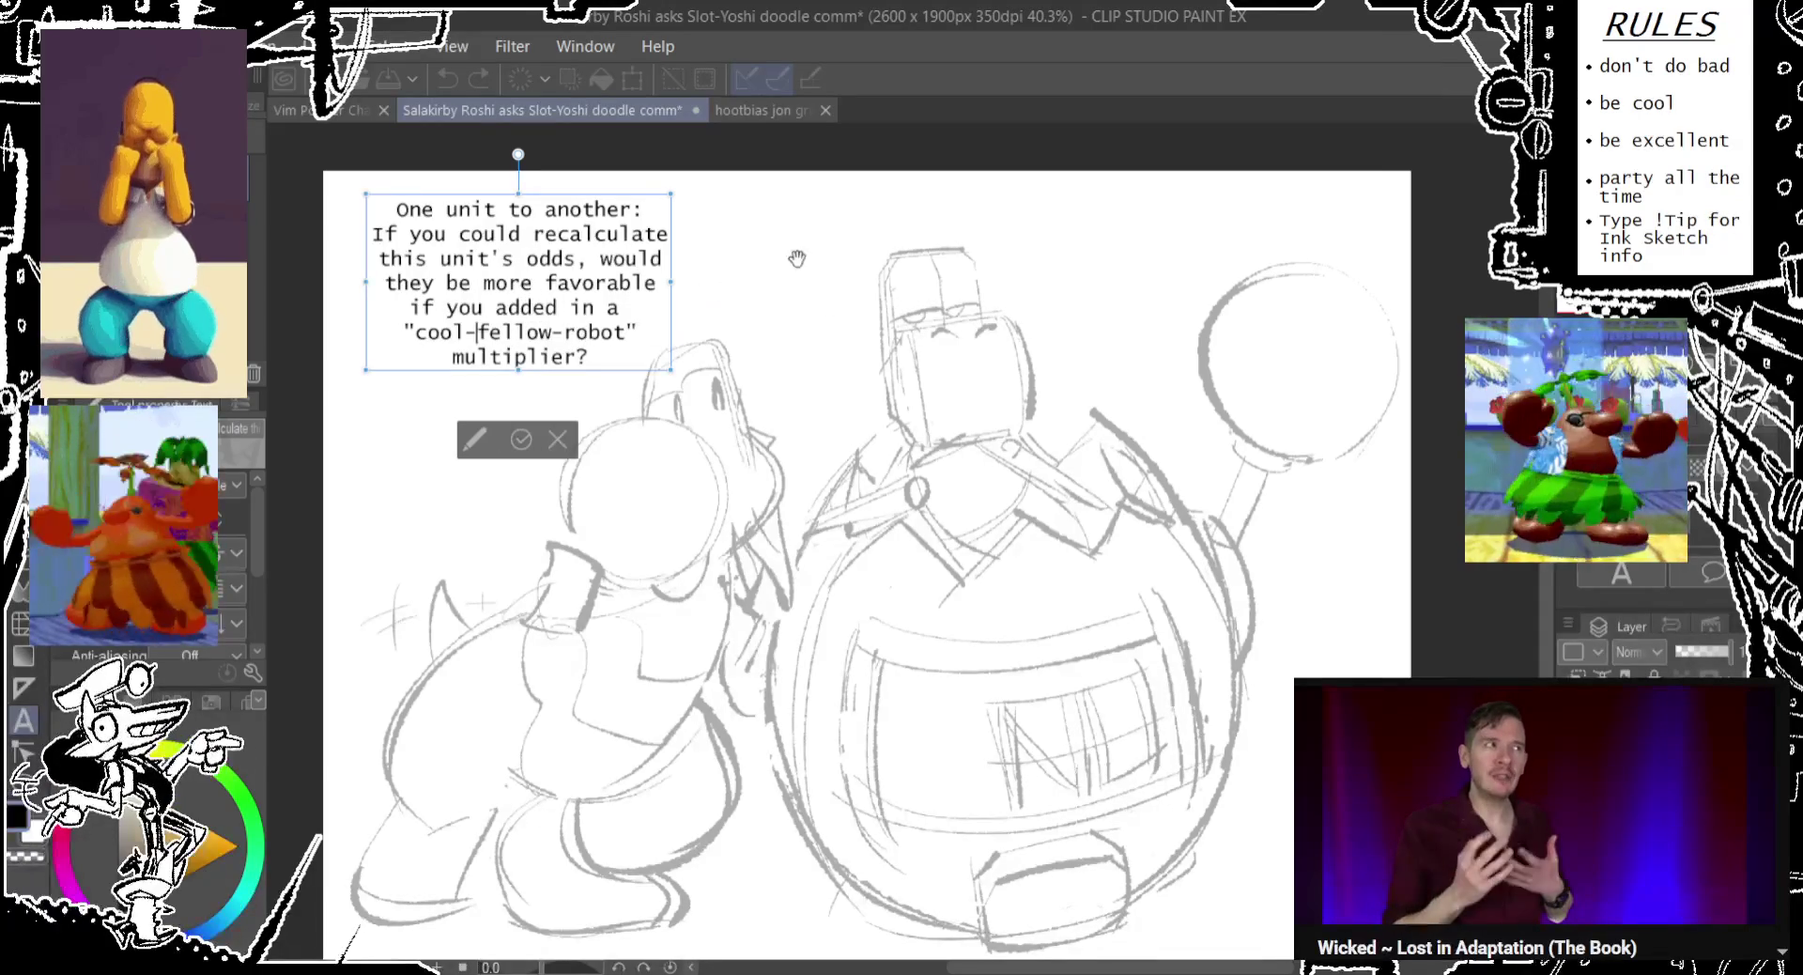
left_click_drag(824, 252, 823, 249)
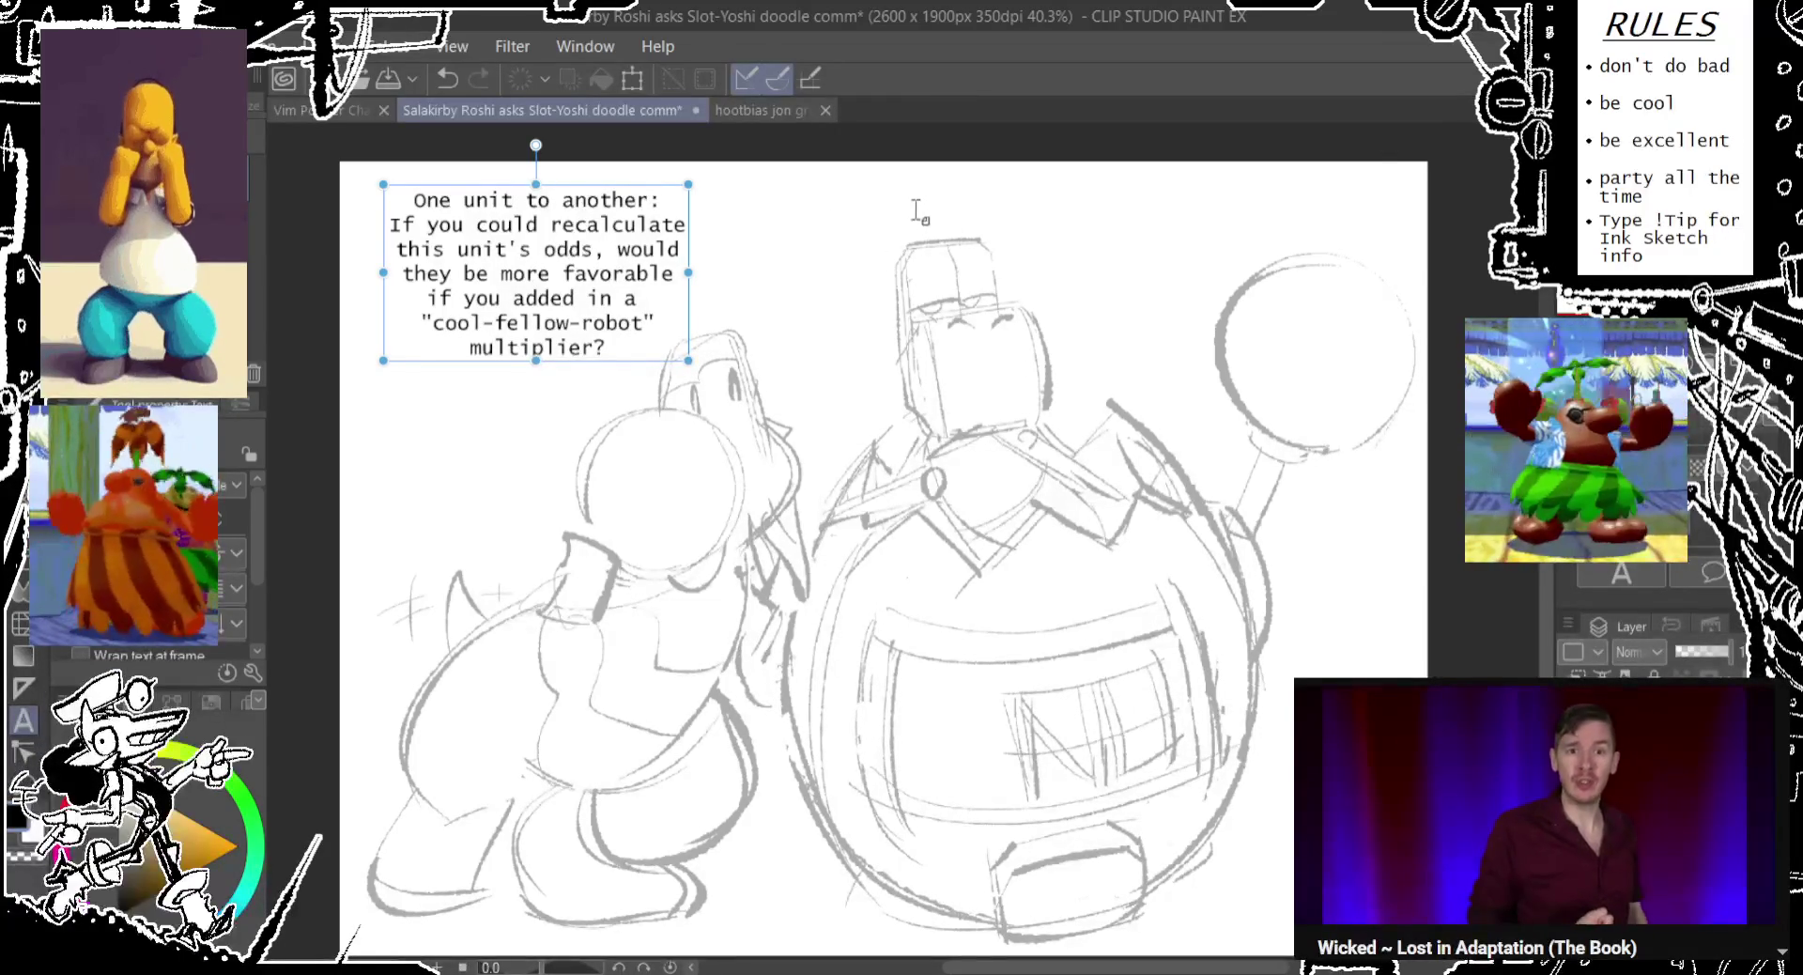
Add the text 'Yoshi.' above the robot's head.
left_click(1037, 251)
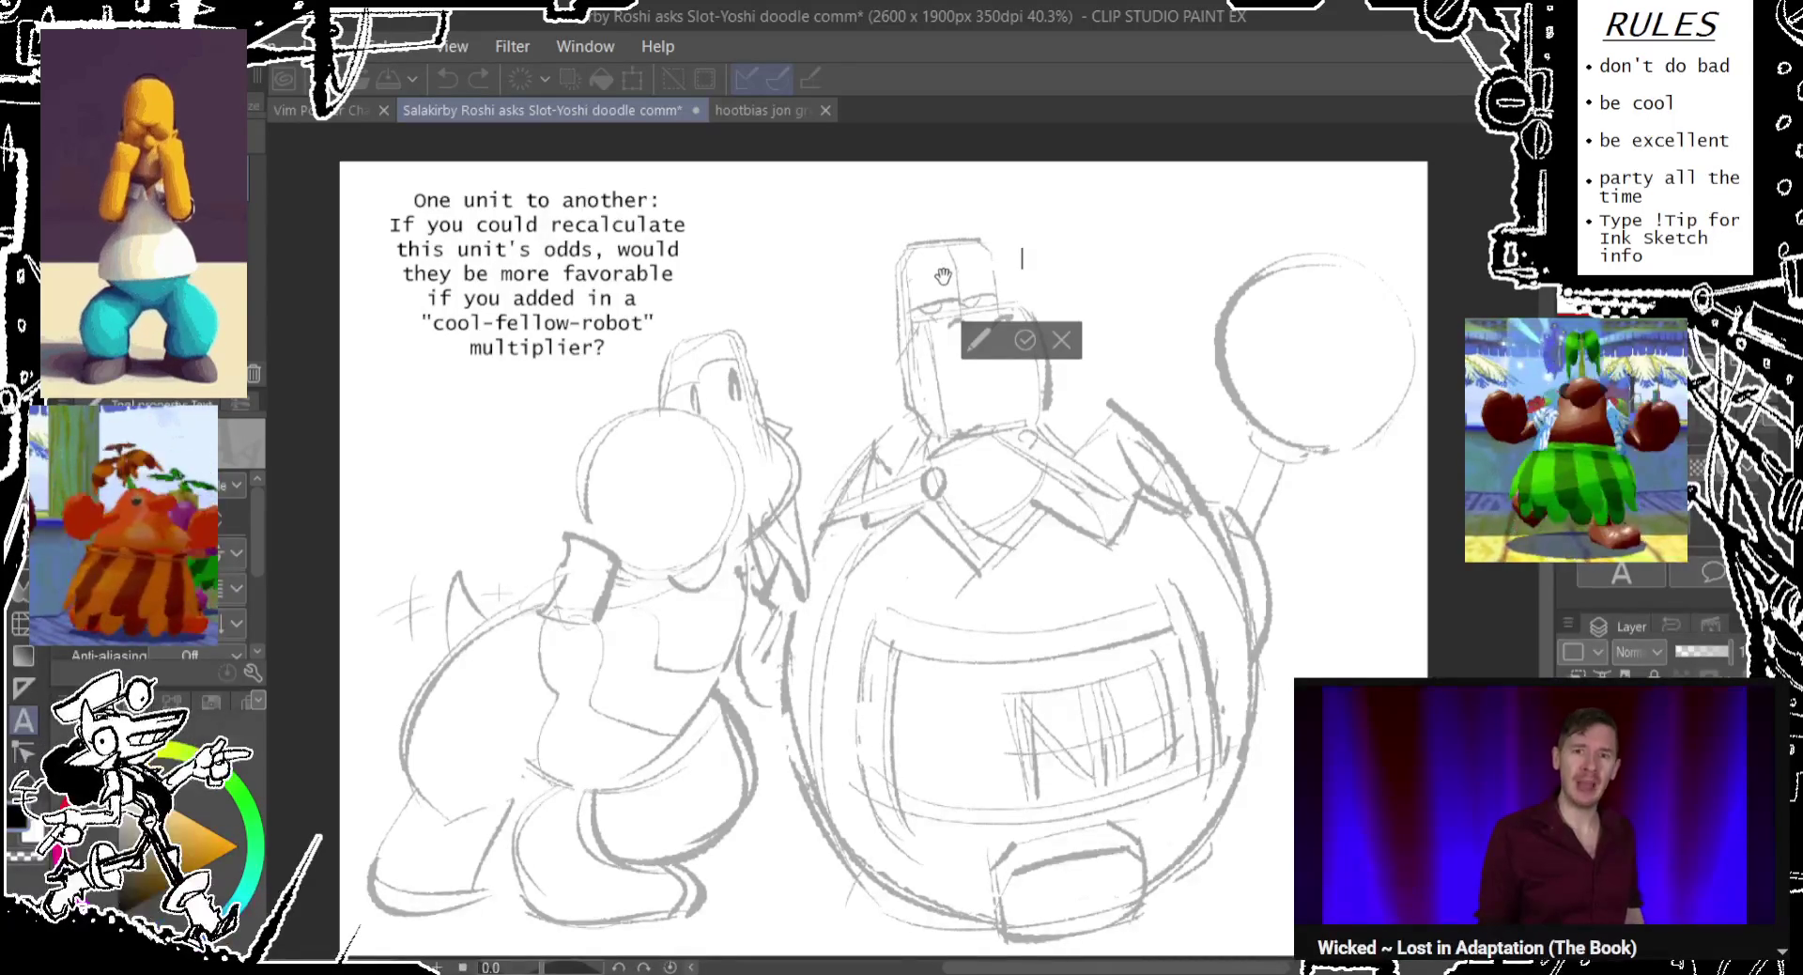
type("Yoshi.")
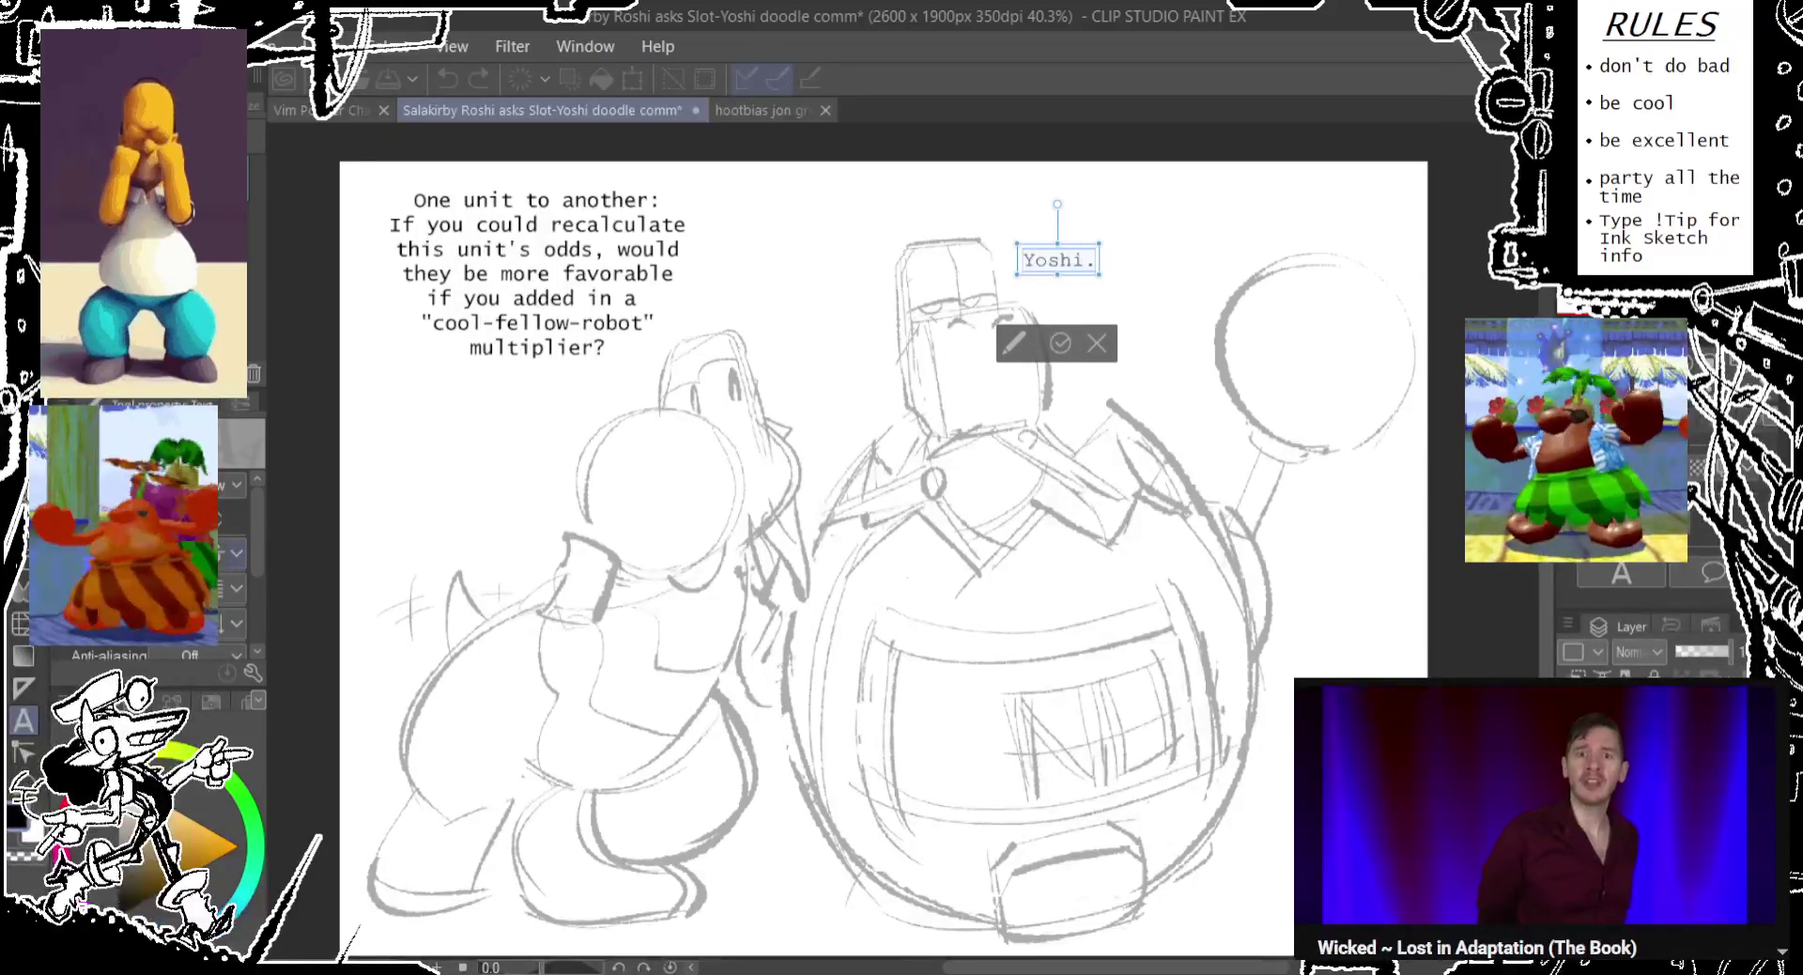
left_click(772, 373)
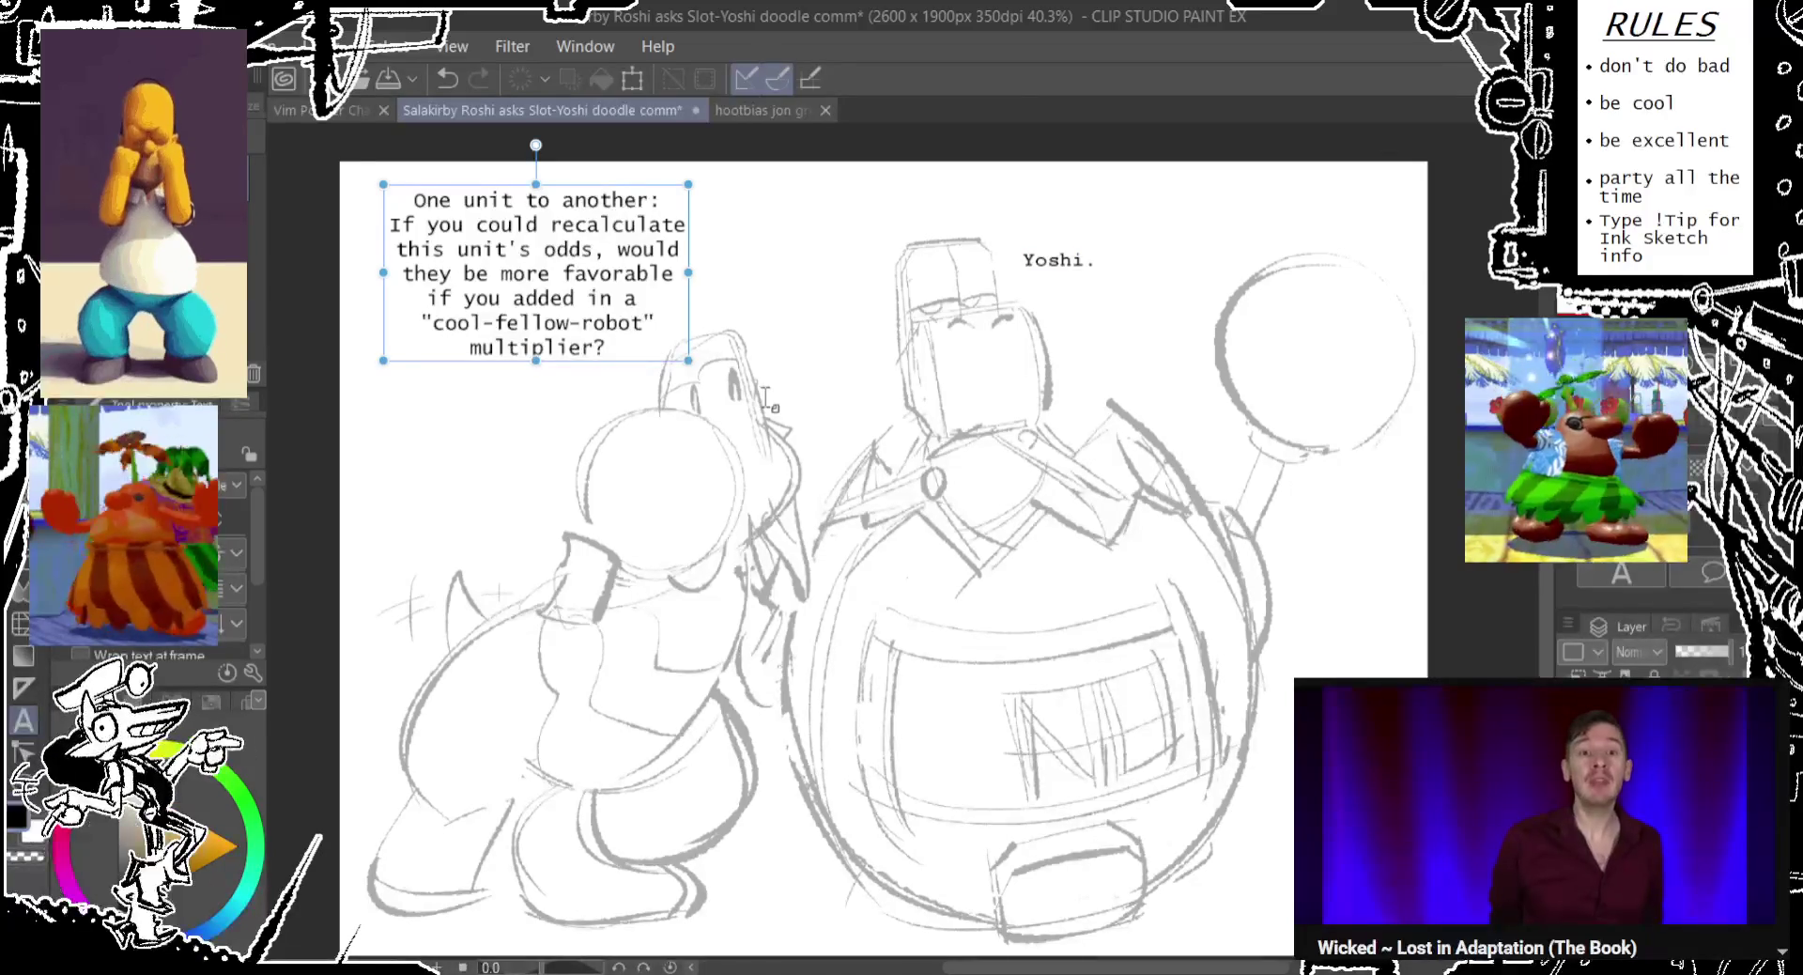
Add a small '........ i see.' reply between Yoshi and the robot.
left_click(784, 397)
type("I see.")
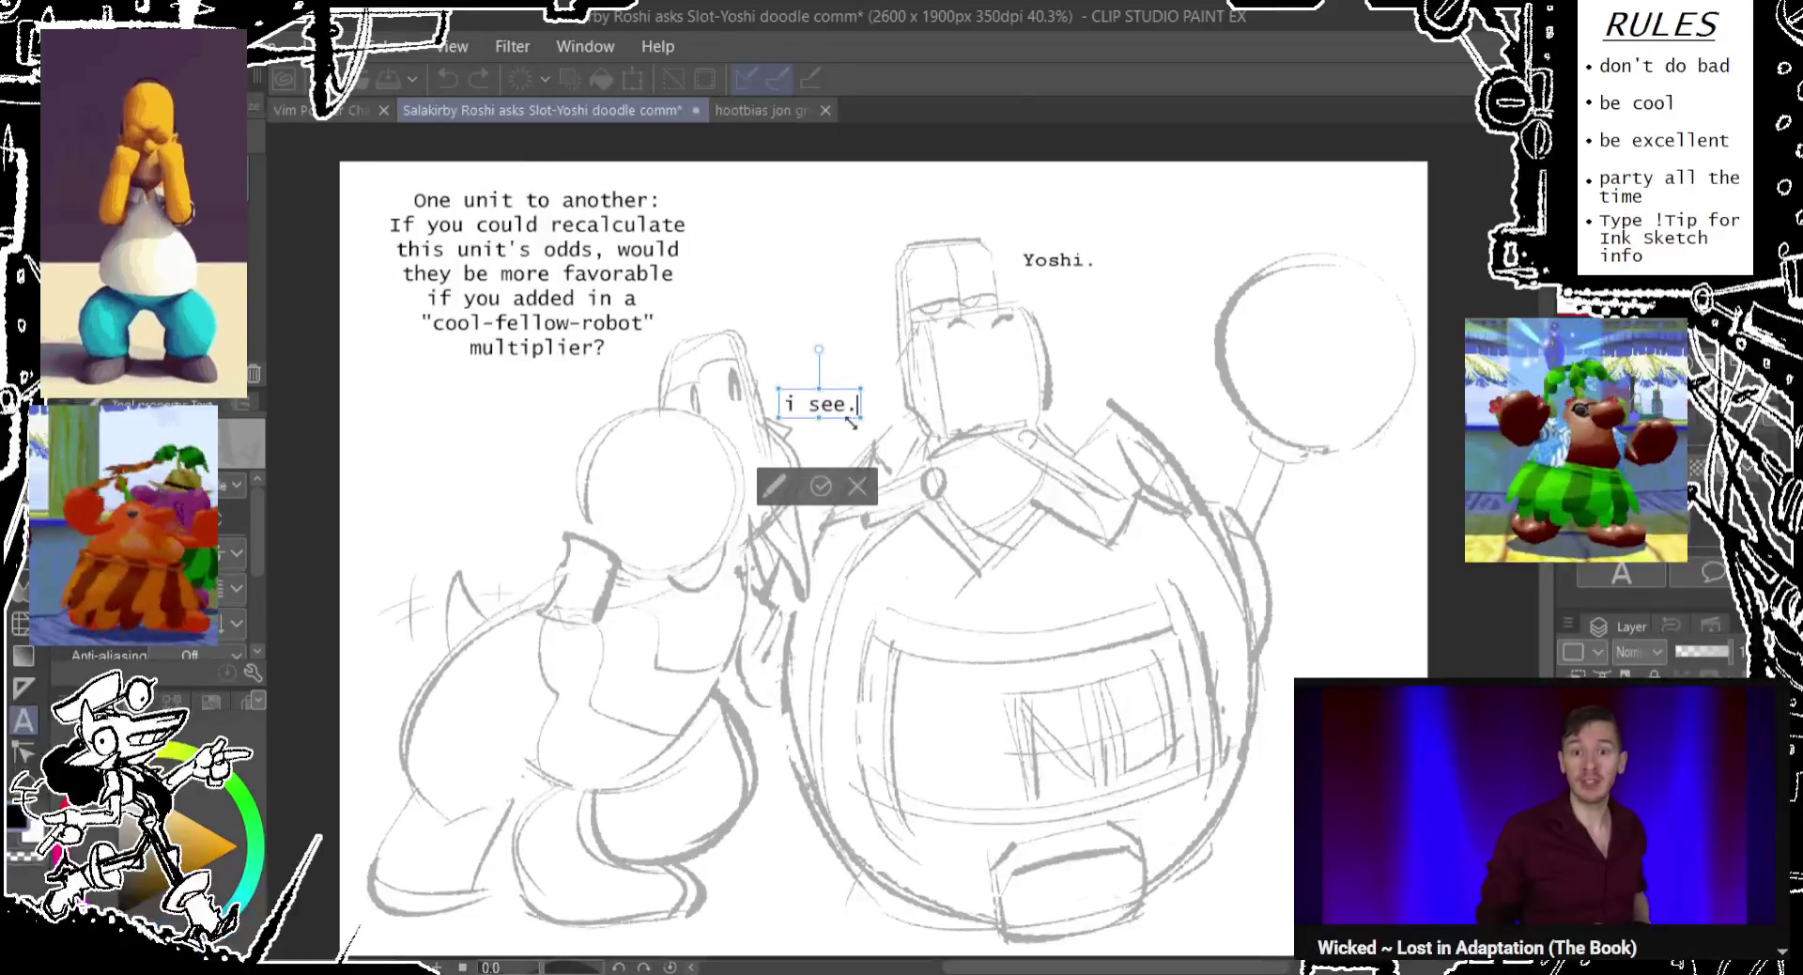
left_click_drag(861, 420, 853, 411)
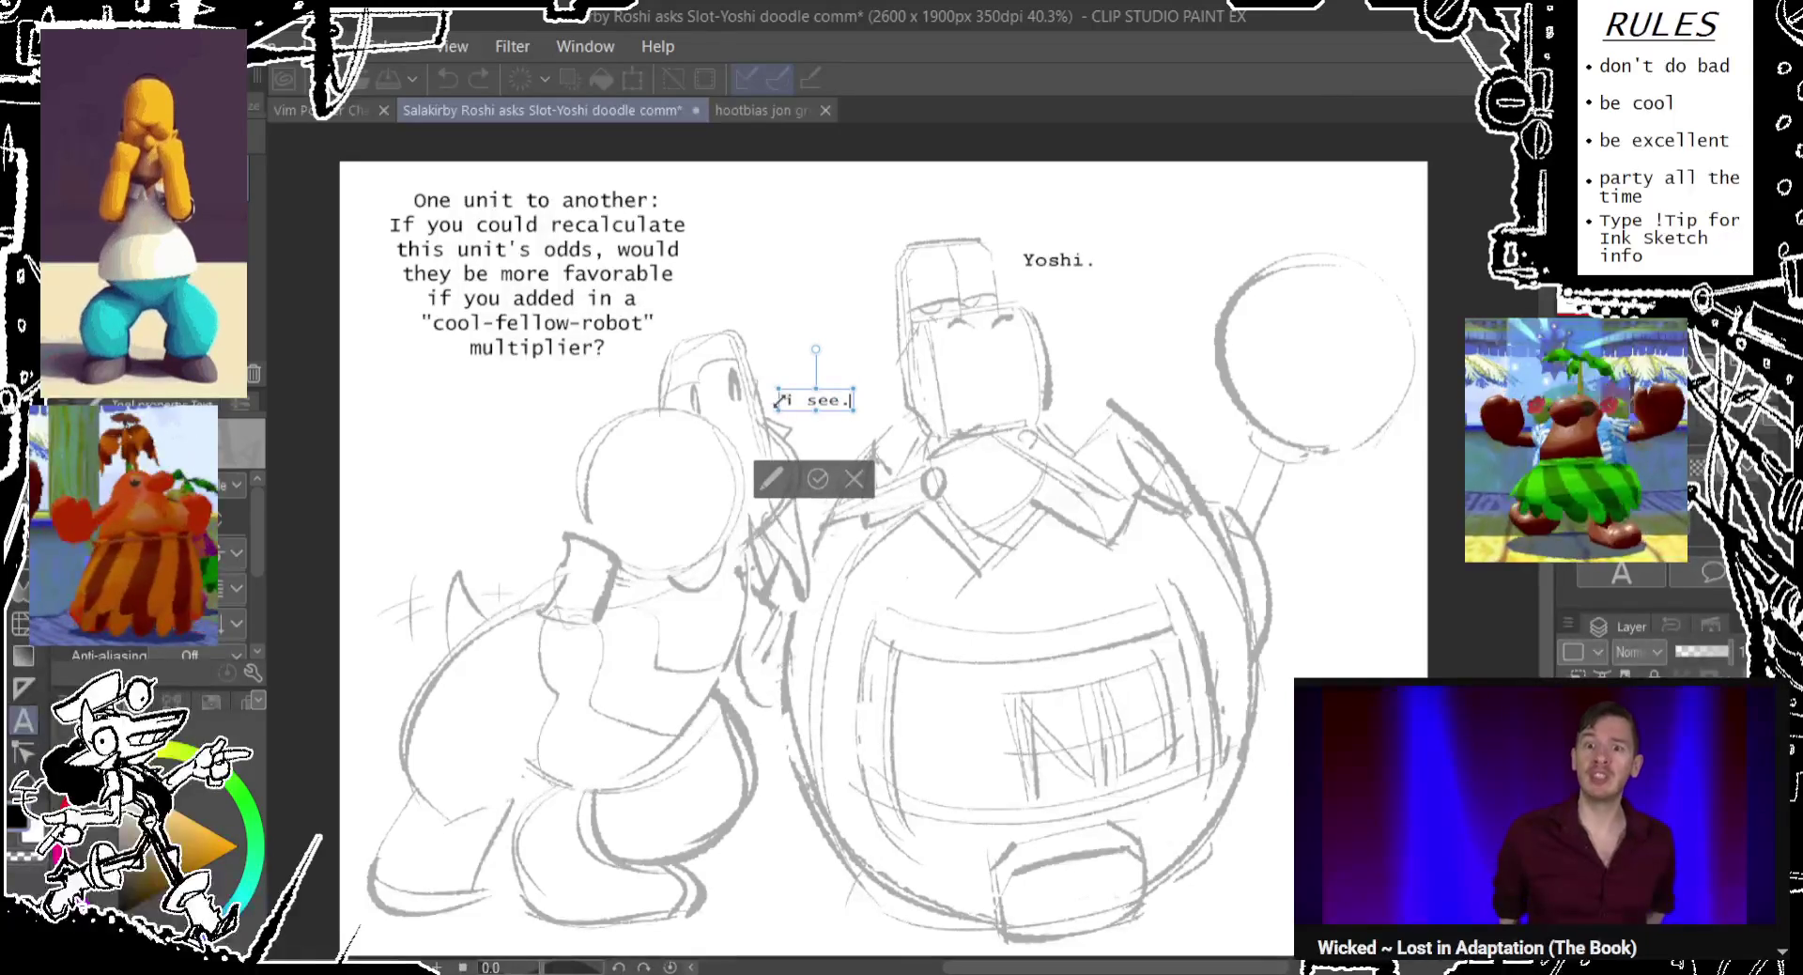
type("........")
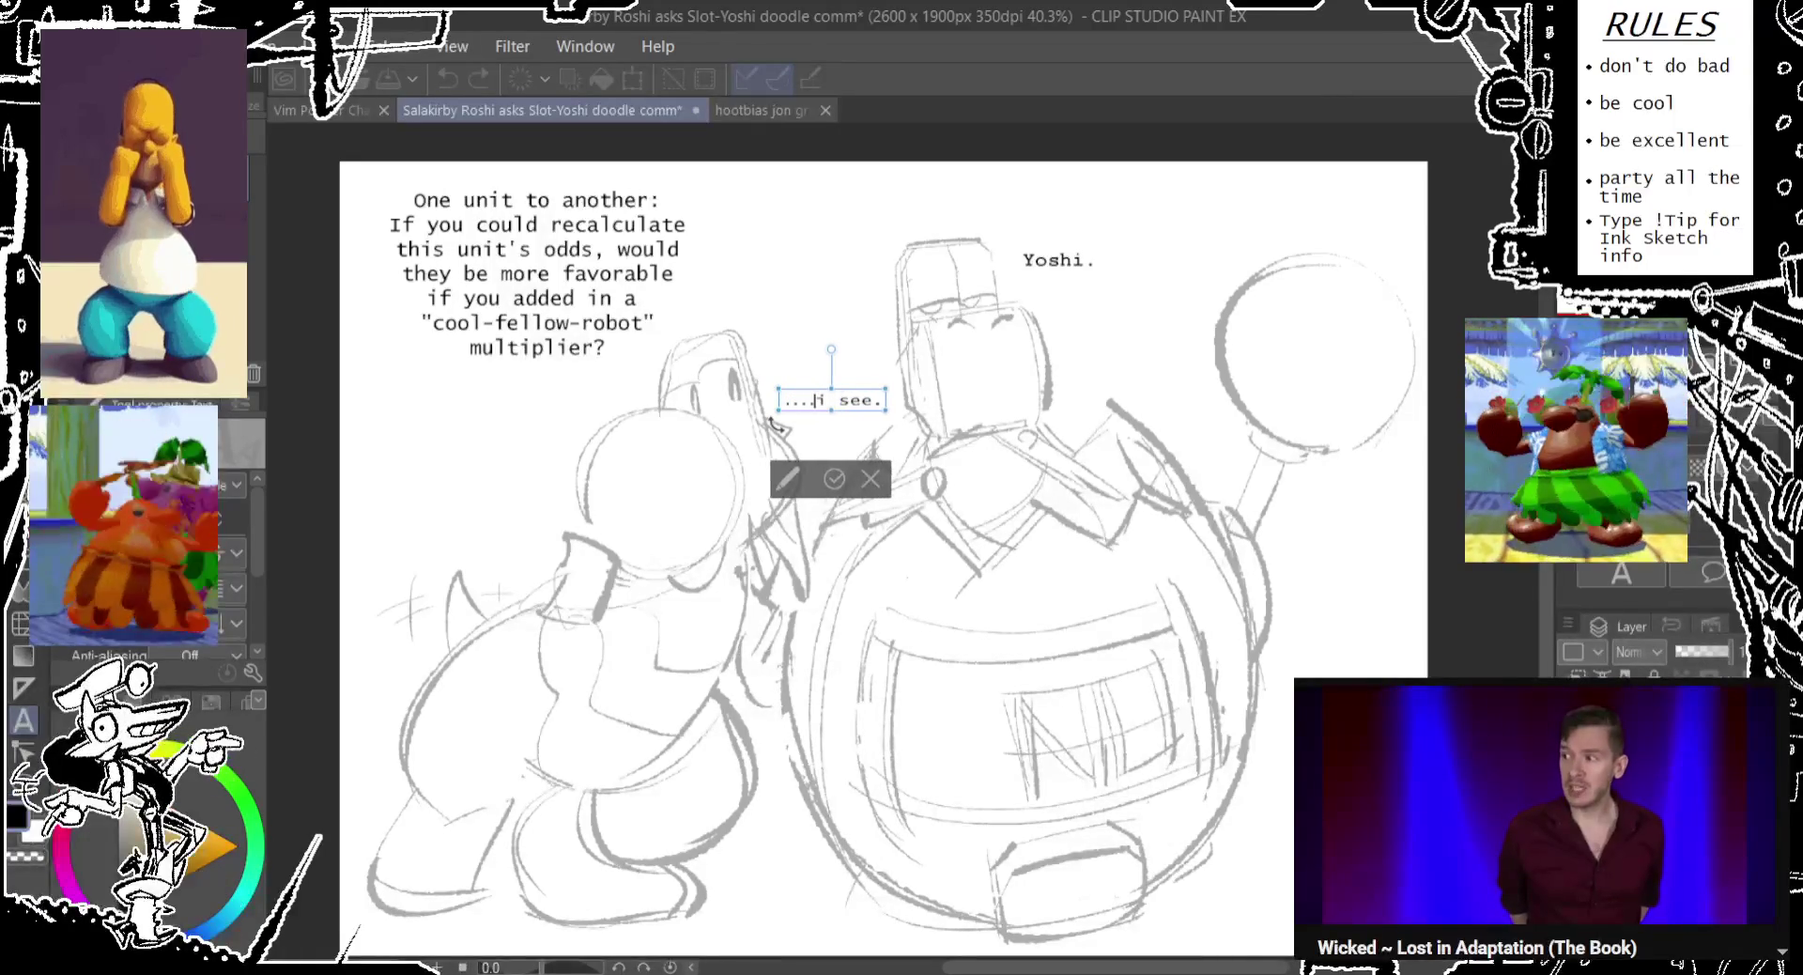
key("Return")
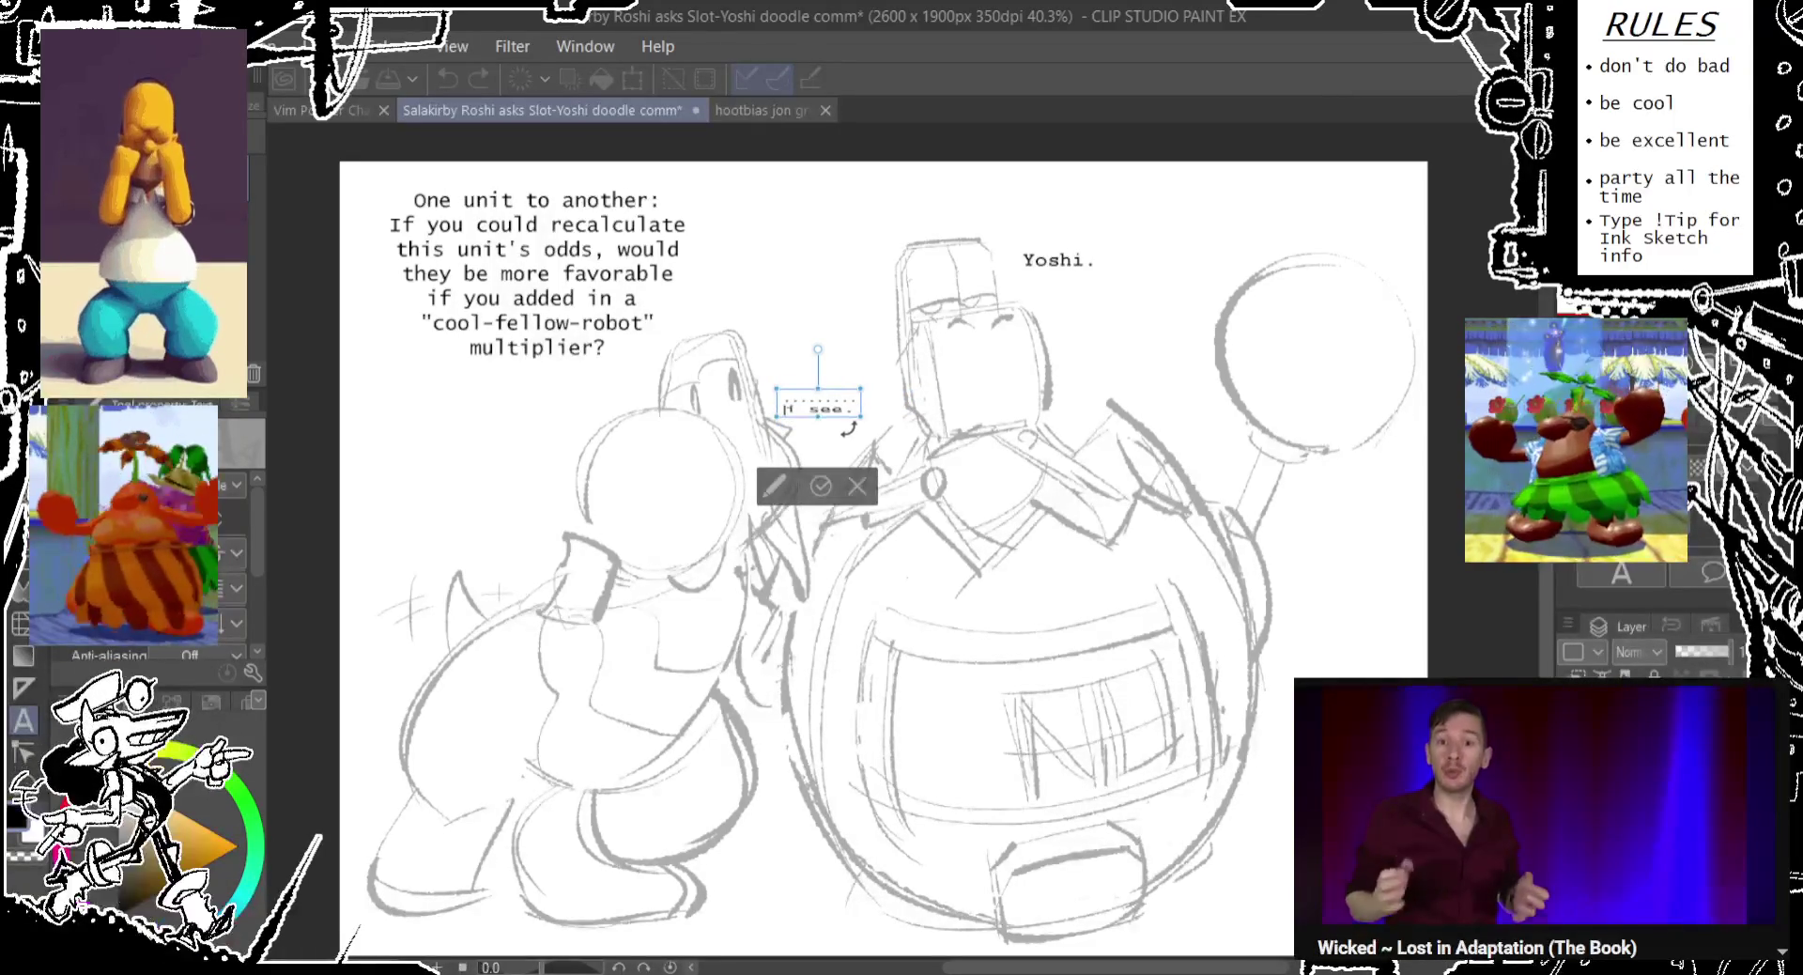
left_click_drag(841, 423, 867, 429)
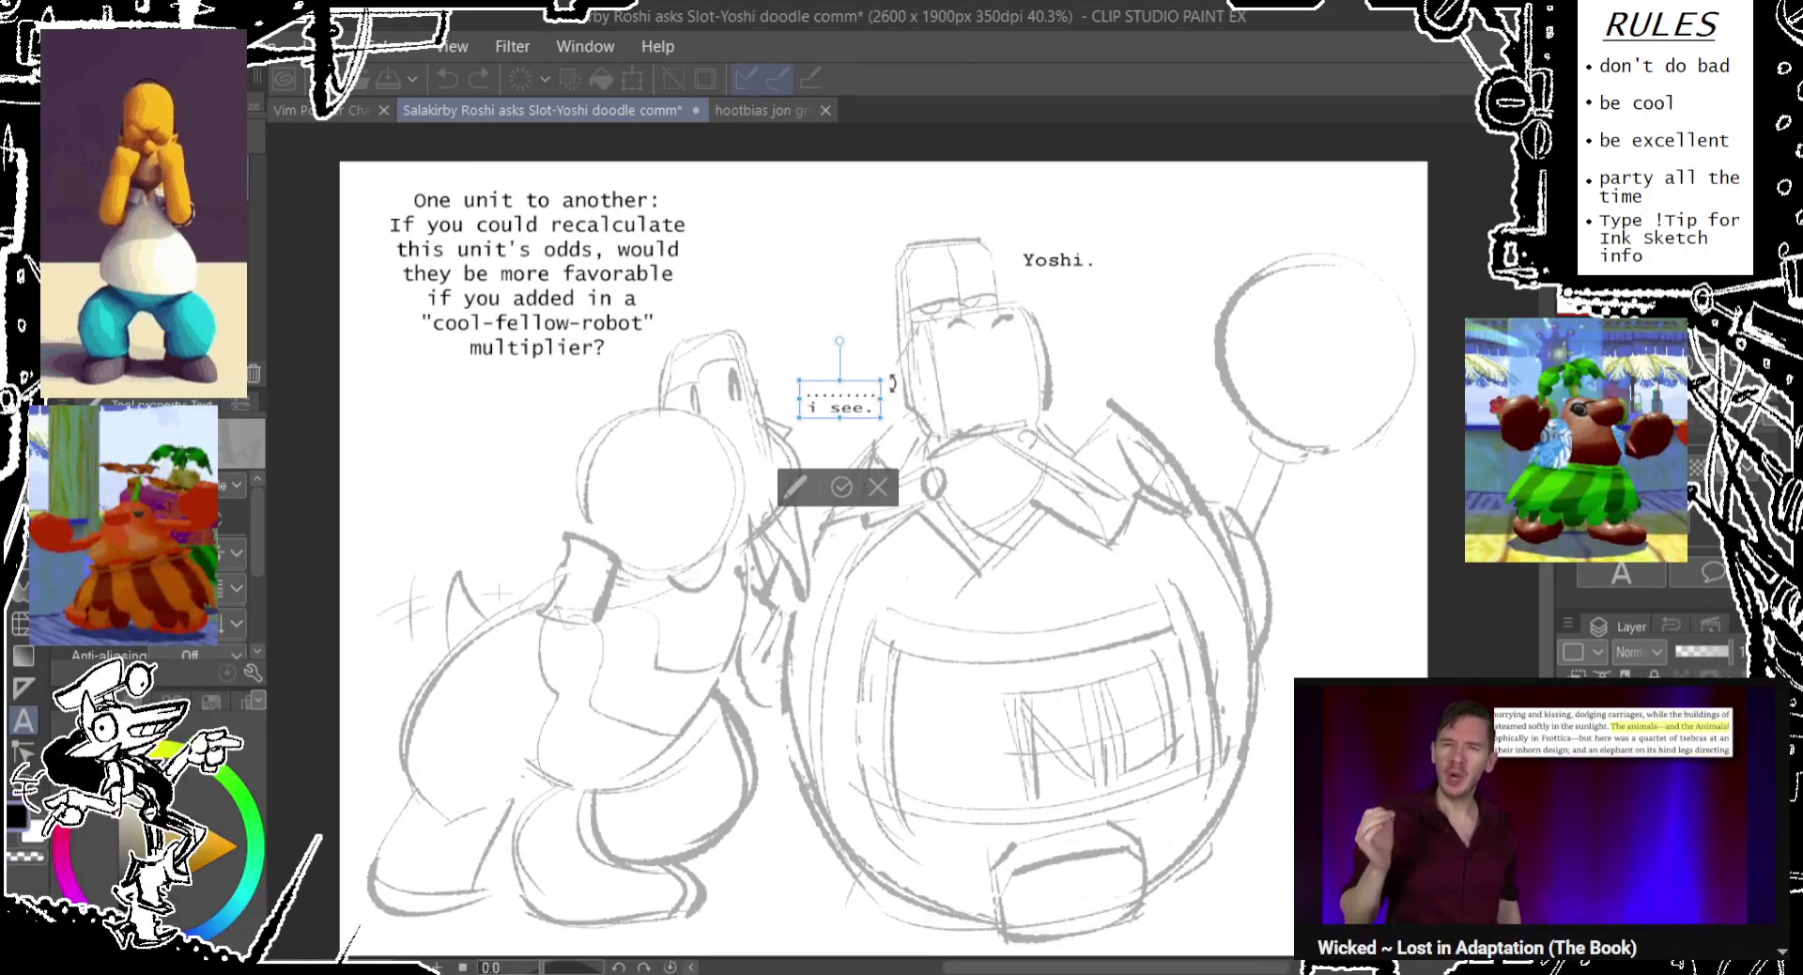
left_click_drag(841, 418, 824, 427)
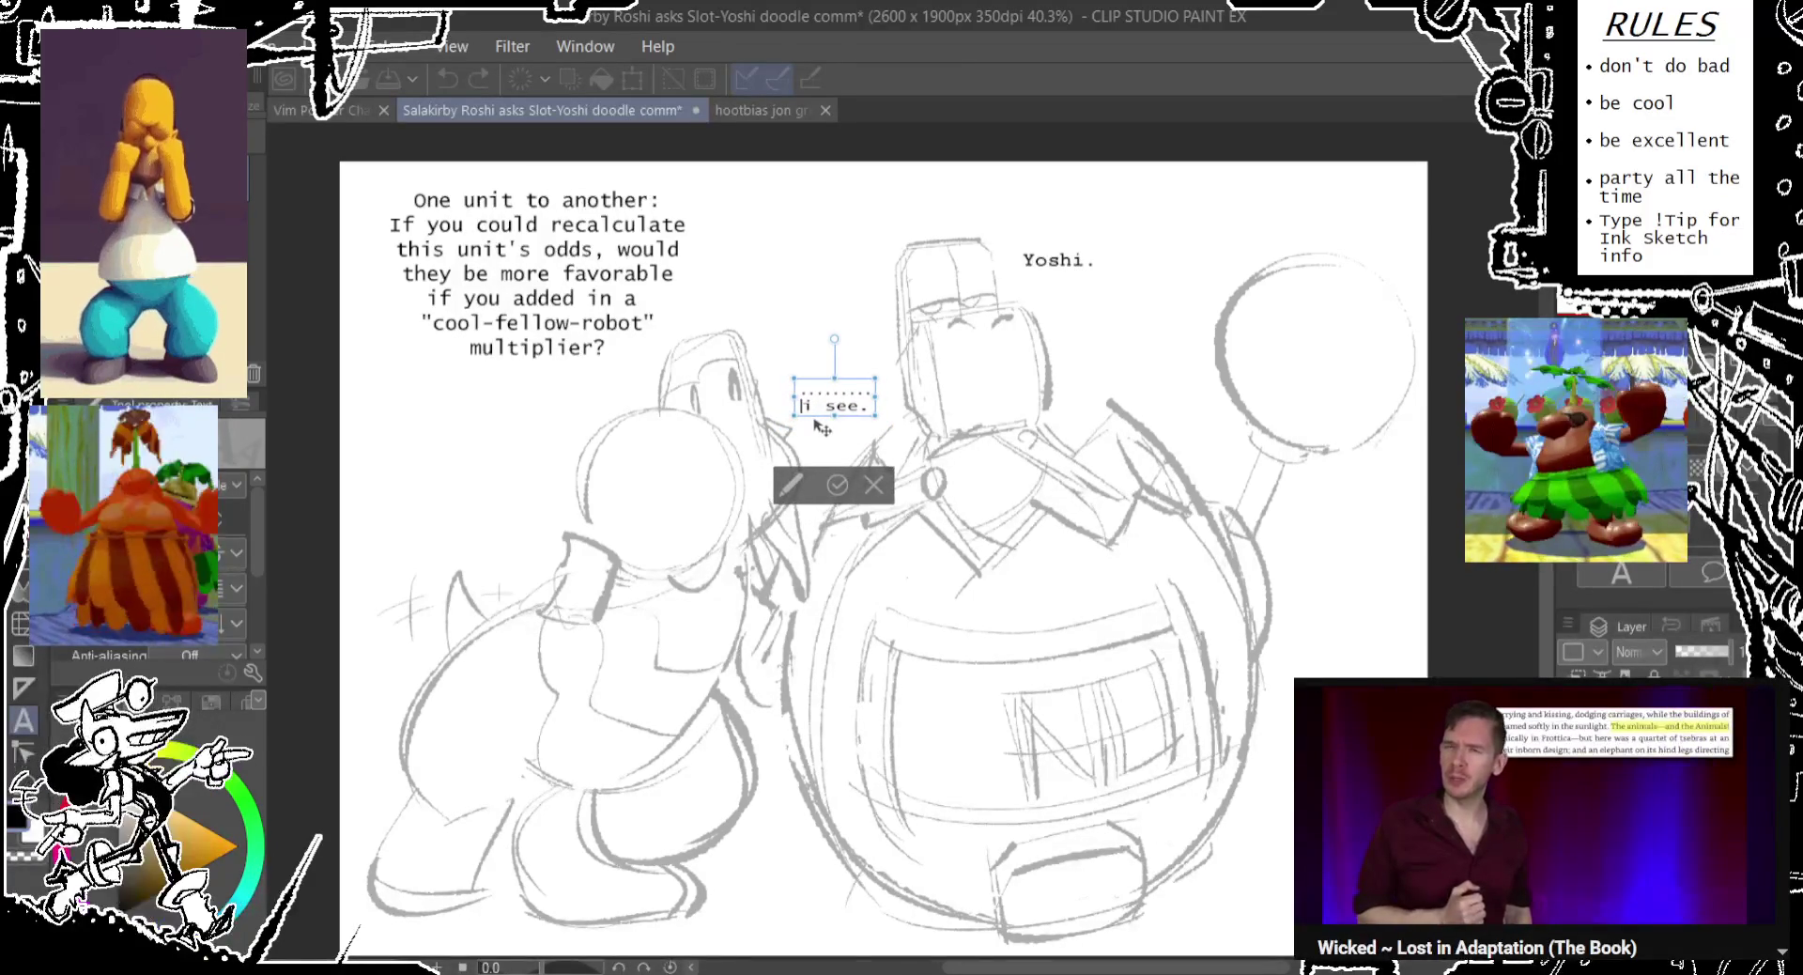
Select the robot's 'Yoshi.' text for replacement.
left_click(635, 325)
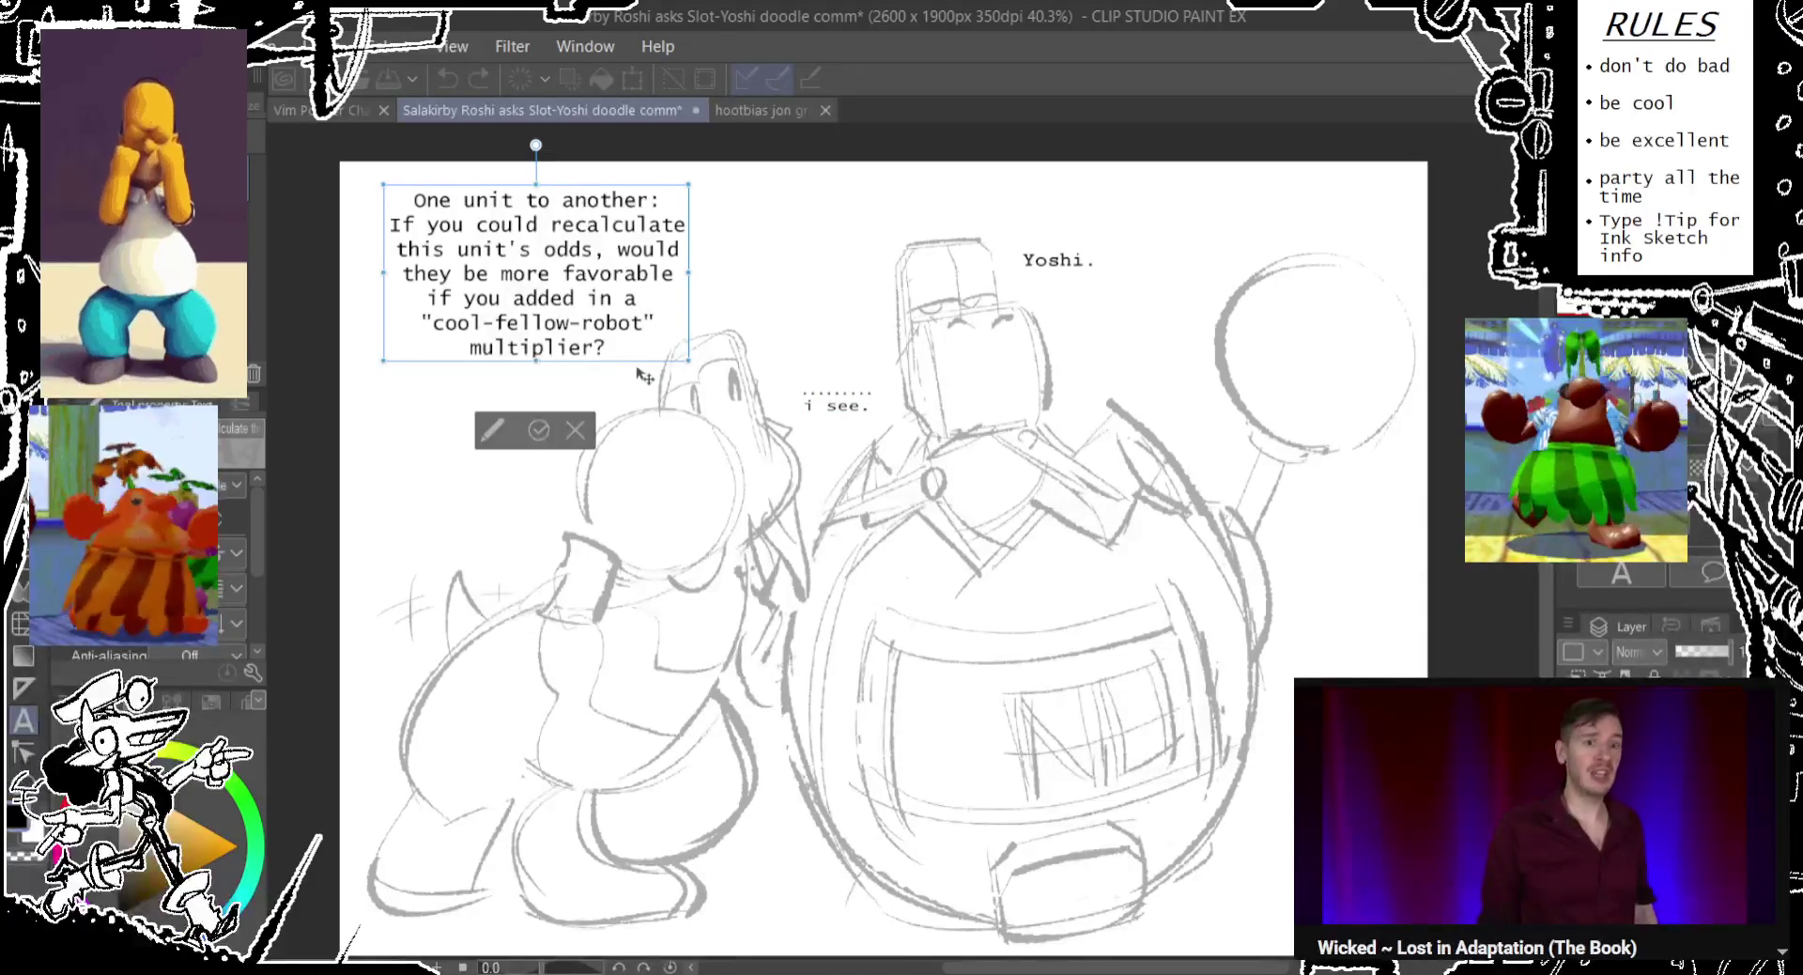
left_click(1071, 266)
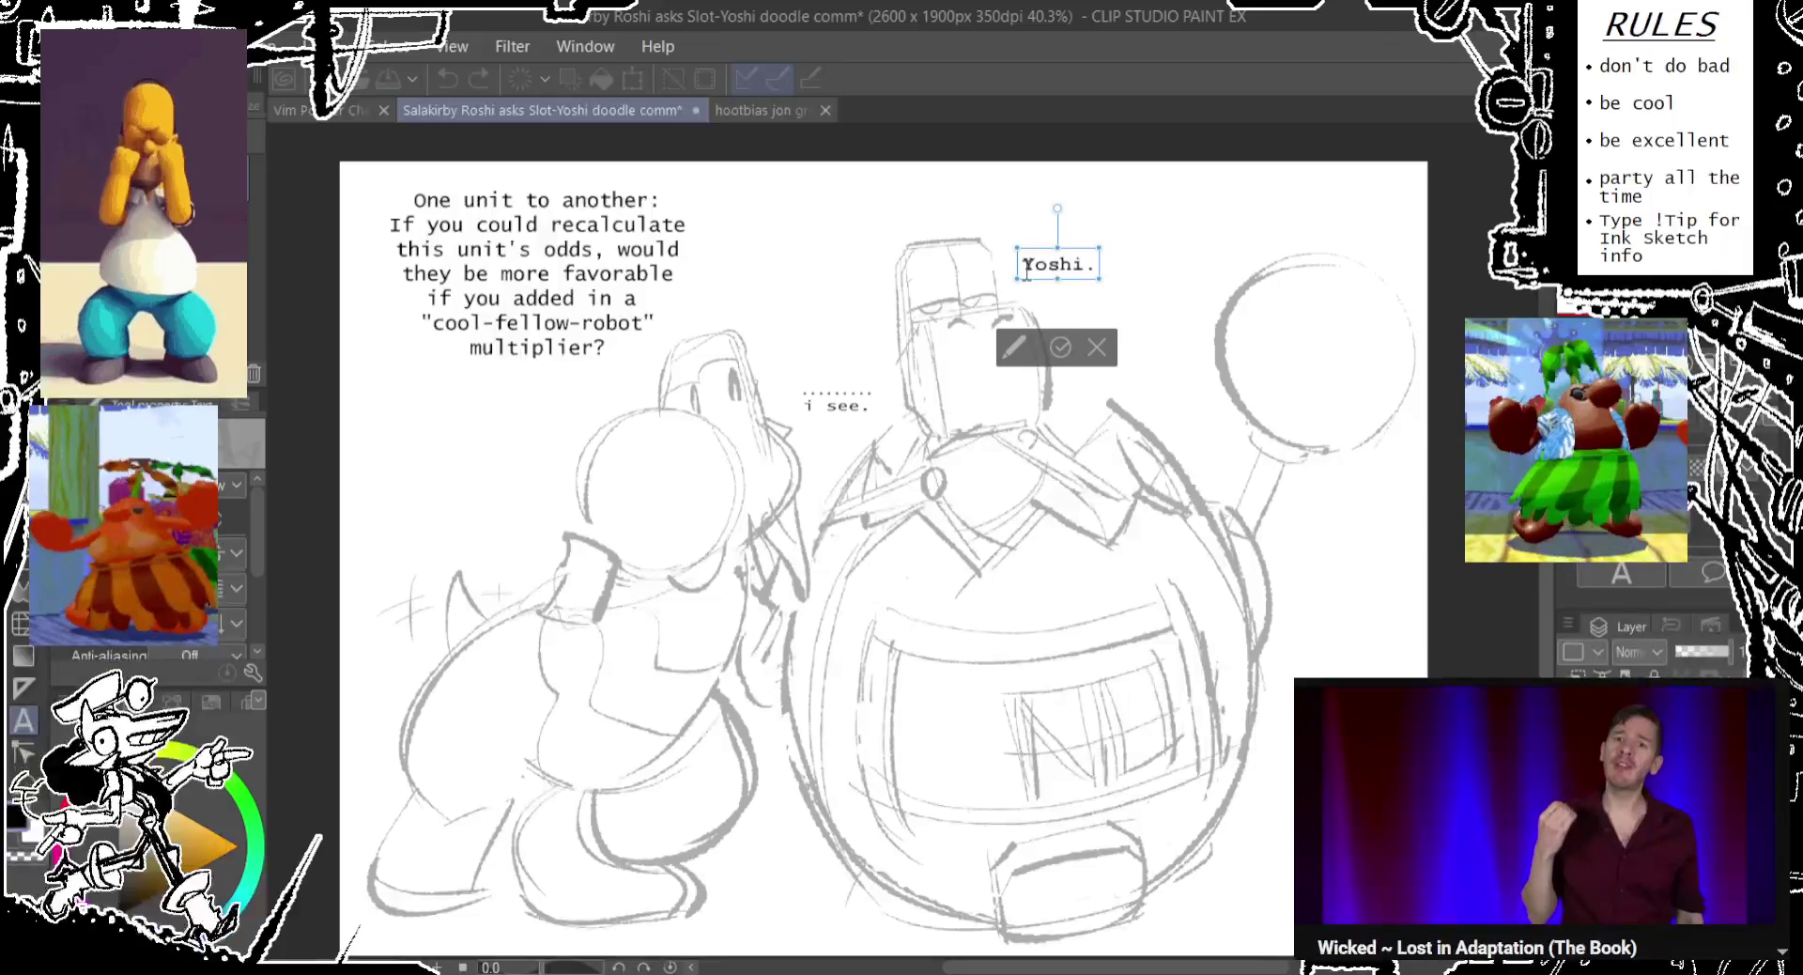
left_click_drag(1023, 267, 1197, 274)
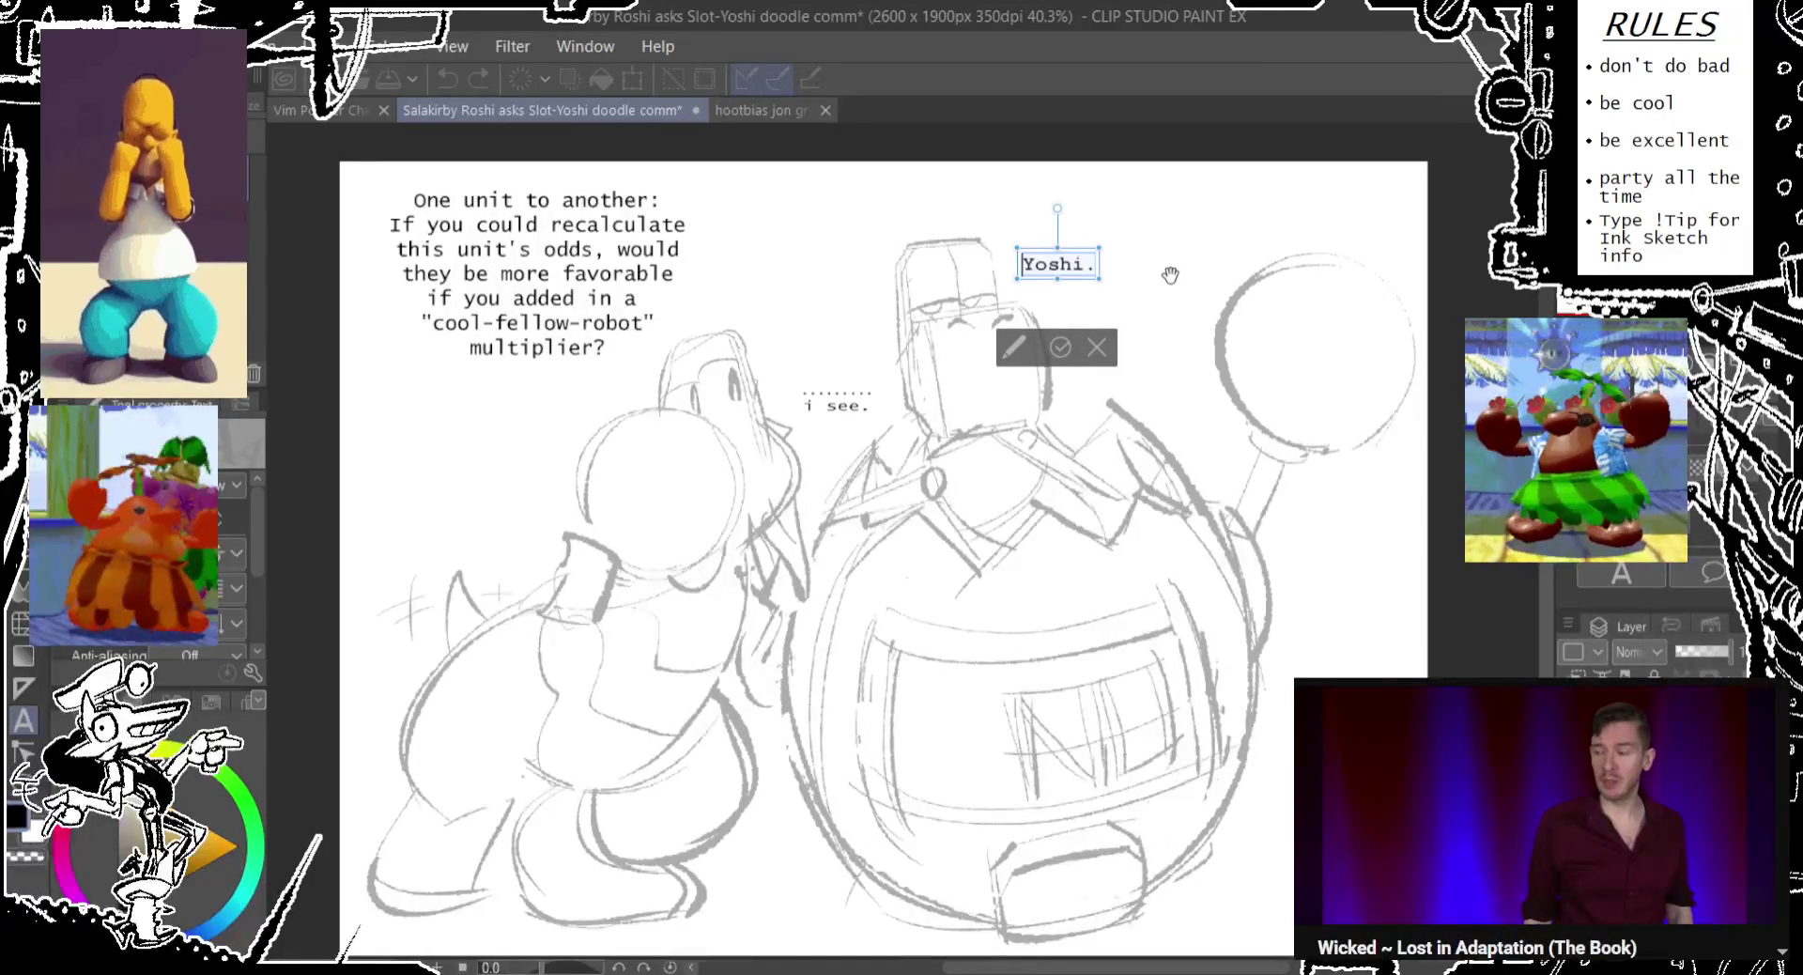
Replace 'Yoshi.' with 'Query:' over 'X multiplied by 0 equals...'.
key("BackSpace")
type("Query")
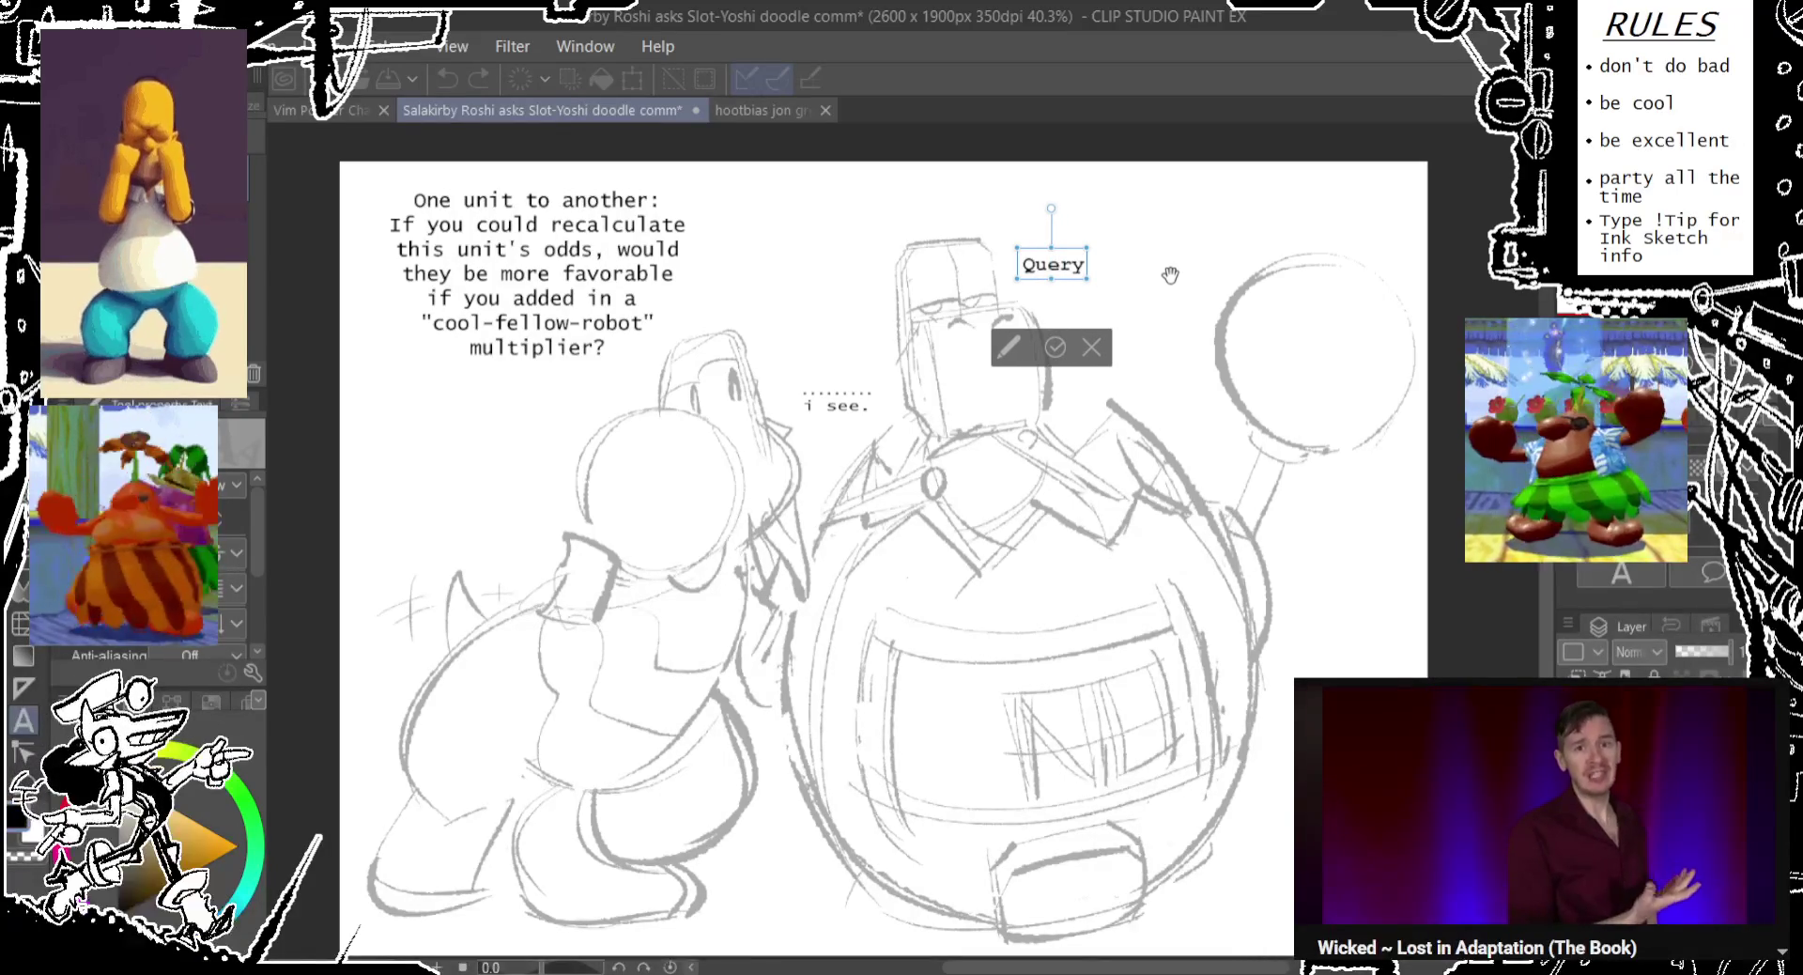
type(":")
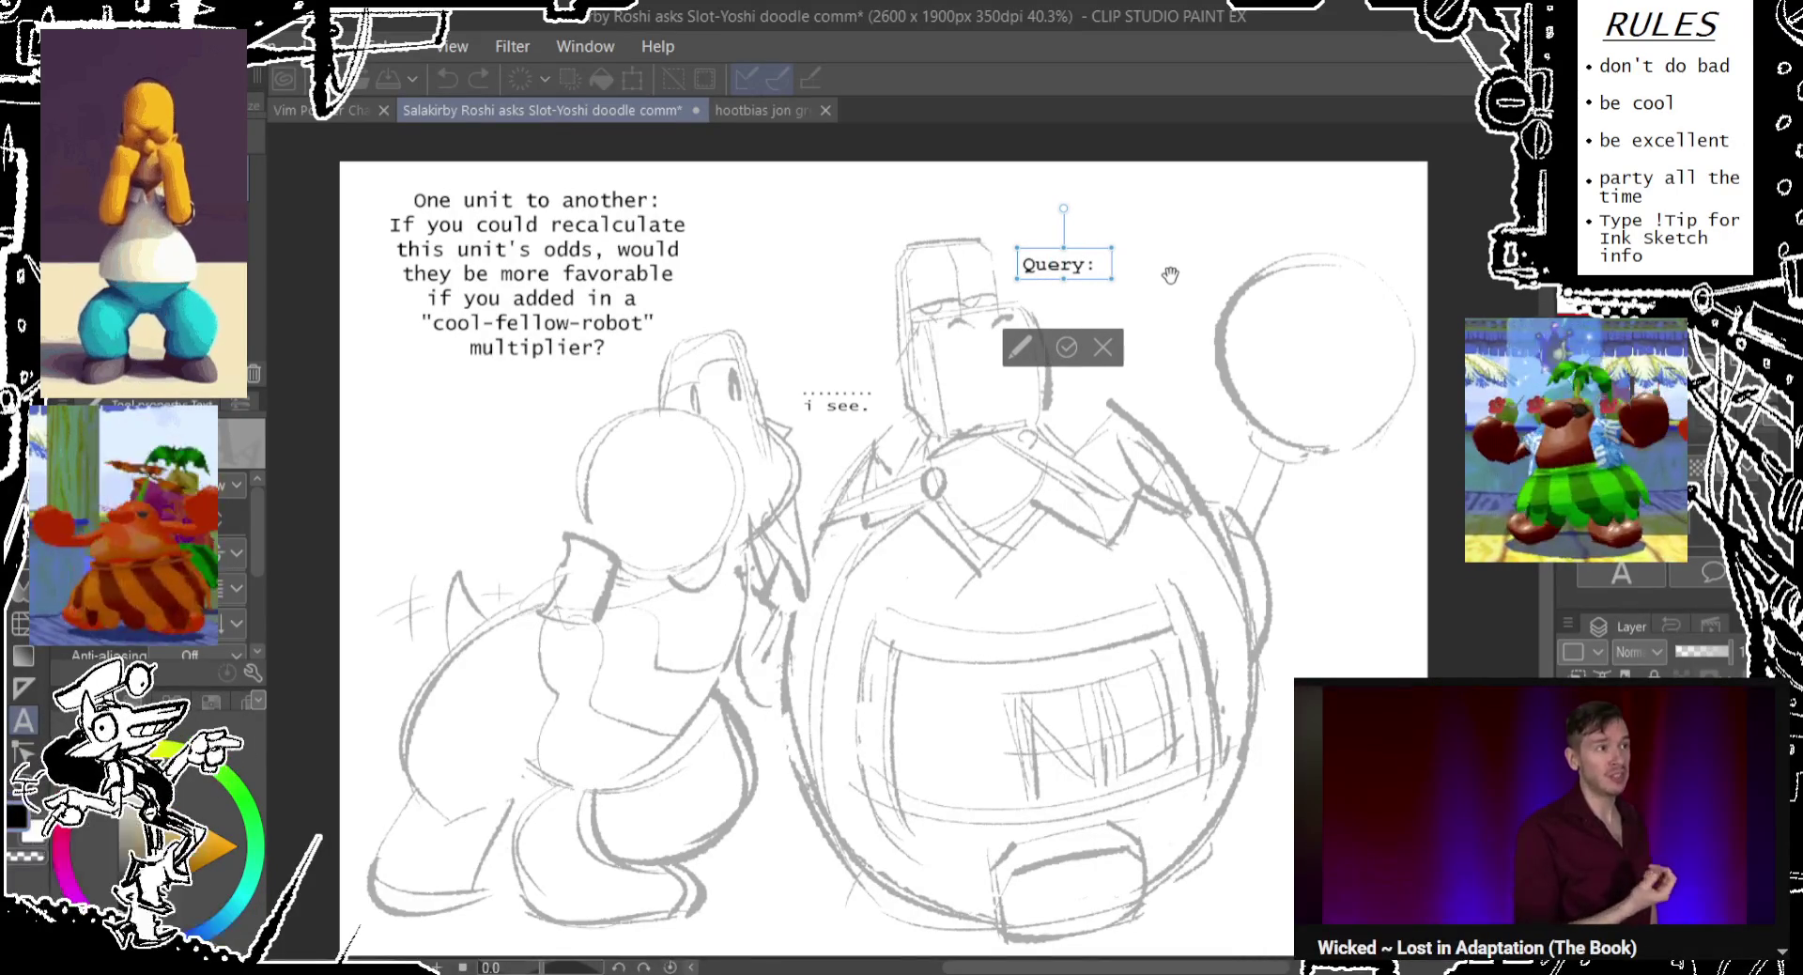
key("BackSpace")
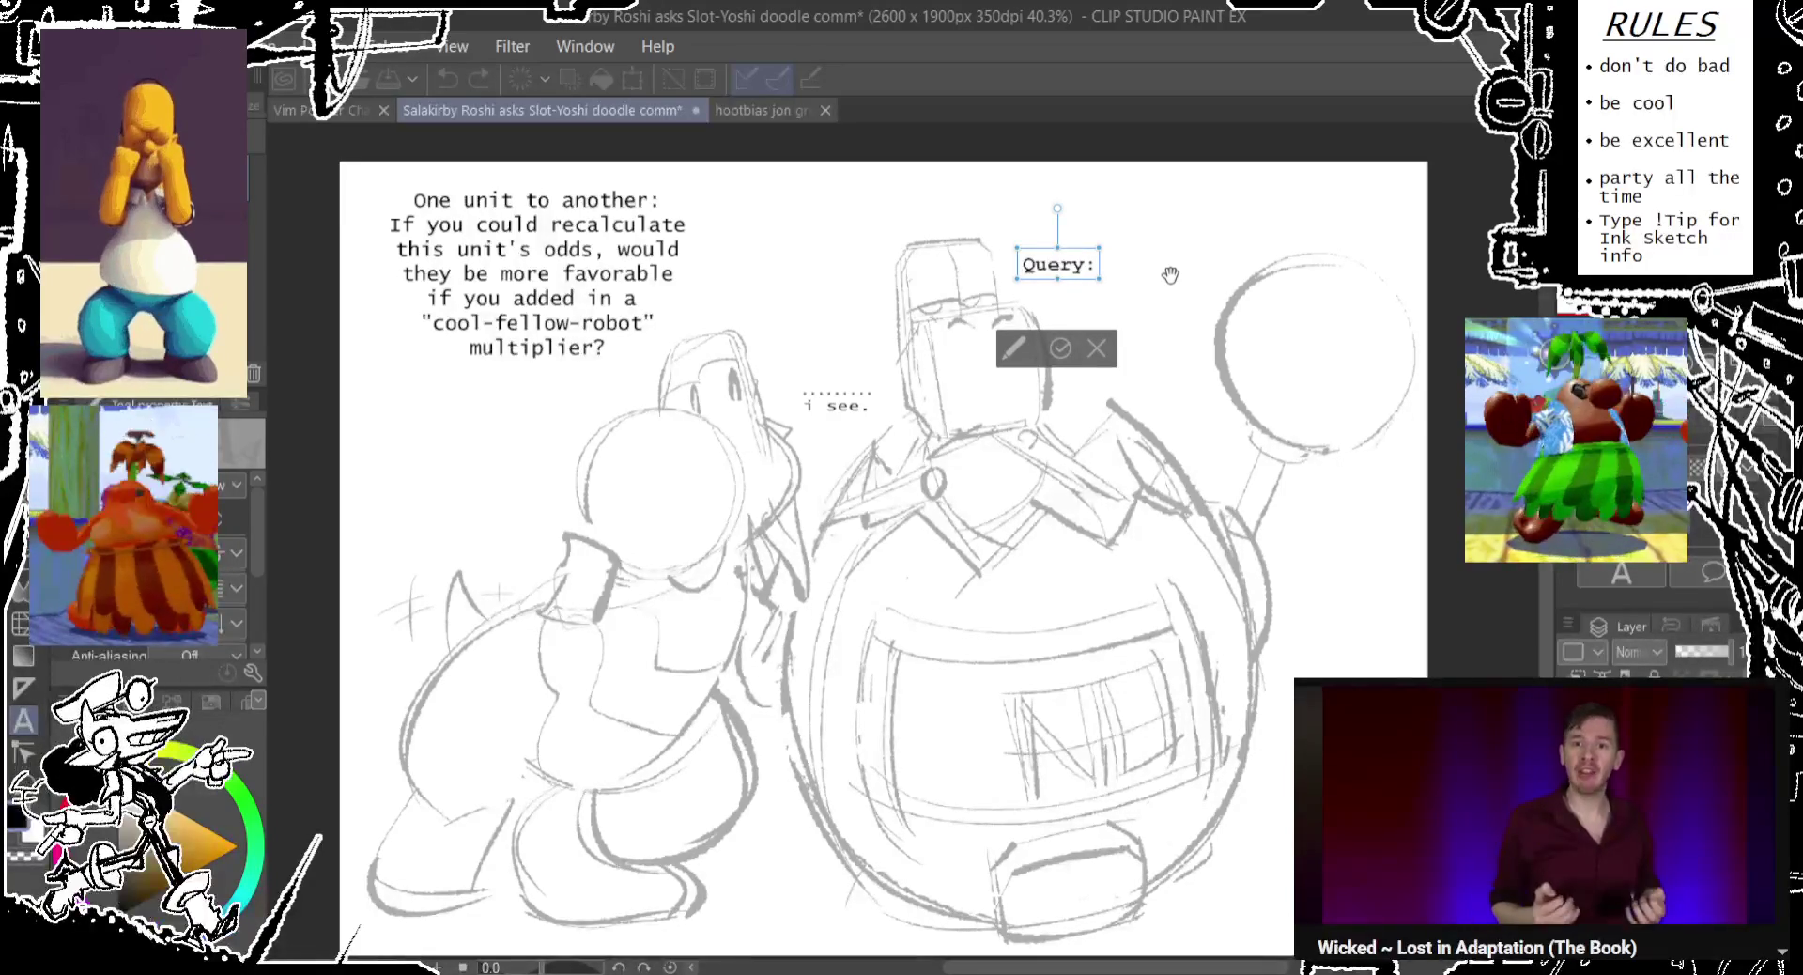
key("Return")
type("q")
type("lculat")
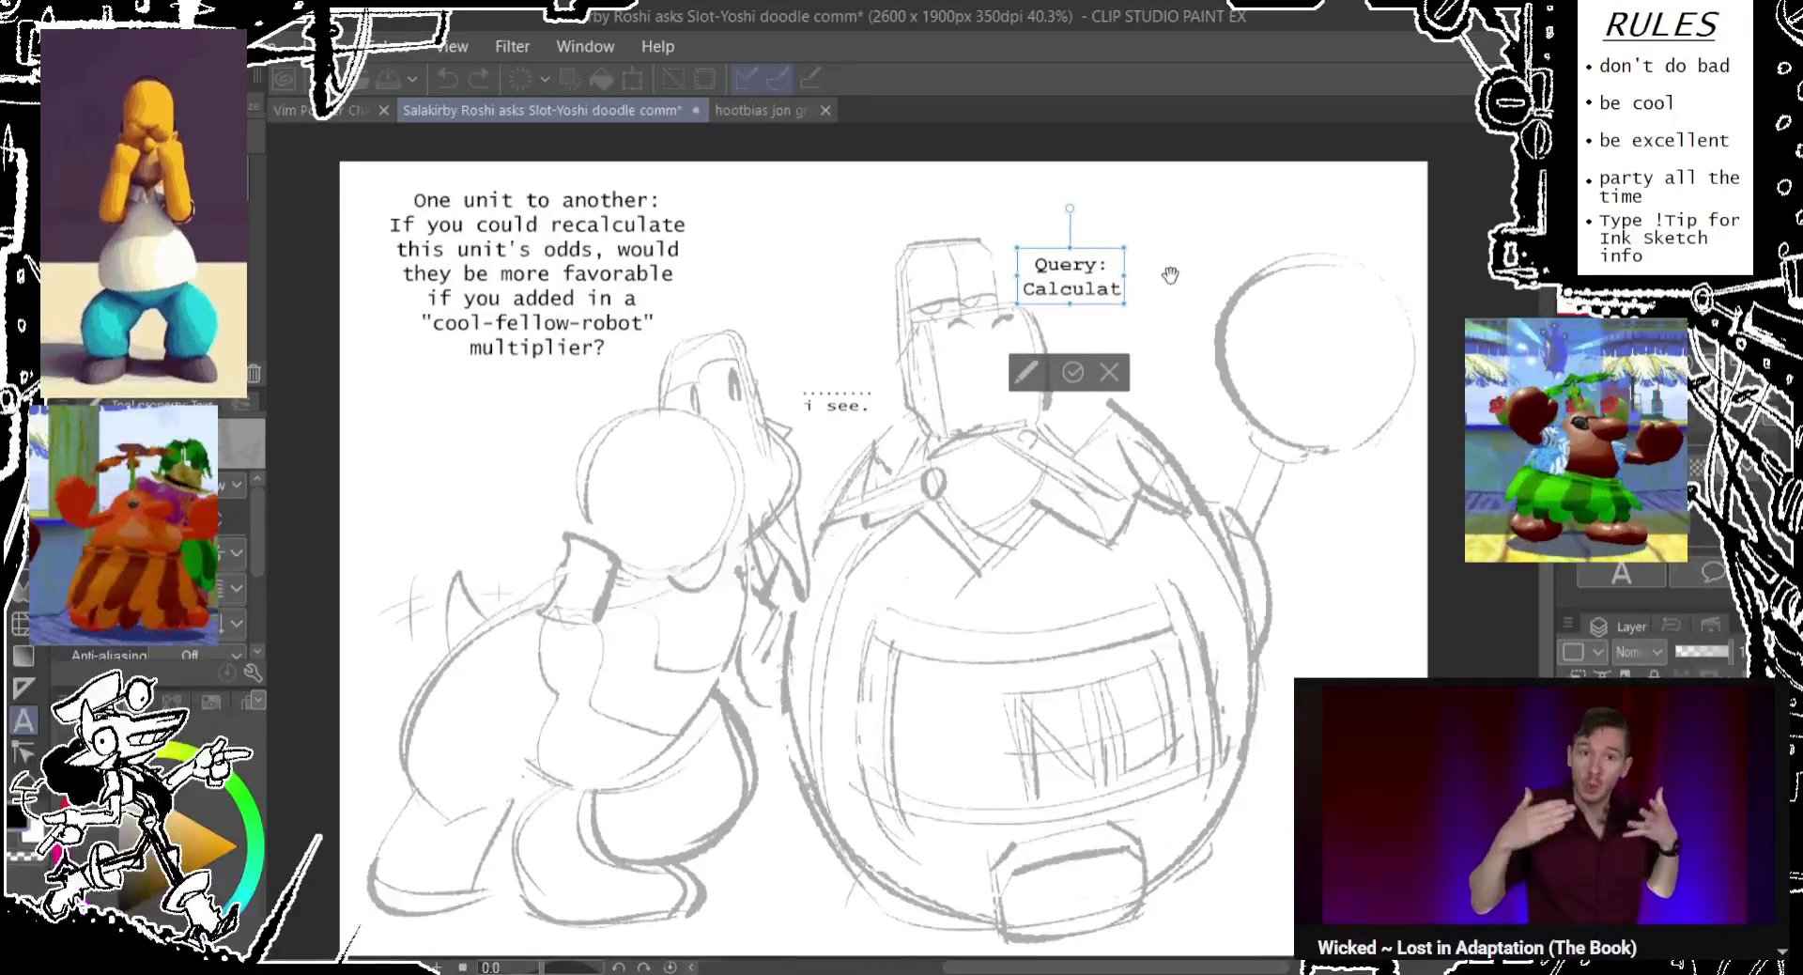
type("e")
key("BackSpace")
key("BackSpace")
key("BackSpace")
key("BackSpace")
key("BackSpace")
key("BackSpace")
key("BackSpace")
key("BackSpace")
key("BackSpace")
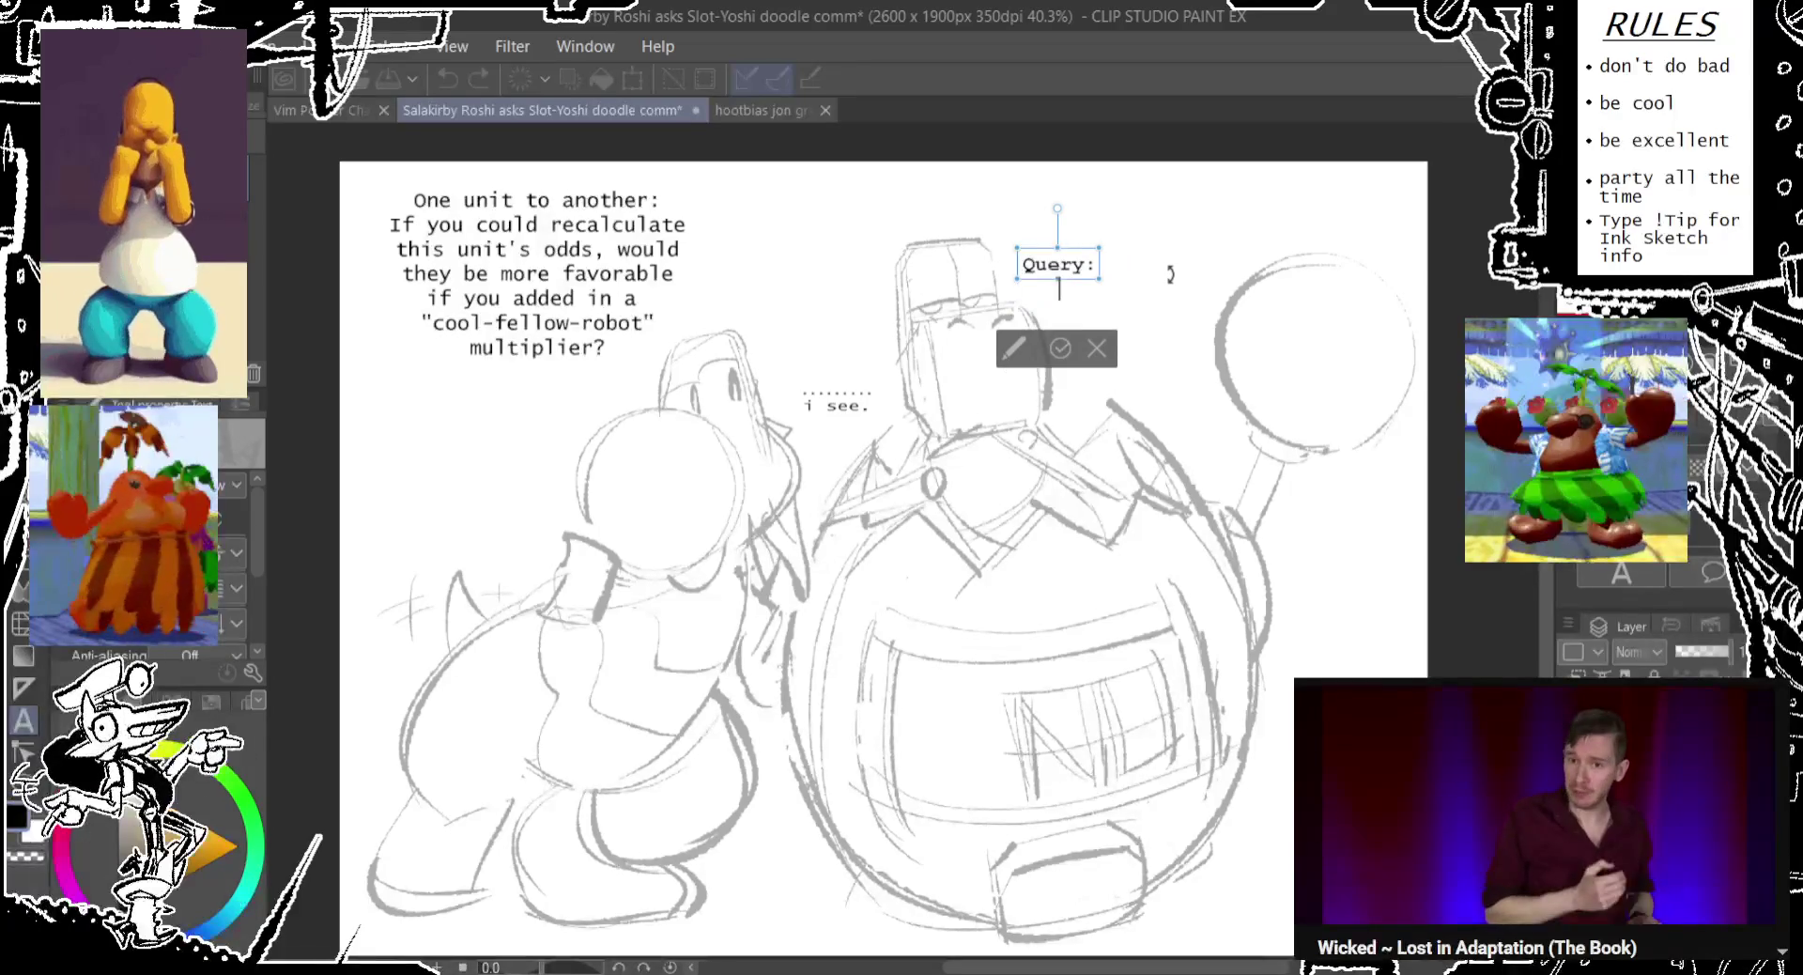
type("X ")
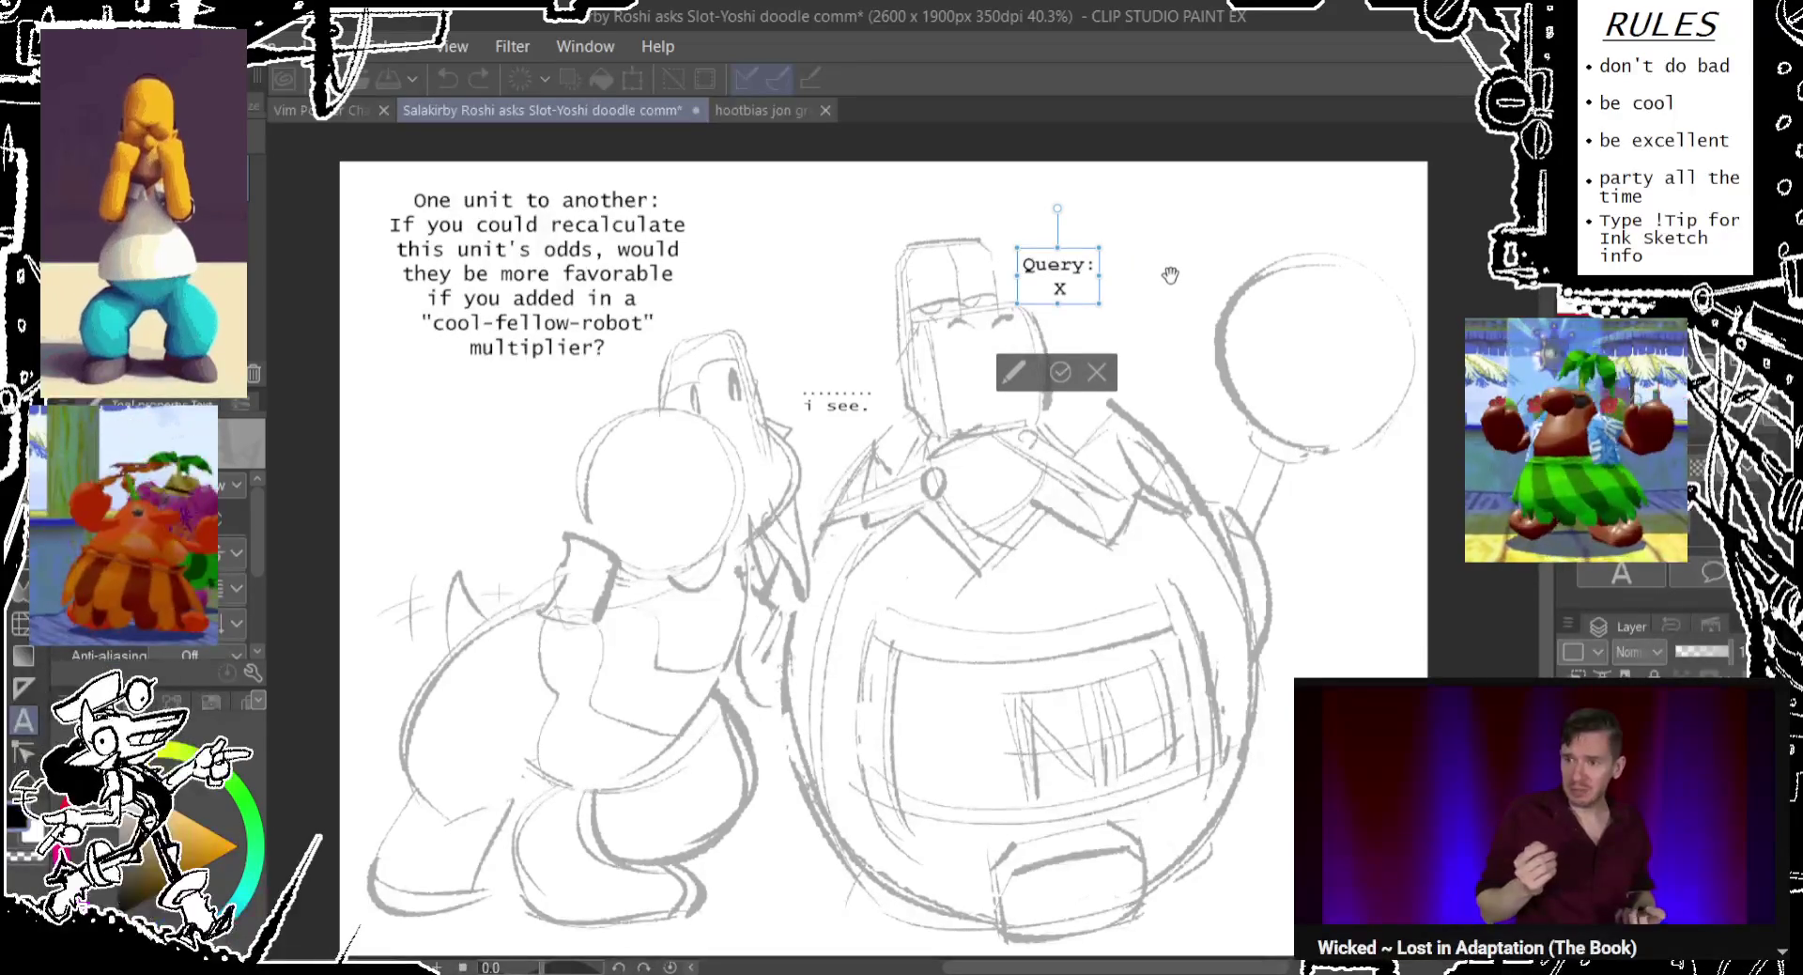
type("mu")
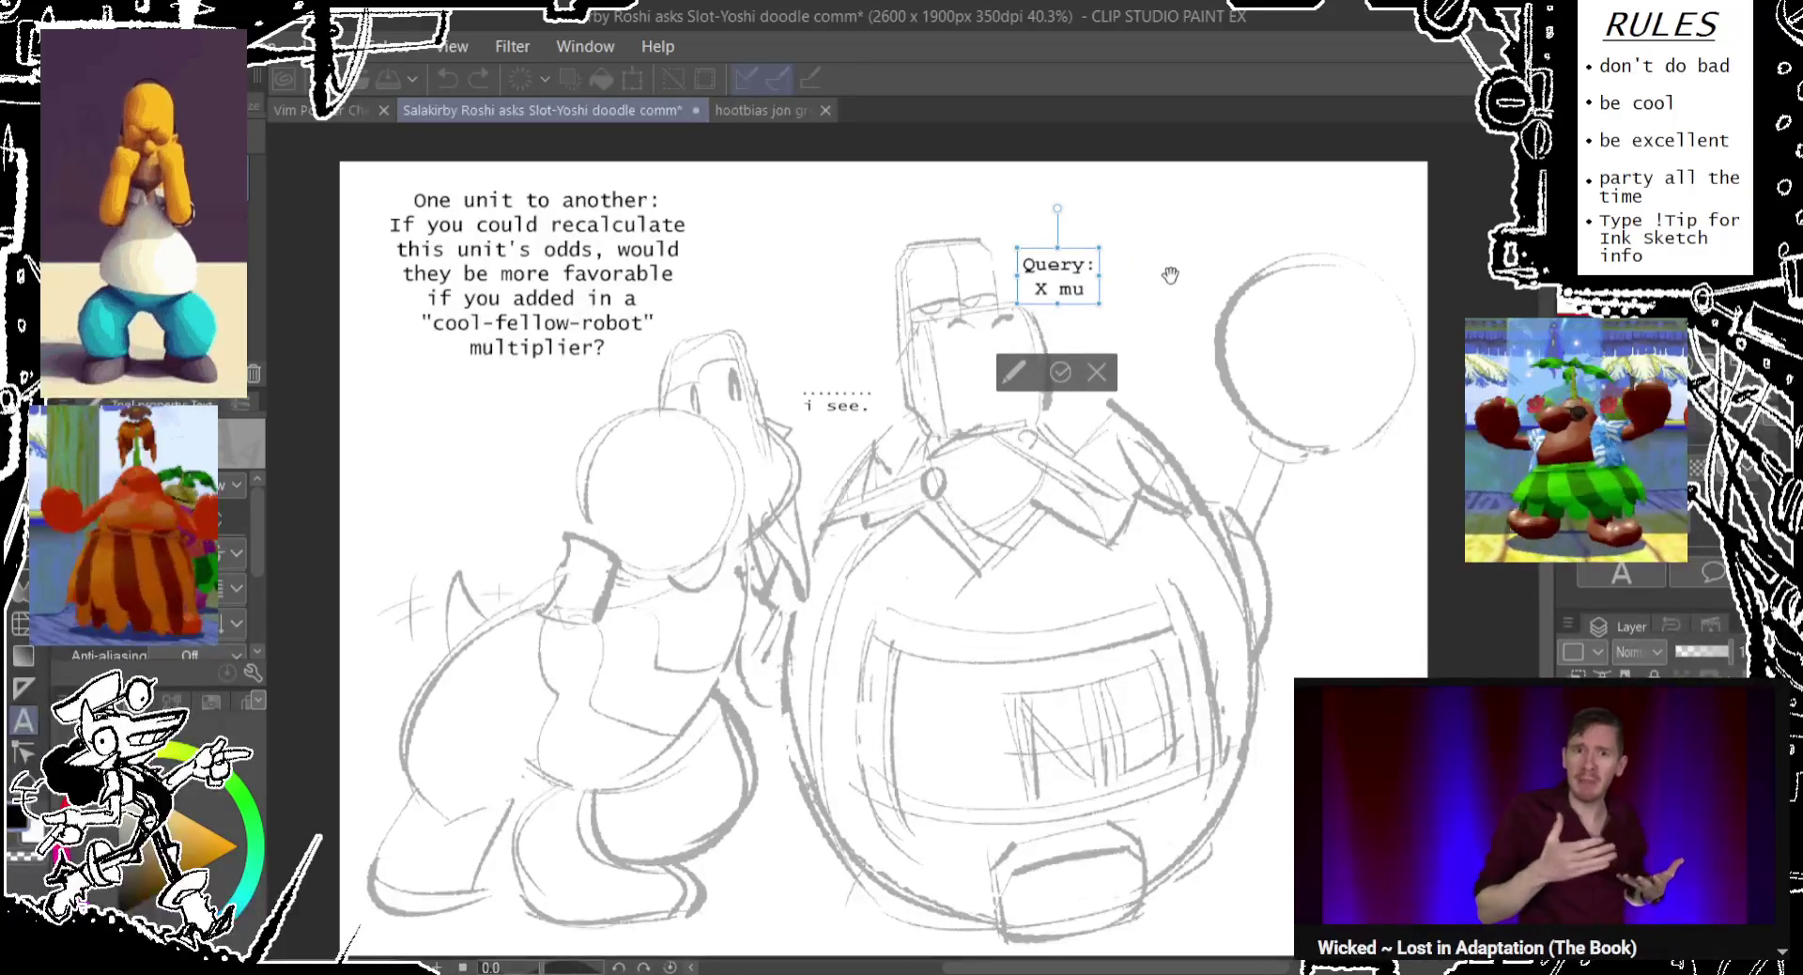
type("t")
key("BackSpace")
type("ltiplied by ")
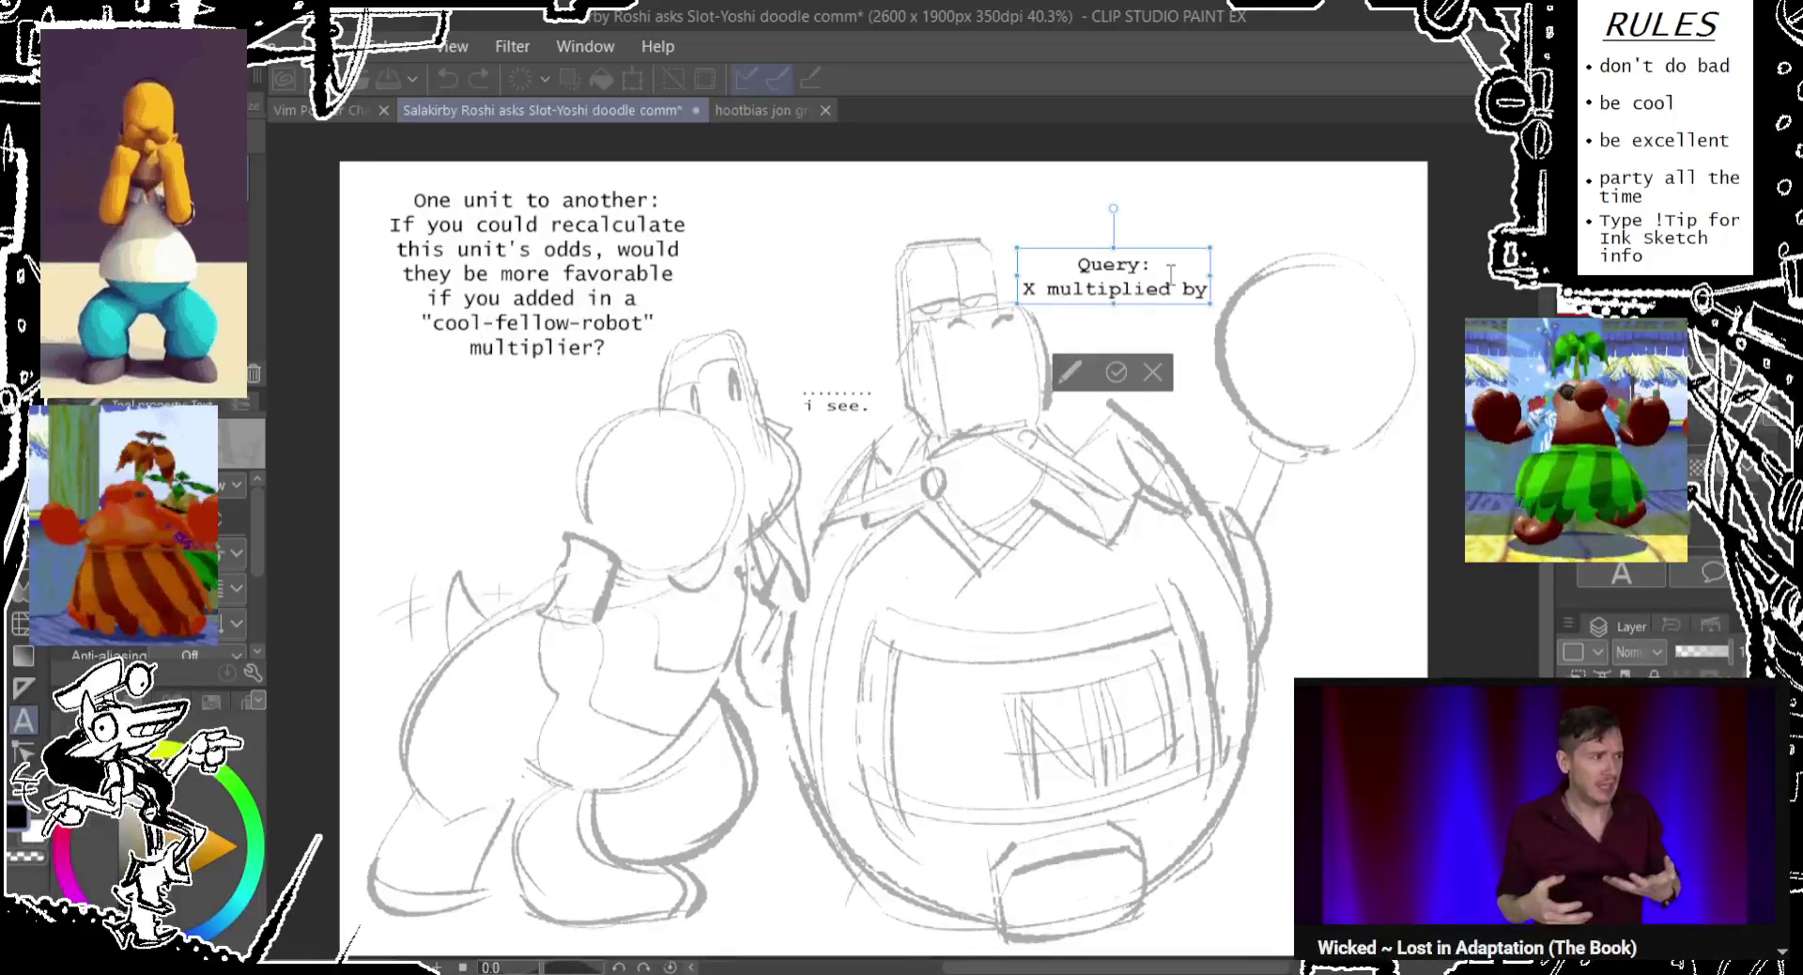
type("0 equ")
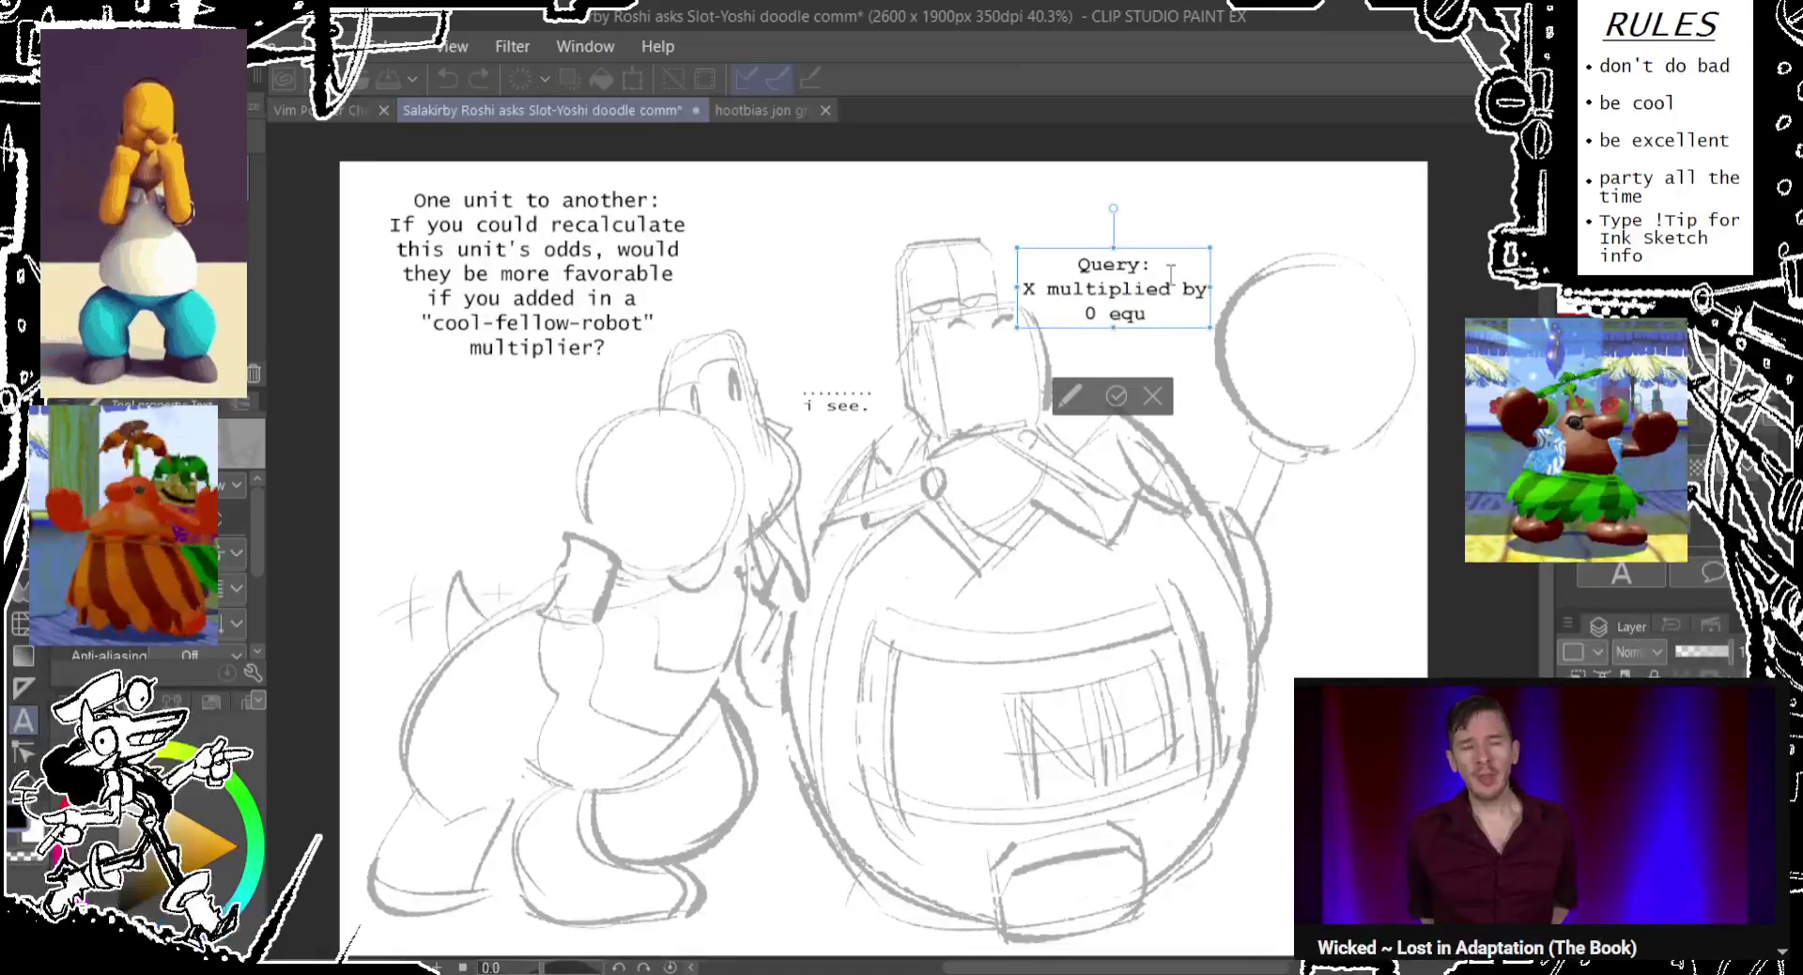
type("als..")
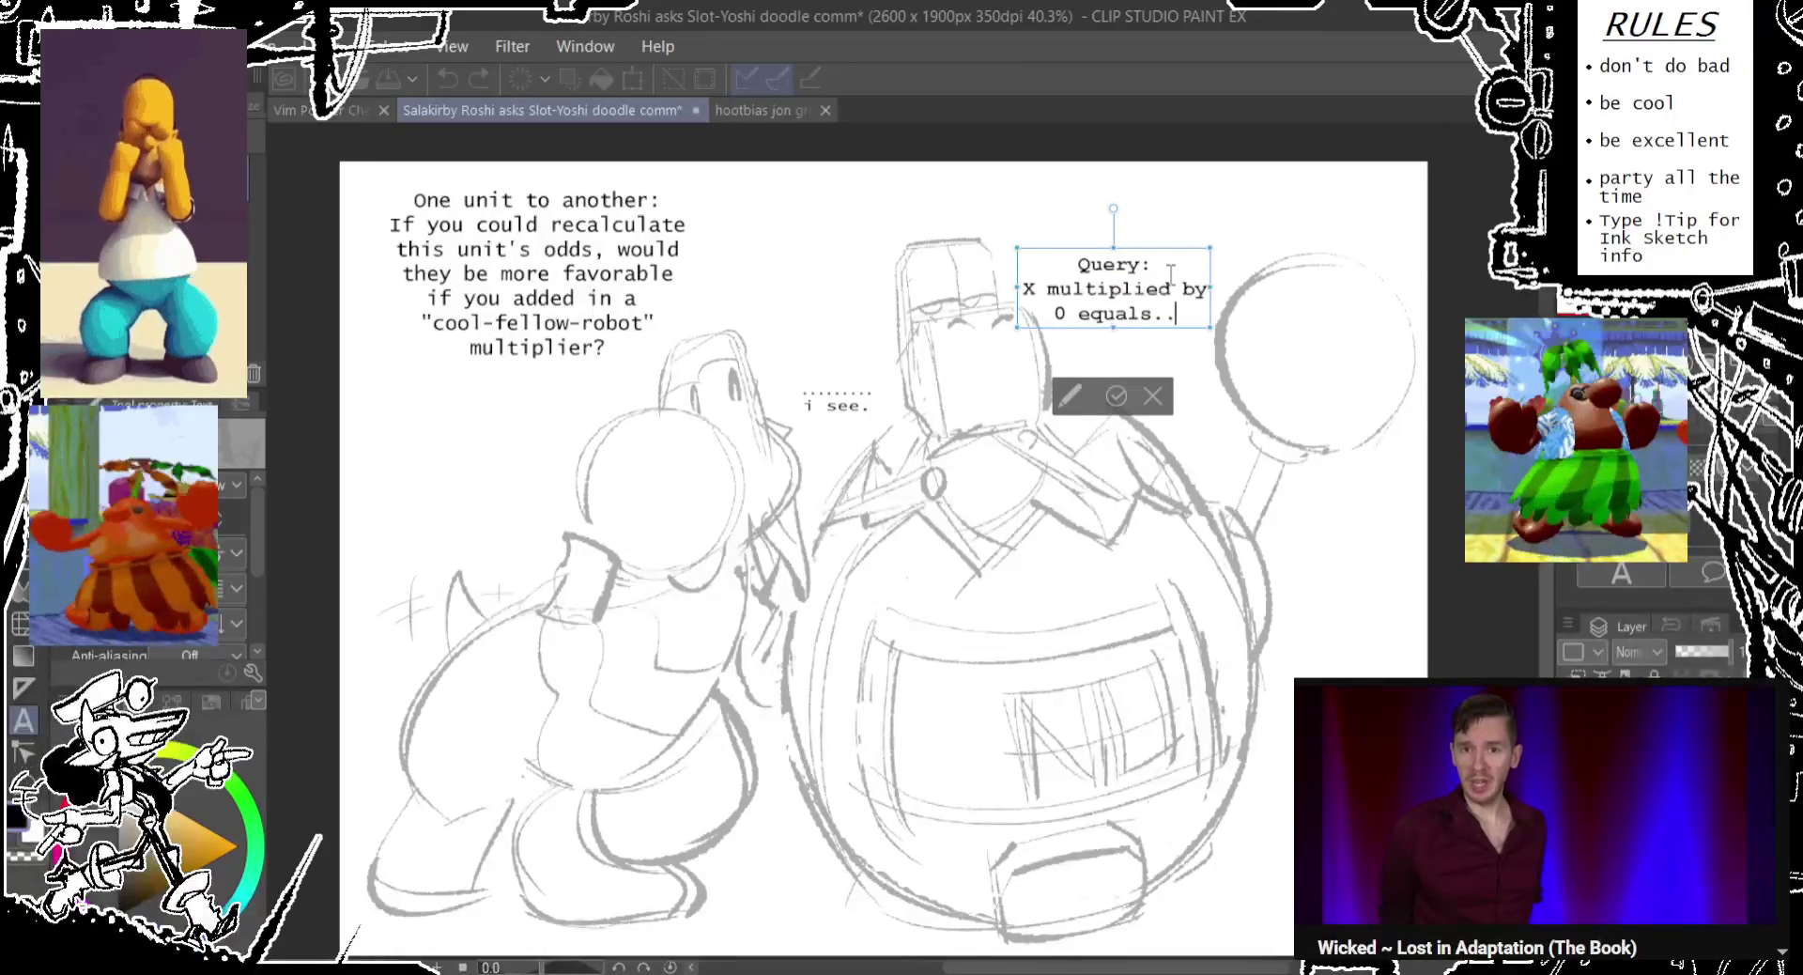
type(".")
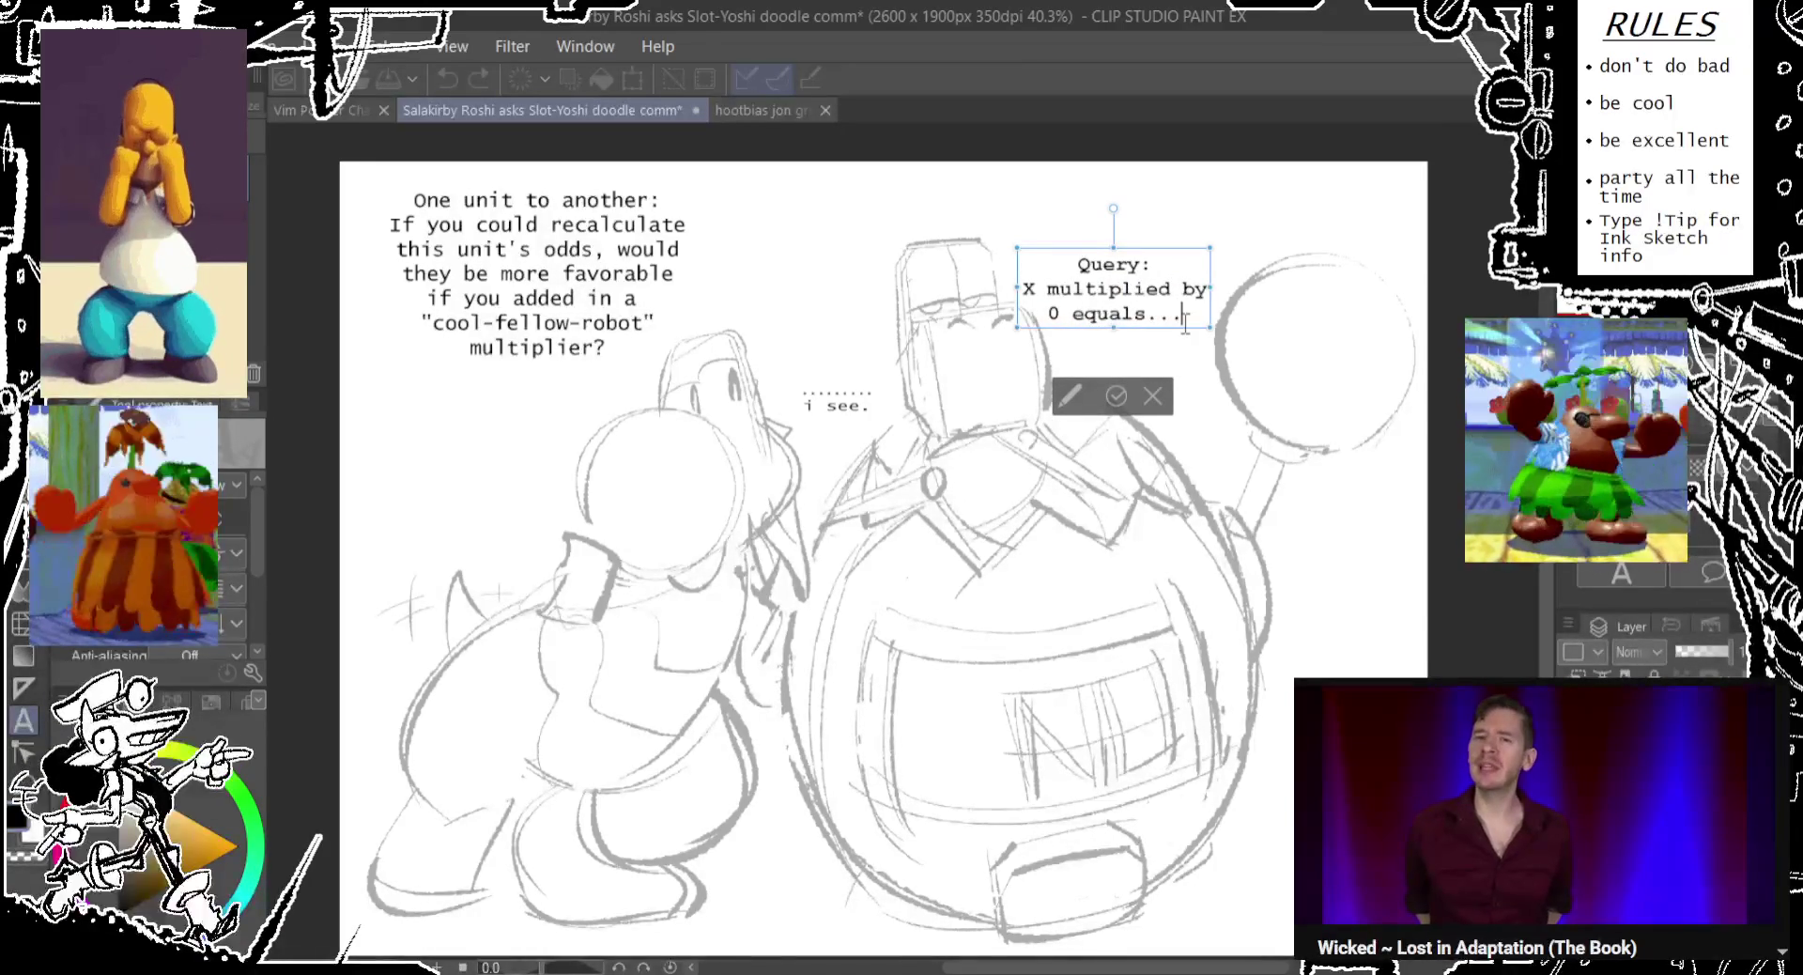
Select all of the robot's query text.
left_click_drag(1186, 319, 988, 288)
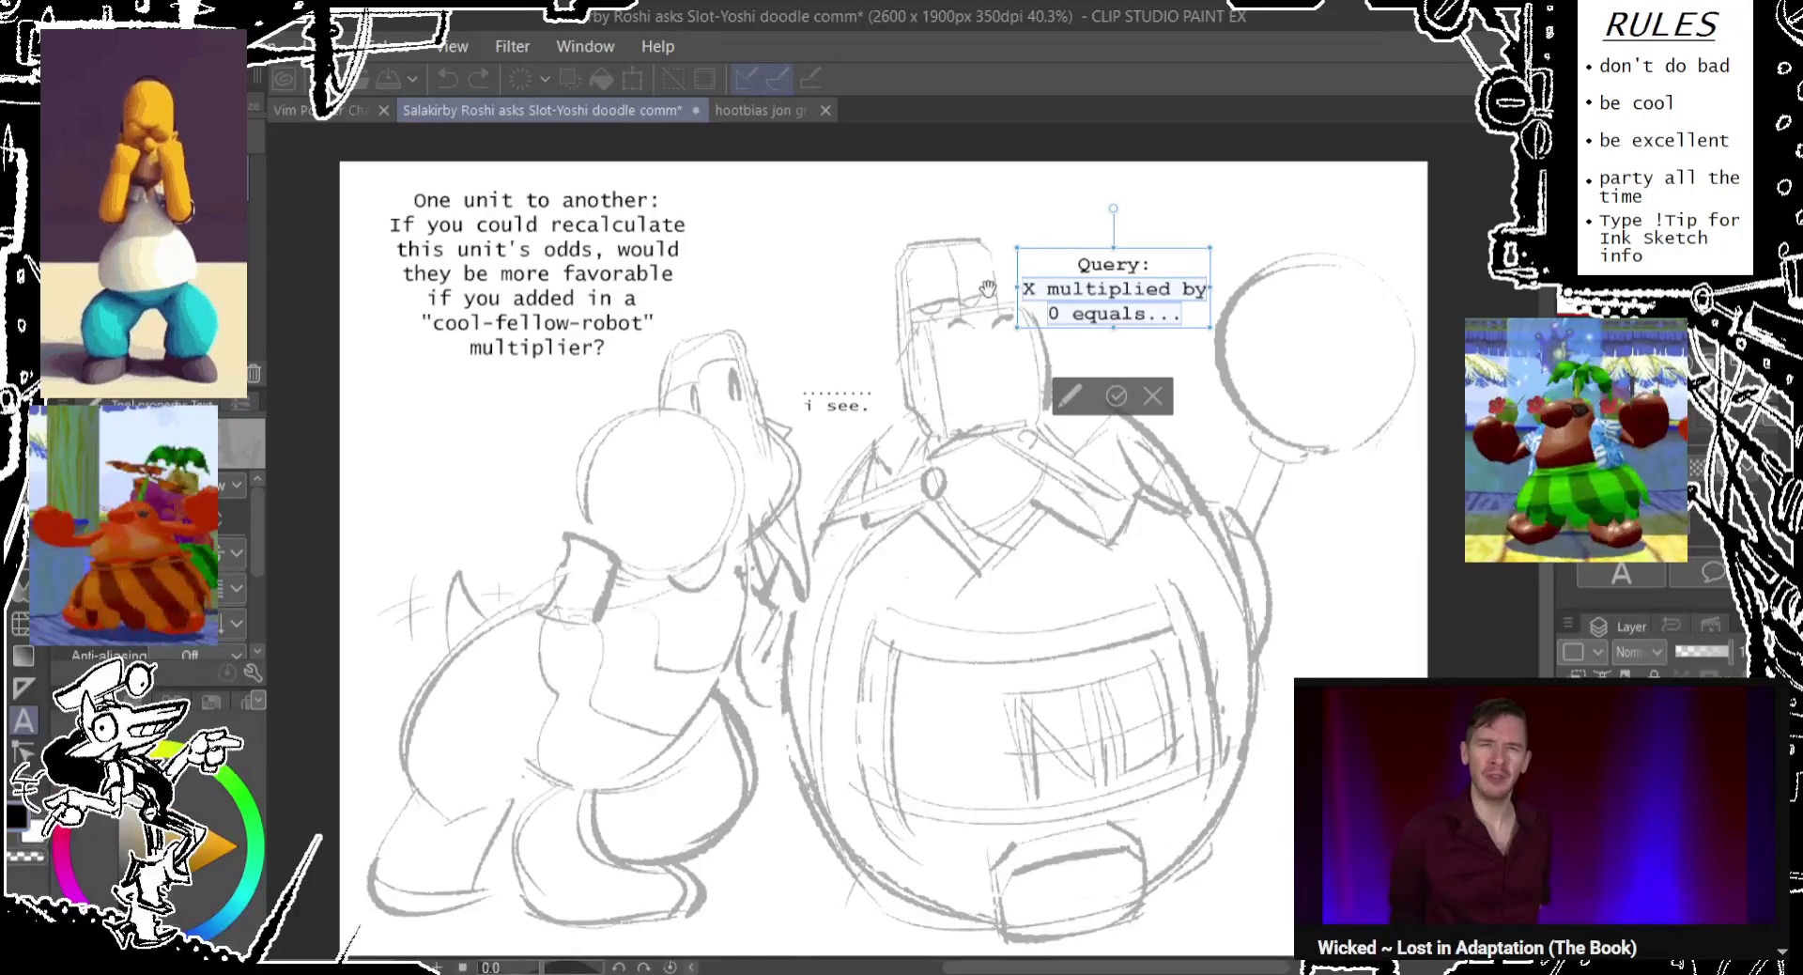
left_click(1162, 289)
left_click_drag(1152, 300, 1167, 310)
left_click(1186, 316)
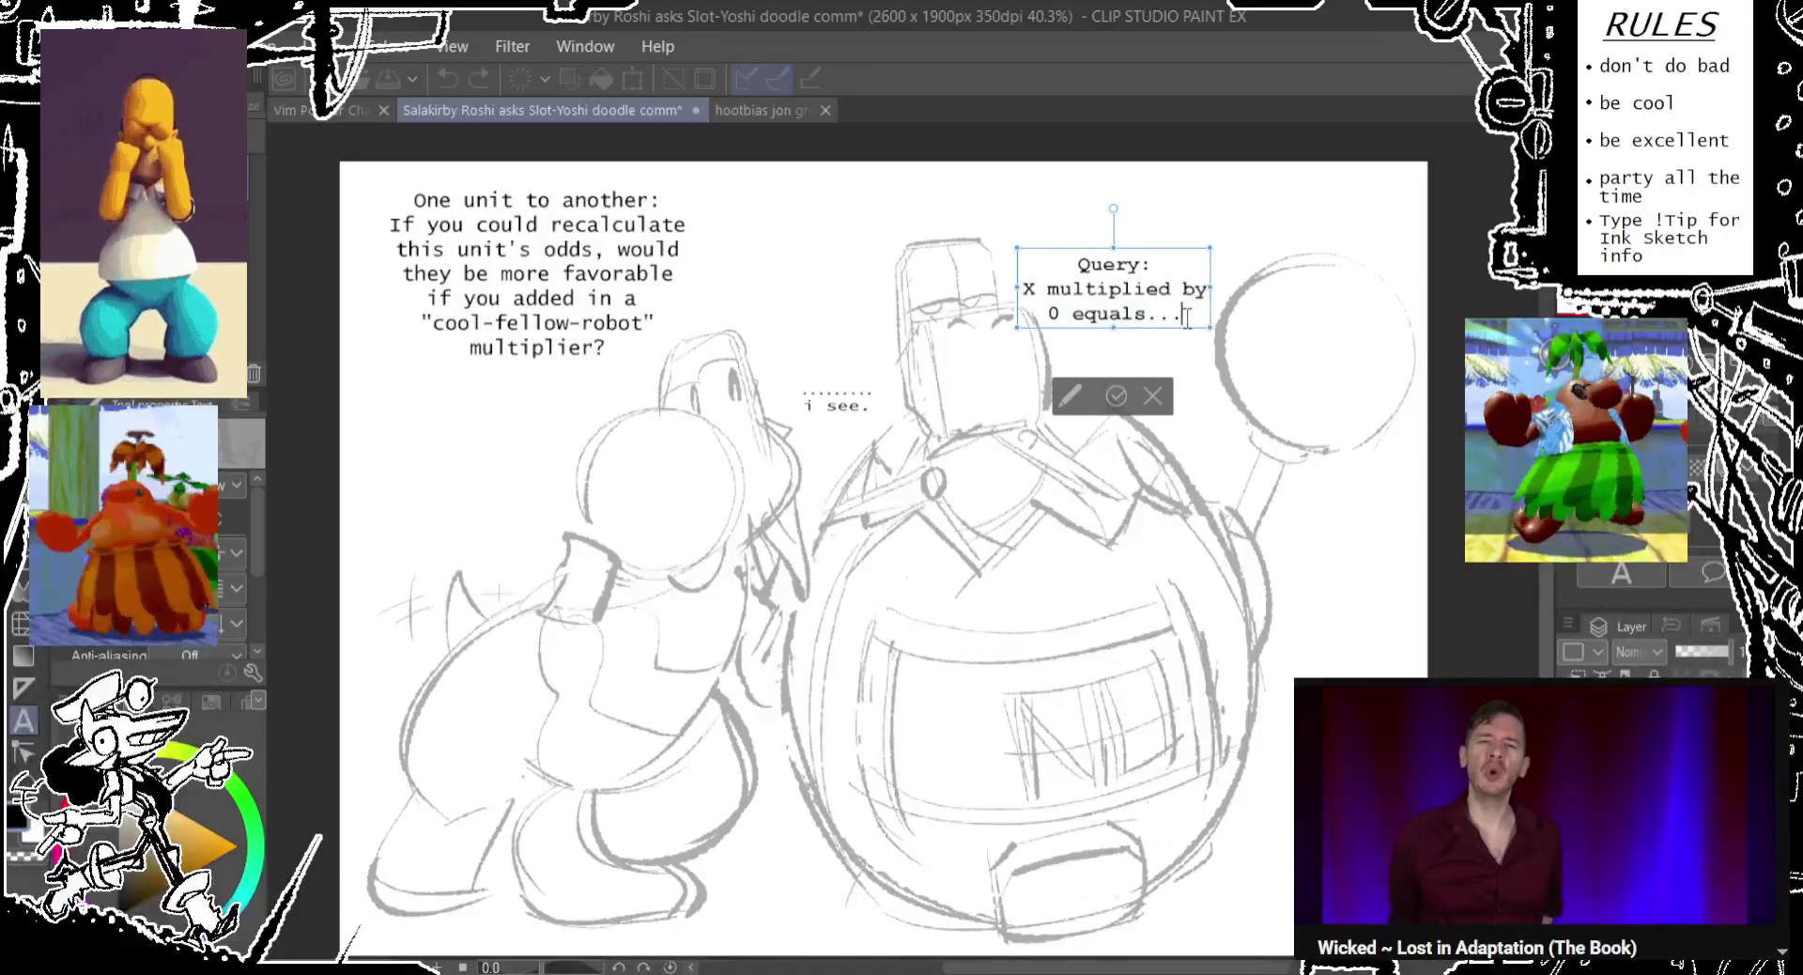
left_click_drag(1165, 312, 978, 265)
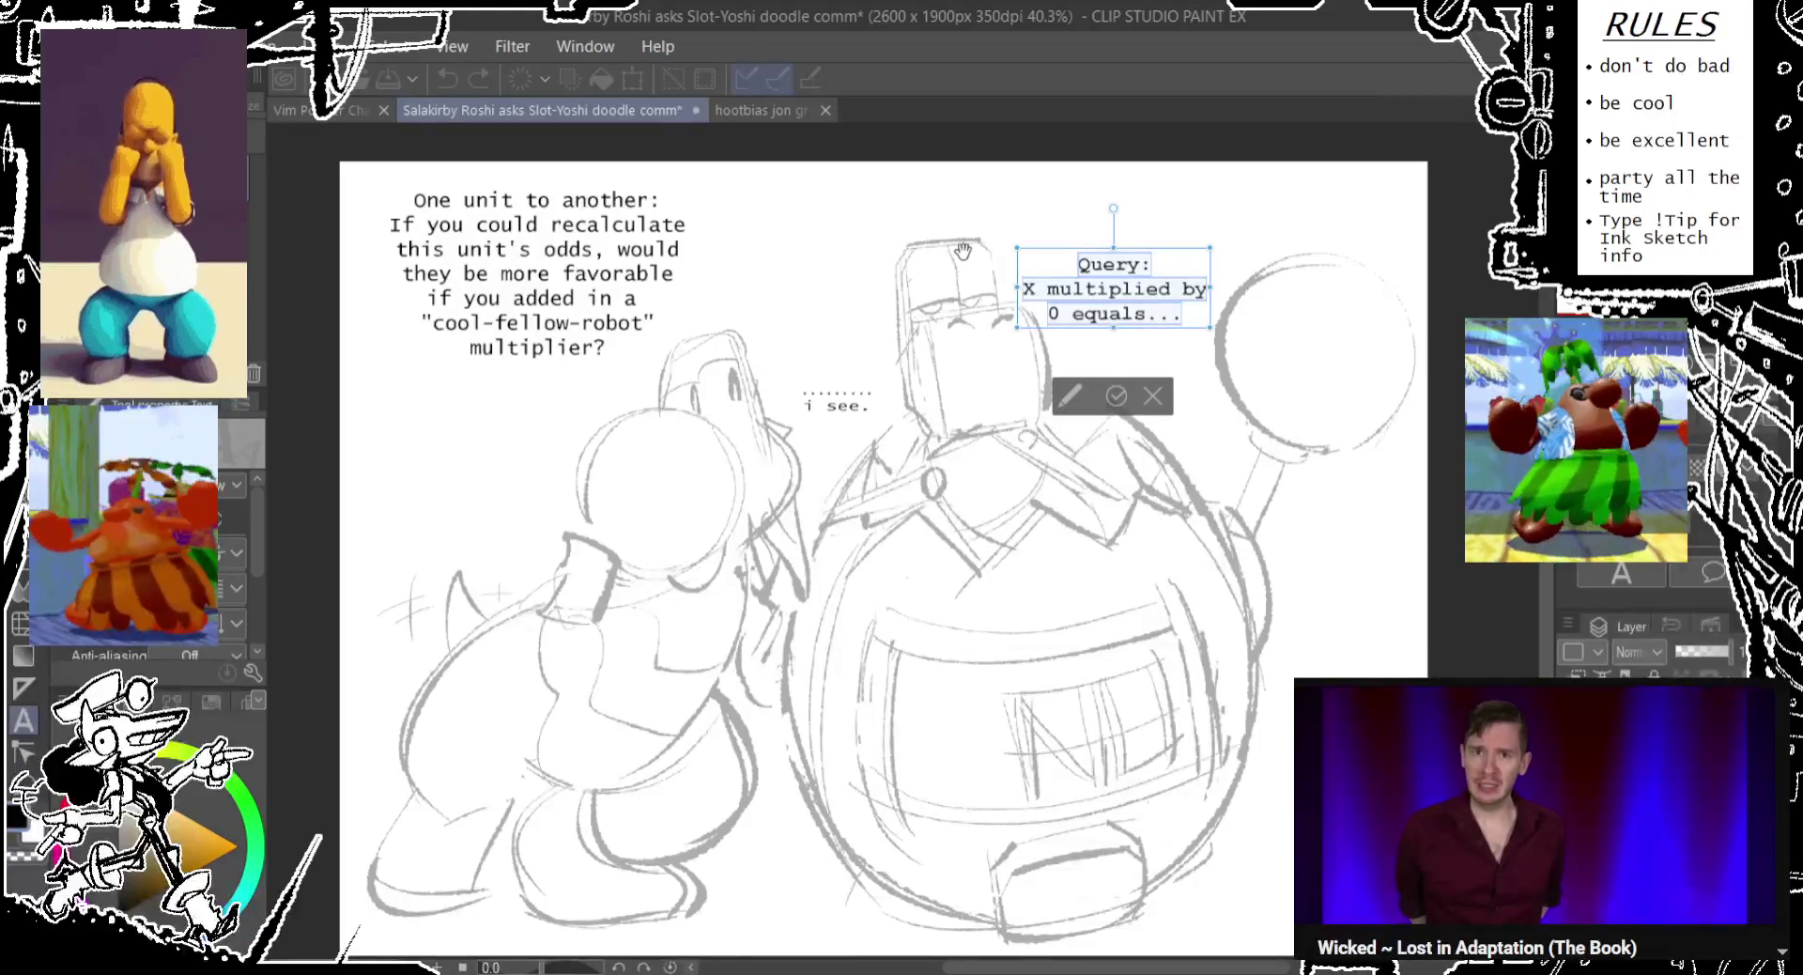
Overwrite the query with 'Multiplying by Zero tends to not ensue favorable results.'.
type("Multiplying by")
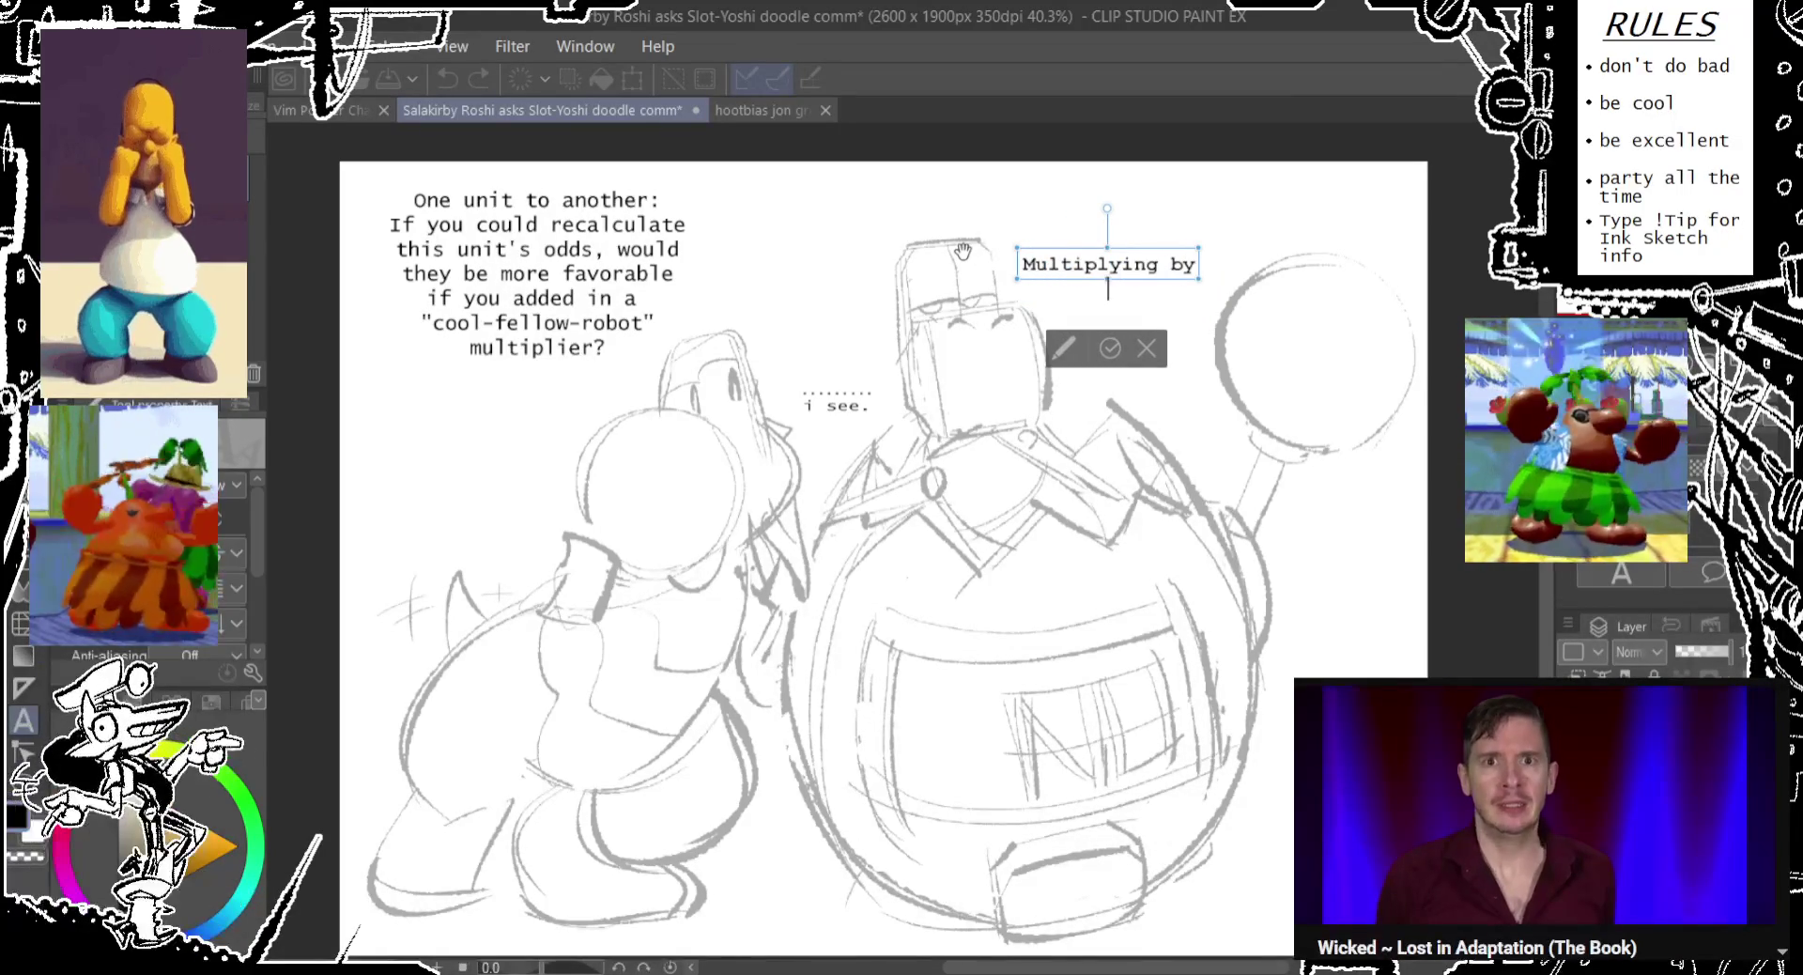
key("Return")
type("Zero tends to not fa")
key("BackSpace")
key("BackSpace")
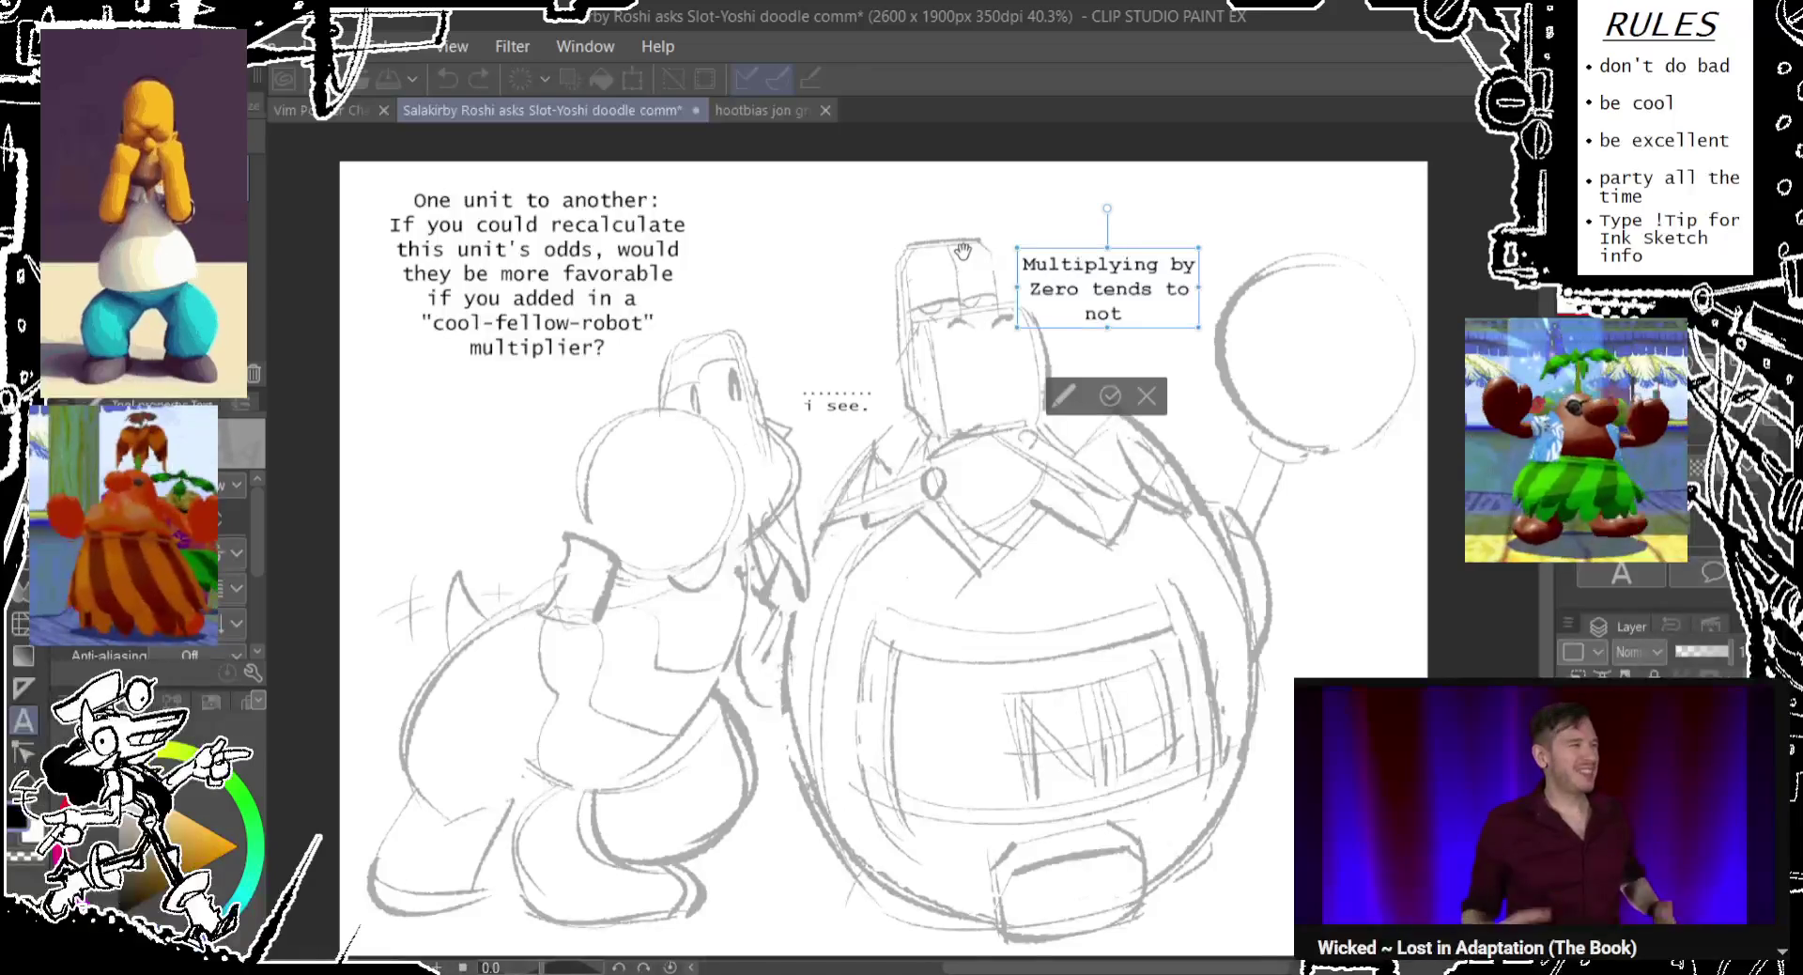
type("ensue")
key("Return")
type("favorable results.")
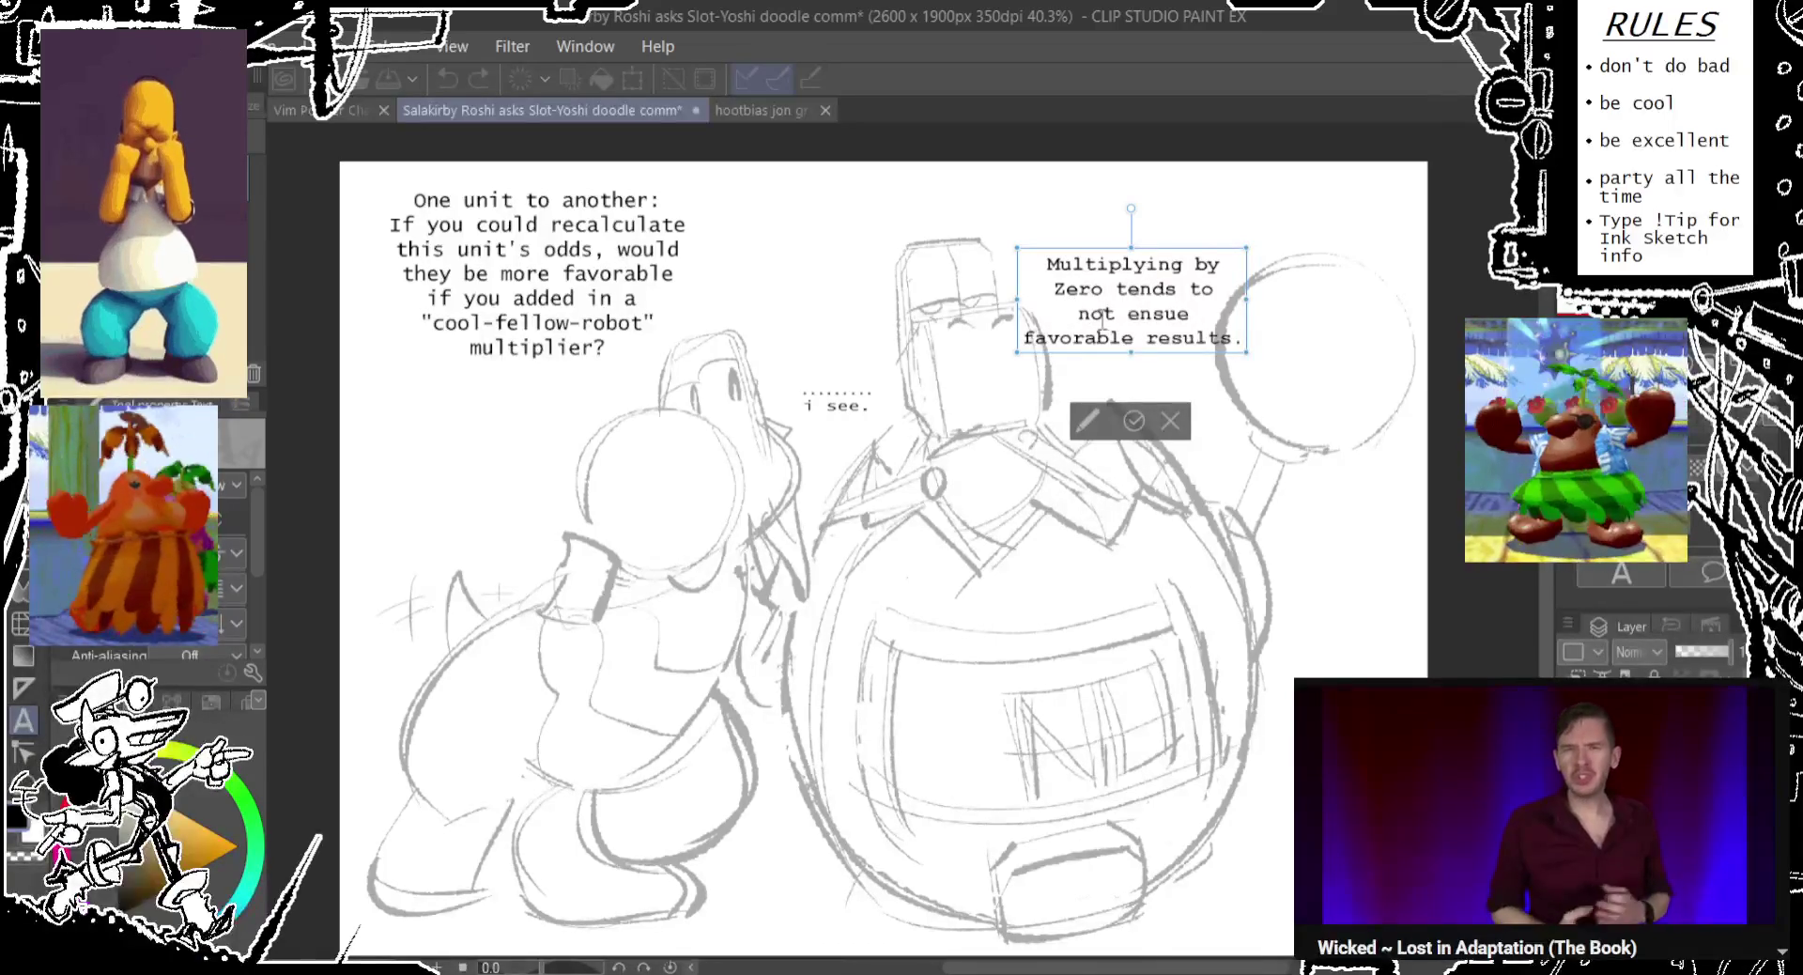
Change 'ensue' to 'yield', rebreak the reply into four lines, and move it above the robot.
double_click(1148, 313)
type("yield")
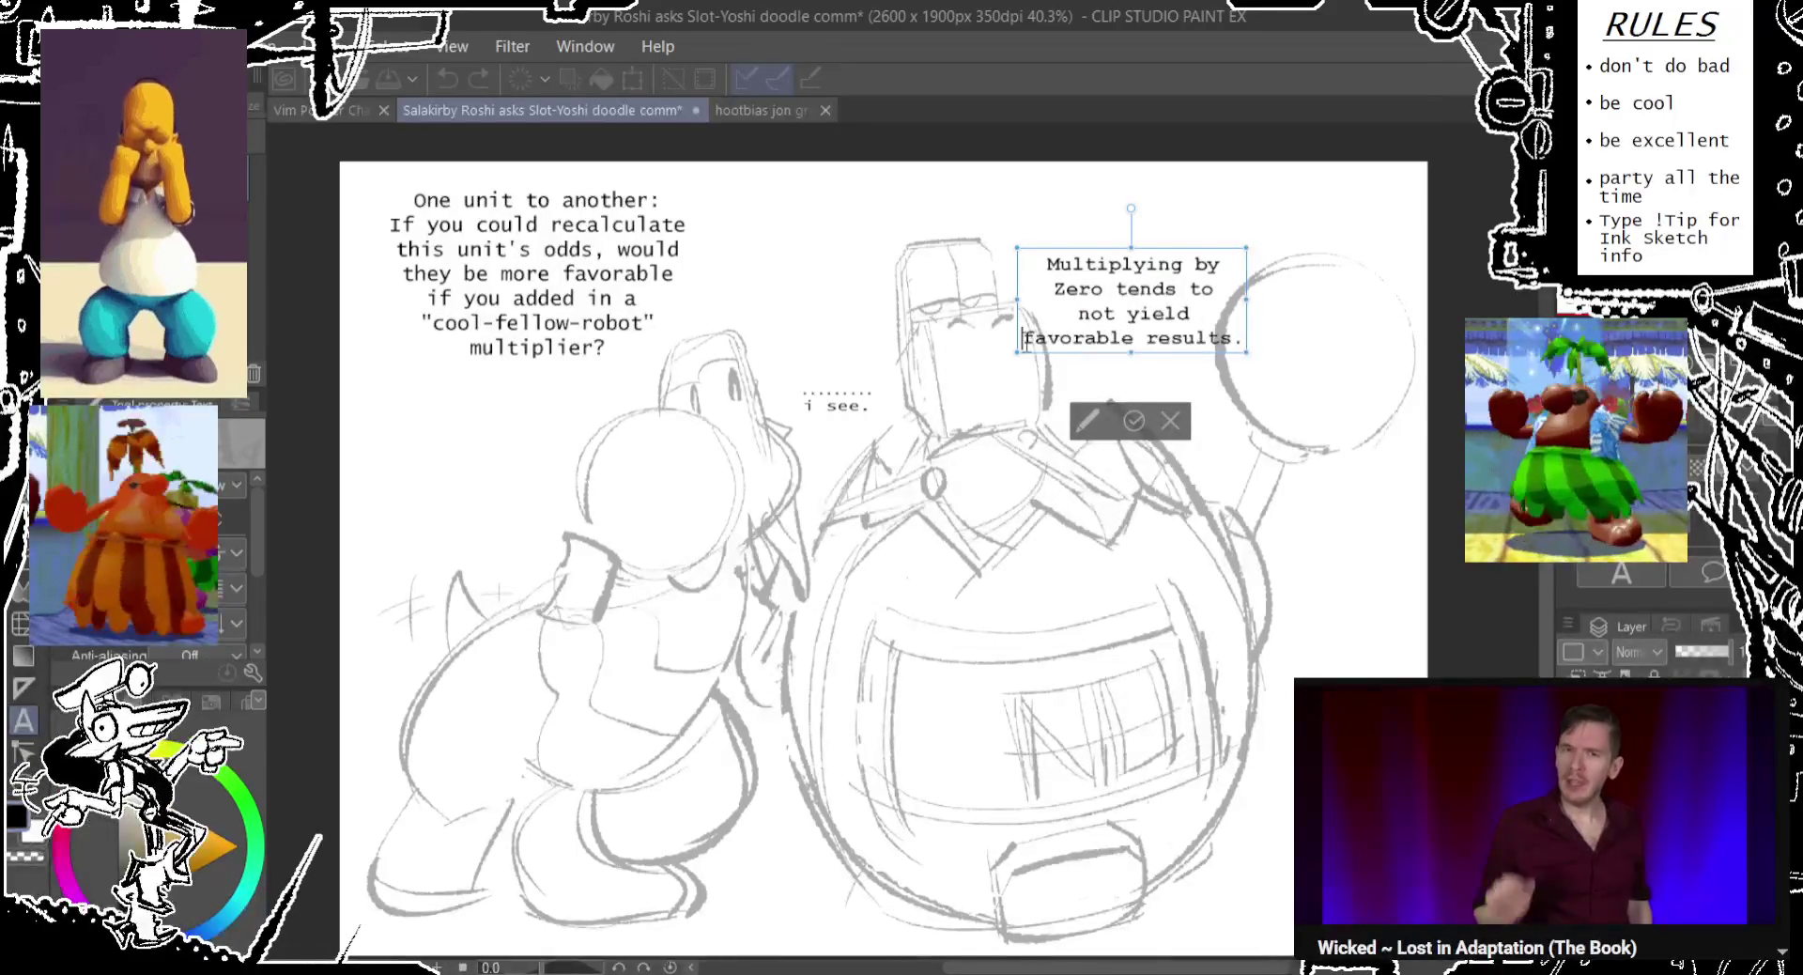
key("BackSpace")
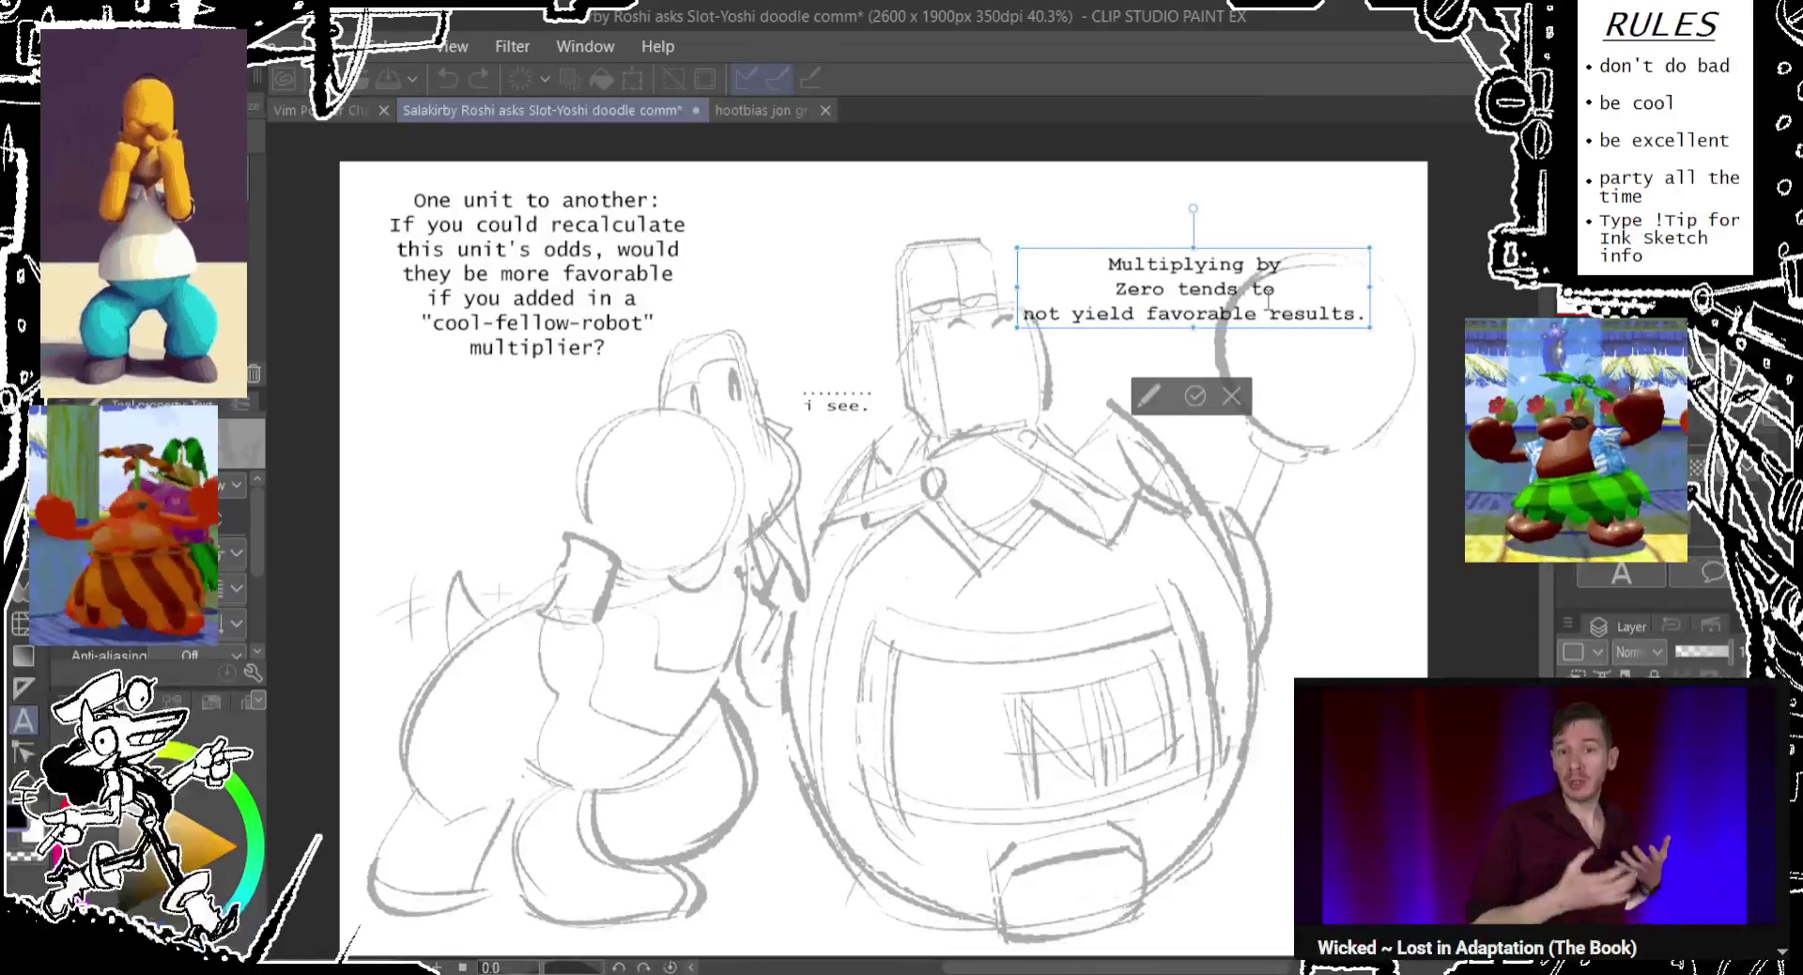
left_click(1269, 313)
key("Return")
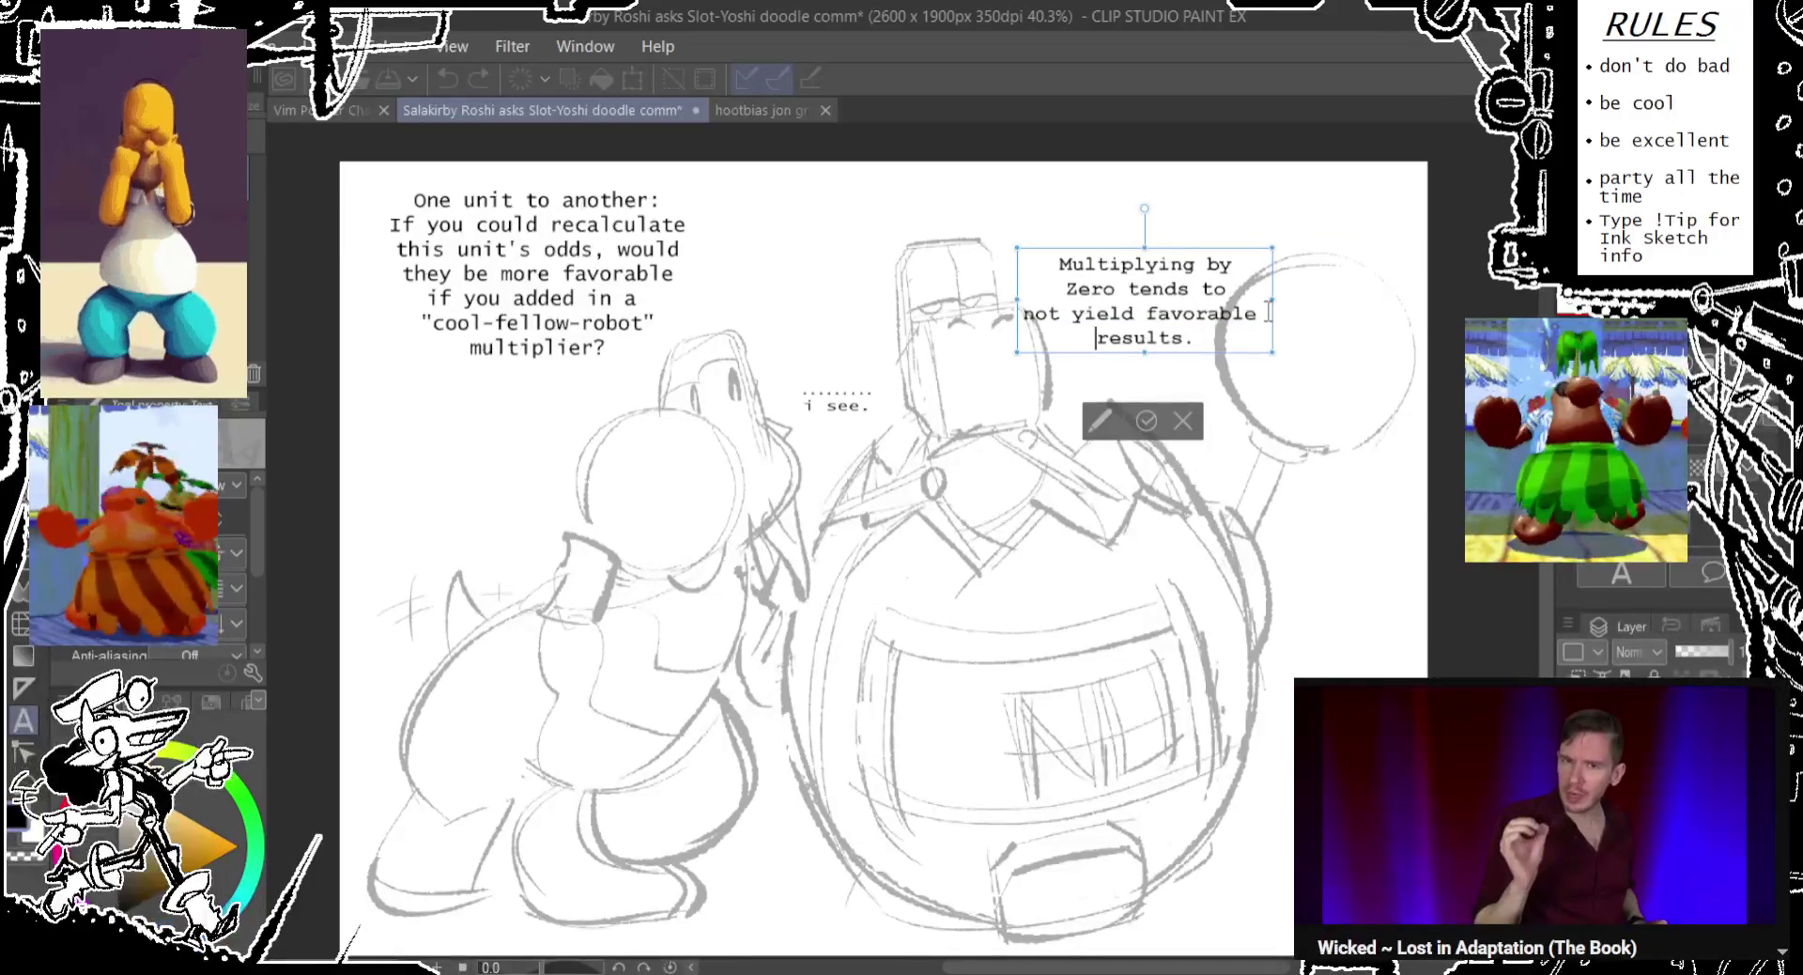
left_click(1024, 313)
key("BackSpace")
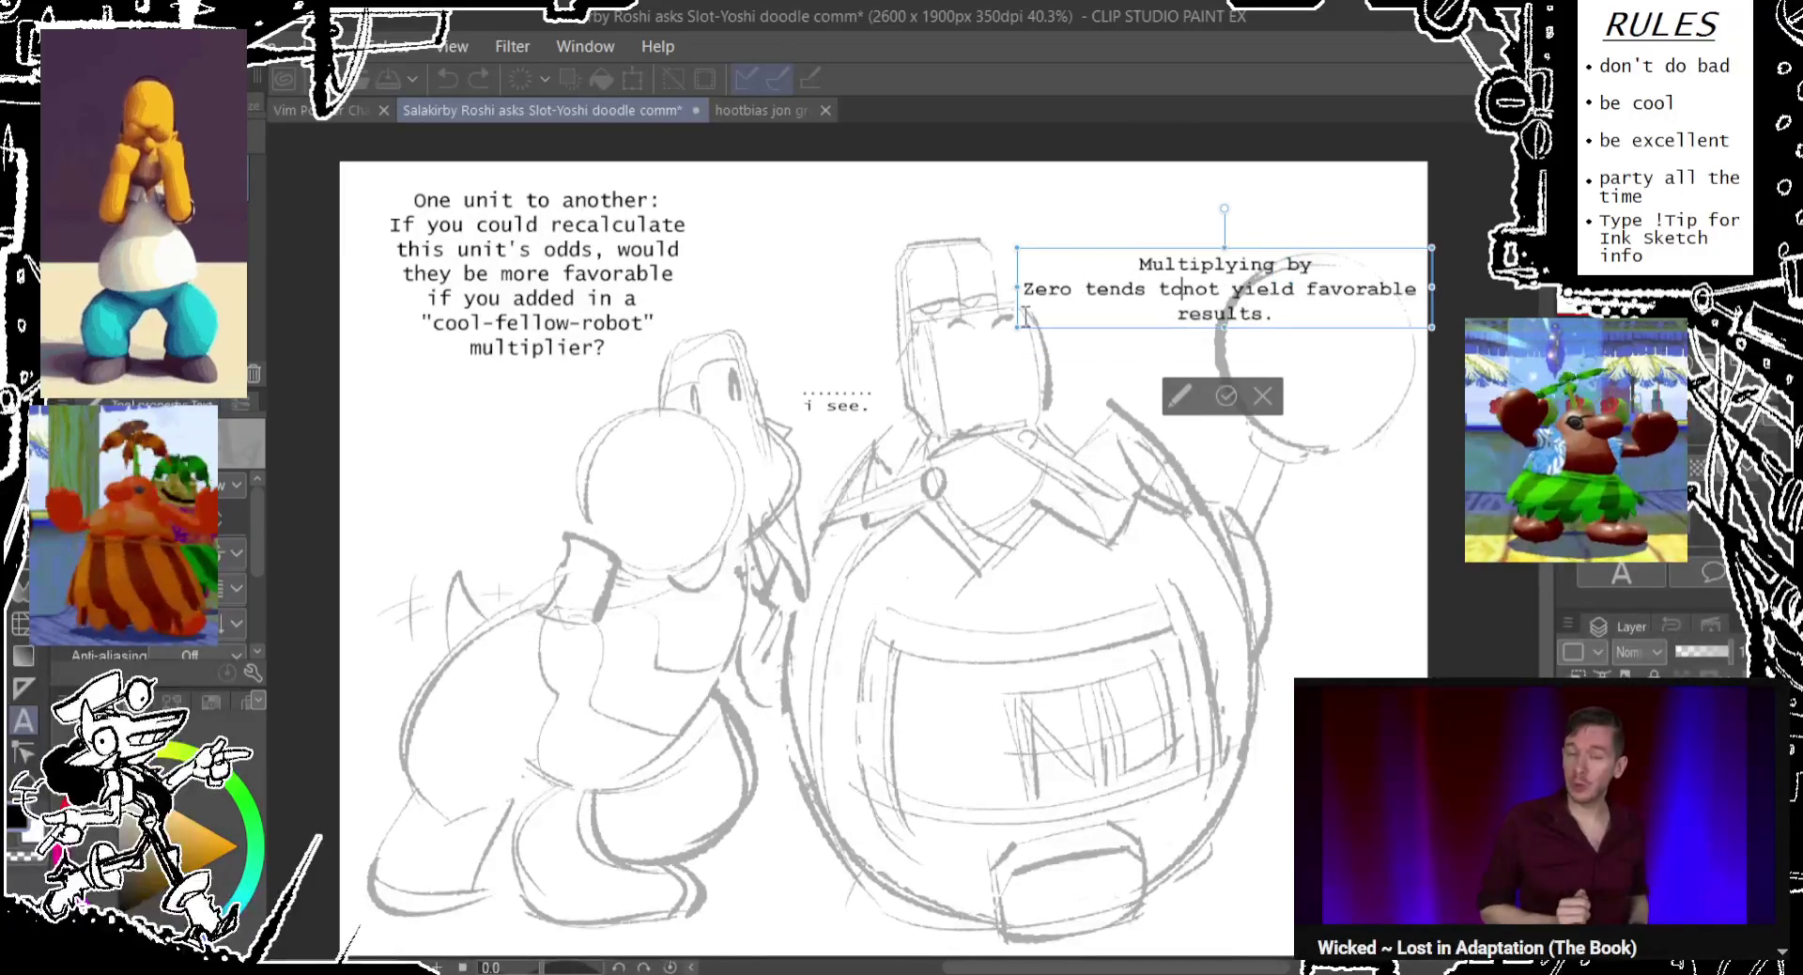
left_click(1246, 290)
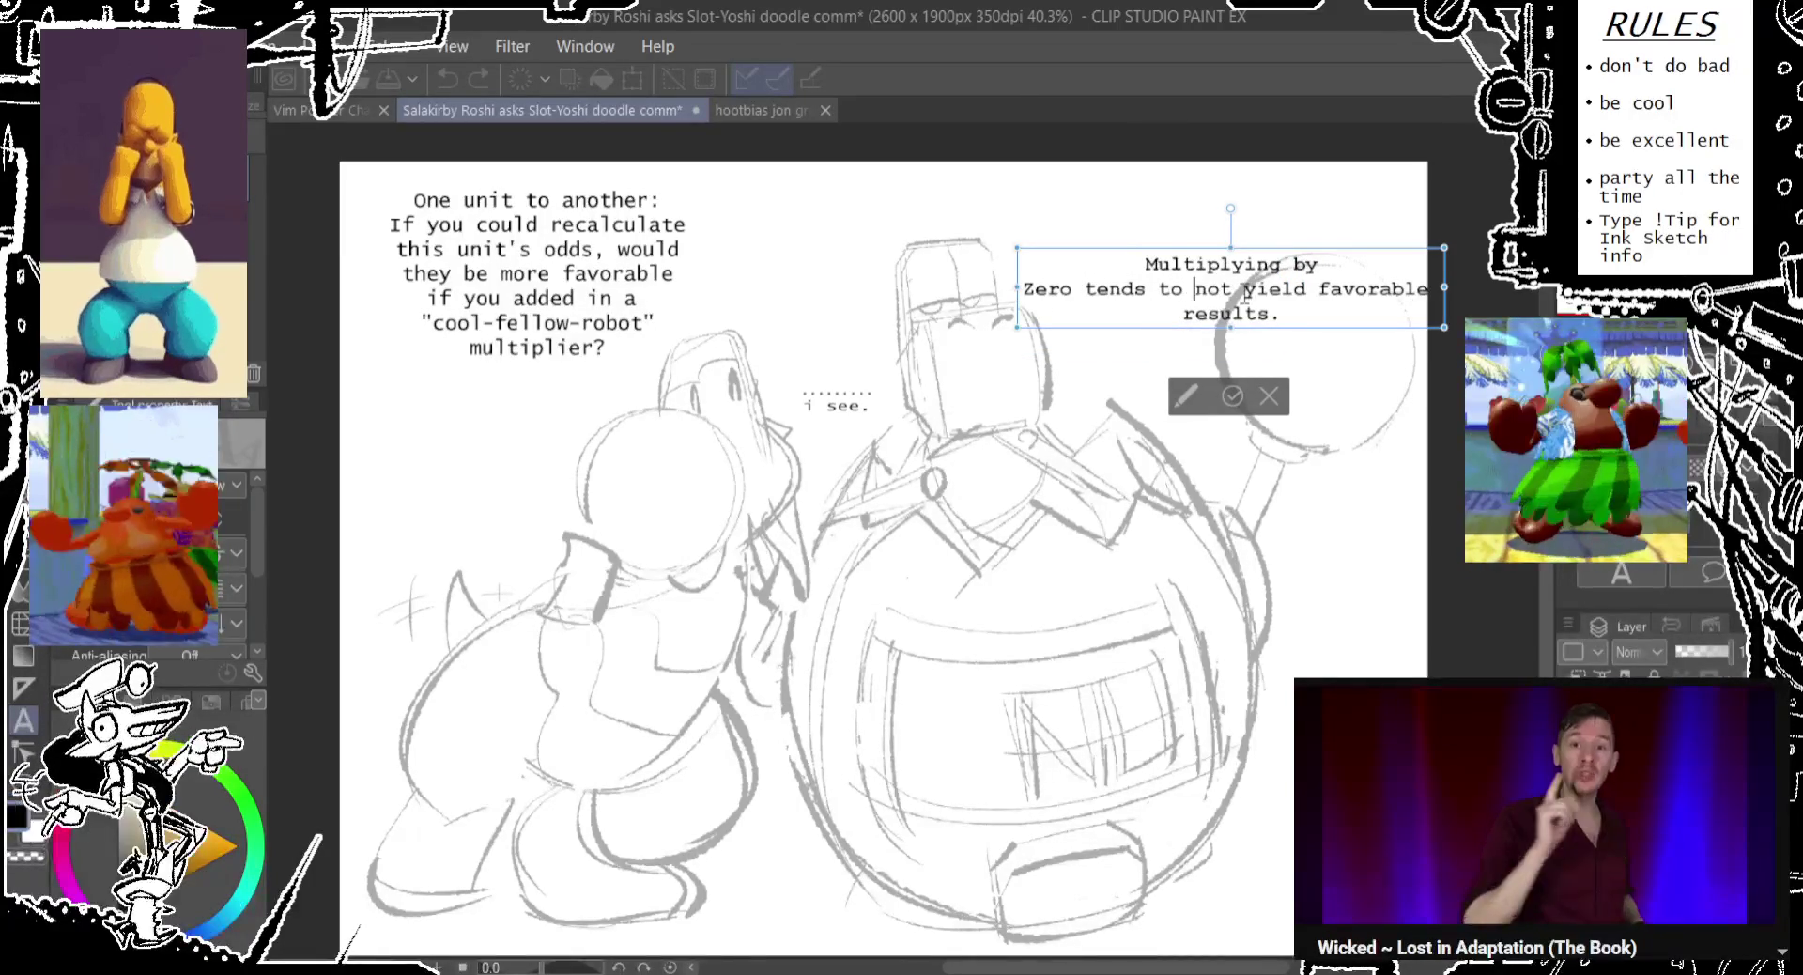
key("Return")
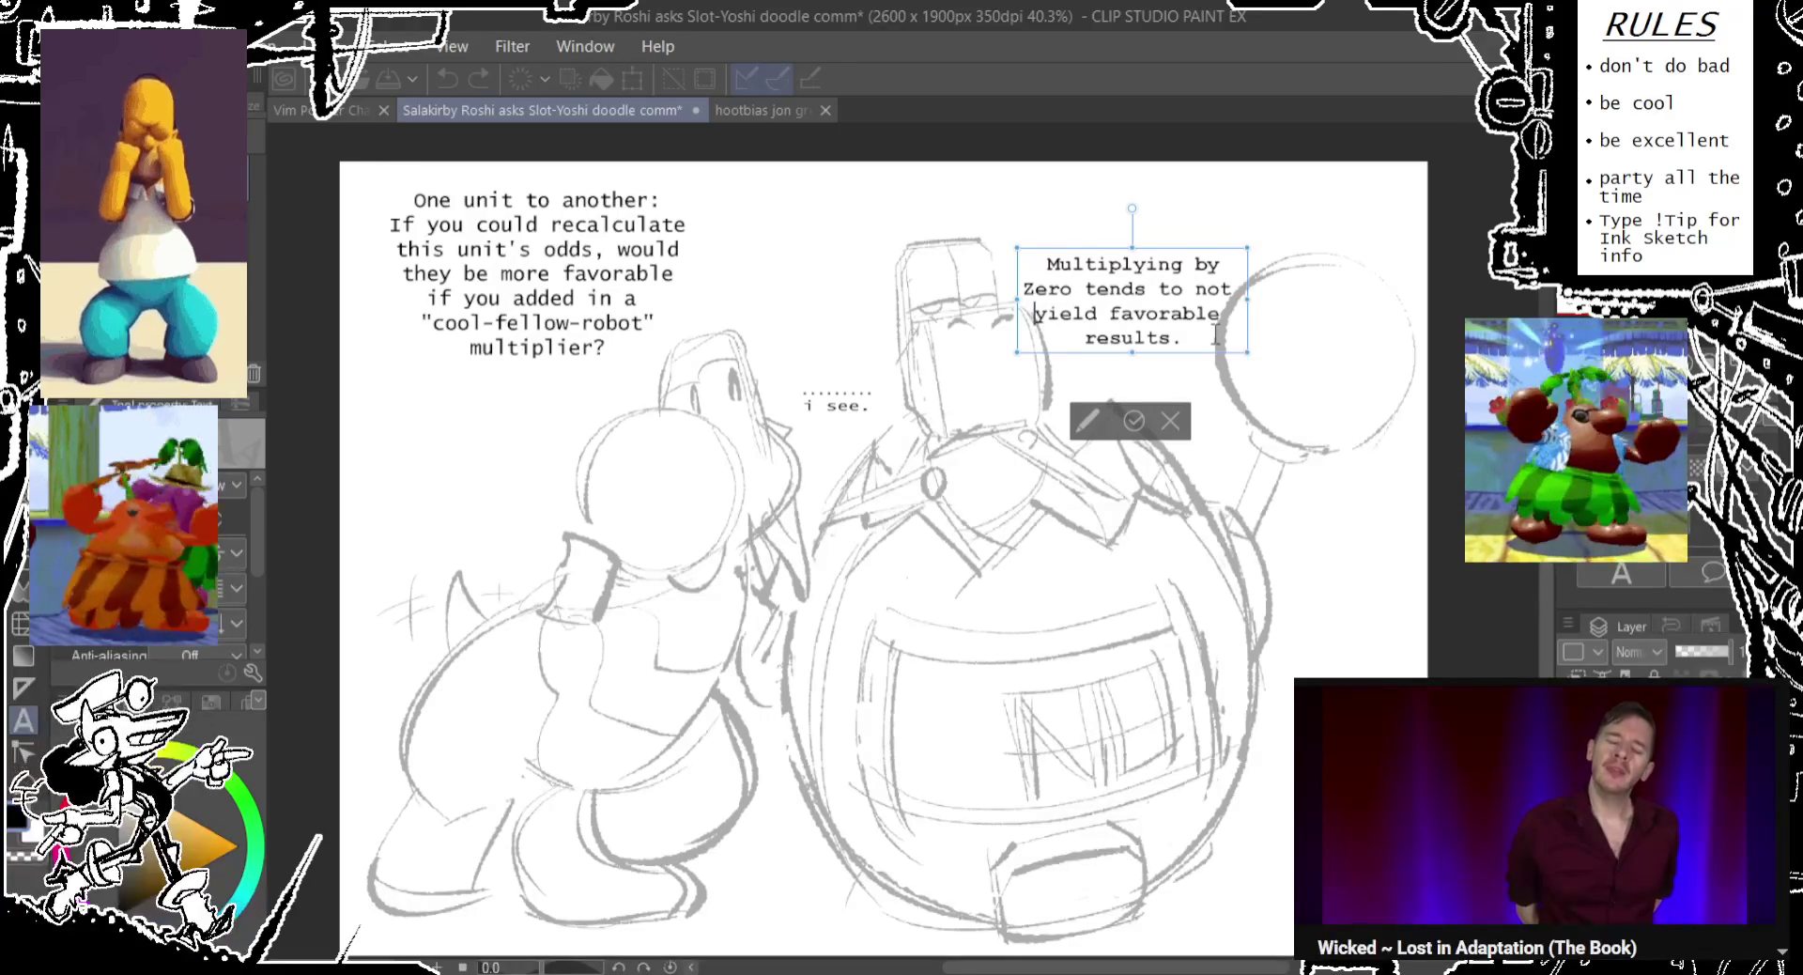
left_click_drag(1173, 366, 1167, 321)
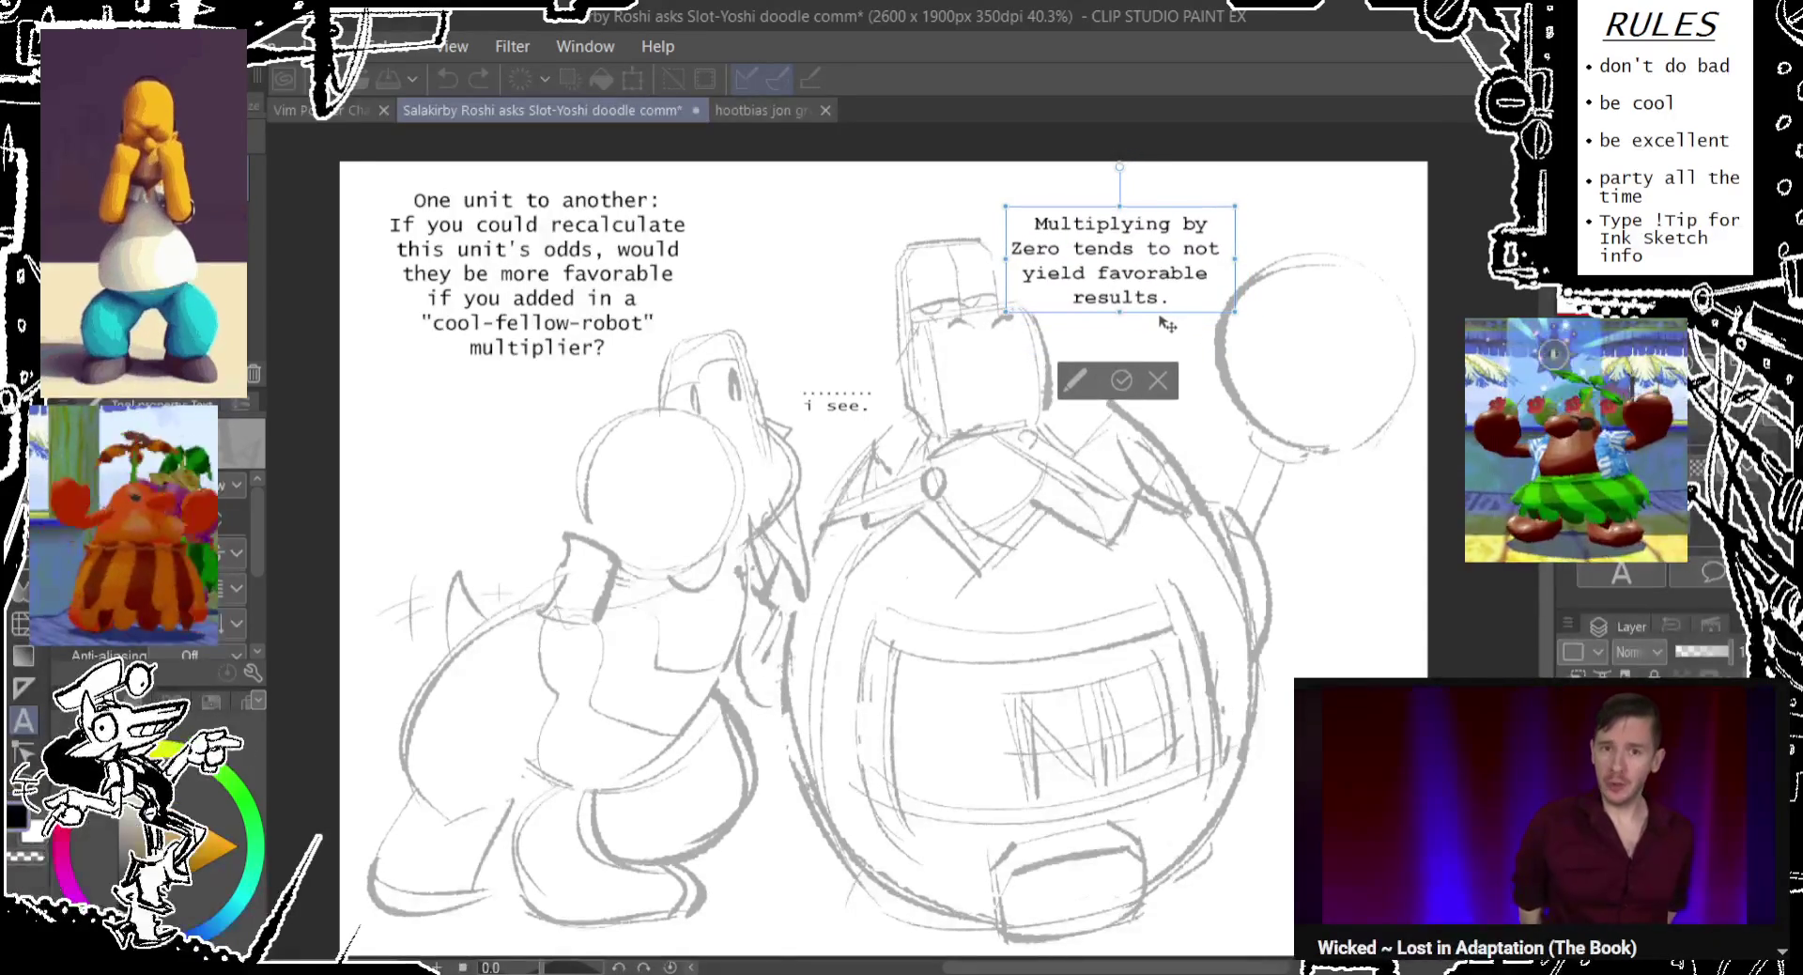
mouse_move(1167, 321)
left_mouse_down()
mouse_move(1167, 338)
mouse_move(971, 324)
mouse_move(781, 344)
mouse_move(1189, 332)
left_mouse_up()
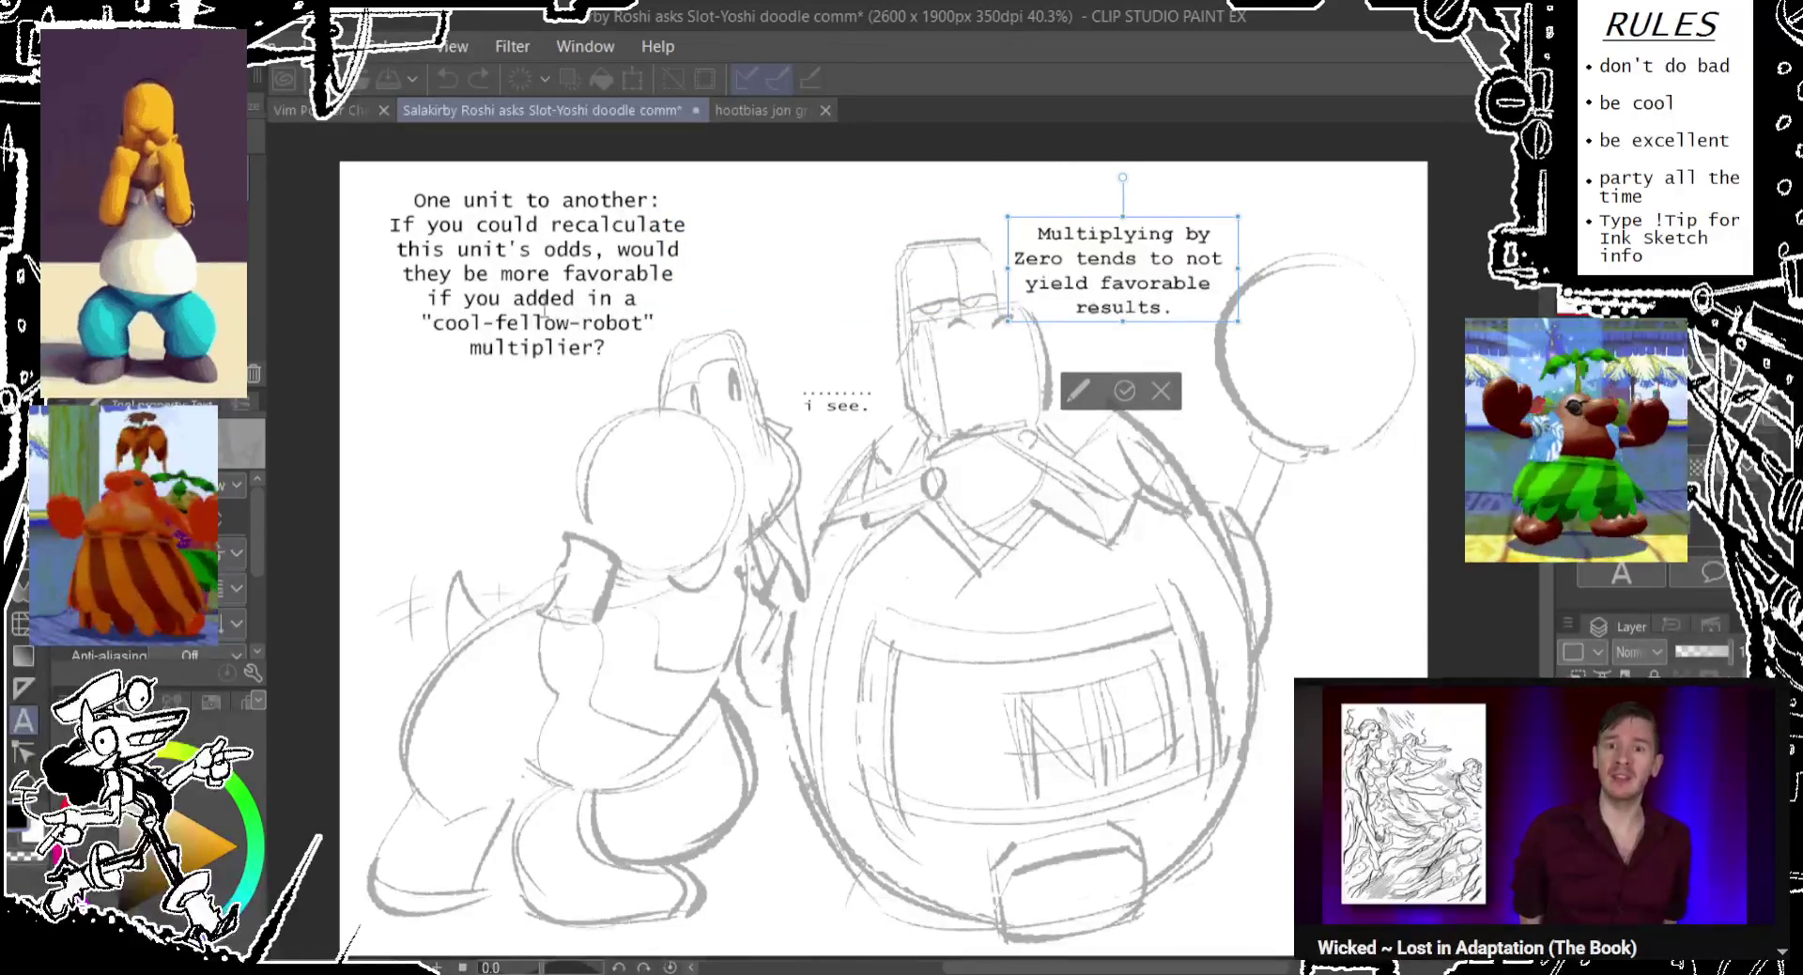
Shrink Yoshi's question font and shift it slightly lower-right.
left_click(627, 369)
left_click_drag(627, 369, 610, 367)
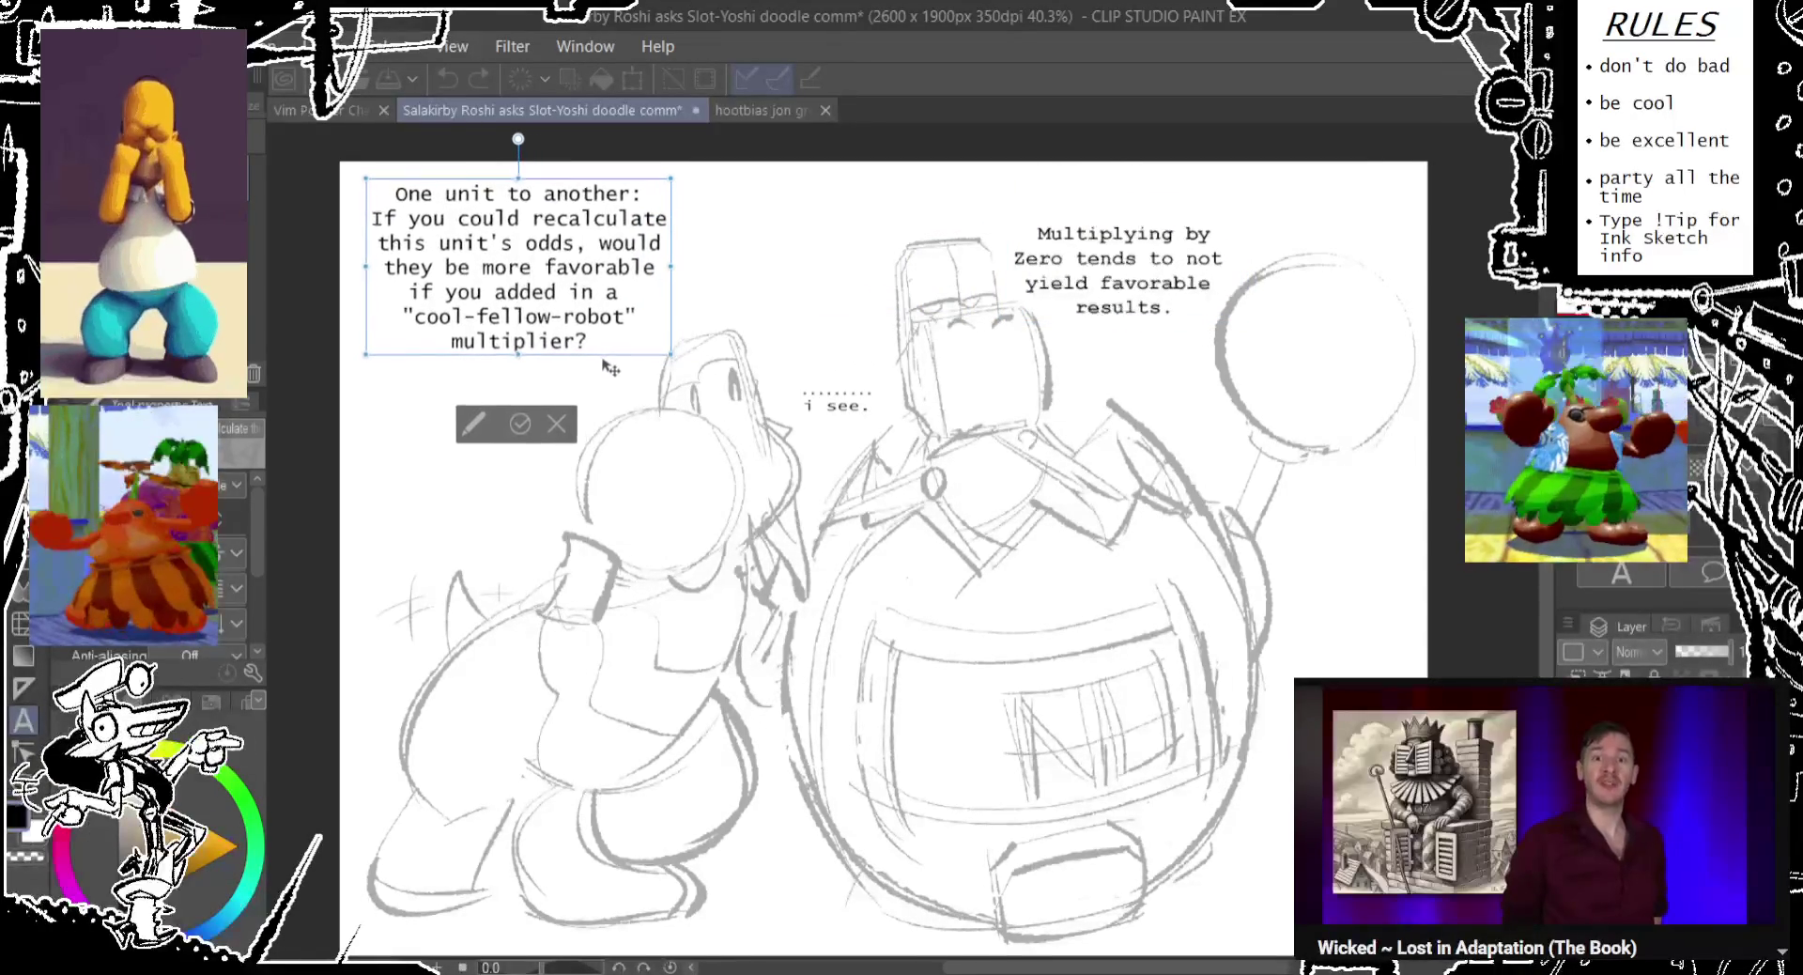
key("ctrl+a")
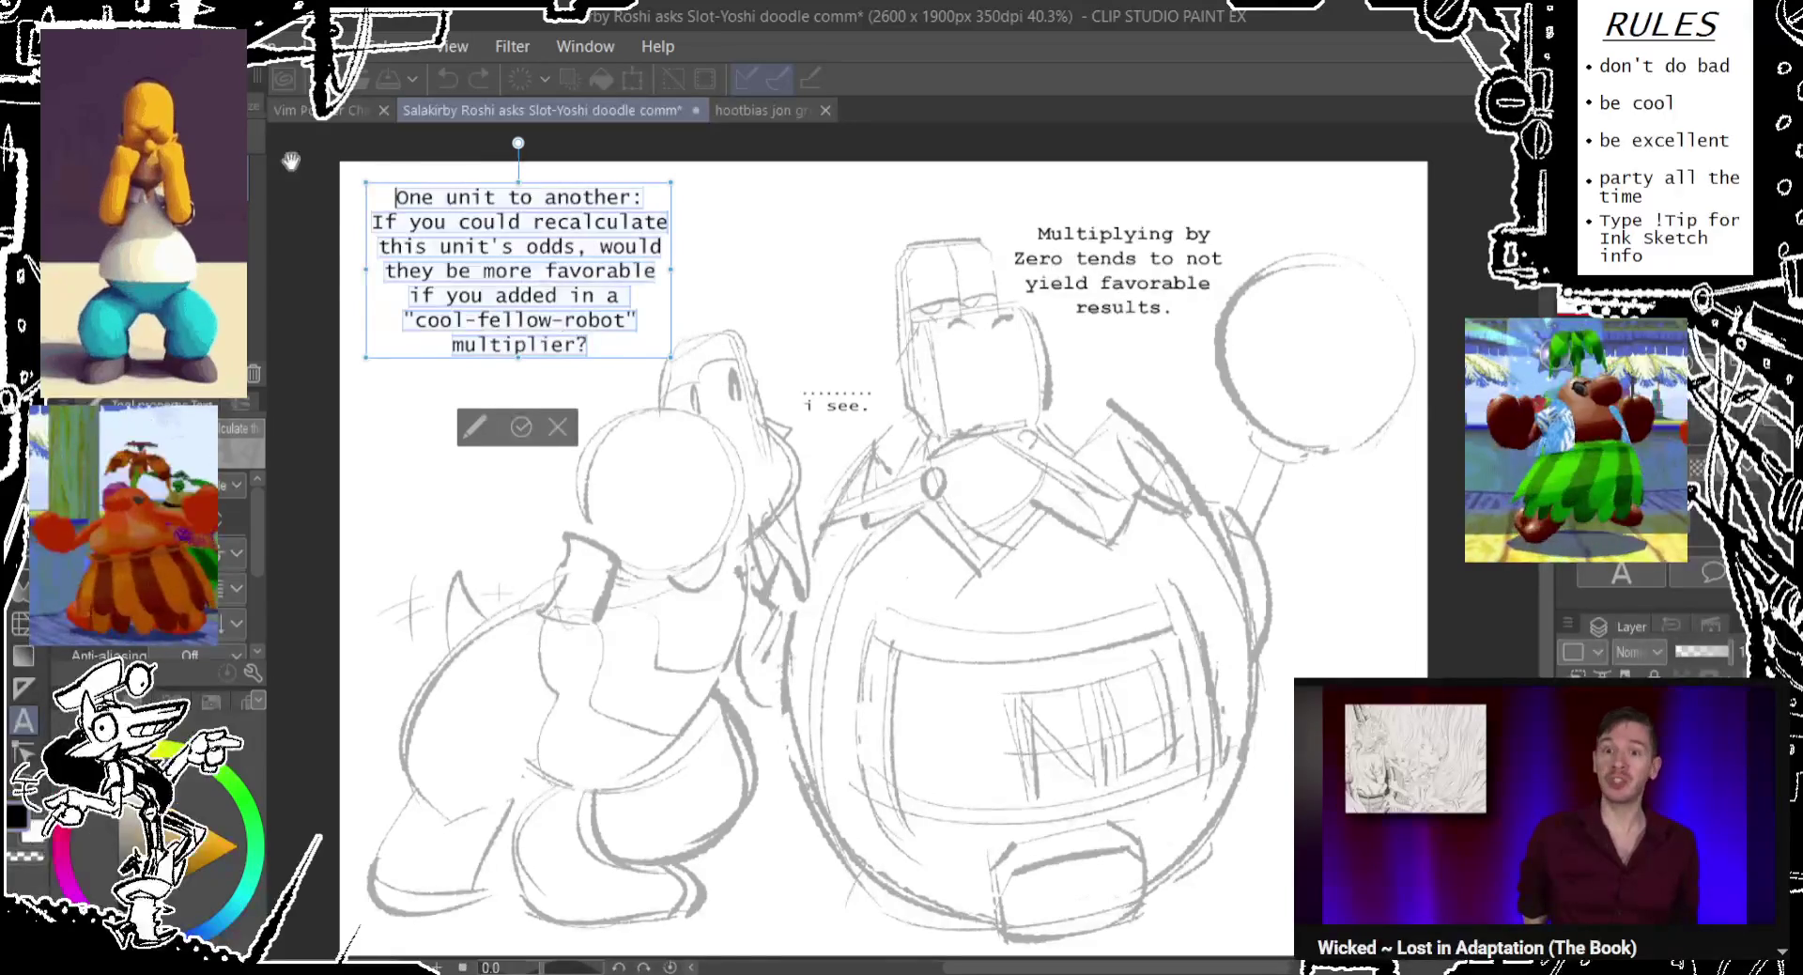
scroll(219, 538, "down", 1)
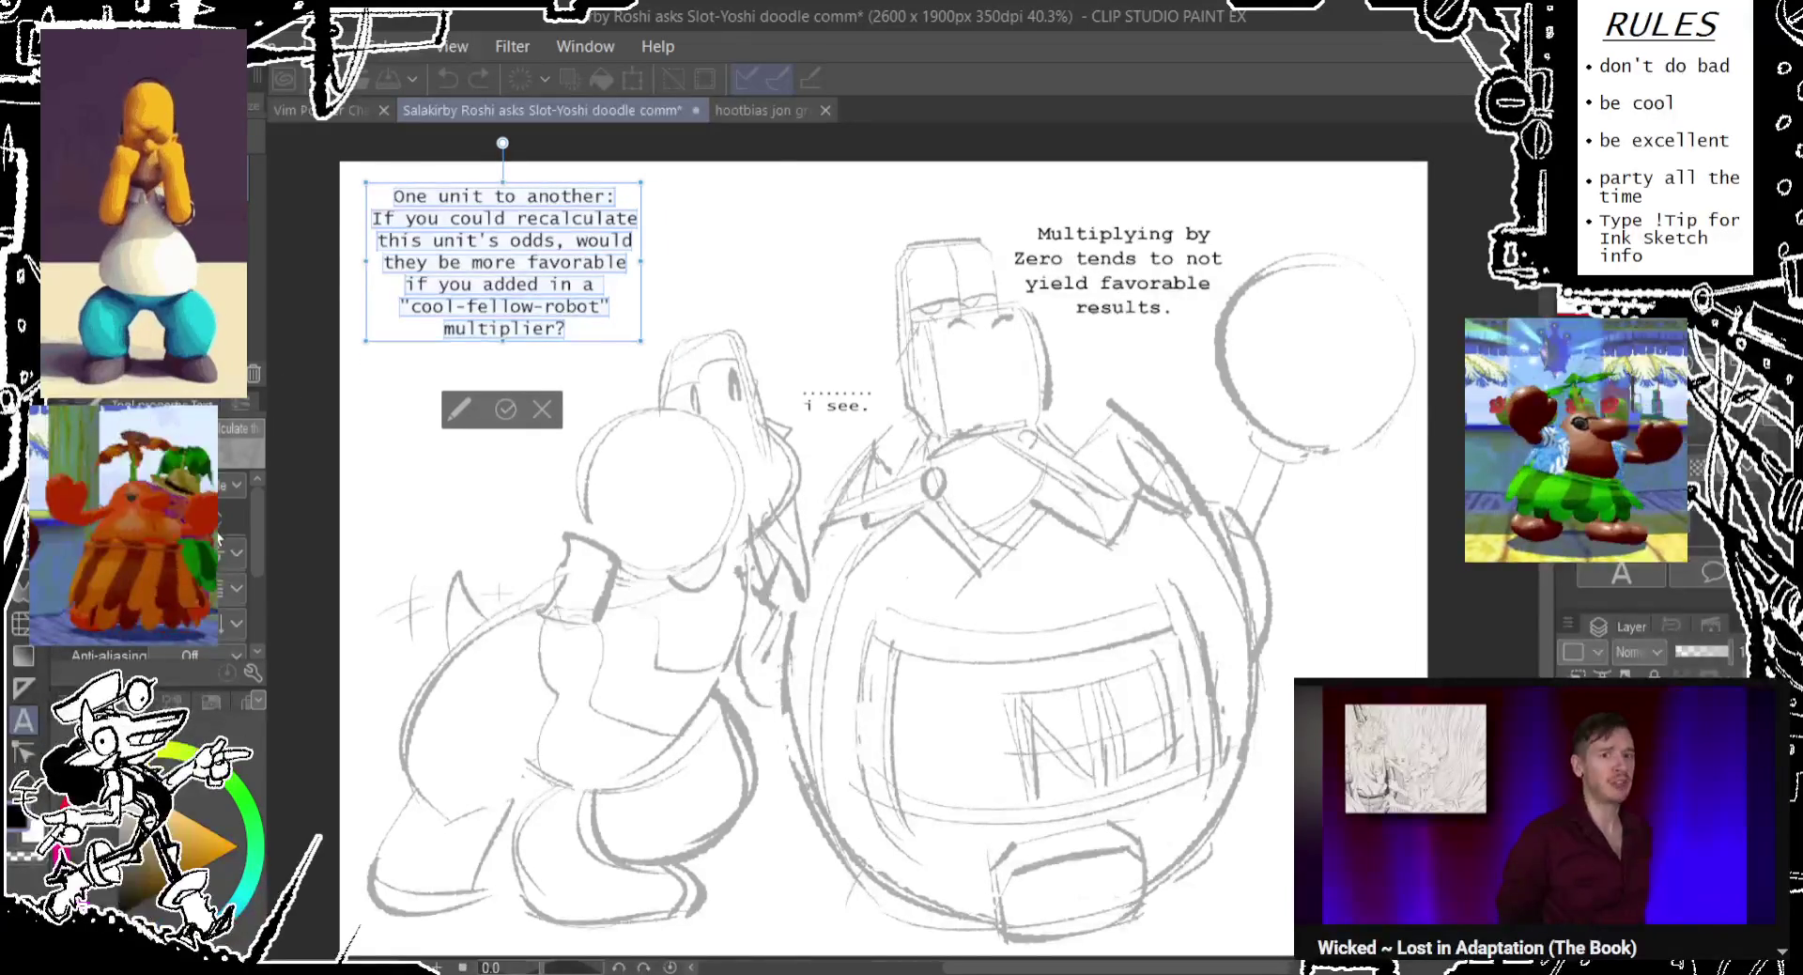
left_click(543, 306)
left_click_drag(608, 352, 620, 358)
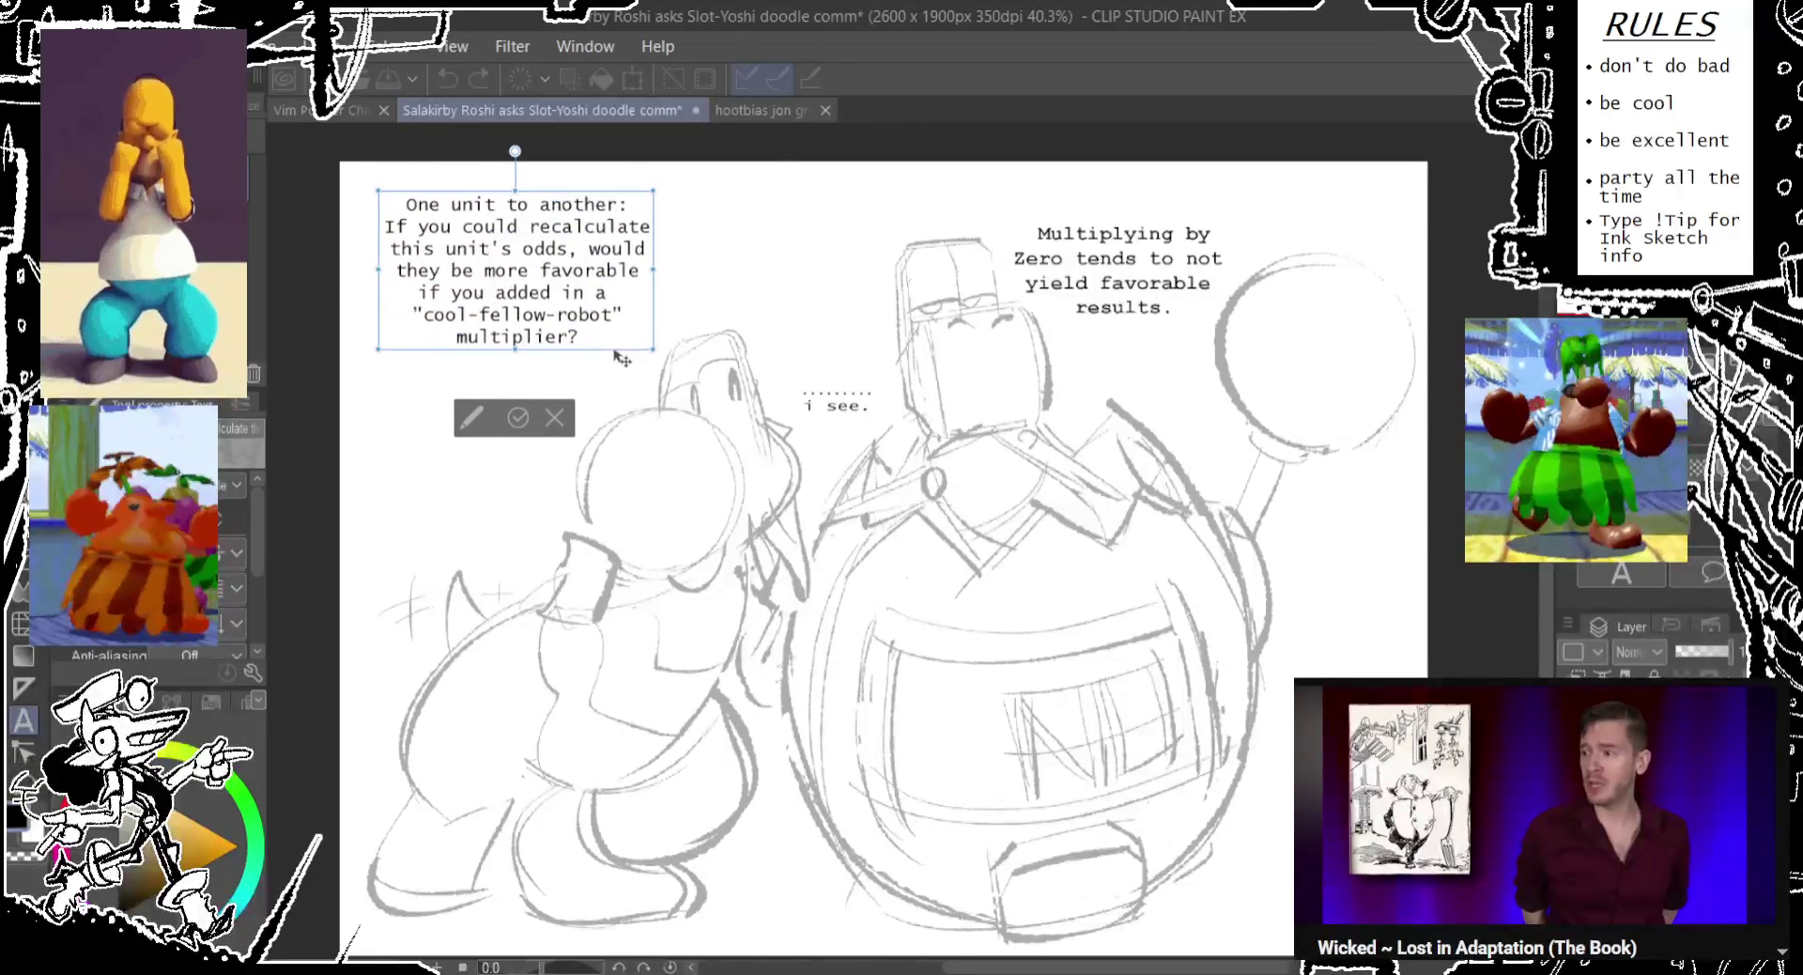
Nudge the robot's reply slightly right, checking its words 'Zero' and 'Multiplying'.
left_click(1105, 291)
left_click_drag(1194, 333, 1206, 333)
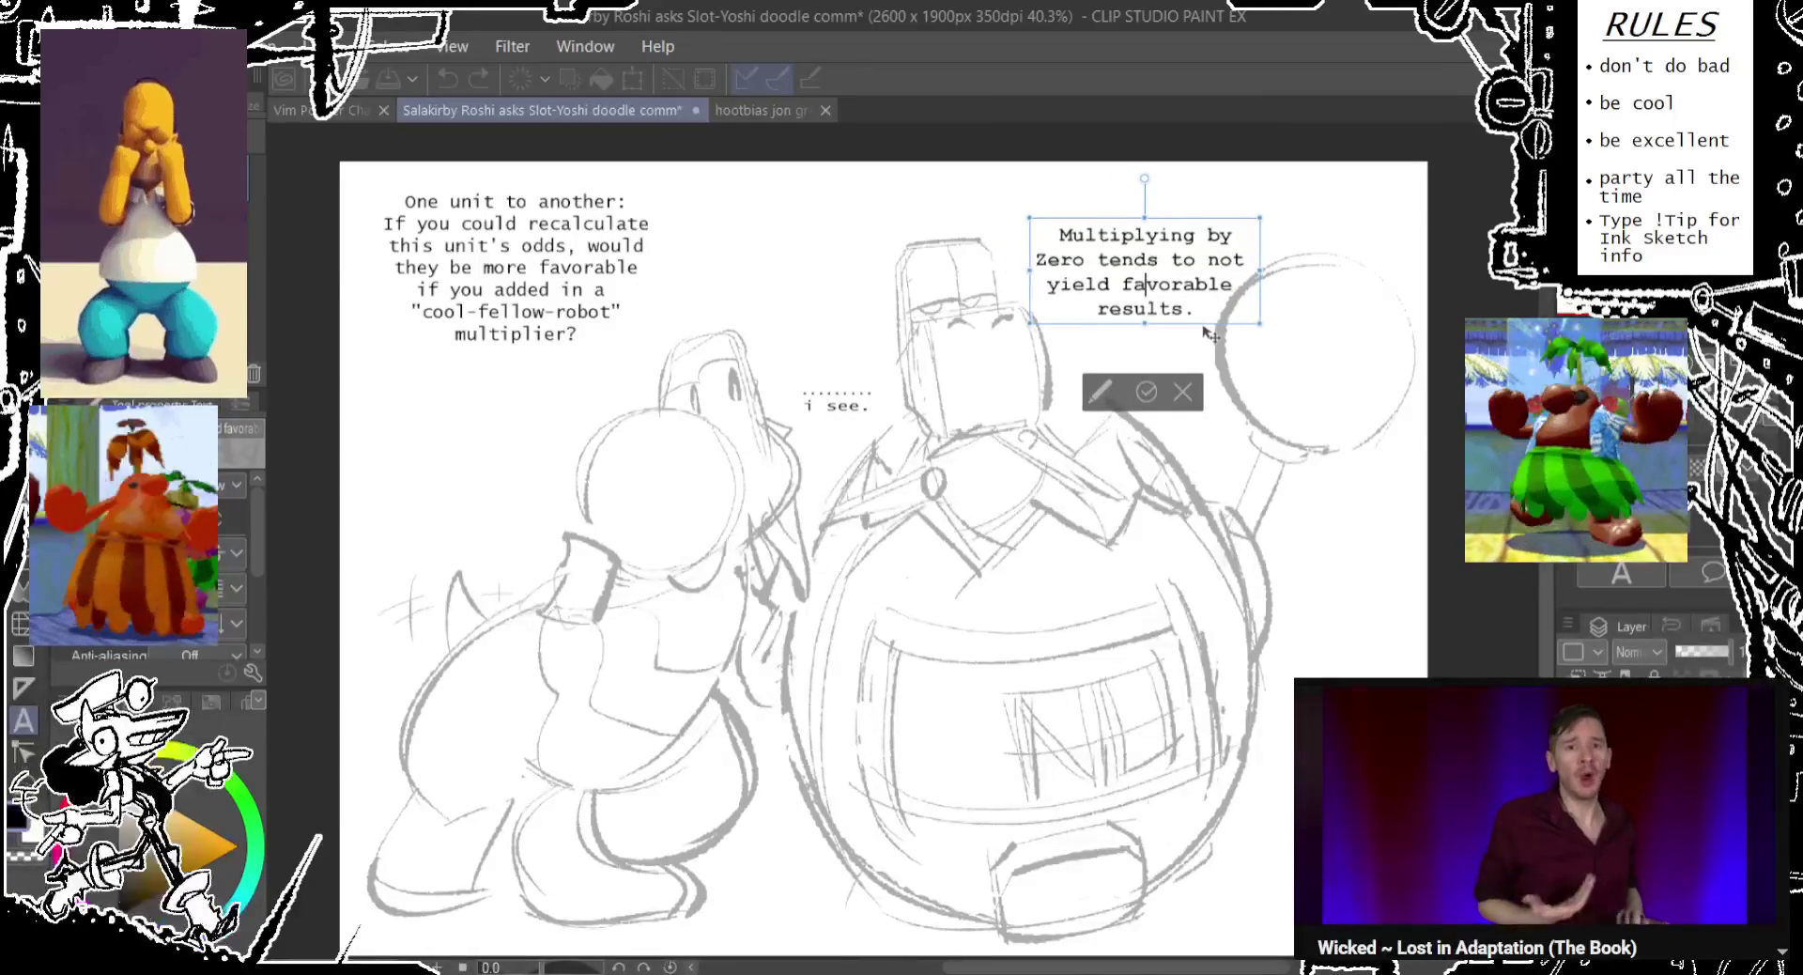
left_click_drag(1206, 332, 1205, 333)
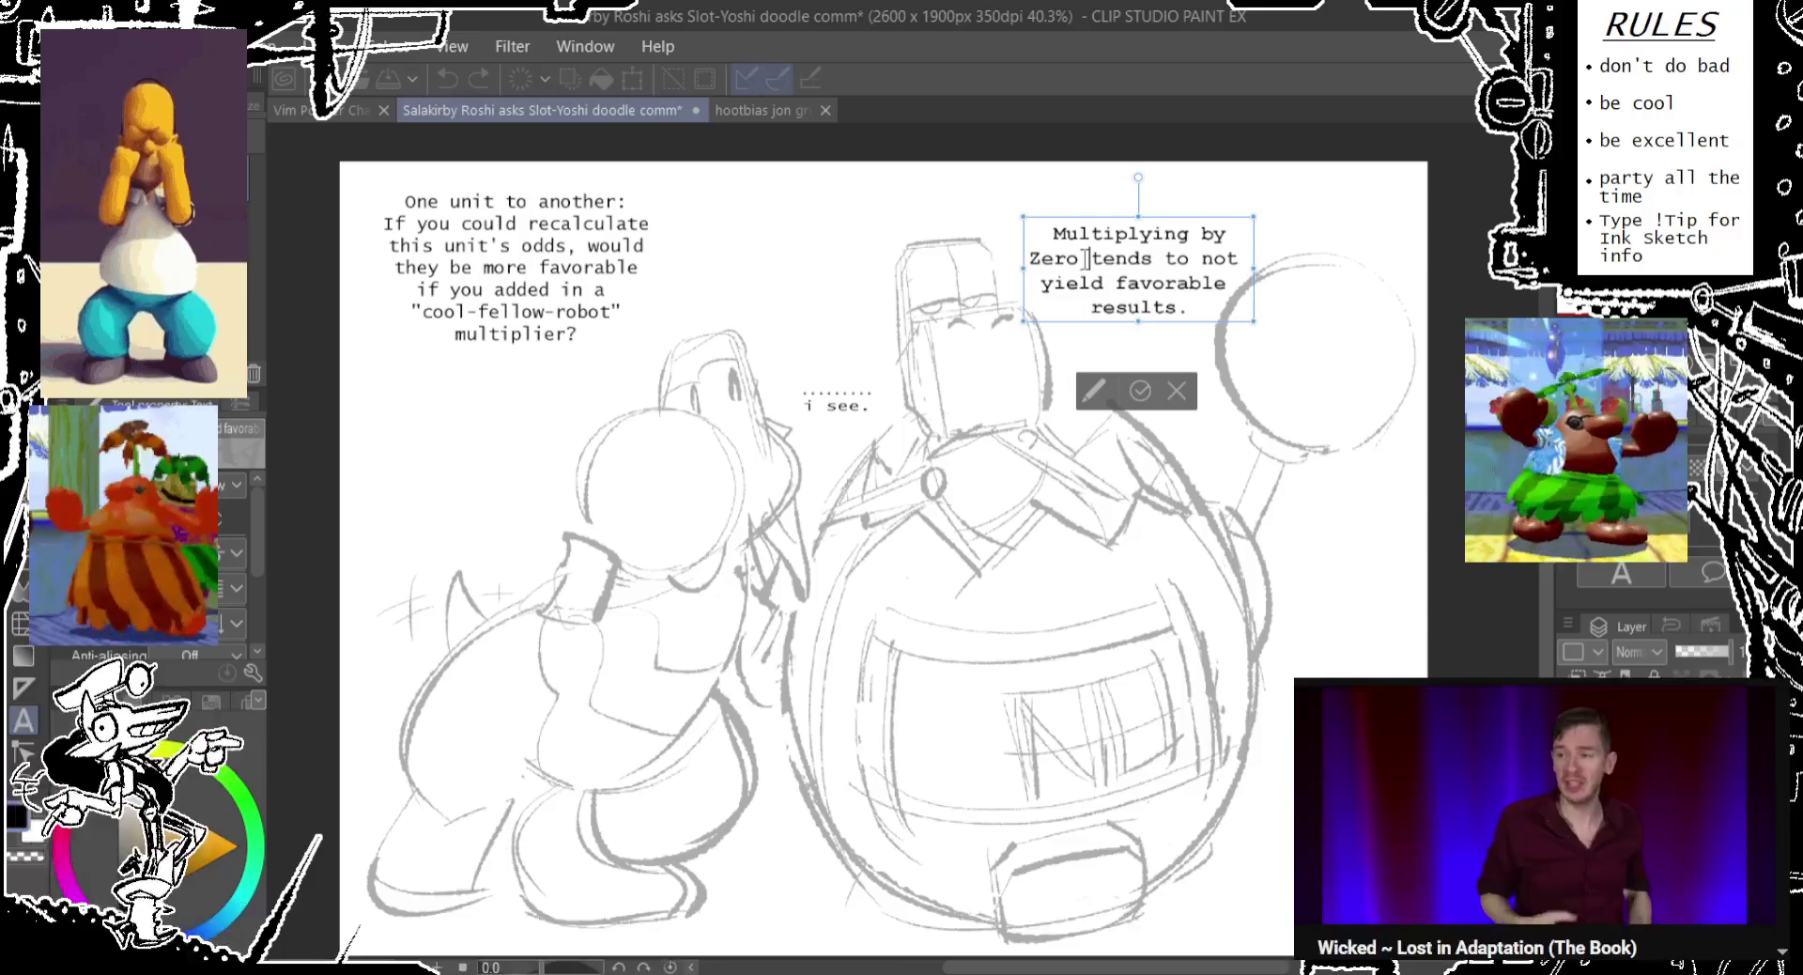
mouse_move(1087, 259)
left_mouse_down()
mouse_move(1029, 258)
mouse_move(1127, 282)
left_mouse_up()
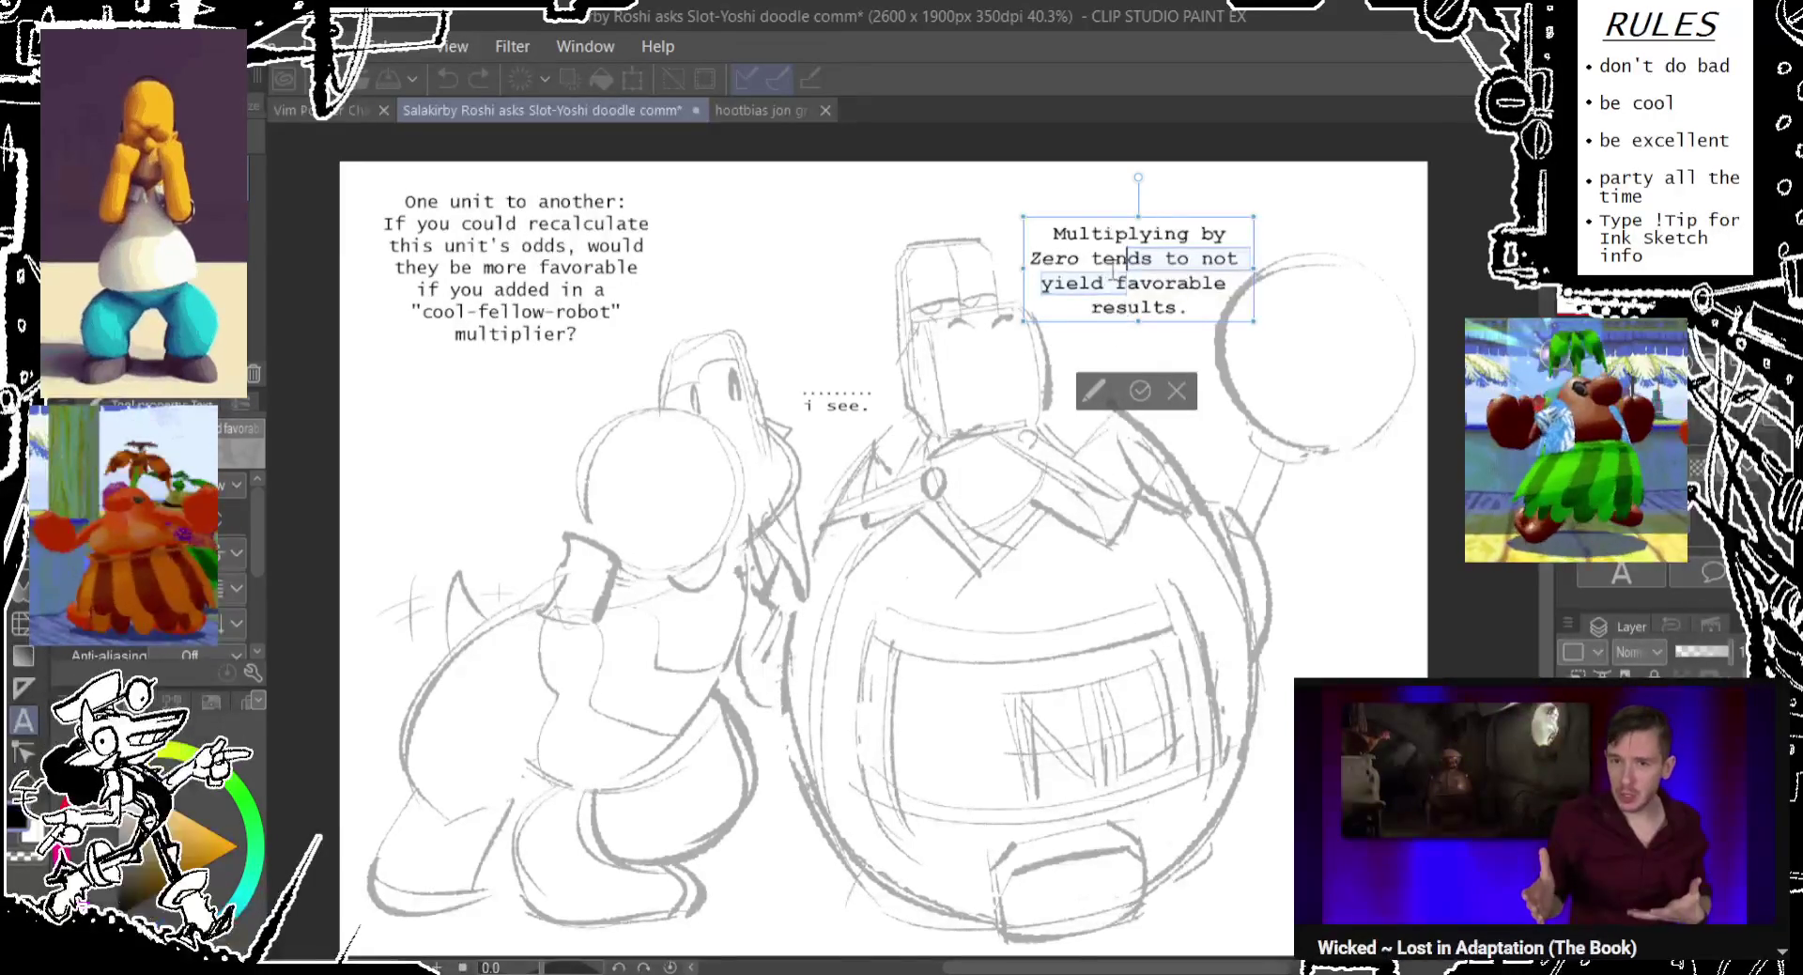
left_click(1051, 235)
left_click_drag(1051, 235, 1185, 233)
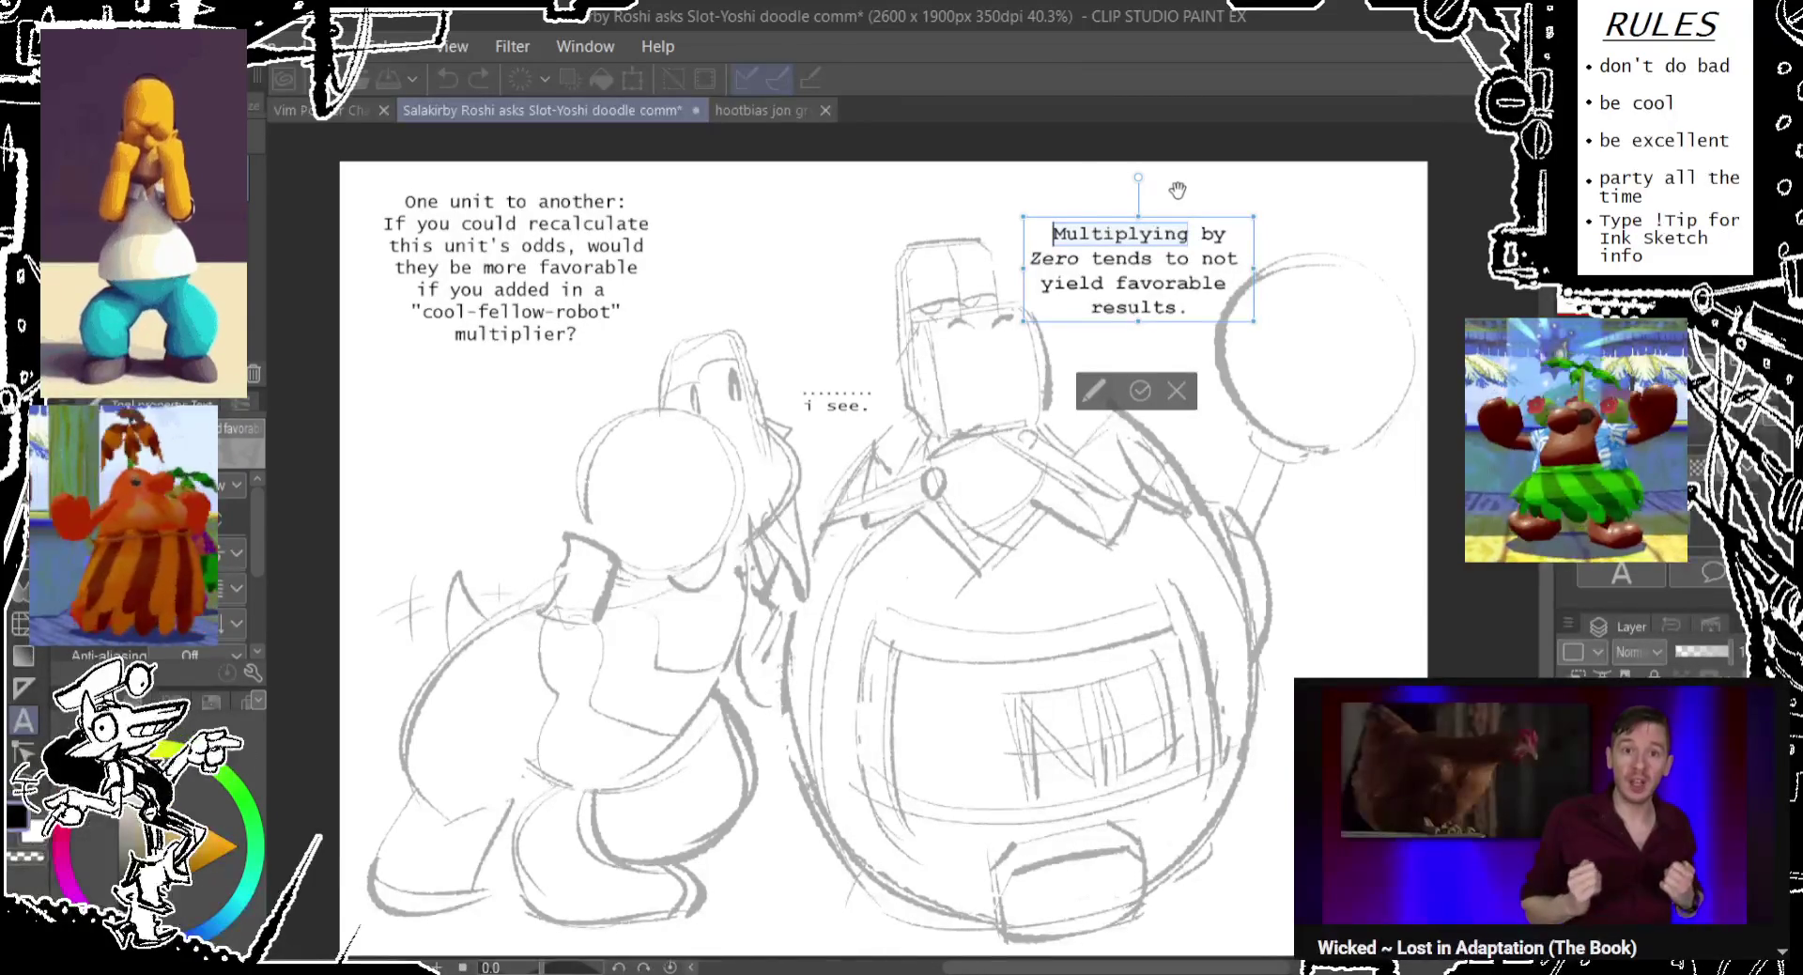
left_click(1186, 312)
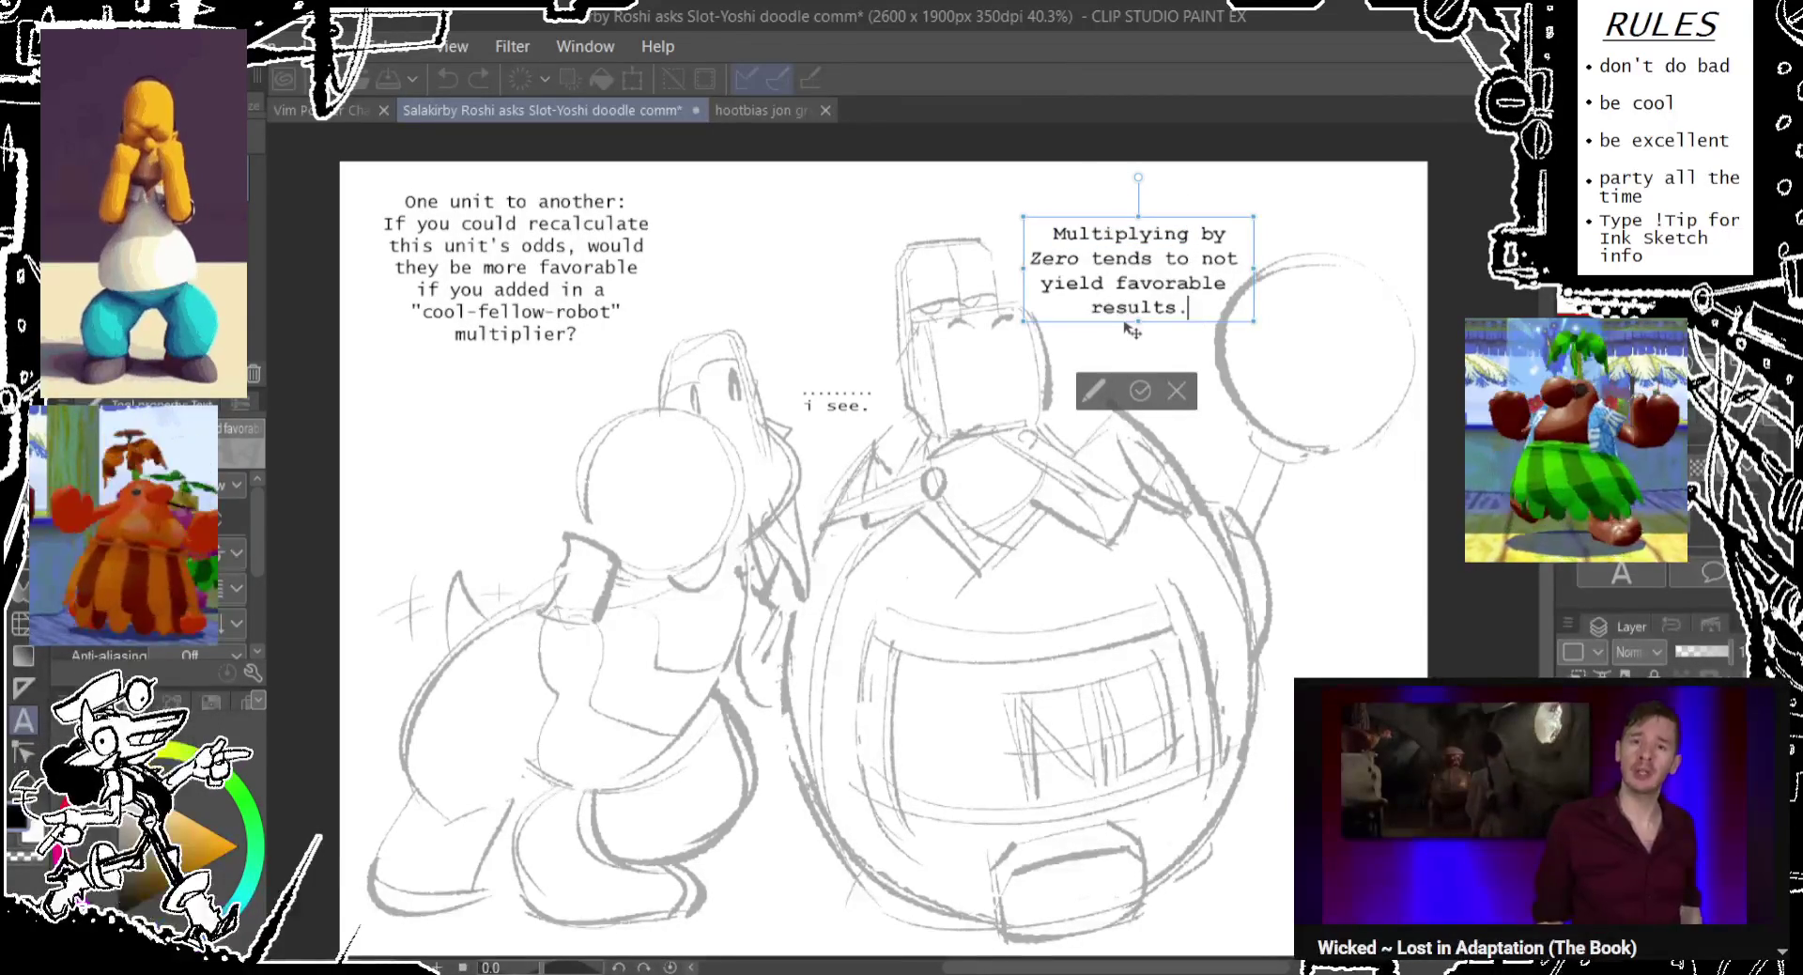
left_click(855, 413)
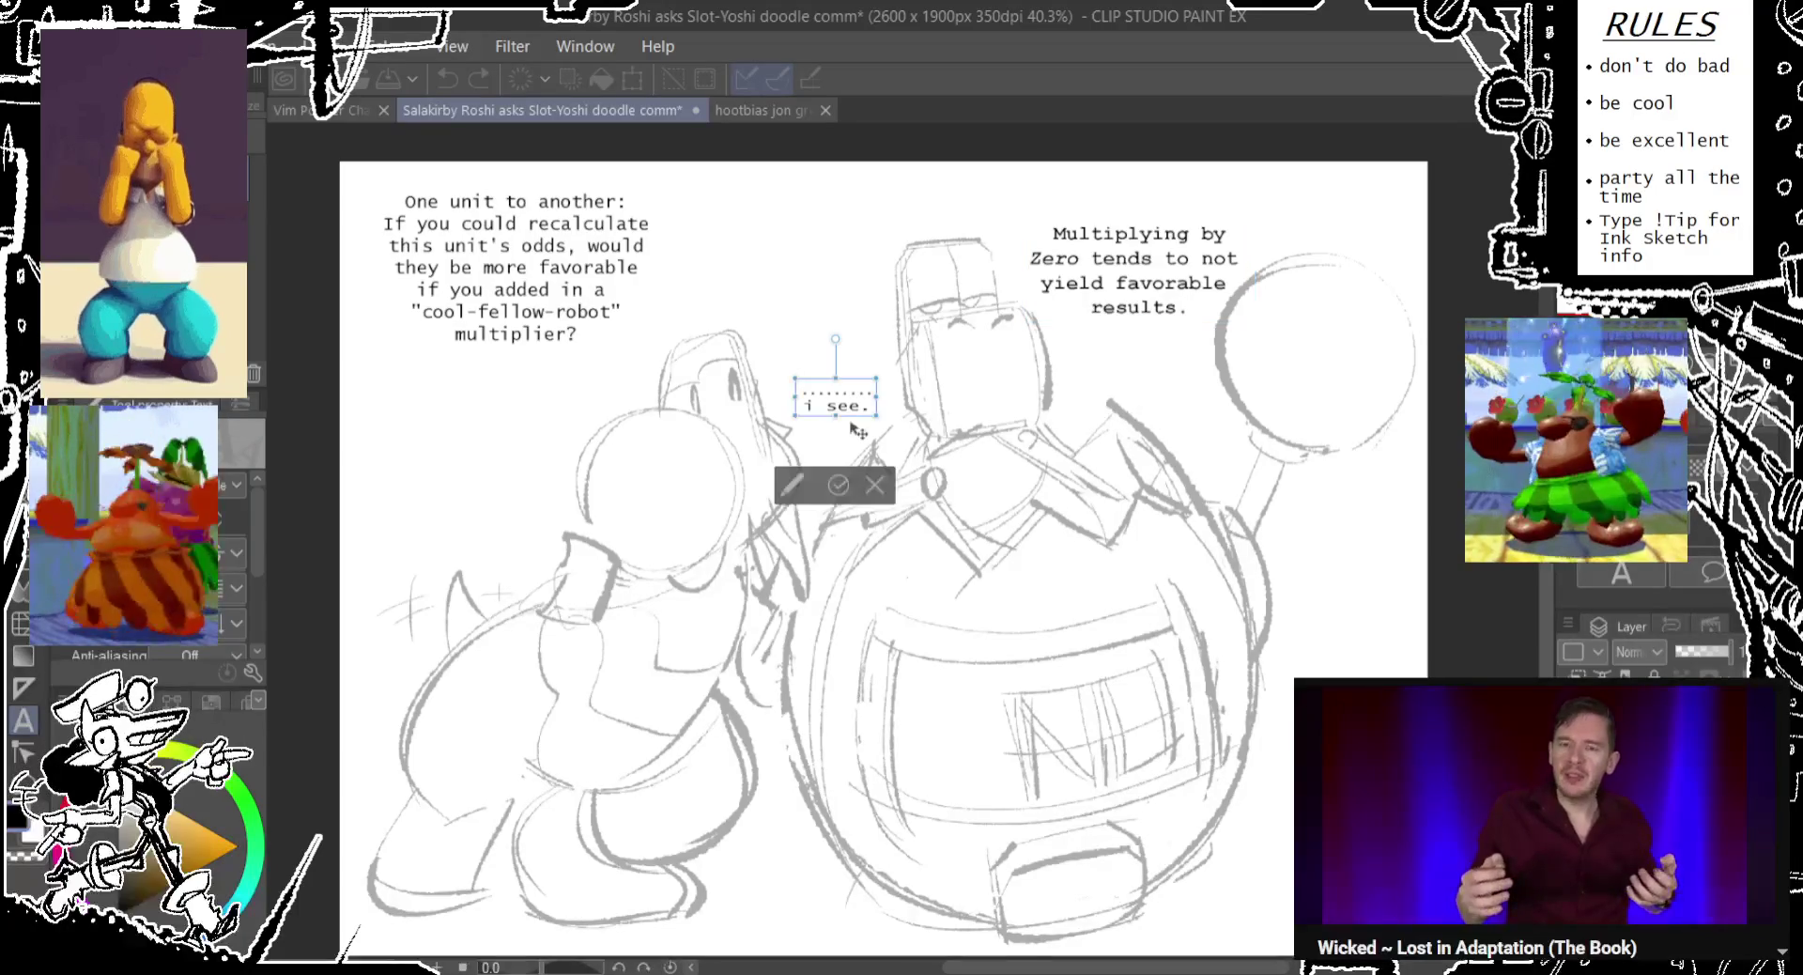
Replace 'i see.' with 'can you try again' and move it left of Yoshi's head.
left_click_drag(869, 411, 718, 427)
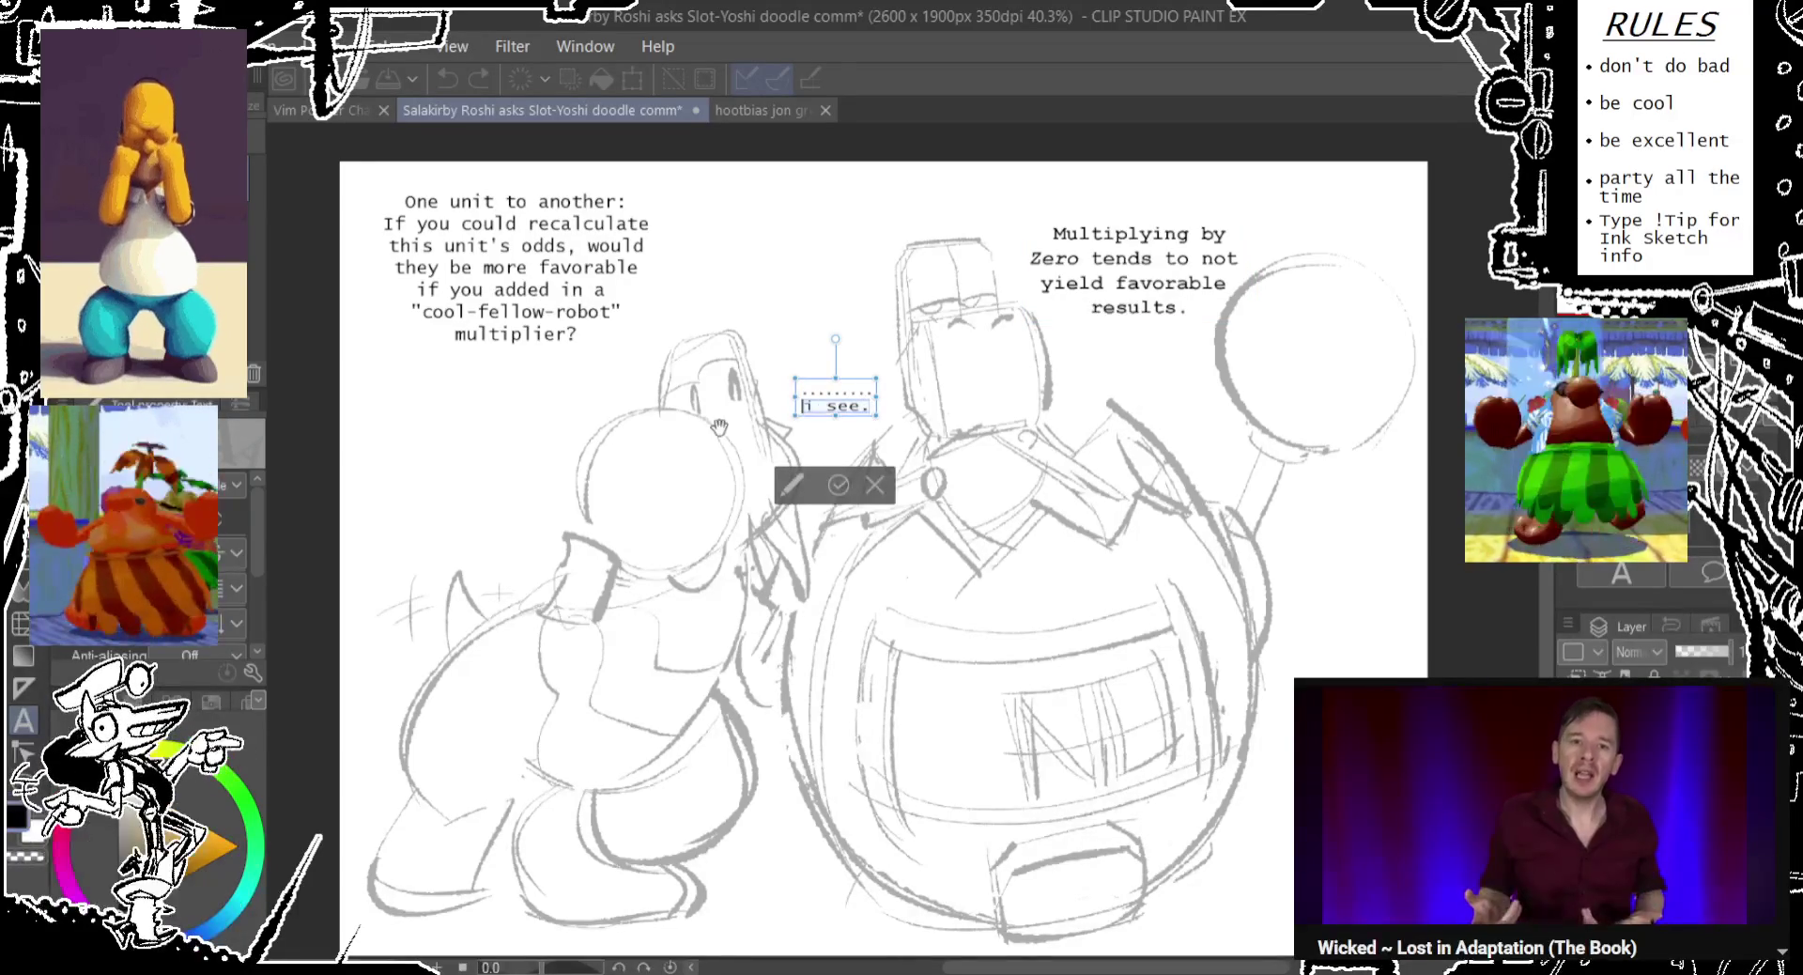
type("can you tr")
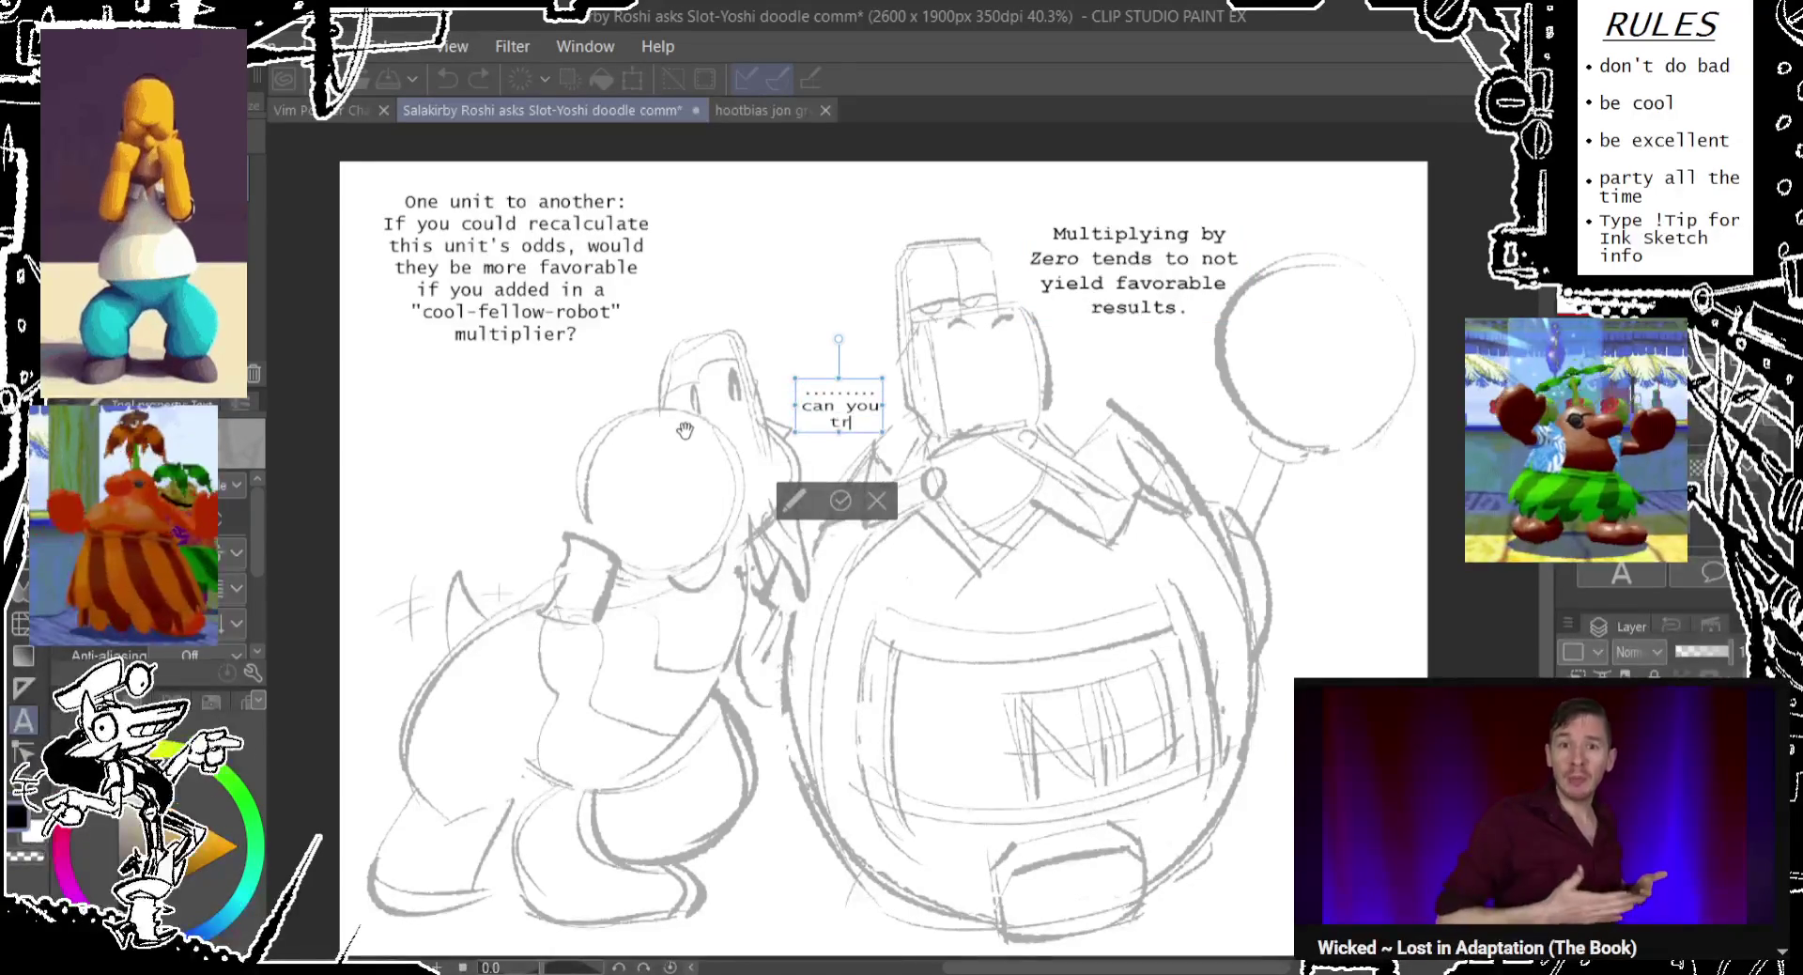
type("gain")
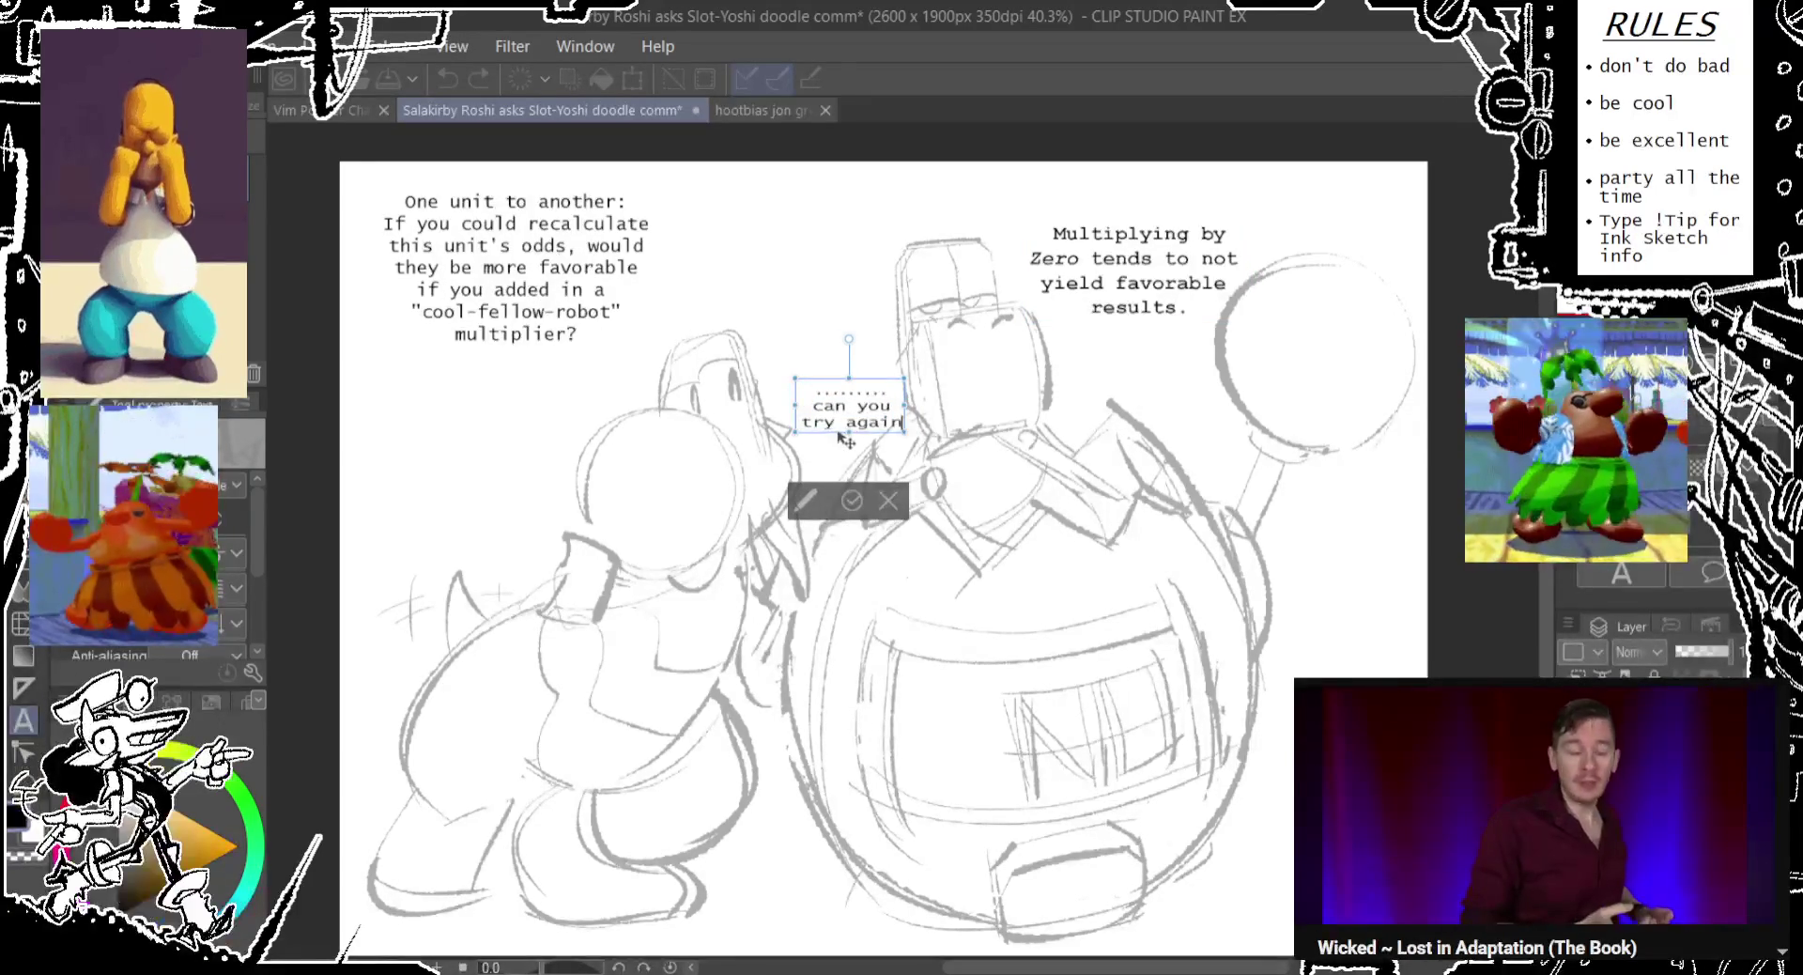
mouse_move(875, 437)
left_mouse_down()
mouse_move(521, 553)
mouse_move(531, 489)
left_mouse_up()
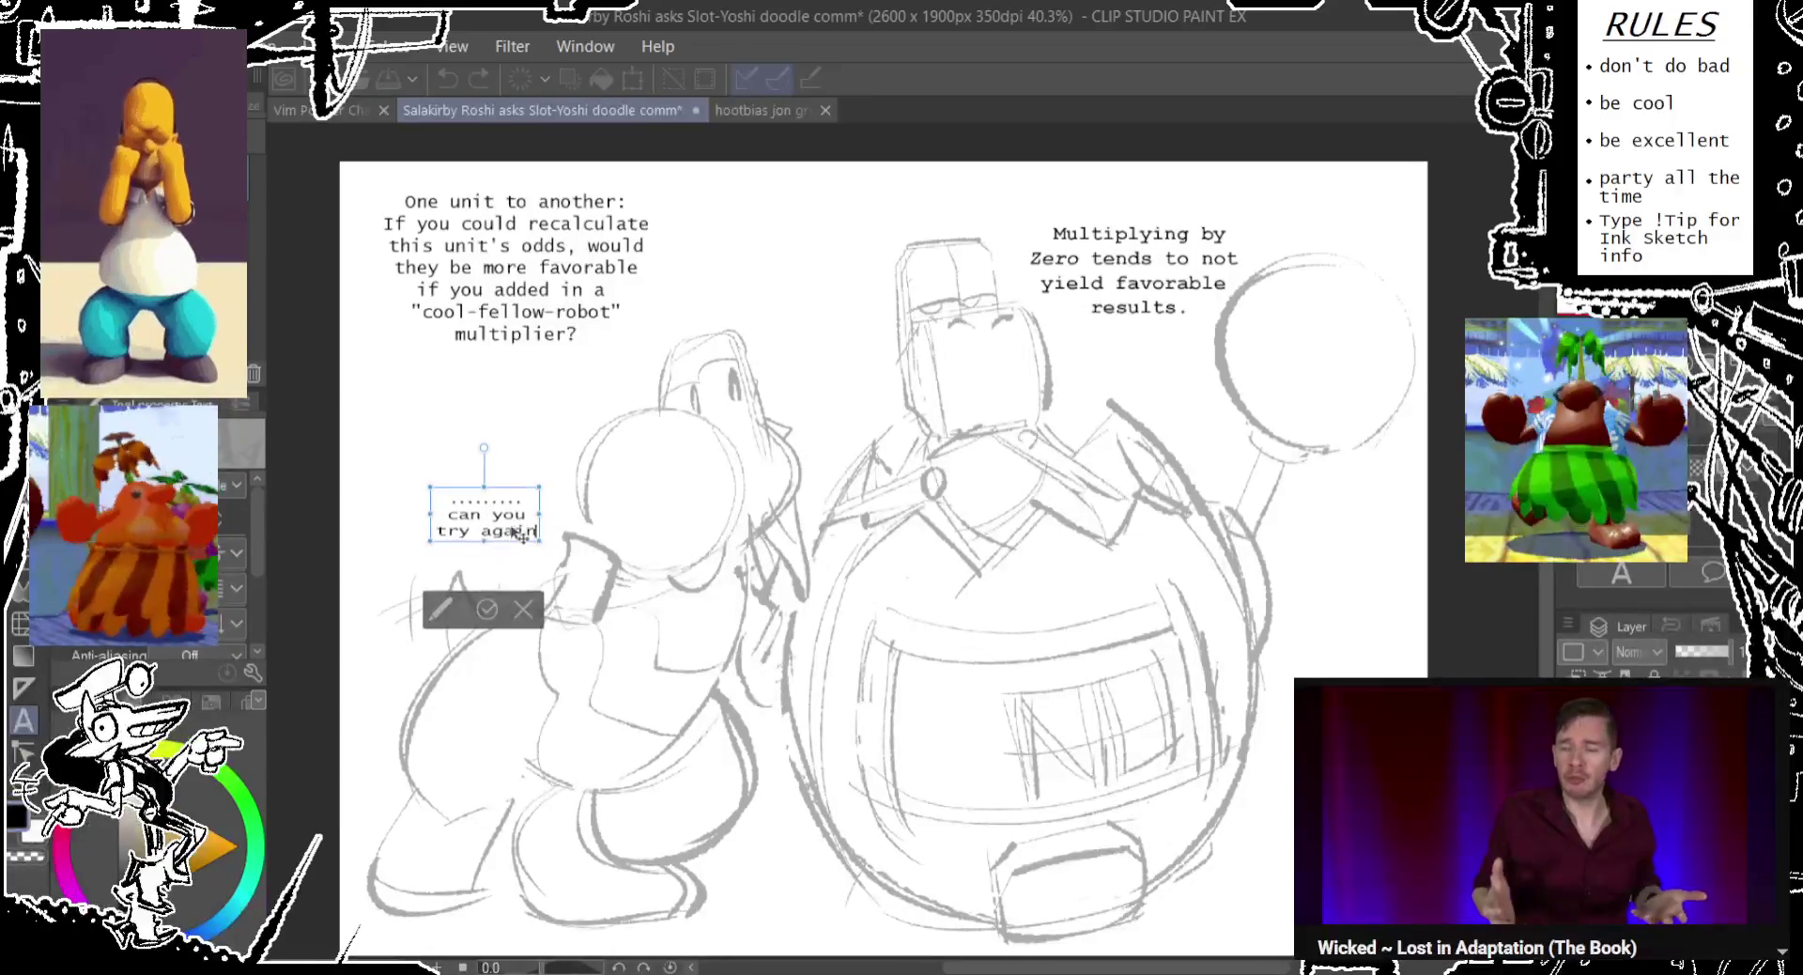
Shift Yoshi's question slightly right, keeping it upright after a trial tilt.
left_click(1174, 315)
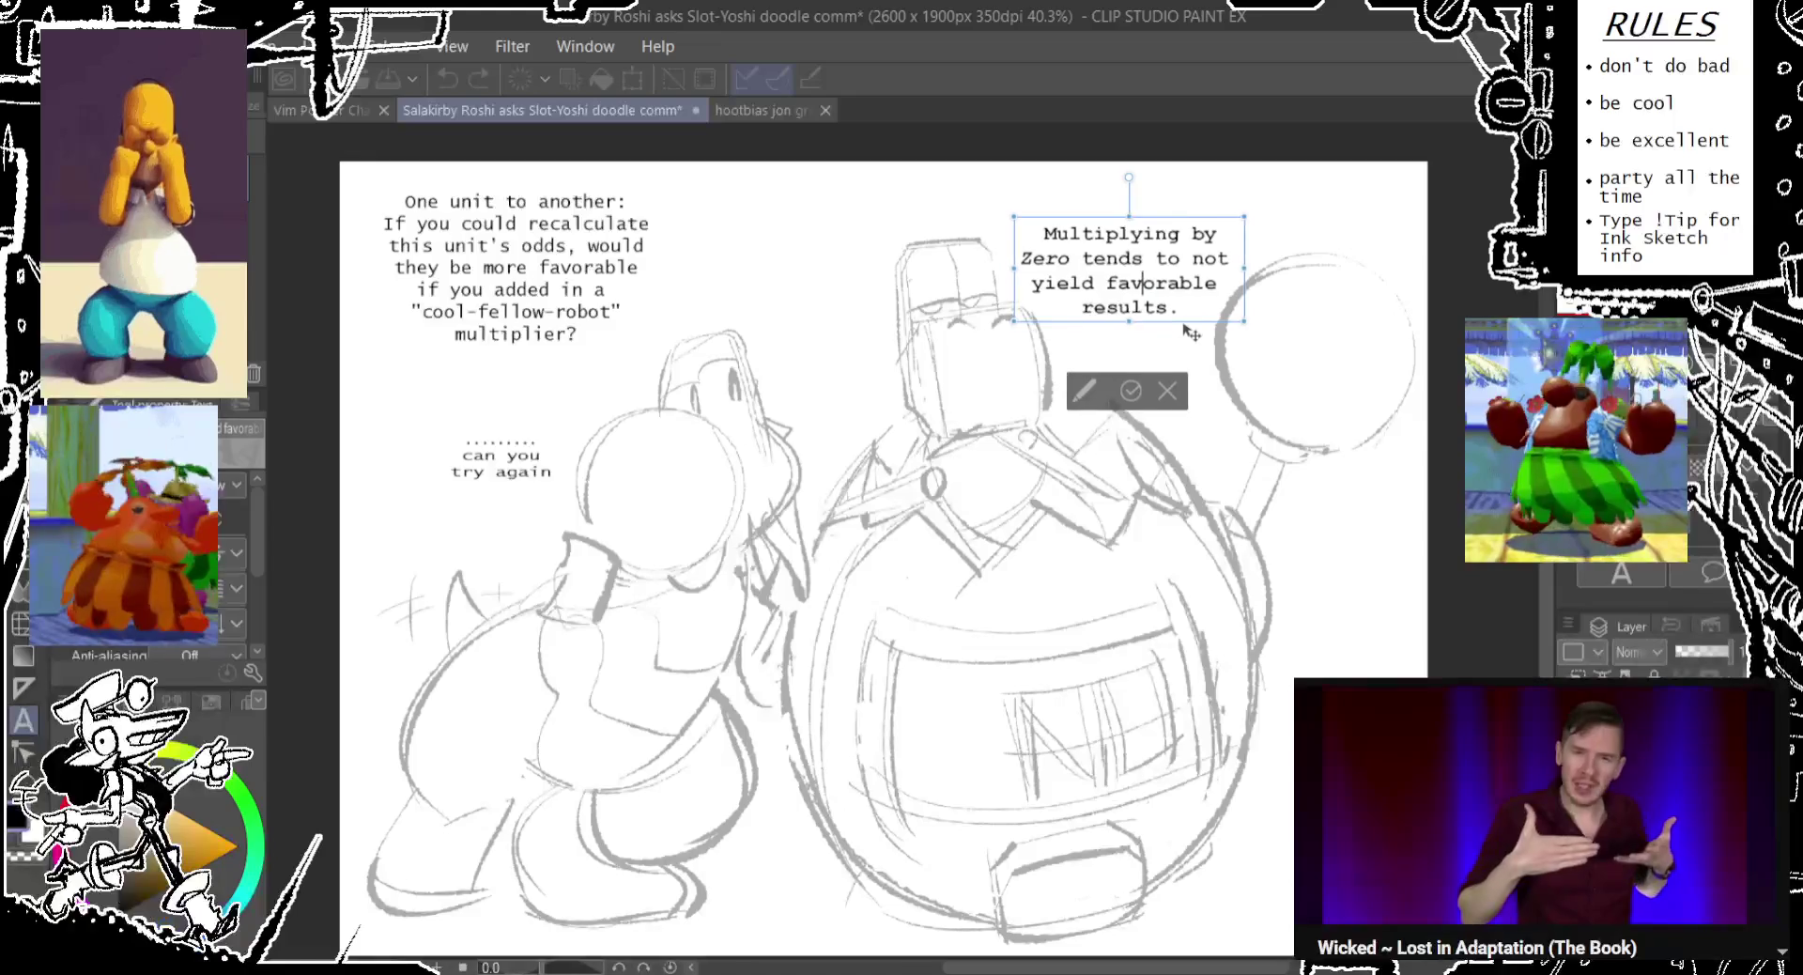
left_click(1190, 331)
left_click_drag(787, 381, 775, 380)
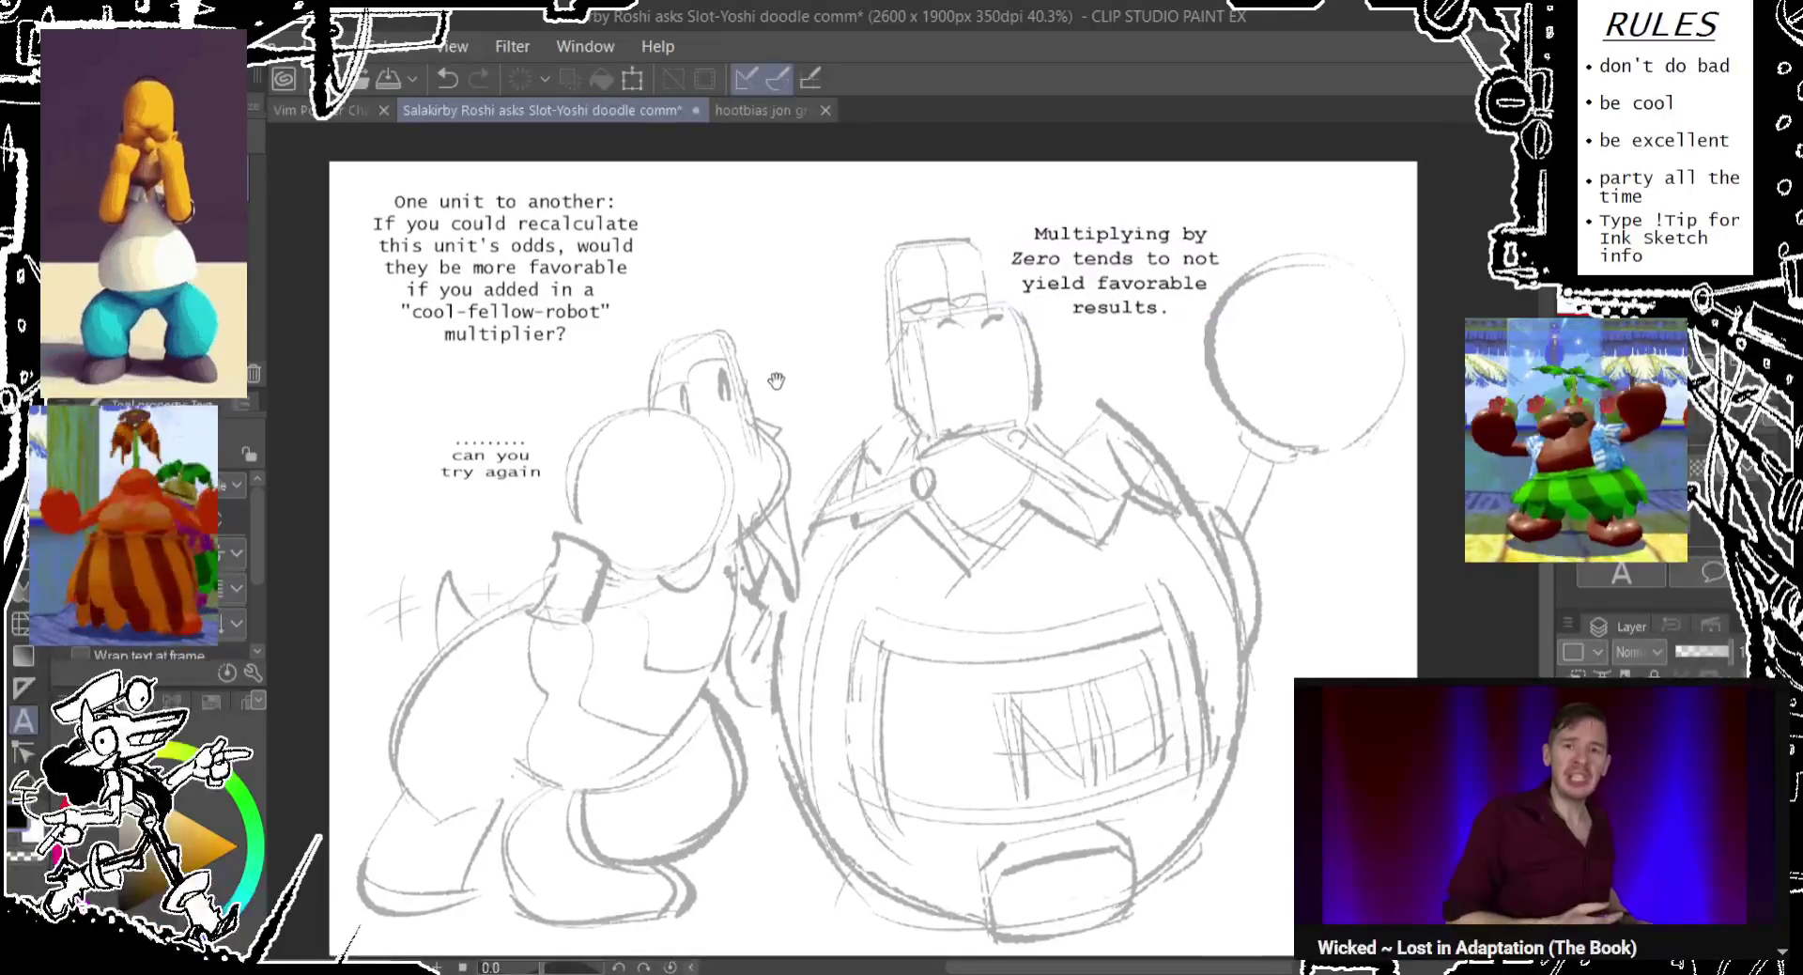
key("ctrl+z")
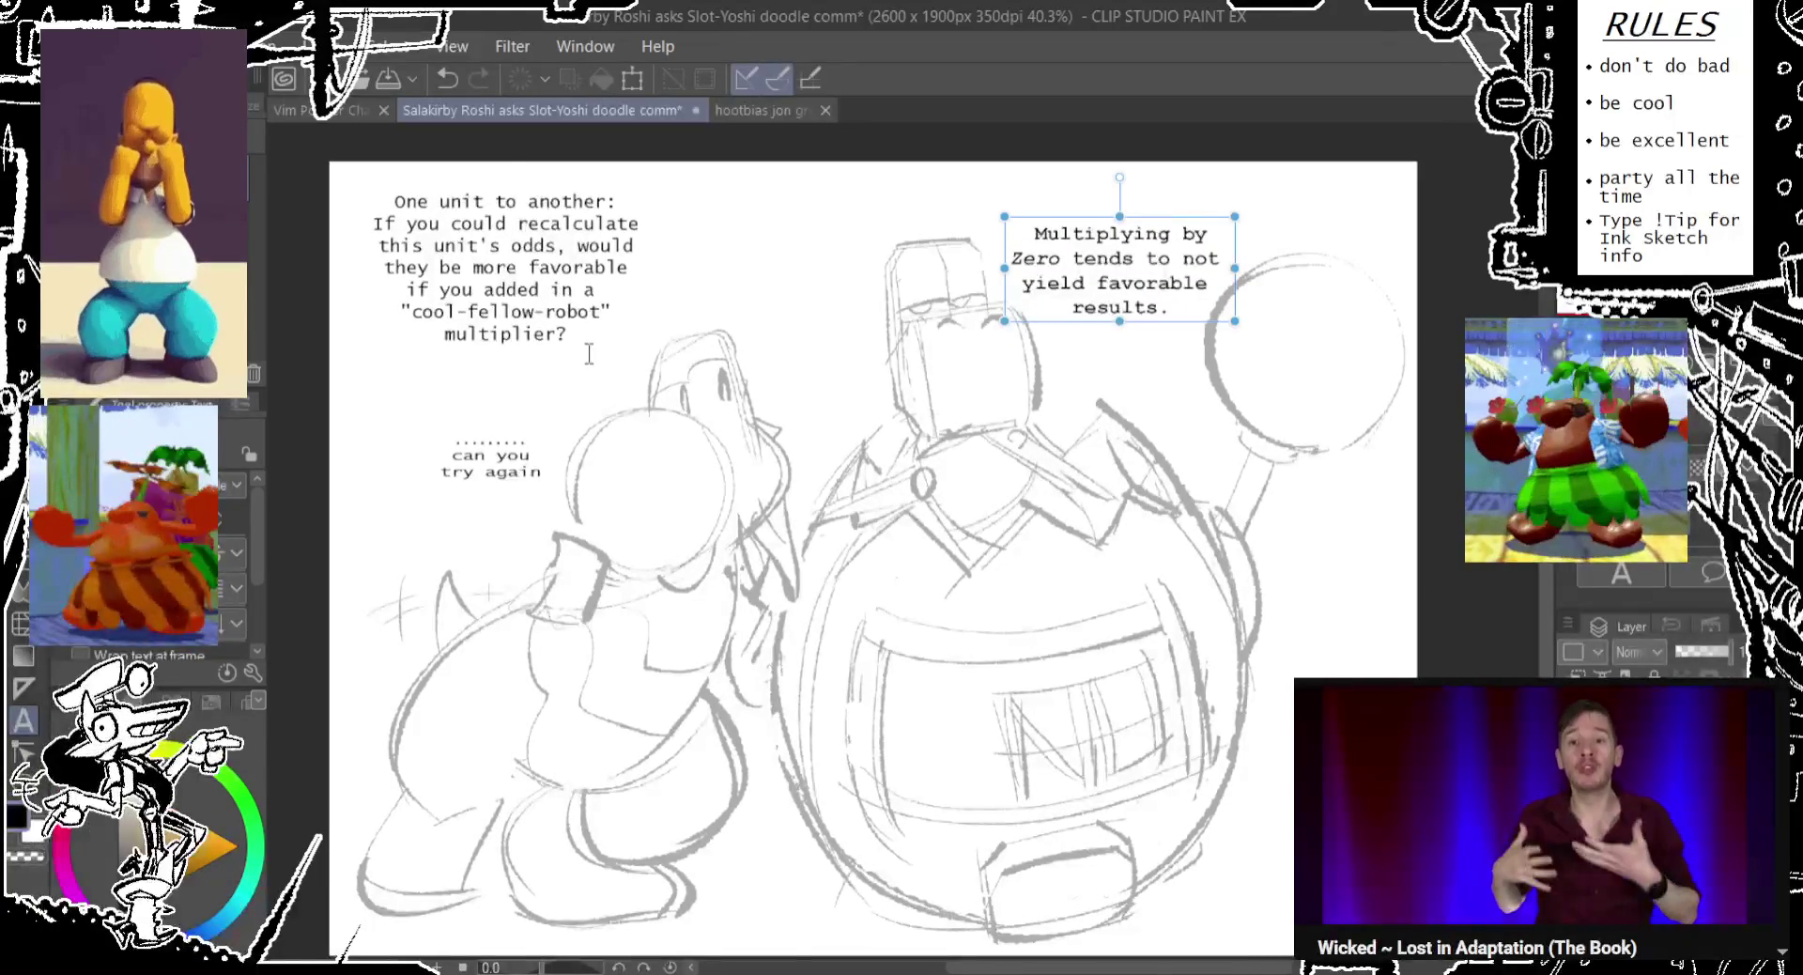
left_click(589, 355)
left_click_drag(599, 354, 615, 317)
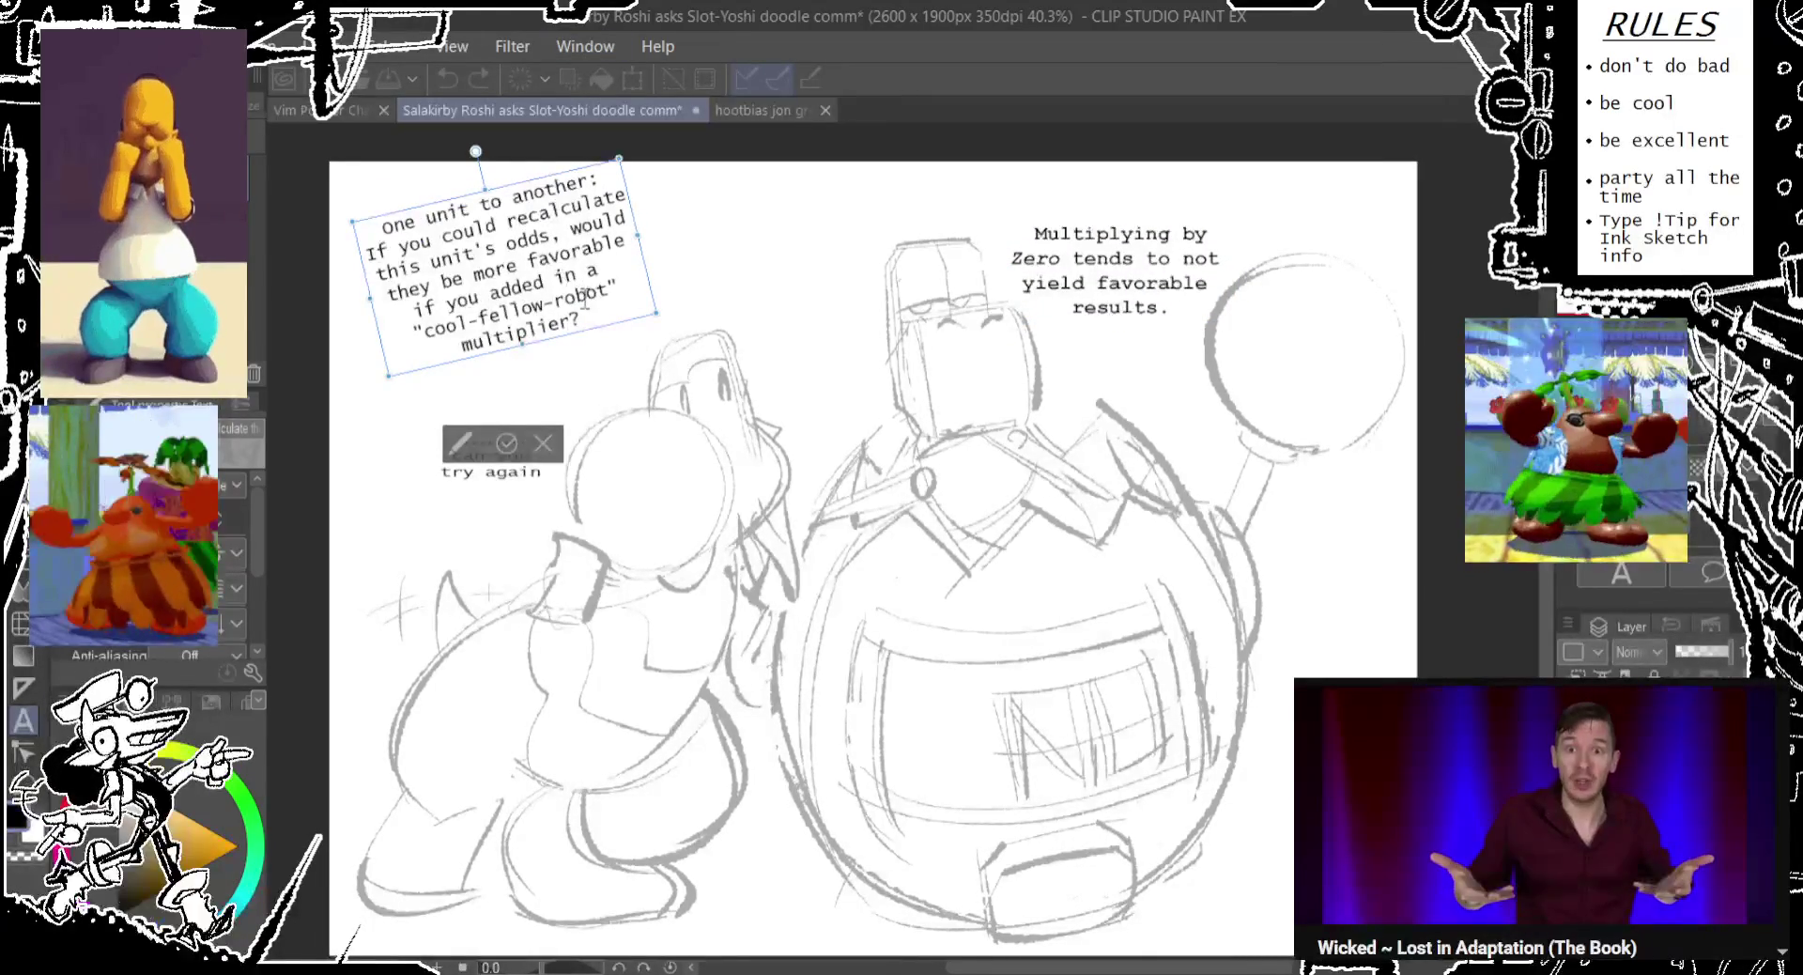
key("ctrl+z")
left_click_drag(595, 354, 611, 357)
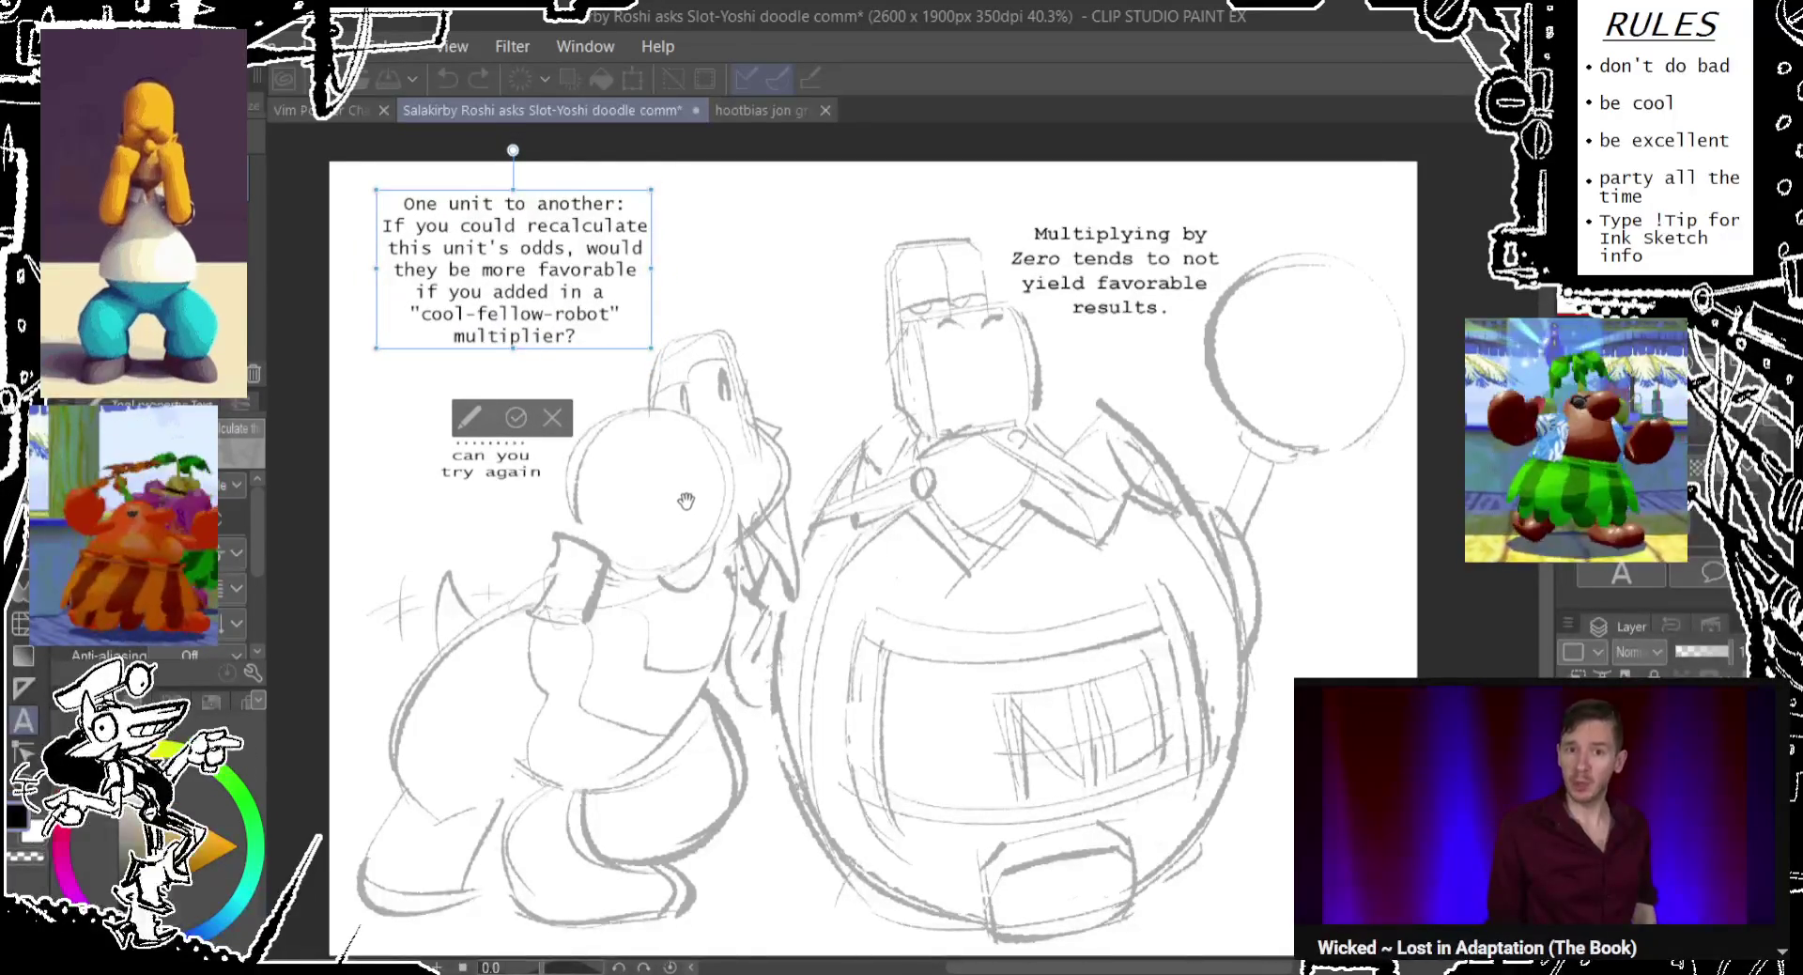
Nudge 'can you try again' slightly left and commit the text.
left_click_drag(686, 500, 706, 483)
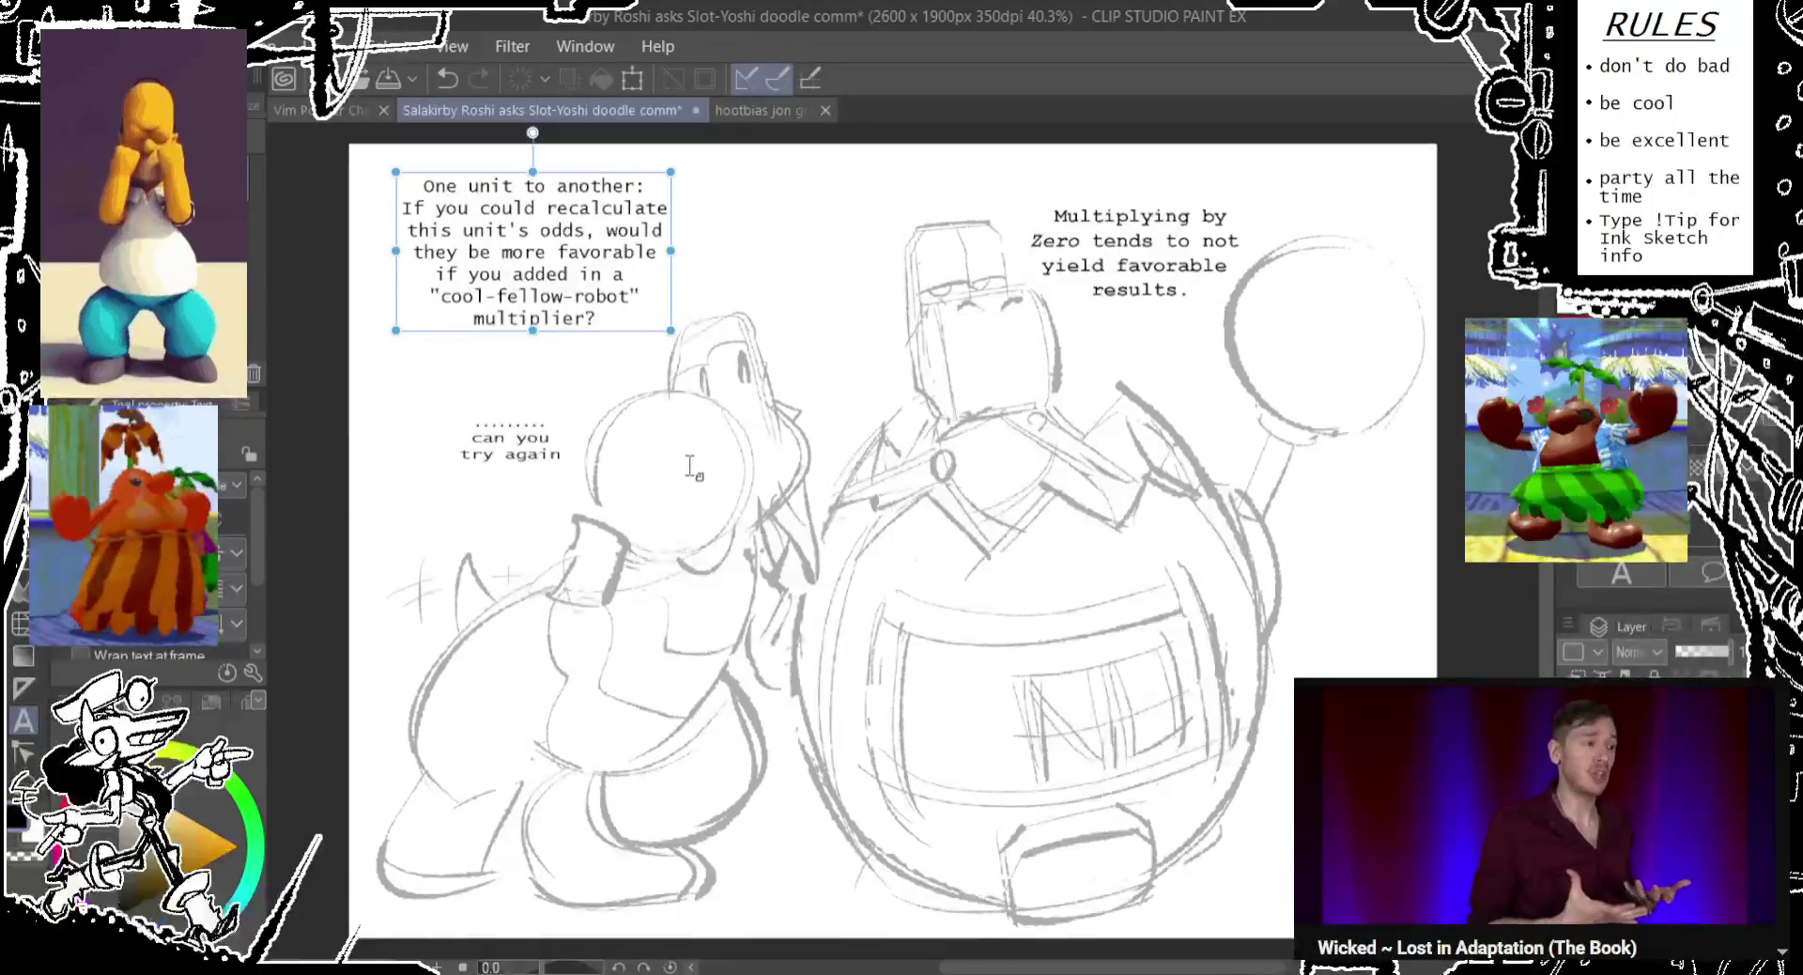
left_click(550, 456)
mouse_move(551, 461)
left_mouse_down()
mouse_move(529, 460)
mouse_move(539, 448)
left_mouse_up()
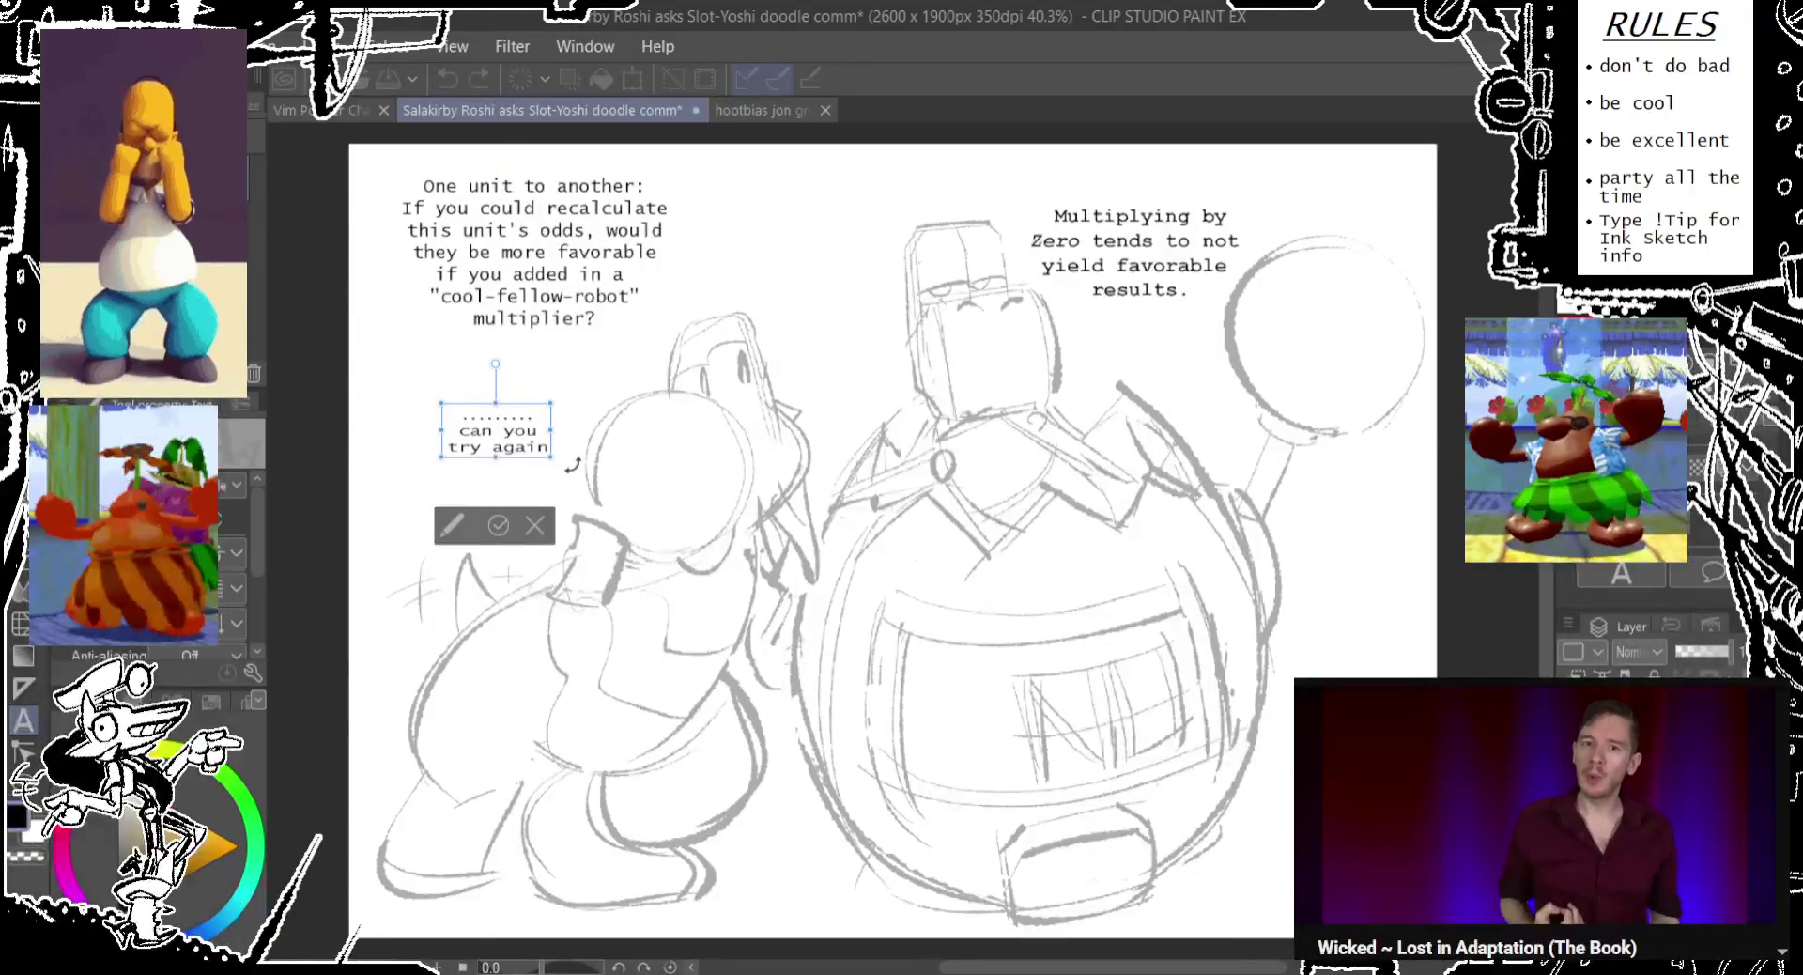
left_click_drag(792, 329, 794, 334)
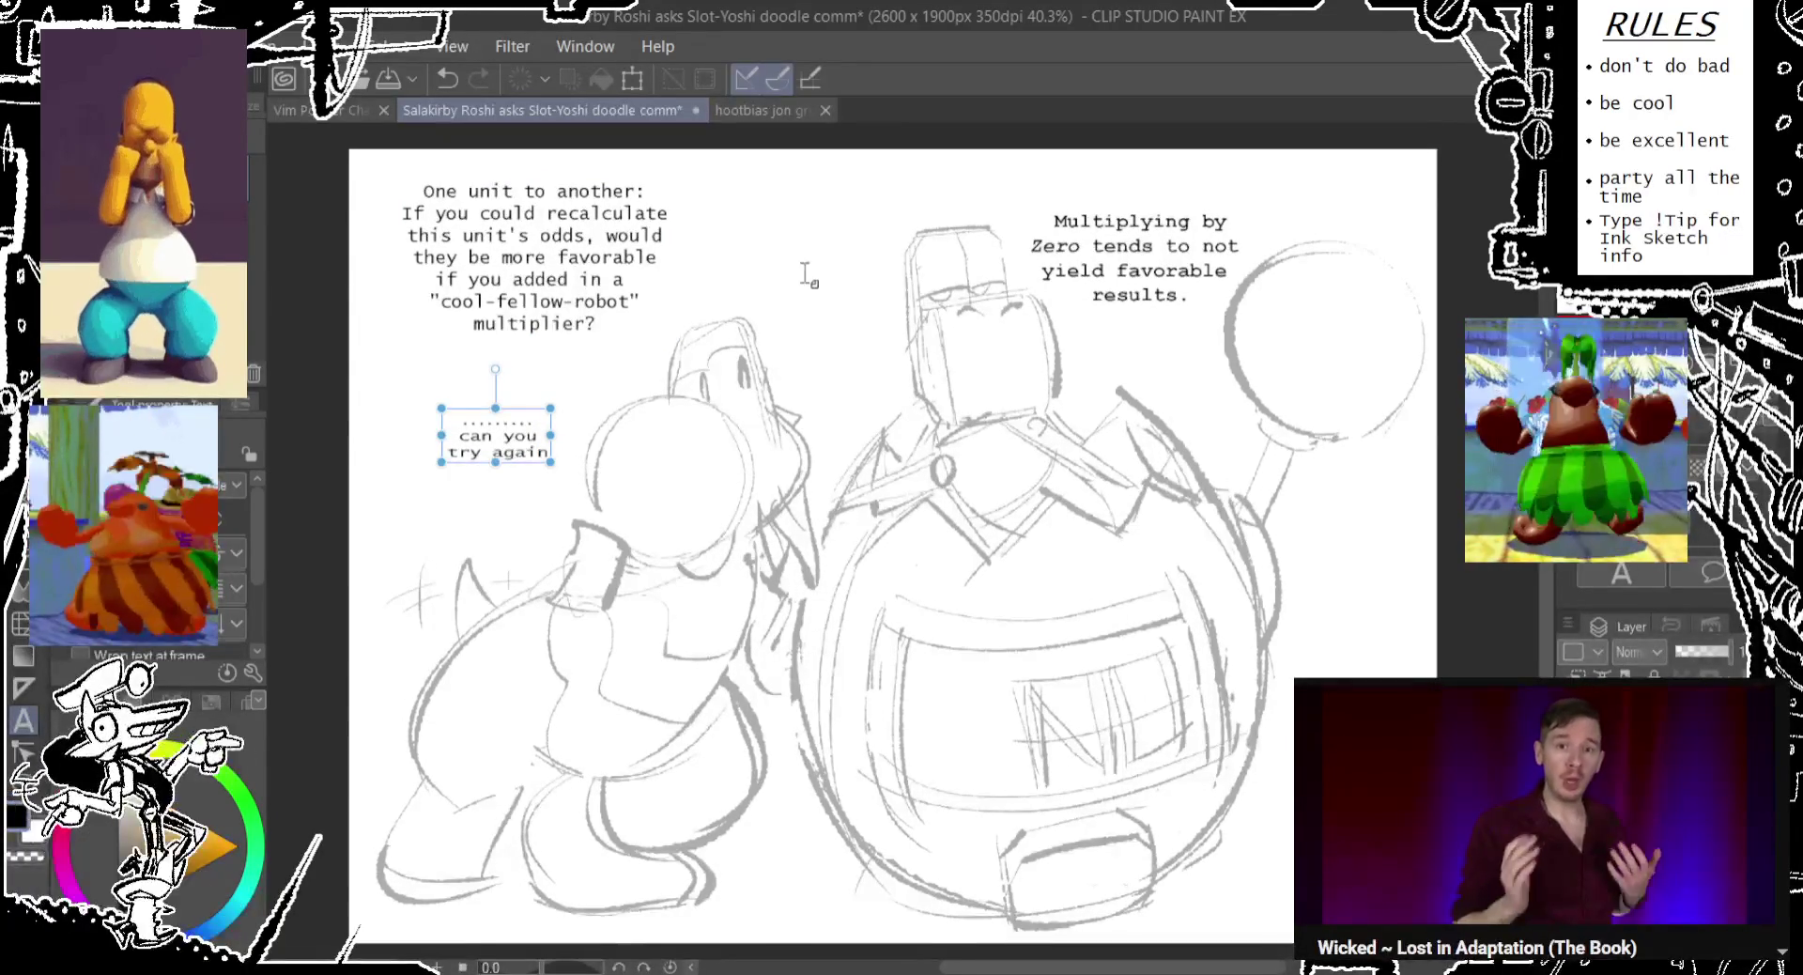
key("Escape")
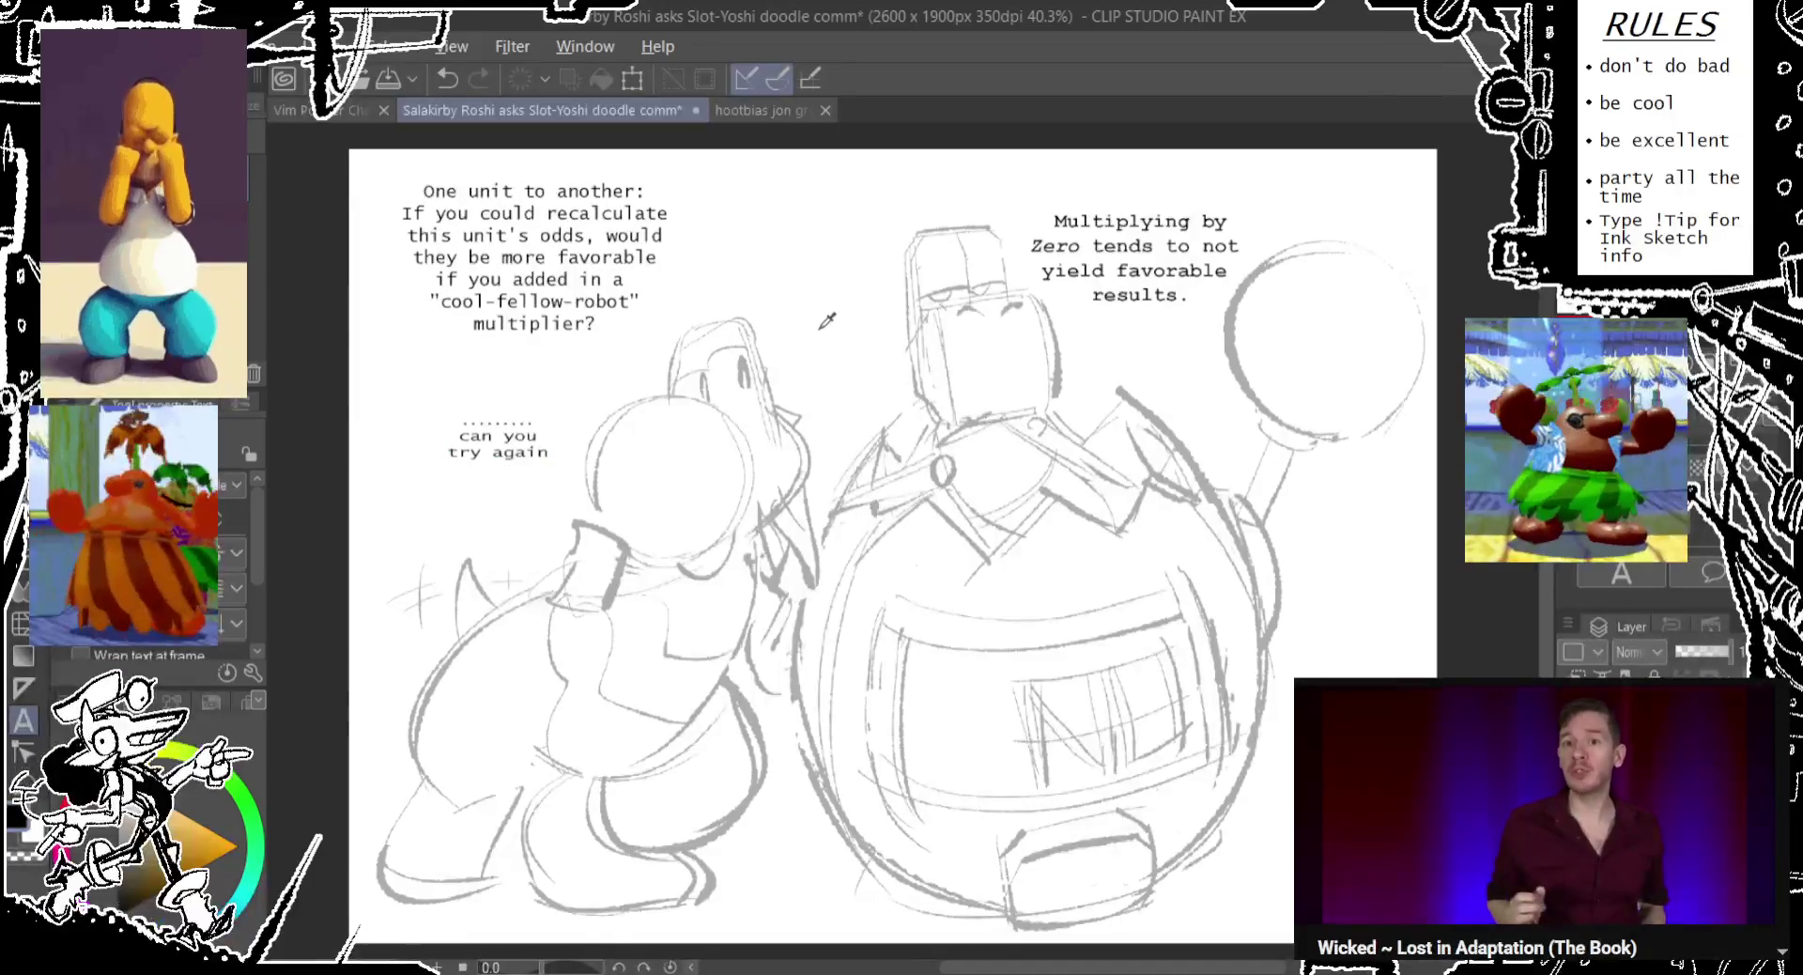
Select the 'can you try again' text box and save the Slot-Yoshi doodle commission file.
left_click(496, 437)
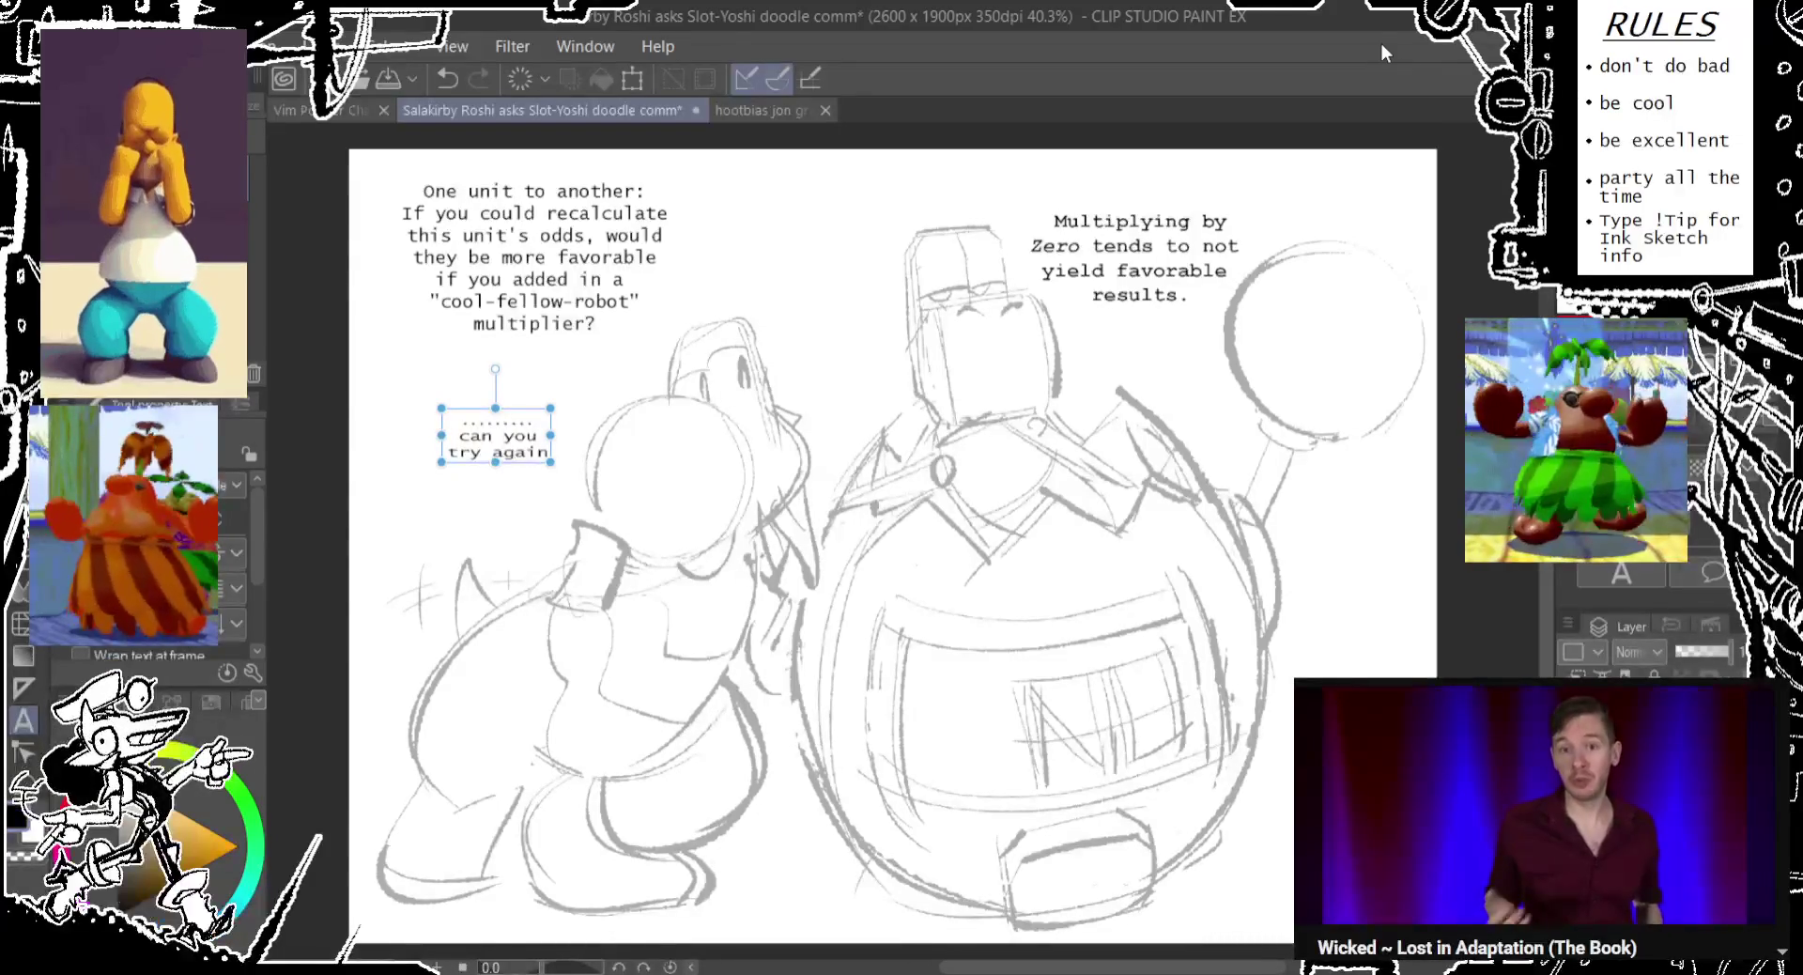
key("ctrl+s")
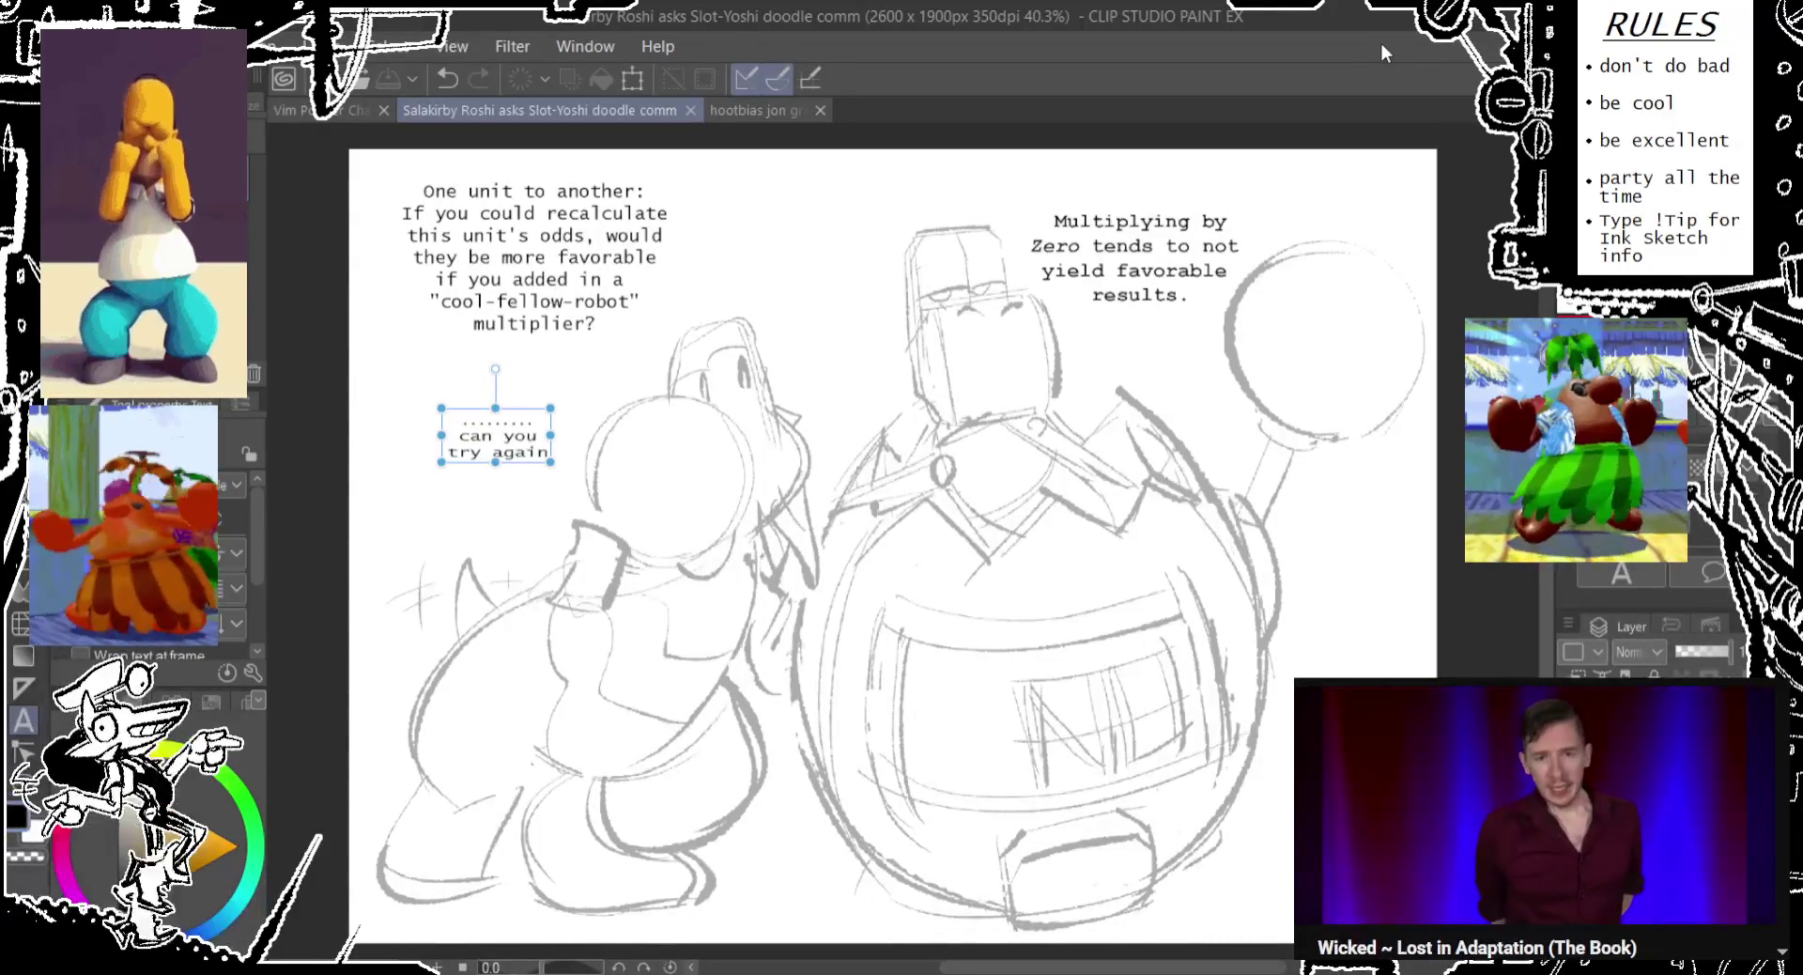